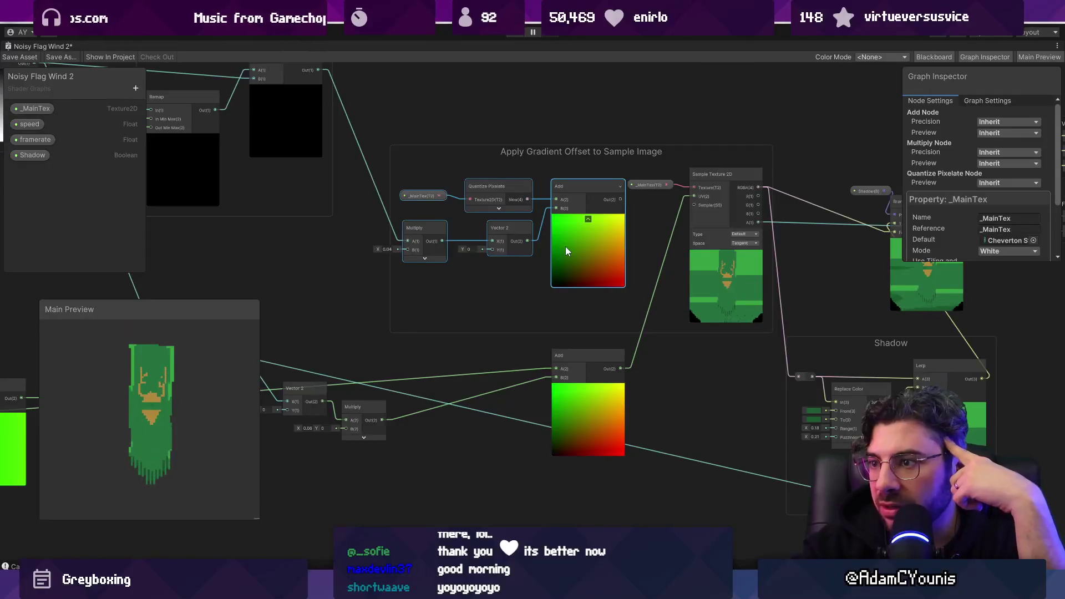
# Delete the old Quantize Pixelate offset nodes and move the Add node up toward the group
pyautogui.press('Delete')
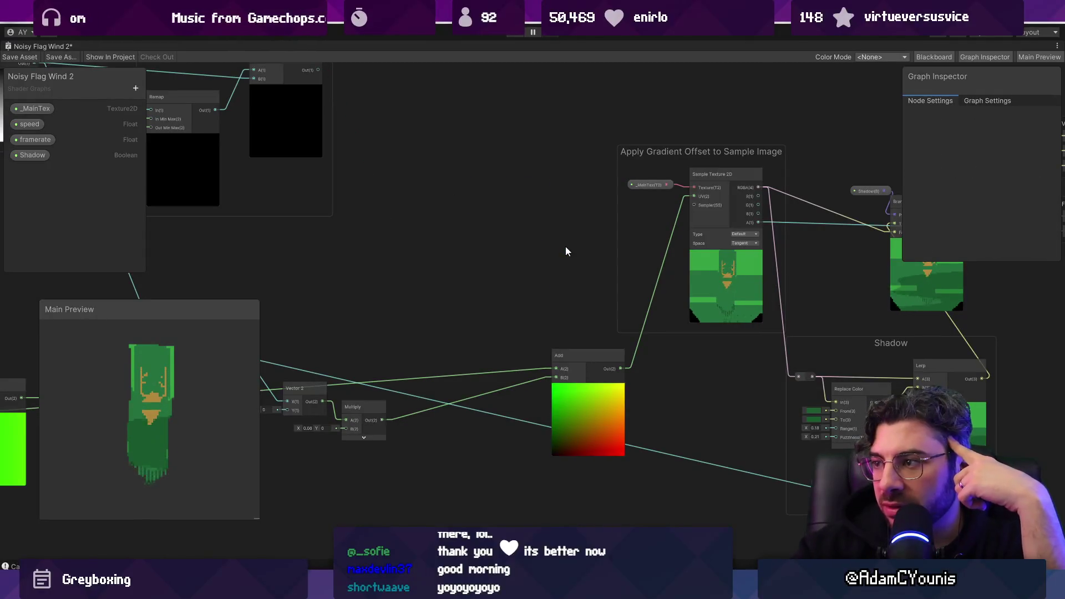
pyautogui.moveTo(611, 353)
pyautogui.mouseDown()
pyautogui.moveTo(538, 296)
pyautogui.moveTo(553, 288)
pyautogui.mouseUp()
pyautogui.moveTo(536, 247); pyautogui.dragTo(786, 222)
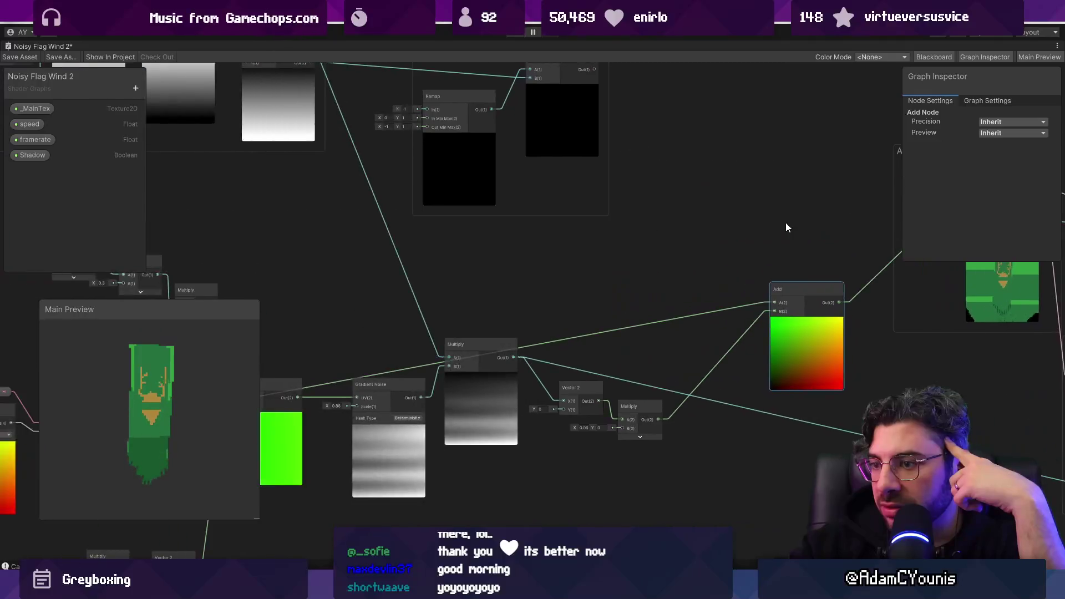
pyautogui.scroll(-4, 592, 255)
# Copy the UV, _MainTex and QuantiseToTexelSize nodes and paste them into the Apply Gradient Offset group
pyautogui.moveTo(340, 304); pyautogui.dragTo(378, 348)
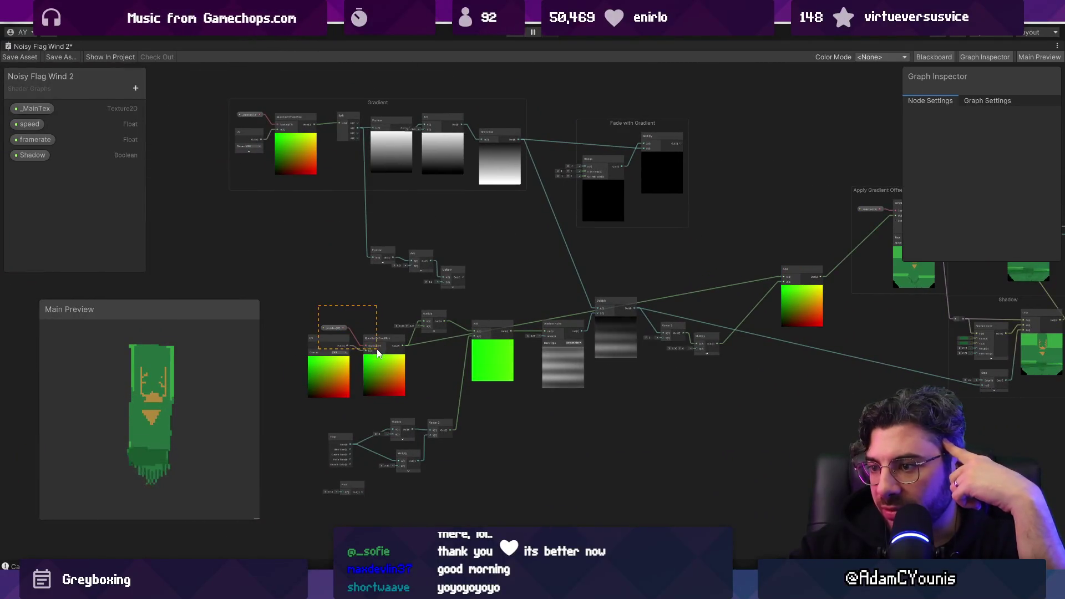
pyautogui.hotkey('ctrl', 'd')
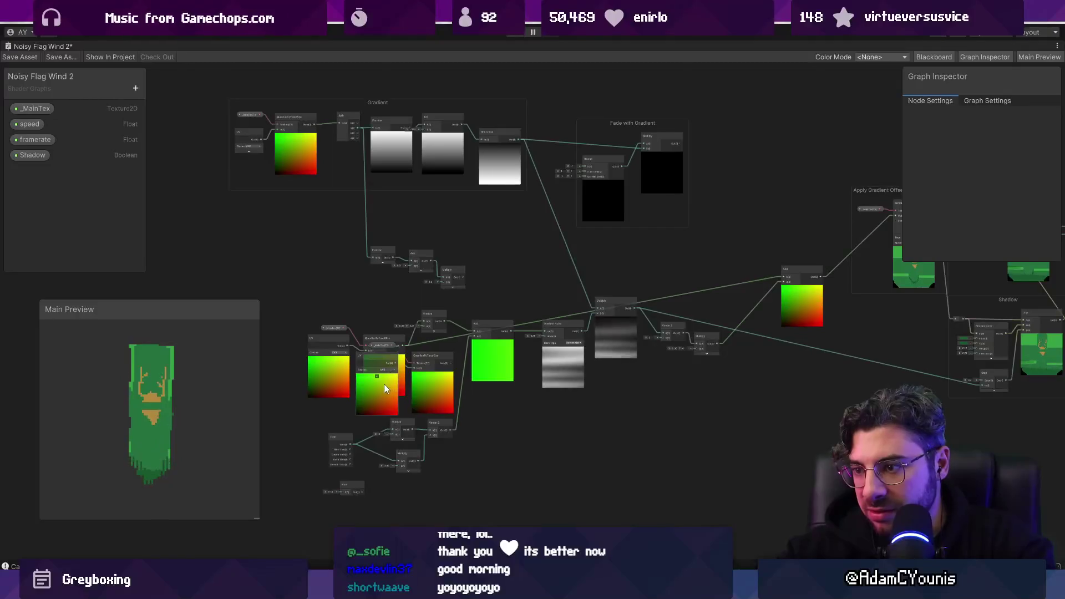
pyautogui.click(870, 209)
pyautogui.scroll(5, 868, 183)
pyautogui.hotkey('ctrl', 'v')
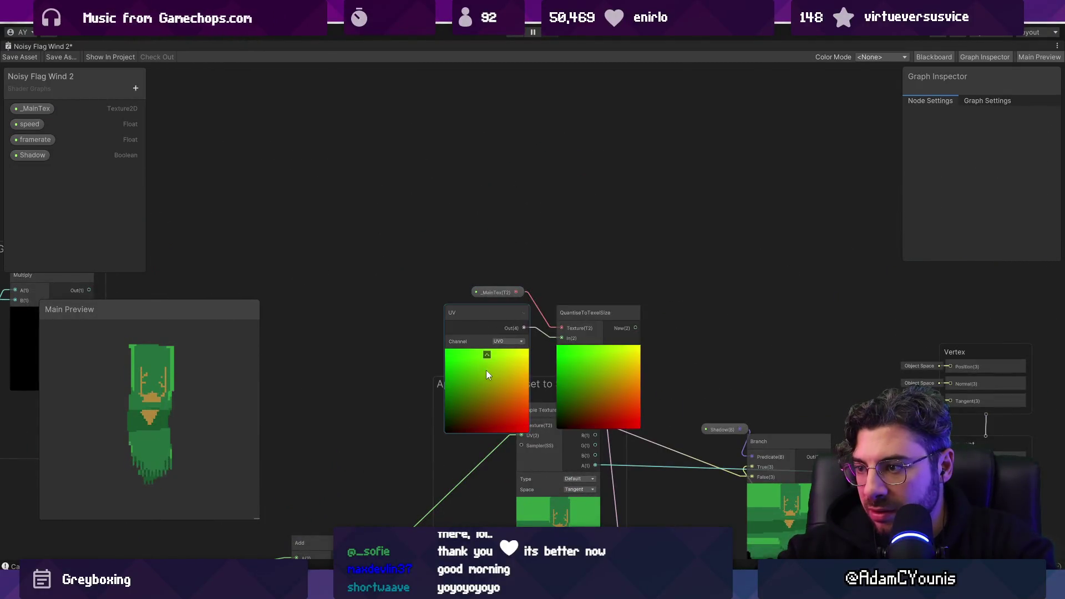
pyautogui.moveTo(399, 231); pyautogui.dragTo(627, 329)
pyautogui.moveTo(592, 362)
pyautogui.mouseDown()
pyautogui.moveTo(427, 283)
pyautogui.moveTo(370, 371)
pyautogui.moveTo(471, 314)
pyautogui.mouseUp()
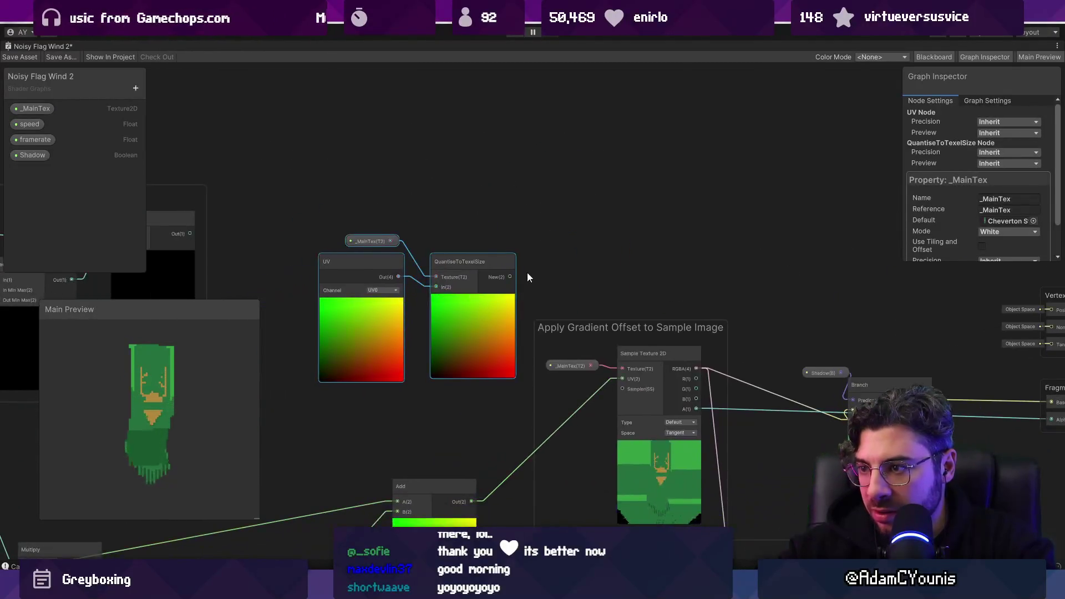
pyautogui.moveTo(397, 476)
pyautogui.mouseDown()
pyautogui.moveTo(410, 430)
pyautogui.moveTo(498, 304)
pyautogui.moveTo(923, 158)
pyautogui.moveTo(520, 253)
pyautogui.mouseUp()
pyautogui.click(372, 427)
# Wire QuantiseToTexelSize's output into Add input A and line it up beside the UV node
pyautogui.moveTo(623, 114); pyautogui.dragTo(544, 241)
pyautogui.moveTo(509, 344); pyautogui.dragTo(508, 344)
pyautogui.moveTo(510, 195); pyautogui.dragTo(447, 242)
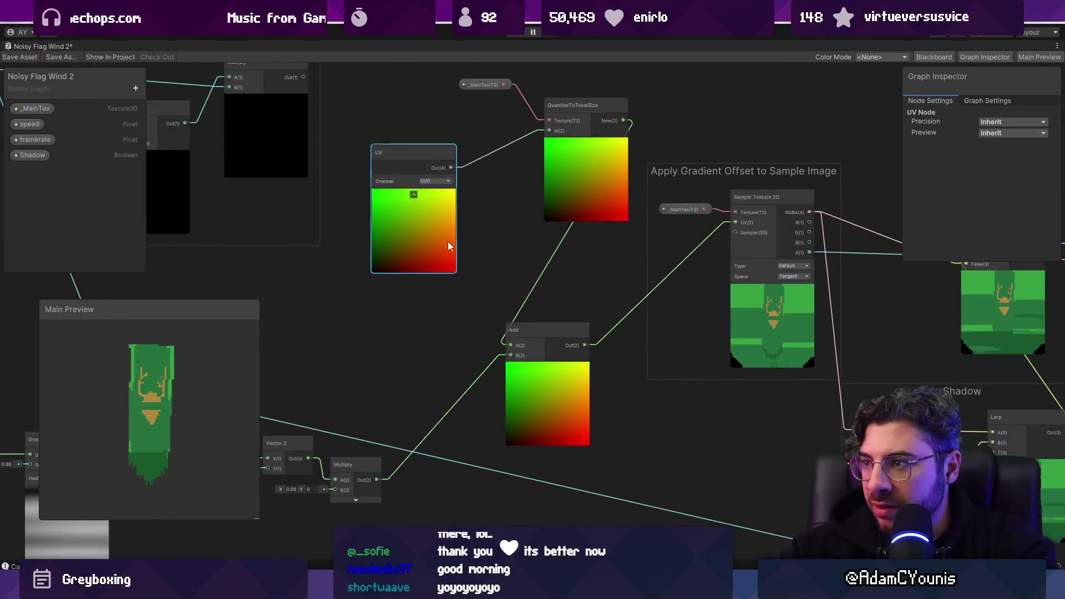
pyautogui.moveTo(567, 195); pyautogui.dragTo(494, 245)
# Collapse the QuantiseToTexelSize, UV and Add previews and place _MainTex and Add alongside them
pyautogui.click(510, 195)
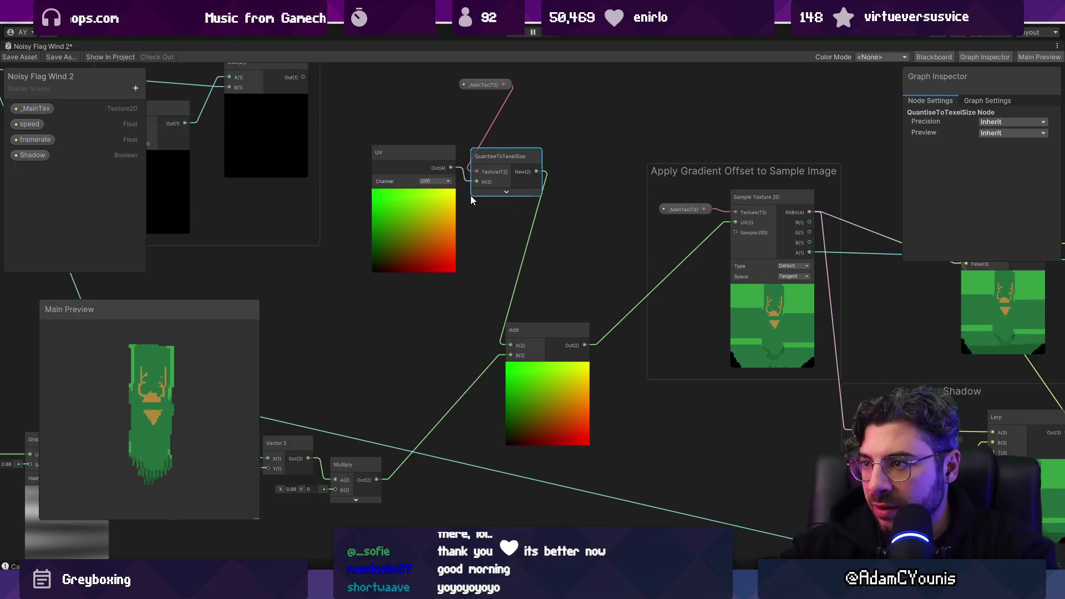
pyautogui.click(413, 196)
pyautogui.click(476, 85)
pyautogui.moveTo(476, 84)
pyautogui.mouseDown()
pyautogui.moveTo(381, 141)
pyautogui.moveTo(504, 209)
pyautogui.moveTo(572, 286)
pyautogui.mouseUp()
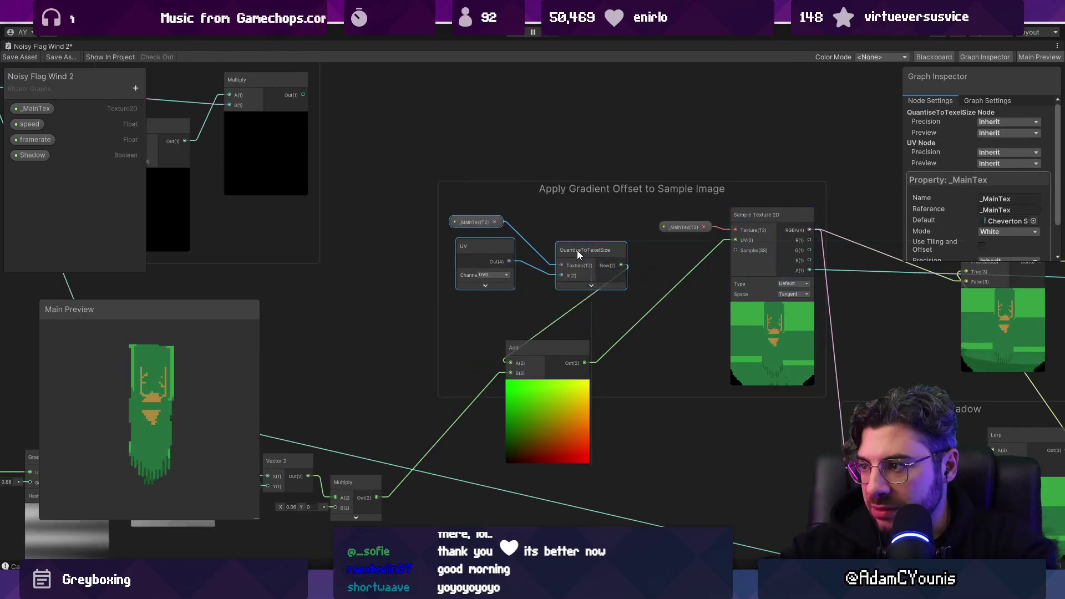
pyautogui.moveTo(547, 338)
pyautogui.mouseDown()
pyautogui.moveTo(653, 297)
pyautogui.moveTo(669, 259)
pyautogui.mouseUp()
pyautogui.click(668, 297)
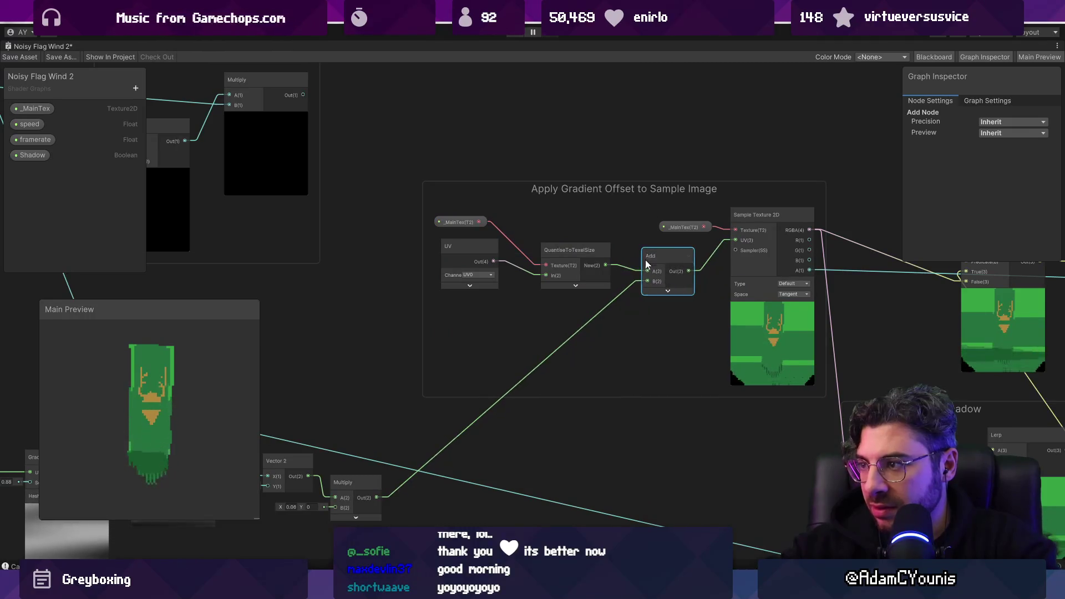
# Box-select the noise chain nodes and move them about 170 px to the right
pyautogui.scroll(-5, 567, 270)
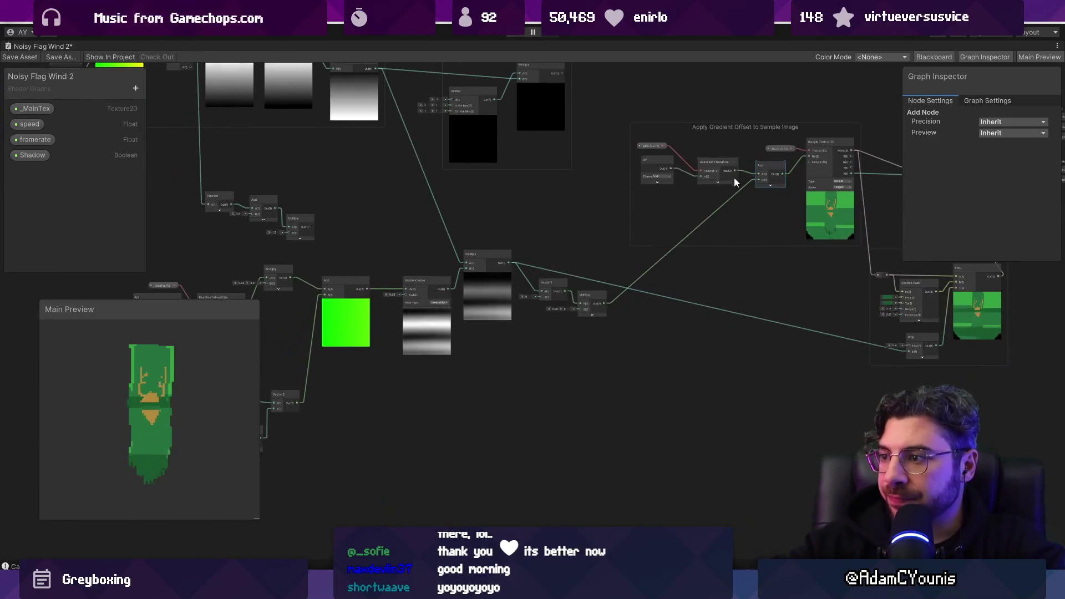
pyautogui.scroll(3, 734, 178)
pyautogui.scroll(-5, 502, 267)
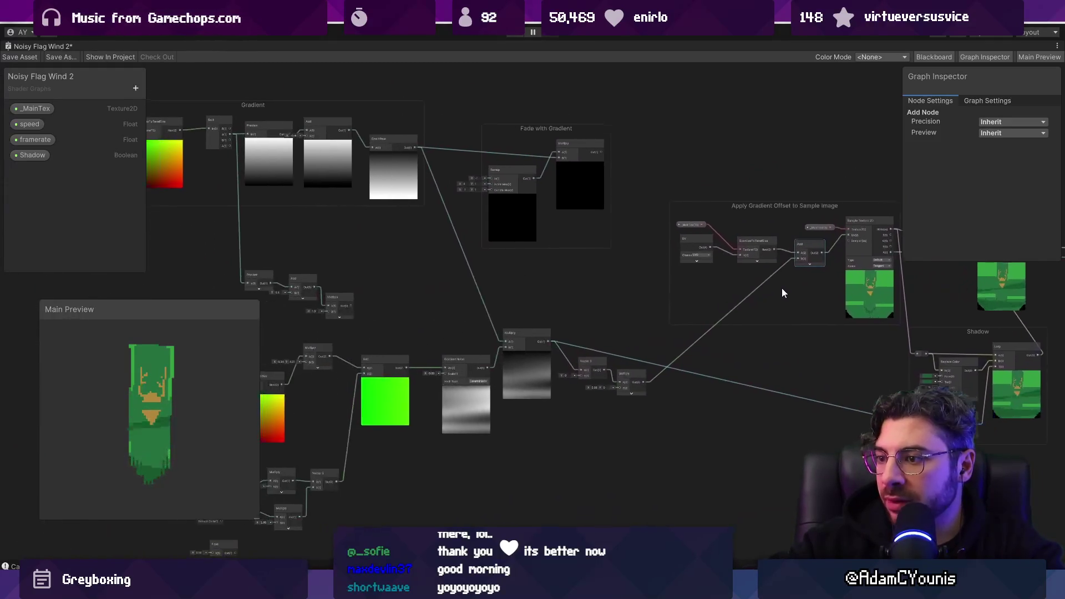
pyautogui.scroll(5, 488, 295)
pyautogui.moveTo(498, 288); pyautogui.dragTo(752, 204)
pyautogui.scroll(-1, 376, 231)
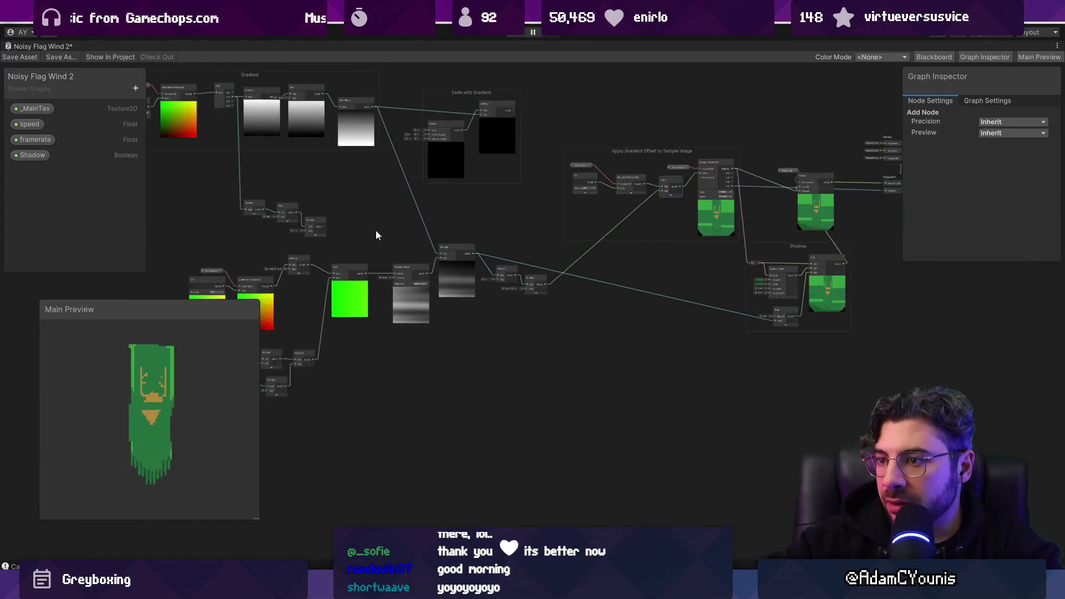
pyautogui.moveTo(333, 244); pyautogui.dragTo(748, 450)
pyautogui.moveTo(654, 288); pyautogui.dragTo(747, 286)
# Shift the Shadow group, move Branch down and right, and move the Vertex/Fragment stack right
pyautogui.scroll(6, 595, 358)
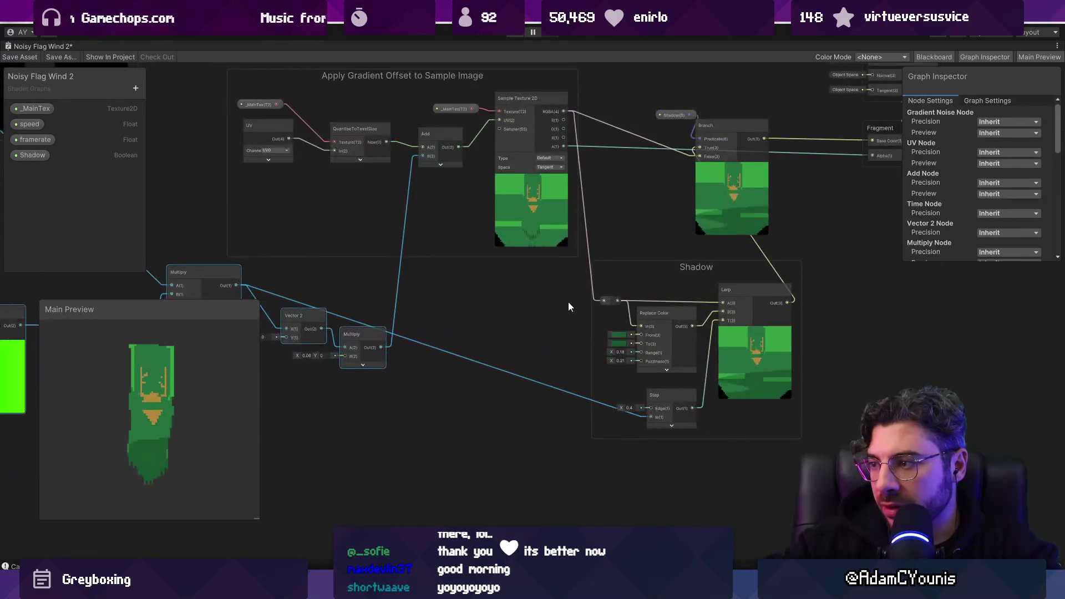
pyautogui.click(679, 285)
pyautogui.moveTo(675, 285); pyautogui.dragTo(708, 280)
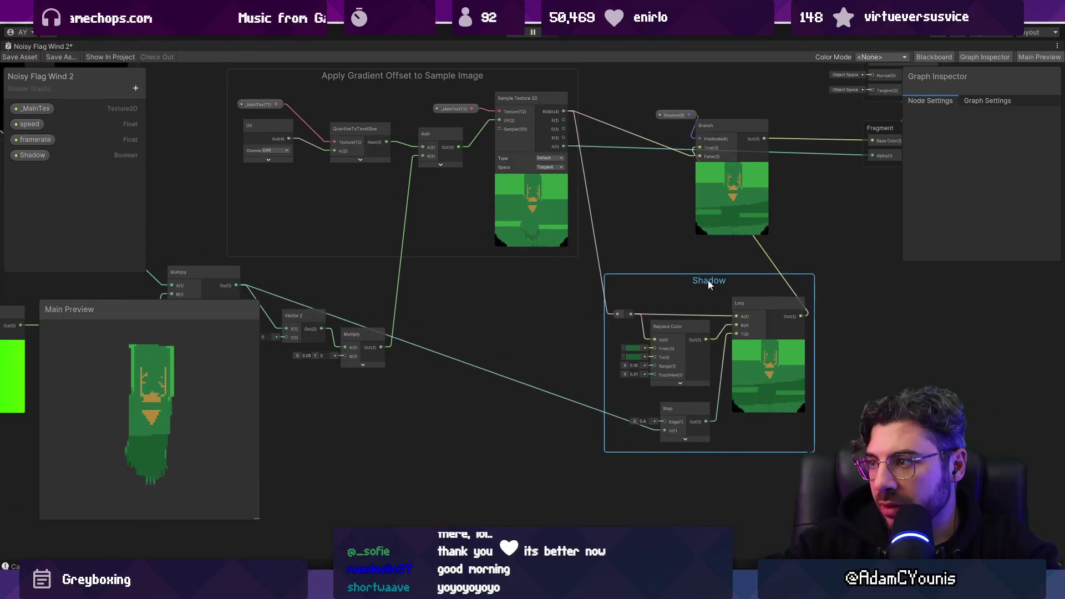
pyautogui.moveTo(704, 225); pyautogui.dragTo(495, 289)
pyautogui.click(536, 187)
pyautogui.moveTo(536, 188)
pyautogui.mouseDown()
pyautogui.moveTo(641, 195)
pyautogui.moveTo(696, 258)
pyautogui.moveTo(673, 251)
pyautogui.mouseUp()
pyautogui.moveTo(685, 136)
pyautogui.mouseDown()
pyautogui.moveTo(708, 112)
pyautogui.moveTo(705, 192)
pyautogui.moveTo(814, 235)
pyautogui.mouseUp()
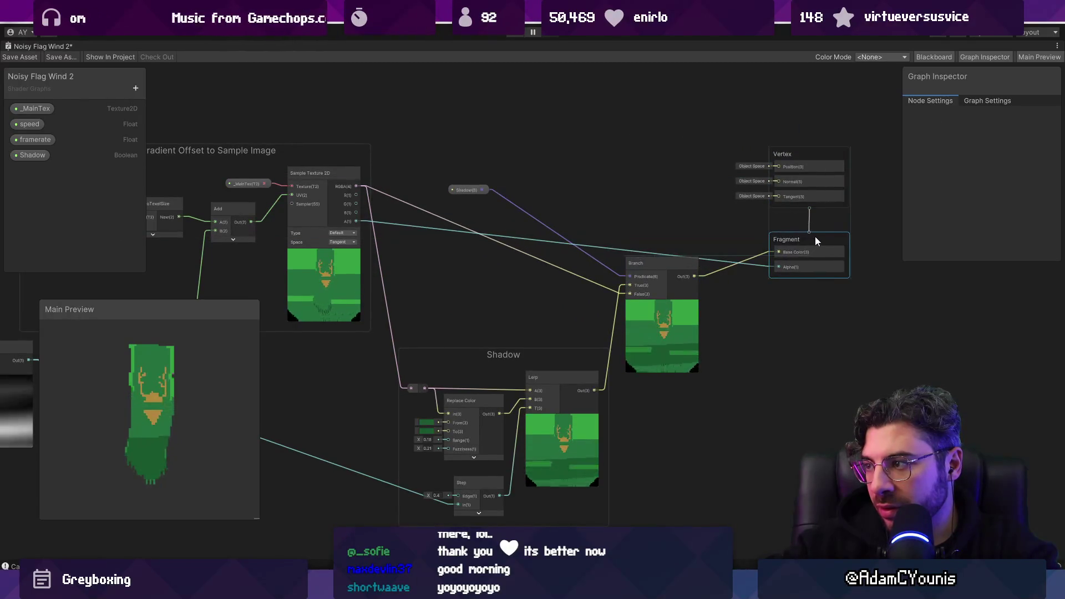
# Place the Shadow property above-left of Branch, adjust the stack, and bring the Shadow group up toward Branch
pyautogui.click(472, 191)
pyautogui.moveTo(472, 191); pyautogui.dragTo(544, 288)
pyautogui.moveTo(638, 264)
pyautogui.mouseDown()
pyautogui.moveTo(655, 201)
pyautogui.moveTo(647, 174)
pyautogui.mouseUp()
pyautogui.moveTo(537, 280)
pyautogui.mouseDown()
pyautogui.moveTo(551, 182)
pyautogui.moveTo(569, 167)
pyautogui.mouseUp()
pyautogui.moveTo(740, 174)
pyautogui.mouseDown()
pyautogui.moveTo(821, 263)
pyautogui.moveTo(774, 175)
pyautogui.moveTo(750, 192)
pyautogui.mouseUp()
pyautogui.scroll(-3, 699, 244)
pyautogui.moveTo(584, 314); pyautogui.dragTo(582, 250)
pyautogui.scroll(-3, 745, 334)
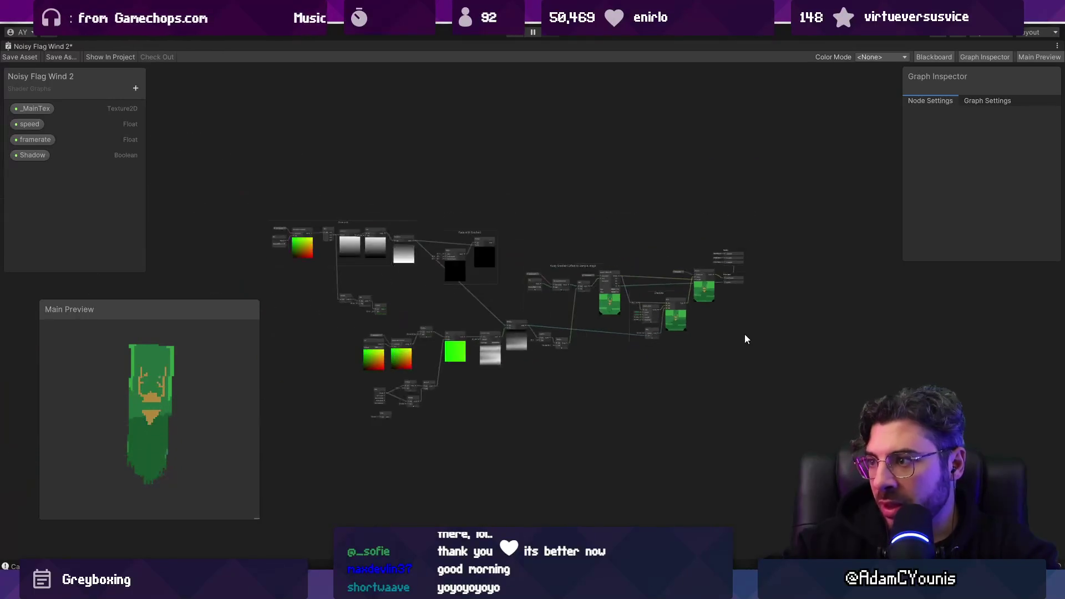
pyautogui.scroll(4, 590, 348)
pyautogui.scroll(3, 632, 338)
pyautogui.click(661, 335)
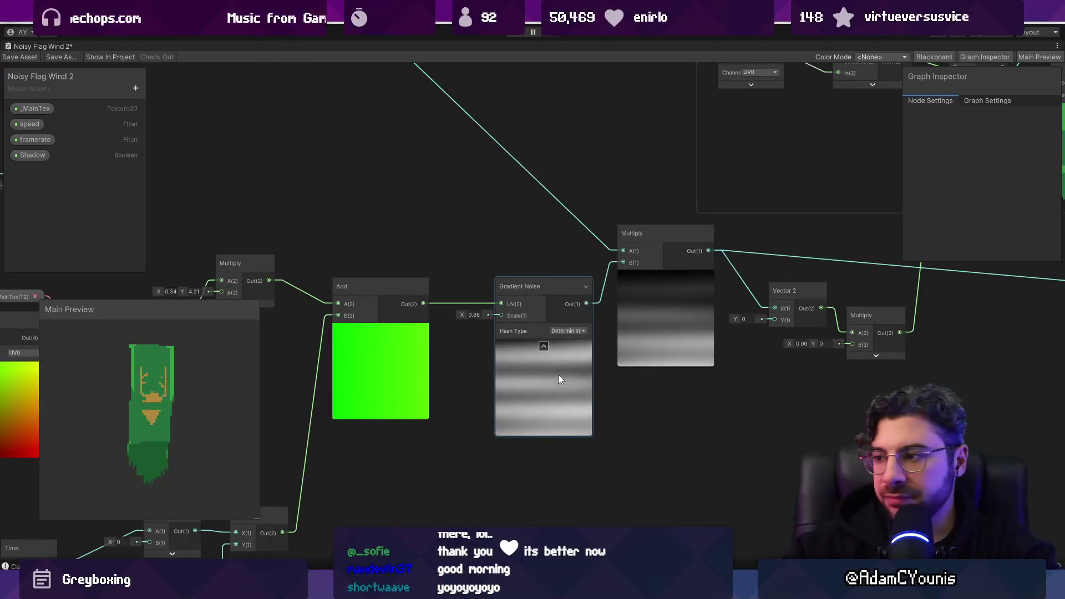
pyautogui.scroll(-3, 660, 347)
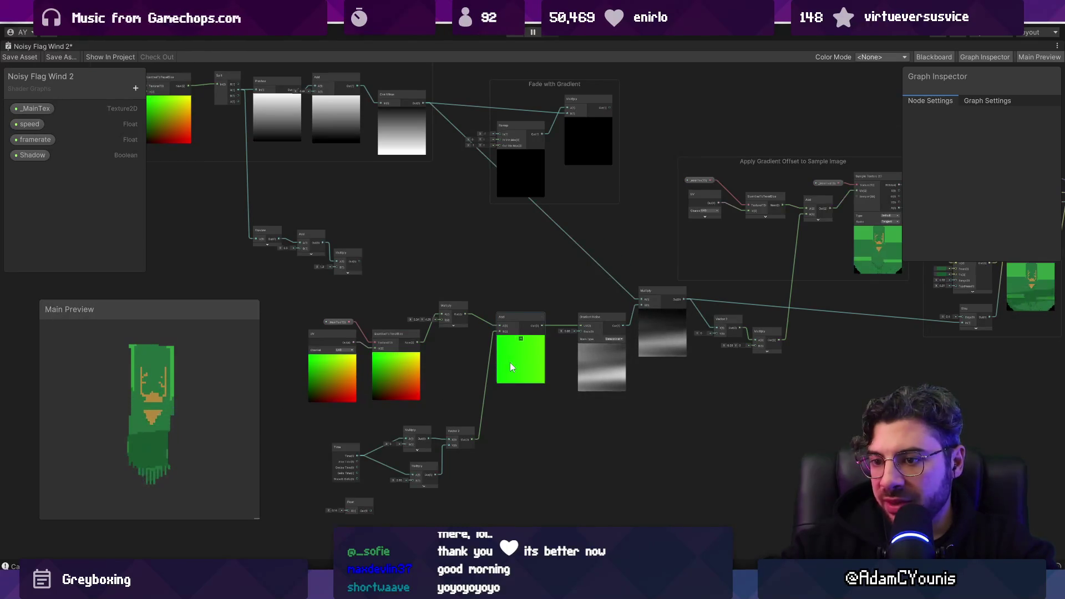
pyautogui.scroll(1, 510, 361)
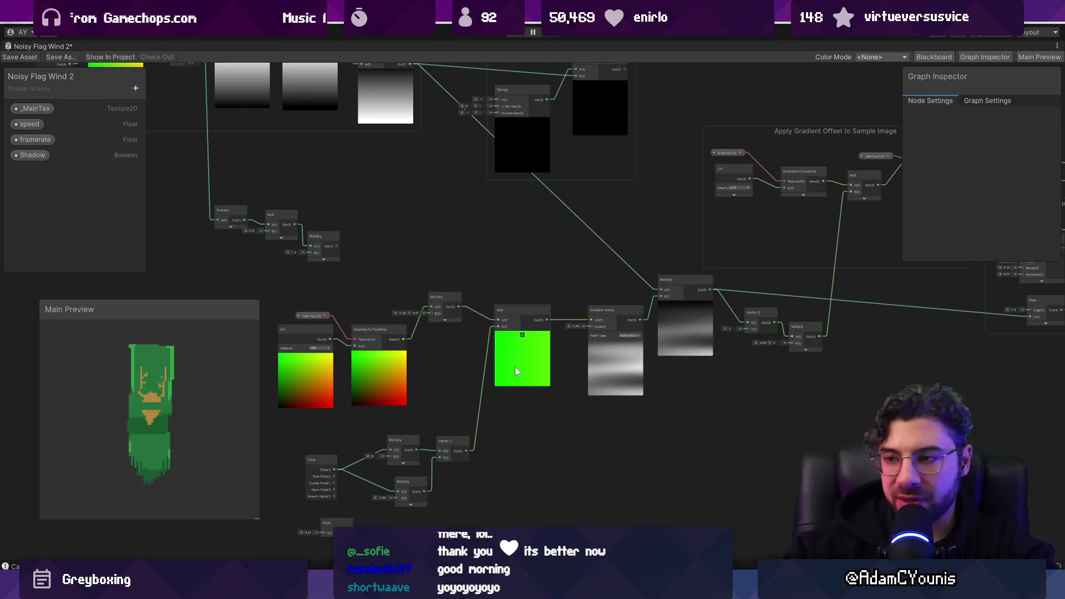
pyautogui.scroll(3, 337, 358)
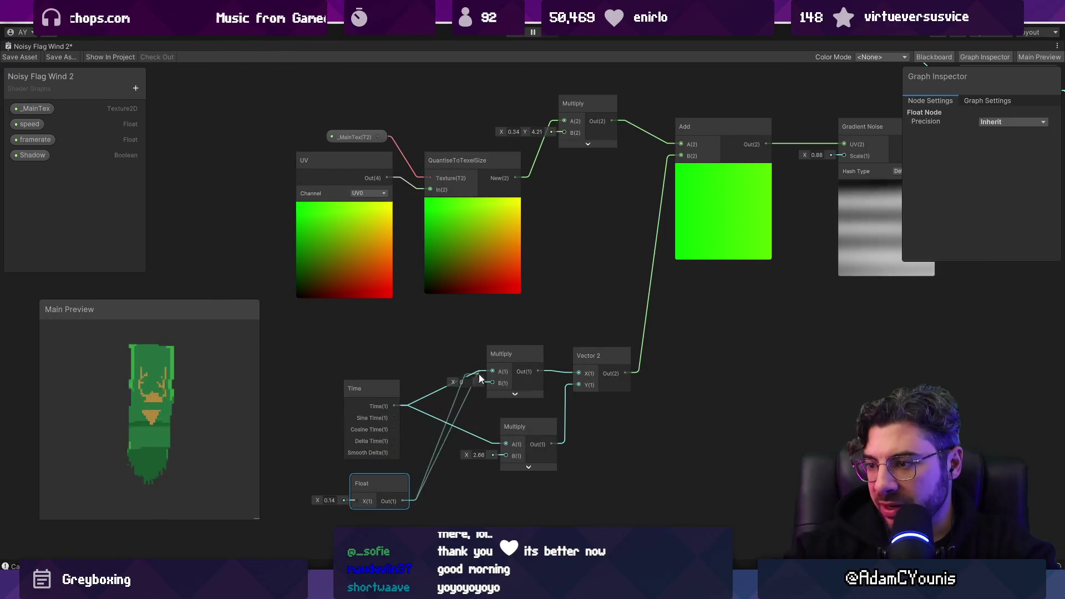
# Try a Float node wired into both Multiplies with a negative value, then undo and remove it
pyautogui.moveTo(488, 369); pyautogui.dragTo(488, 369)
pyautogui.moveTo(402, 501); pyautogui.dragTo(506, 444)
pyautogui.moveTo(336, 500)
pyautogui.mouseDown()
pyautogui.moveTo(263, 504)
pyautogui.moveTo(270, 500)
pyautogui.mouseUp()
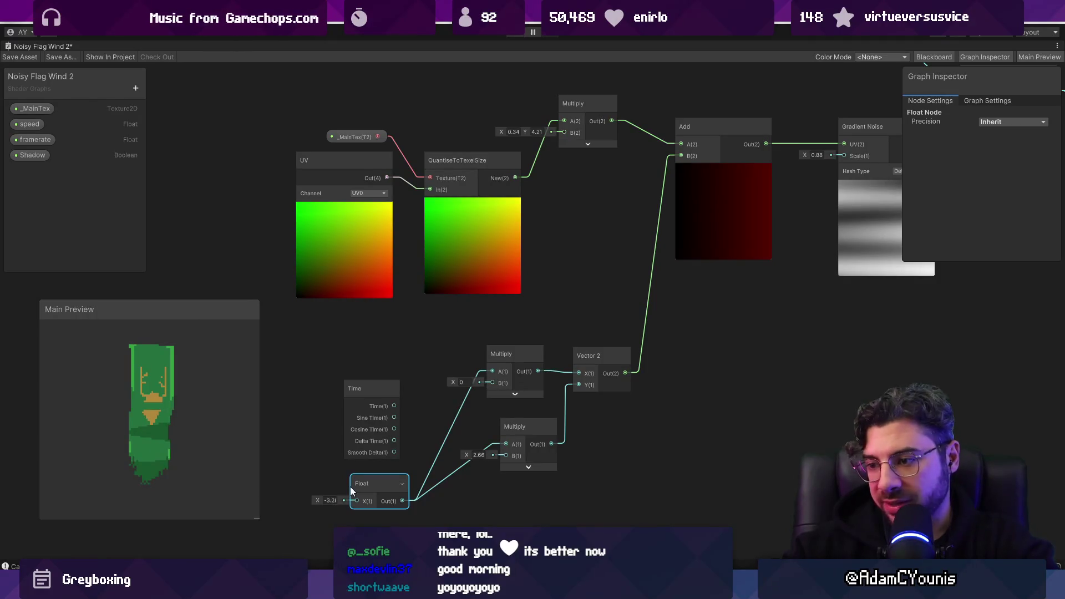
pyautogui.hotkey('ctrl', 'z')
pyautogui.hotkey('ctrl', 'z')
pyautogui.hotkey('ctrl', 'z')
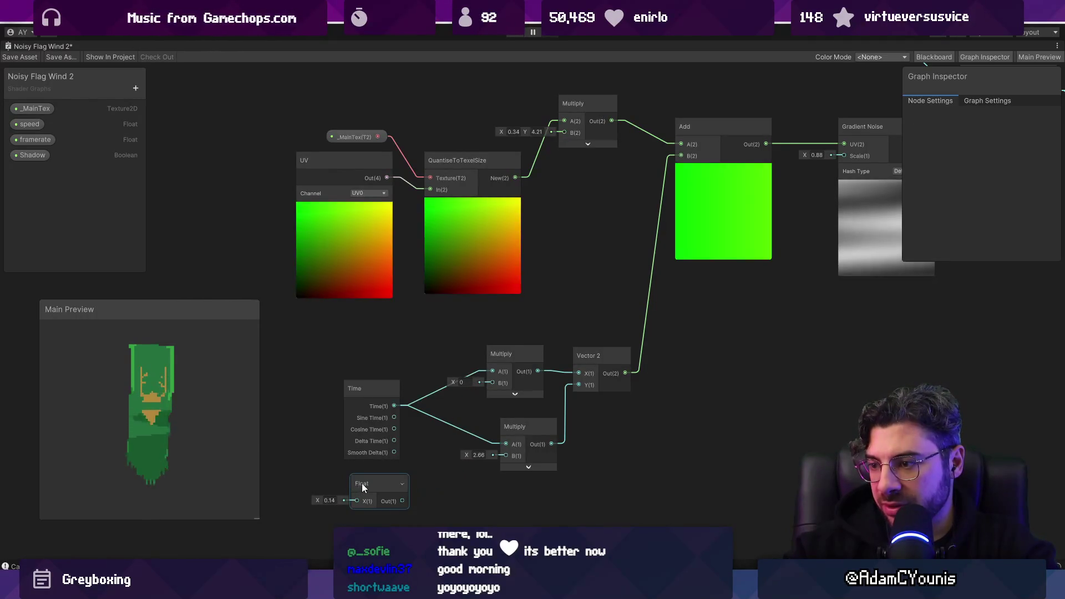
pyautogui.hotkey('ctrl', 'z')
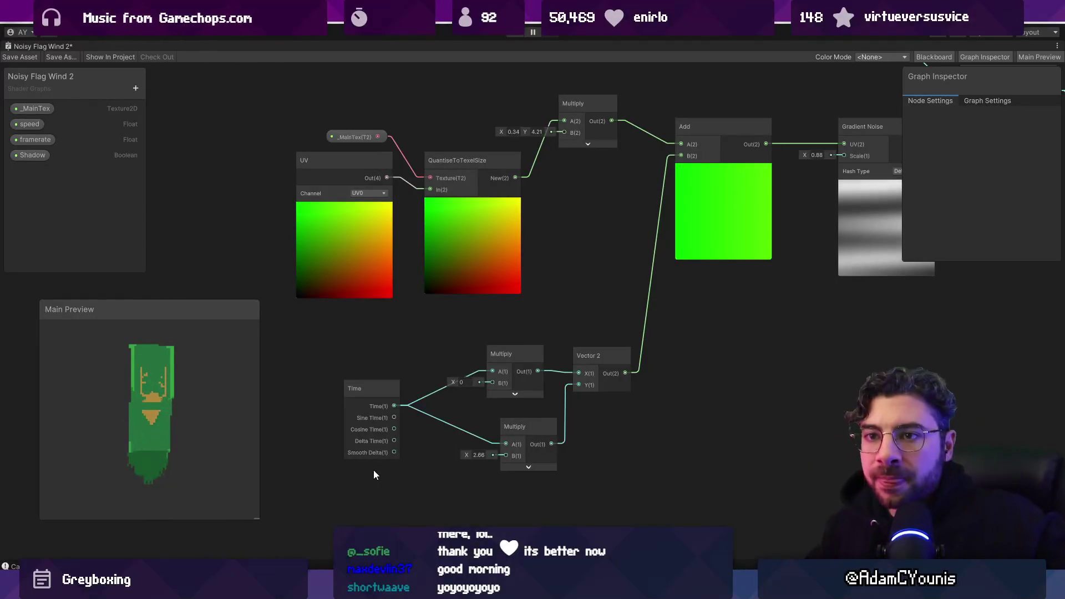
# Feed the speed property into the lower Time Multiply, set its default, and delete the framerate property
pyautogui.moveTo(29, 124)
pyautogui.mouseDown()
pyautogui.moveTo(167, 277)
pyautogui.moveTo(386, 488)
pyautogui.moveTo(502, 456)
pyautogui.mouseUp()
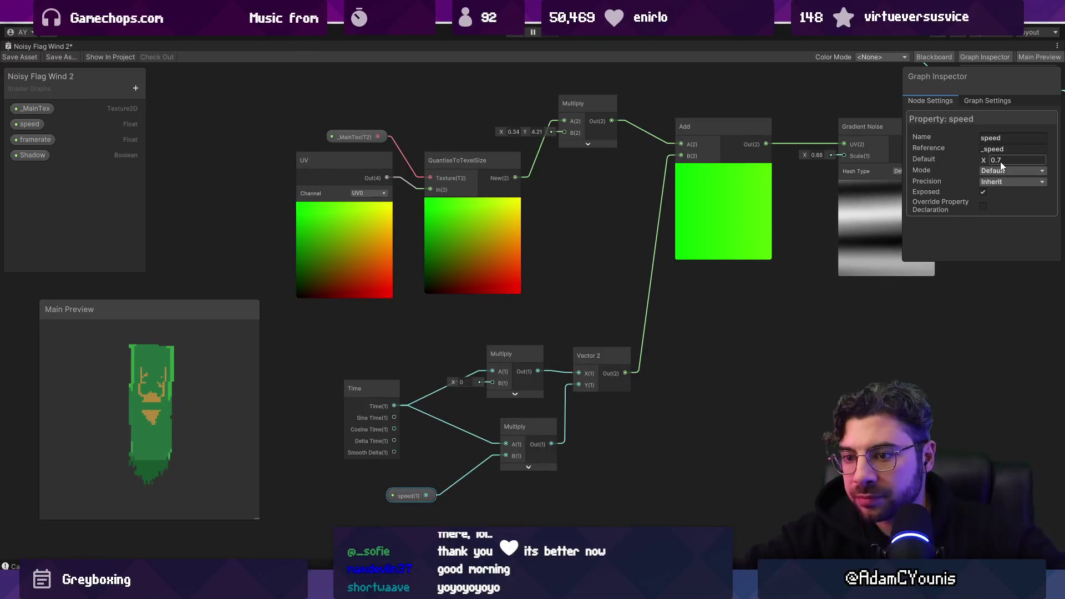
pyautogui.press('Return')
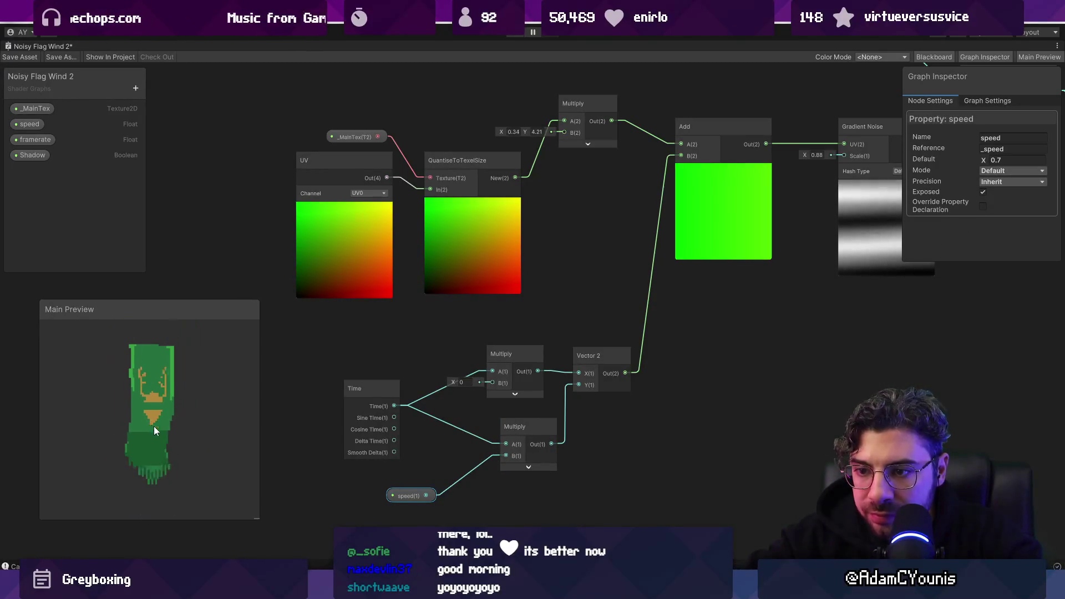
pyautogui.click(589, 513)
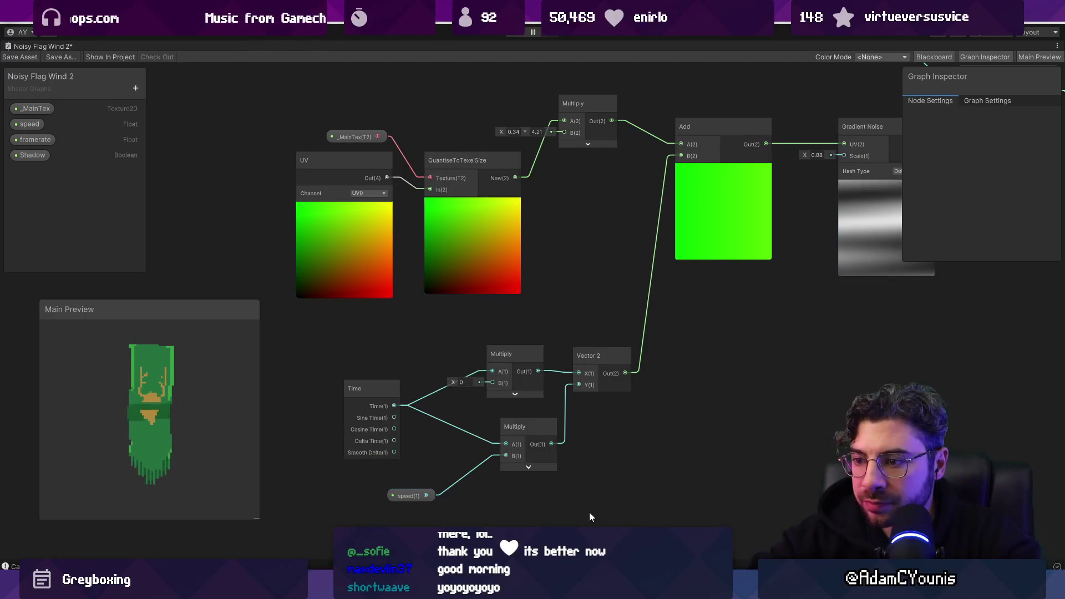
pyautogui.moveTo(414, 498); pyautogui.dragTo(431, 492)
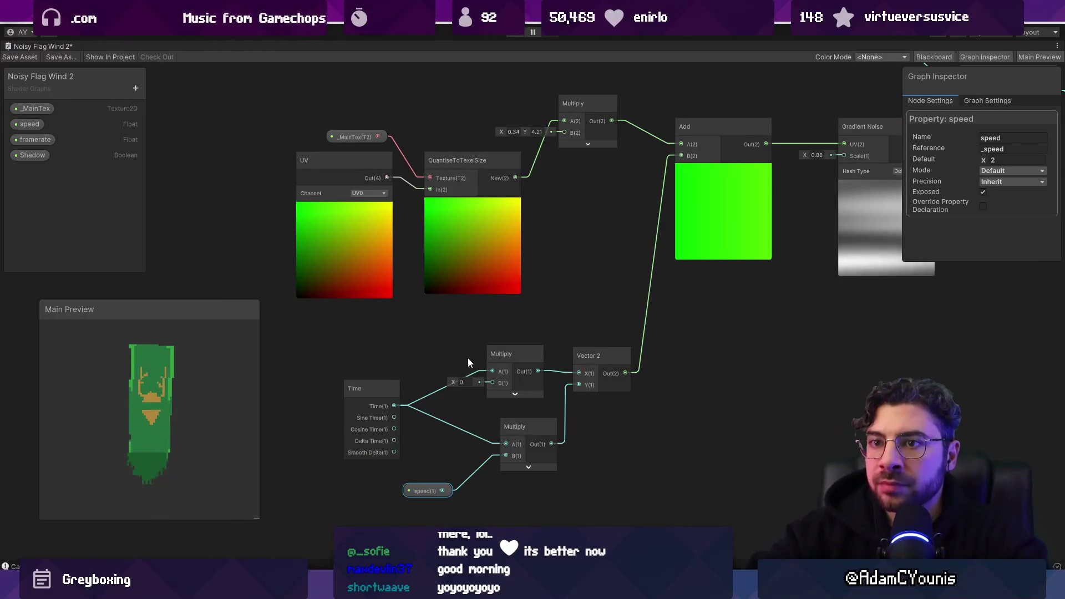
pyautogui.click(51, 140)
pyautogui.press('Delete')
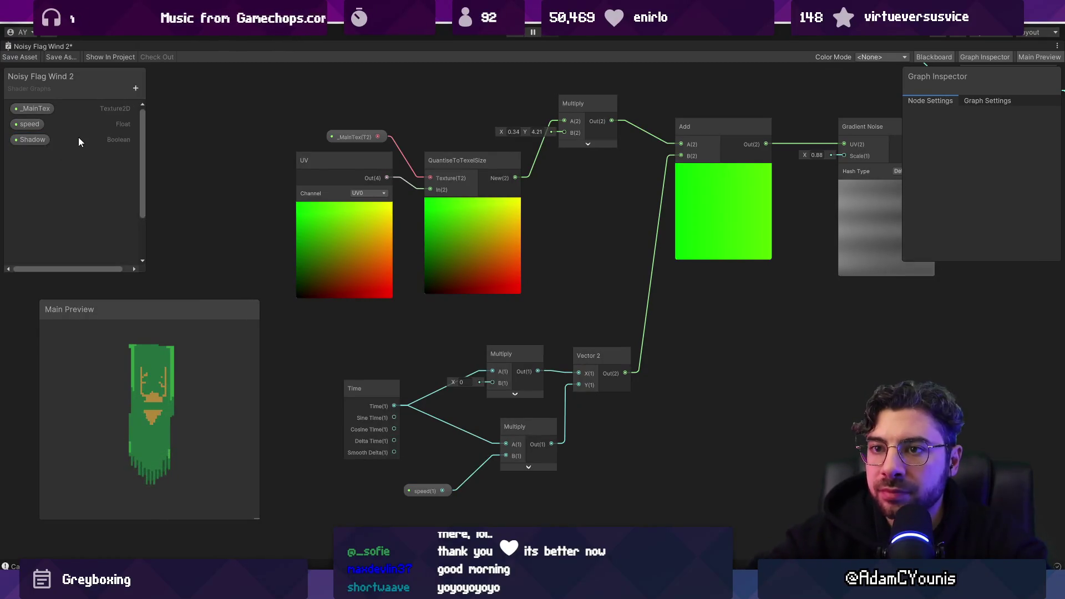
# Ungroup the Fade with Gradient group and delete its Remap and Multiply nodes
pyautogui.scroll(-2, 223, 250)
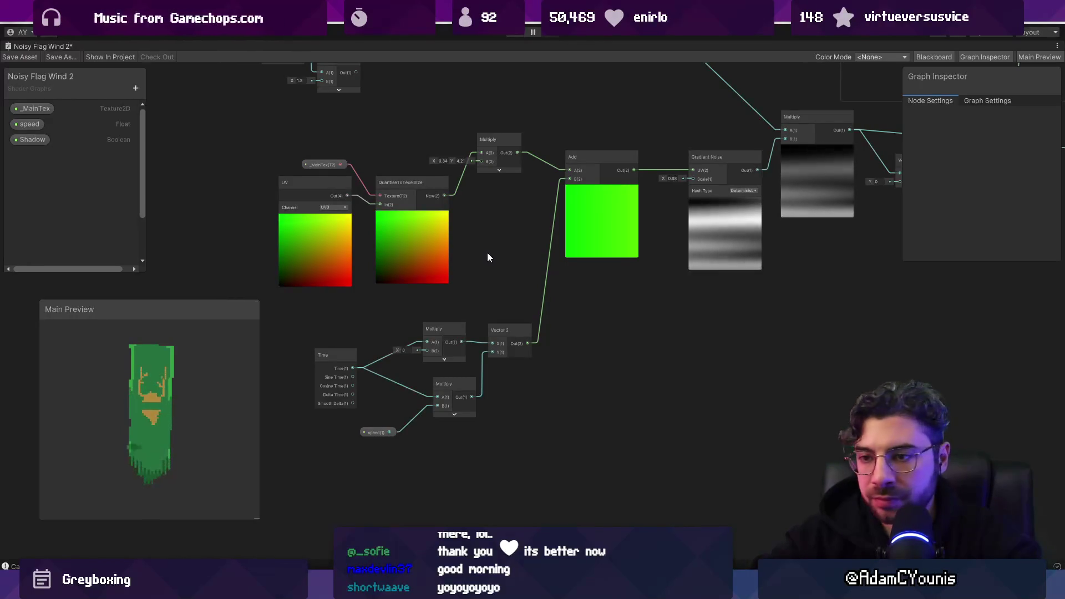
pyautogui.moveTo(487, 257)
pyautogui.mouseDown()
pyautogui.moveTo(326, 363)
pyautogui.moveTo(340, 359)
pyautogui.moveTo(369, 451)
pyautogui.moveTo(505, 576)
pyautogui.mouseUp()
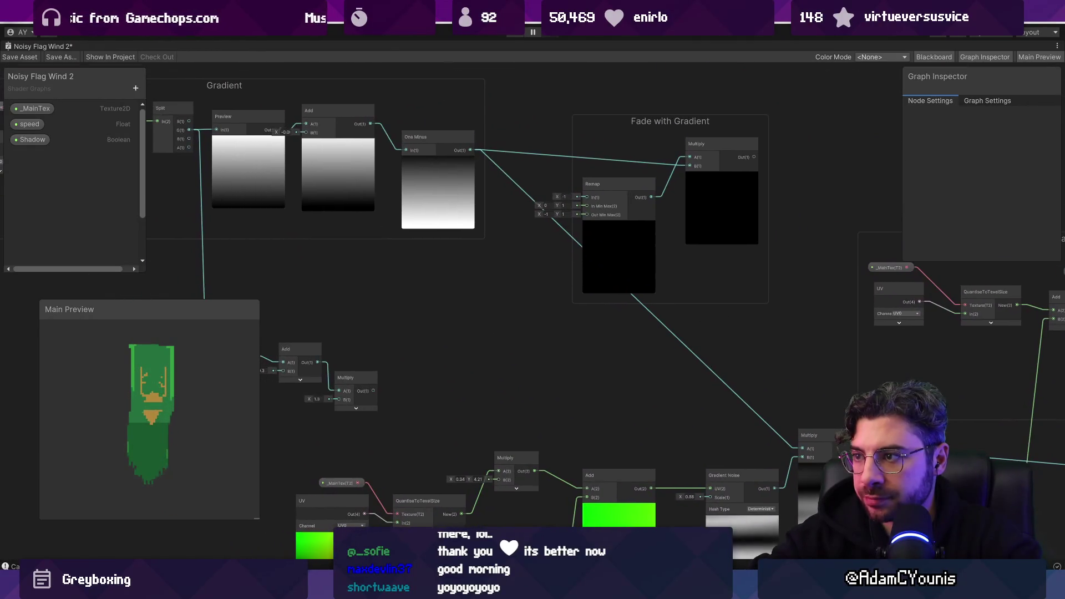
pyautogui.click(663, 122)
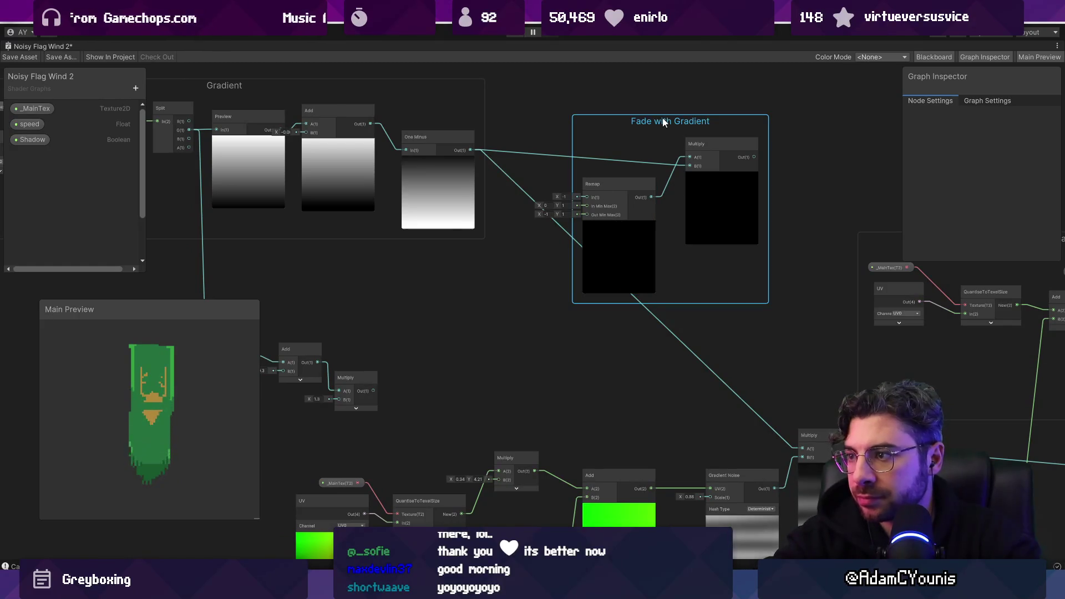
pyautogui.hotkey('ctrl', 'u')
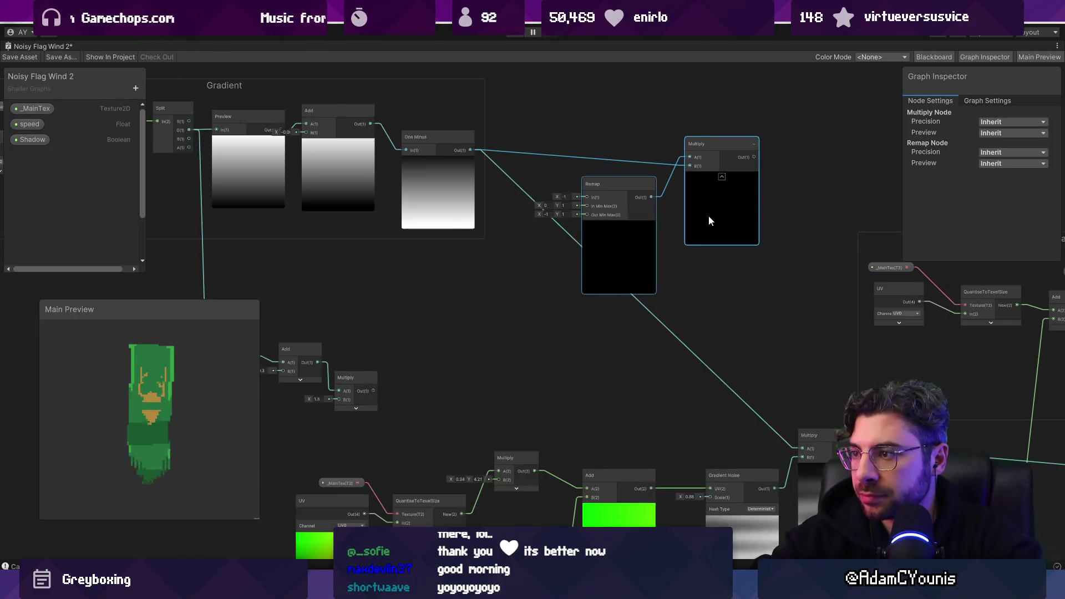
pyautogui.press('Delete')
# Shift the Gradient group right and down, then delete the leftover nodes beneath it
pyautogui.scroll(-4, 682, 219)
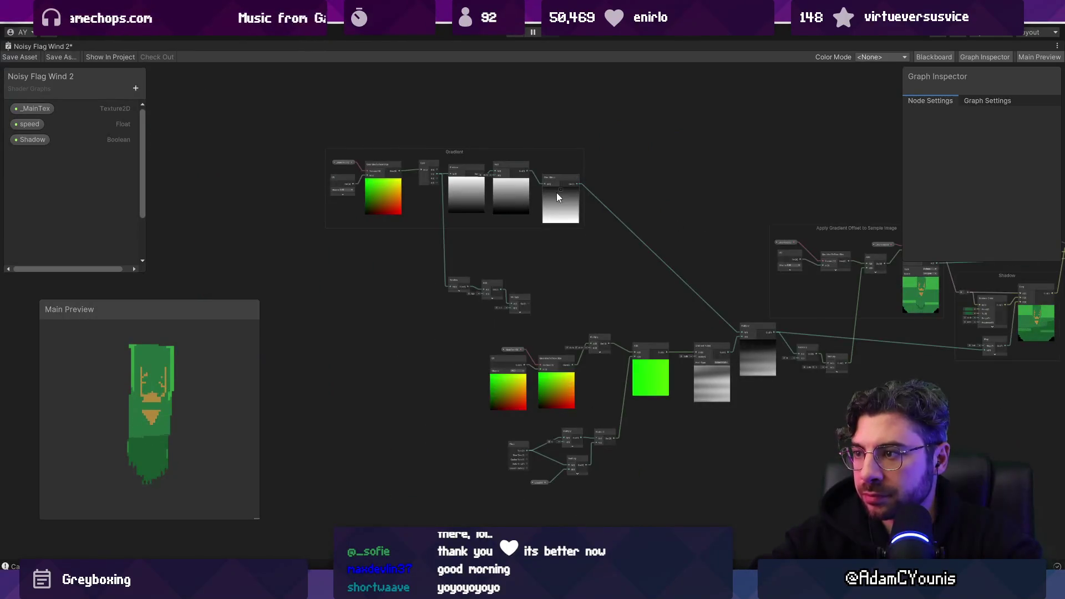
pyautogui.moveTo(605, 237); pyautogui.dragTo(605, 237)
pyautogui.moveTo(497, 221); pyautogui.dragTo(572, 251)
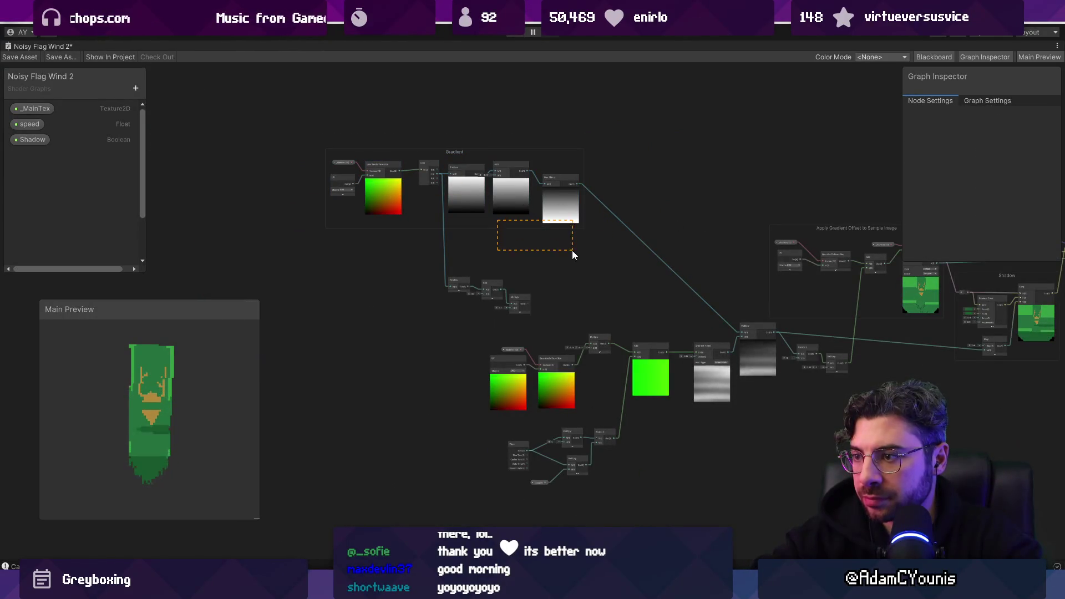
pyautogui.moveTo(455, 156)
pyautogui.mouseDown()
pyautogui.moveTo(493, 178)
pyautogui.moveTo(481, 191)
pyautogui.mouseUp()
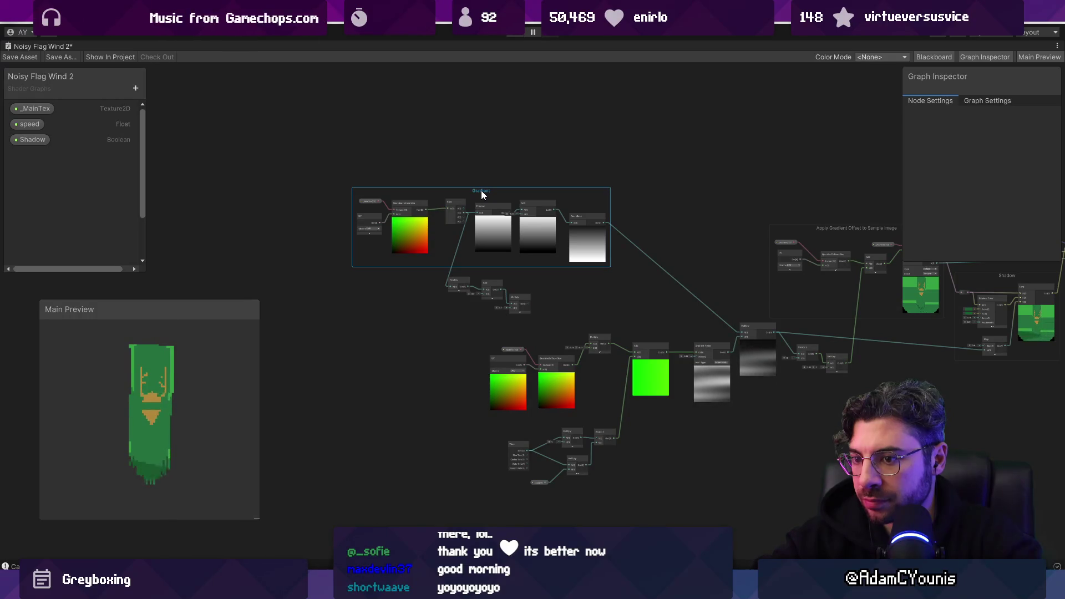
pyautogui.scroll(3, 471, 281)
pyautogui.moveTo(420, 270); pyautogui.dragTo(622, 358)
pyautogui.press('Delete')
# Reposition the Gradient group next to the Apply Gradient Offset group and noise chain
pyautogui.scroll(-3, 571, 356)
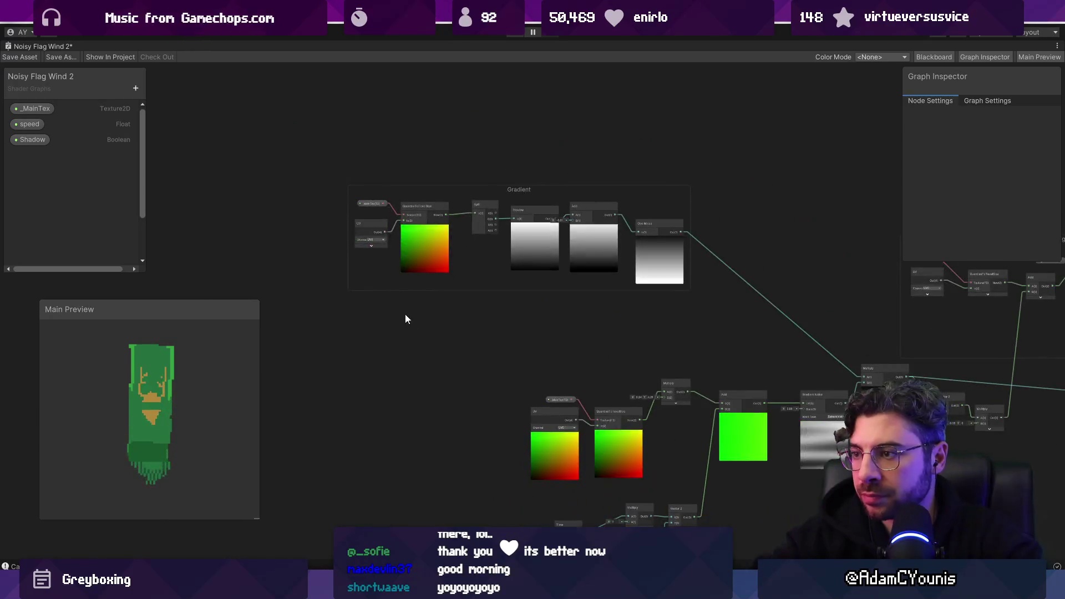
pyautogui.moveTo(508, 192); pyautogui.dragTo(676, 229)
pyautogui.moveTo(800, 307); pyautogui.dragTo(558, 246)
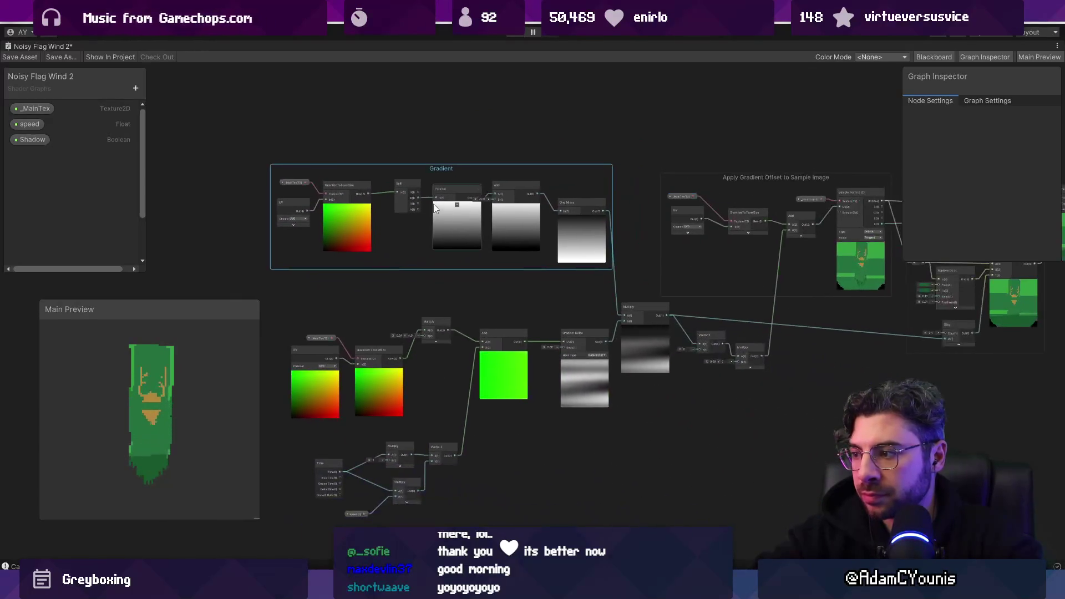
pyautogui.moveTo(451, 165)
pyautogui.mouseDown()
pyautogui.moveTo(465, 172)
pyautogui.moveTo(411, 180)
pyautogui.mouseUp()
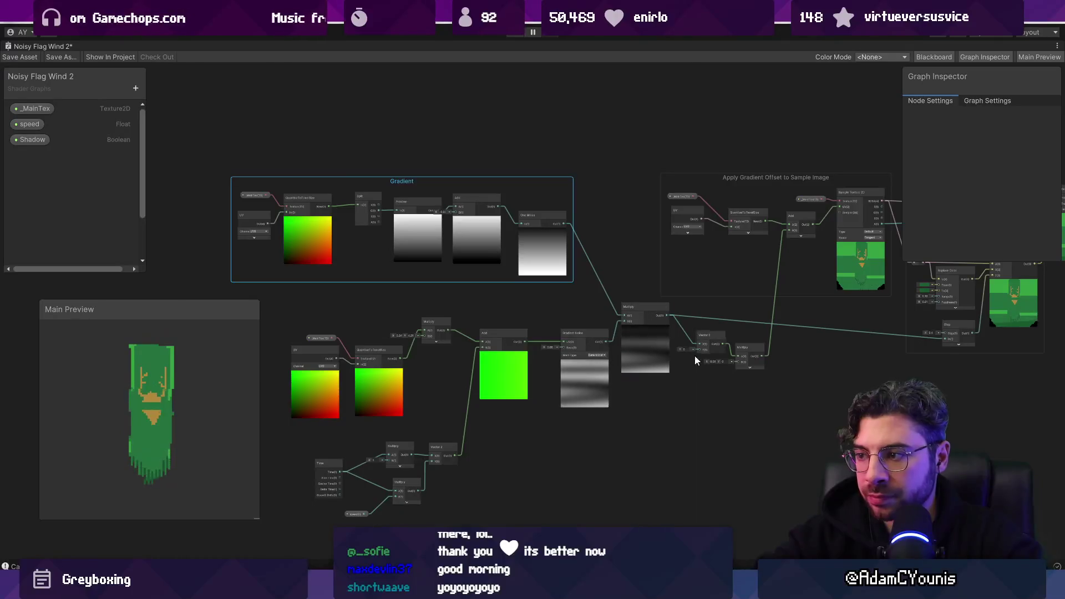
pyautogui.moveTo(609, 413)
pyautogui.mouseDown()
pyautogui.moveTo(669, 339)
pyautogui.moveTo(393, 404)
pyautogui.moveTo(261, 407)
pyautogui.moveTo(612, 345)
pyautogui.moveTo(570, 366)
pyautogui.mouseUp()
pyautogui.scroll(5, 658, 354)
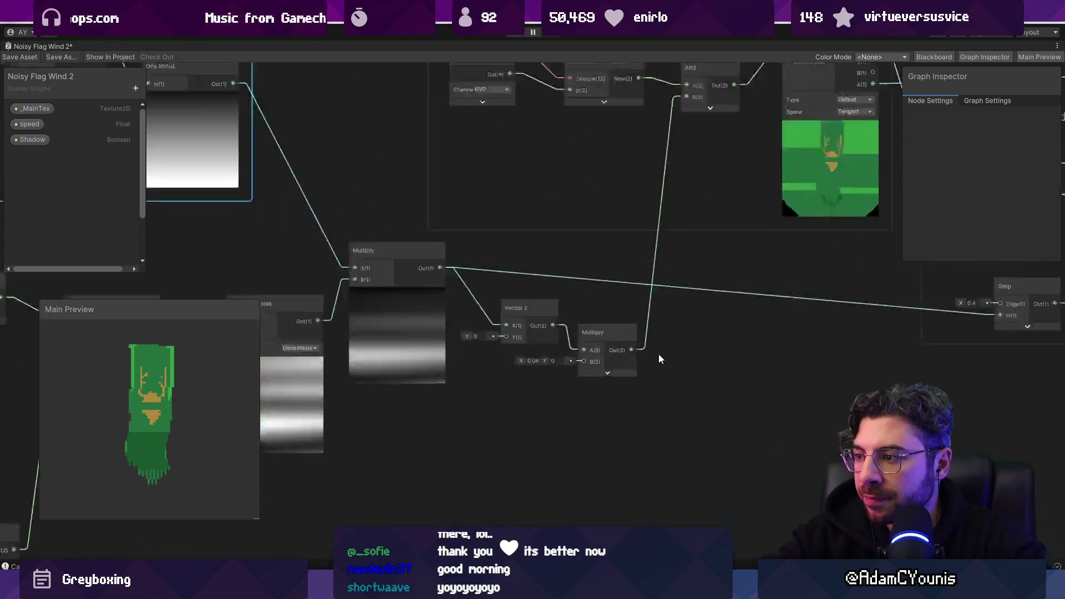
# Add a Remap node after the offset Multiply, then delete it as misplaced
pyautogui.moveTo(477, 363)
pyautogui.mouseDown()
pyautogui.moveTo(494, 364)
pyautogui.moveTo(455, 365)
pyautogui.moveTo(511, 360)
pyautogui.mouseUp()
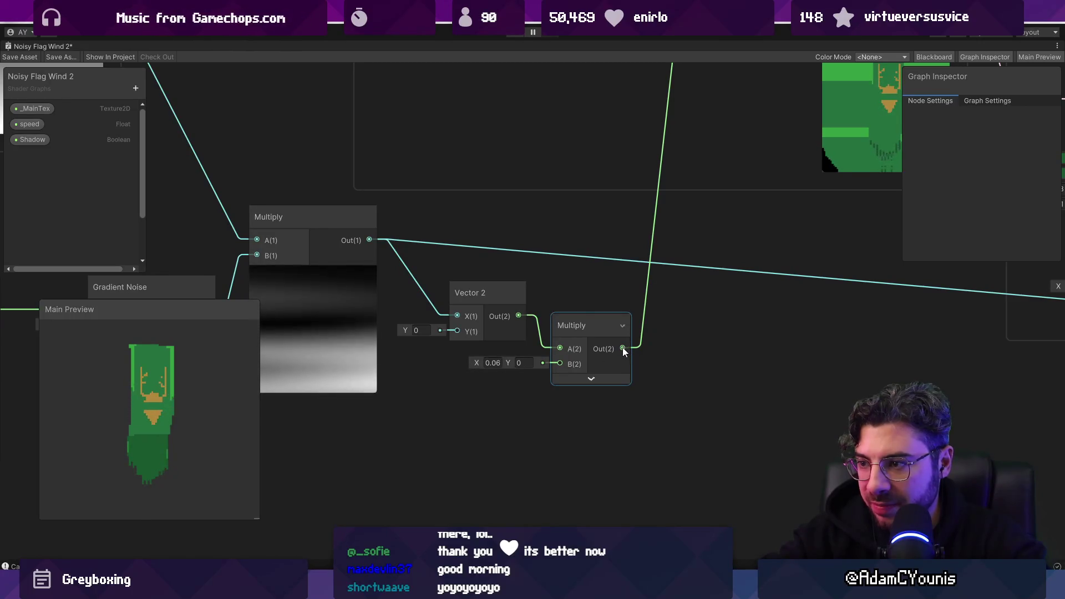
pyautogui.moveTo(622, 348); pyautogui.dragTo(673, 381)
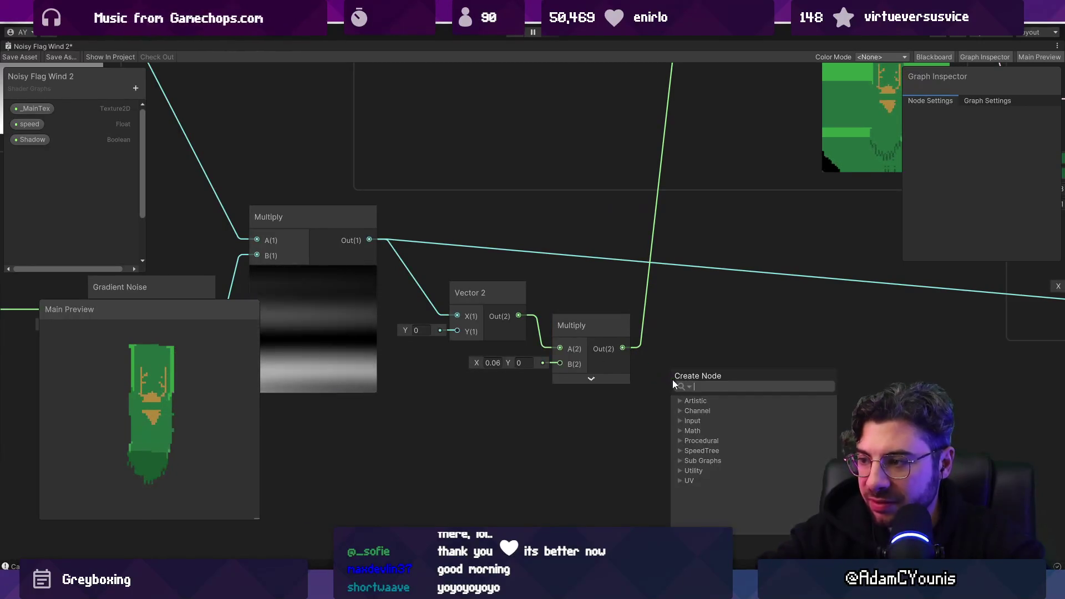
pyautogui.write('remap')
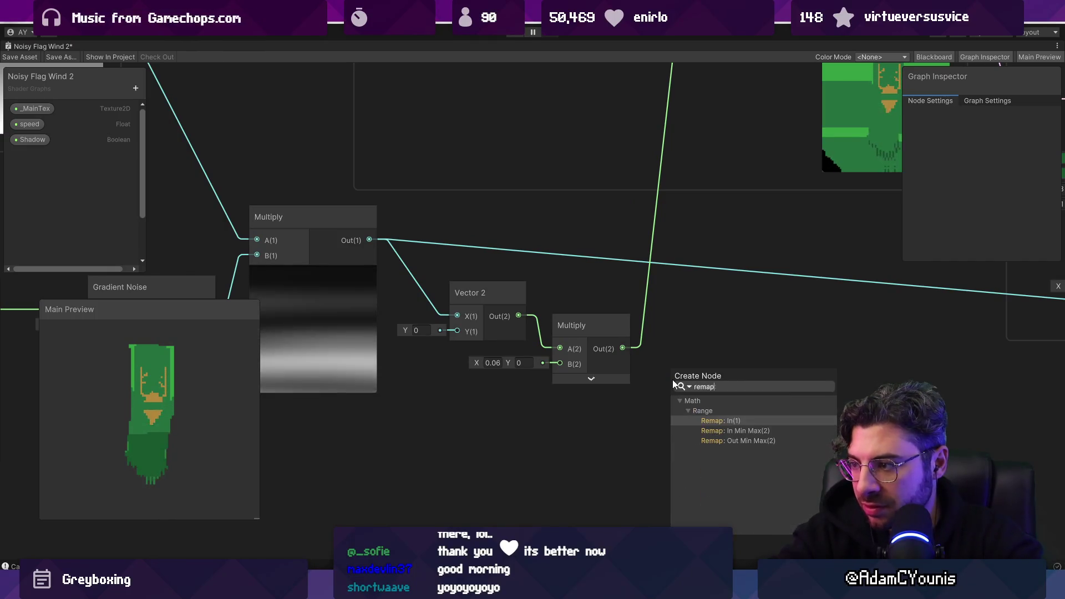
pyautogui.press('Return')
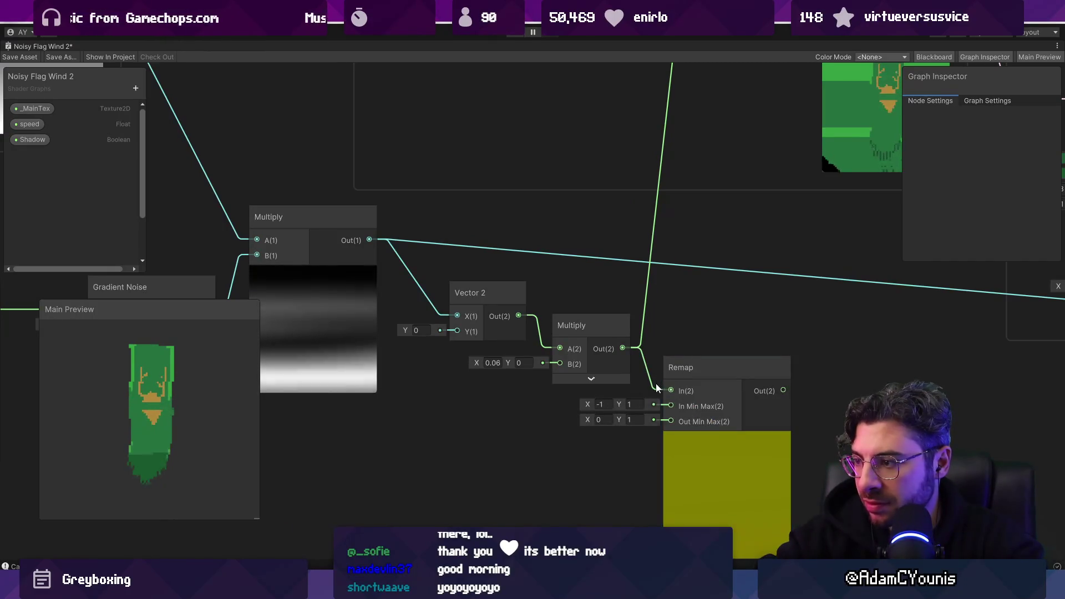
pyautogui.press('Delete')
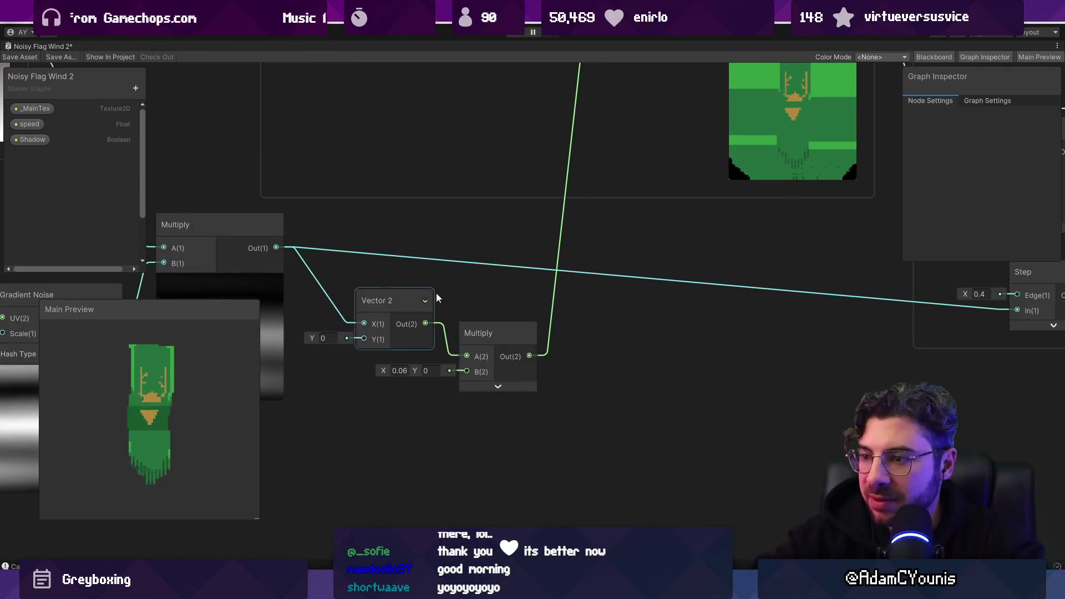
# Add a Remap node fed by the noise Multiply and wire its Out into Vector 2 X
pyautogui.moveTo(436, 292); pyautogui.dragTo(545, 268)
pyautogui.moveTo(395, 265)
pyautogui.mouseDown()
pyautogui.moveTo(486, 261)
pyautogui.moveTo(480, 482)
pyautogui.mouseUp()
pyautogui.write('remap')
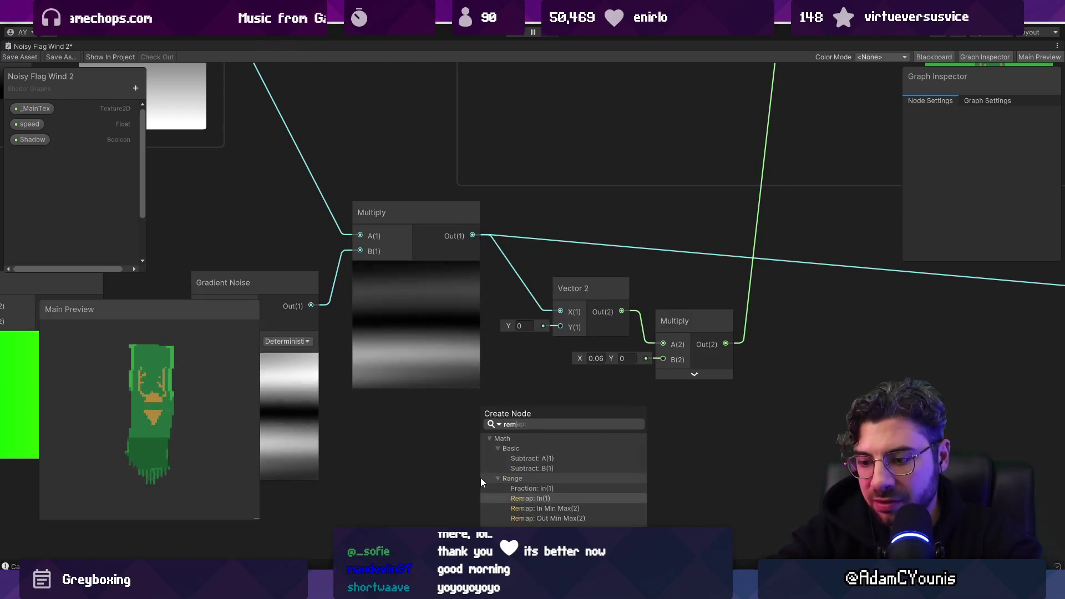
pyautogui.press('Return')
pyautogui.moveTo(593, 488)
pyautogui.mouseDown()
pyautogui.moveTo(549, 307)
pyautogui.moveTo(557, 309)
pyautogui.mouseUp()
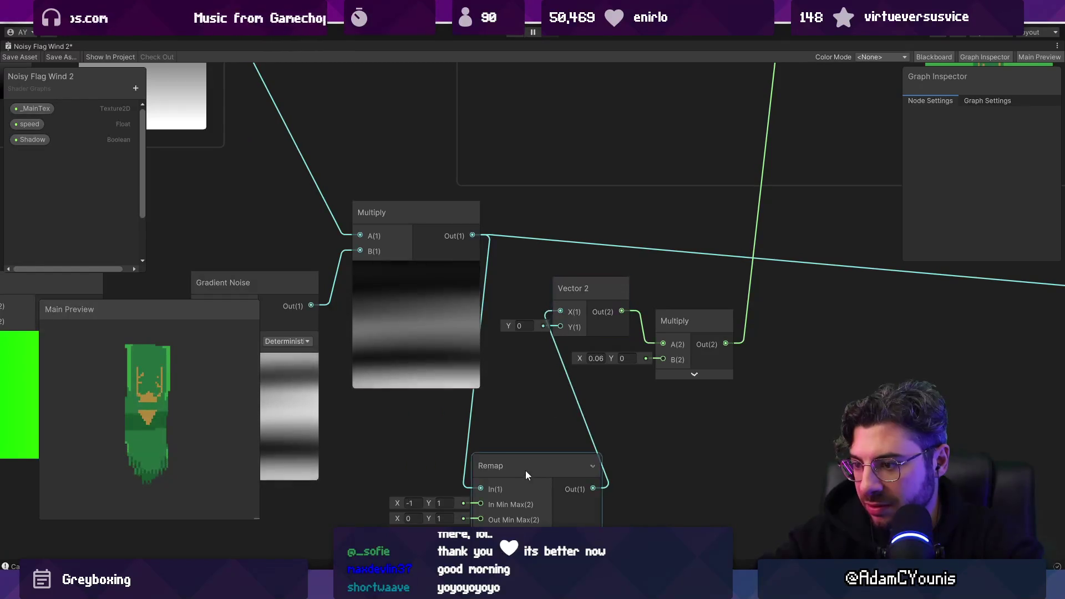
pyautogui.moveTo(525, 470); pyautogui.dragTo(551, 440)
pyautogui.click(438, 489)
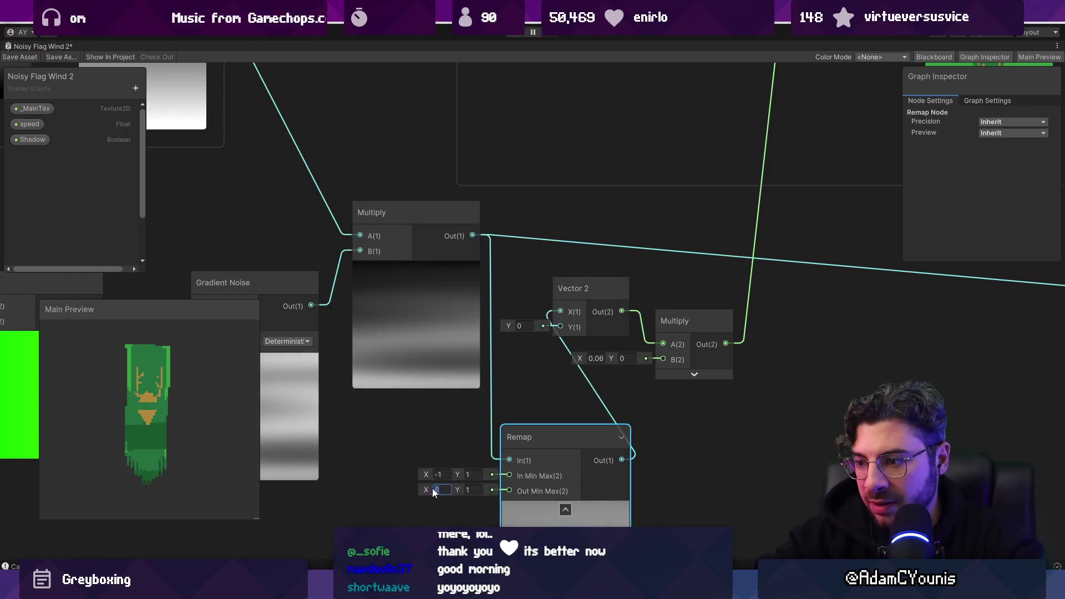
# Set the Remap input minimum to 0 and try an output minimum of -1, scrubbing the range
pyautogui.click(441, 475)
pyautogui.write('0')
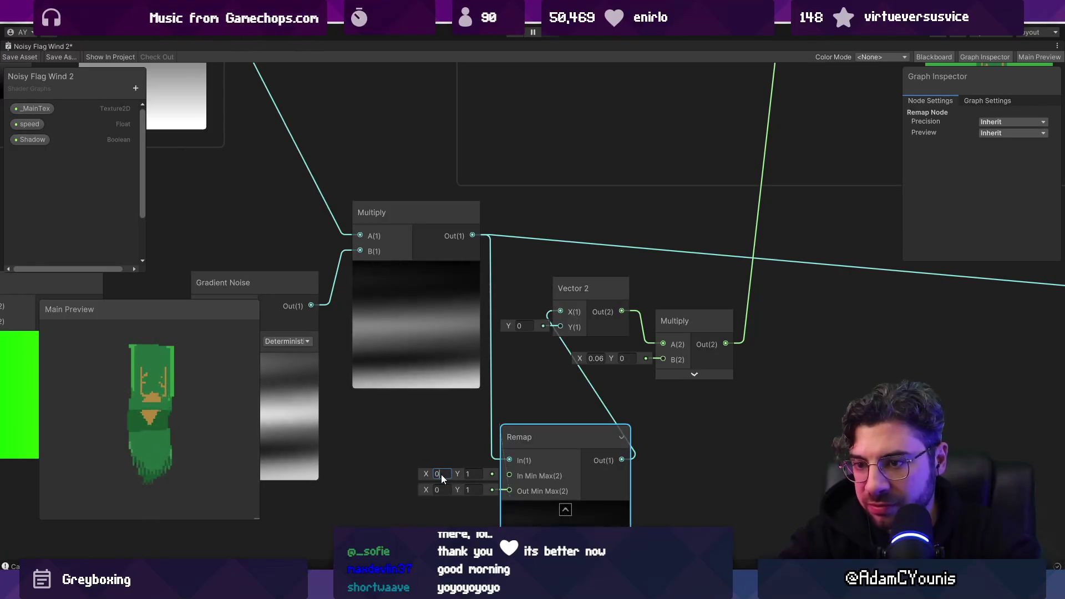
pyautogui.click(442, 490)
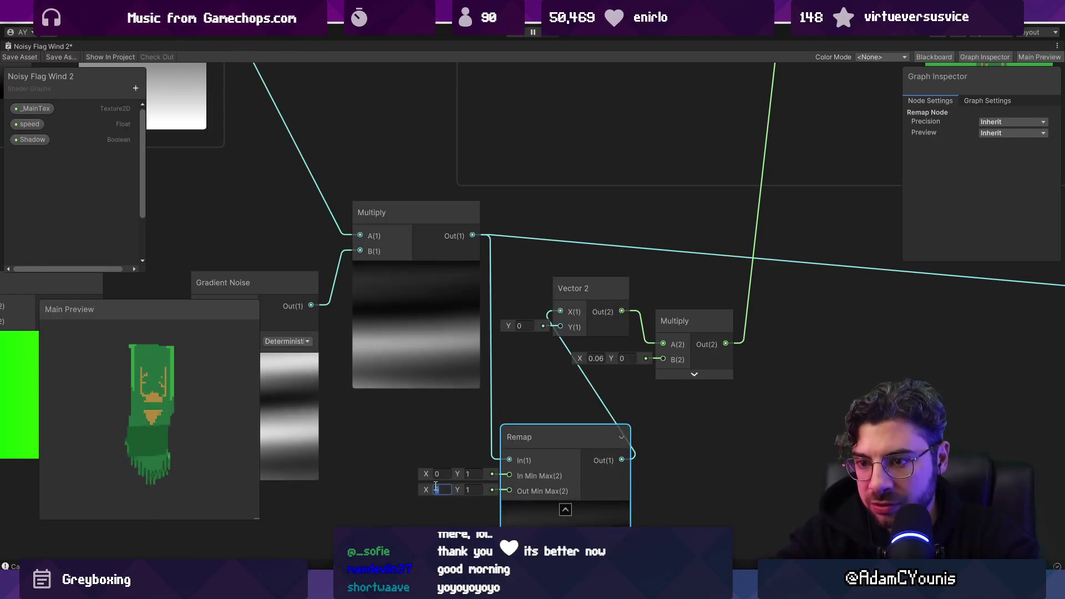
pyautogui.write('-1')
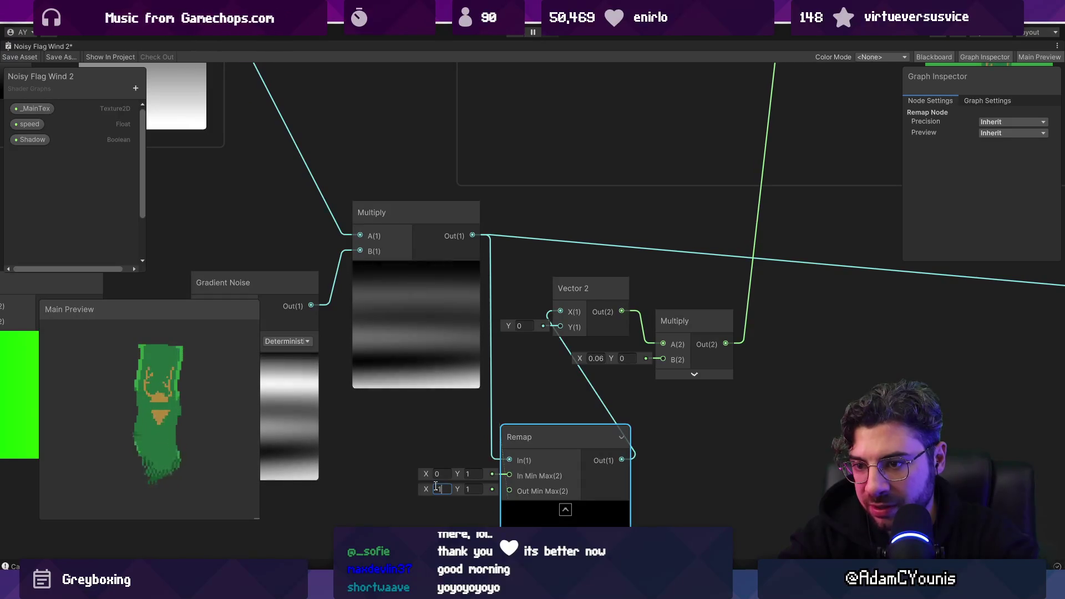
pyautogui.moveTo(426, 488)
pyautogui.mouseDown()
pyautogui.moveTo(359, 488)
pyautogui.moveTo(618, 483)
pyautogui.mouseUp()
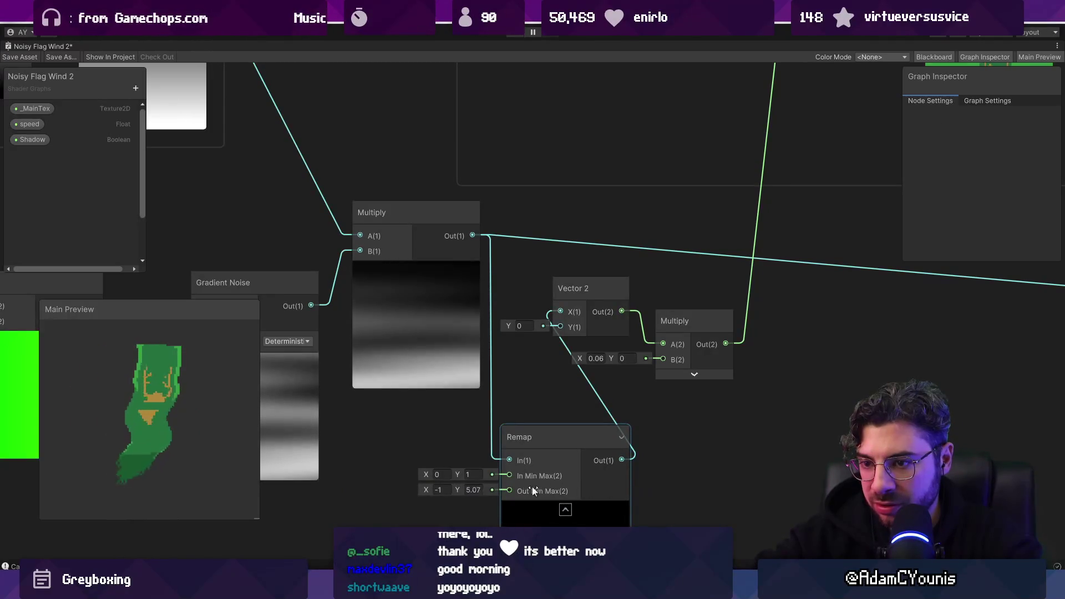
pyautogui.moveTo(378, 486); pyautogui.dragTo(433, 491)
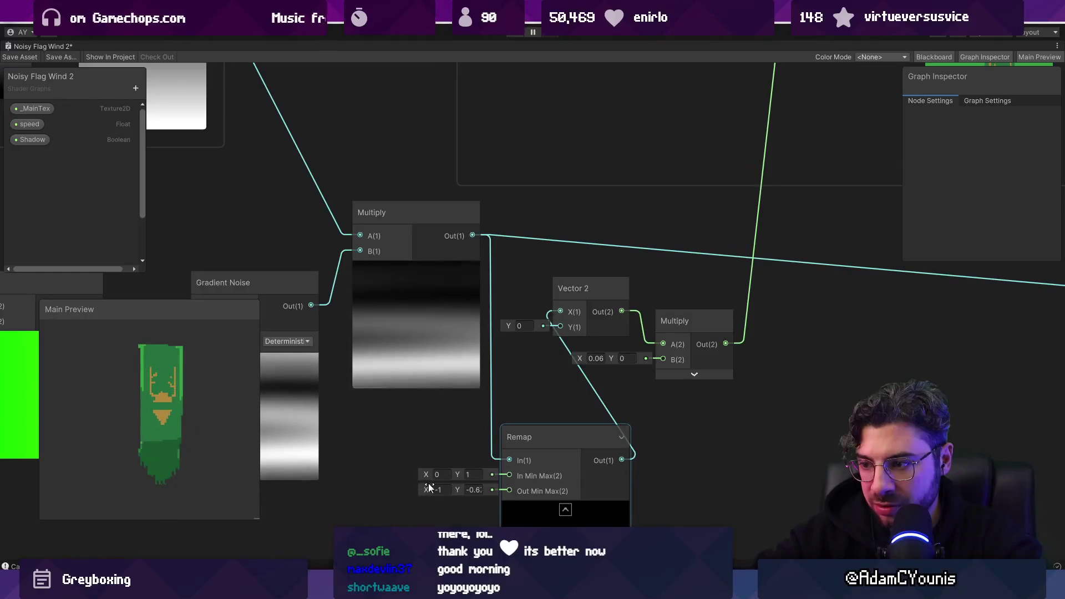
# Test Remap output ranges of 0 to 1, a -1 maximum, and -2 to 2
pyautogui.click(451, 490)
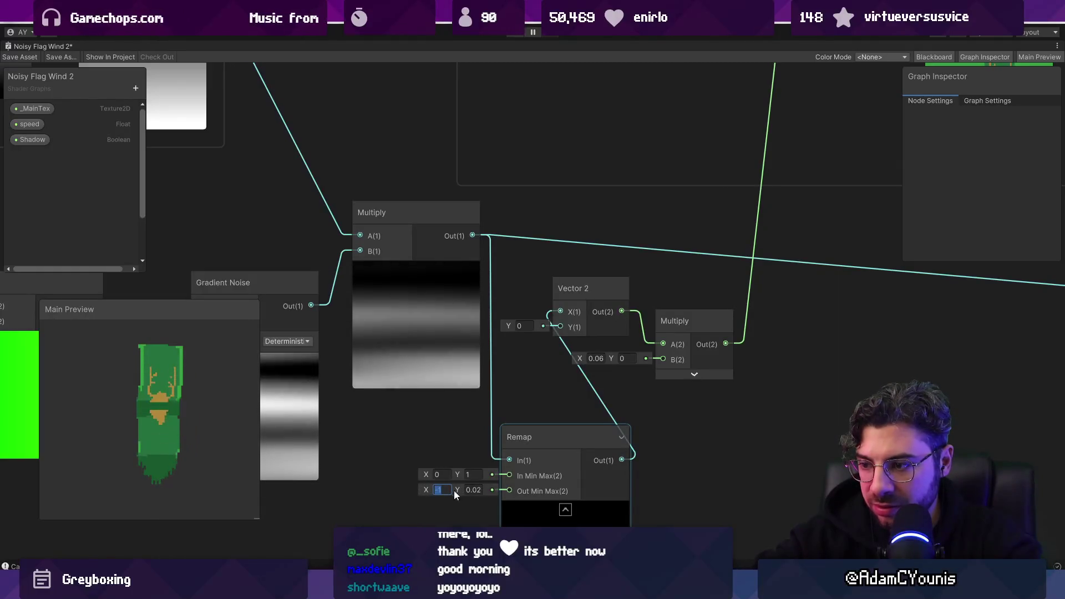
pyautogui.write('0')
pyautogui.press('Tab')
pyautogui.write('1')
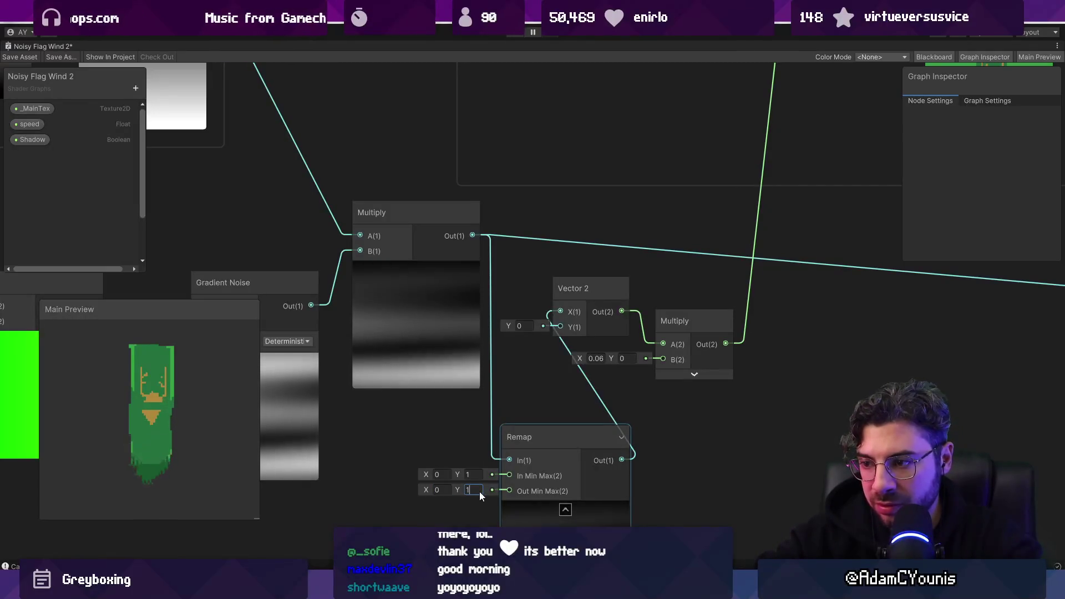
pyautogui.moveTo(458, 488)
pyautogui.mouseDown()
pyautogui.moveTo(389, 494)
pyautogui.moveTo(430, 491)
pyautogui.mouseUp()
pyautogui.click(477, 493)
pyautogui.write('-1')
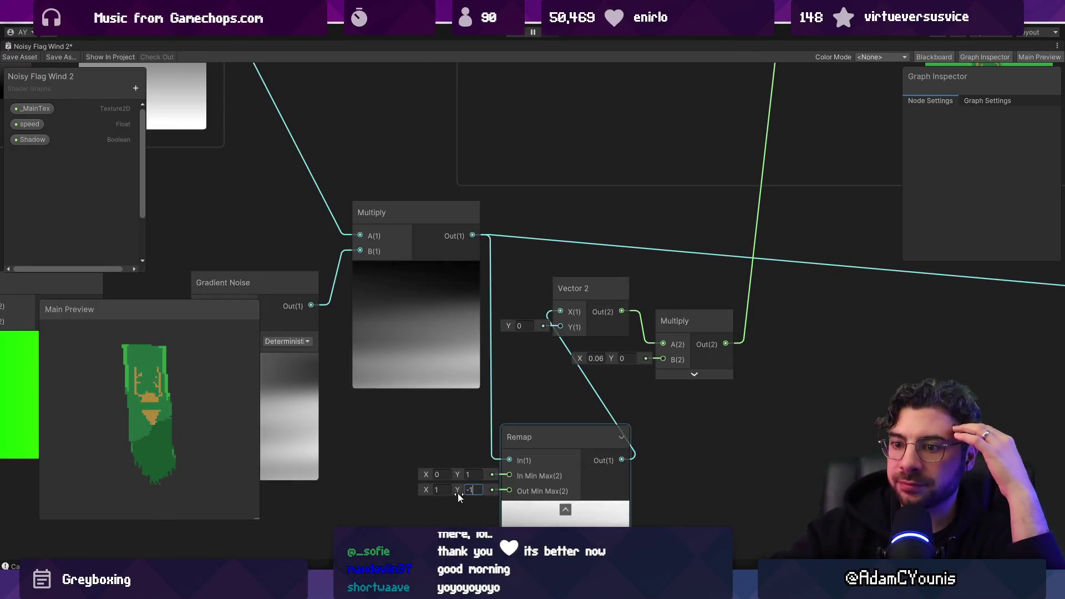
pyautogui.moveTo(458, 490); pyautogui.dragTo(494, 488)
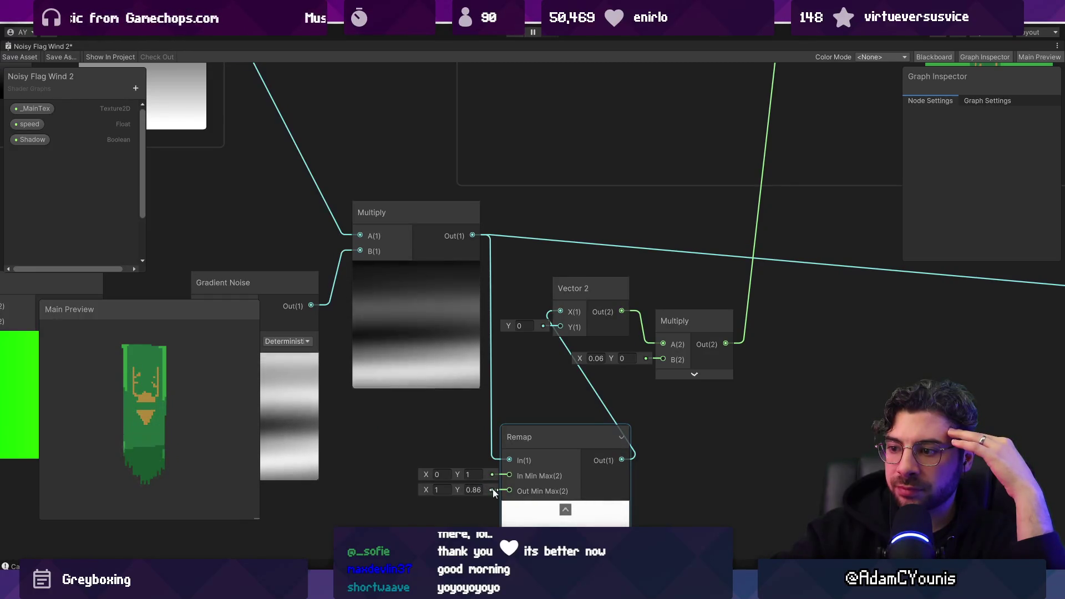
pyautogui.moveTo(493, 489)
pyautogui.mouseDown()
pyautogui.moveTo(421, 489)
pyautogui.moveTo(451, 494)
pyautogui.mouseUp()
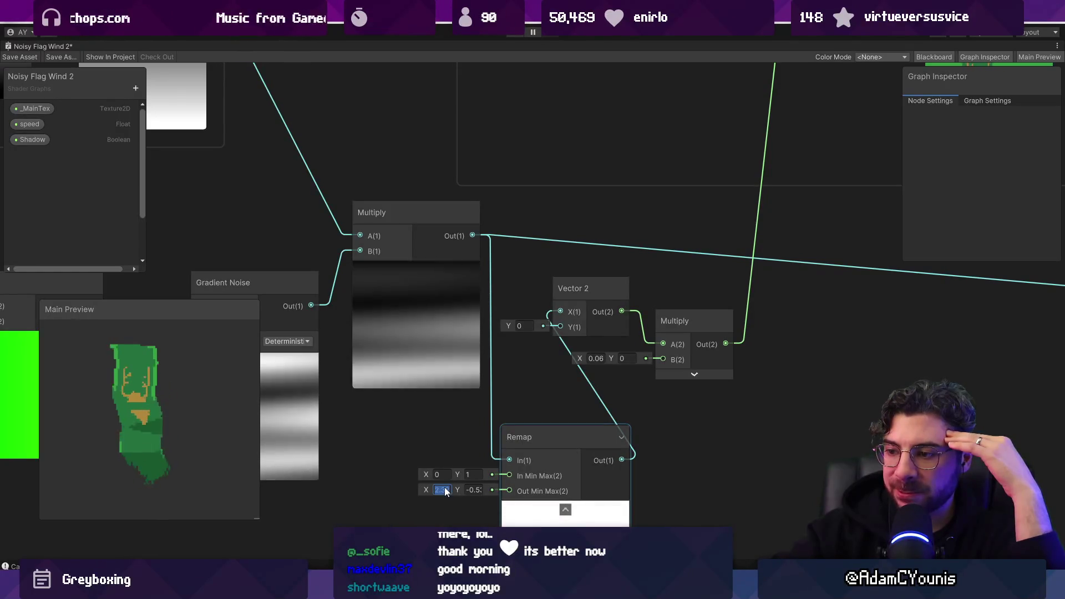
pyautogui.write('-2')
pyautogui.press('Tab')
pyautogui.write('2')
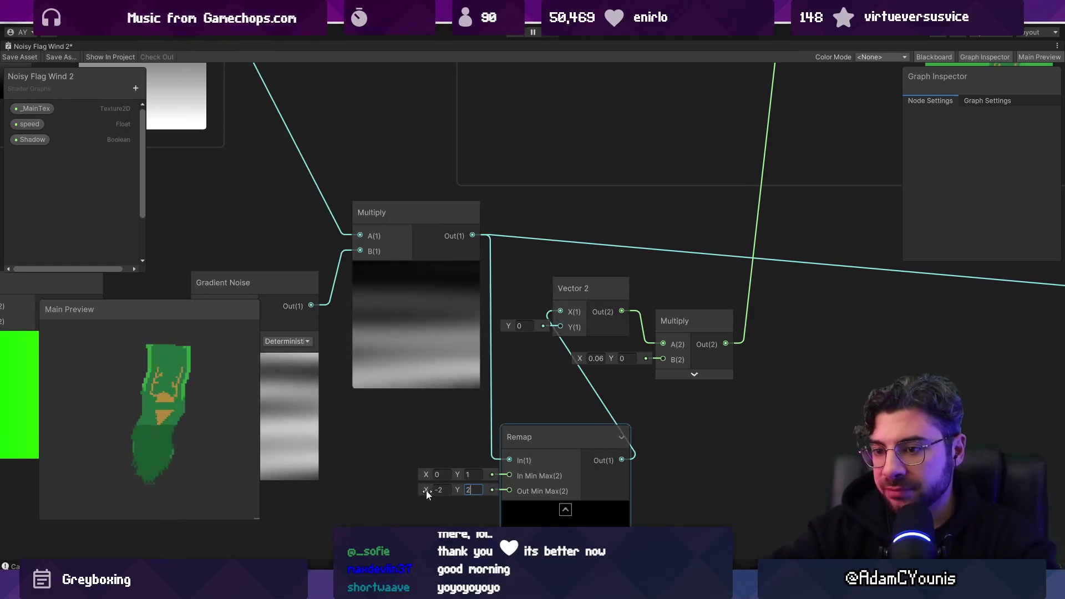
pyautogui.moveTo(427, 489)
pyautogui.mouseDown()
pyautogui.moveTo(417, 490)
pyautogui.moveTo(454, 491)
pyautogui.mouseUp()
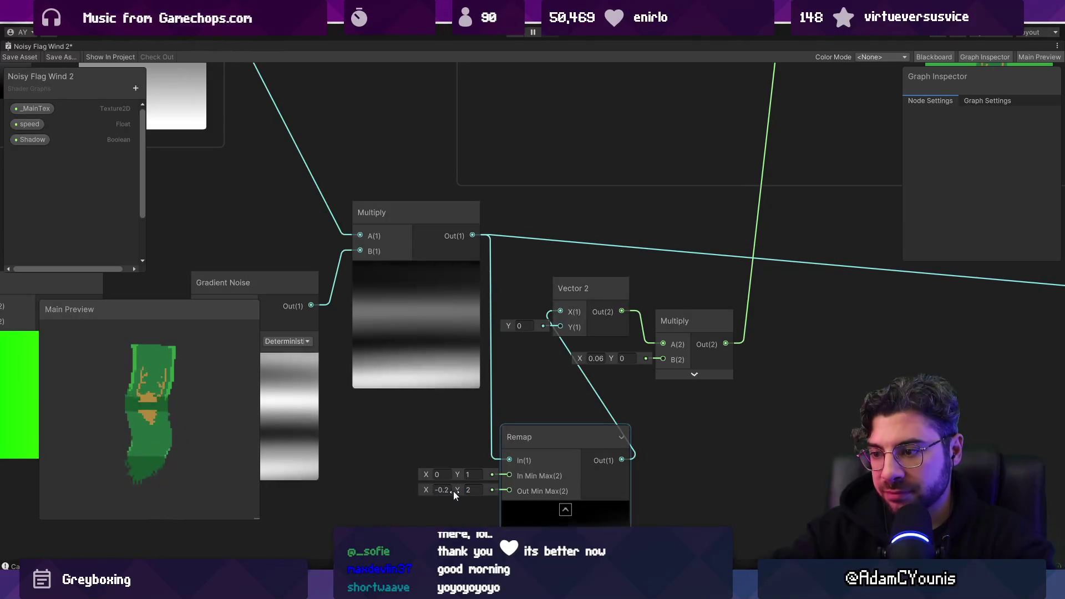
# Settle the Remap output range at minimum 0 and maximum 1
pyautogui.click(442, 489)
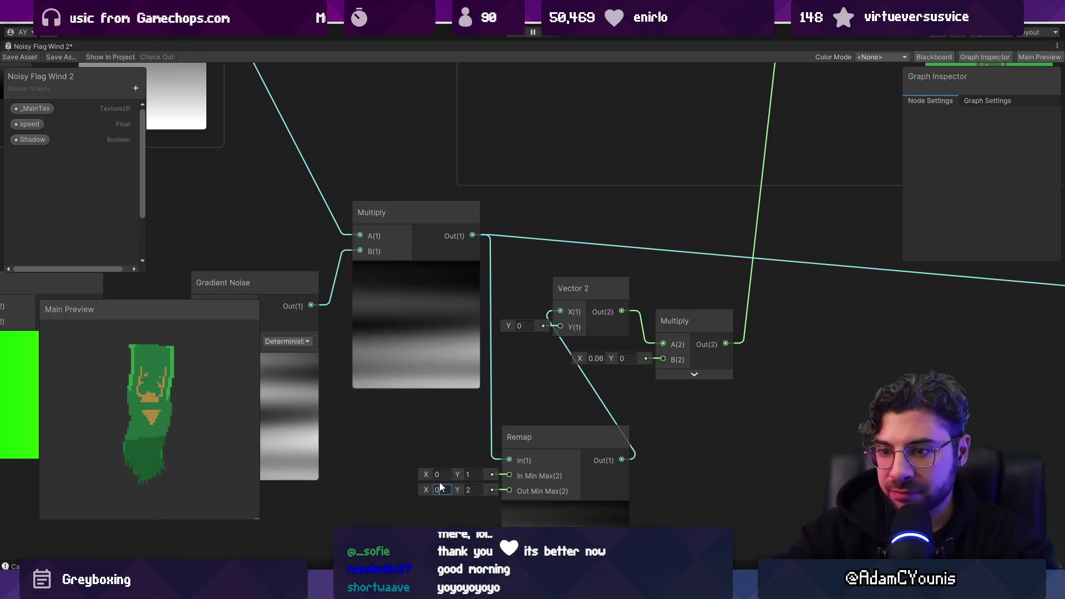
pyautogui.write('0')
pyautogui.moveTo(460, 487); pyautogui.dragTo(415, 483)
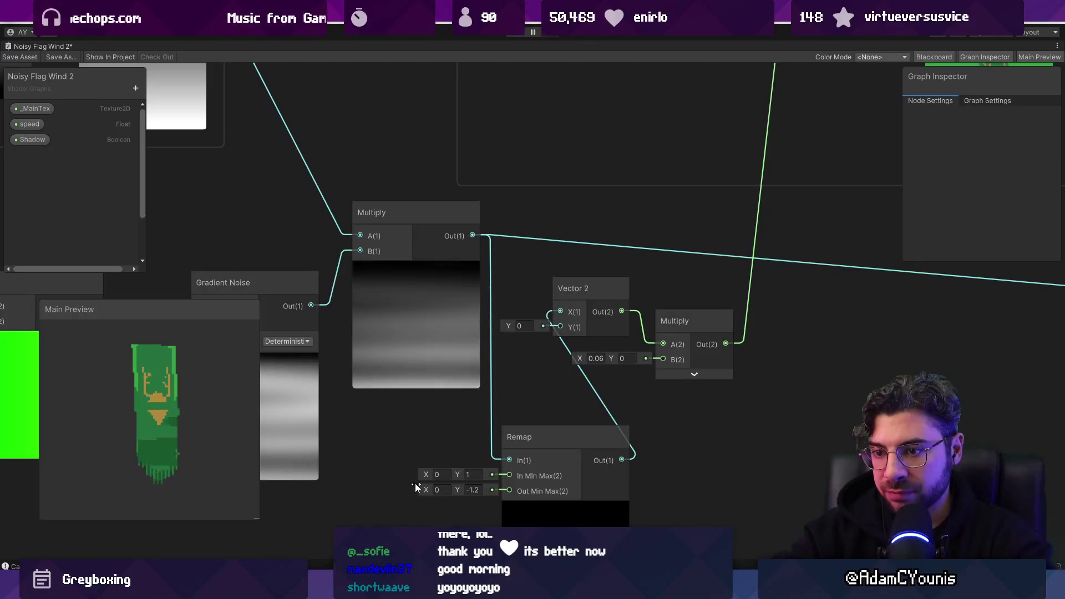
pyautogui.moveTo(415, 484); pyautogui.dragTo(405, 484)
pyautogui.click(444, 474)
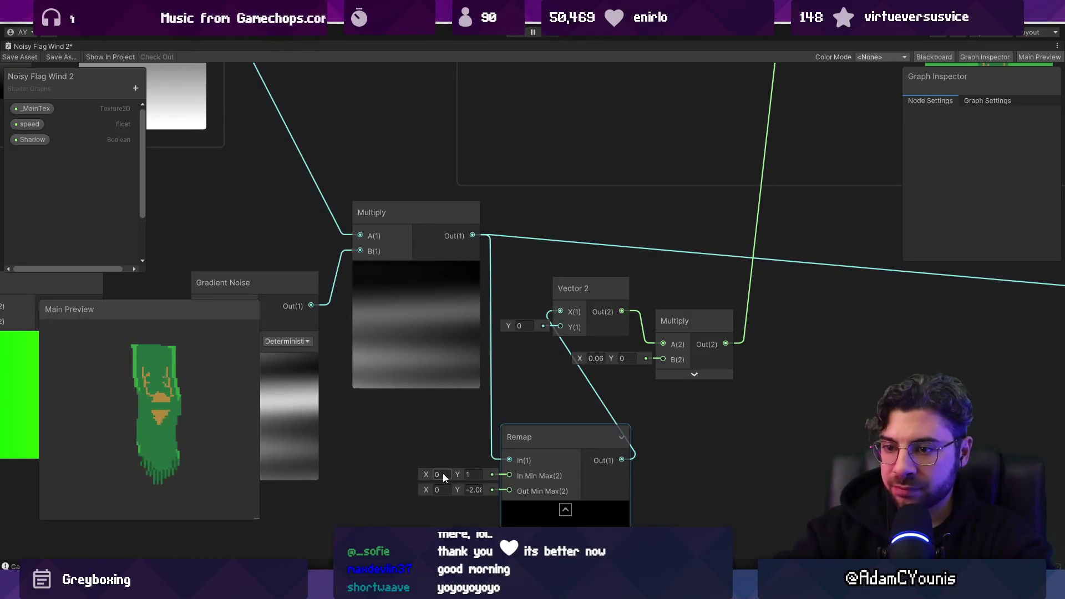
pyautogui.click(523, 441)
pyautogui.click(522, 441)
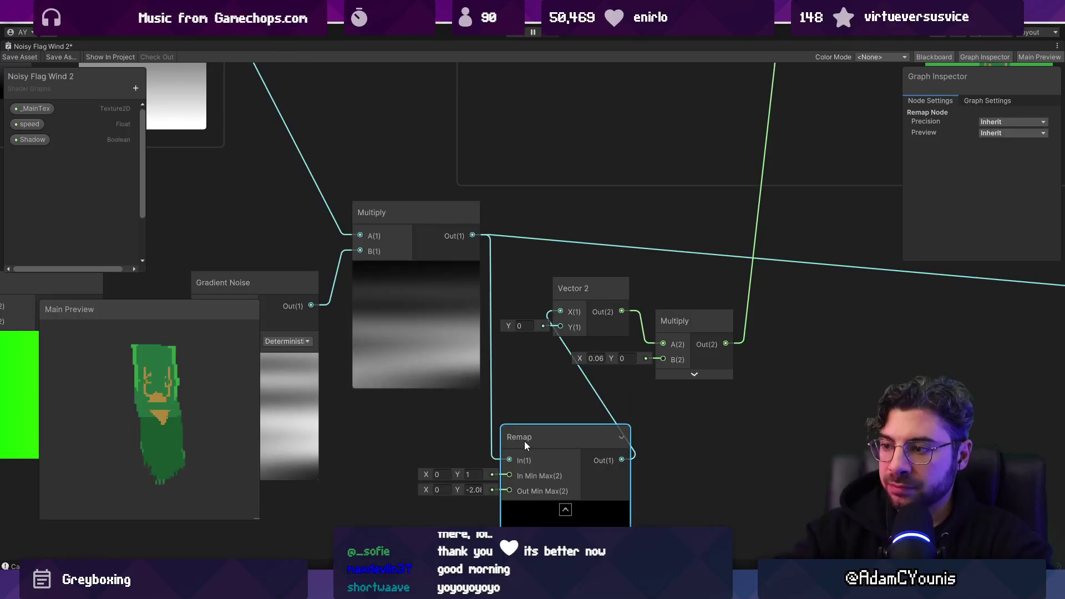
pyautogui.click(473, 490)
pyautogui.write('1')
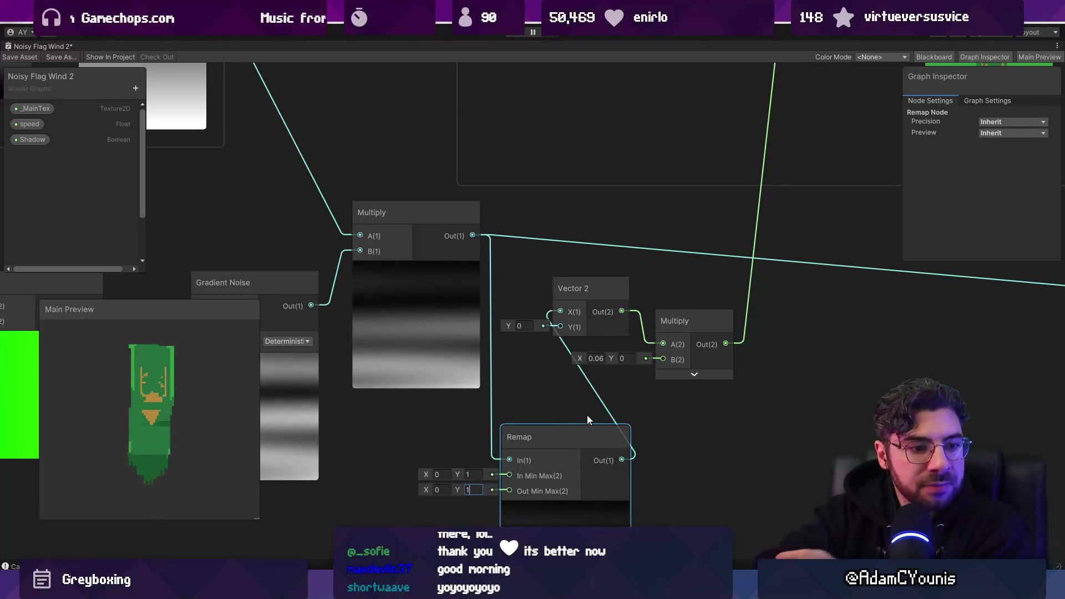
pyautogui.scroll(-5, 588, 415)
pyautogui.scroll(5, 594, 385)
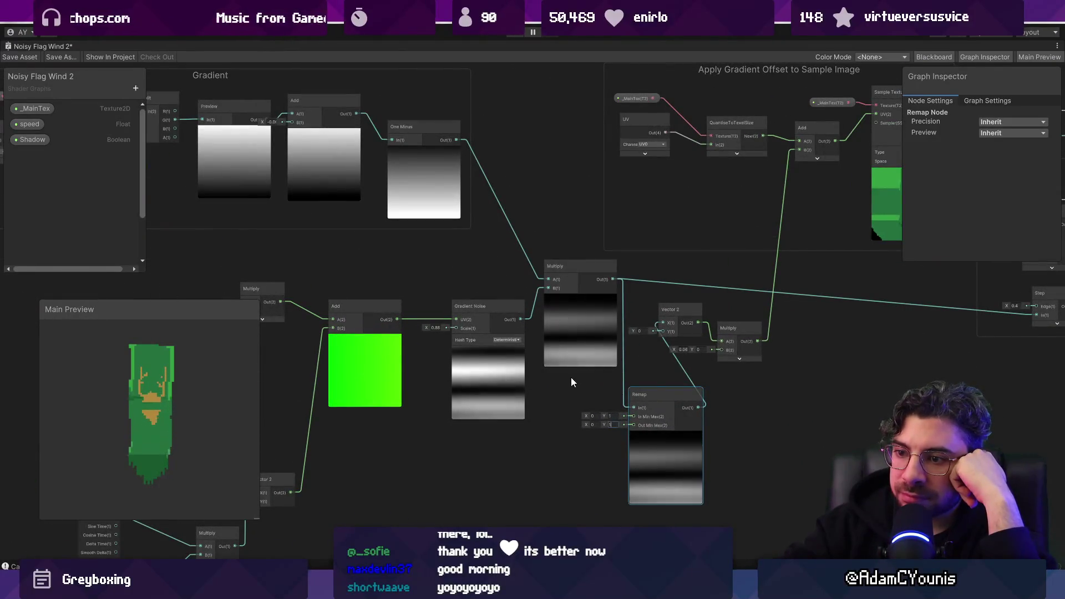
pyautogui.moveTo(421, 367); pyautogui.dragTo(627, 354)
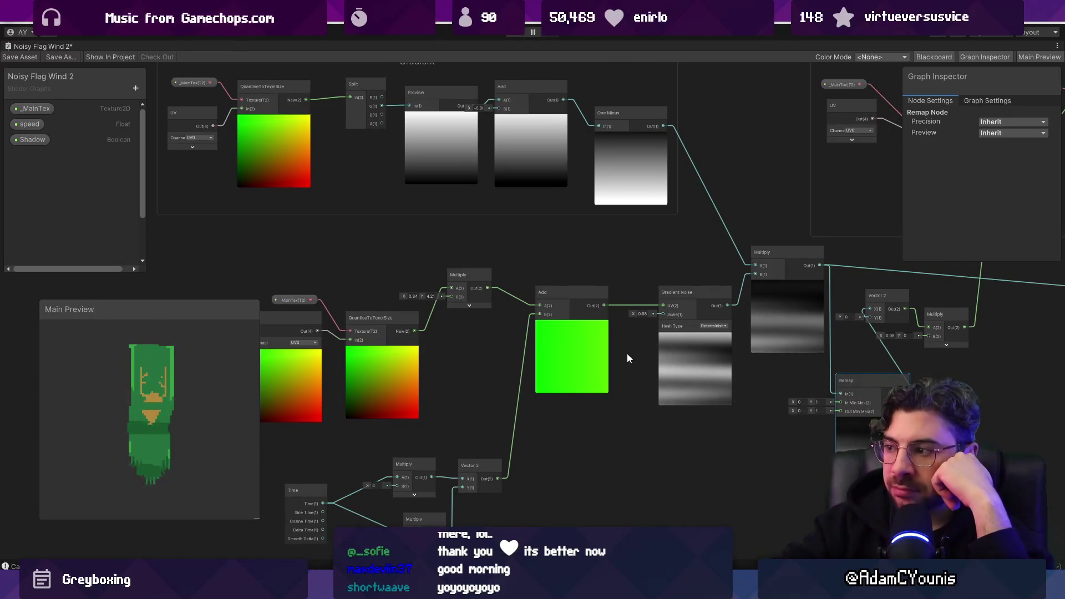
pyautogui.moveTo(627, 354); pyautogui.dragTo(624, 354)
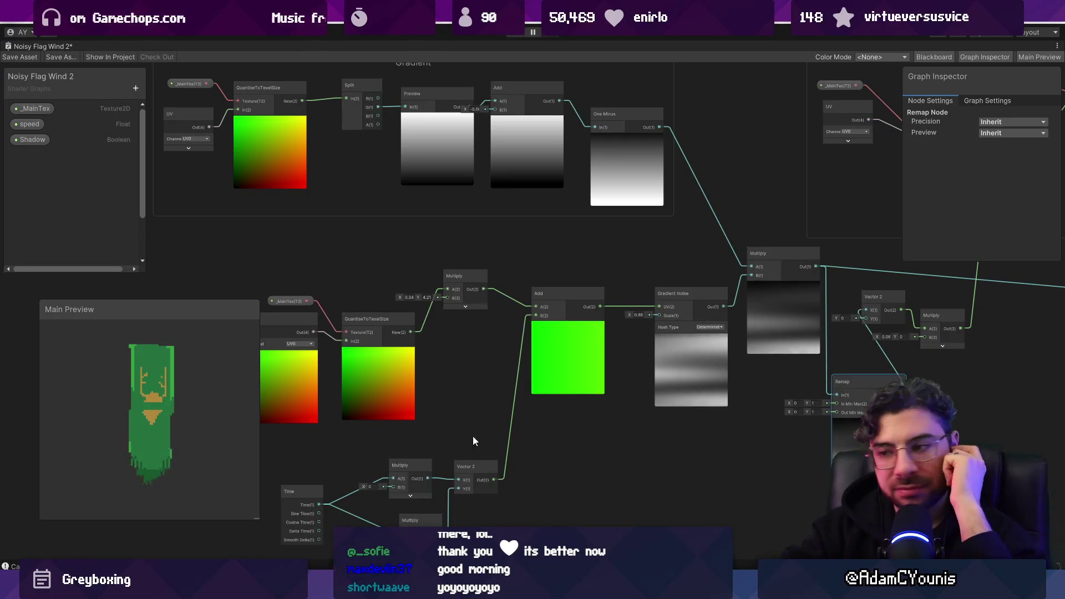
pyautogui.scroll(-2, 641, 392)
pyautogui.scroll(-1, 504, 366)
pyautogui.scroll(2, 504, 362)
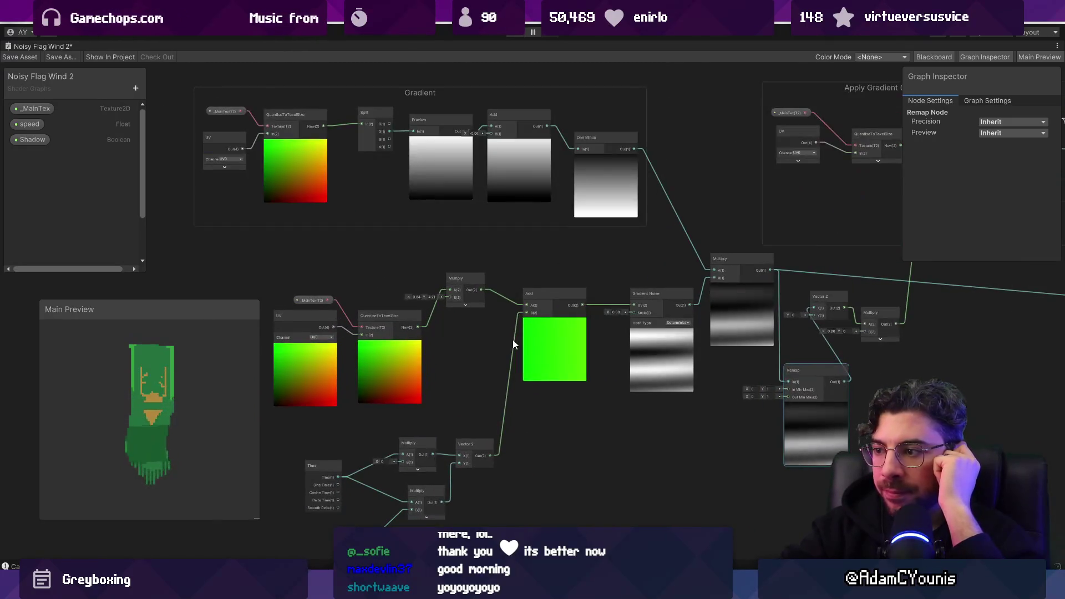
pyautogui.scroll(3, 624, 366)
pyautogui.moveTo(666, 367); pyautogui.dragTo(625, 324)
# Try duplicating only the Multiply after Gradient Noise, then undo it
pyautogui.click(625, 324)
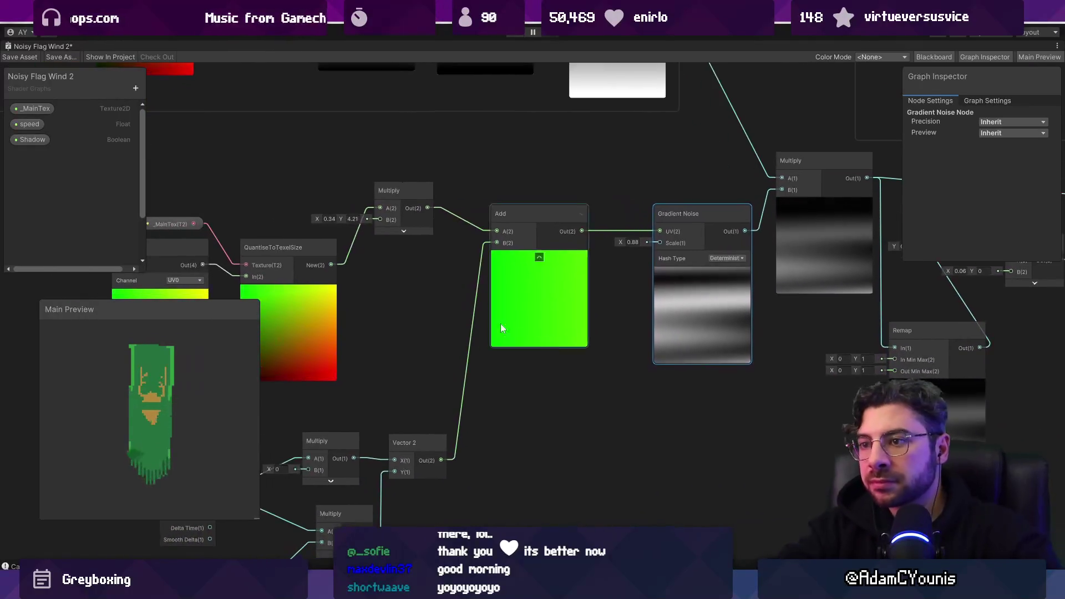
pyautogui.moveTo(282, 164)
pyautogui.mouseDown()
pyautogui.moveTo(450, 229)
pyautogui.moveTo(458, 280)
pyautogui.mouseUp()
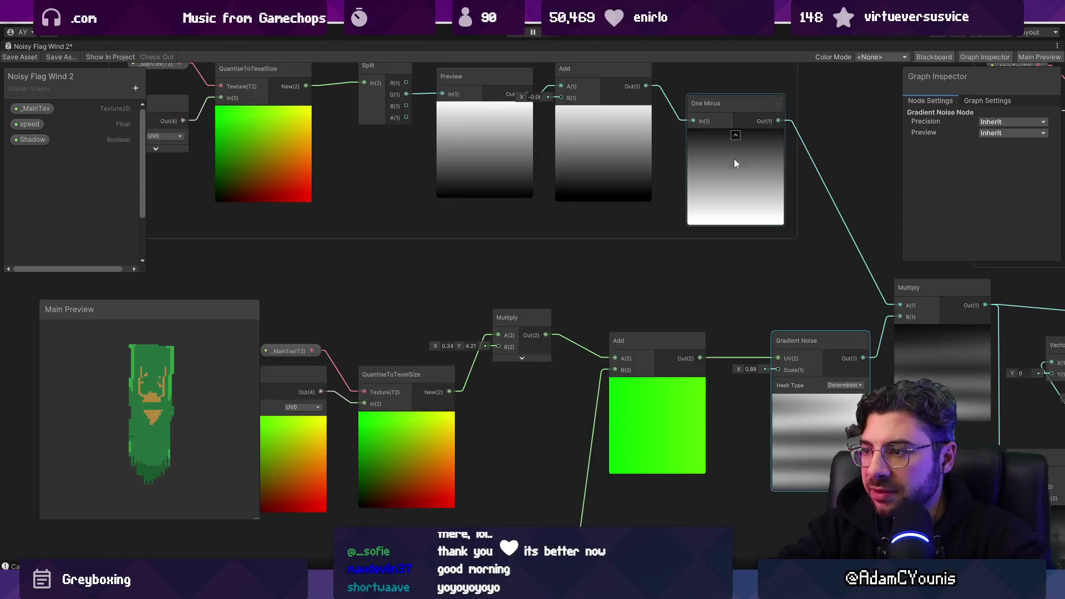
pyautogui.scroll(-2, 505, 214)
pyautogui.click(707, 281)
pyautogui.hotkey('ctrl', 'd')
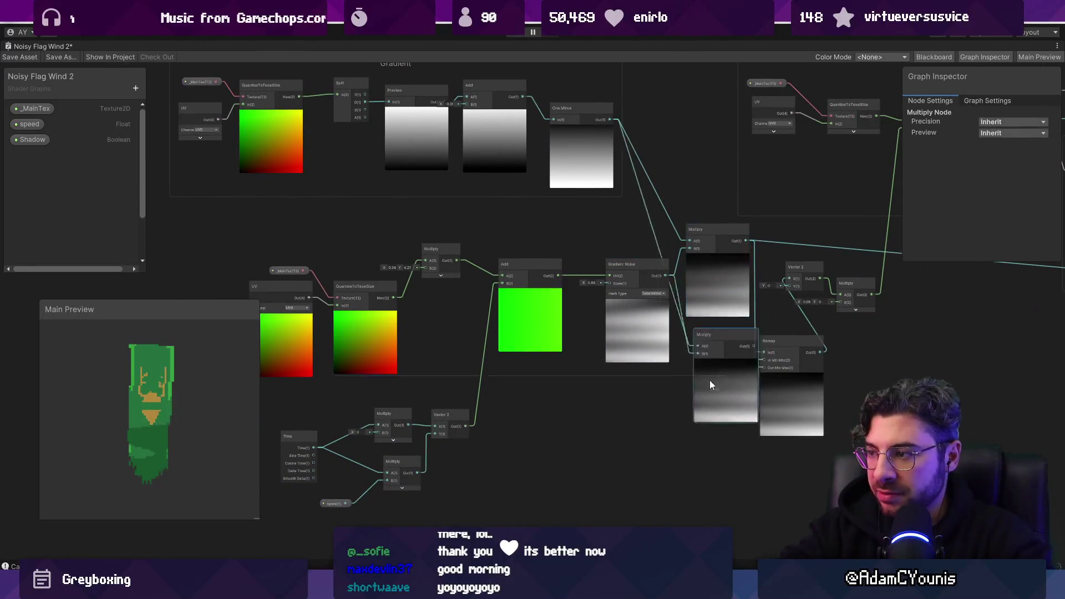
pyautogui.moveTo(710, 380); pyautogui.dragTo(635, 474)
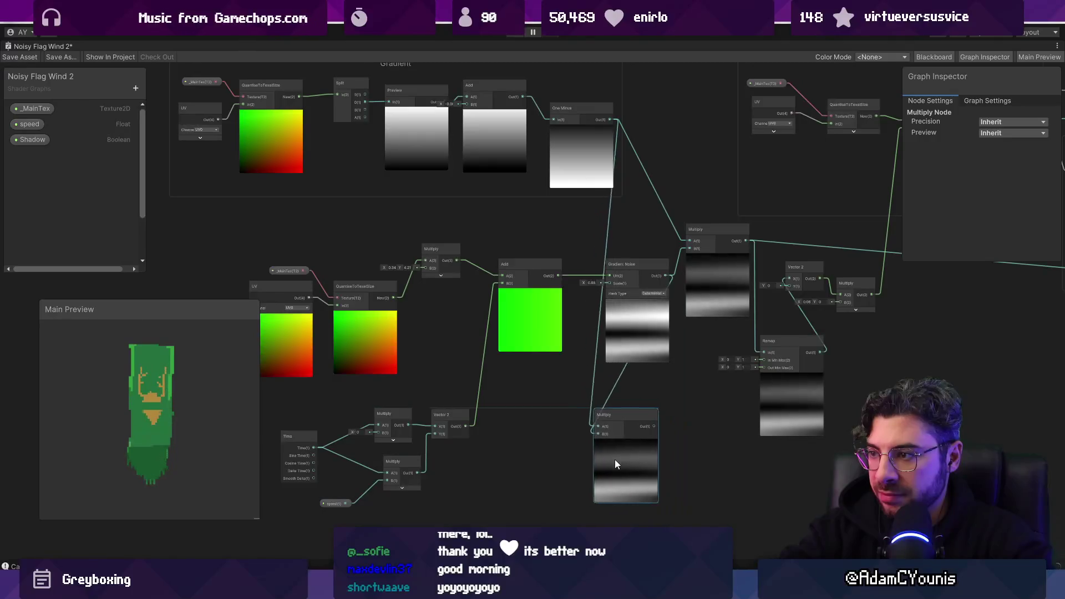
pyautogui.hotkey('ctrl', 'z')
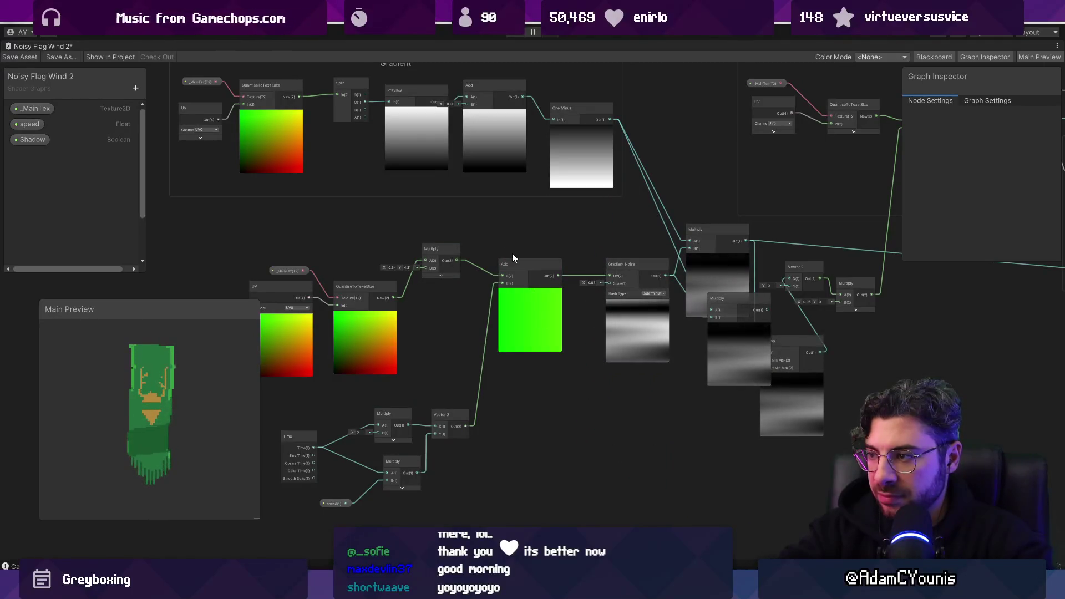
pyautogui.hotkey('ctrl', 'z')
# Duplicate the Multiply, Add, Gradient Noise and Multiply chain and drop the copy below the original
pyautogui.moveTo(435, 225)
pyautogui.mouseDown()
pyautogui.moveTo(666, 298)
pyautogui.moveTo(694, 321)
pyautogui.moveTo(642, 288)
pyautogui.mouseUp()
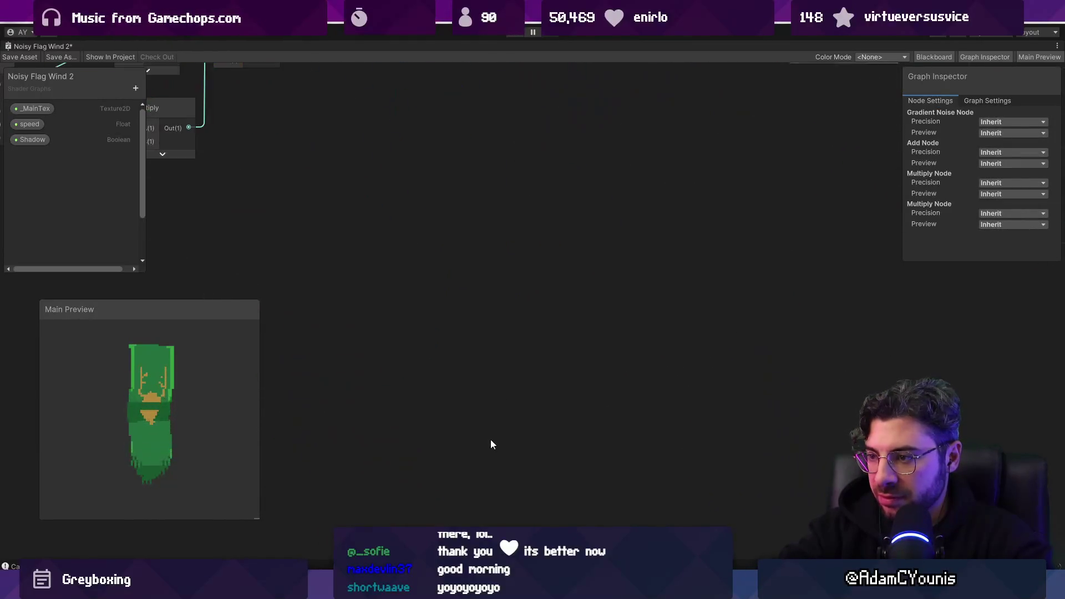
pyautogui.click(494, 442)
pyautogui.moveTo(495, 418); pyautogui.dragTo(548, 260)
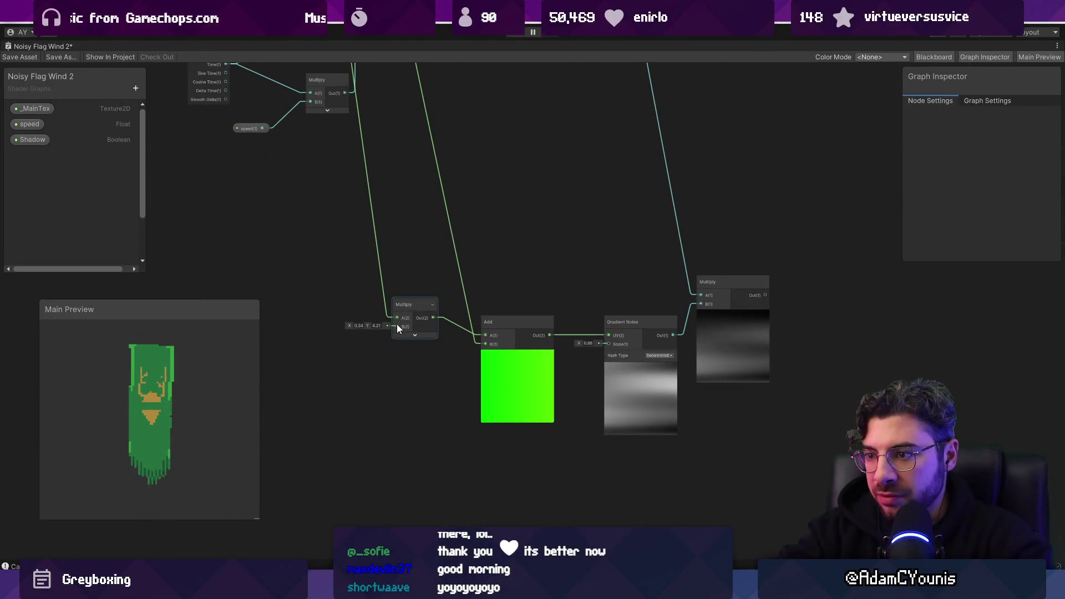
pyautogui.scroll(-3, 381, 330)
pyautogui.scroll(2, 419, 194)
pyautogui.scroll(1, 420, 194)
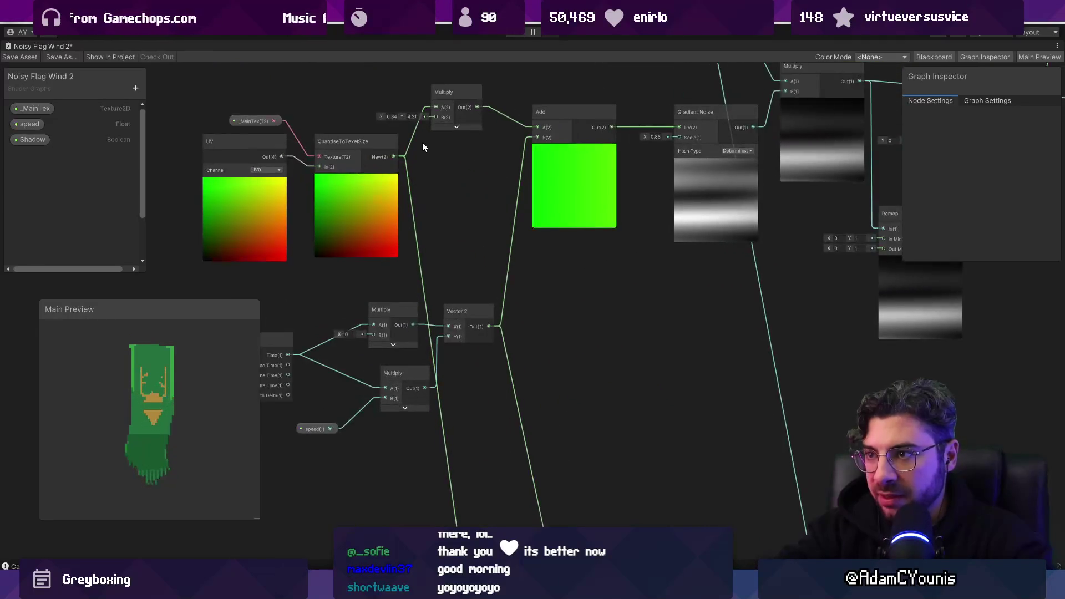
pyautogui.scroll(-3, 438, 127)
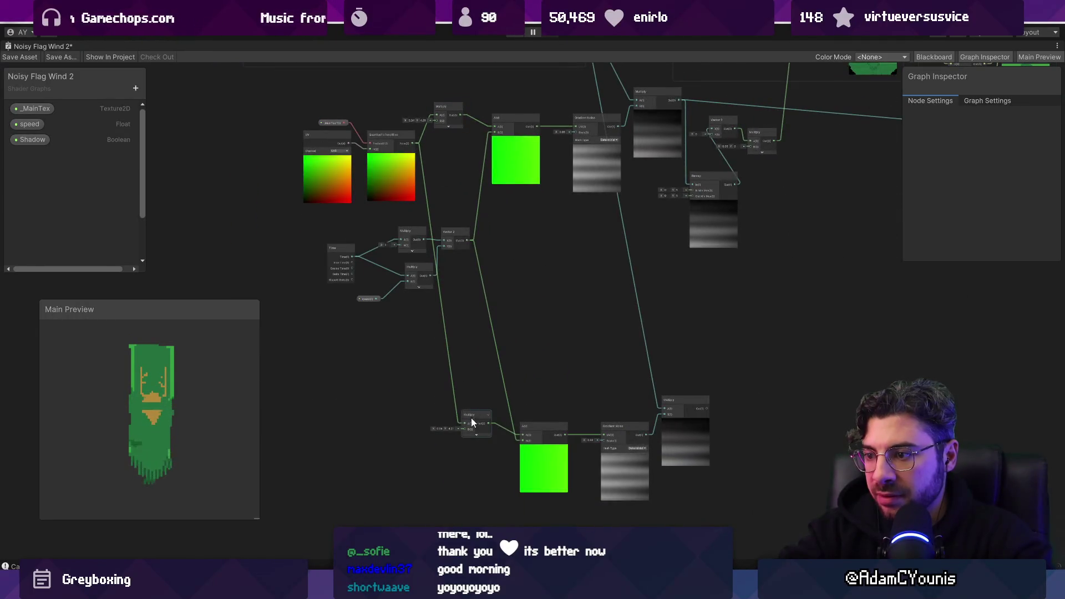
pyautogui.scroll(4, 455, 427)
# Bring up the canvas context menu left of the duplicated chain
pyautogui.rightClick(408, 425)
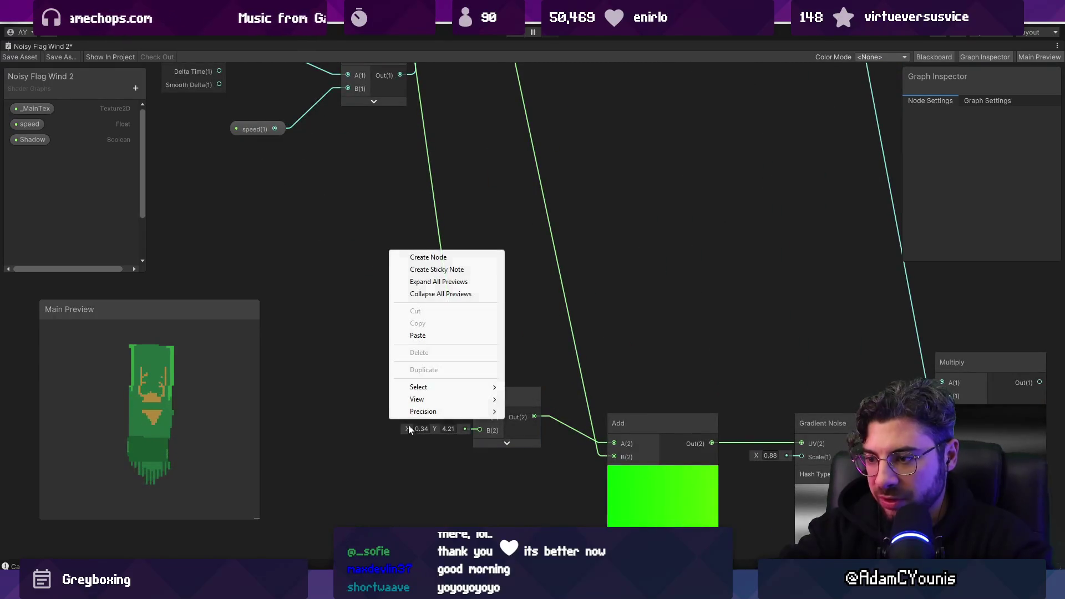
pyautogui.rightClick(369, 314)
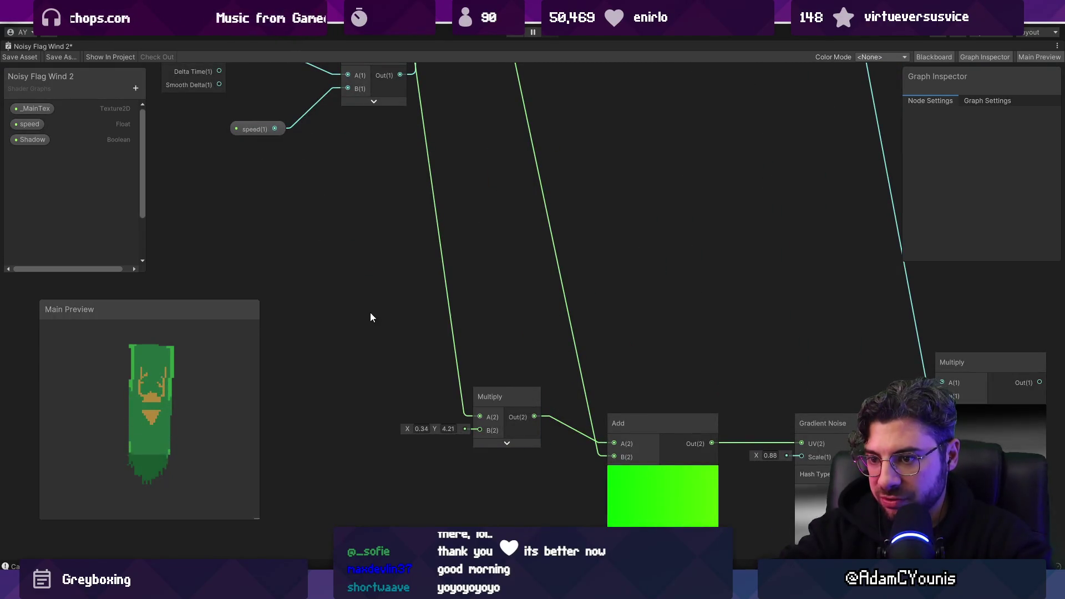
pyautogui.rightClick(368, 316)
pyautogui.scroll(-5, 366, 398)
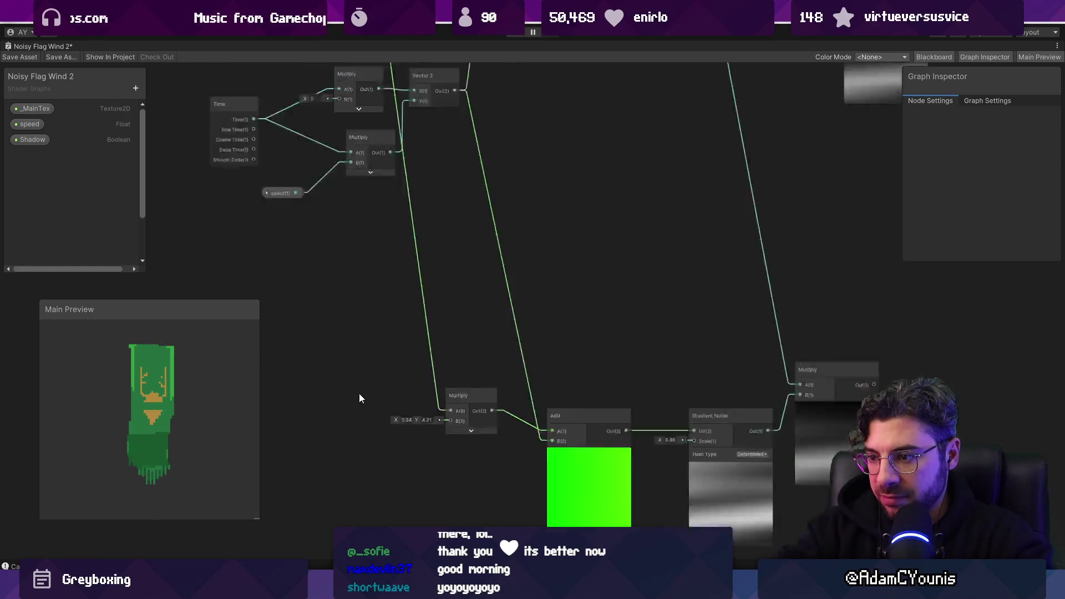
# Add a Vector 2 node and wire its output into the copied Multiply's B input
pyautogui.rightClick(374, 306)
pyautogui.click(431, 314)
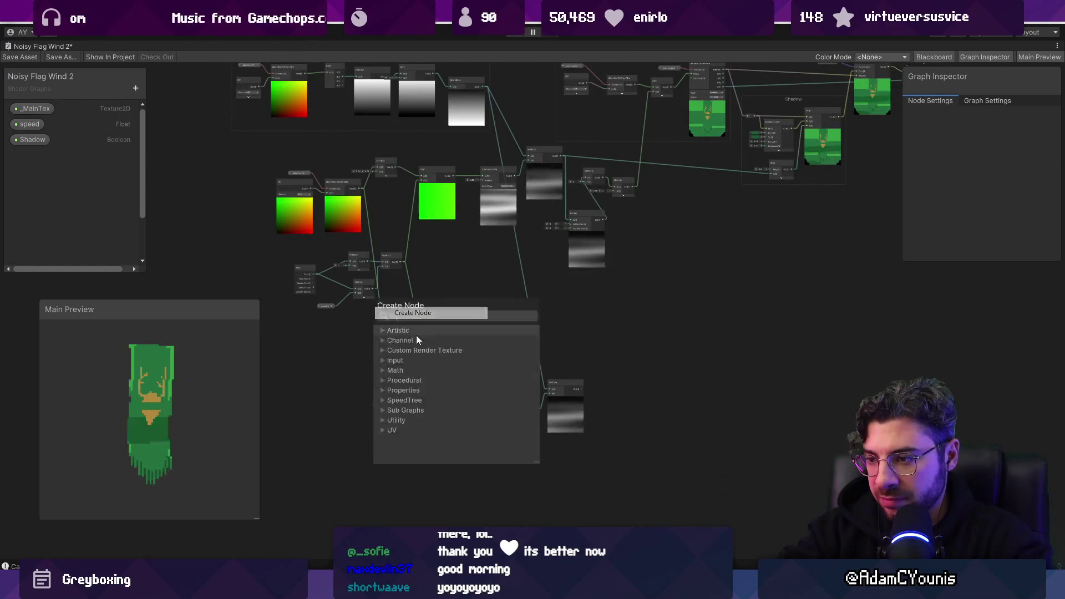
pyautogui.write('vec')
pyautogui.press('Return')
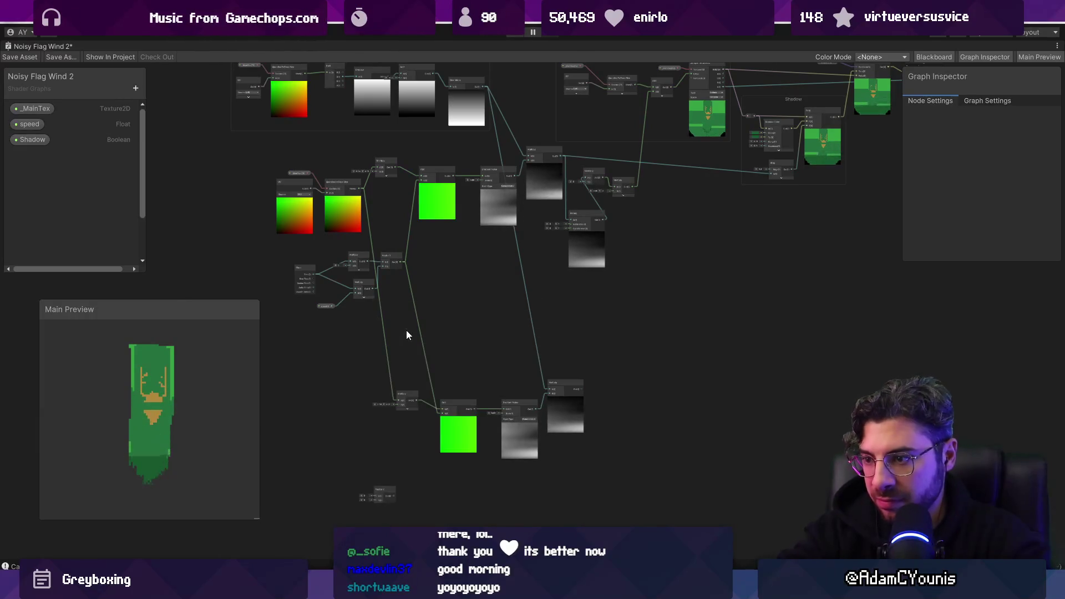
pyautogui.scroll(3, 355, 484)
pyautogui.scroll(3, 400, 376)
pyautogui.moveTo(409, 459)
pyautogui.mouseDown()
pyautogui.moveTo(309, 244)
pyautogui.moveTo(506, 278)
pyautogui.mouseUp()
pyautogui.scroll(2, 308, 244)
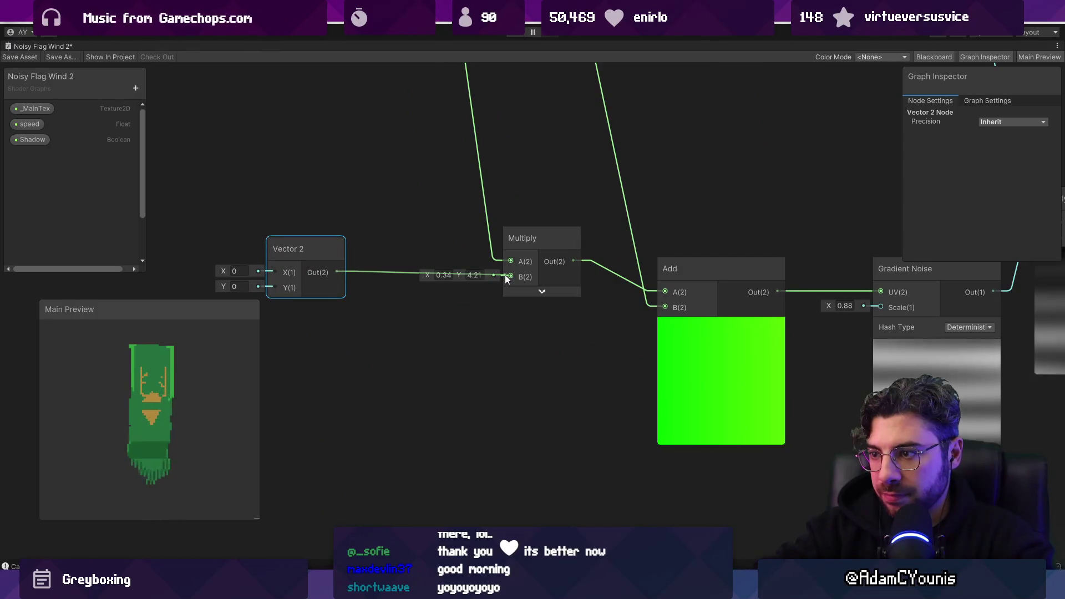
pyautogui.moveTo(506, 279); pyautogui.dragTo(506, 278)
# Set the Vector 2 values to X 0.34 and Y 4.21
pyautogui.click(242, 267)
pyautogui.write('0.3')
pyautogui.press('Tab')
pyautogui.write('42')
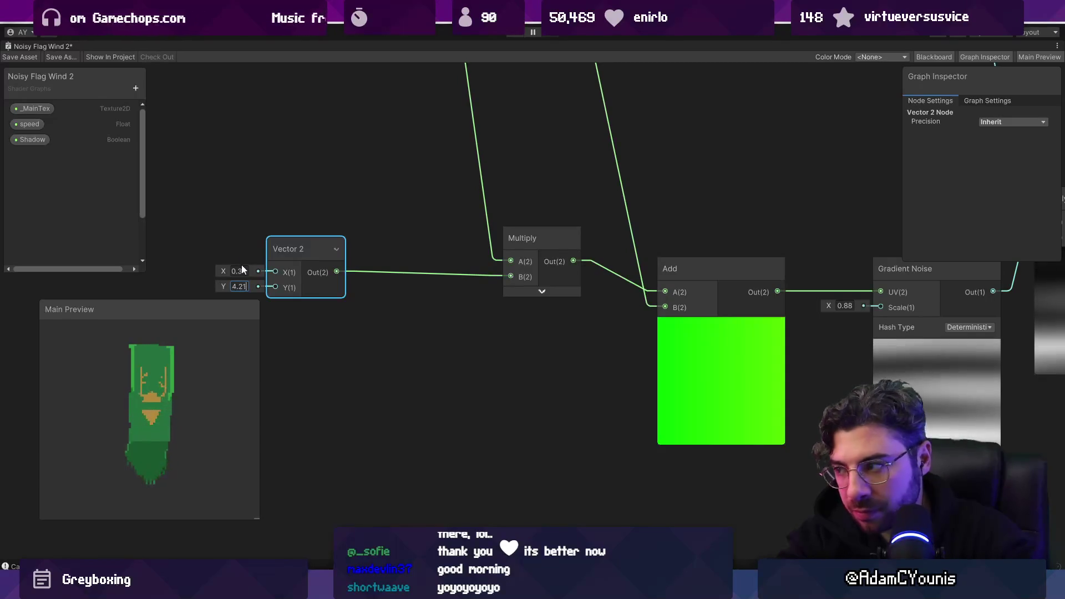
pyautogui.scroll(-5, 405, 349)
pyautogui.scroll(3, 389, 371)
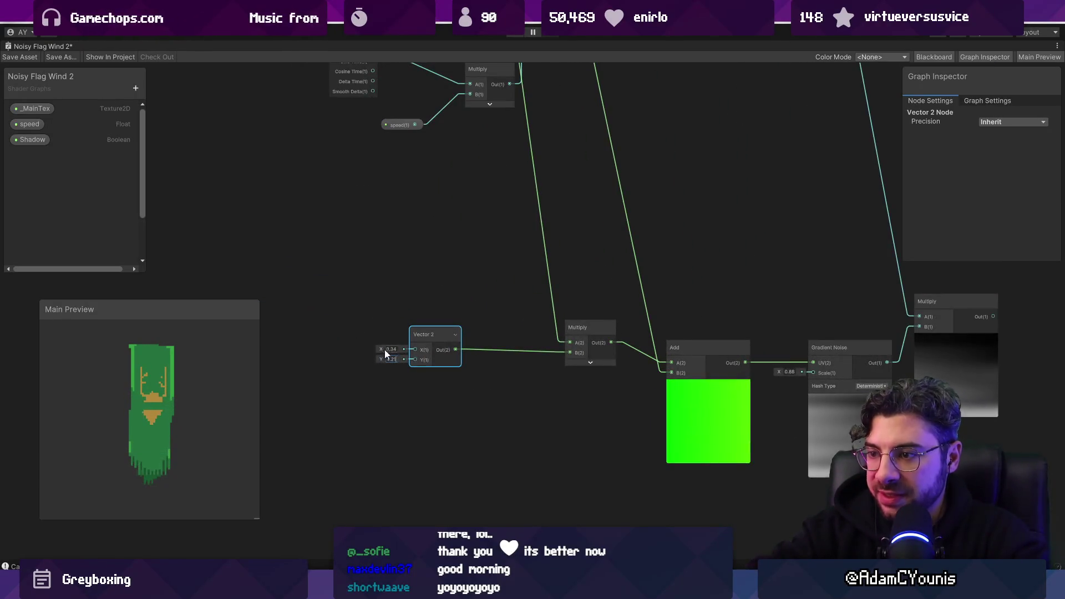
pyautogui.scroll(-2, 425, 372)
pyautogui.scroll(-3, 435, 354)
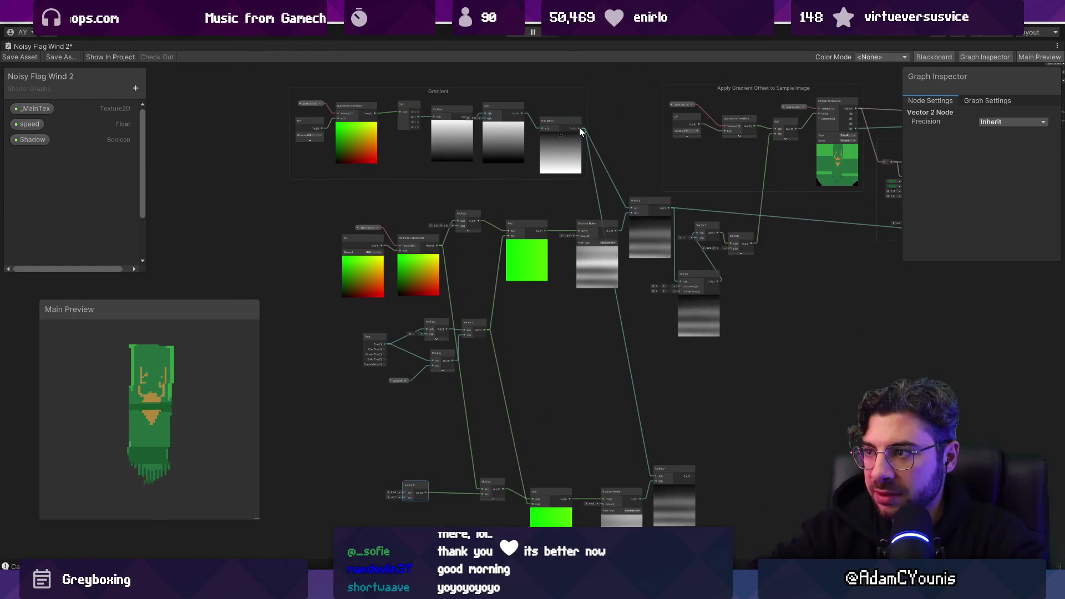
# Add a Multiply node from the One Minus output and feed it into Vector 2's Y
pyautogui.moveTo(581, 129); pyautogui.dragTo(262, 455)
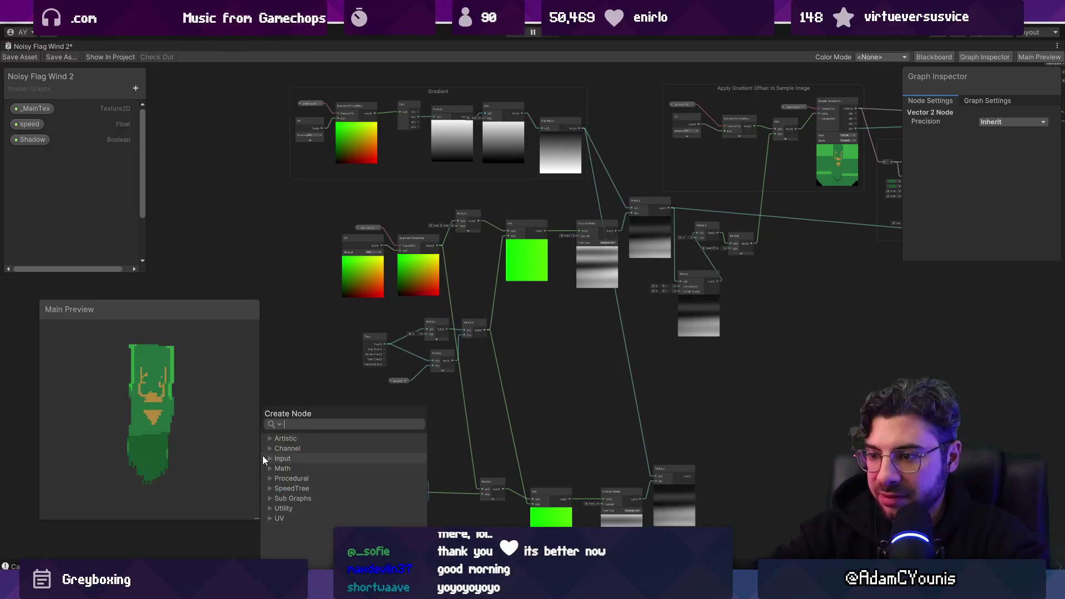
pyautogui.write('mult')
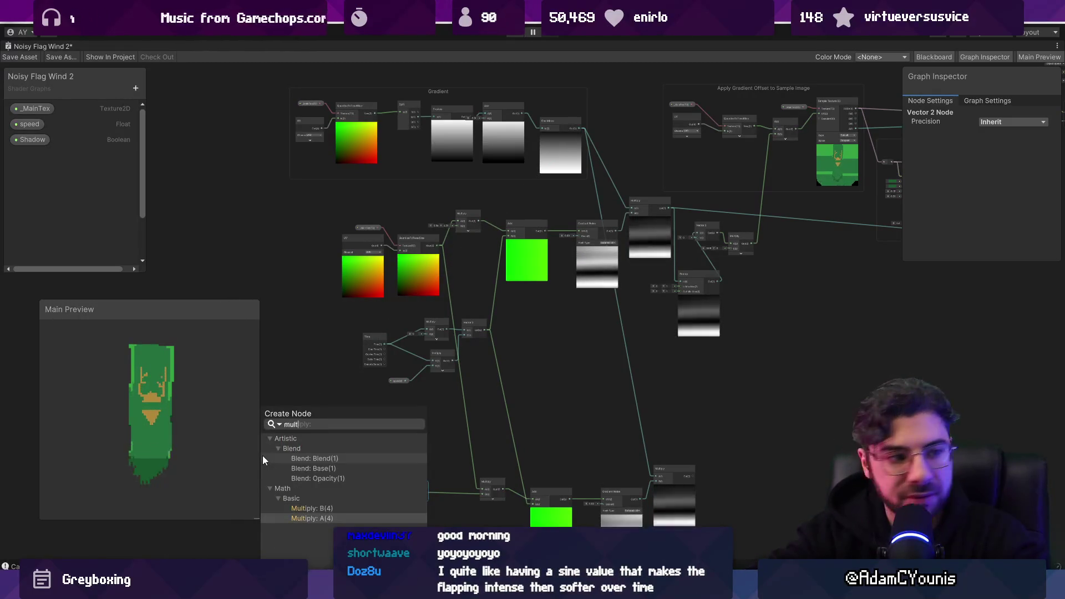
pyautogui.press('Return')
pyautogui.moveTo(359, 427); pyautogui.dragTo(495, 355)
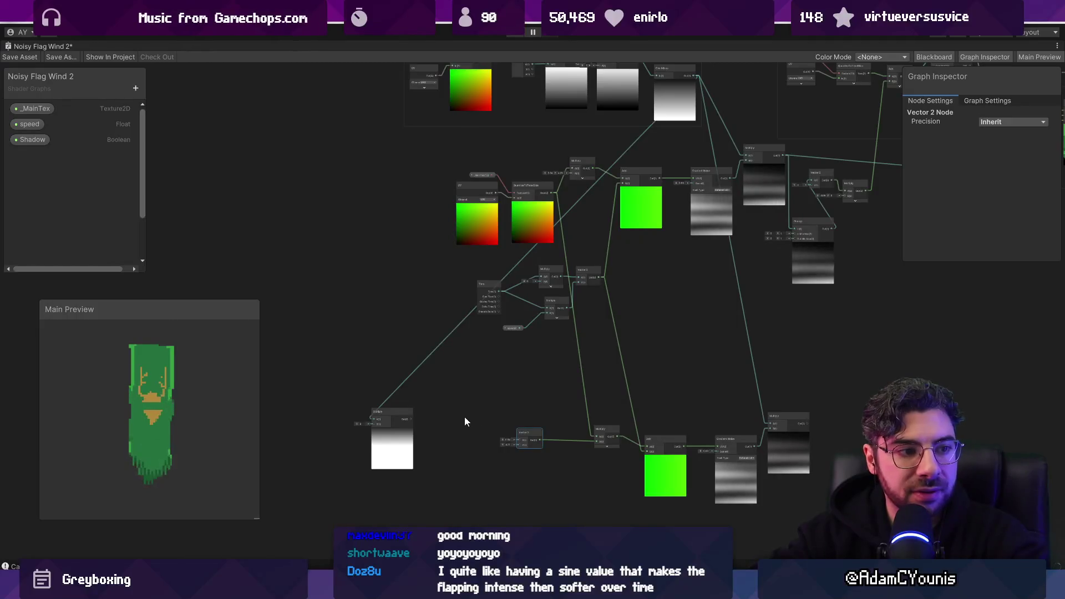
pyautogui.scroll(5, 438, 450)
pyautogui.click(399, 454)
pyautogui.scroll(4, 375, 455)
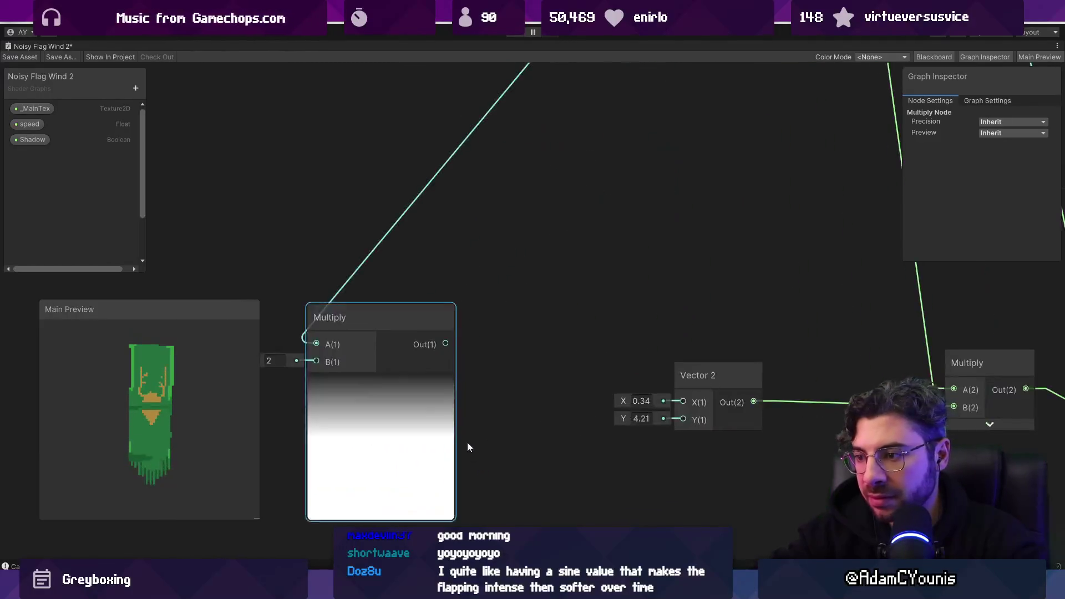
pyautogui.moveTo(446, 344)
pyautogui.mouseDown()
pyautogui.moveTo(649, 418)
pyautogui.moveTo(683, 420)
pyautogui.mouseUp()
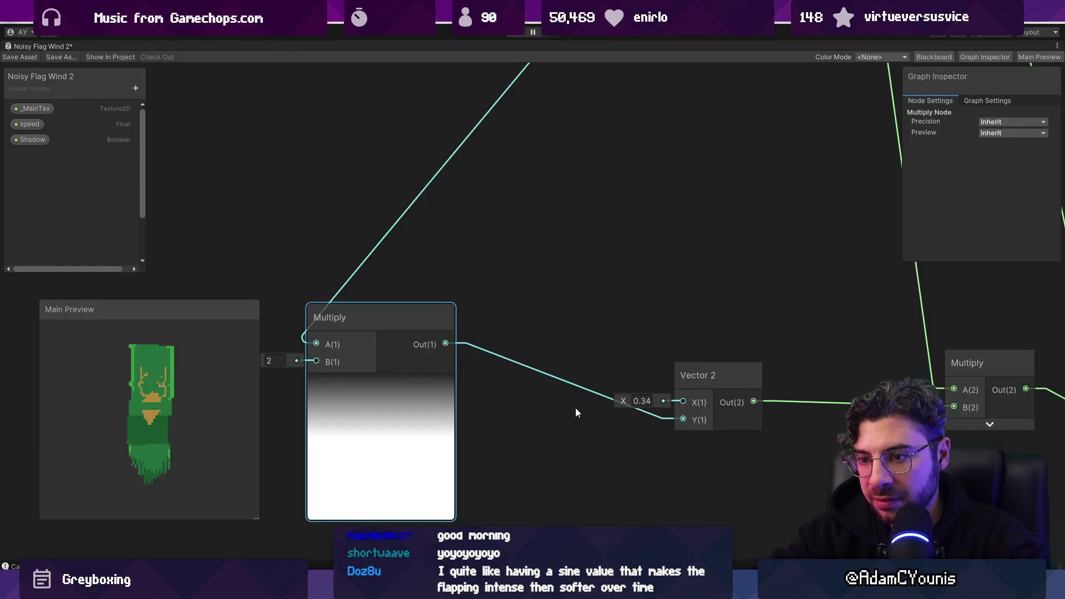
# Try raising and then lowering the Multiply's B value below zero, then undo the change
pyautogui.scroll(-5, 557, 371)
pyautogui.moveTo(558, 370)
pyautogui.mouseDown()
pyautogui.moveTo(414, 325)
pyautogui.moveTo(485, 328)
pyautogui.moveTo(391, 342)
pyautogui.moveTo(435, 335)
pyautogui.moveTo(412, 312)
pyautogui.mouseUp()
pyautogui.scroll(2, 383, 324)
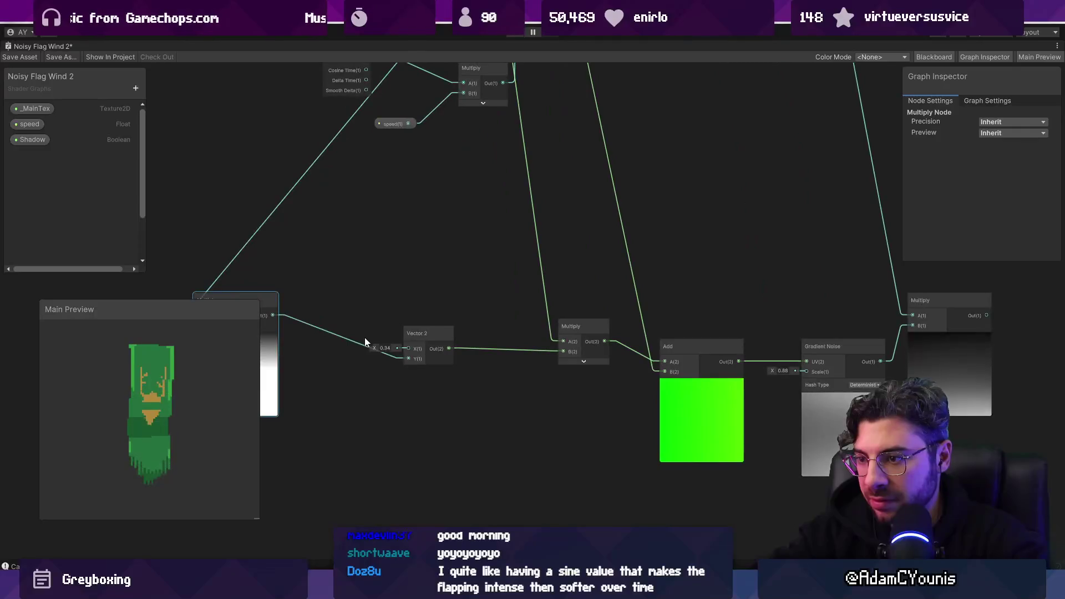
pyautogui.moveTo(375, 347); pyautogui.dragTo(425, 308)
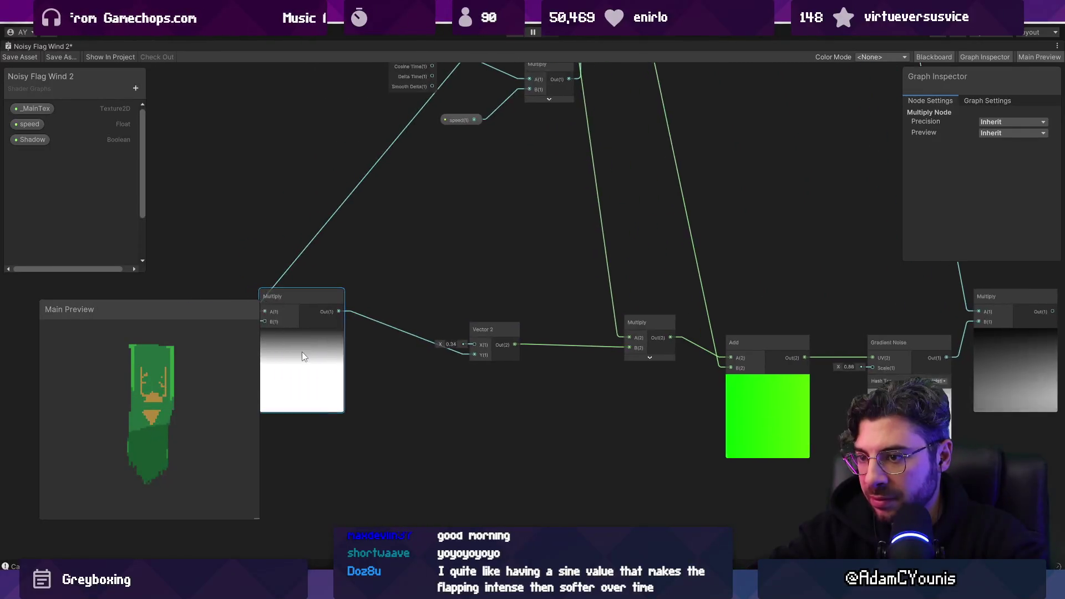
pyautogui.scroll(1, 301, 352)
pyautogui.scroll(-2, 367, 365)
pyautogui.moveTo(320, 338)
pyautogui.mouseDown()
pyautogui.moveTo(586, 353)
pyautogui.moveTo(306, 335)
pyautogui.moveTo(514, 334)
pyautogui.mouseUp()
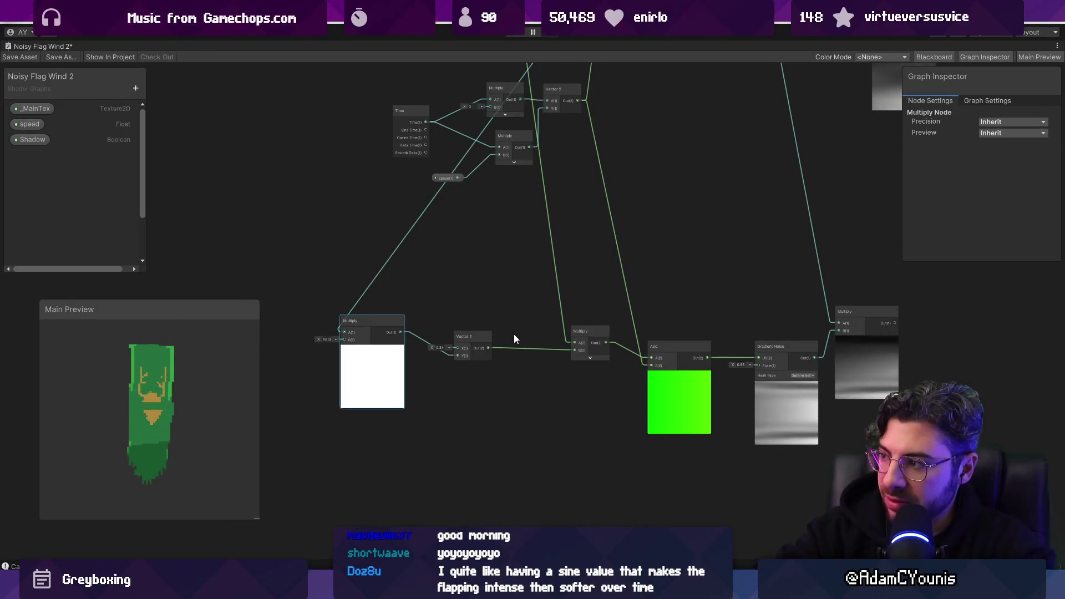
pyautogui.moveTo(513, 334)
pyautogui.mouseDown()
pyautogui.moveTo(71, 335)
pyautogui.moveTo(1028, 335)
pyautogui.mouseUp()
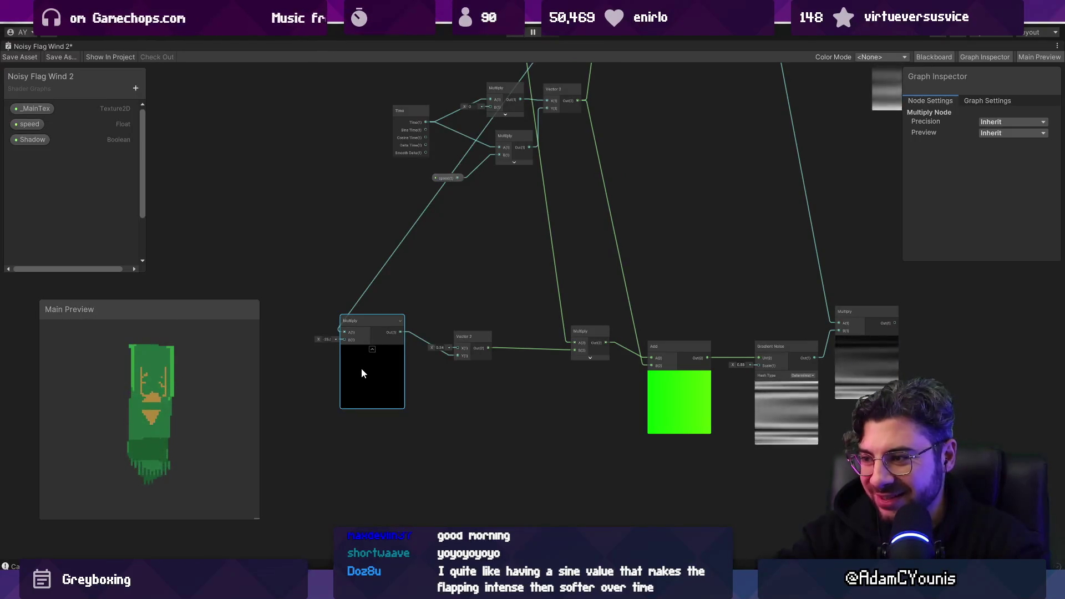
pyautogui.hotkey('ctrl', 'z')
pyautogui.hotkey('ctrl', 'z')
pyautogui.hotkey('ctrl', 'z')
pyautogui.hotkey('ctrl', 'z')
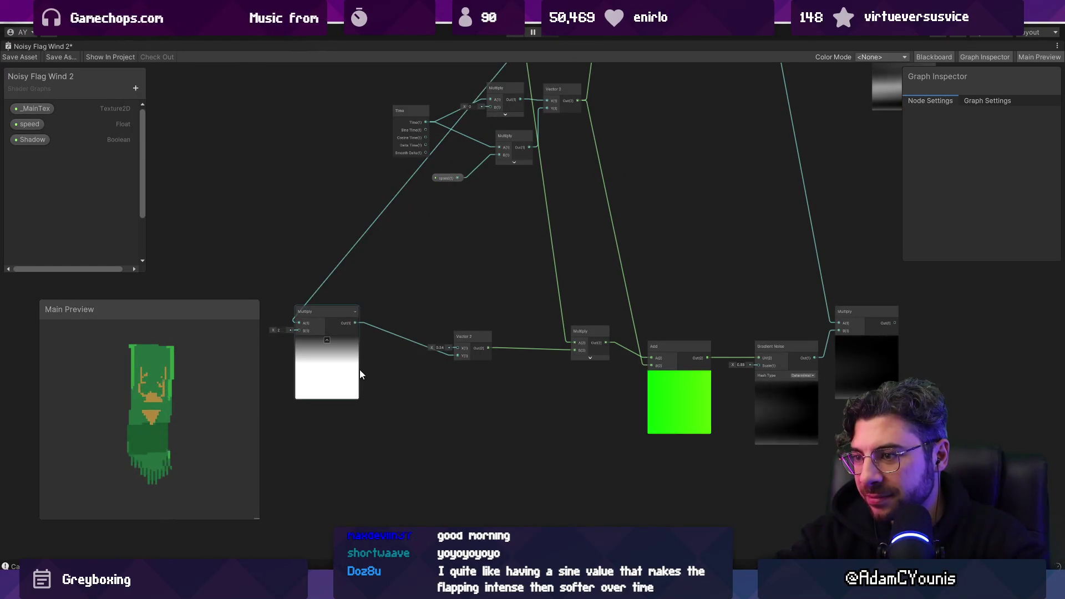
# Delete the left Multiply, the lower Vector 2 and Multiply, and the green Add node
pyautogui.click(348, 369)
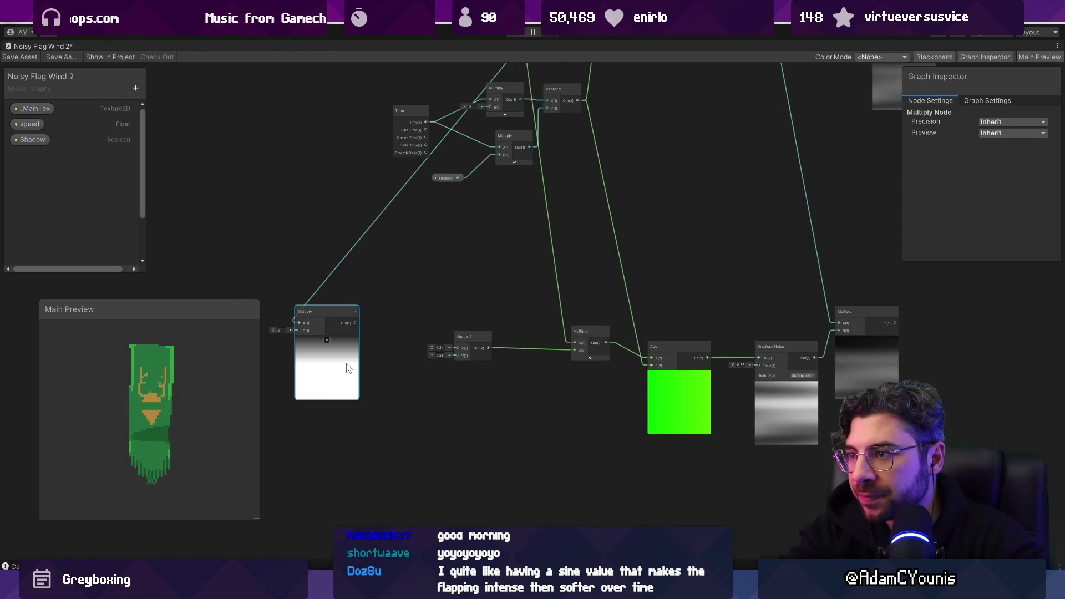
pyautogui.press('Delete')
pyautogui.moveTo(409, 298); pyautogui.dragTo(610, 401)
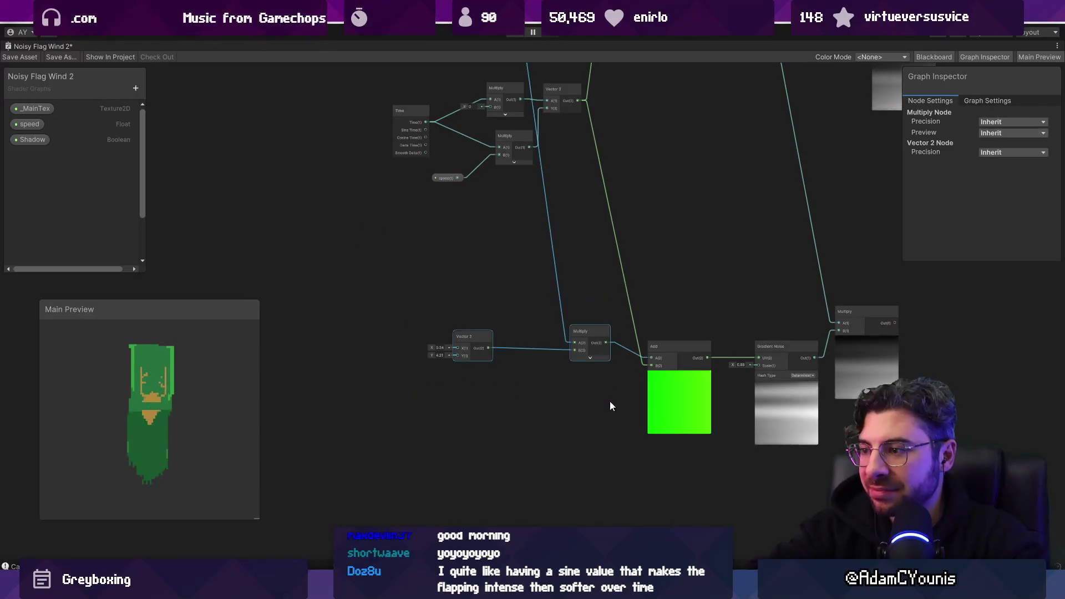
pyautogui.press('Delete')
pyautogui.click(675, 389)
pyautogui.press('Delete')
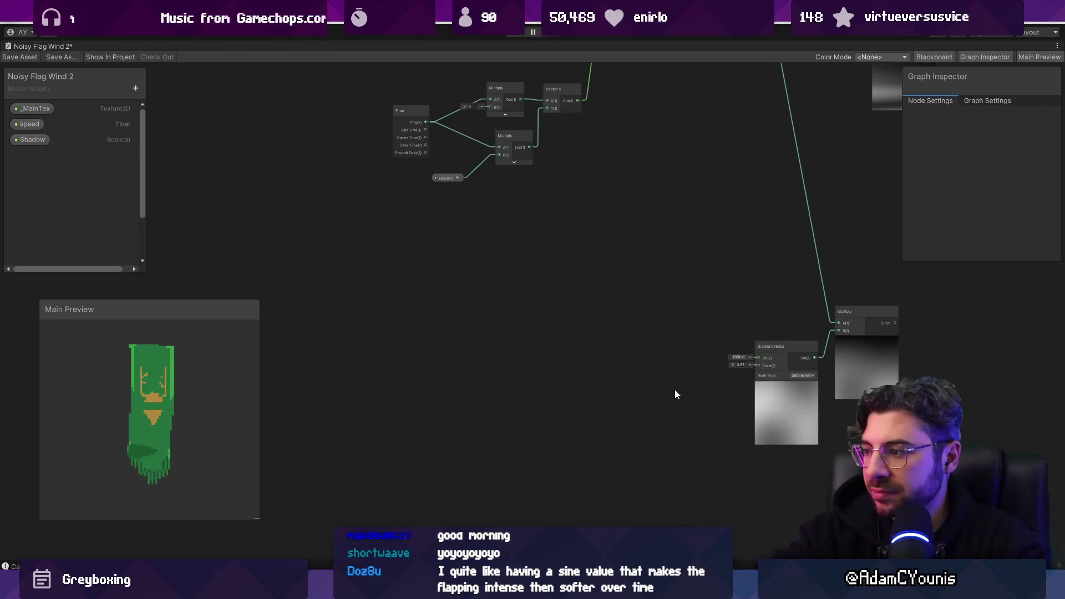
# Set the Gradient Noise Scale to 10
pyautogui.moveTo(678, 392); pyautogui.dragTo(478, 360)
pyautogui.scroll(5, 488, 352)
pyautogui.click(489, 339)
pyautogui.write('10')
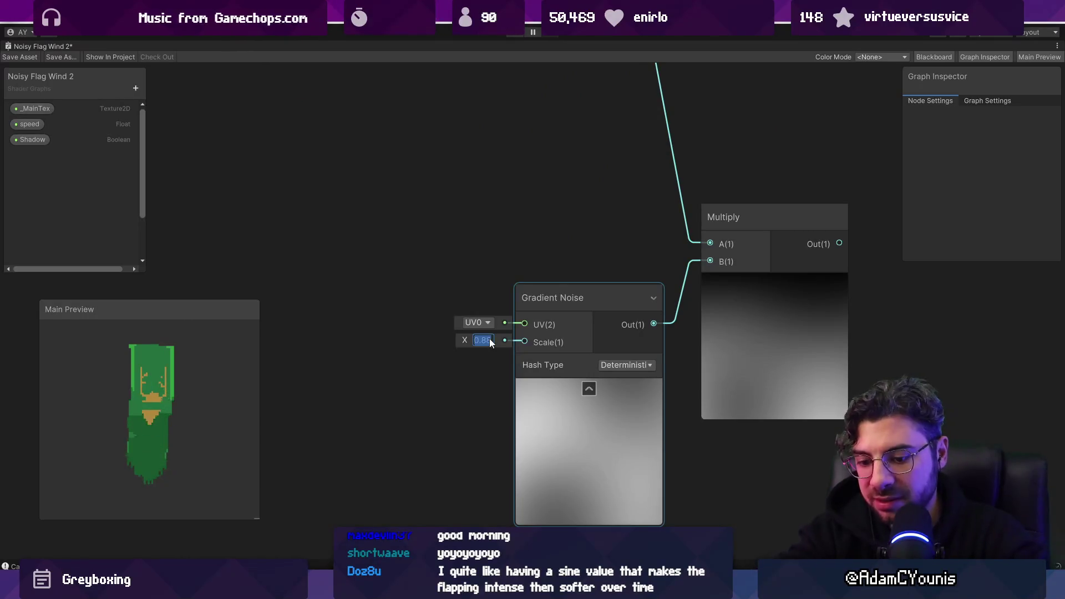
pyautogui.scroll(-4, 483, 341)
# Add a UV node feeding a new QuantiseToTexelSize node
pyautogui.rightClick(511, 320)
pyautogui.click(524, 315)
pyautogui.press('Return')
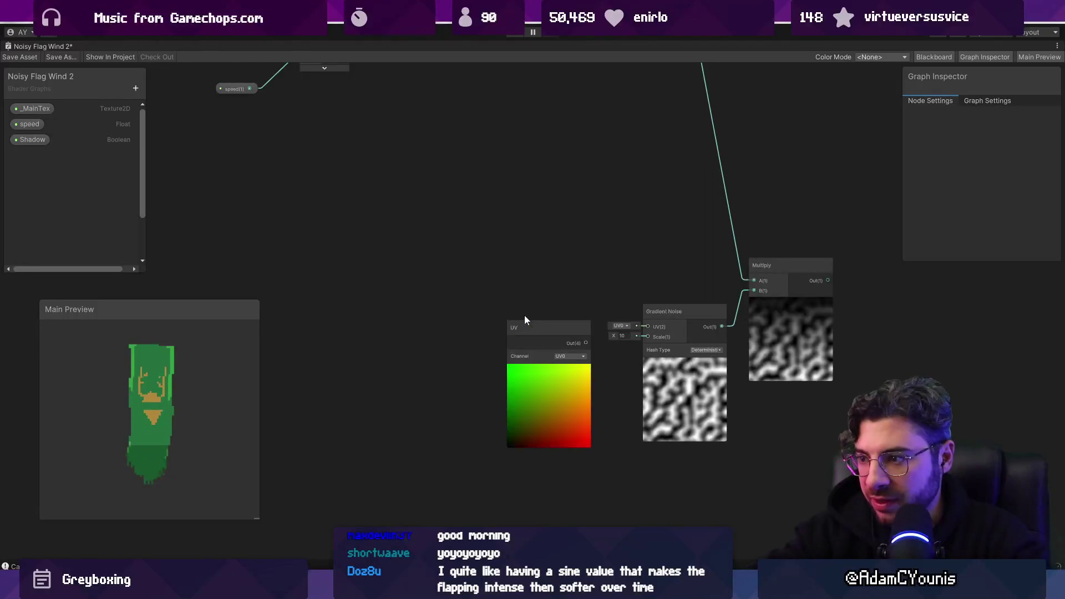
pyautogui.moveTo(524, 315); pyautogui.dragTo(447, 301)
pyautogui.press('space')
pyautogui.write('q')
pyautogui.press('Up')
pyautogui.press('Down')
pyautogui.press('Down')
pyautogui.press('Return')
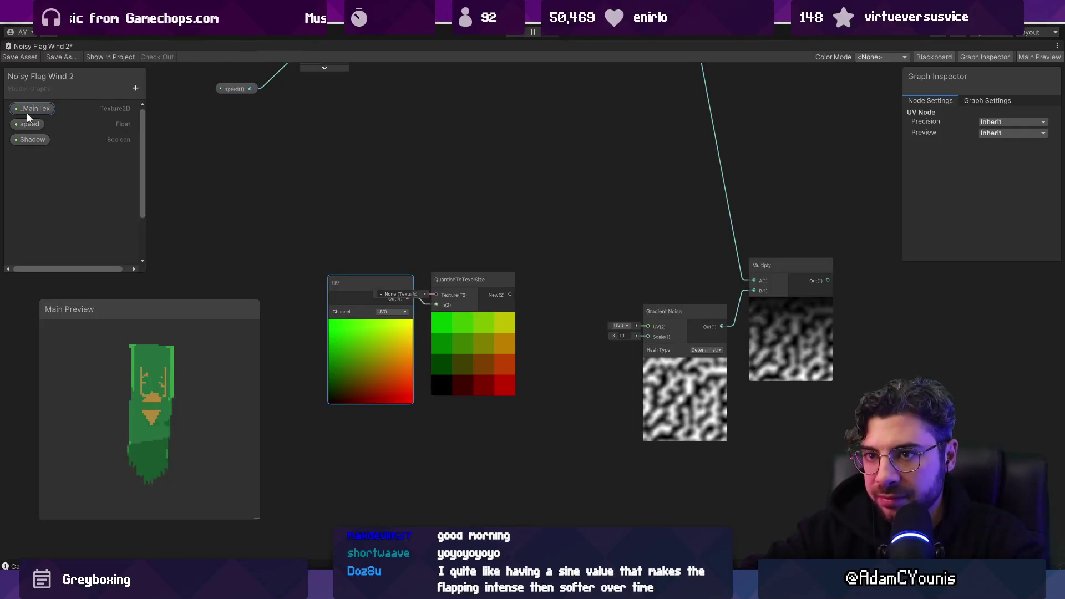
# Connect _MainTex to the quantise node's Texture and its output to Gradient Noise UV
pyautogui.moveTo(28, 111); pyautogui.dragTo(355, 216)
pyautogui.moveTo(444, 295); pyautogui.dragTo(493, 259)
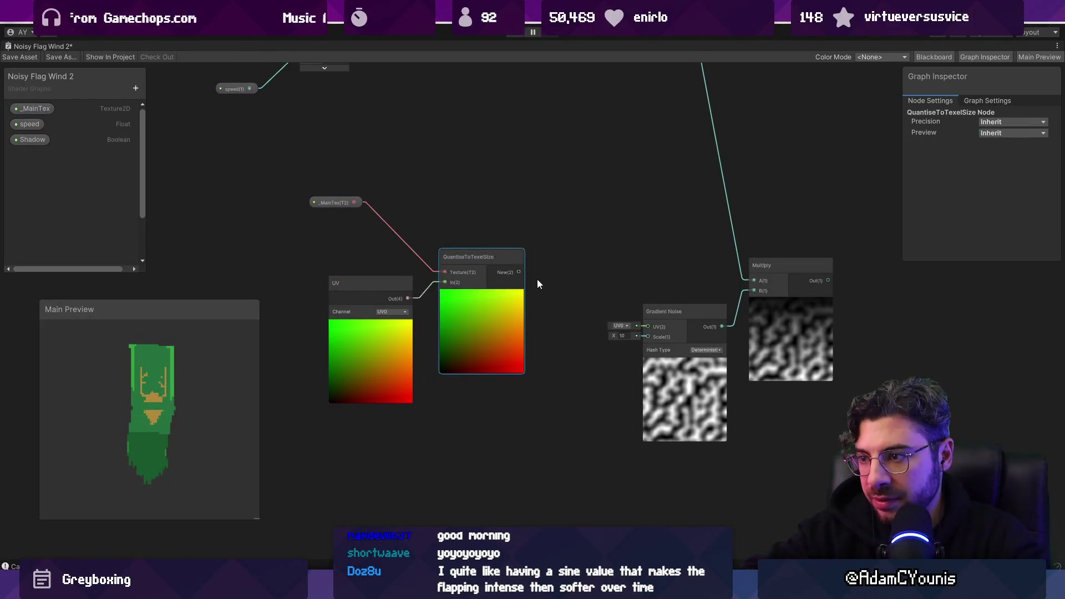
pyautogui.moveTo(646, 327); pyautogui.dragTo(646, 327)
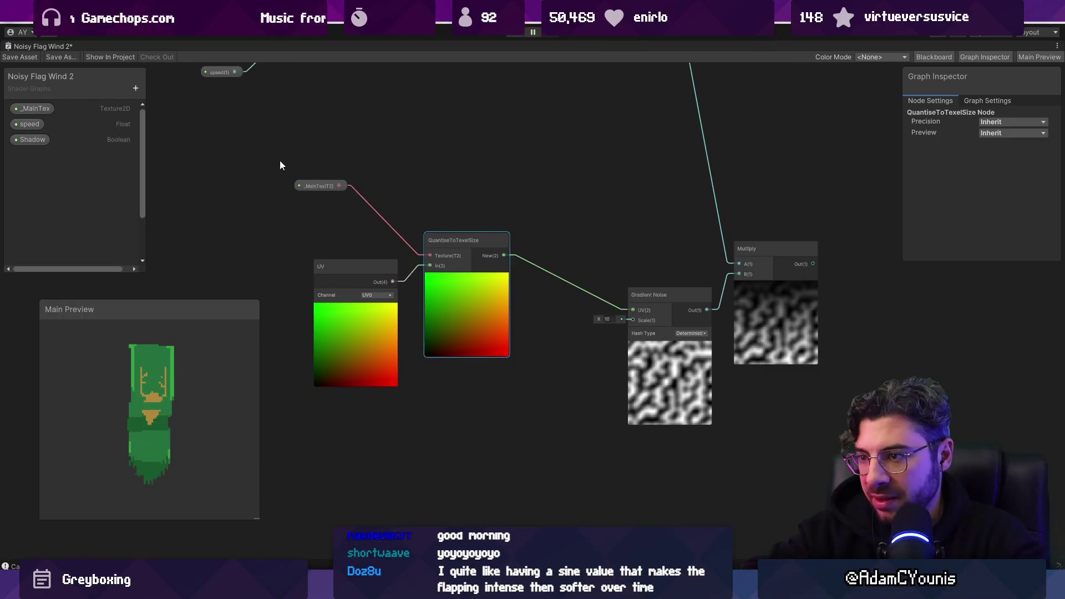
pyautogui.moveTo(283, 167); pyautogui.dragTo(460, 311)
pyautogui.moveTo(471, 348); pyautogui.dragTo(330, 362)
pyautogui.moveTo(374, 276); pyautogui.dragTo(407, 306)
# Create an unwanted Multiply node from the quantised output and delete it
pyautogui.write('mult')
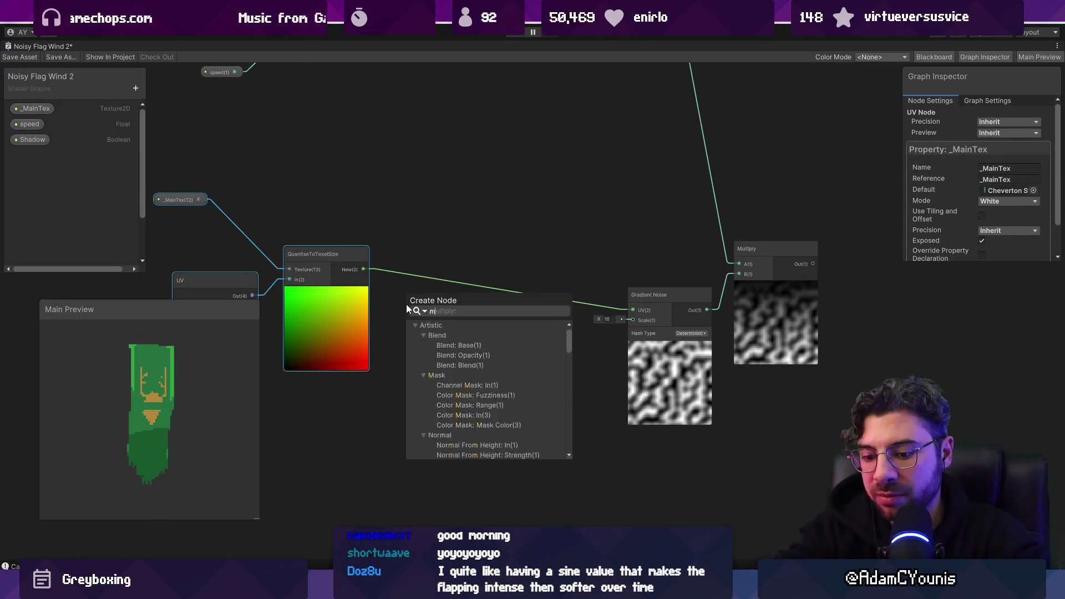
pyautogui.press('Return')
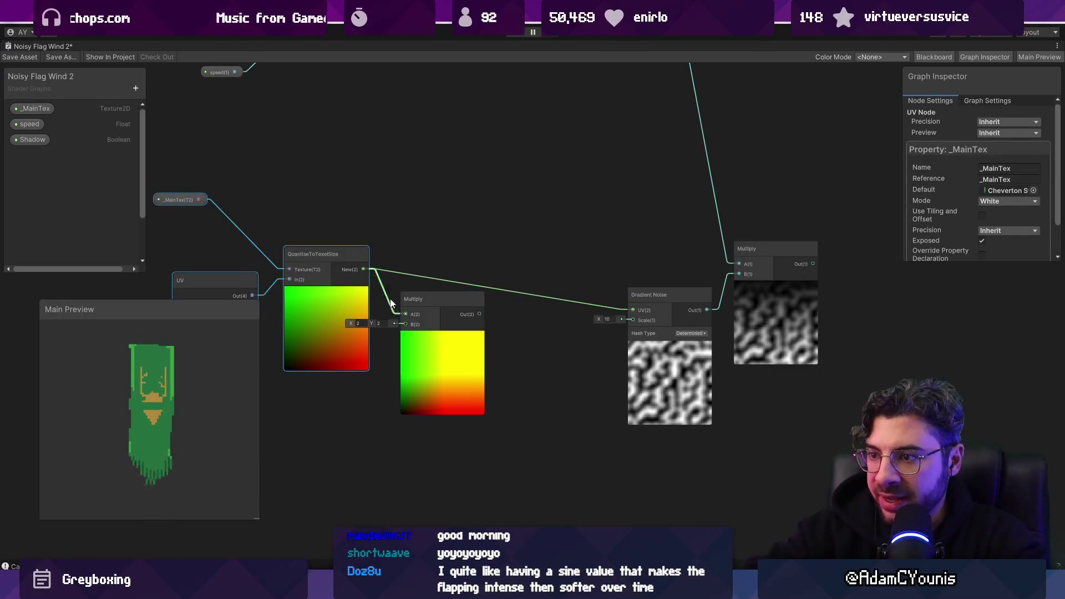
pyautogui.moveTo(365, 269); pyautogui.dragTo(348, 442)
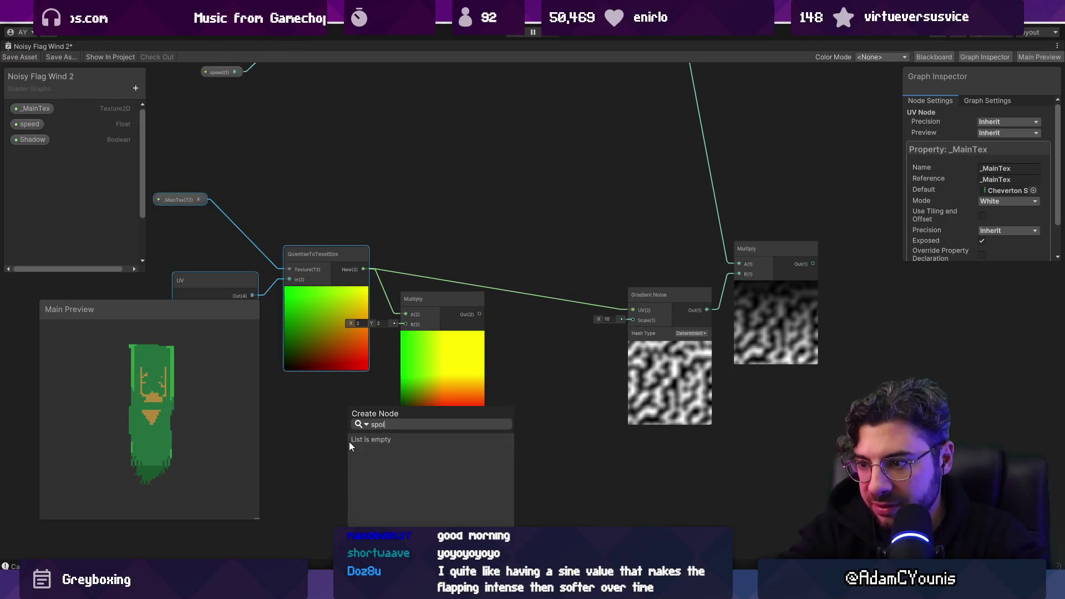
pyautogui.write('sp')
pyautogui.click(458, 401)
pyautogui.press('Delete')
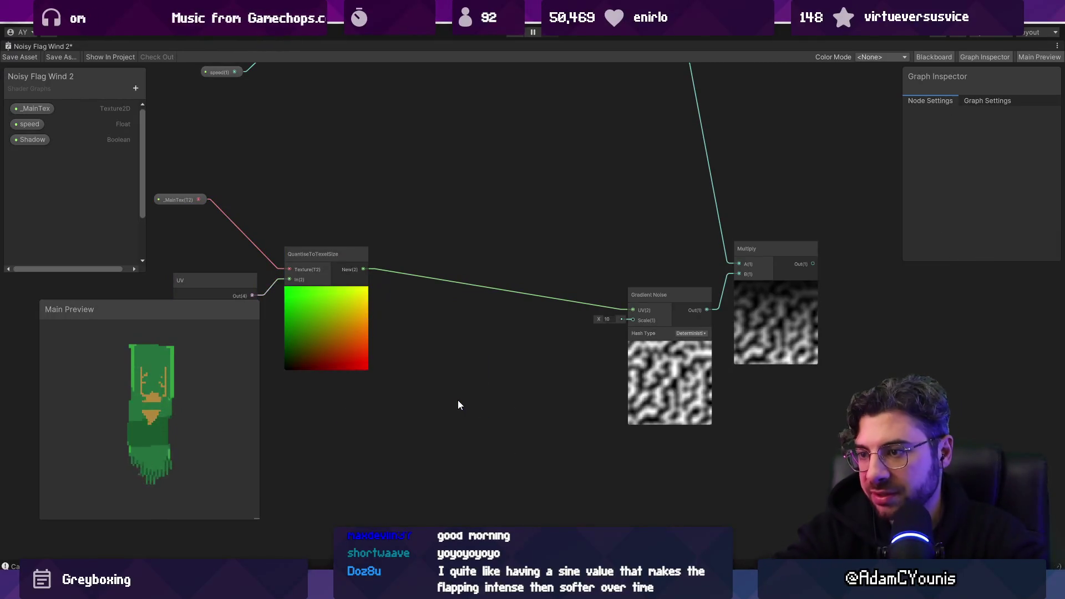
# Split the quantised UVs and multiply Split's green channel with a new Multiply node
pyautogui.moveTo(363, 270); pyautogui.dragTo(403, 327)
pyautogui.write('split')
pyautogui.press('Return')
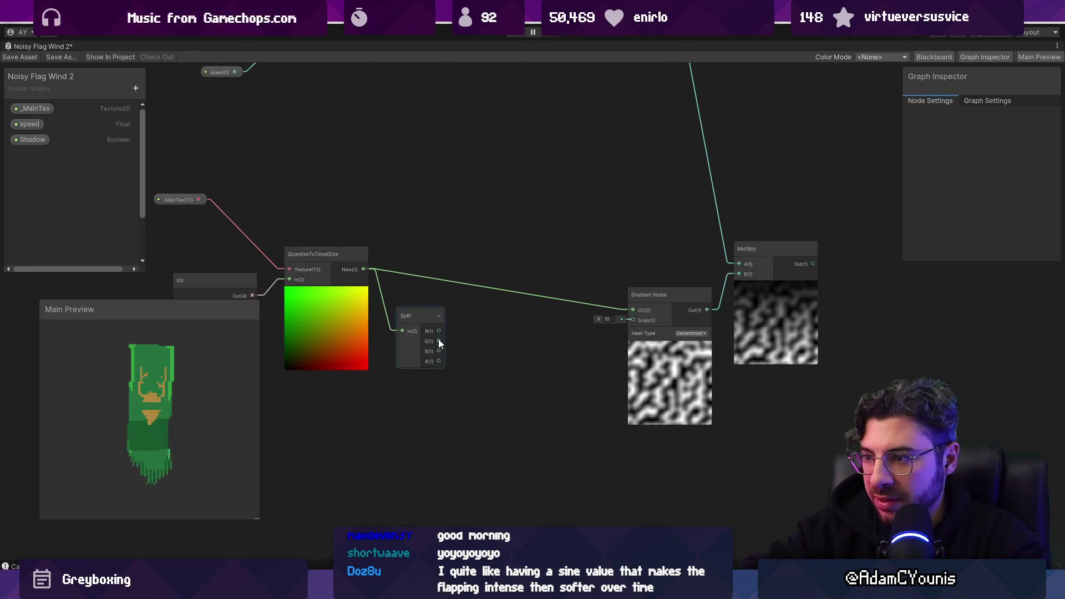
pyautogui.moveTo(621, 322)
pyautogui.mouseDown()
pyautogui.moveTo(631, 311)
pyautogui.moveTo(511, 372)
pyautogui.moveTo(465, 381)
pyautogui.moveTo(509, 383)
pyautogui.mouseUp()
pyautogui.write('mult')
pyautogui.press('Return')
# Create a Vector 2 from the quantised UVs and connect it to Gradient Noise UV
pyautogui.moveTo(364, 270); pyautogui.dragTo(455, 271)
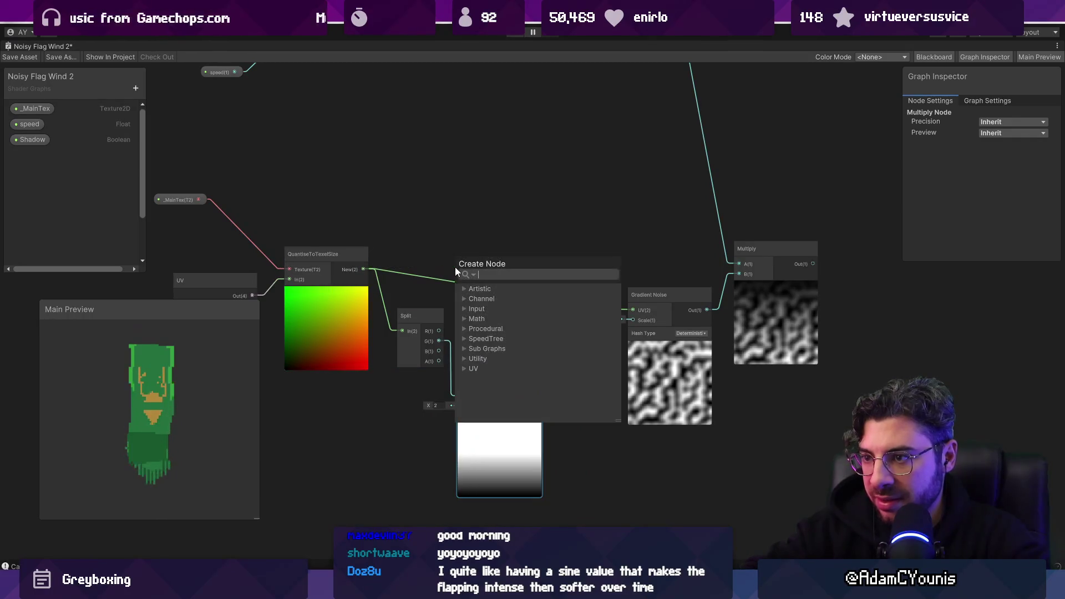
pyautogui.write('vector 2')
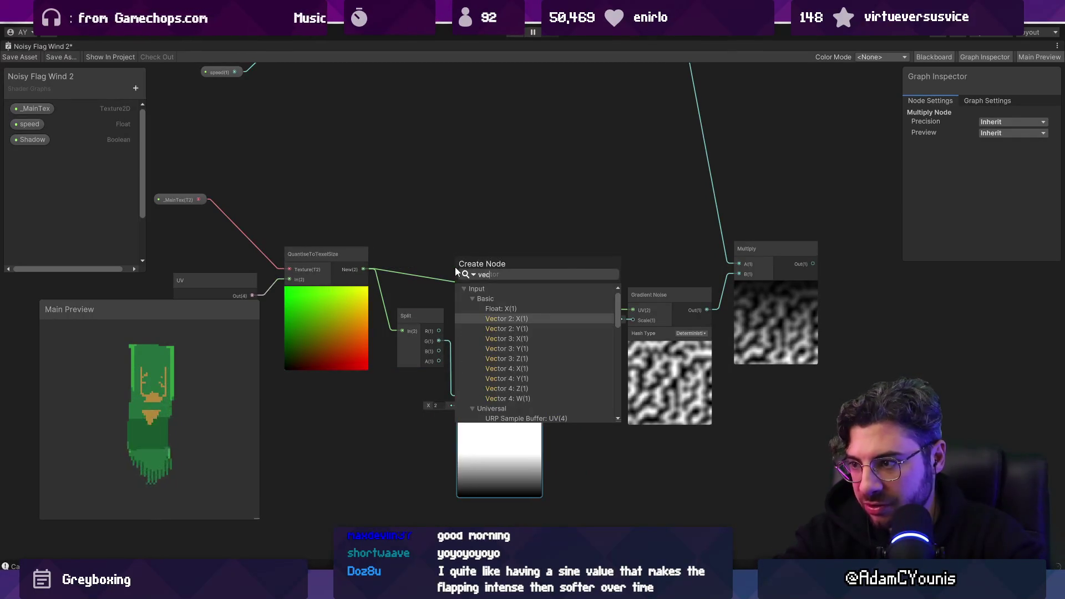
pyautogui.press('Return')
pyautogui.moveTo(455, 267)
pyautogui.mouseDown()
pyautogui.moveTo(606, 306)
pyautogui.moveTo(568, 309)
pyautogui.moveTo(631, 308)
pyautogui.mouseUp()
pyautogui.moveTo(424, 408)
pyautogui.mouseDown()
pyautogui.moveTo(459, 409)
pyautogui.moveTo(397, 405)
pyautogui.moveTo(504, 398)
pyautogui.moveTo(459, 399)
pyautogui.moveTo(395, 425)
pyautogui.mouseUp()
# Replace the Multiply with a BaseE Exponential node feeding Vector 2's Y
pyautogui.write('expo')
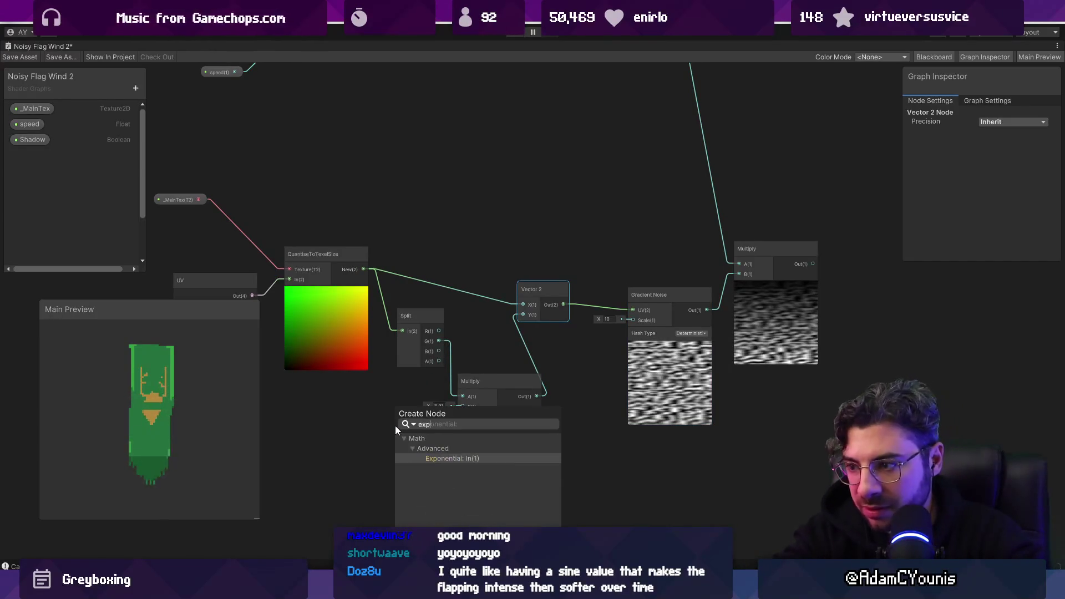
pyautogui.press('Return')
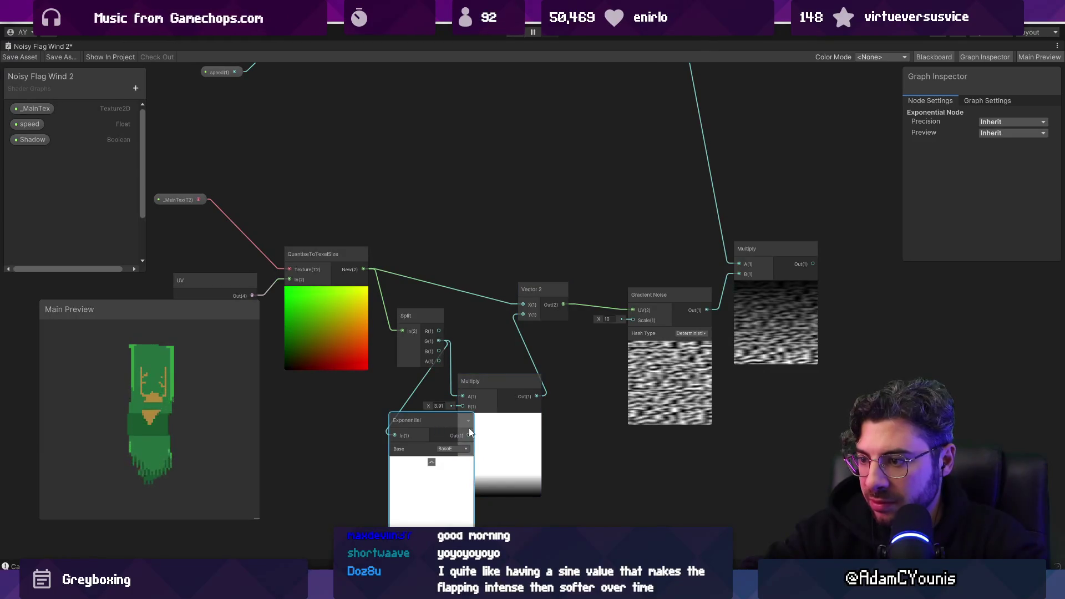
pyautogui.moveTo(520, 333); pyautogui.dragTo(523, 315)
pyautogui.click(507, 440)
pyautogui.press('Delete')
pyautogui.moveTo(446, 471); pyautogui.dragTo(536, 434)
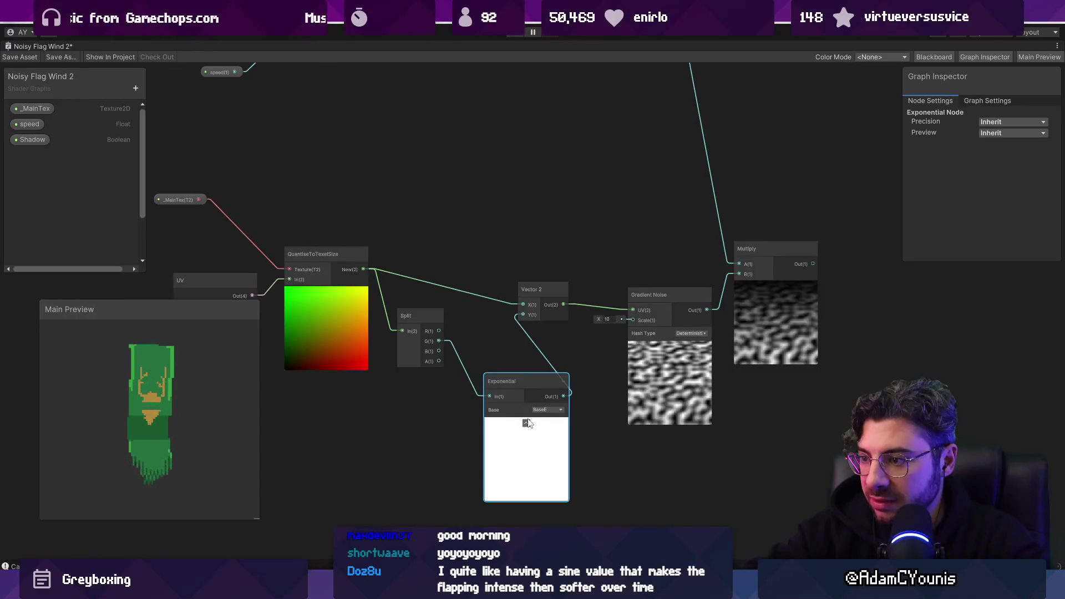
pyautogui.moveTo(486, 390); pyautogui.dragTo(491, 385)
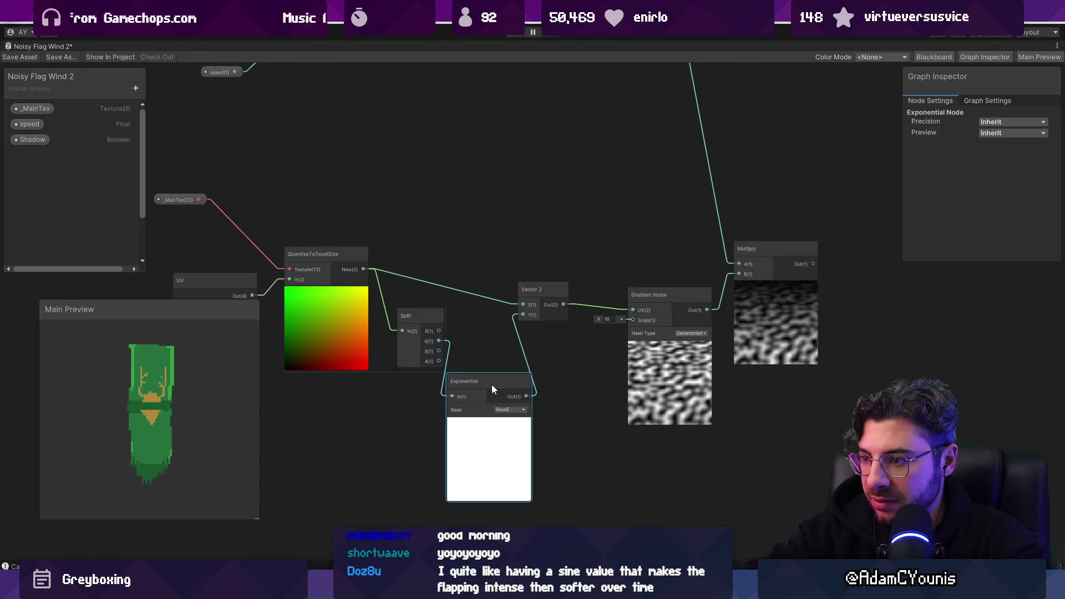
pyautogui.click(509, 410)
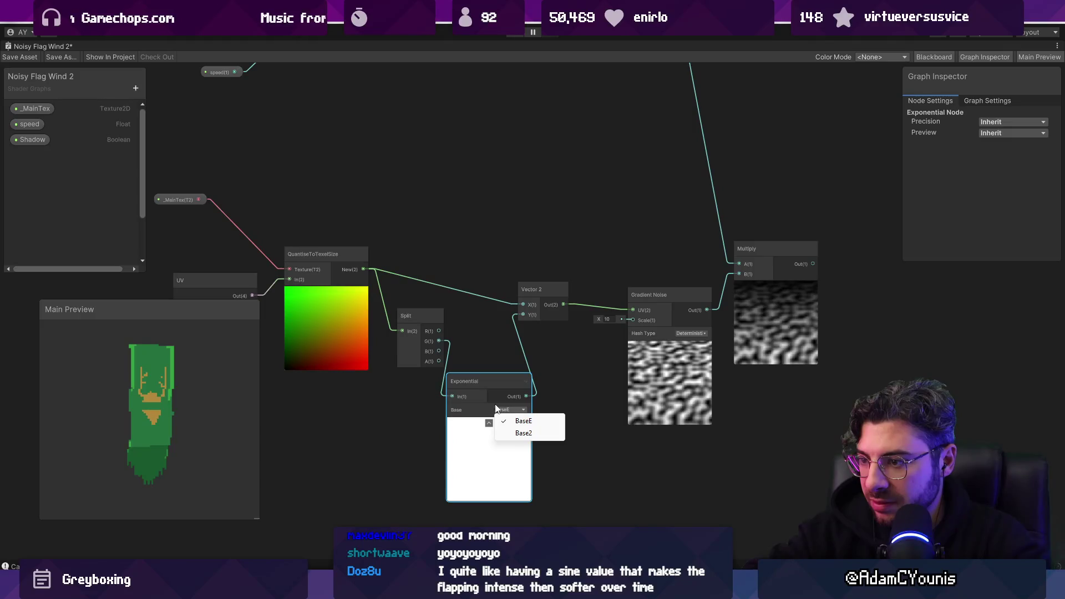
pyautogui.click(485, 387)
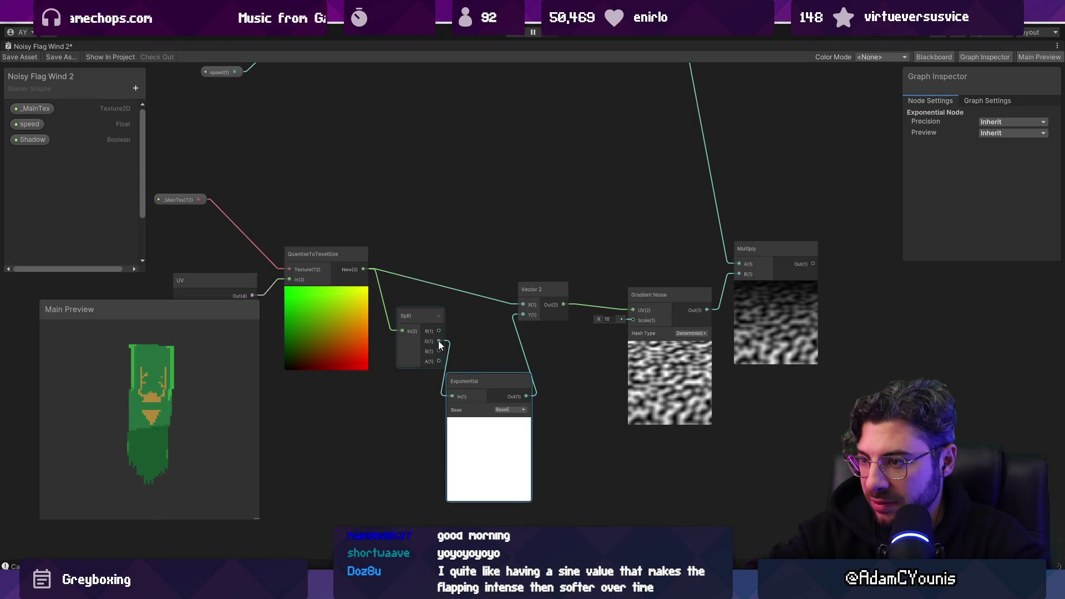
# Swap the Exponential for a Power node placed beside Vector 2
pyautogui.press('space')
pyautogui.write('p[owe')
pyautogui.press('Down')
pyautogui.press('Down')
pyautogui.press('Down')
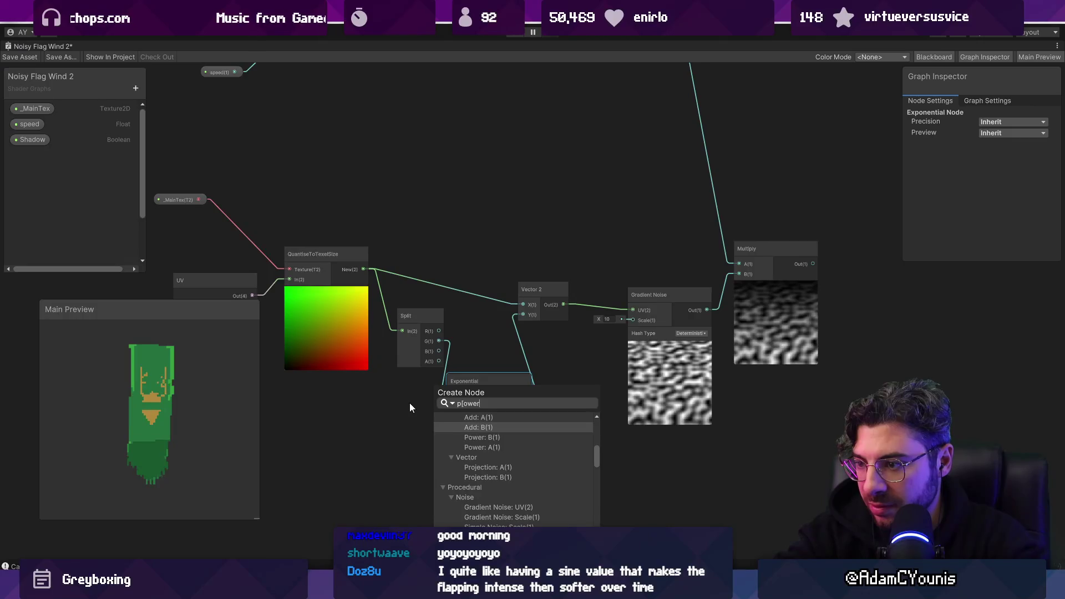
pyautogui.press('Return')
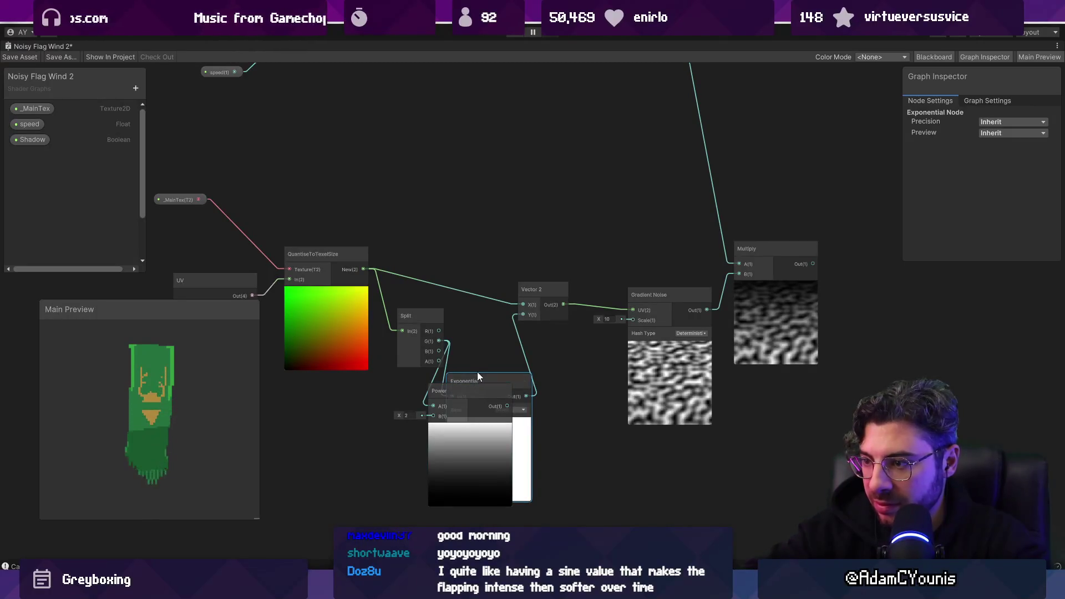
pyautogui.press('Delete')
pyautogui.moveTo(497, 406); pyautogui.dragTo(531, 393)
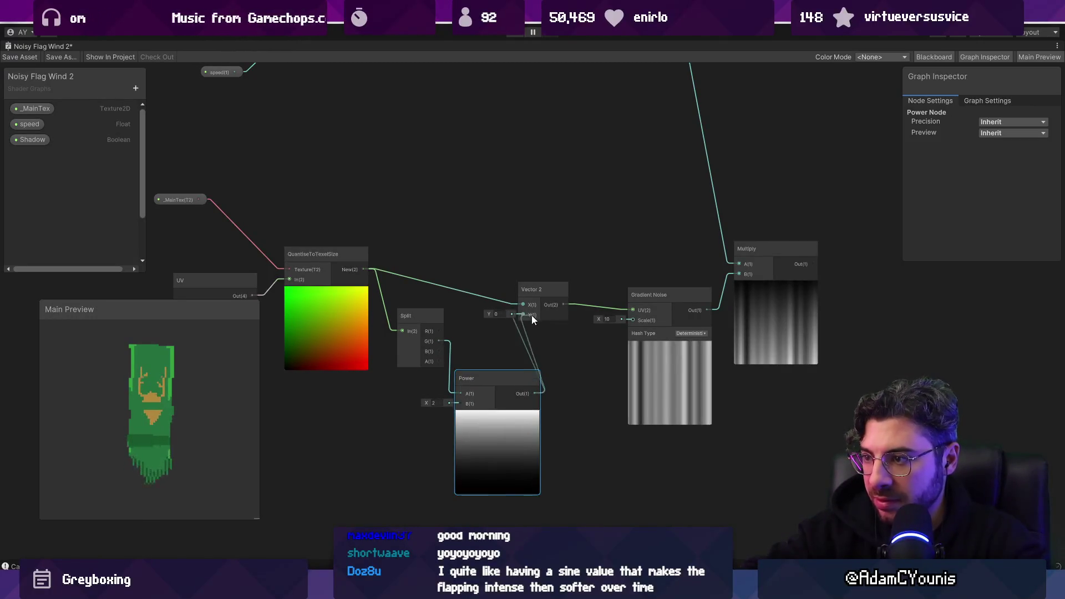
# Connect Power's output to Vector 2's Y and raise the exponent to about 2.9
pyautogui.moveTo(532, 315); pyautogui.dragTo(530, 314)
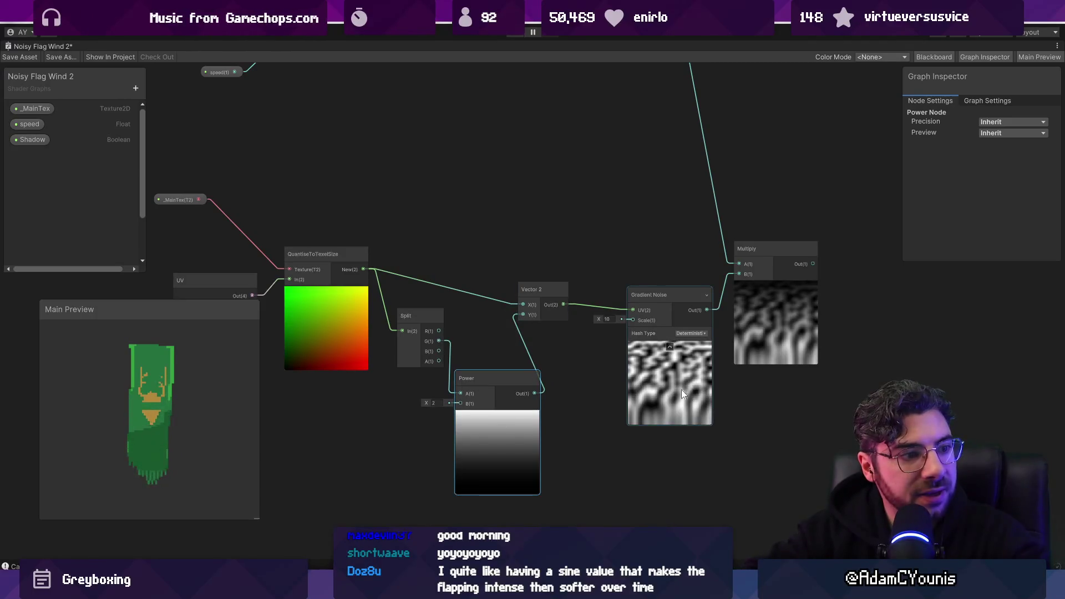
pyautogui.moveTo(427, 402)
pyautogui.mouseDown()
pyautogui.moveTo(448, 397)
pyautogui.moveTo(413, 396)
pyautogui.moveTo(425, 388)
pyautogui.mouseUp()
pyautogui.scroll(3, 435, 408)
pyautogui.scroll(-3, 424, 395)
# Try a Base2 Log node on Split's G output, then delete it
pyautogui.write('log')
pyautogui.press('Return')
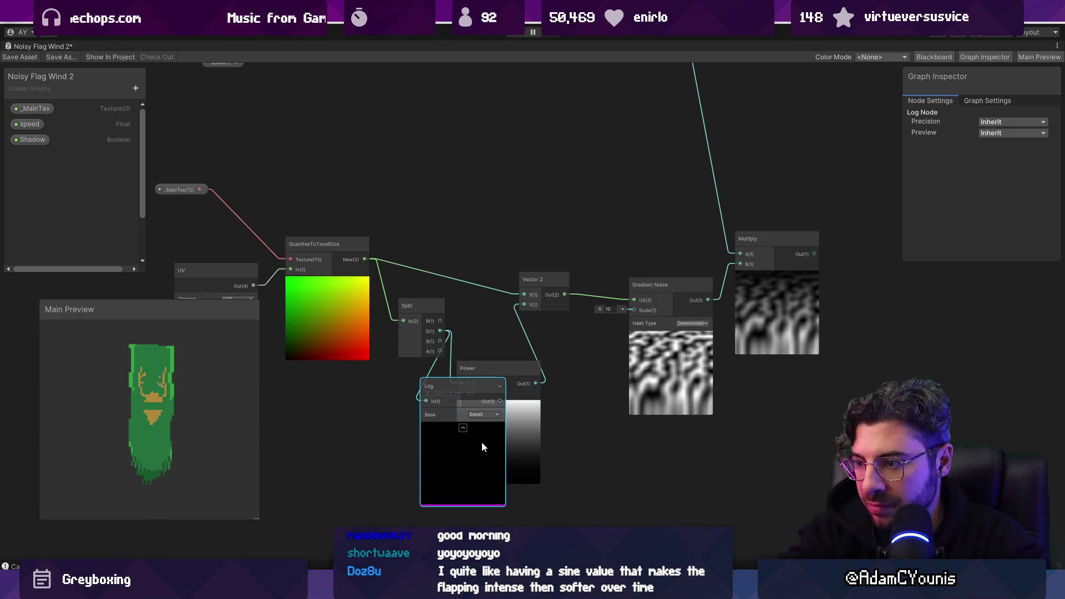
pyautogui.scroll(5, 481, 443)
pyautogui.click(475, 387)
pyautogui.click(499, 420)
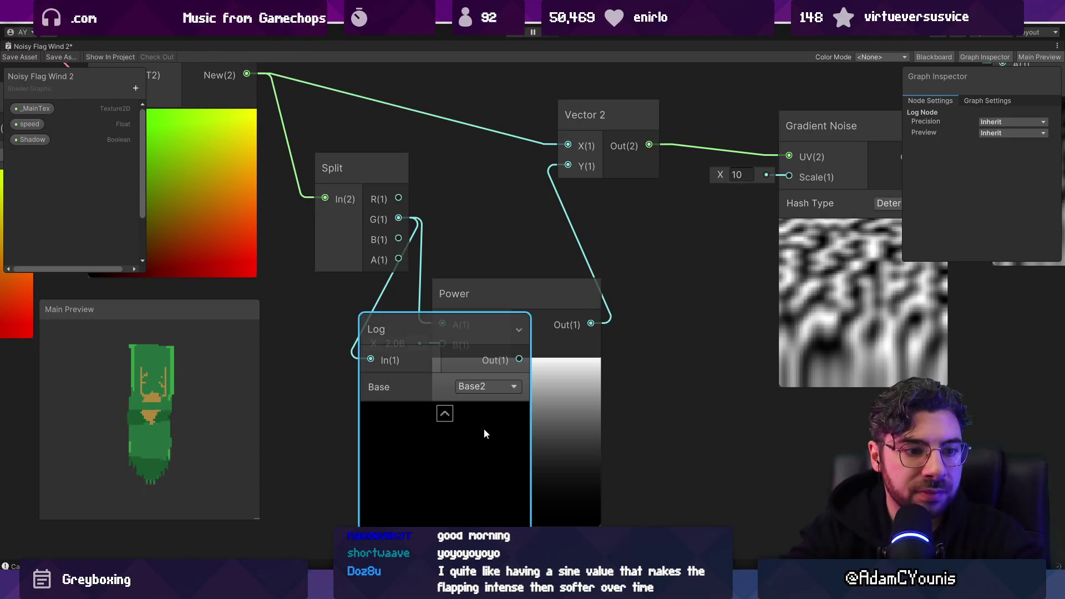
pyautogui.press('Delete')
# Tune the Power exponent to 2.54
pyautogui.scroll(-3, 482, 418)
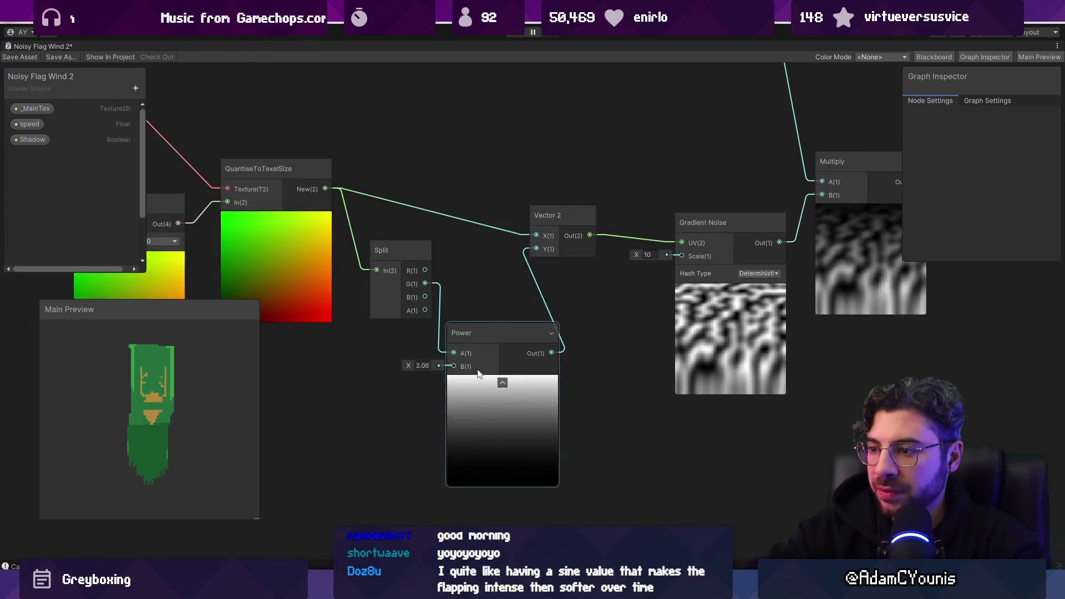
pyautogui.moveTo(409, 366)
pyautogui.mouseDown()
pyautogui.moveTo(448, 365)
pyautogui.moveTo(393, 371)
pyautogui.moveTo(417, 370)
pyautogui.mouseUp()
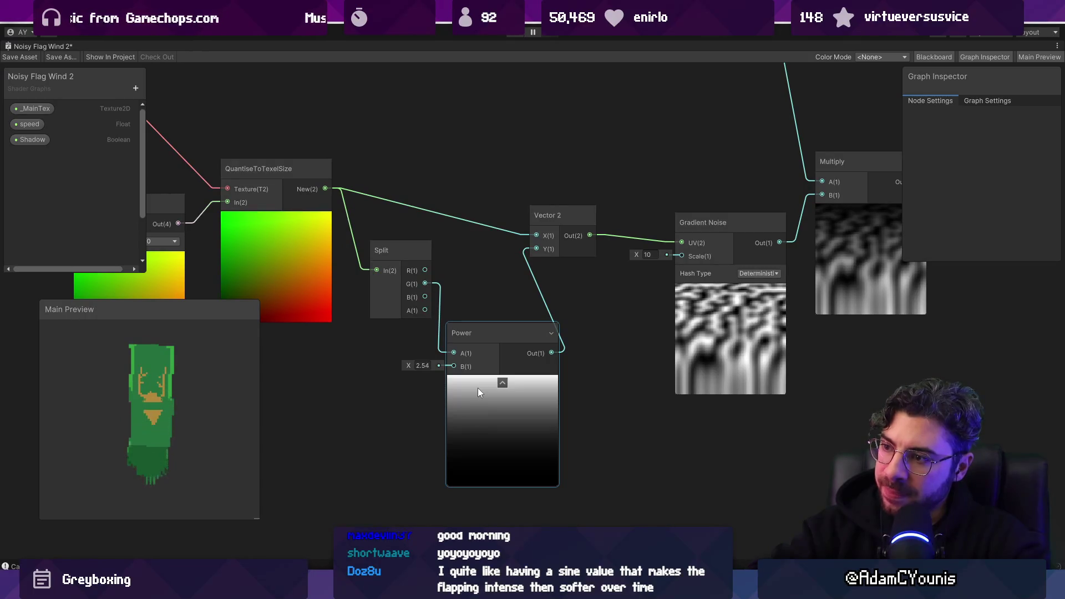
pyautogui.scroll(-3, 640, 291)
pyautogui.scroll(-2, 533, 345)
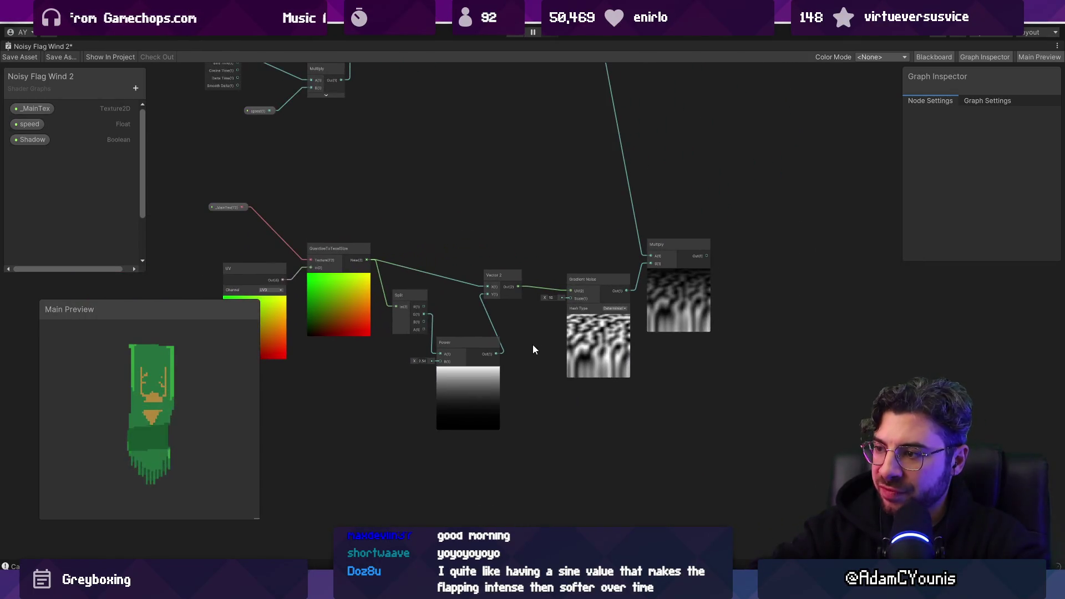
# Box-select the lower Split, Power and Gradient Noise chain and delete it
pyautogui.moveTo(448, 317)
pyautogui.mouseDown()
pyautogui.moveTo(487, 320)
pyautogui.moveTo(474, 299)
pyautogui.mouseUp()
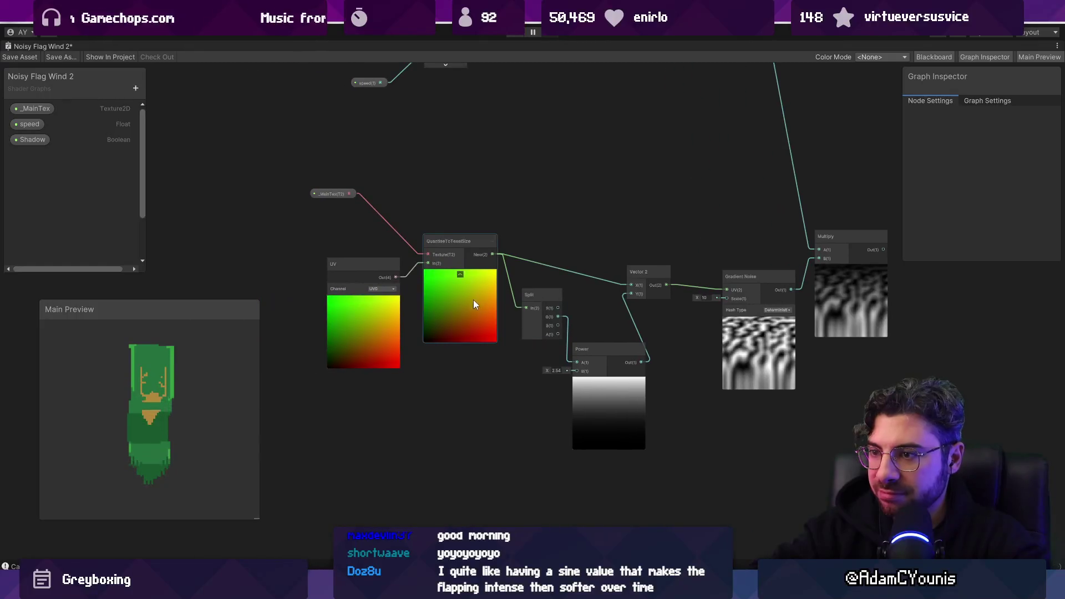
pyautogui.scroll(-2, 472, 327)
pyautogui.scroll(3, 488, 377)
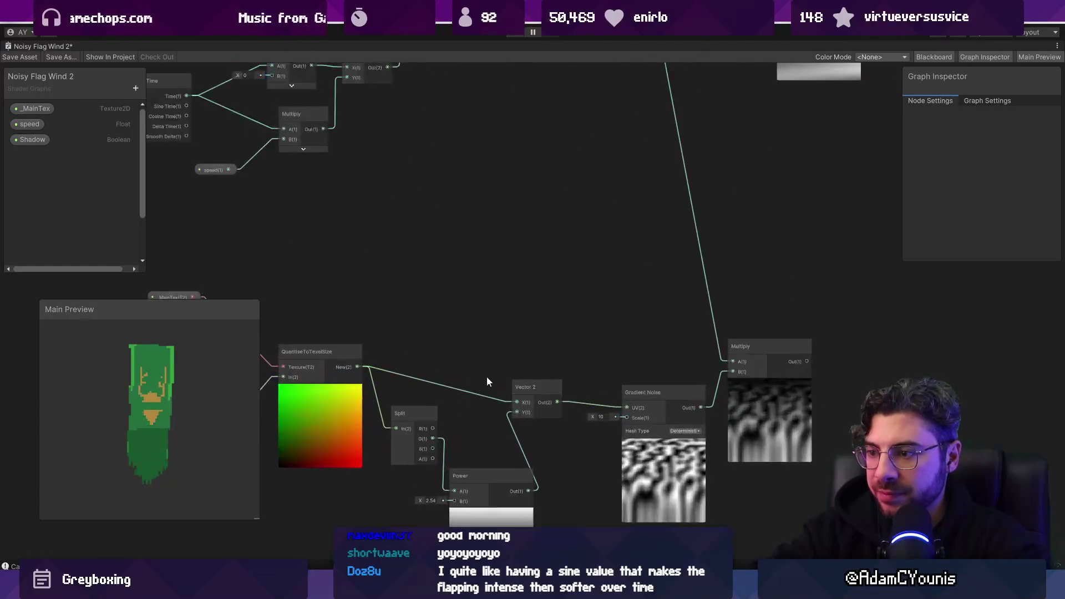
pyautogui.moveTo(443, 365); pyautogui.dragTo(481, 348)
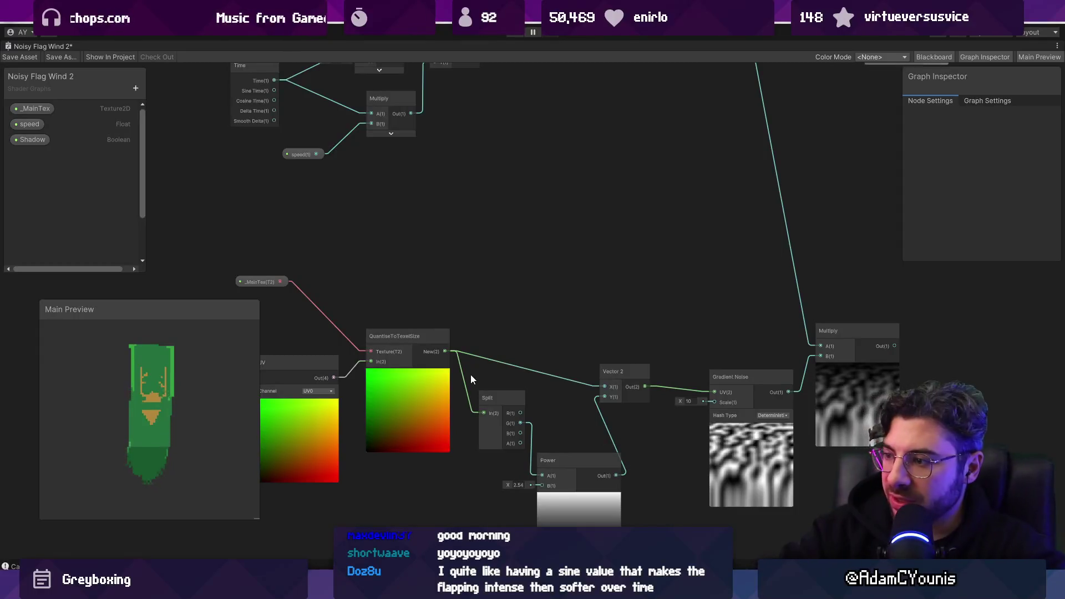
pyautogui.scroll(-3, 470, 375)
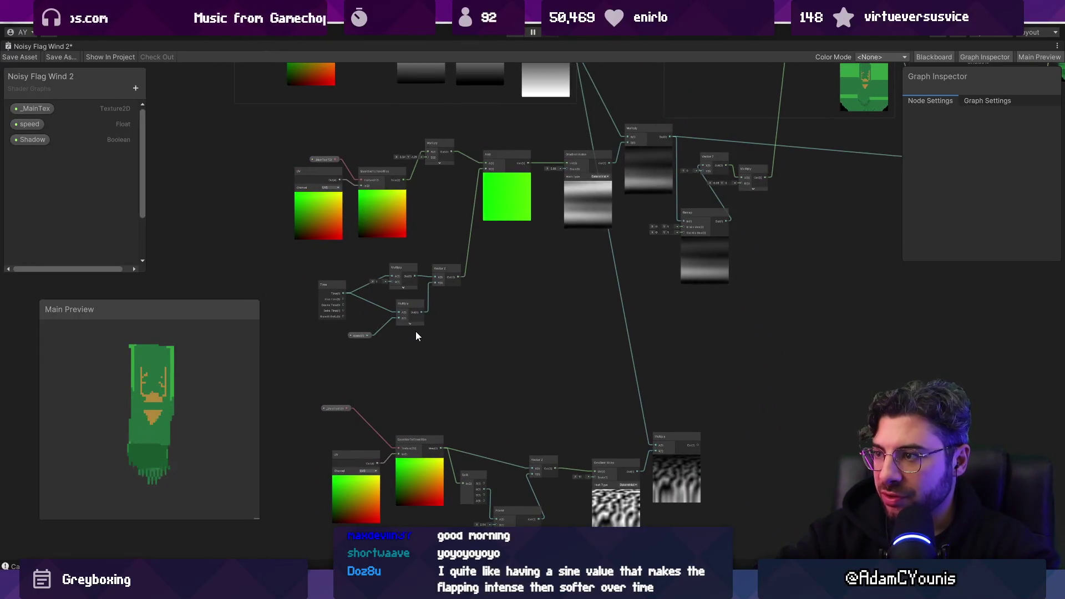
pyautogui.moveTo(417, 336); pyautogui.dragTo(444, 306)
pyautogui.moveTo(344, 357); pyautogui.dragTo(710, 520)
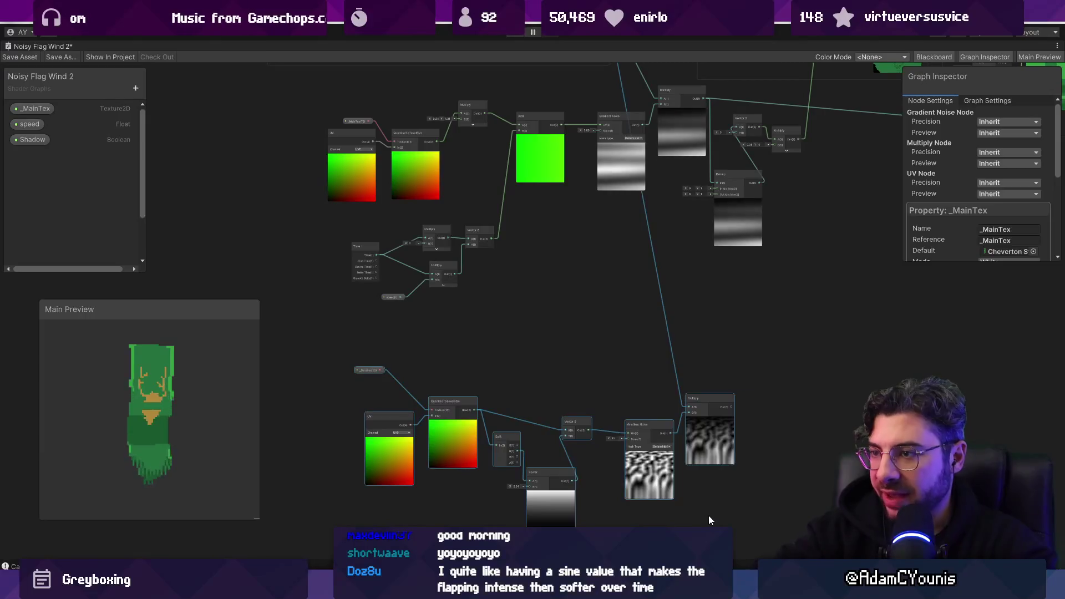
pyautogui.press('Delete')
pyautogui.scroll(2, 648, 248)
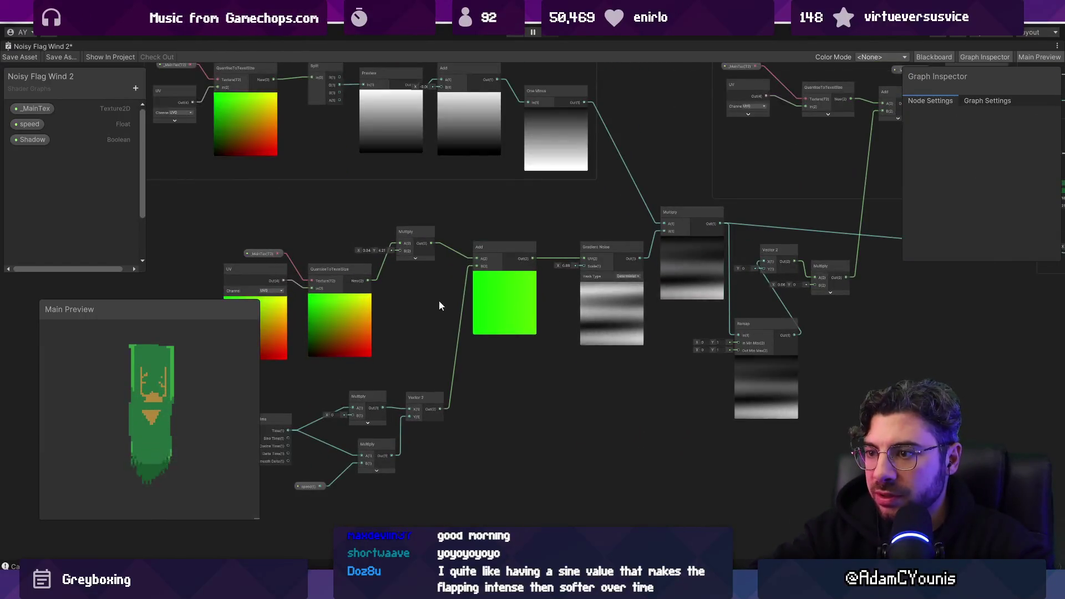
pyautogui.scroll(2, 484, 309)
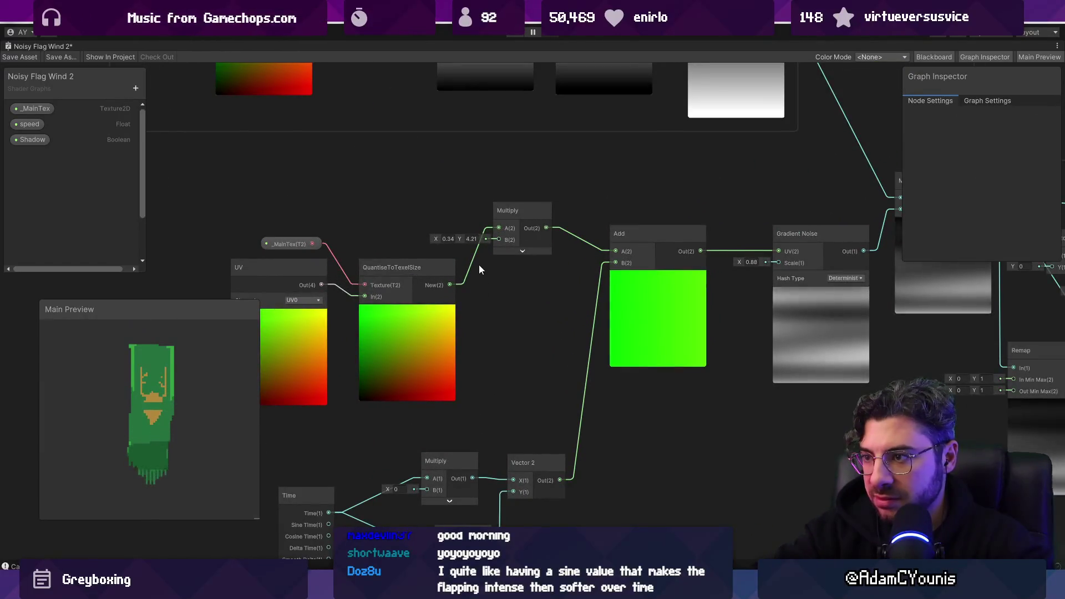
# Move the UV, _MainTex and QuantiseToTexelSize nodes left to make room
pyautogui.click(487, 238)
pyautogui.moveTo(488, 238); pyautogui.dragTo(414, 238)
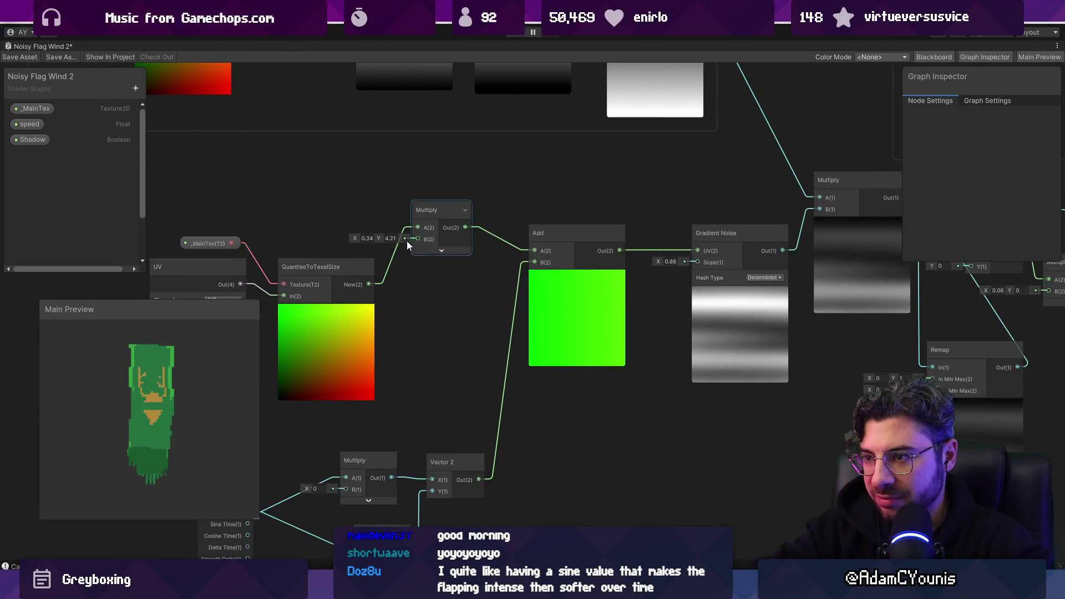
pyautogui.rightClick(404, 336)
pyautogui.moveTo(371, 281); pyautogui.dragTo(385, 290)
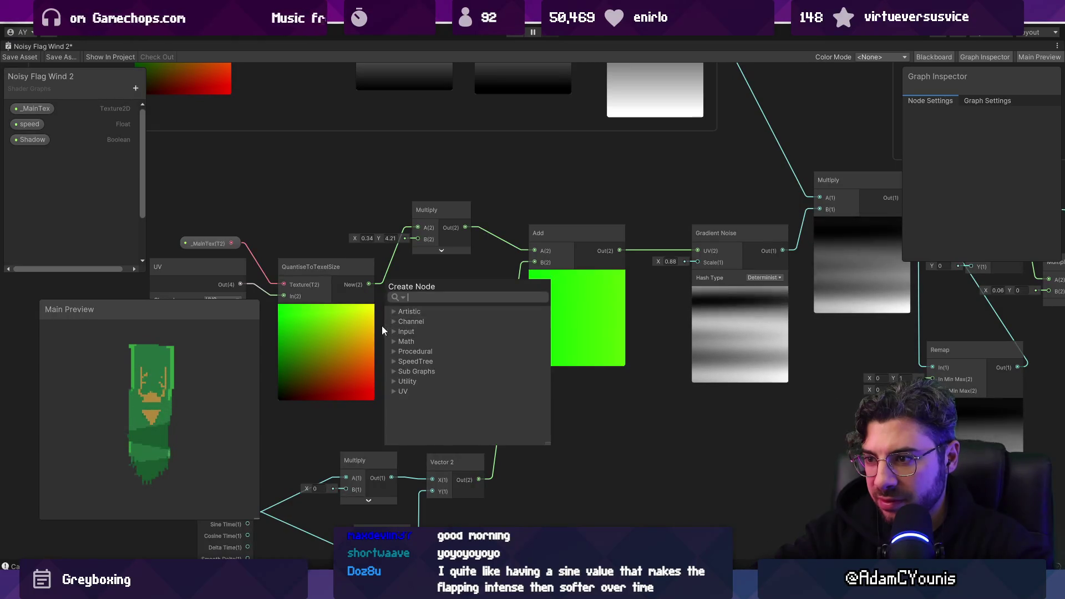
pyautogui.click(383, 327)
pyautogui.rightClick(390, 298)
pyautogui.click(272, 222)
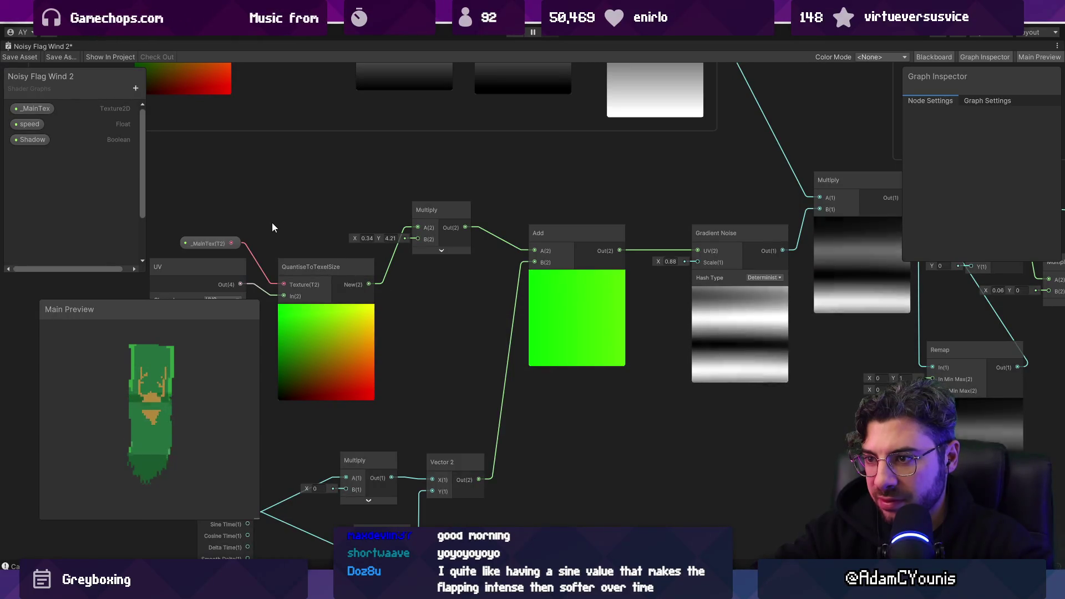
pyautogui.moveTo(272, 222); pyautogui.dragTo(442, 224)
pyautogui.moveTo(485, 346); pyautogui.dragTo(486, 346)
pyautogui.moveTo(486, 347); pyautogui.dragTo(364, 339)
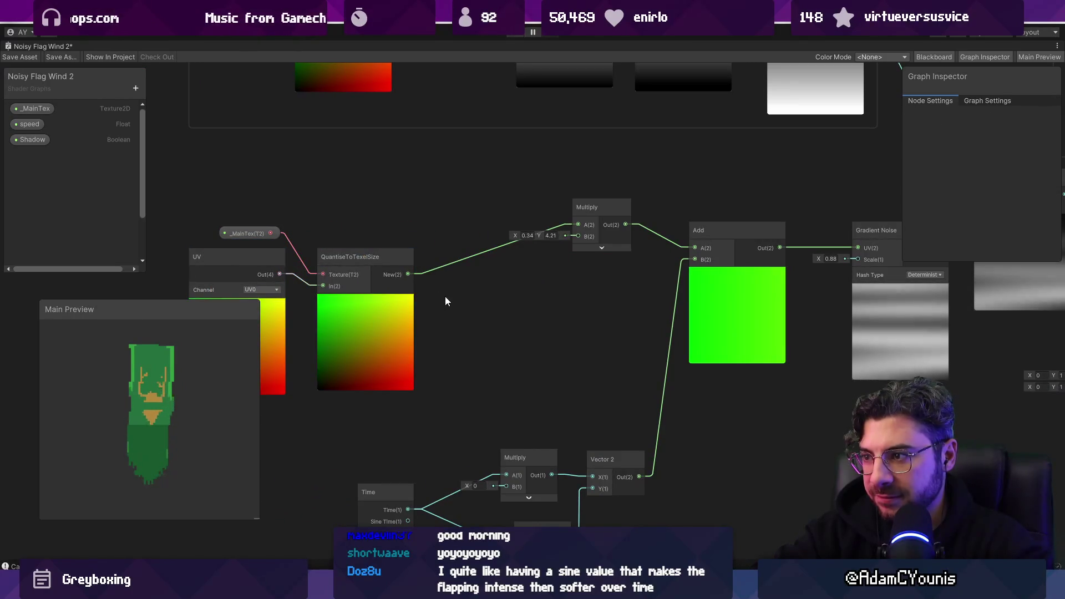
# Add a trial Power node after QuantiseToTexelSize, delete it, and shift the input nodes further left
pyautogui.moveTo(408, 275); pyautogui.dragTo(438, 291)
pyautogui.write('mult')
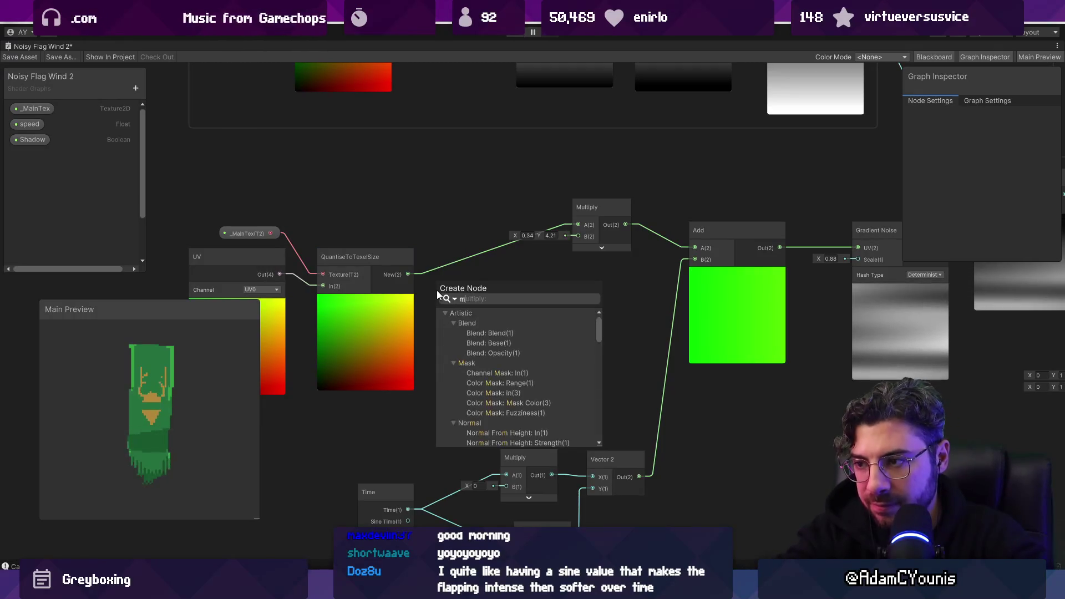
pyautogui.press('BackSpace')
pyautogui.press('BackSpace')
pyautogui.press('BackSpace')
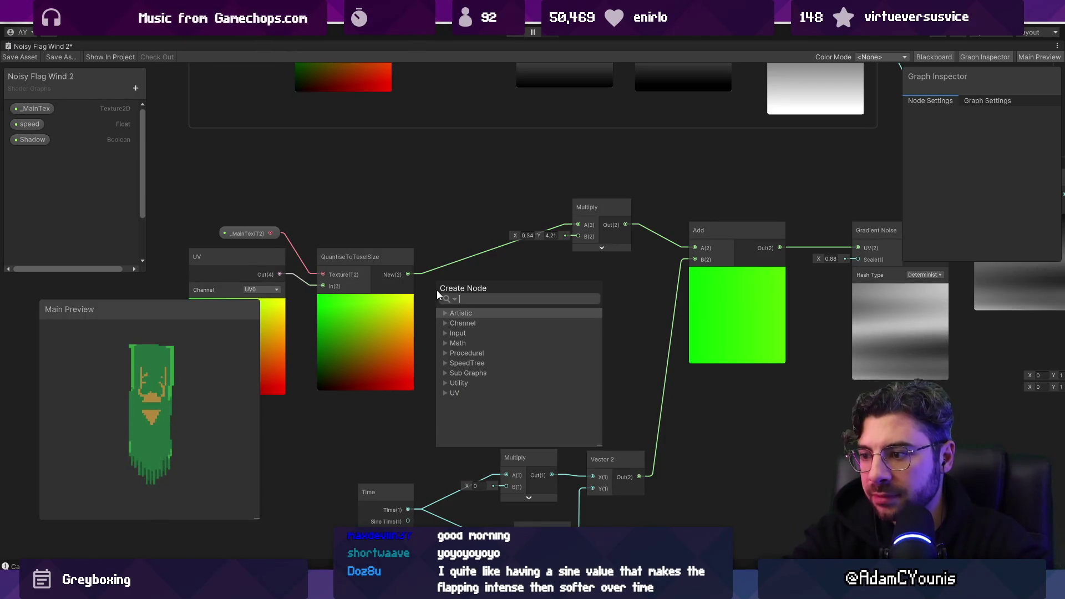
pyautogui.write('powe')
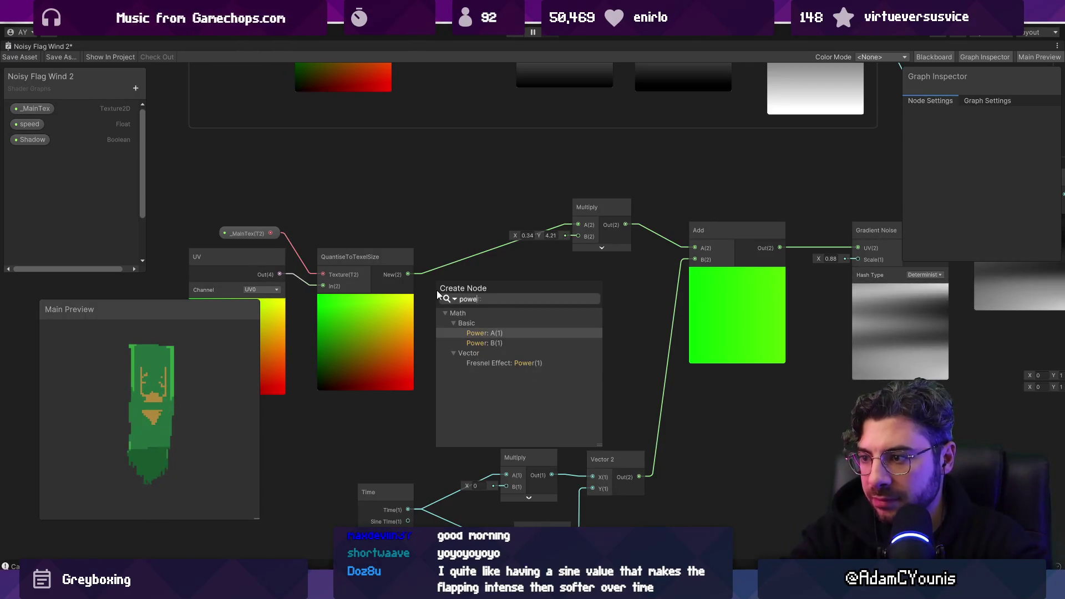
pyautogui.press('Return')
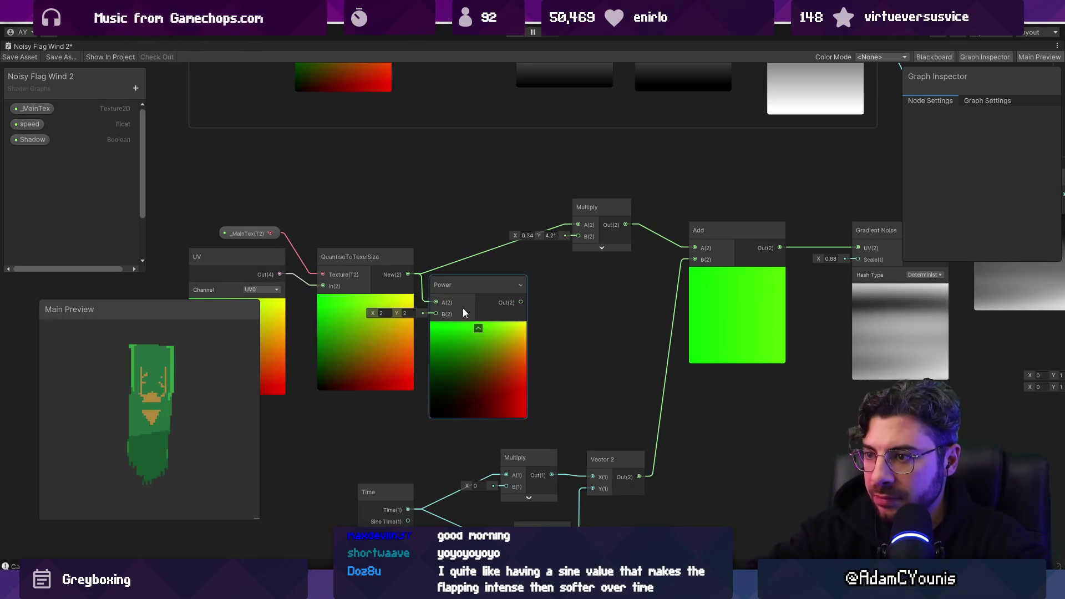
pyautogui.click(464, 287)
pyautogui.press('Delete')
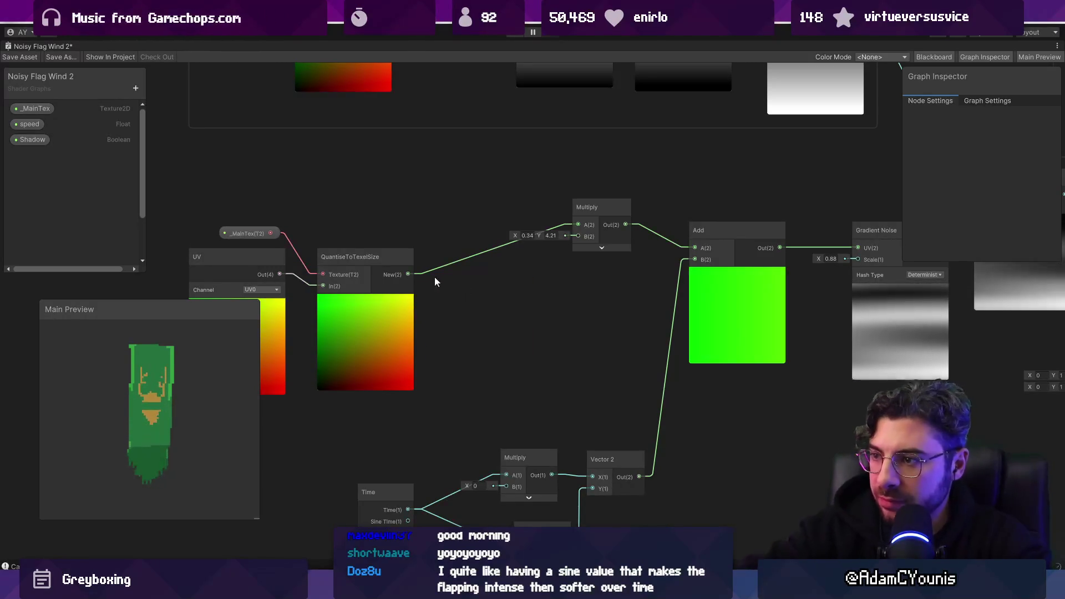
pyautogui.moveTo(437, 210); pyautogui.dragTo(548, 345)
pyautogui.moveTo(566, 253)
pyautogui.mouseDown()
pyautogui.moveTo(419, 236)
pyautogui.moveTo(429, 236)
pyautogui.mouseUp()
# Add a Split after QuantiseToTexelSize and a Power node fed by its G output
pyautogui.write('spl')
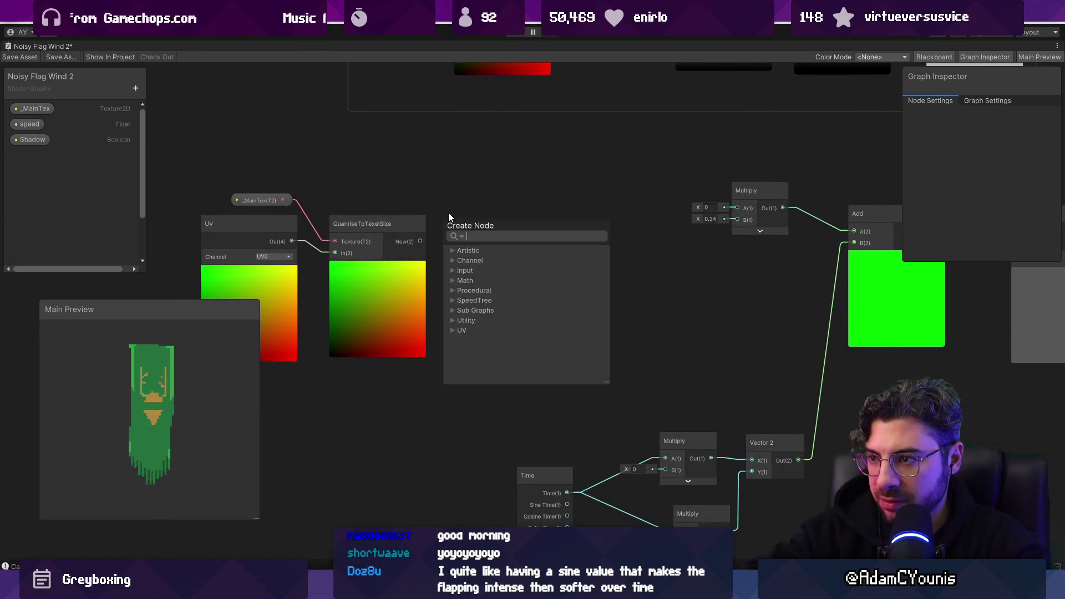
pyautogui.press('Return')
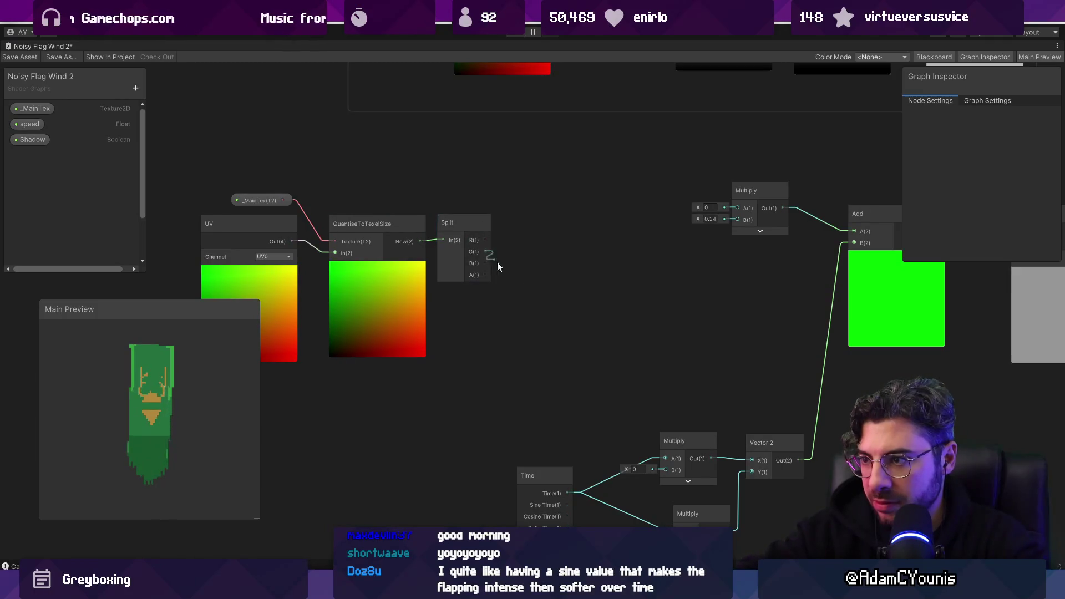
pyautogui.press('space')
pyautogui.write('power')
pyautogui.press('Return')
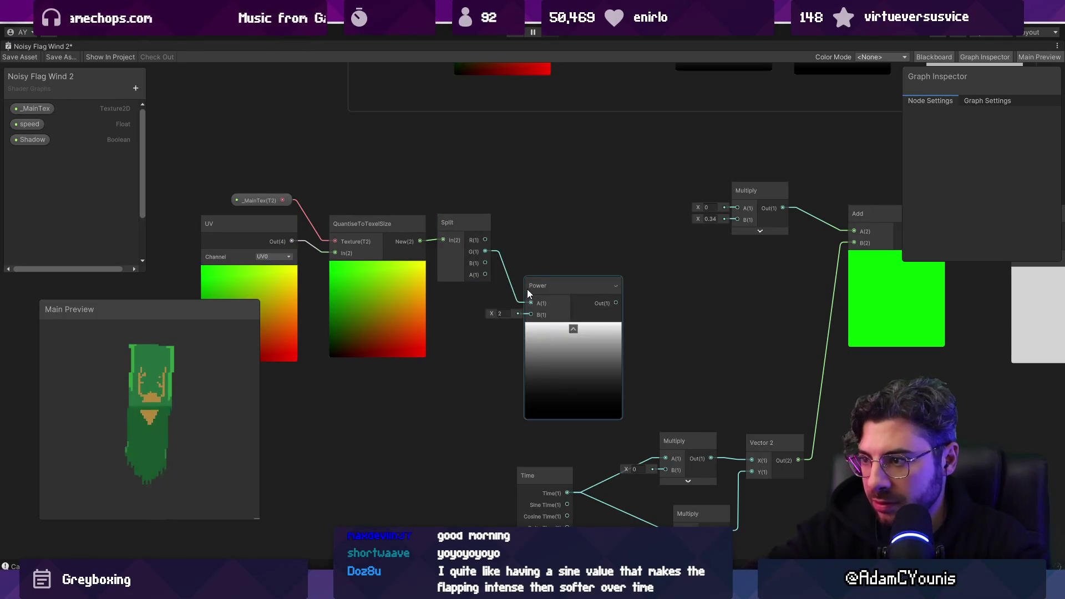
# Add a Vector 2 fed by Split's R and wire Power into its Y input
pyautogui.click(483, 235)
pyautogui.press('space')
pyautogui.write('vect')
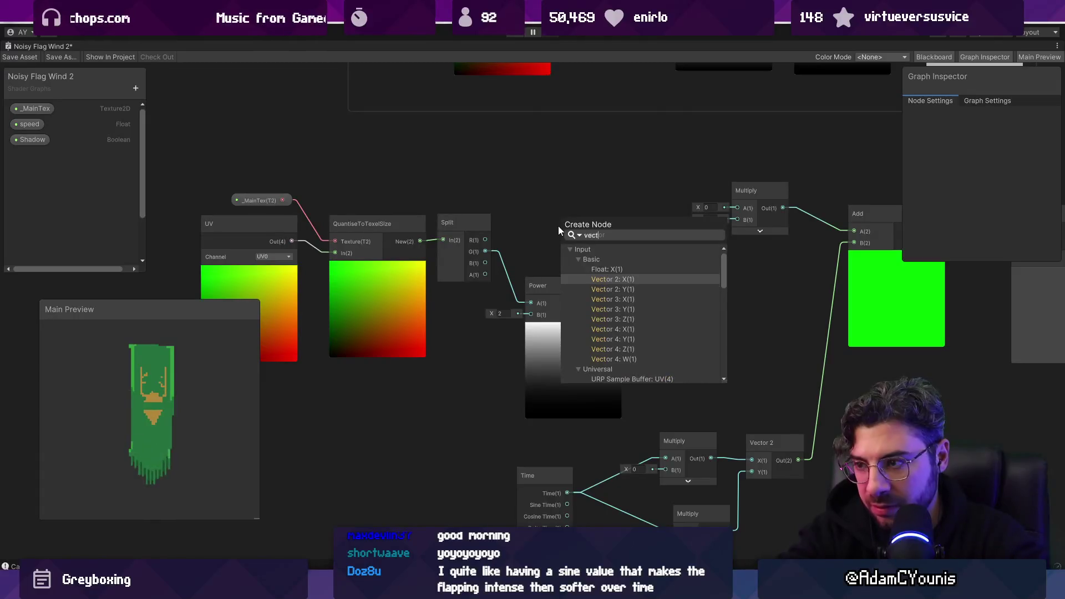
pyautogui.press('Return')
pyautogui.moveTo(616, 302)
pyautogui.mouseDown()
pyautogui.moveTo(566, 258)
pyautogui.moveTo(736, 209)
pyautogui.mouseUp()
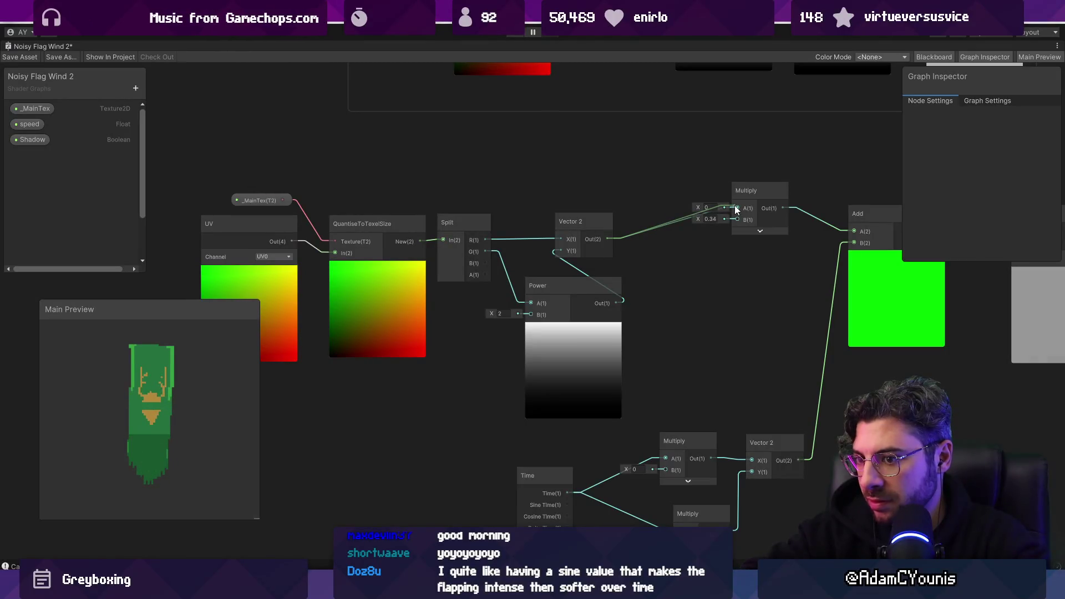
pyautogui.scroll(-5, 481, 304)
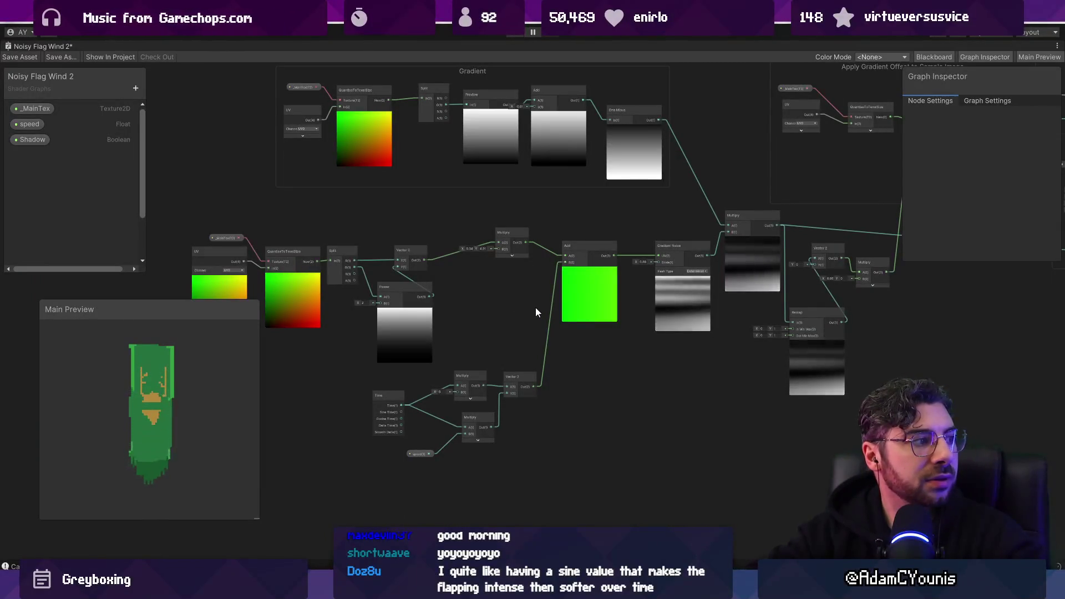
# Lower the Power node's B exponent from 2 to about 1.37 for a brighter gradient
pyautogui.scroll(3, 371, 298)
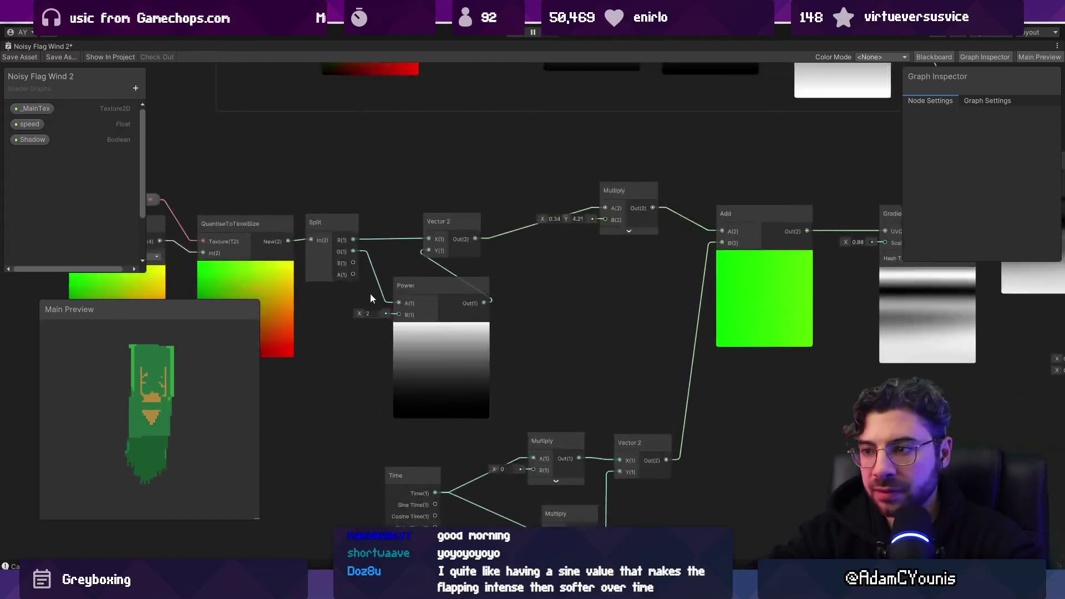
pyautogui.moveTo(361, 315)
pyautogui.mouseDown()
pyautogui.moveTo(340, 312)
pyautogui.moveTo(353, 315)
pyautogui.mouseUp()
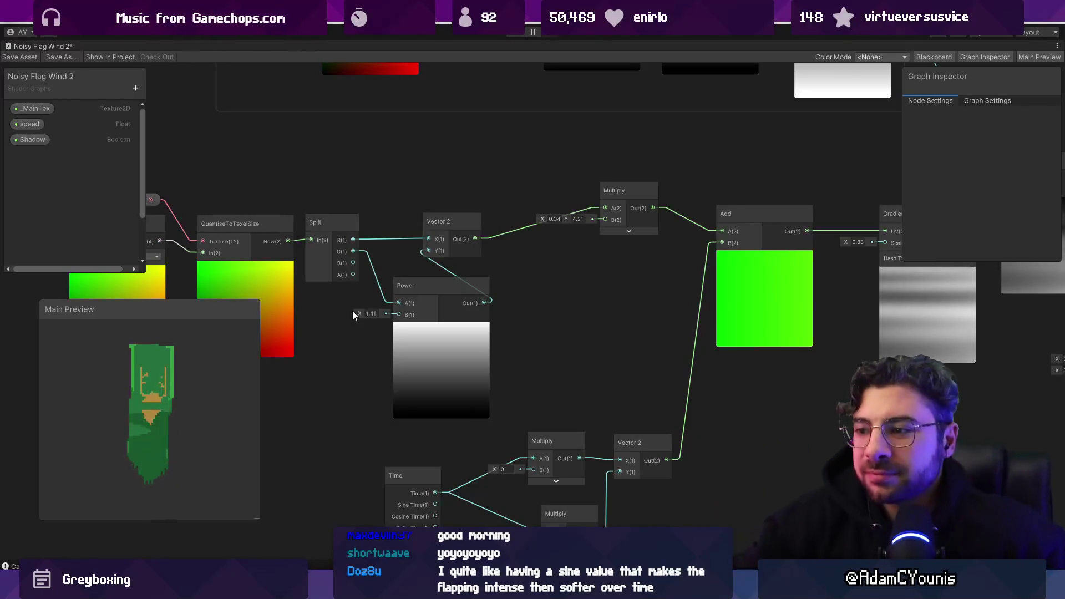
pyautogui.scroll(-2, 524, 321)
pyautogui.moveTo(525, 322)
pyautogui.mouseDown()
pyautogui.moveTo(393, 326)
pyautogui.moveTo(600, 334)
pyautogui.moveTo(578, 305)
pyautogui.mouseUp()
pyautogui.scroll(4, 423, 305)
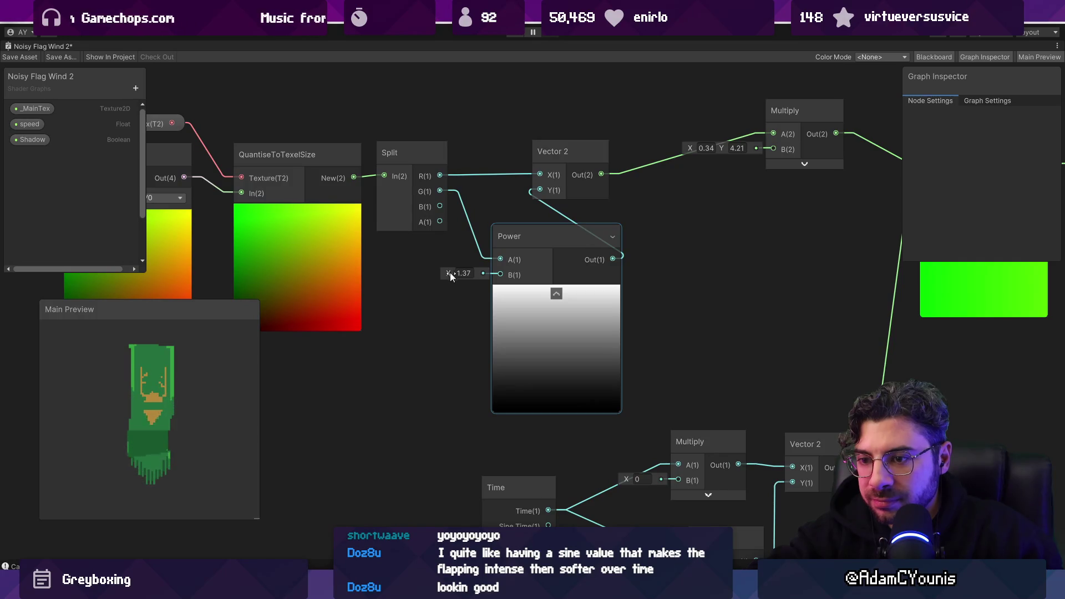
pyautogui.scroll(-5, 367, 331)
pyautogui.moveTo(556, 313); pyautogui.dragTo(425, 320)
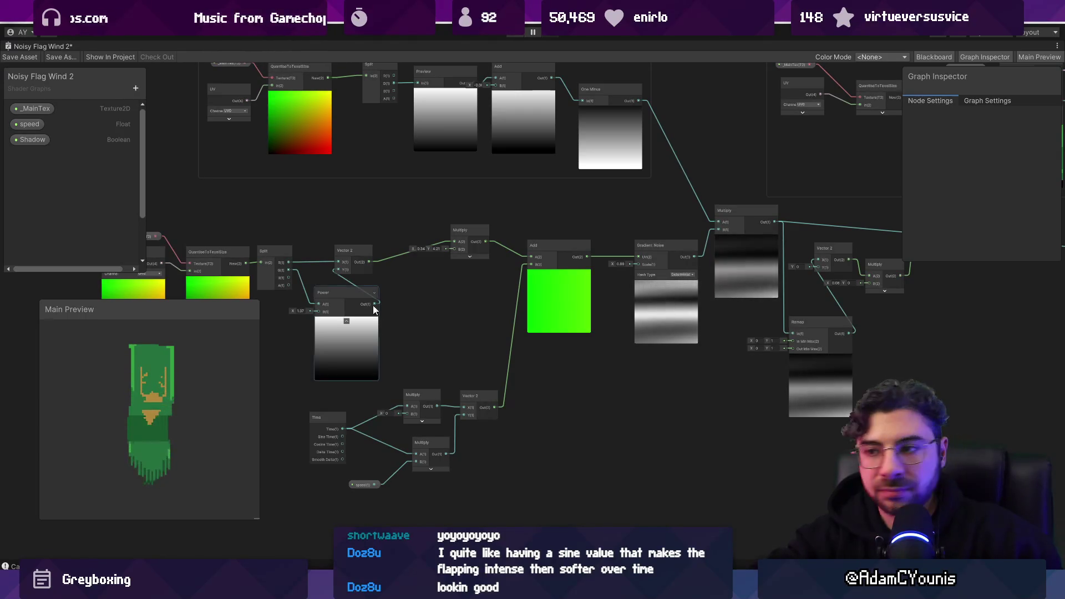
pyautogui.scroll(3, 327, 294)
pyautogui.moveTo(331, 231); pyautogui.dragTo(313, 313)
# Add and delete a trial Add node, then shift Power and Vector 2 slightly left
pyautogui.write('add')
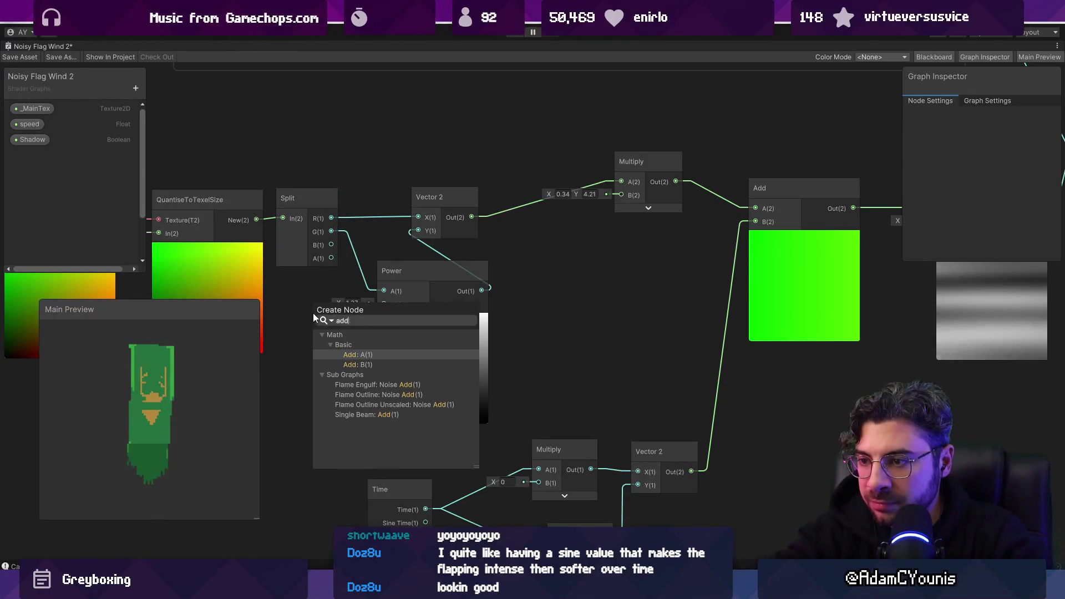
pyautogui.press('Return')
pyautogui.click(386, 322)
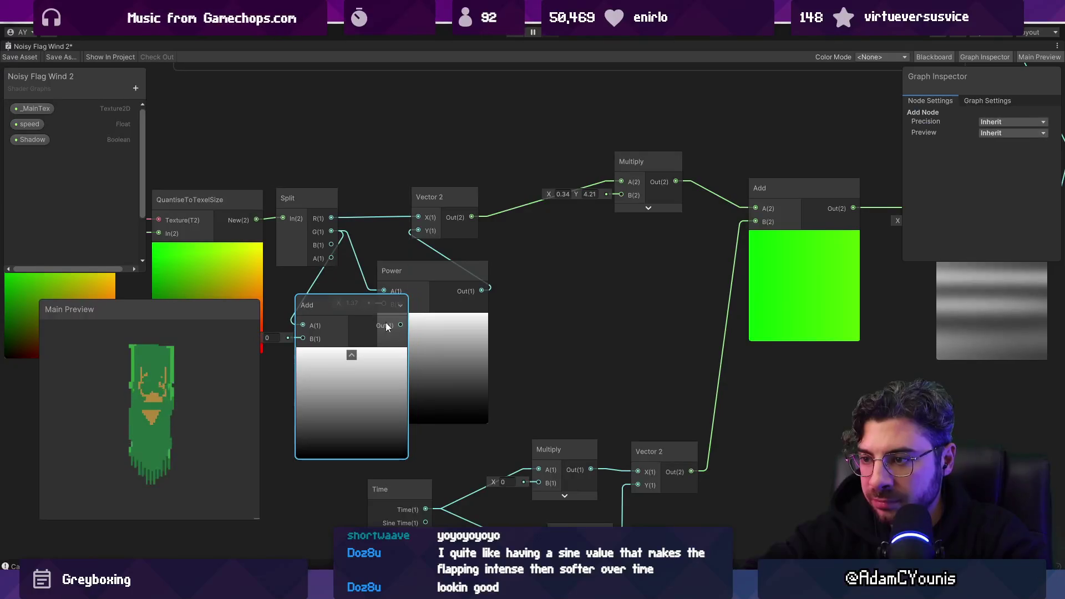
pyautogui.press('Delete')
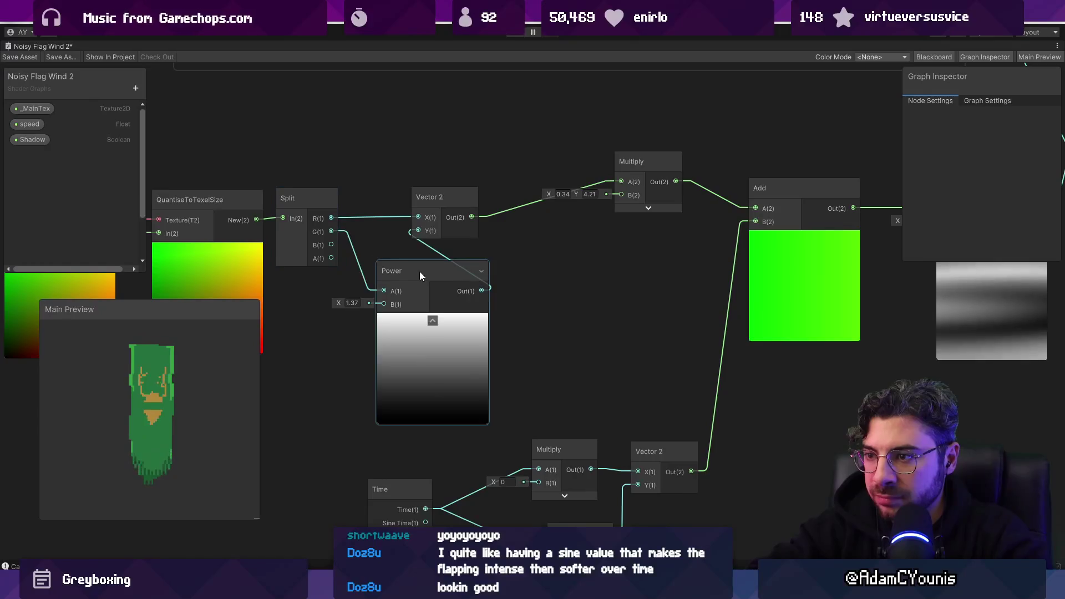
pyautogui.moveTo(458, 271); pyautogui.dragTo(423, 271)
pyautogui.moveTo(502, 172); pyautogui.dragTo(493, 174)
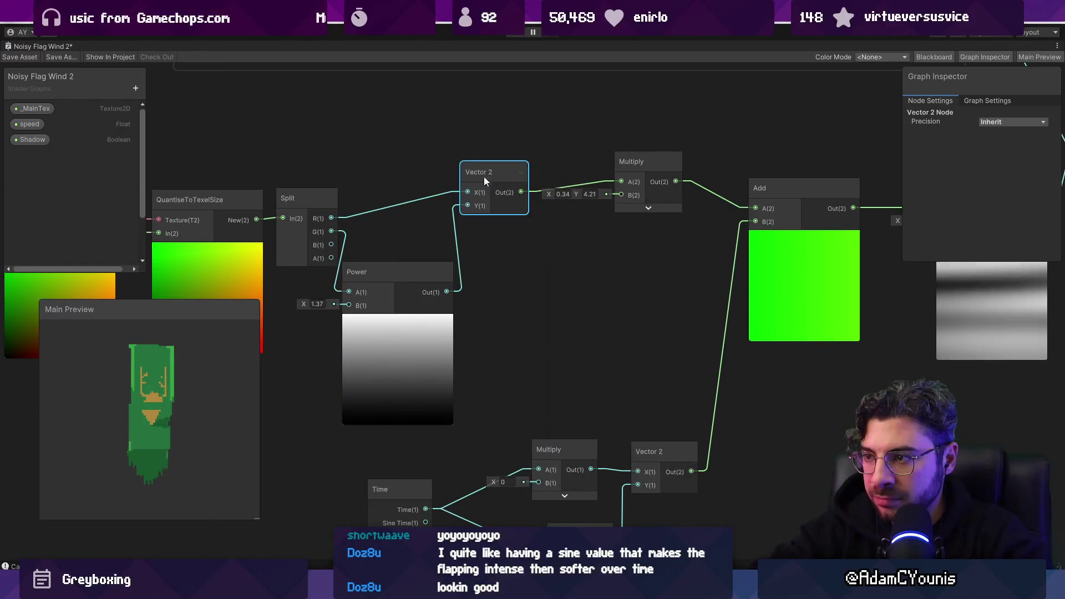
# Add a trial Smoothstep node, delete it, and bring the upper gradient group into view
pyautogui.press('space')
pyautogui.write('smooth')
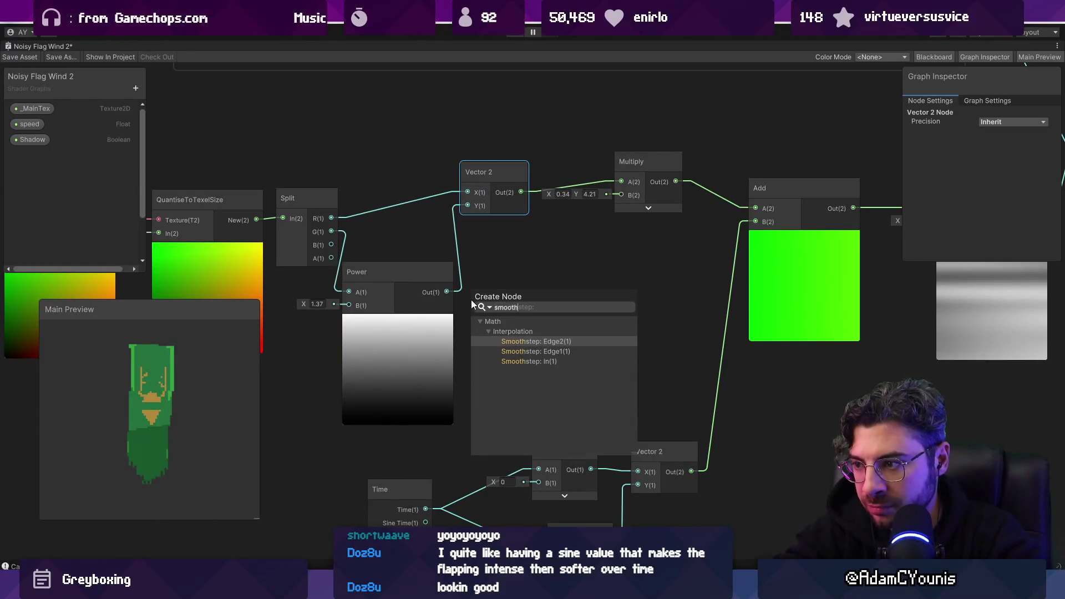
pyautogui.press('Down')
pyautogui.press('Down')
pyautogui.press('Return')
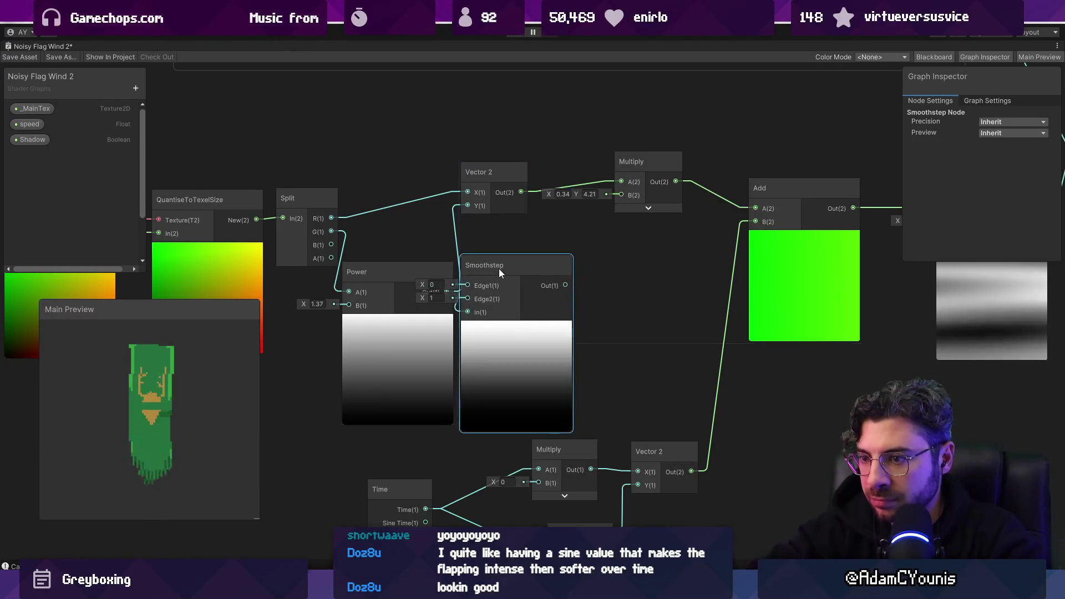
pyautogui.press('Delete')
pyautogui.scroll(-4, 498, 269)
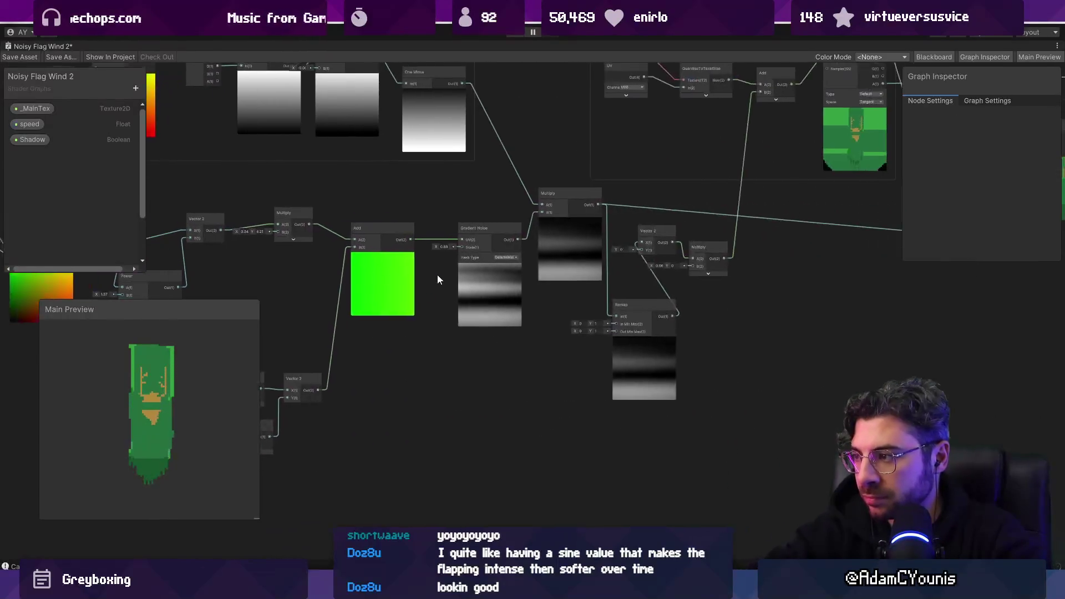
pyautogui.click(370, 289)
pyautogui.moveTo(456, 292)
pyautogui.mouseDown()
pyautogui.moveTo(418, 354)
pyautogui.moveTo(395, 352)
pyautogui.mouseUp()
pyautogui.scroll(5, 368, 151)
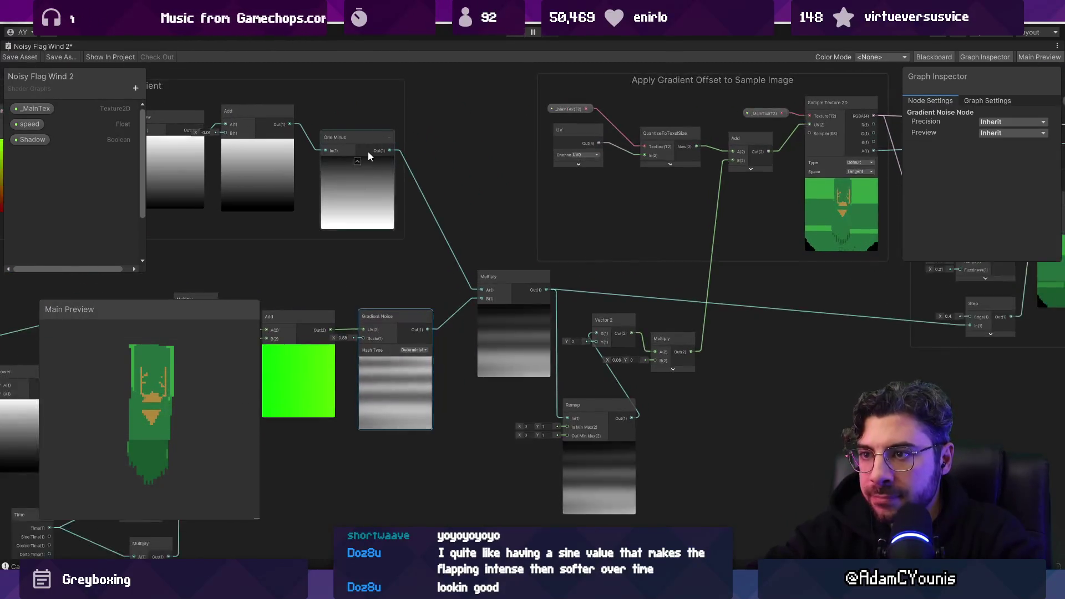
# Add a Smoothstep node after One Minus and wire its output into Multiply A
pyautogui.click(566, 213)
pyautogui.press('space')
pyautogui.write('sm oot')
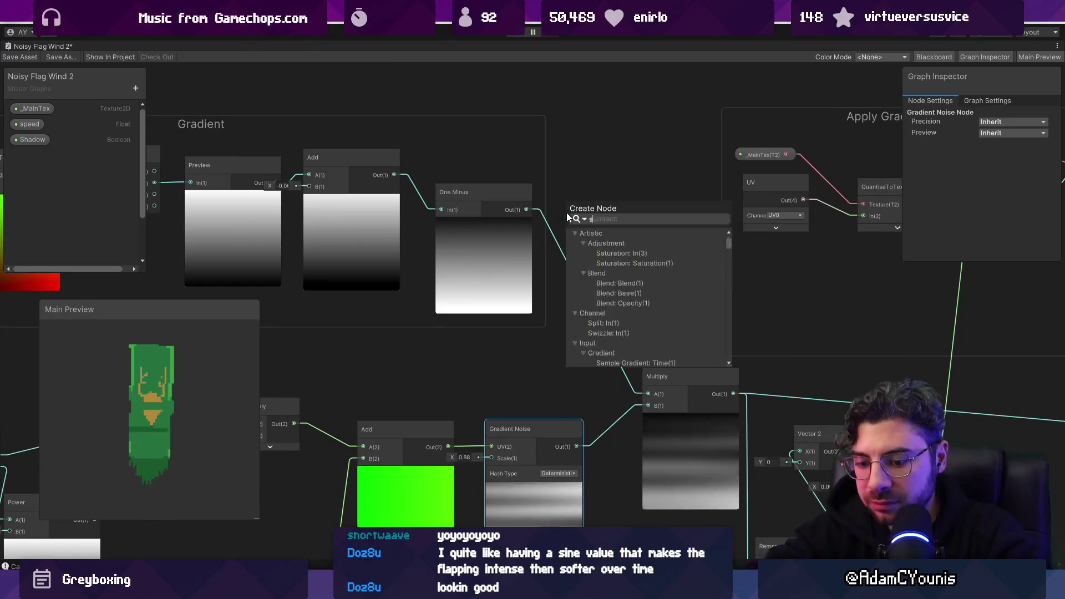
pyautogui.press('BackSpace')
pyautogui.press('BackSpace')
pyautogui.press('BackSpace')
pyautogui.write('oot')
pyautogui.press('Down')
pyautogui.press('Down')
pyautogui.press('Return')
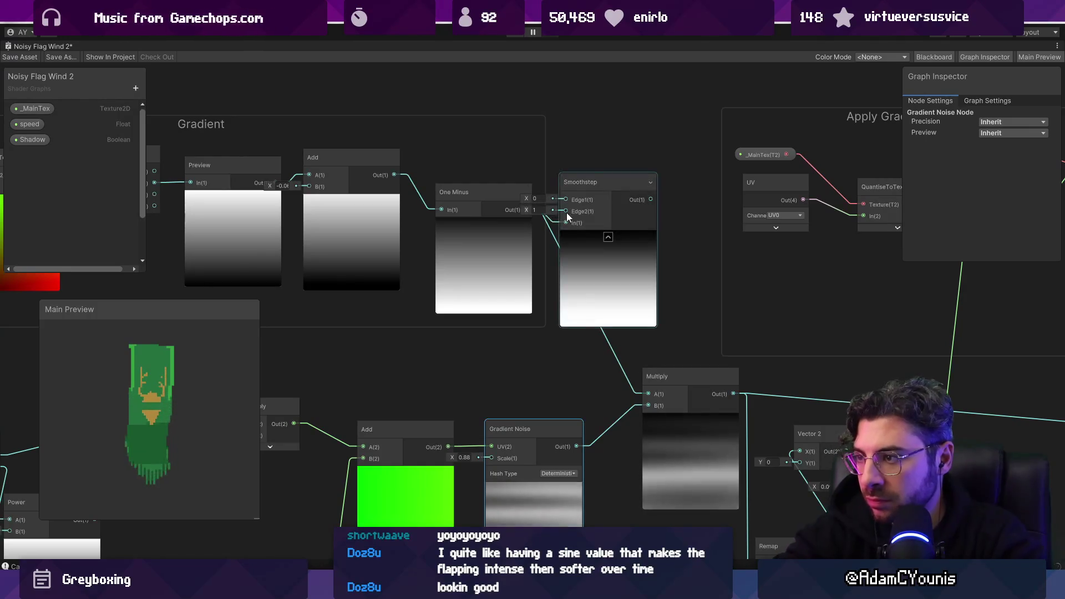
pyautogui.moveTo(567, 212); pyautogui.dragTo(552, 198)
pyautogui.moveTo(622, 182); pyautogui.dragTo(625, 190)
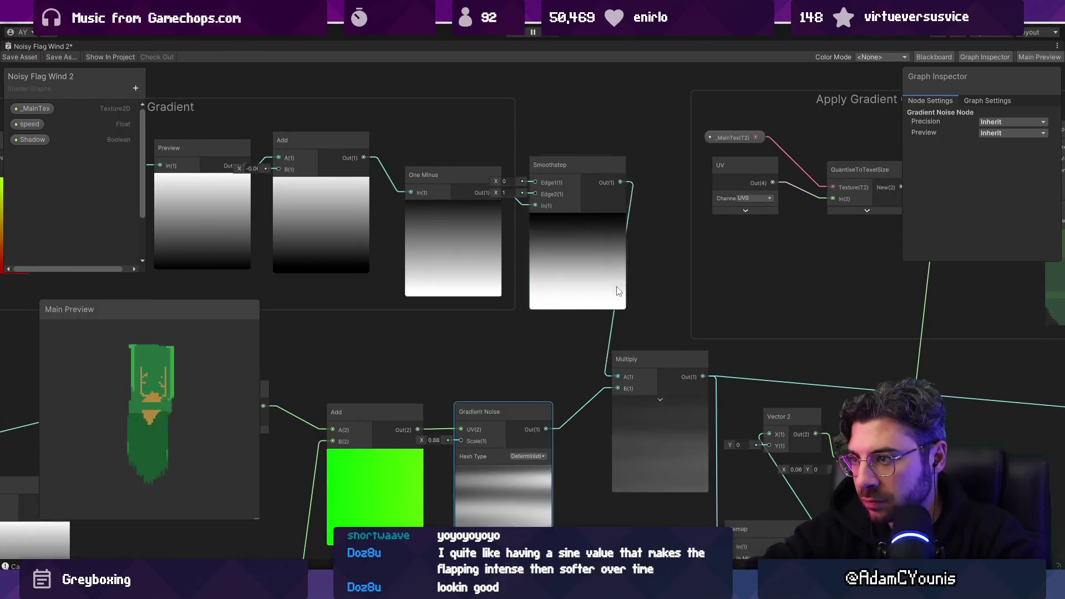
# Set the Smoothstep edges to about -0.1 and 1.03
pyautogui.moveTo(496, 181)
pyautogui.mouseDown()
pyautogui.moveTo(496, 192)
pyautogui.moveTo(510, 192)
pyautogui.moveTo(498, 192)
pyautogui.mouseUp()
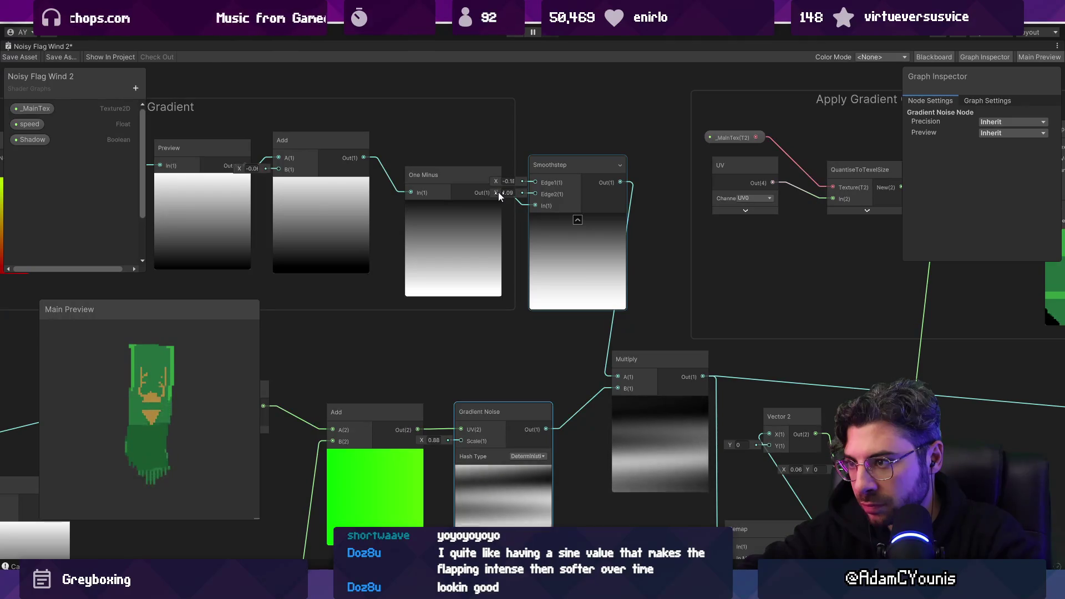
pyautogui.moveTo(499, 192); pyautogui.dragTo(497, 186)
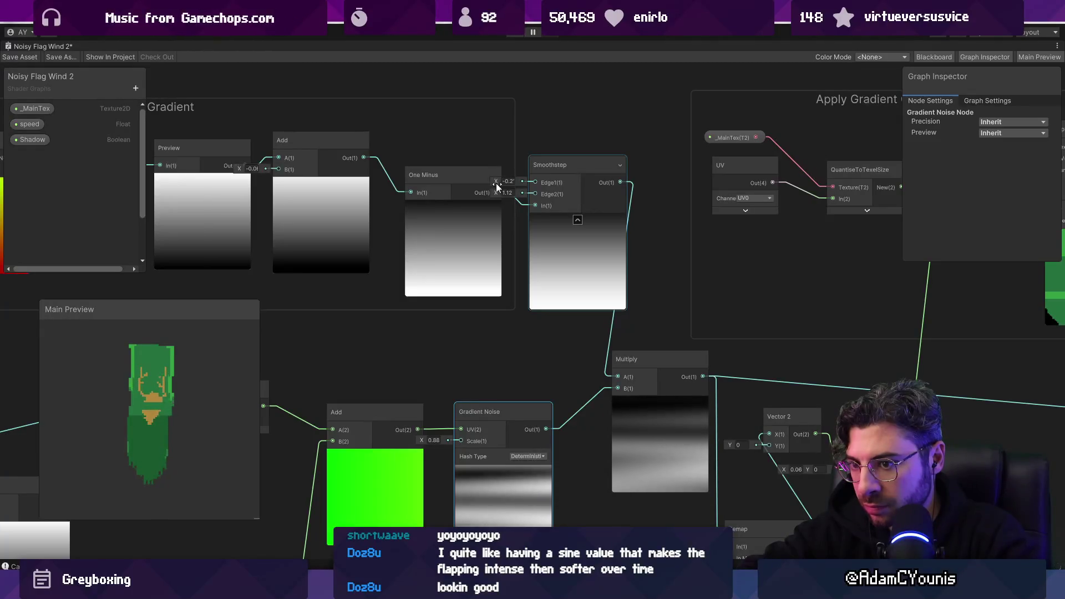
pyautogui.moveTo(496, 183); pyautogui.dragTo(496, 192)
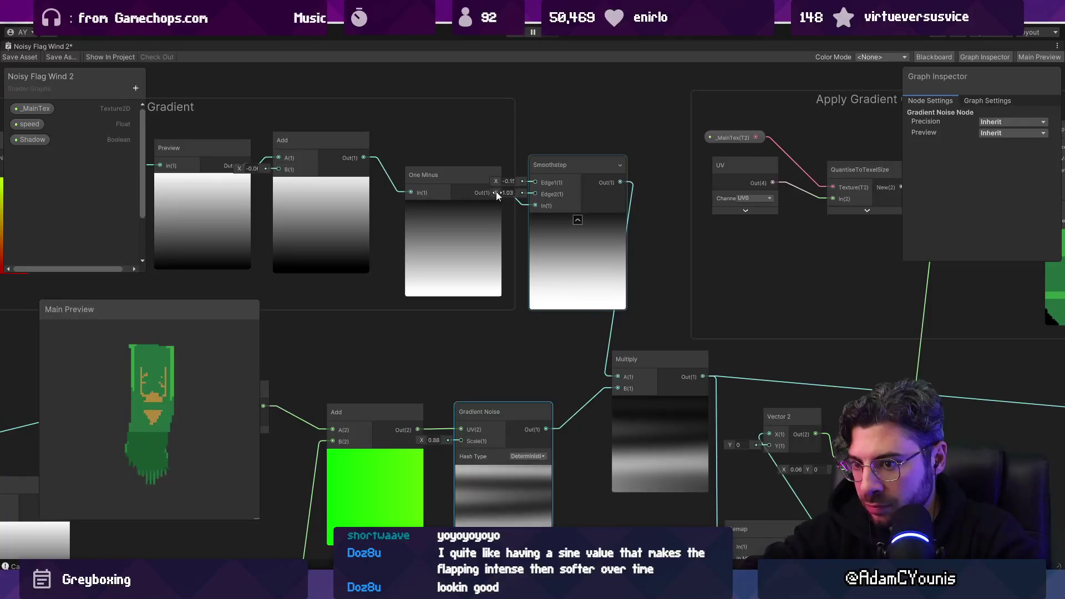
pyautogui.scroll(-10, 467, 306)
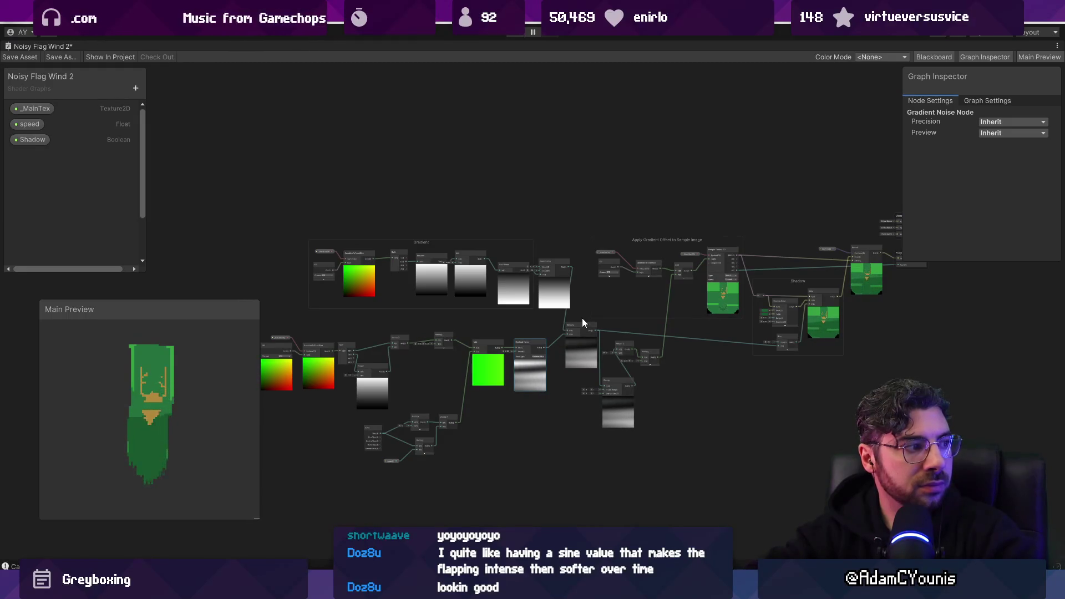
# Lower the green-channel Power exponent to about 1.13
pyautogui.scroll(5, 377, 353)
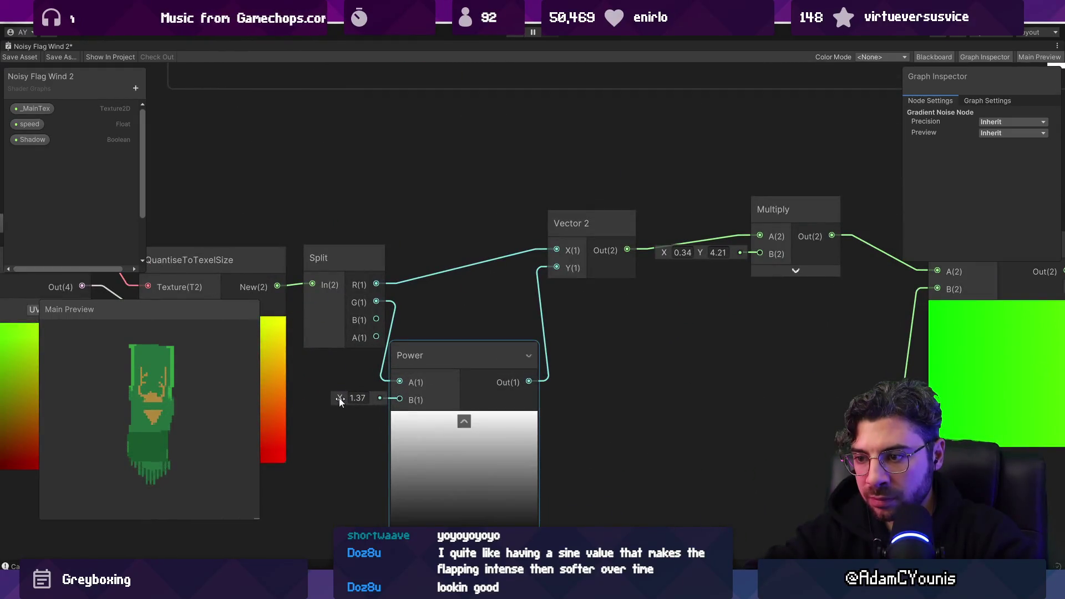
pyautogui.moveTo(338, 398); pyautogui.dragTo(337, 398)
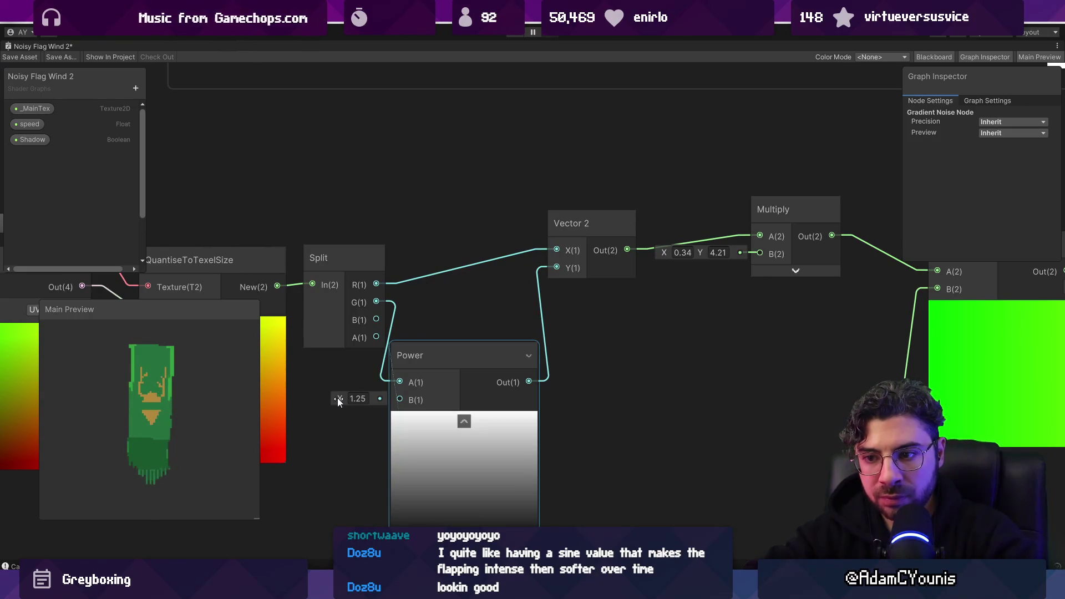
pyautogui.click(275, 349)
pyautogui.scroll(-4, 275, 348)
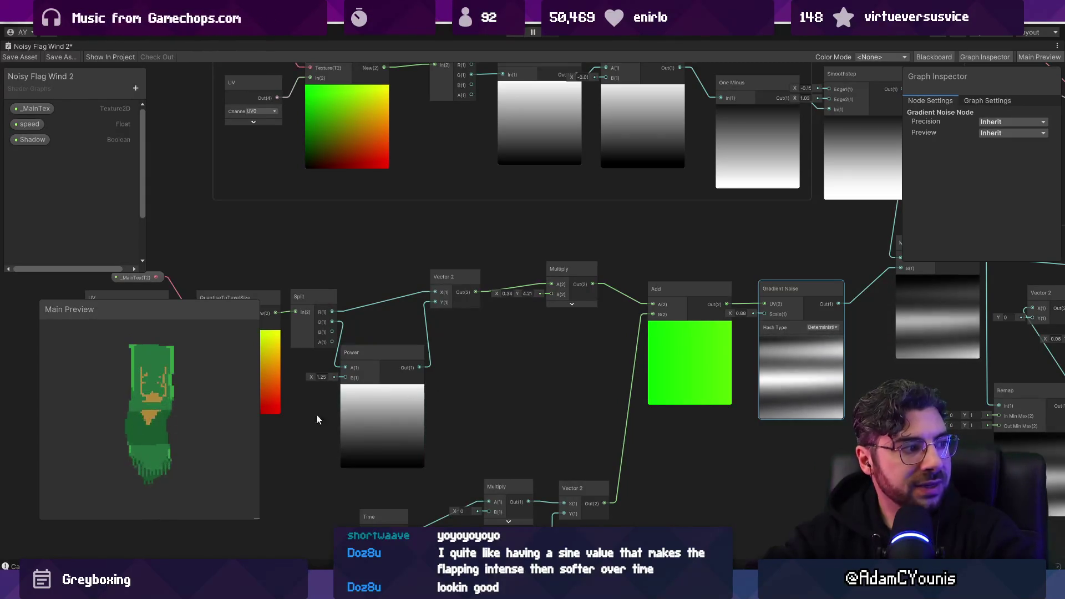
pyautogui.scroll(3, 301, 421)
pyautogui.moveTo(392, 338); pyautogui.dragTo(393, 339)
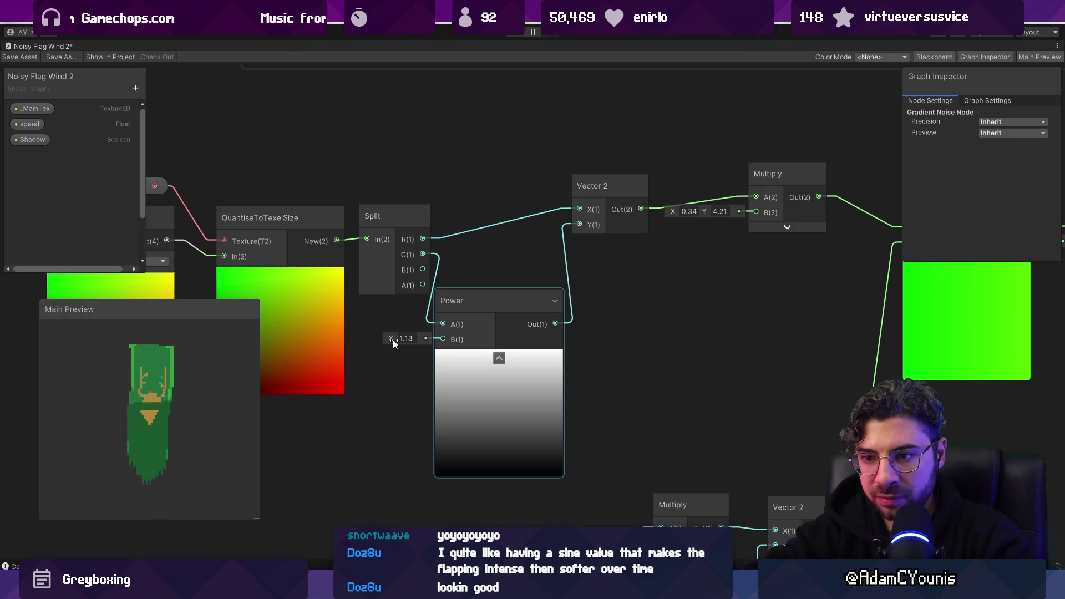
# Change the noise Multiply's Y factor from 4.21 to 5
pyautogui.press('a')
pyautogui.moveTo(637, 361)
pyautogui.mouseDown()
pyautogui.moveTo(338, 347)
pyautogui.moveTo(348, 350)
pyautogui.mouseUp()
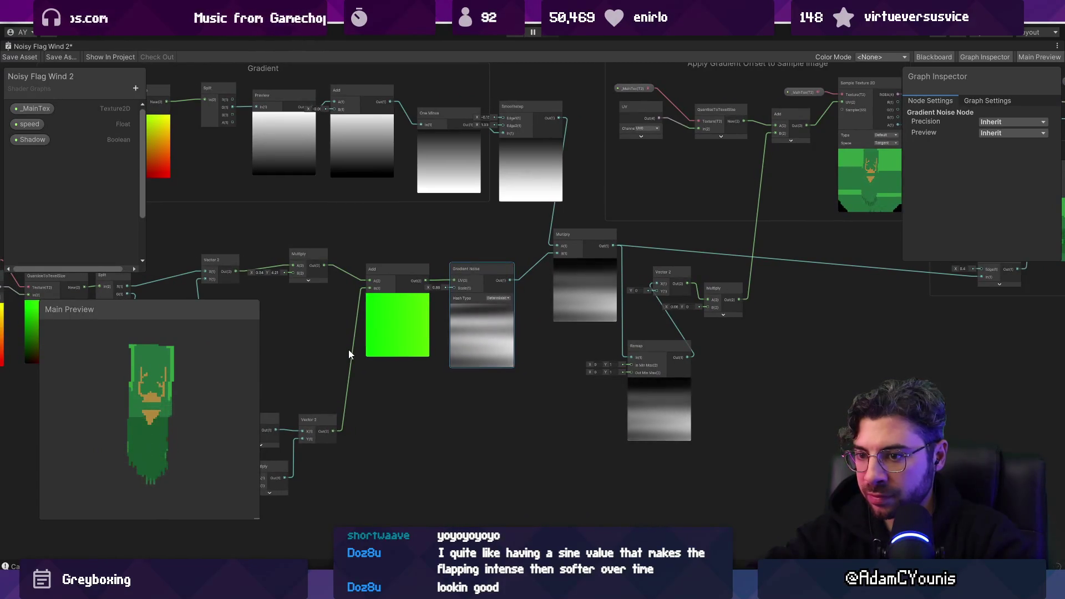
pyautogui.moveTo(350, 350)
pyautogui.mouseDown()
pyautogui.moveTo(515, 366)
pyautogui.moveTo(525, 386)
pyautogui.mouseUp()
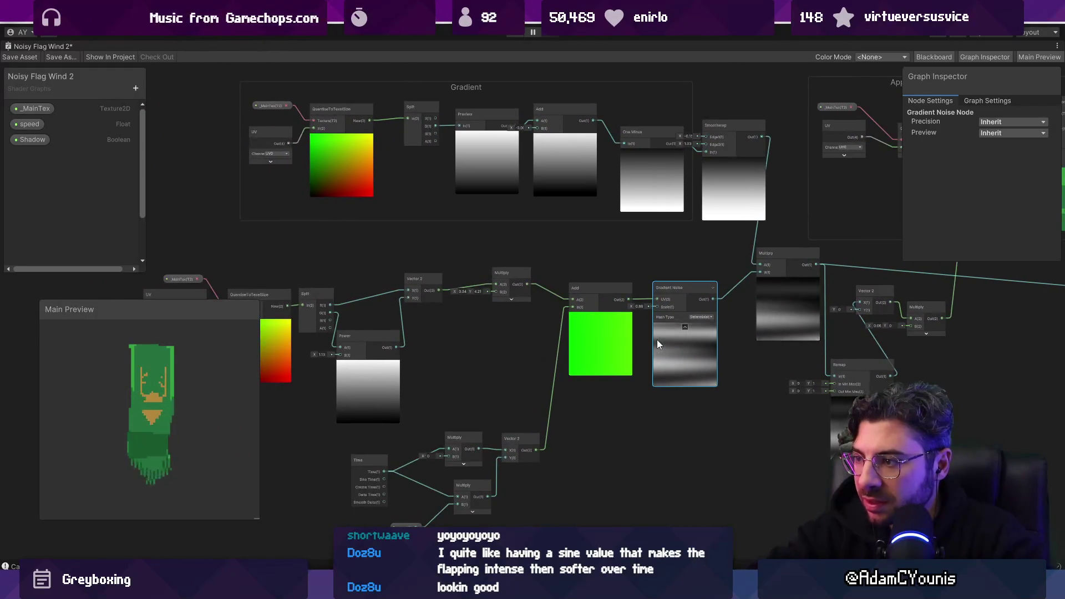
pyautogui.scroll(5, 537, 318)
pyautogui.click(398, 287)
pyautogui.write('5')
pyautogui.press('Return')
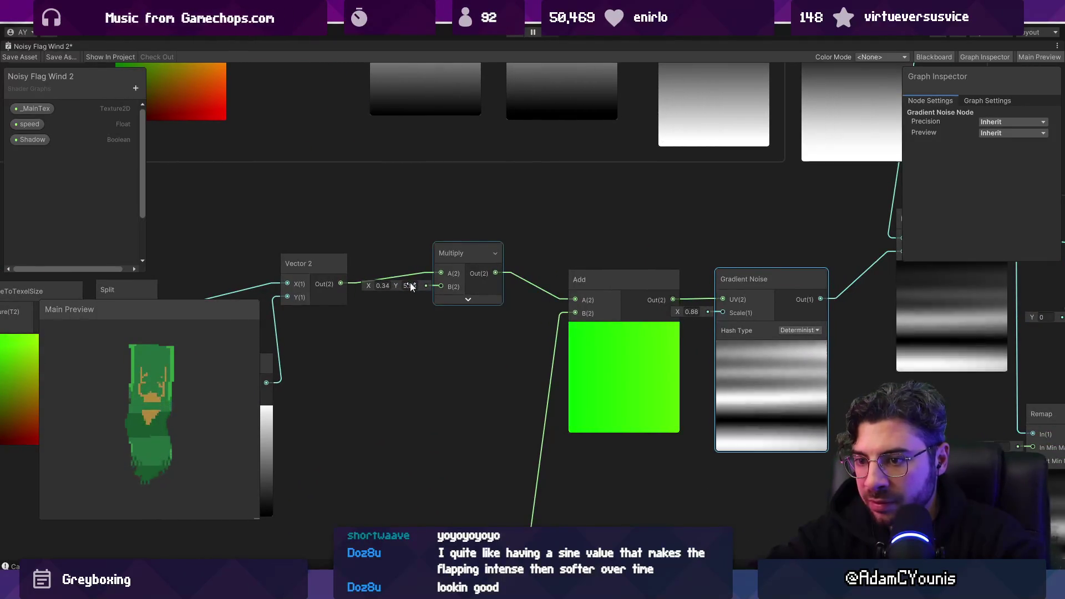
# Raise the noise-offset Multiply's B X value from 0.03 to 0.04
pyautogui.moveTo(527, 317); pyautogui.dragTo(314, 312)
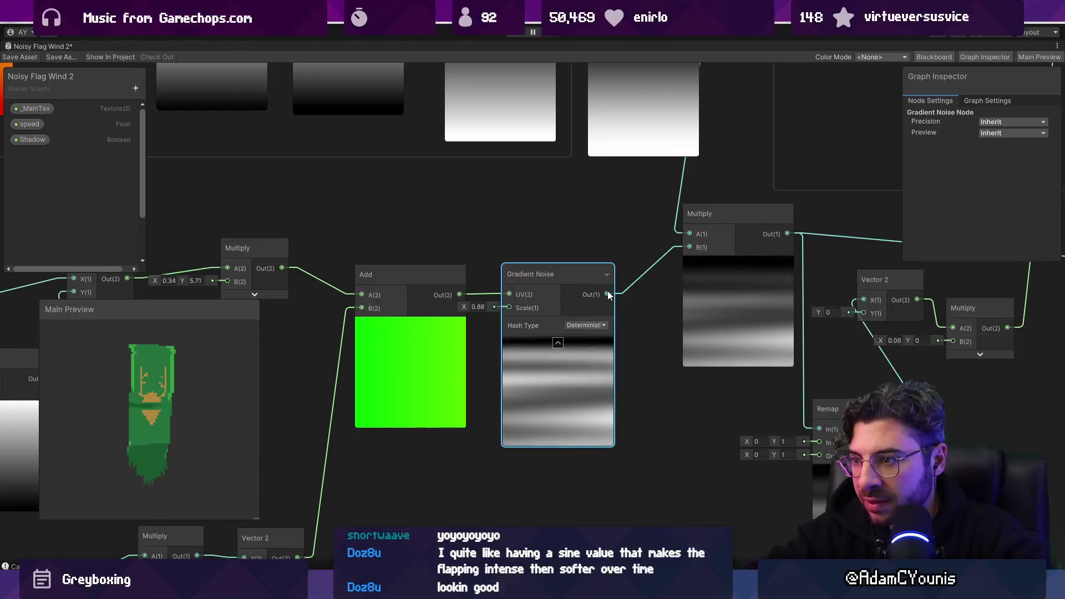
pyautogui.moveTo(630, 292)
pyautogui.mouseDown()
pyautogui.moveTo(373, 291)
pyautogui.moveTo(405, 298)
pyautogui.moveTo(491, 281)
pyautogui.mouseUp()
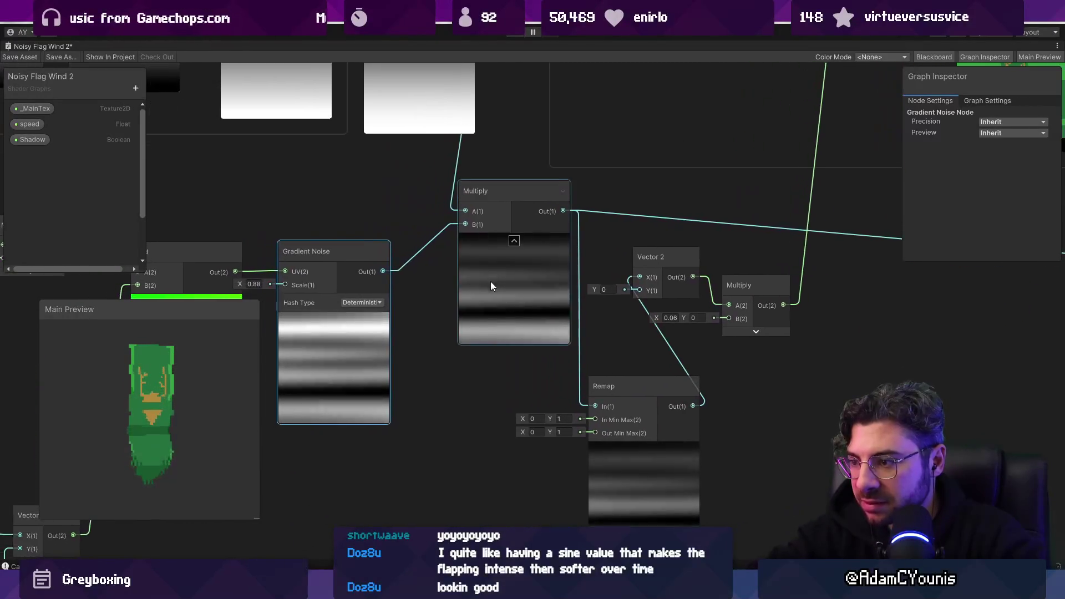
pyautogui.scroll(3, 697, 332)
pyautogui.moveTo(491, 321); pyautogui.dragTo(495, 321)
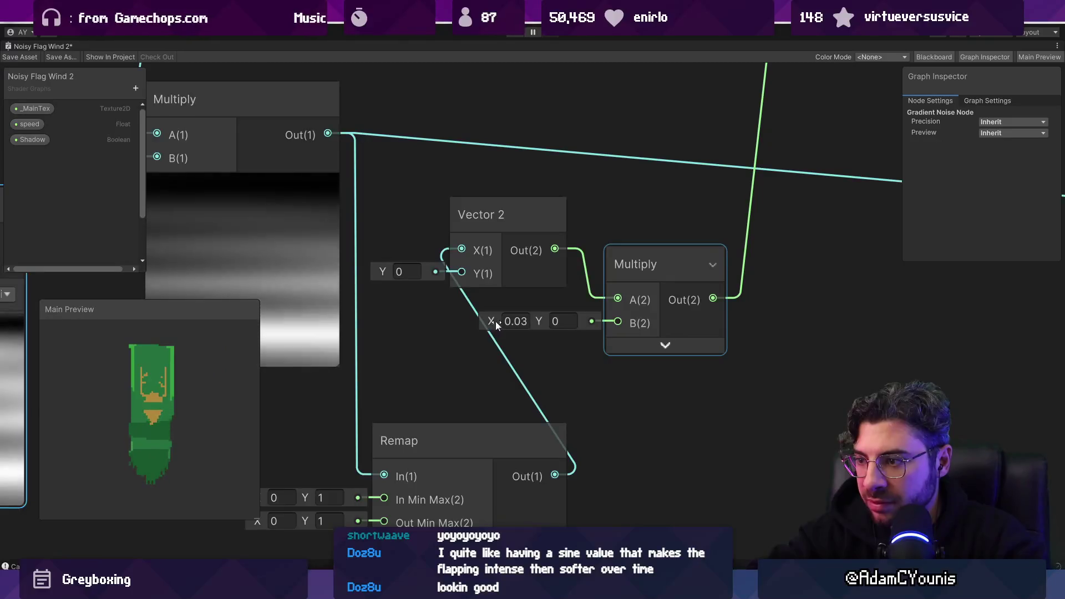
pyautogui.click(524, 322)
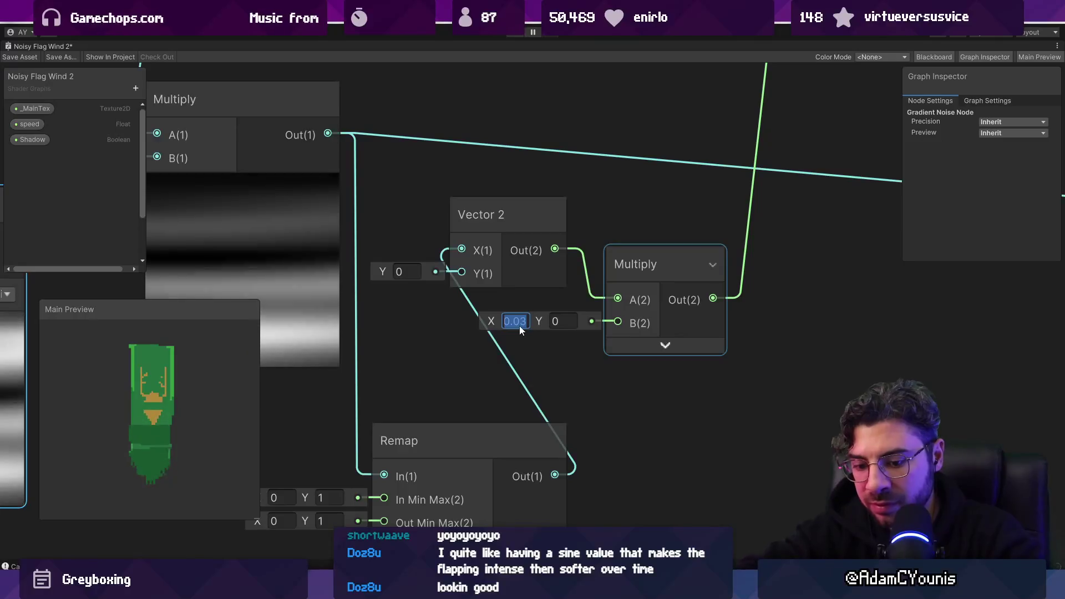
pyautogui.write('0.04')
pyautogui.scroll(-5, 619, 358)
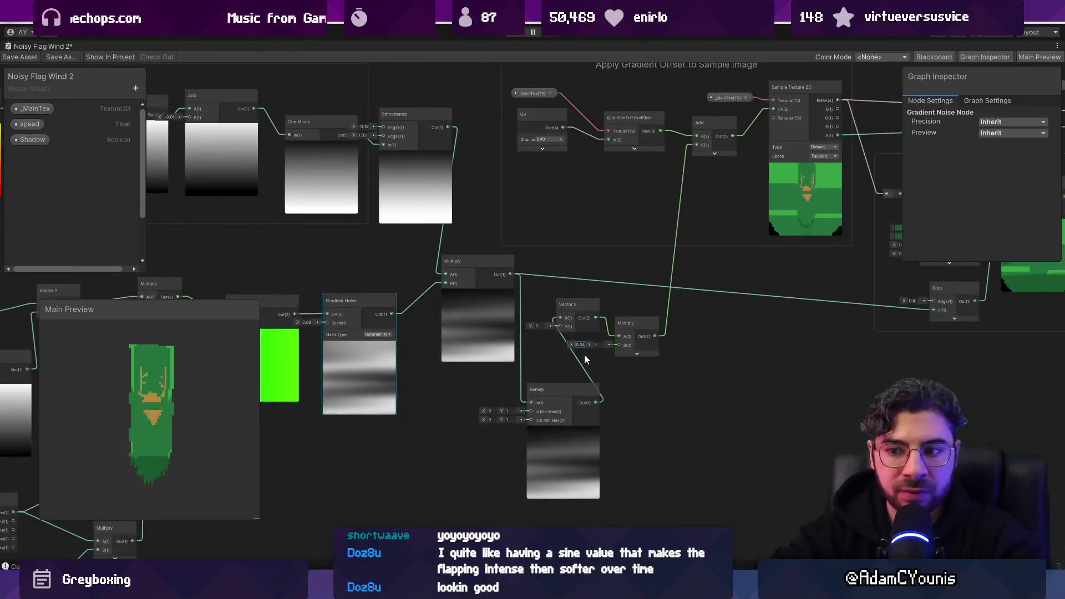
pyautogui.moveTo(517, 333); pyautogui.dragTo(854, 308)
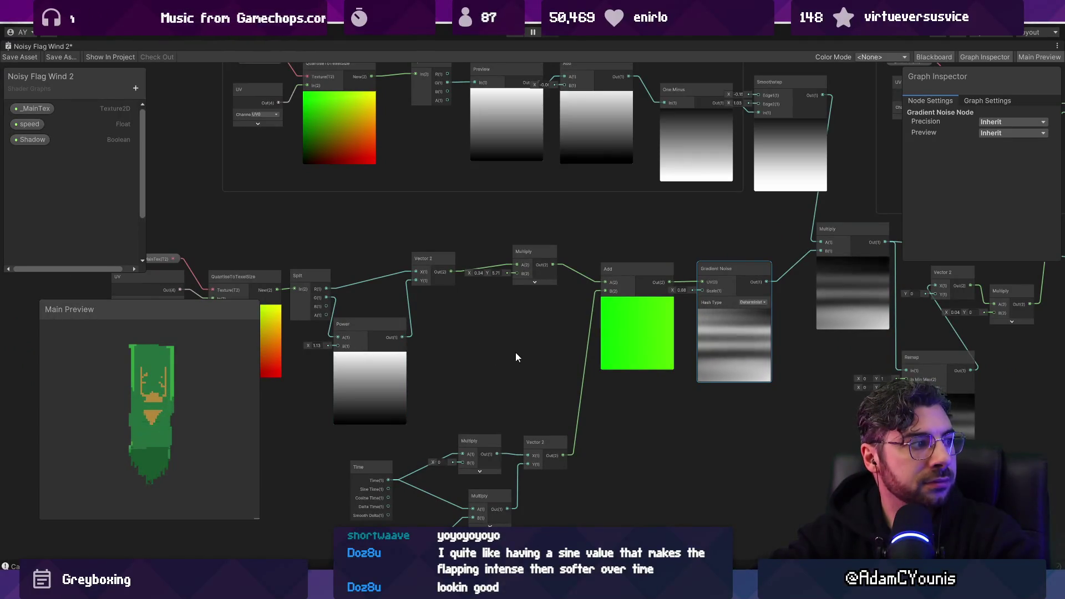
pyautogui.moveTo(323, 351); pyautogui.dragTo(288, 413)
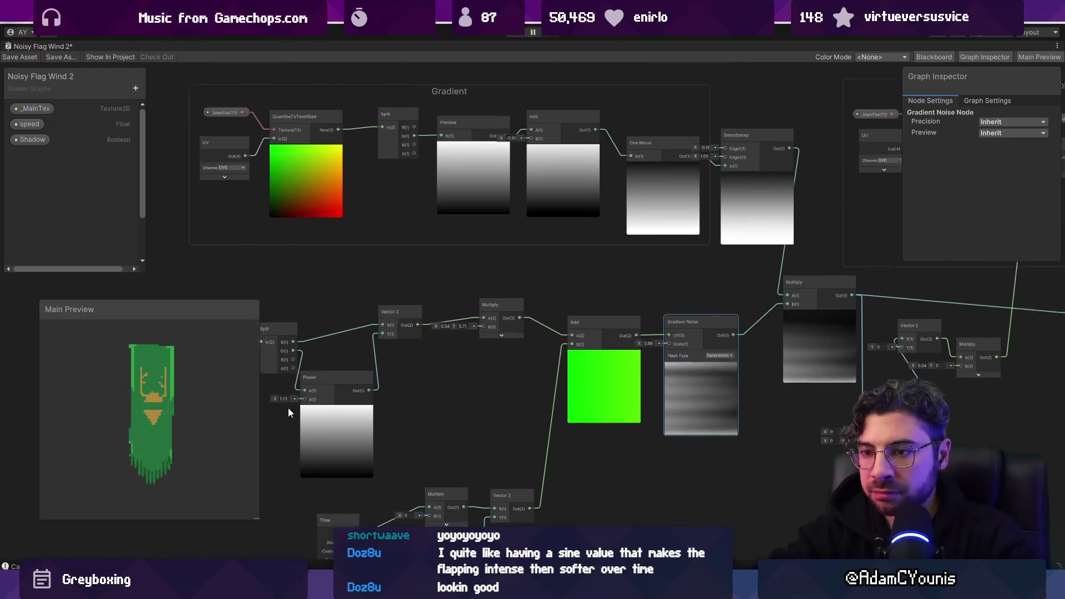
# Lower the Smoothstep's first edge and feed Vector 2 Y directly from Split G
pyautogui.scroll(2, 519, 199)
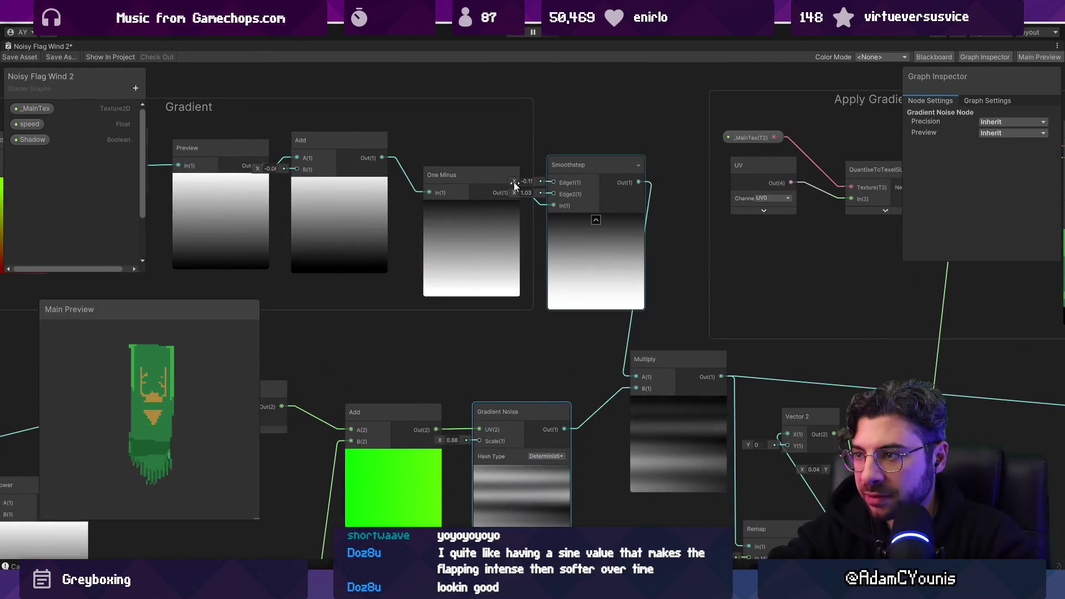
pyautogui.moveTo(515, 182); pyautogui.dragTo(510, 182)
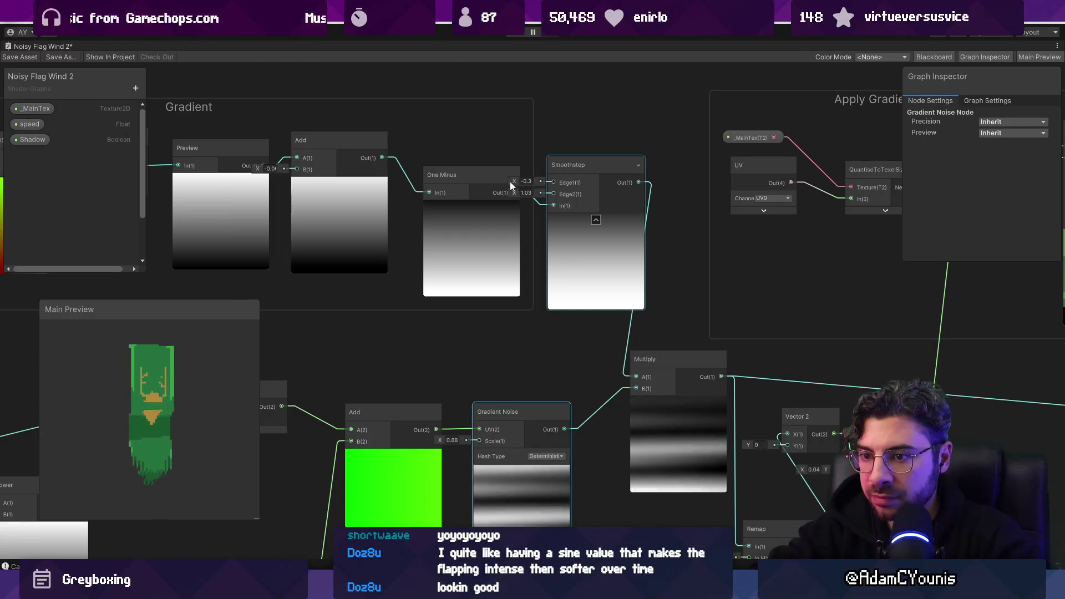
pyautogui.moveTo(511, 181); pyautogui.dragTo(571, 218)
pyautogui.scroll(-3, 551, 289)
pyautogui.moveTo(550, 289); pyautogui.dragTo(738, 235)
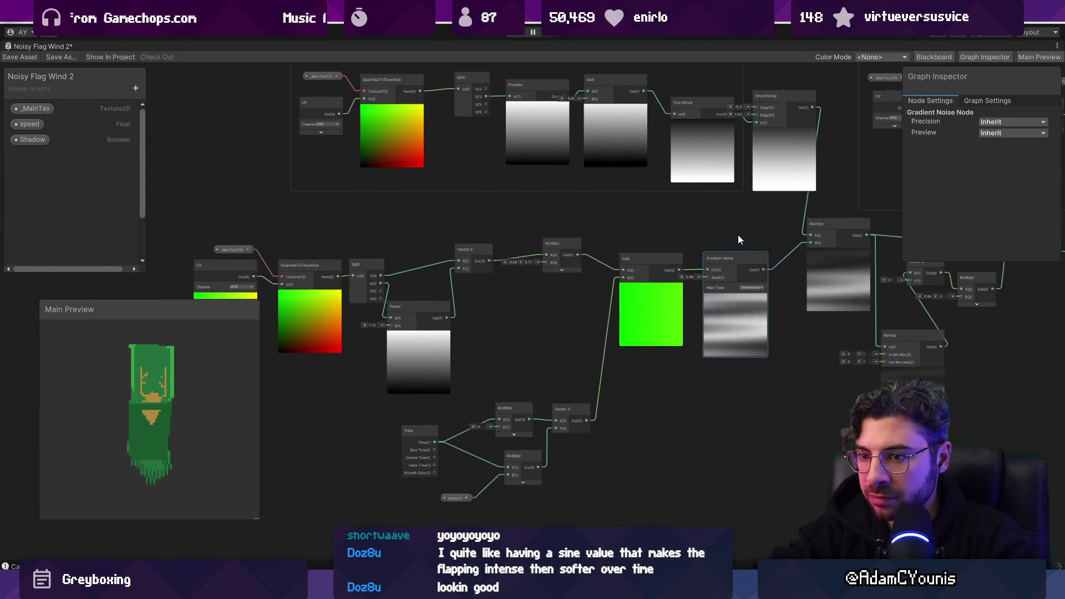
pyautogui.scroll(4, 397, 310)
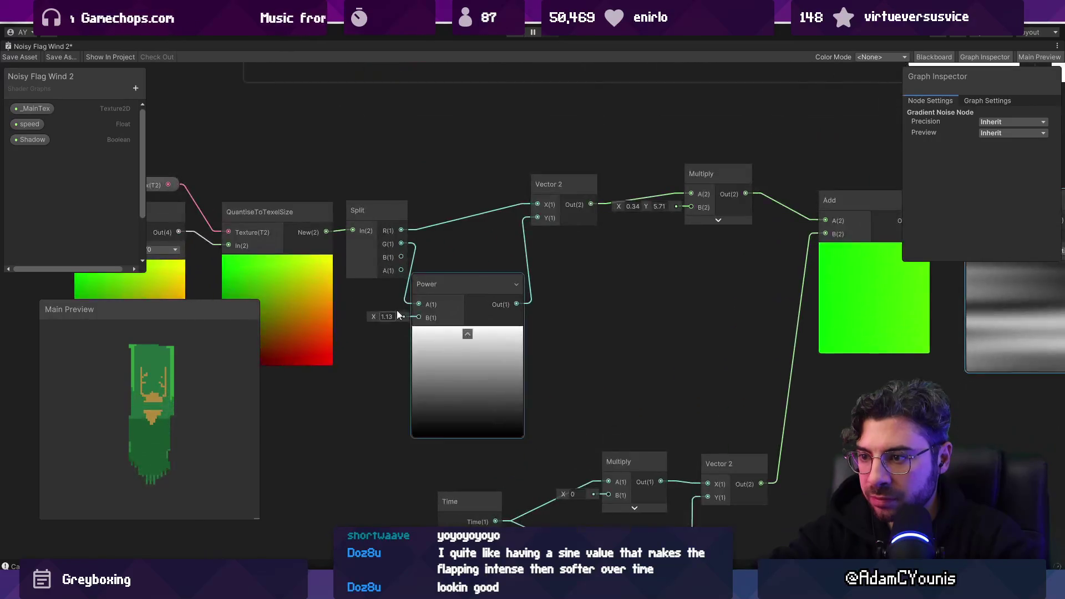
pyautogui.moveTo(401, 244); pyautogui.dragTo(537, 218)
# Delete the Power node, then undo to restore it unconnected
pyautogui.click(470, 342)
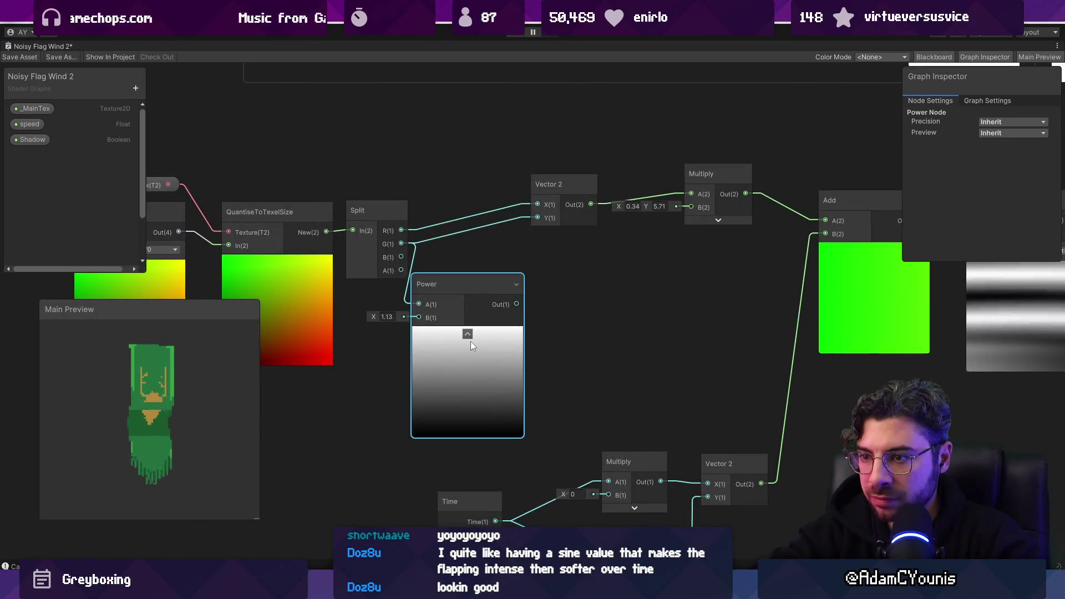
pyautogui.press('Delete')
pyautogui.scroll(-4, 465, 334)
pyautogui.moveTo(520, 298)
pyautogui.mouseDown()
pyautogui.moveTo(402, 286)
pyautogui.moveTo(540, 287)
pyautogui.mouseUp()
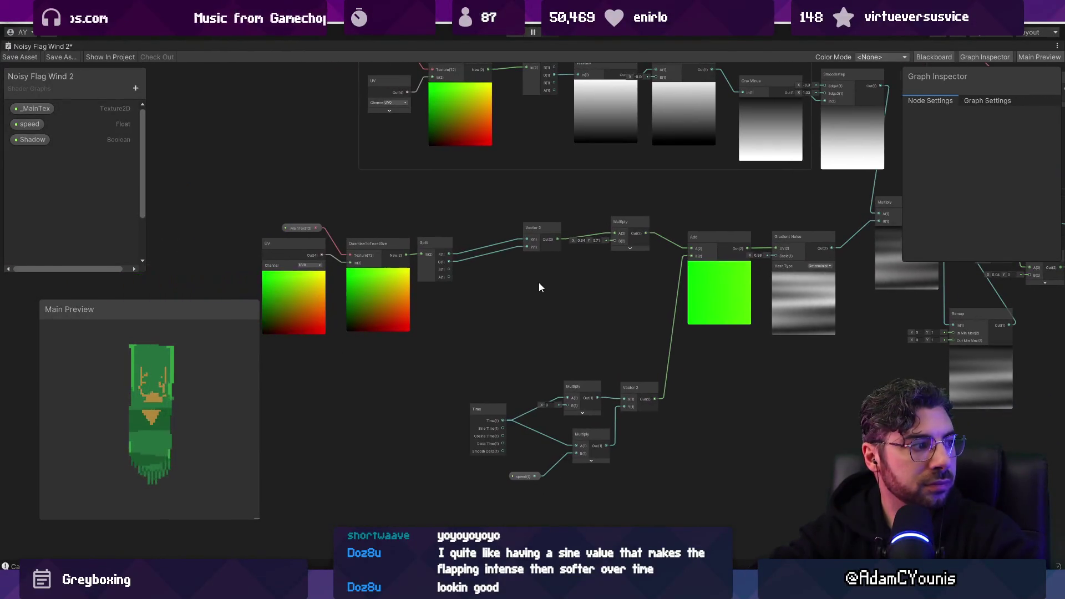
pyautogui.hotkey('ctrl', 'z')
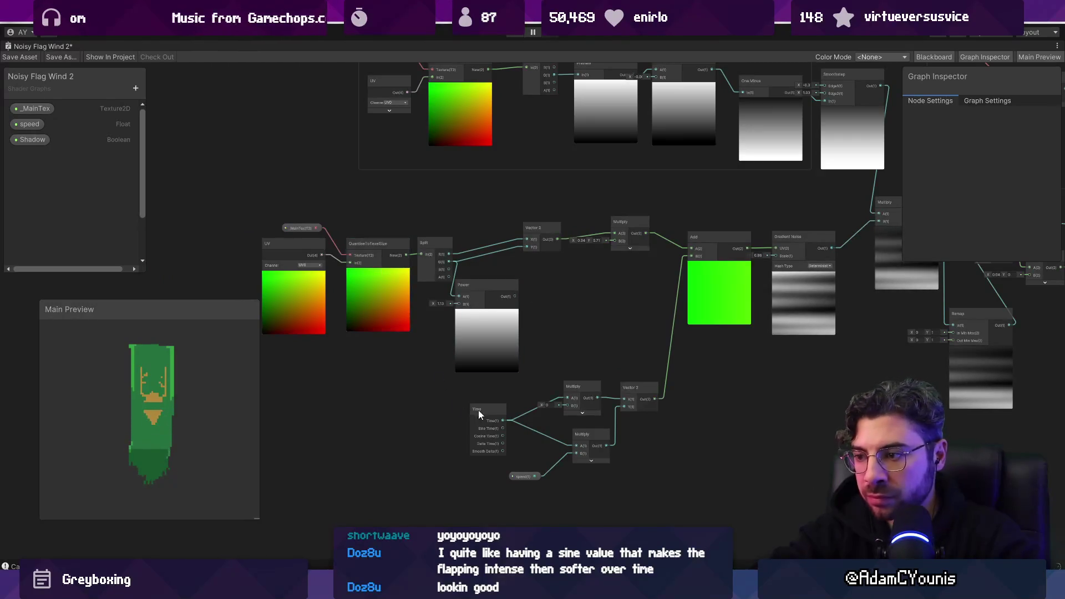
pyautogui.scroll(4, 517, 388)
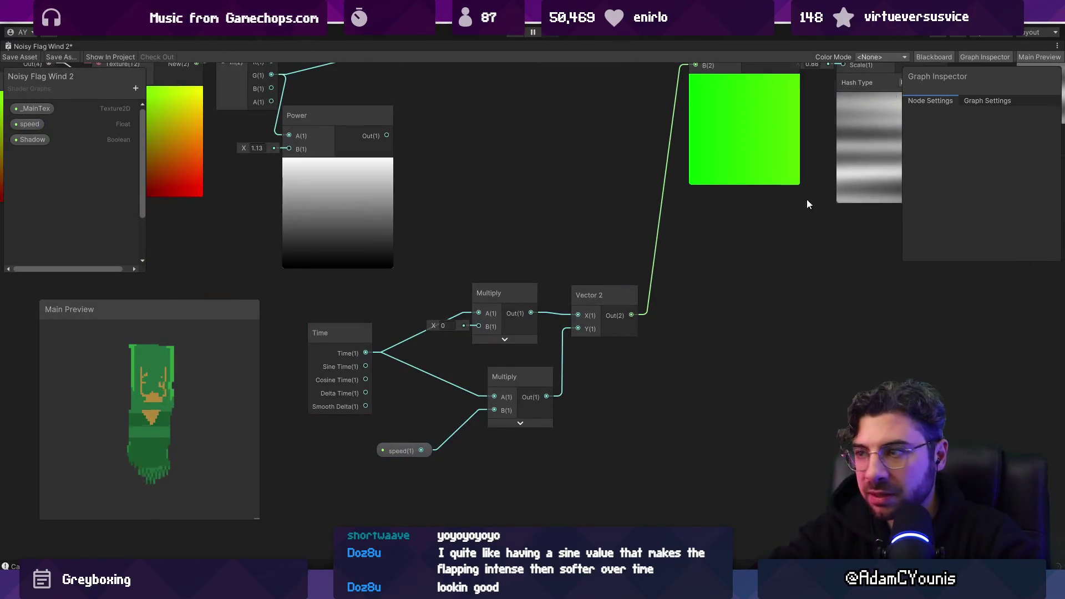
# Raise the speed property's default value from 2 to 3 in the Blackboard
pyautogui.click(404, 450)
pyautogui.click(1015, 160)
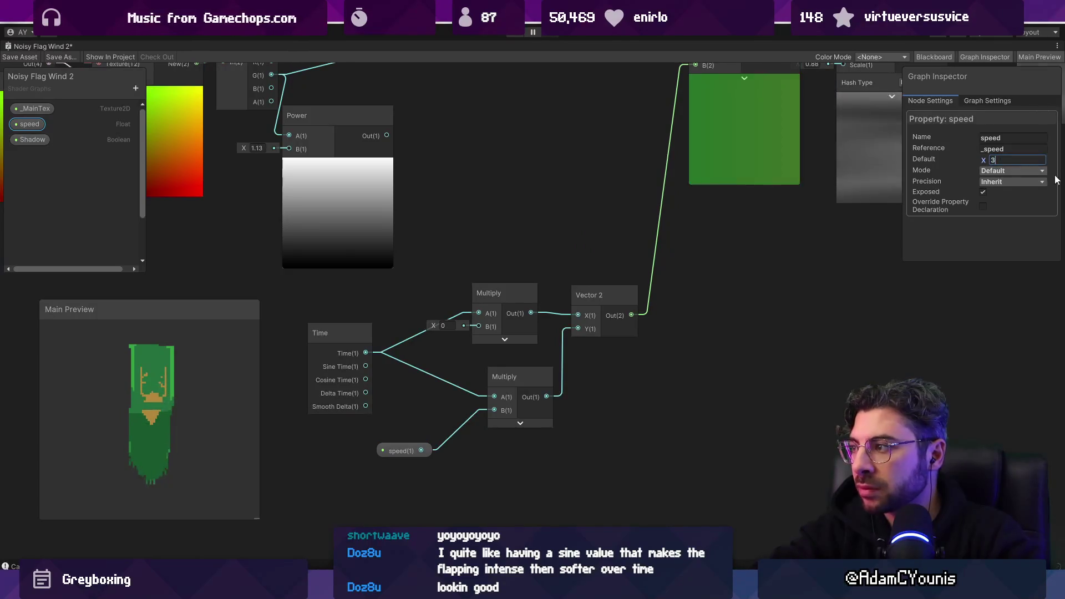
pyautogui.scroll(-4, 384, 284)
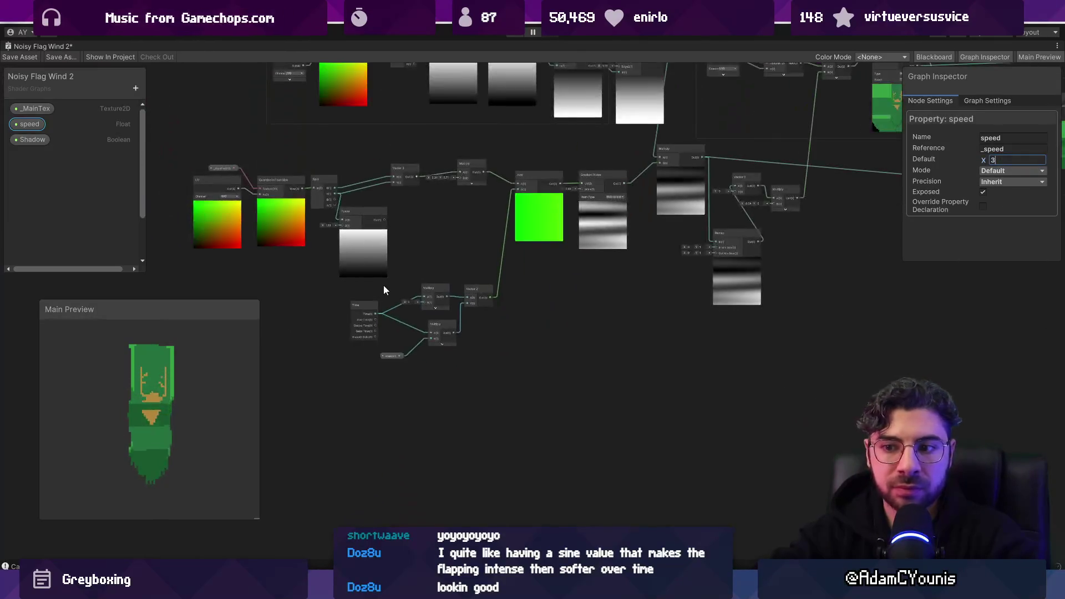
pyautogui.scroll(-5, 198, 383)
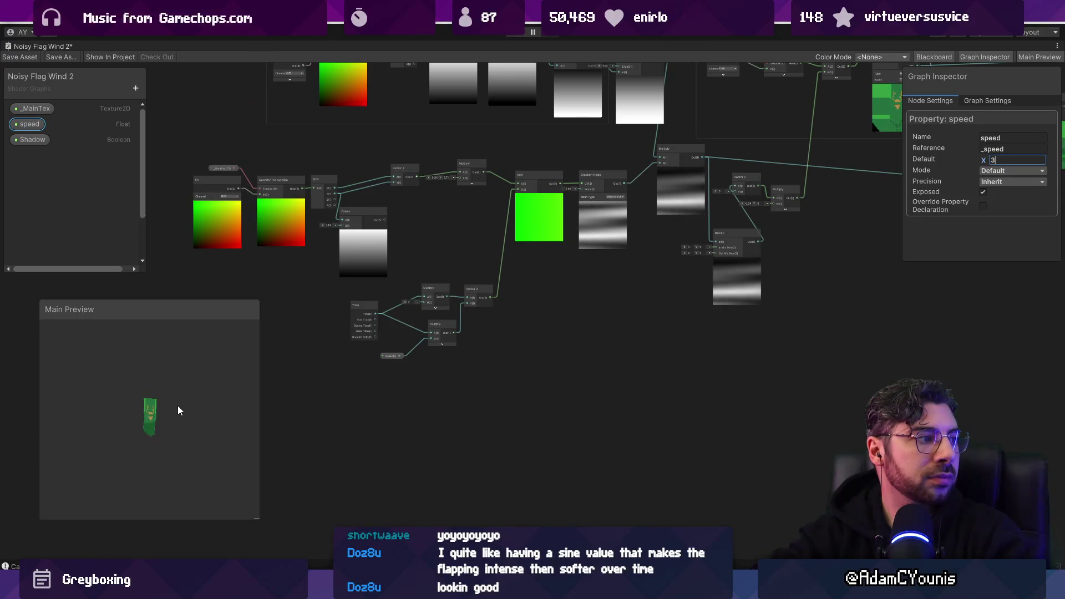
pyautogui.scroll(4, 175, 418)
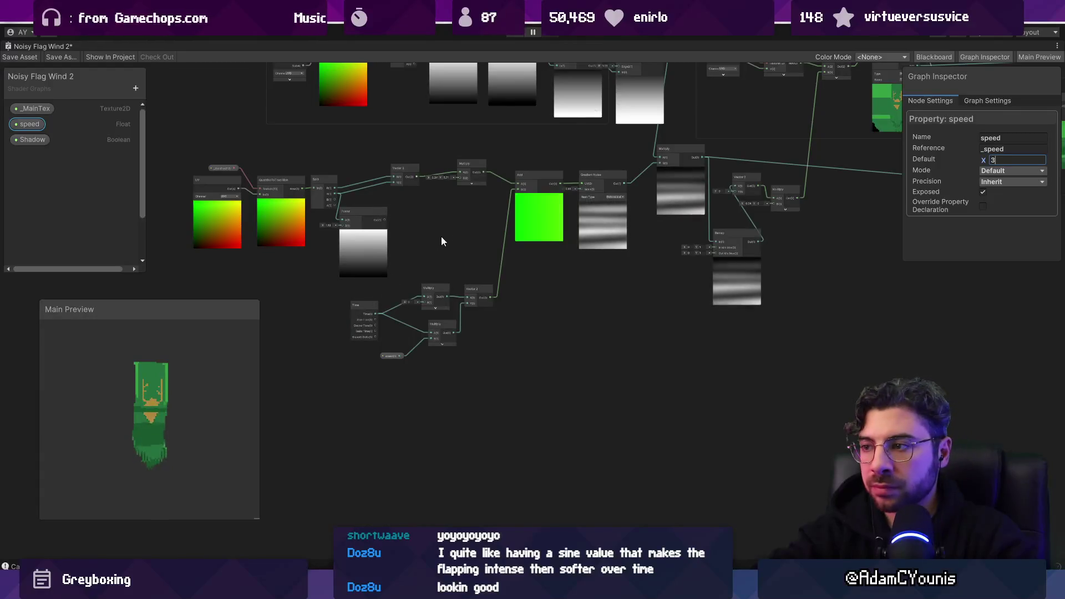
pyautogui.scroll(4, 575, 205)
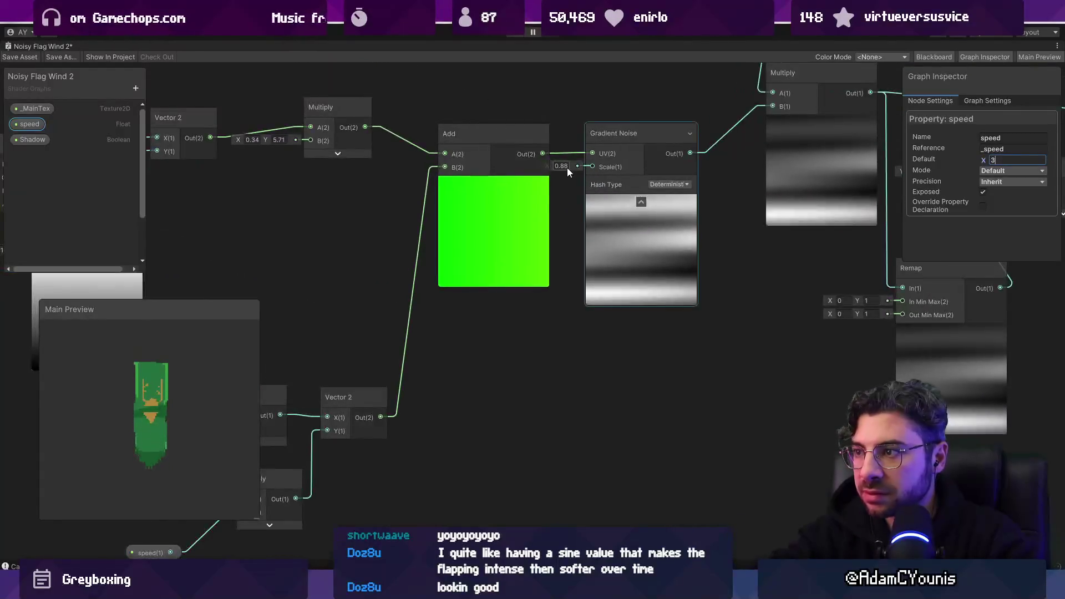
# Set the Gradient Noise scale to 1
pyautogui.scroll(-1, 567, 168)
pyautogui.scroll(-2, 612, 211)
pyautogui.scroll(4, 589, 181)
pyautogui.click(568, 179)
pyautogui.write('1')
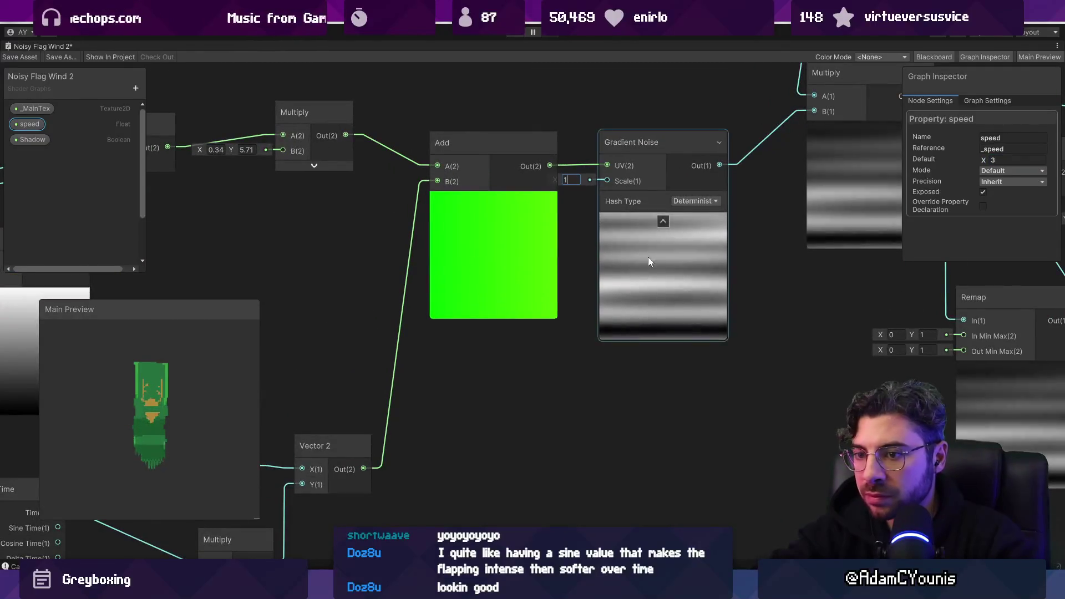
# Reduce the noise offset Multiply's Y factor to 2.49
pyautogui.scroll(-2, 672, 264)
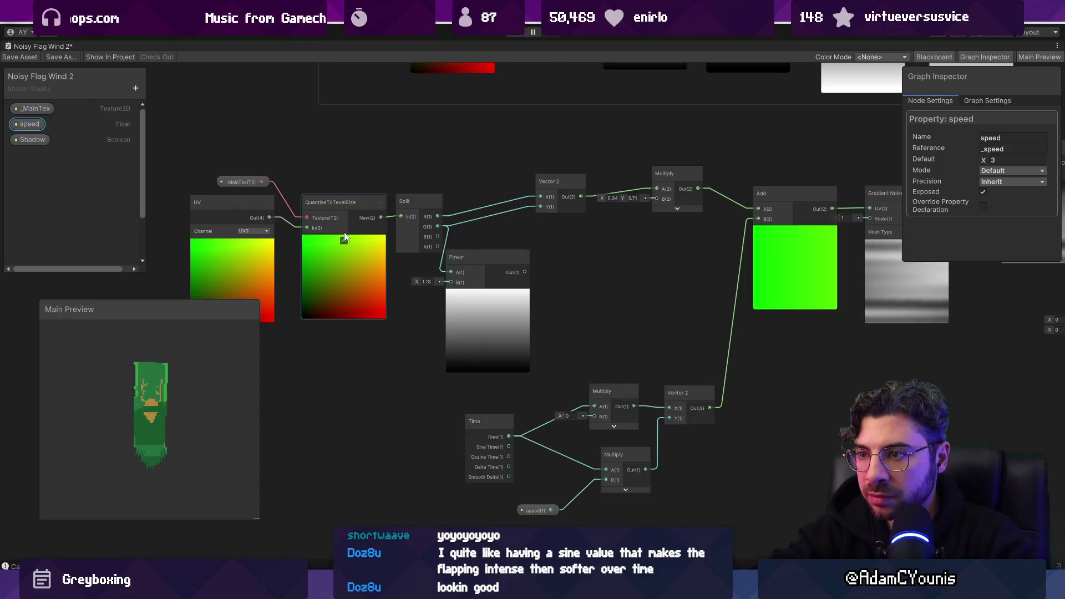
pyautogui.scroll(1, 434, 277)
pyautogui.scroll(4, 557, 304)
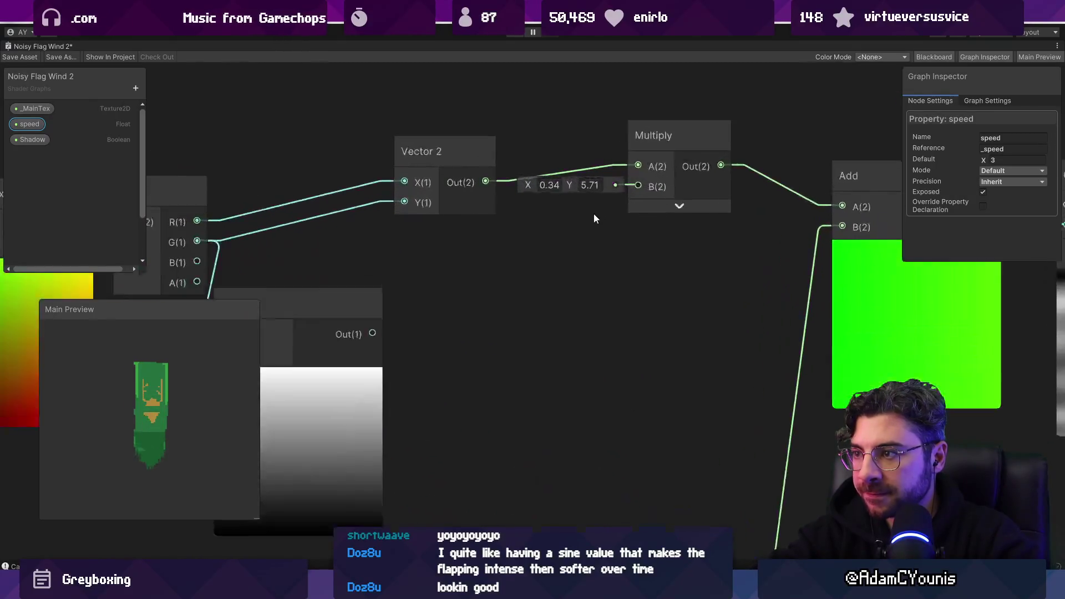
pyautogui.moveTo(564, 181); pyautogui.dragTo(557, 182)
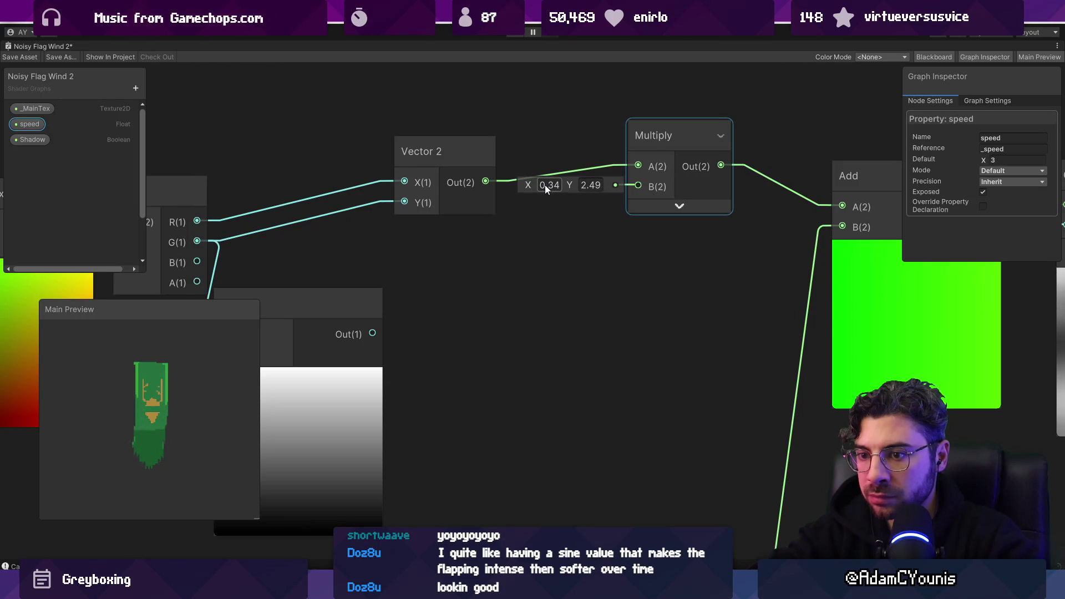
pyautogui.scroll(-5, 362, 284)
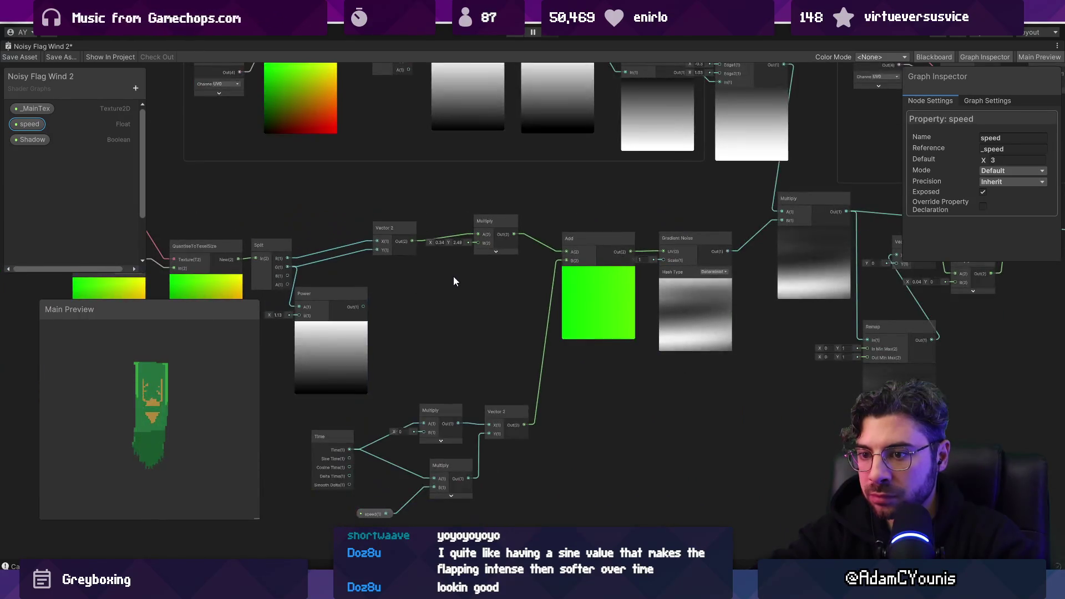
pyautogui.scroll(-3, 224, 374)
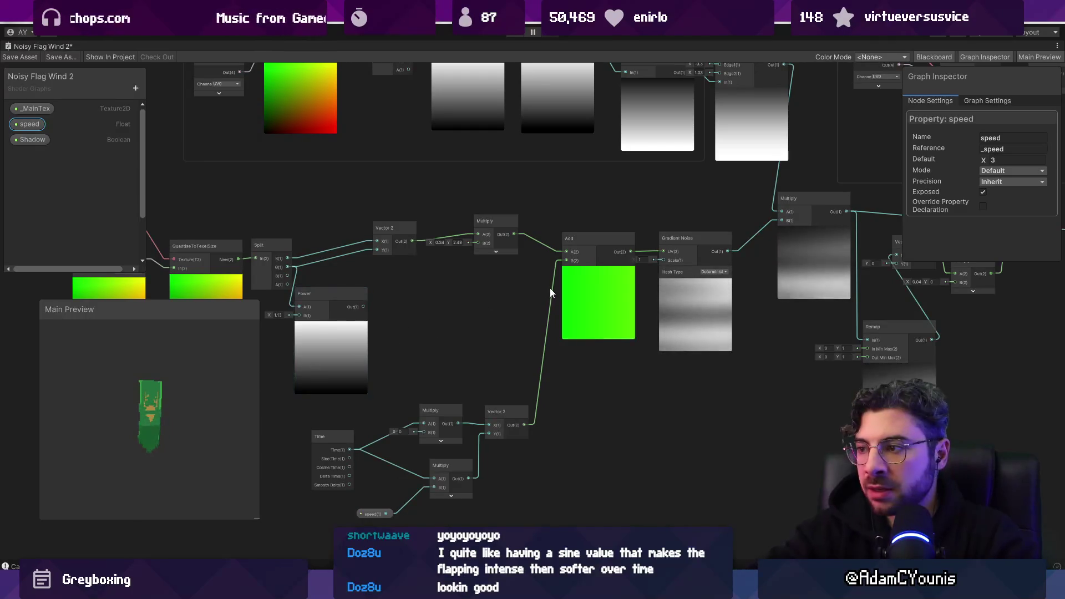
# Box-select the lower noise-offset chain and move it down-left beneath the Gradient group
pyautogui.moveTo(636, 309); pyautogui.dragTo(505, 309)
pyautogui.scroll(-2, 506, 313)
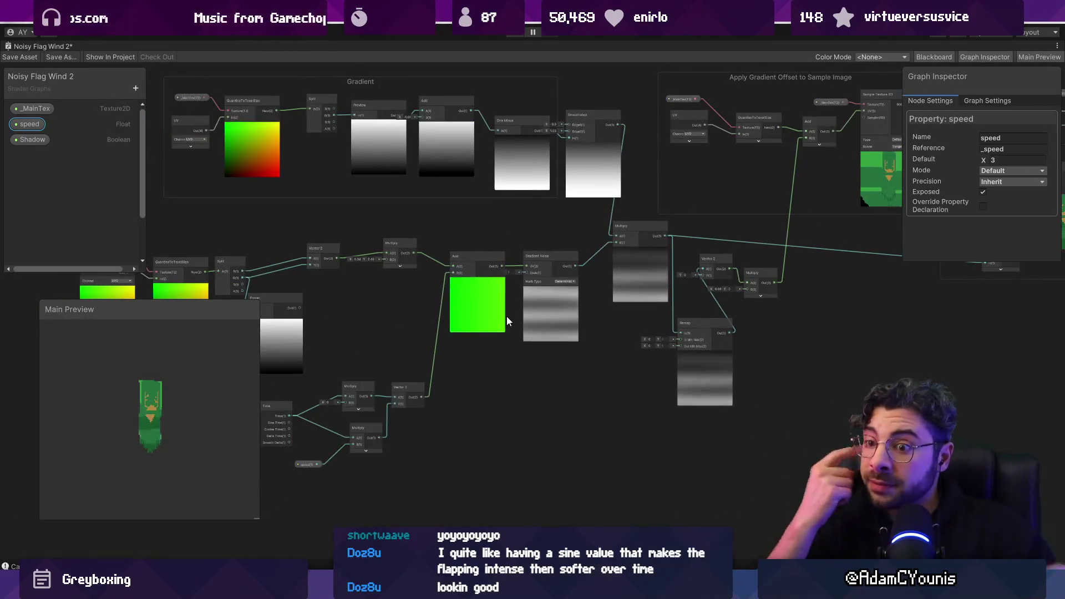
pyautogui.moveTo(417, 215)
pyautogui.mouseDown()
pyautogui.moveTo(544, 241)
pyautogui.moveTo(616, 235)
pyautogui.mouseUp()
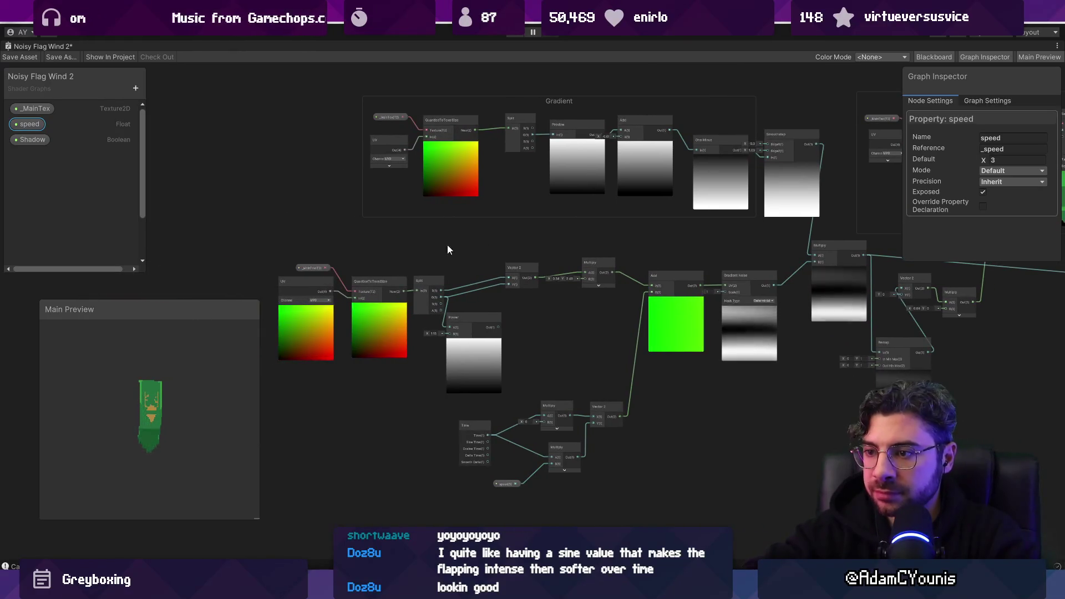
pyautogui.scroll(-2, 265, 246)
pyautogui.moveTo(262, 243)
pyautogui.mouseDown()
pyautogui.moveTo(609, 388)
pyautogui.moveTo(601, 414)
pyautogui.mouseUp()
pyautogui.moveTo(576, 305)
pyautogui.mouseDown()
pyautogui.moveTo(494, 330)
pyautogui.moveTo(539, 377)
pyautogui.mouseUp()
pyautogui.click(525, 283)
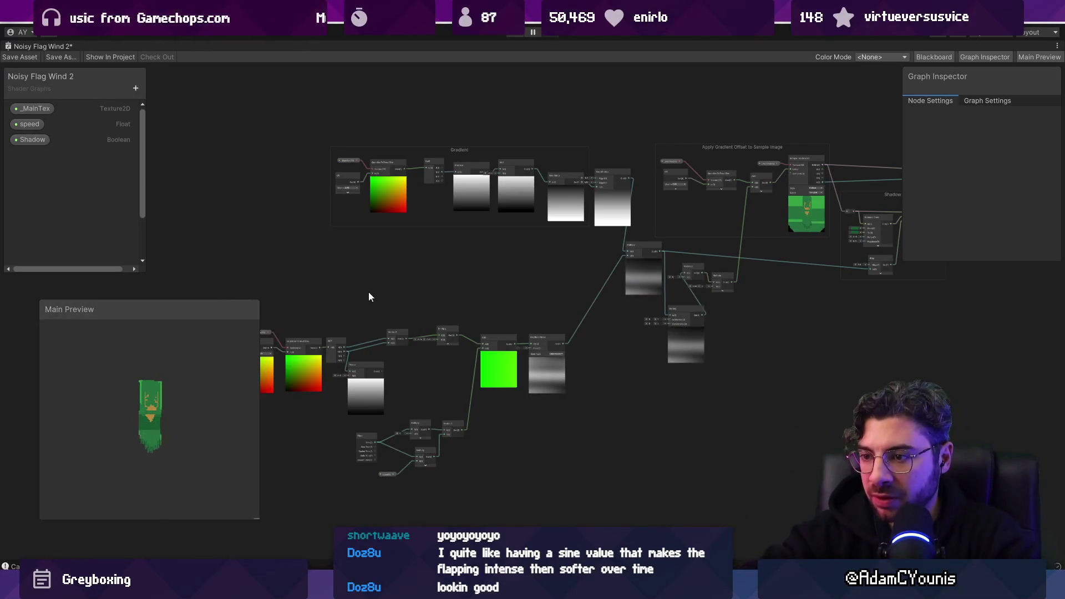
# Delete the unused Power node
pyautogui.scroll(3, 368, 297)
pyautogui.scroll(3, 369, 392)
pyautogui.click(358, 399)
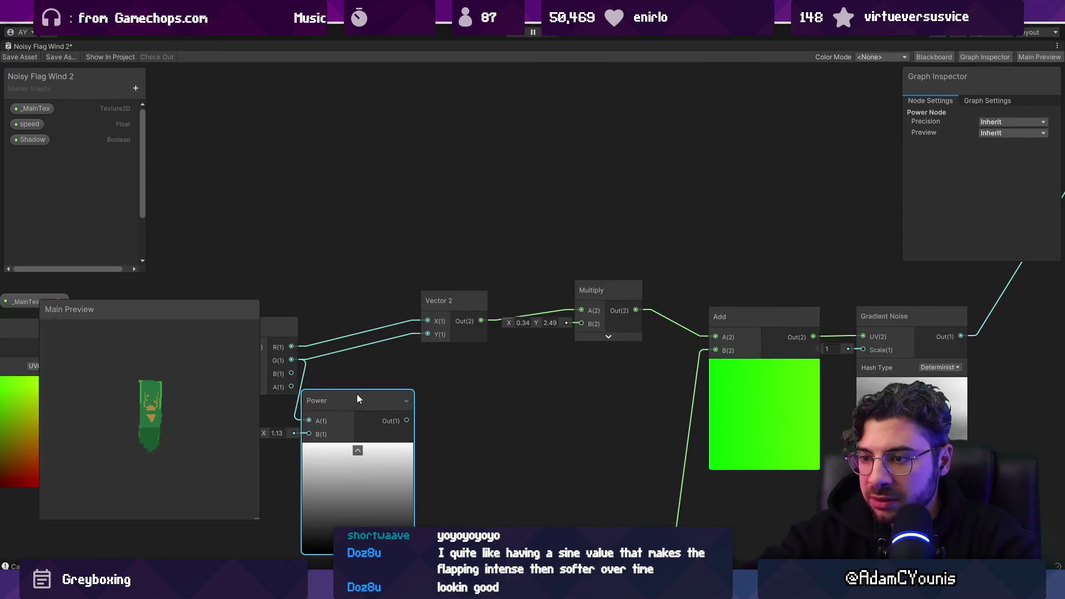
pyautogui.press('Delete')
# Move the Time, speed, Multiply and Vector 2 nodes up, just beneath the noise chain
pyautogui.scroll(-5, 388, 357)
pyautogui.scroll(3, 545, 284)
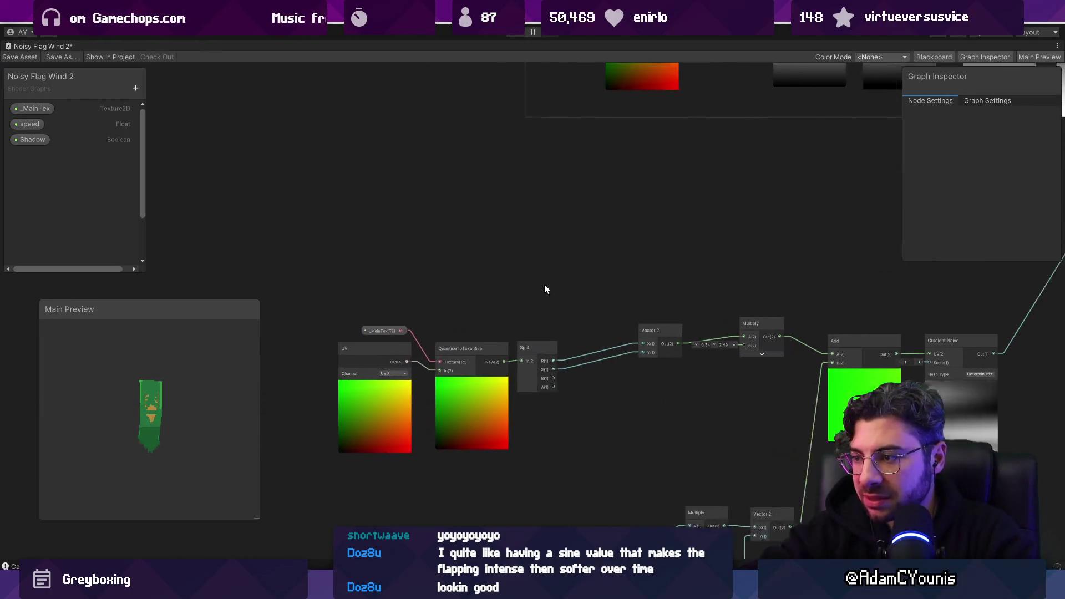
pyautogui.moveTo(544, 285); pyautogui.dragTo(454, 299)
pyautogui.moveTo(500, 311); pyautogui.dragTo(591, 308)
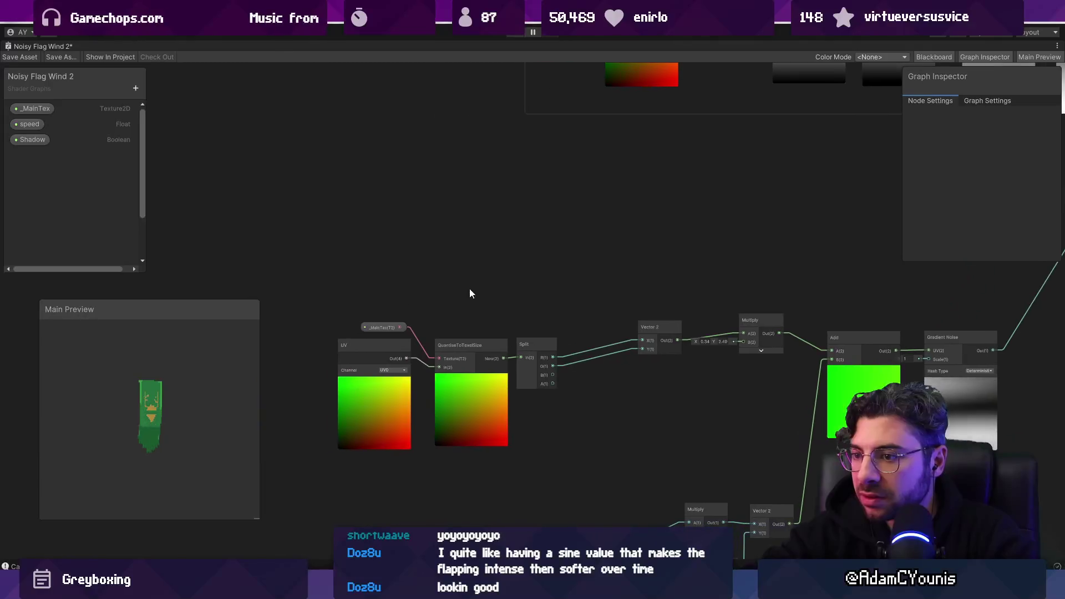
pyautogui.moveTo(691, 420); pyautogui.dragTo(688, 423)
pyautogui.scroll(-4, 417, 358)
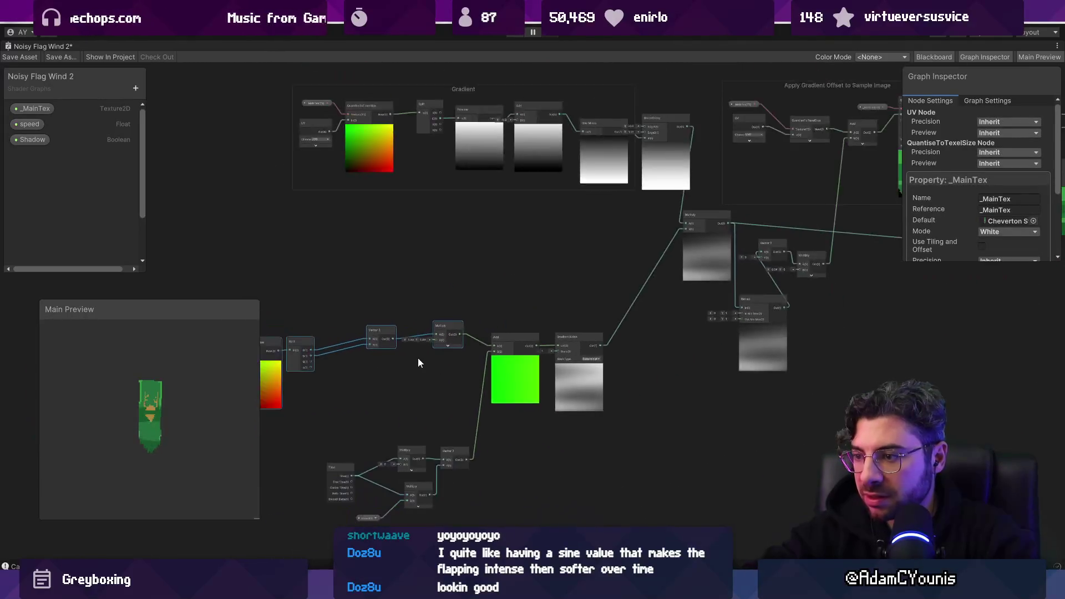
pyautogui.moveTo(323, 296); pyautogui.dragTo(370, 291)
pyautogui.moveTo(326, 261)
pyautogui.mouseDown()
pyautogui.moveTo(691, 452)
pyautogui.moveTo(735, 411)
pyautogui.mouseUp()
pyautogui.moveTo(463, 400)
pyautogui.mouseDown()
pyautogui.moveTo(606, 488)
pyautogui.moveTo(569, 386)
pyautogui.mouseUp()
pyautogui.scroll(3, 569, 381)
pyautogui.scroll(-2, 426, 311)
pyautogui.moveTo(426, 311)
pyautogui.mouseDown()
pyautogui.moveTo(481, 349)
pyautogui.moveTo(566, 378)
pyautogui.moveTo(411, 367)
pyautogui.moveTo(522, 362)
pyautogui.mouseUp()
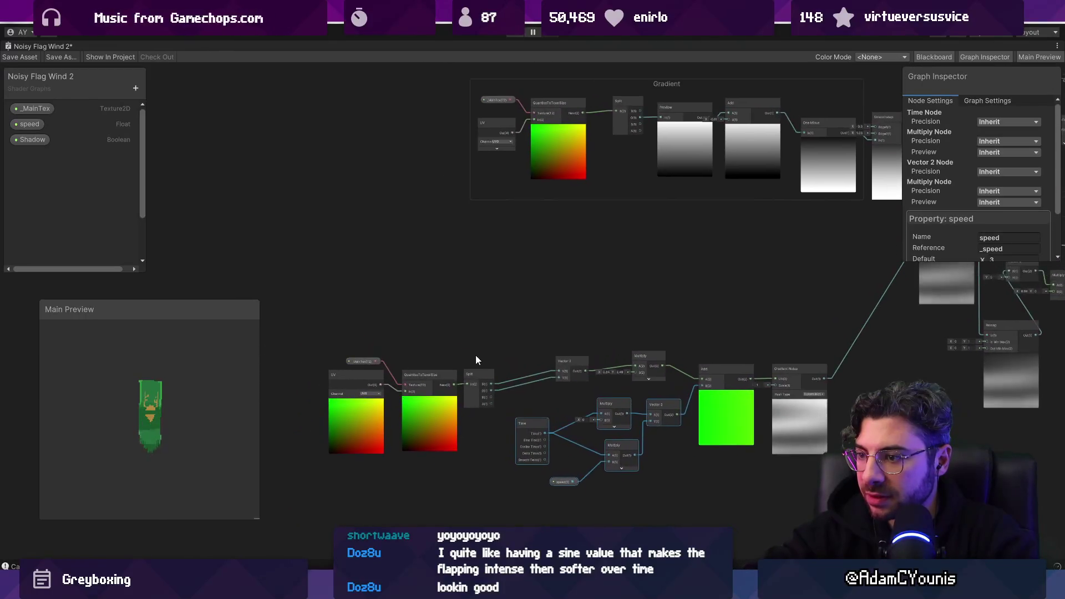
# Duplicate the quantised-UV noise chain and place the copy above the original
pyautogui.scroll(-2, 475, 355)
pyautogui.click(367, 343)
pyautogui.moveTo(367, 343); pyautogui.dragTo(715, 475)
pyautogui.moveTo(711, 403); pyautogui.dragTo(733, 475)
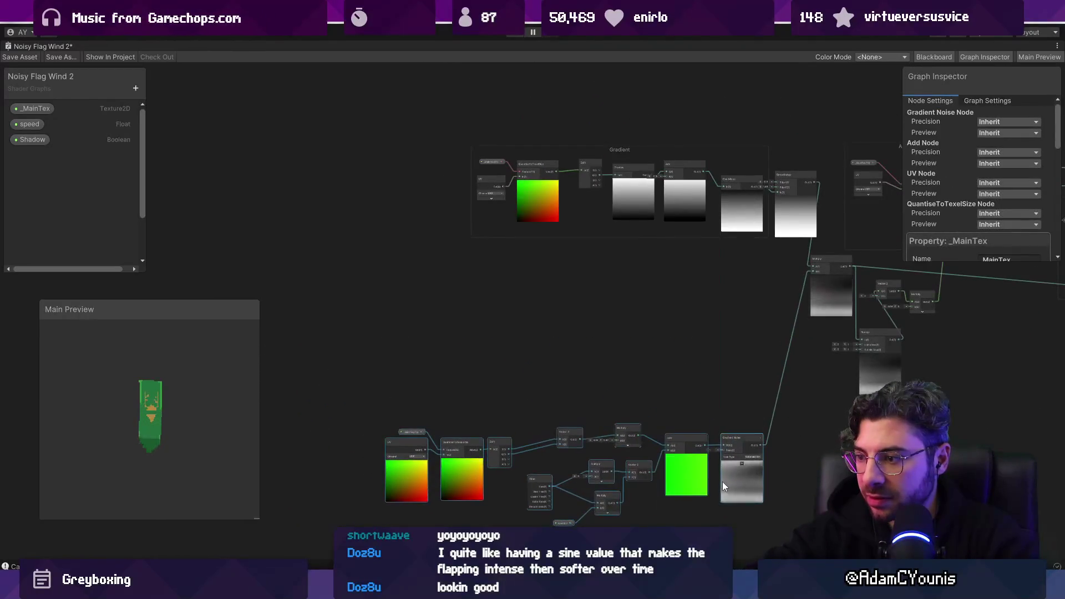
pyautogui.scroll(2, 404, 297)
pyautogui.hotkey('ctrl', 'v')
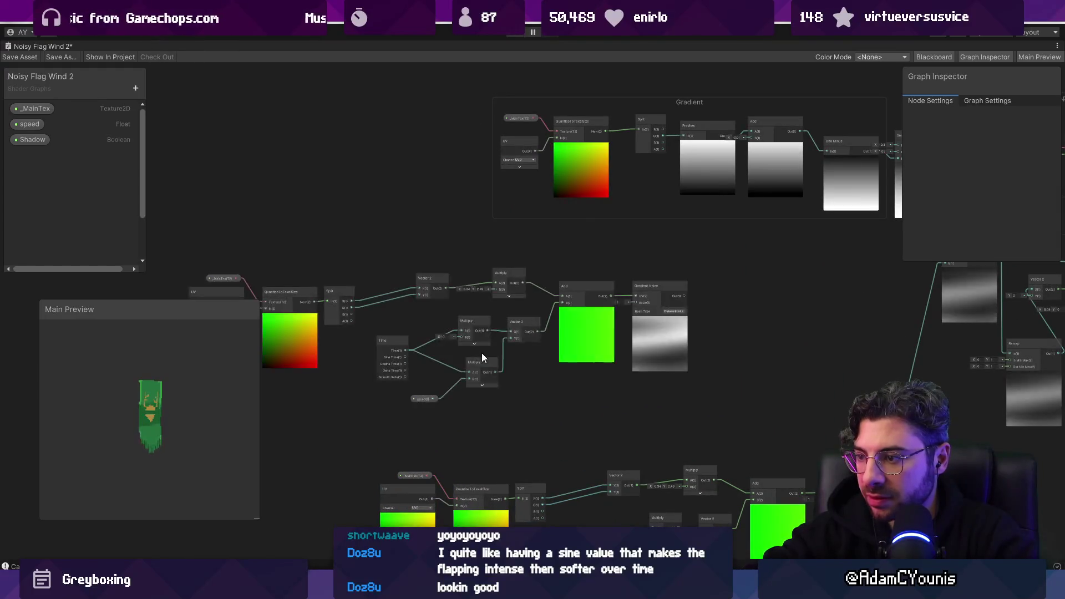
pyautogui.scroll(-1, 485, 349)
pyautogui.moveTo(328, 292); pyautogui.dragTo(360, 270)
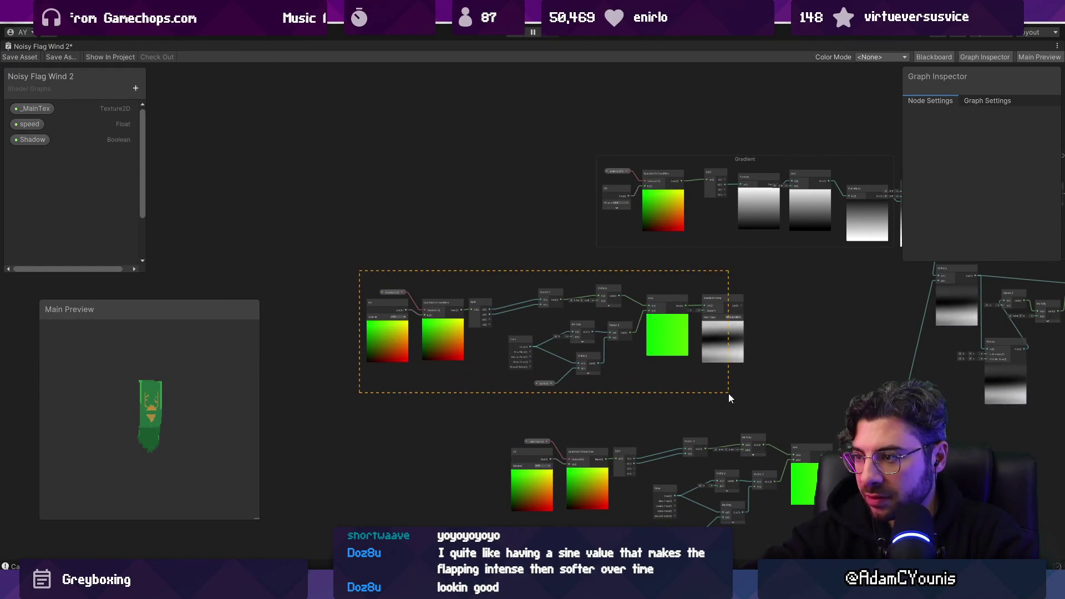
pyautogui.moveTo(728, 394); pyautogui.dragTo(729, 395)
pyautogui.scroll(2, 793, 379)
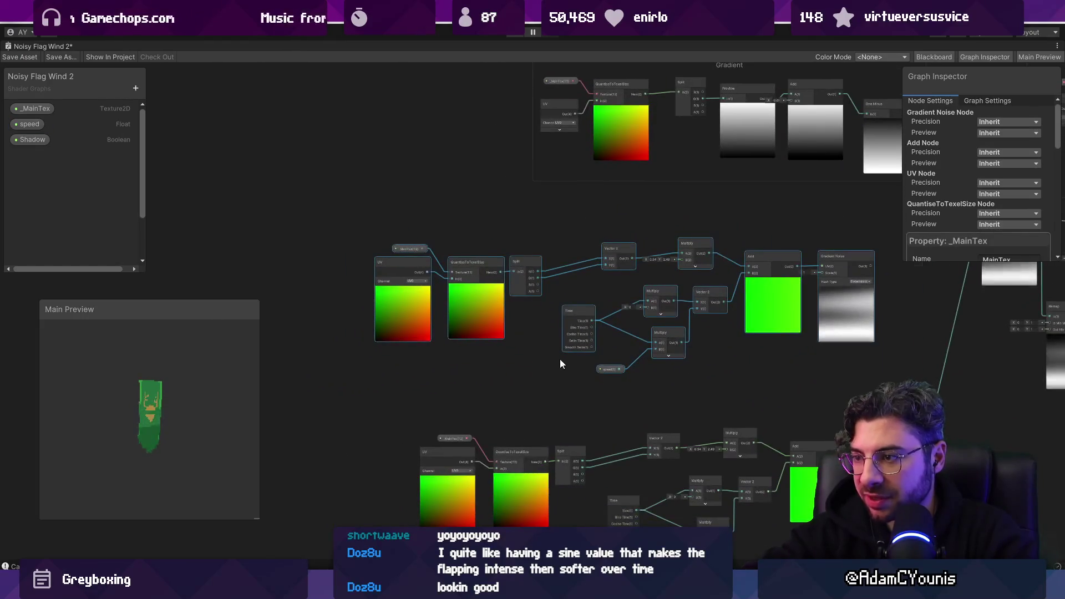
pyautogui.scroll(2, 561, 360)
# Feed the original QuantiseToTexelSize into the copy's Split and delete the copy's UV and texture nodes
pyautogui.moveTo(556, 453)
pyautogui.mouseDown()
pyautogui.moveTo(507, 262)
pyautogui.moveTo(508, 206)
pyautogui.mouseUp()
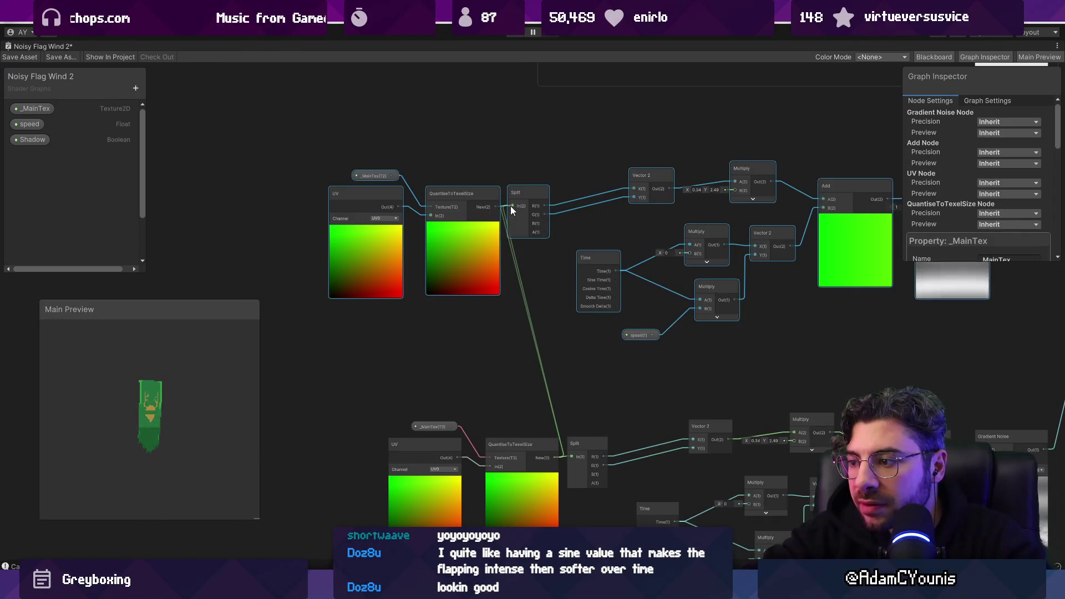
pyautogui.moveTo(325, 159); pyautogui.dragTo(502, 297)
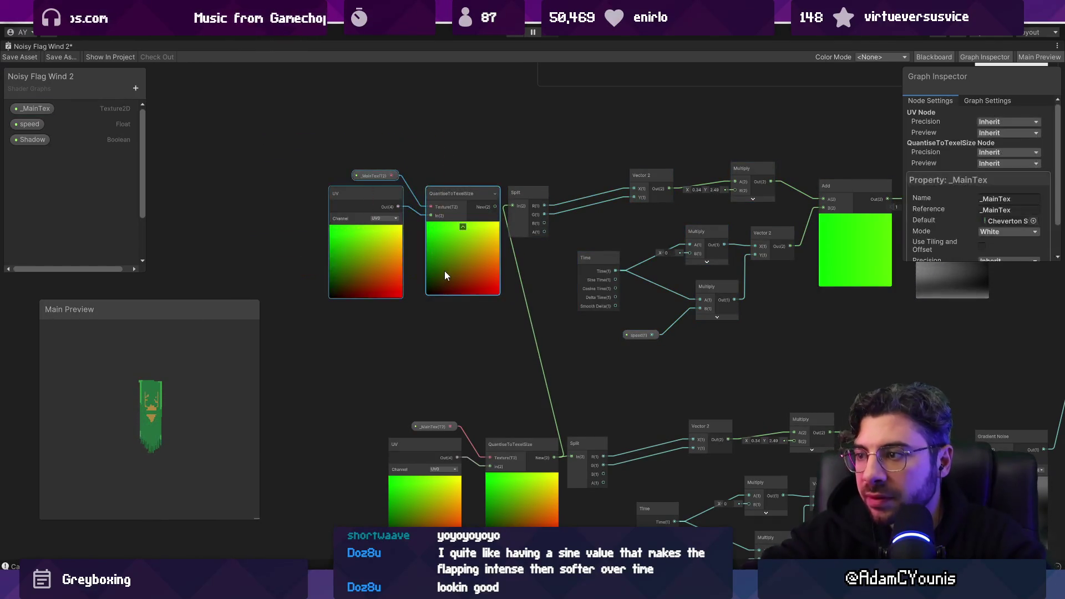
pyautogui.press('Delete')
# Set the copy's offset Multiply X to 0, with Y around 1.62
pyautogui.moveTo(444, 271)
pyautogui.mouseDown()
pyautogui.moveTo(510, 258)
pyautogui.moveTo(469, 277)
pyautogui.mouseUp()
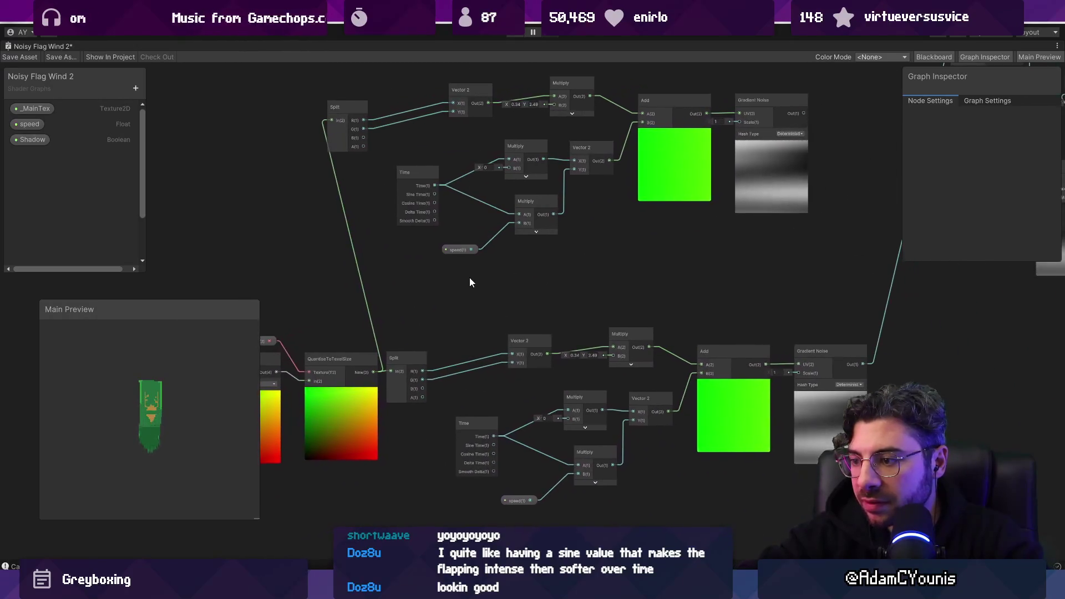
pyautogui.scroll(-3, 462, 254)
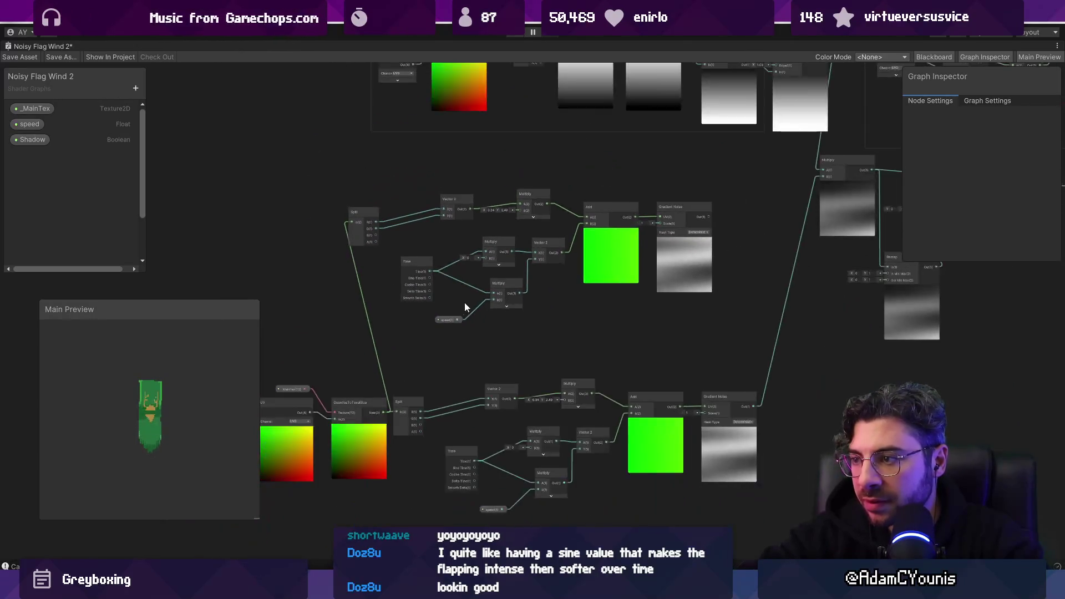
pyautogui.scroll(2, 516, 304)
pyautogui.scroll(3, 401, 217)
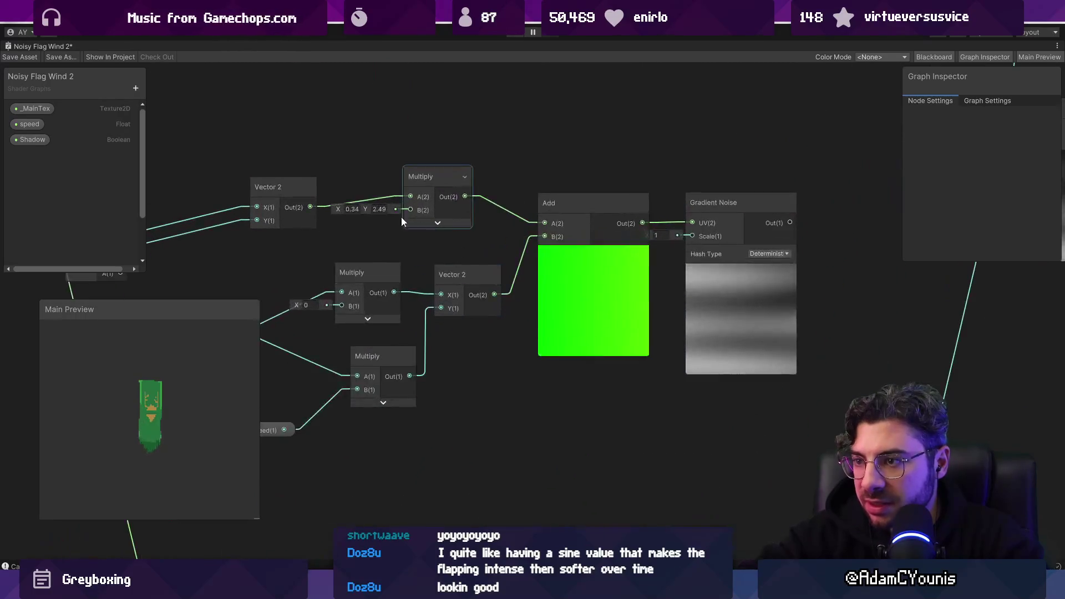
pyautogui.moveTo(367, 207); pyautogui.dragTo(337, 212)
pyautogui.doubleClick(350, 208)
pyautogui.write('0')
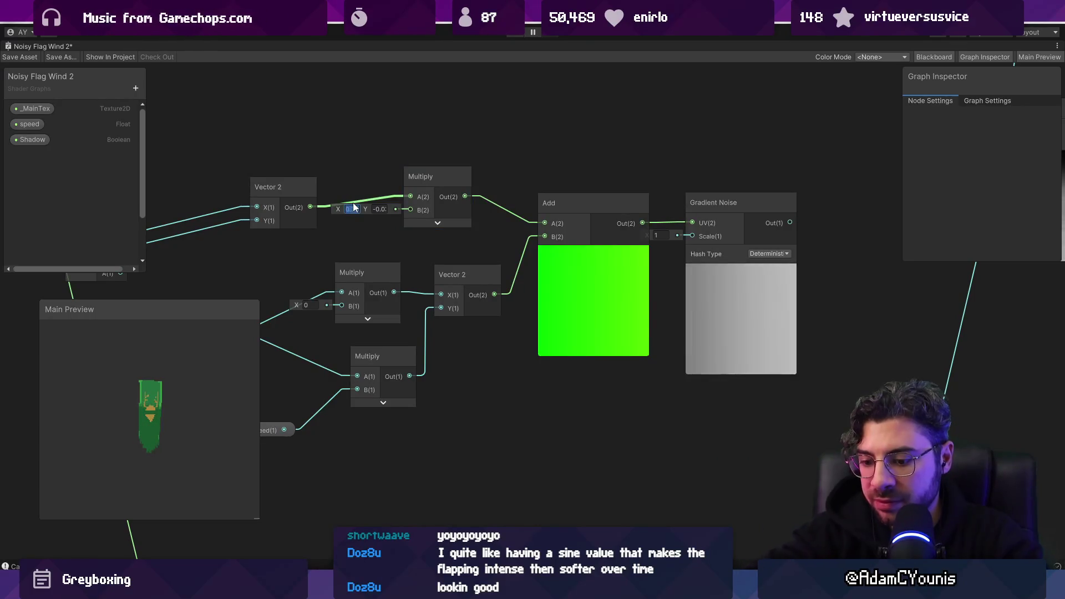
pyautogui.moveTo(364, 208); pyautogui.dragTo(395, 213)
pyautogui.scroll(-5, 454, 280)
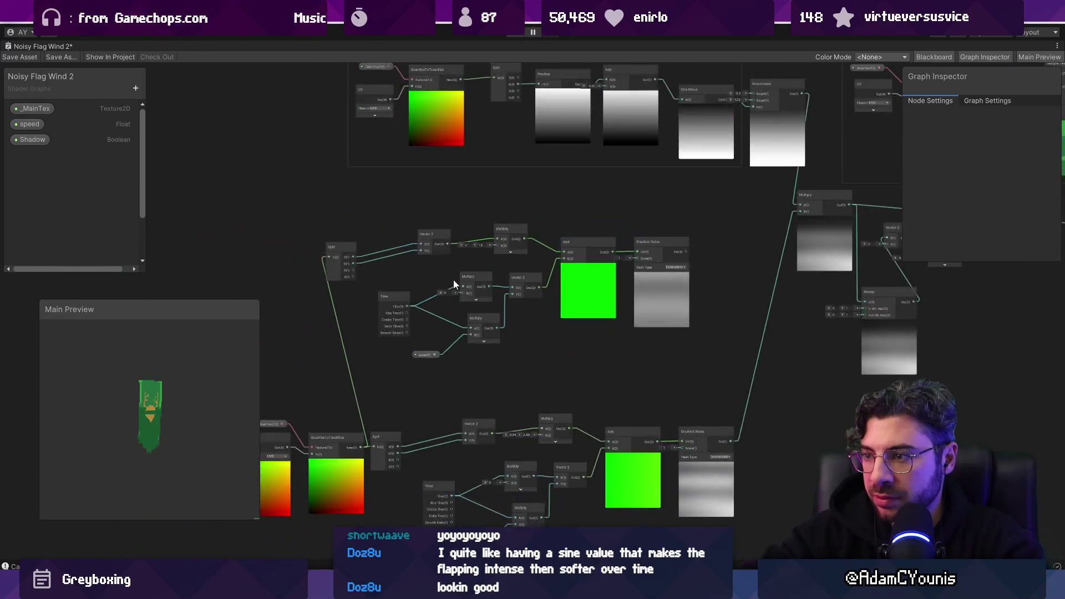
# Delete the speed property from the copy and scrub its offset Multiply's Y down to -0.1
pyautogui.scroll(4, 453, 280)
pyautogui.click(421, 410)
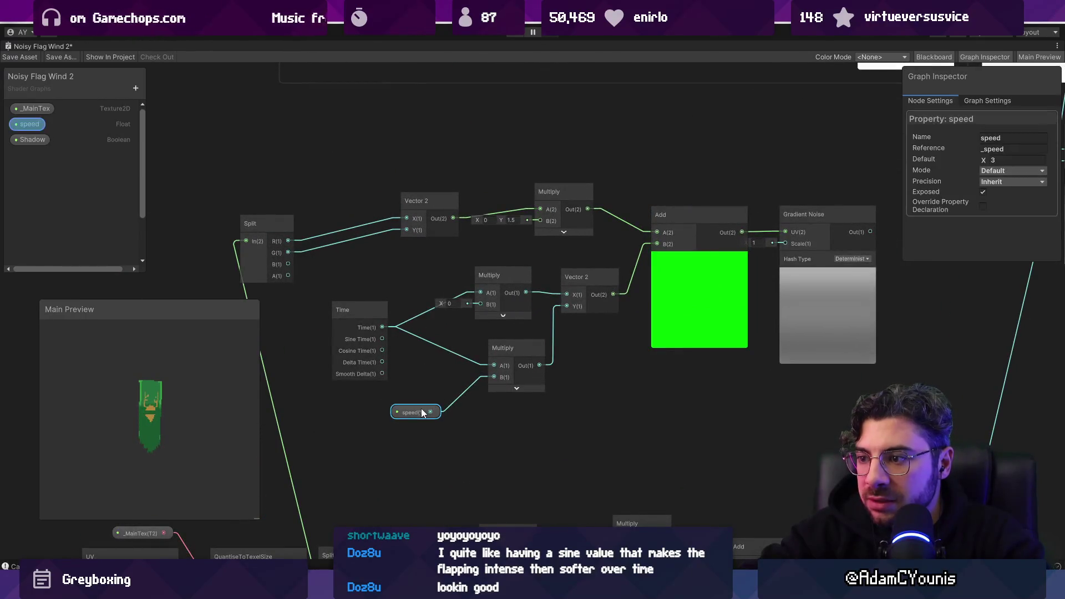
pyautogui.press('Delete')
pyautogui.click(461, 376)
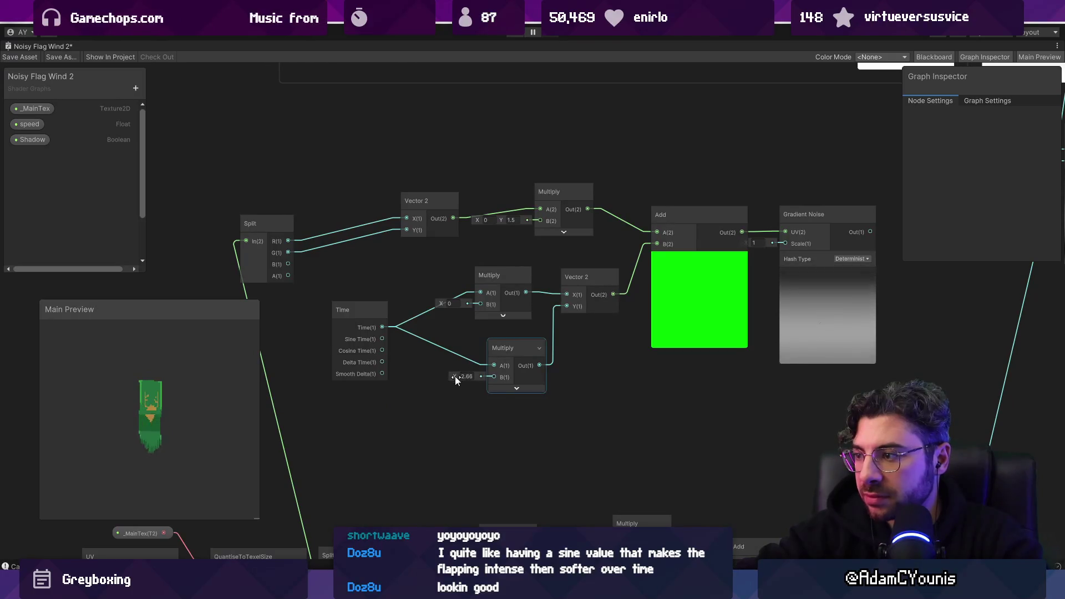
pyautogui.moveTo(455, 376); pyautogui.dragTo(442, 379)
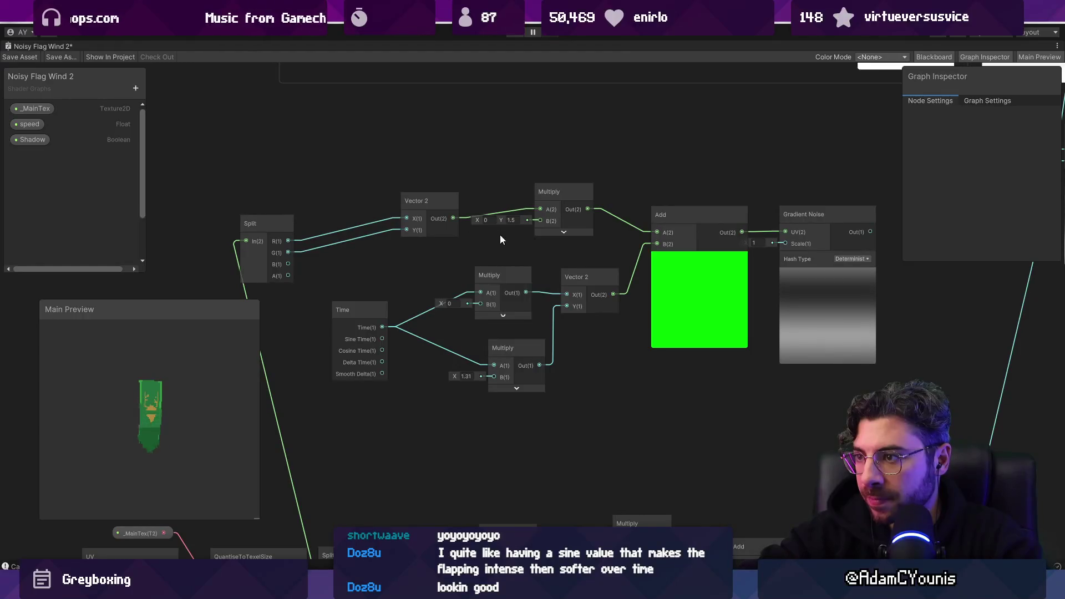
pyautogui.moveTo(503, 221); pyautogui.dragTo(485, 225)
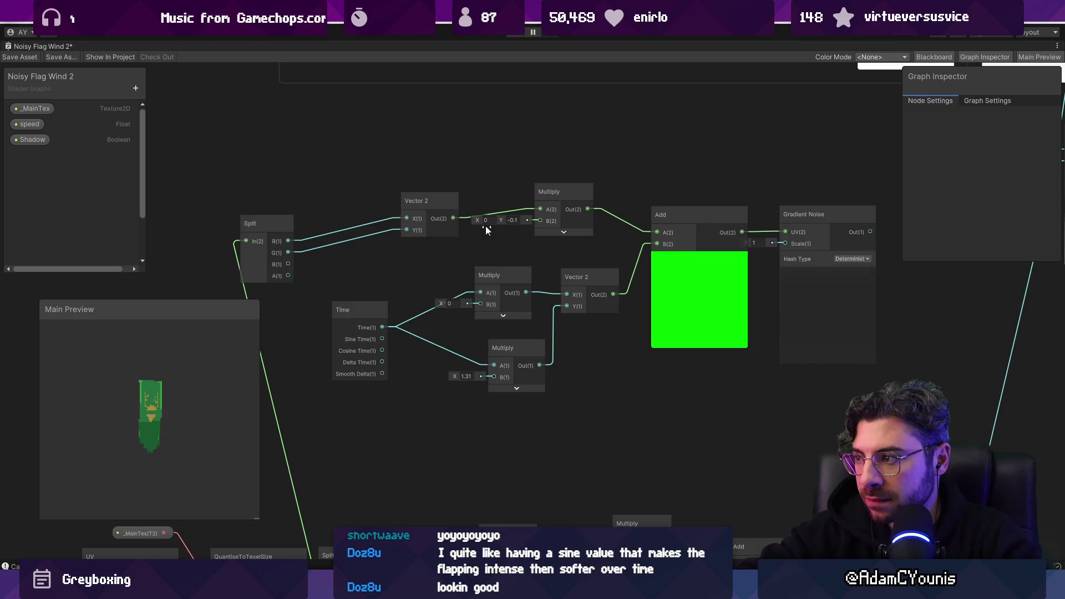
# Set the copy's time Multiply factor to 0.4
pyautogui.scroll(-3, 524, 248)
pyautogui.scroll(3, 590, 278)
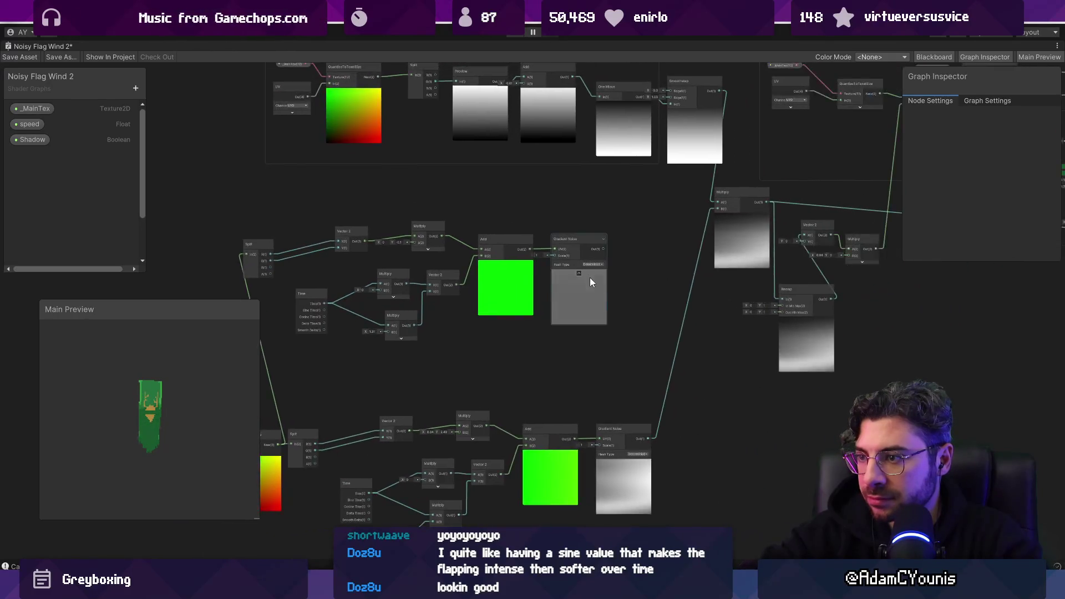
pyautogui.moveTo(276, 278); pyautogui.dragTo(452, 274)
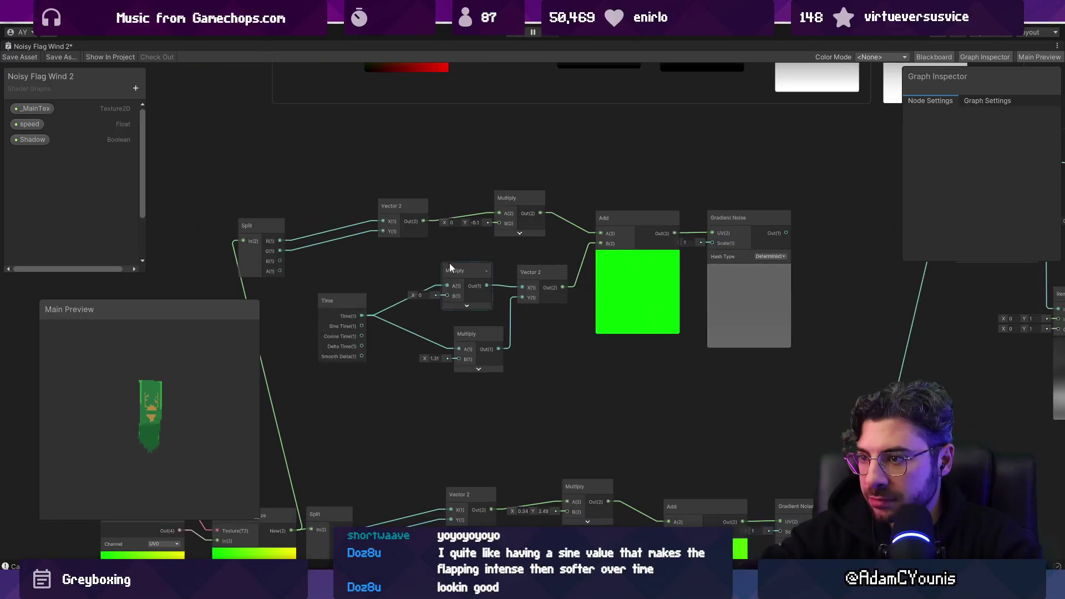
pyautogui.click(435, 358)
pyautogui.write('0.2')
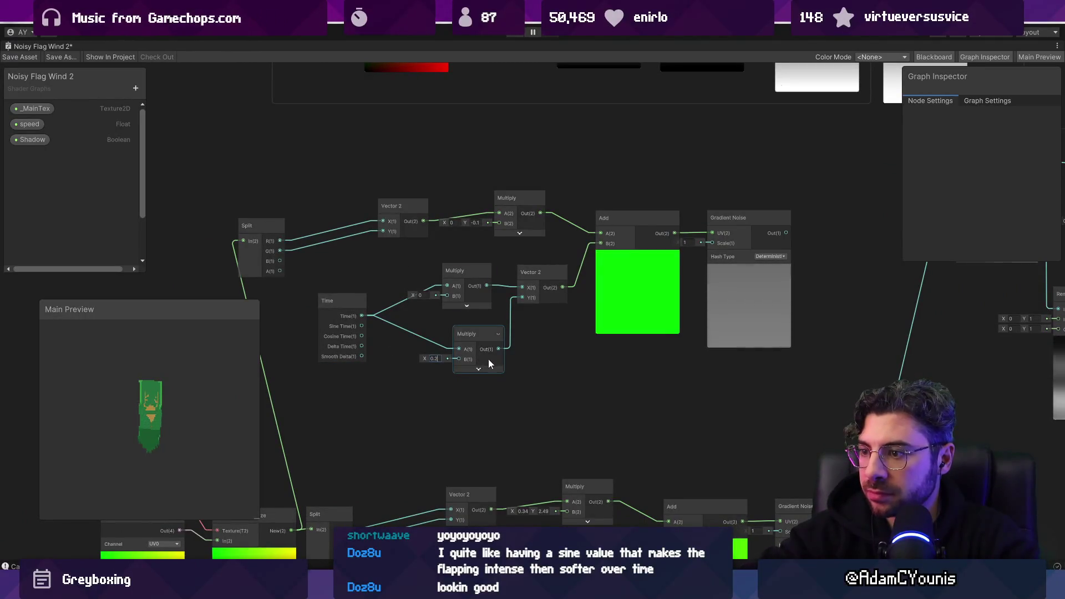
pyautogui.scroll(-4, 628, 362)
pyautogui.moveTo(738, 358); pyautogui.dragTo(562, 362)
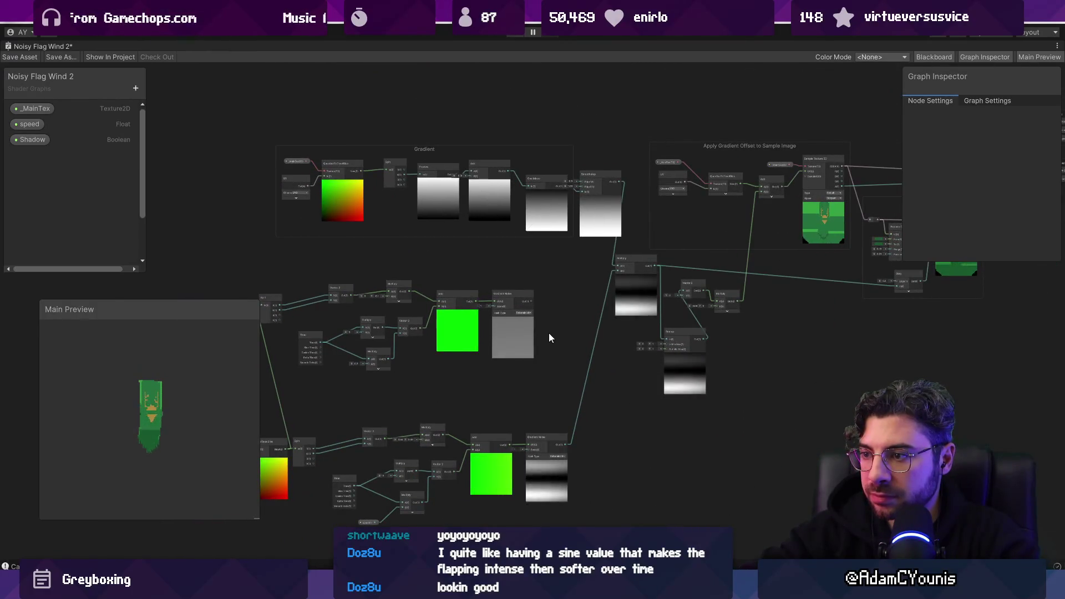
pyautogui.scroll(3, 398, 369)
pyautogui.click(326, 361)
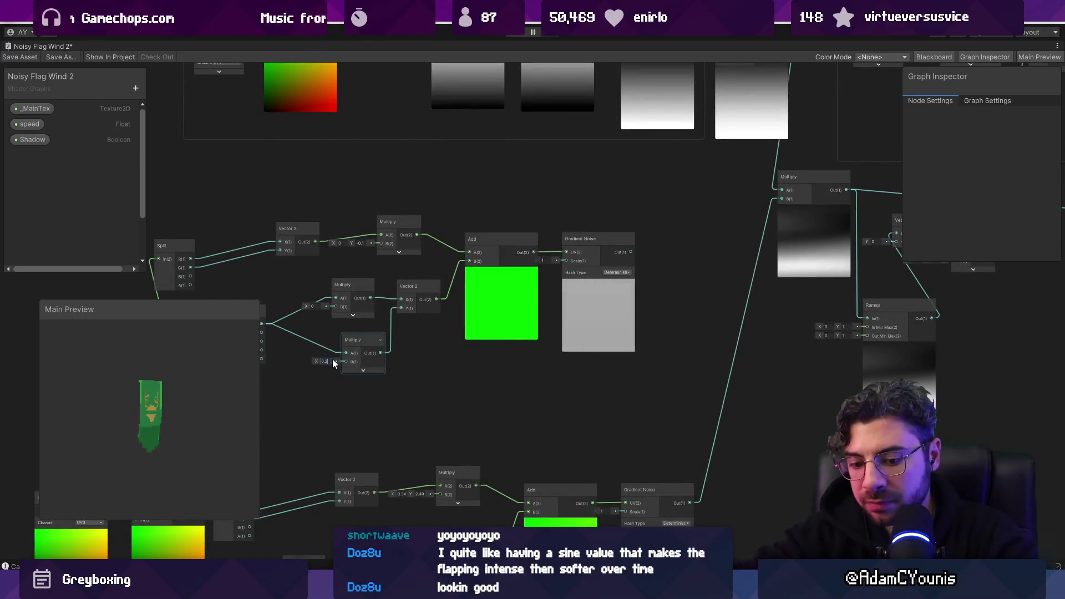
pyautogui.write('0.4')
pyautogui.scroll(2, 416, 275)
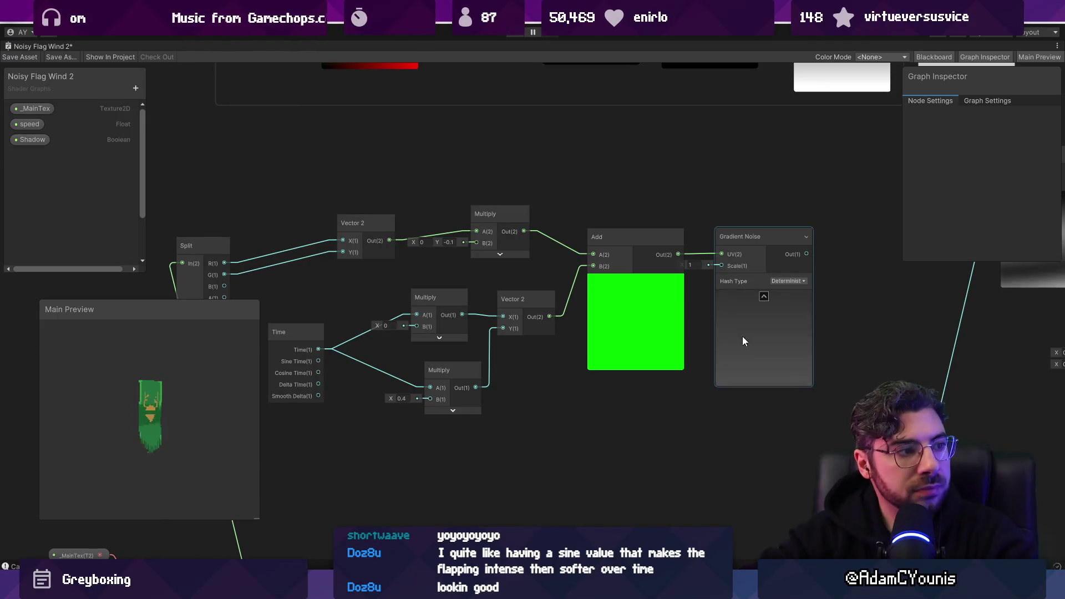
# Add a Multiply node with both Gradient Noise outputs wired into its A and B inputs
pyautogui.moveTo(780, 338); pyautogui.dragTo(298, 351)
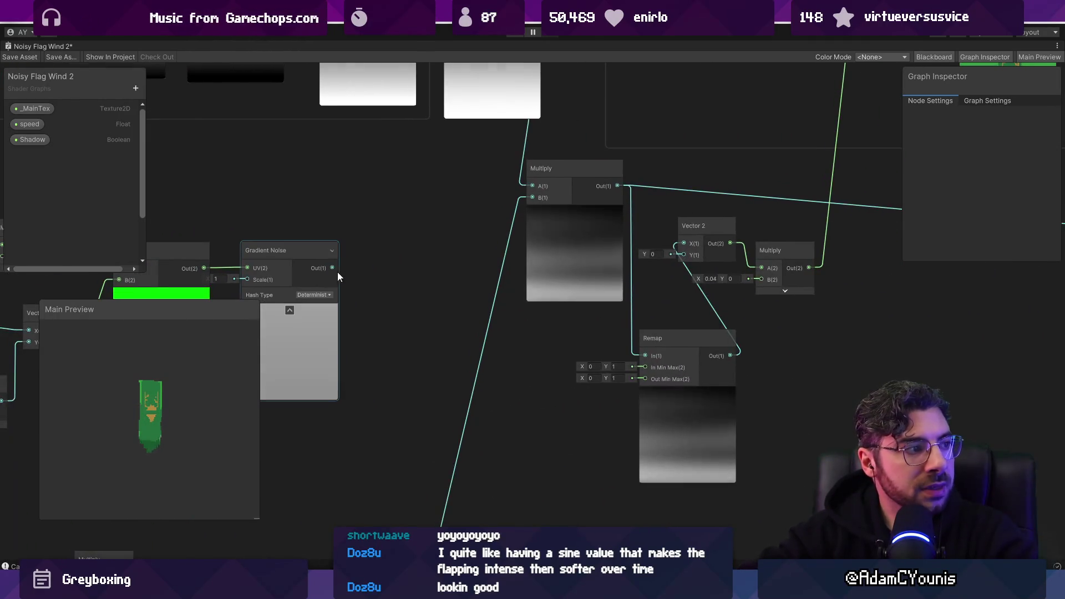
pyautogui.moveTo(348, 269)
pyautogui.mouseDown()
pyautogui.moveTo(404, 375)
pyautogui.moveTo(465, 255)
pyautogui.moveTo(471, 441)
pyautogui.moveTo(487, 281)
pyautogui.mouseUp()
pyautogui.write('multiply')
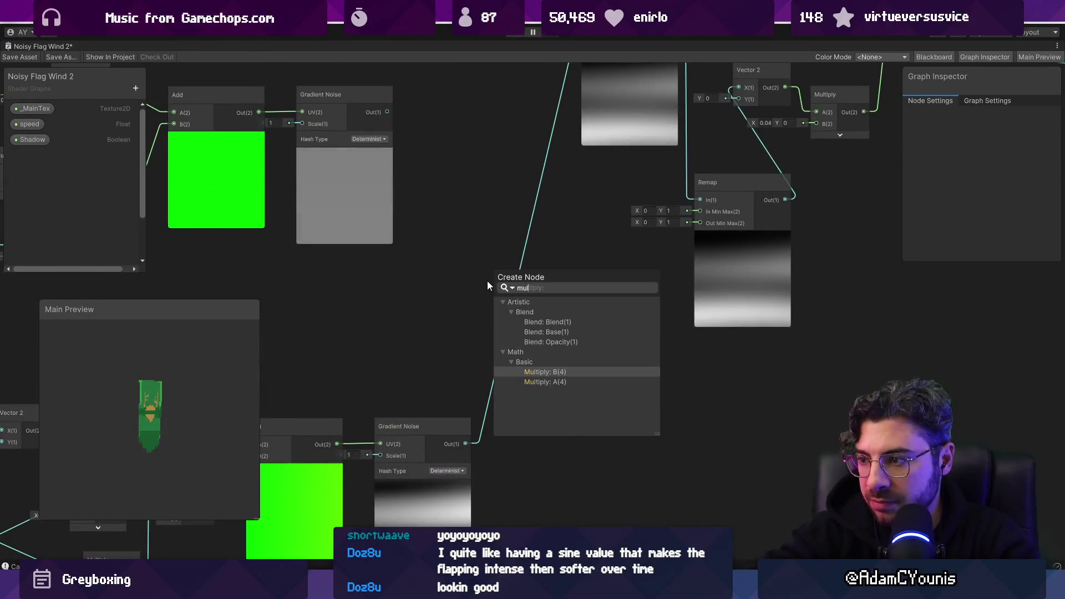
pyautogui.press('Return')
pyautogui.moveTo(387, 111)
pyautogui.mouseDown()
pyautogui.moveTo(490, 291)
pyautogui.moveTo(488, 165)
pyautogui.moveTo(477, 221)
pyautogui.mouseUp()
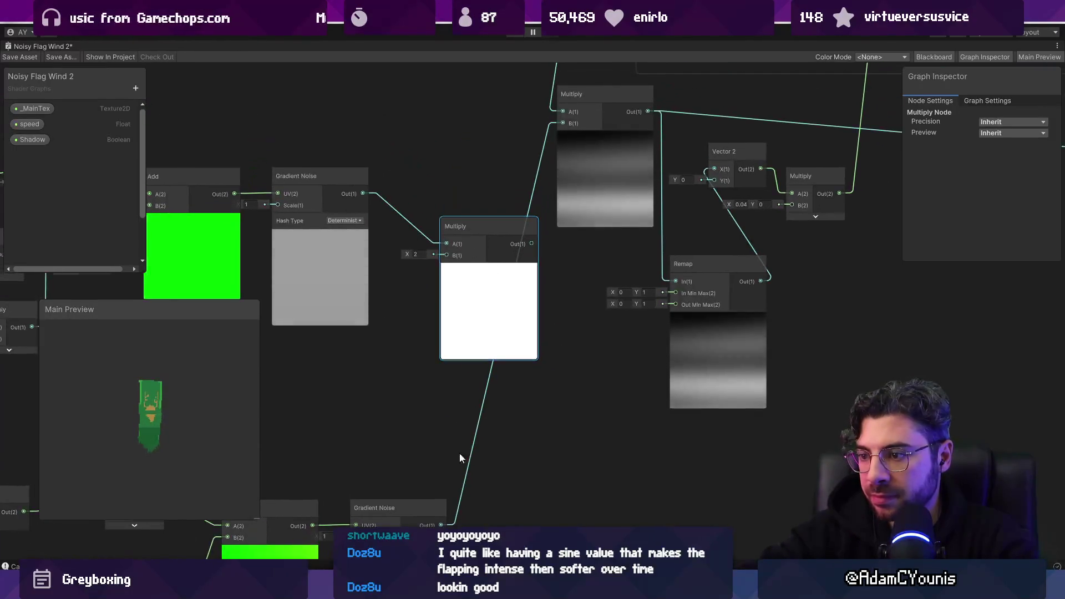
pyautogui.moveTo(444, 522)
pyautogui.mouseDown()
pyautogui.moveTo(447, 253)
pyautogui.moveTo(451, 310)
pyautogui.moveTo(540, 187)
pyautogui.mouseUp()
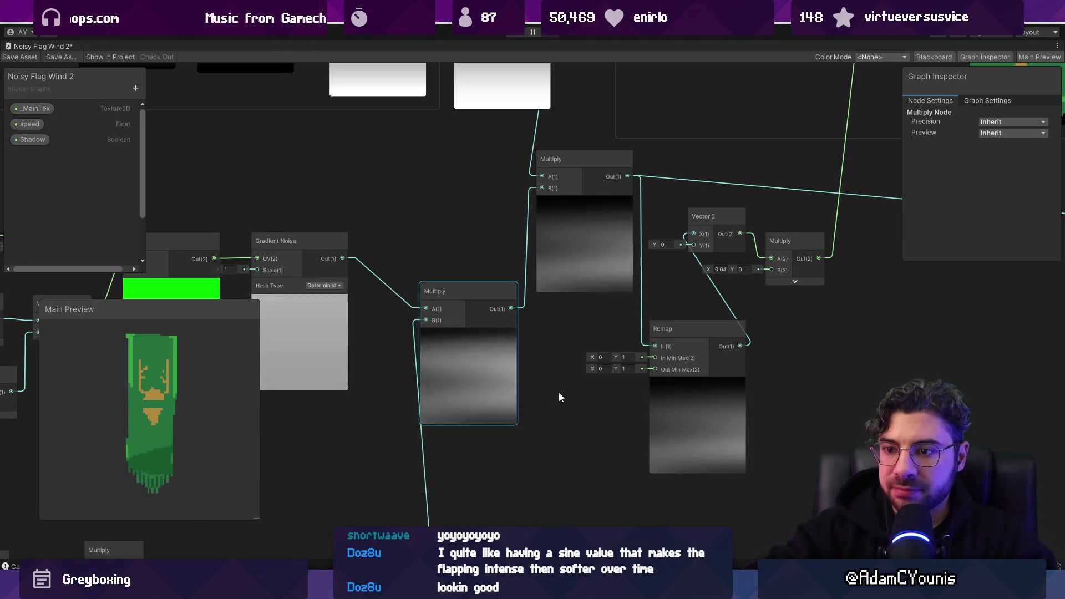
pyautogui.scroll(-3, 559, 392)
pyautogui.scroll(-2, 572, 389)
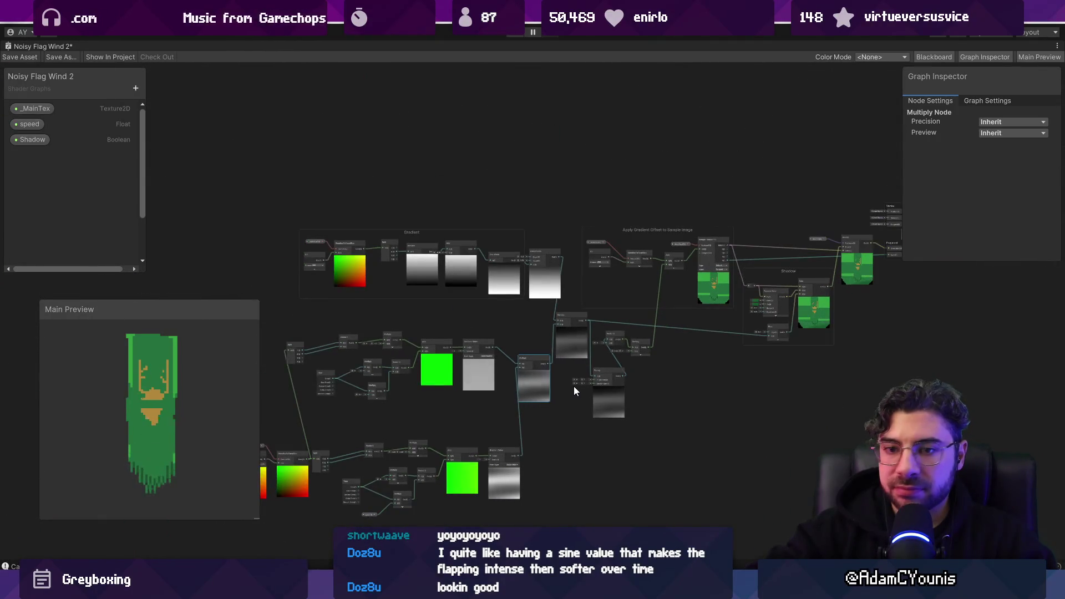
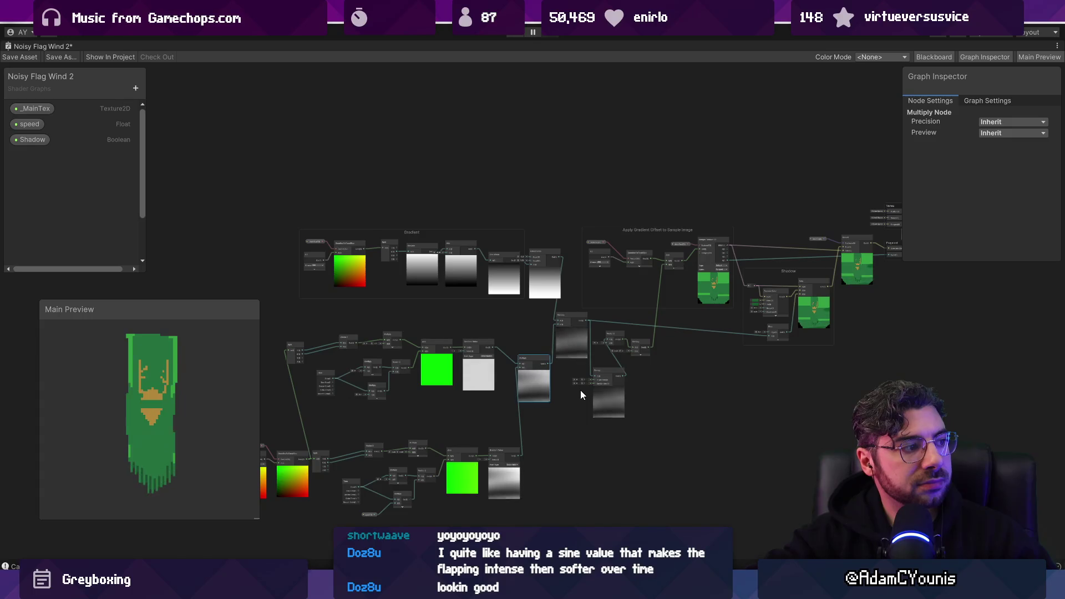
# Select the speed property and set its Default to 2.5 in the Graph Inspector
pyautogui.moveTo(505, 420)
pyautogui.mouseDown()
pyautogui.moveTo(582, 375)
pyautogui.moveTo(589, 391)
pyautogui.mouseUp()
pyautogui.scroll(5, 485, 424)
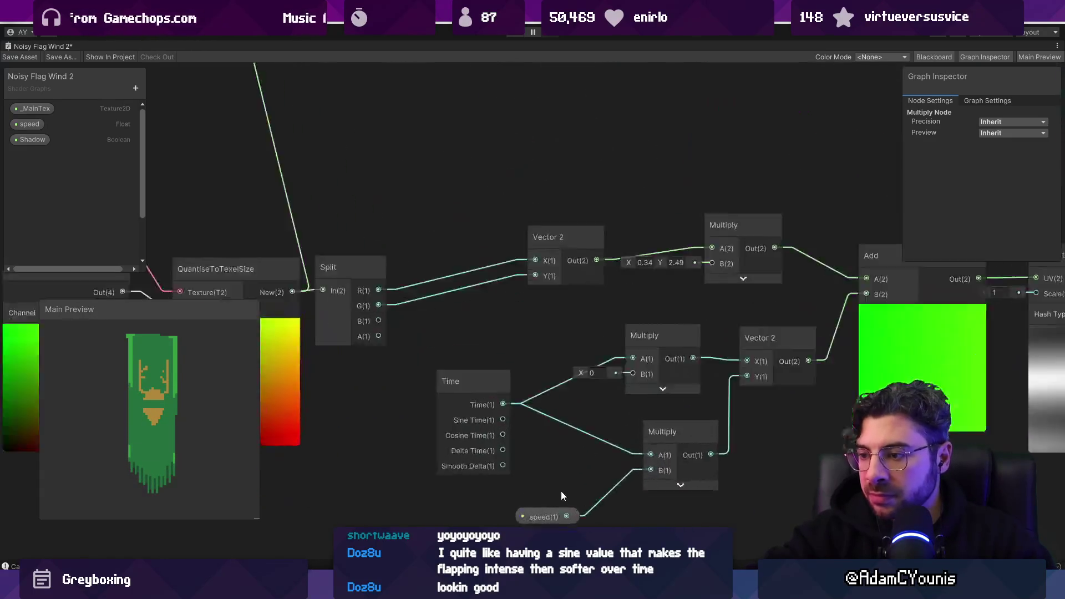
pyautogui.click(550, 519)
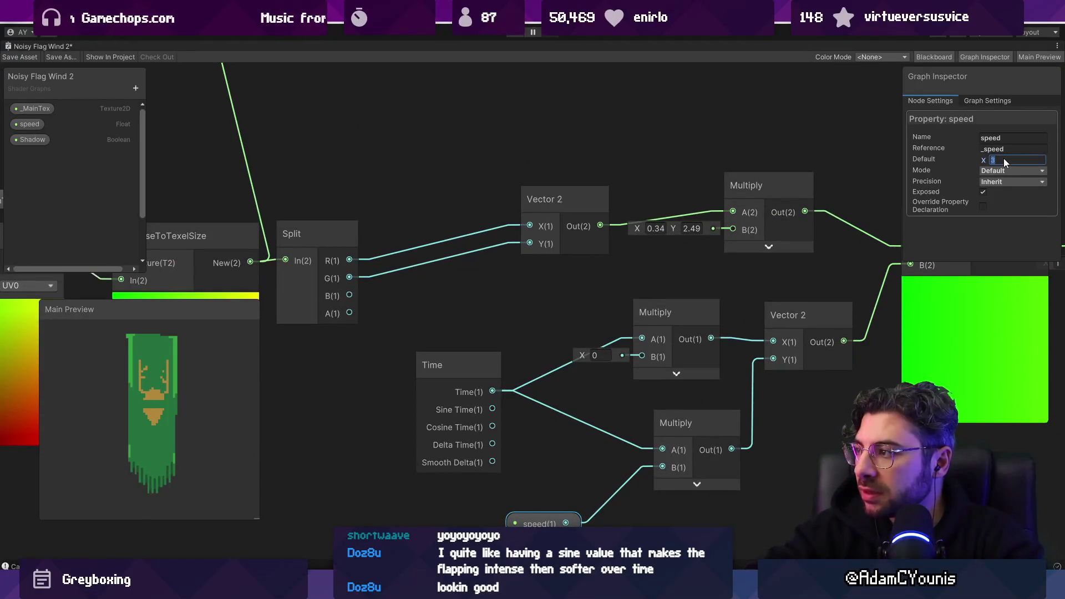
pyautogui.write('5')
pyautogui.press('Return')
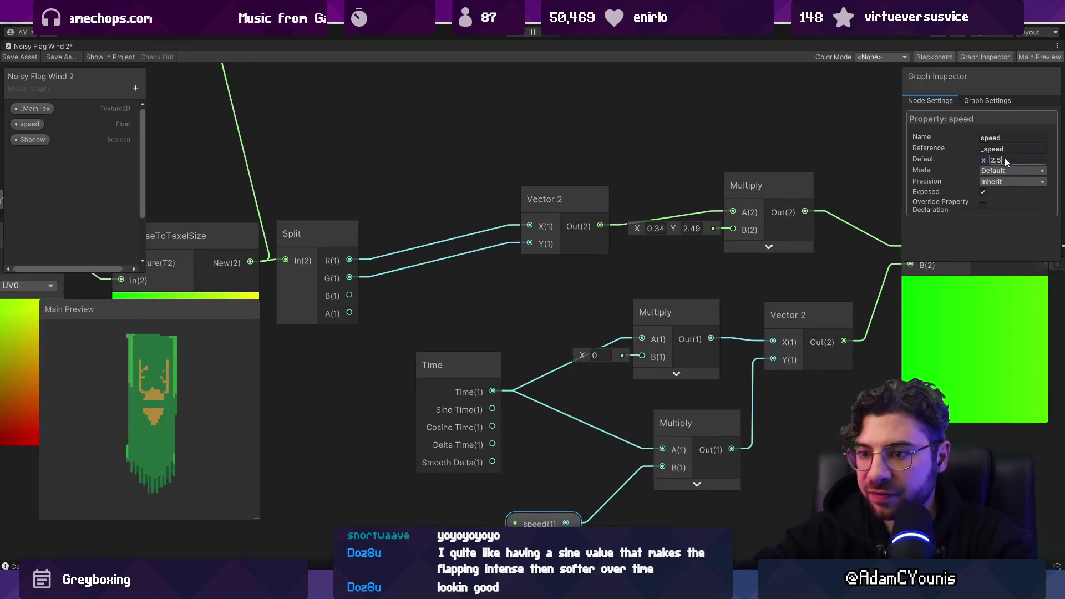
pyautogui.scroll(-8, 492, 261)
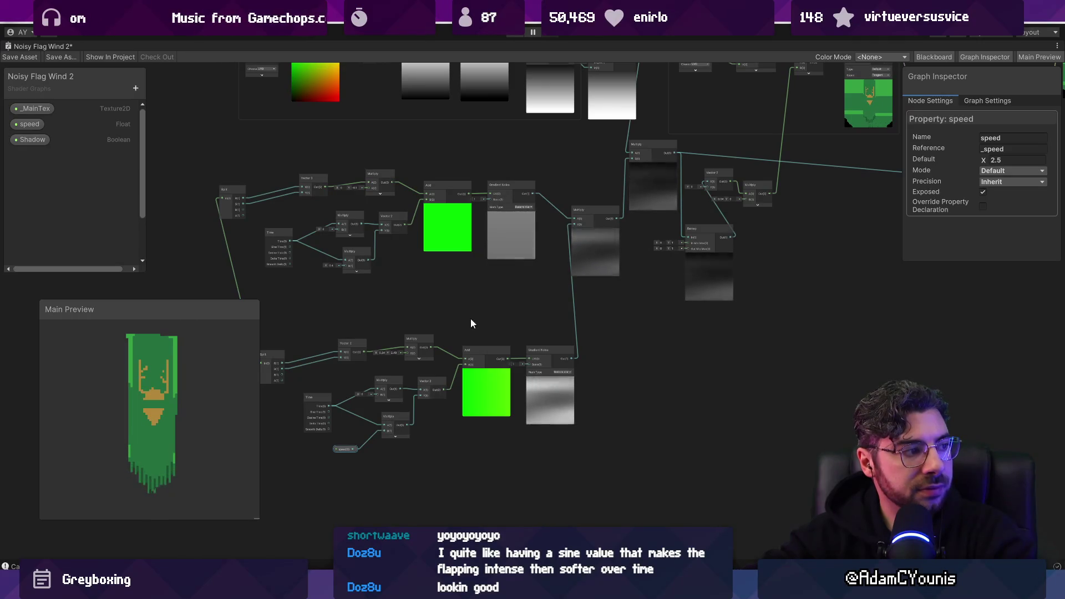
# Make room beside Gradient Noise and add a Smoothstep node after its output
pyautogui.scroll(6, 464, 302)
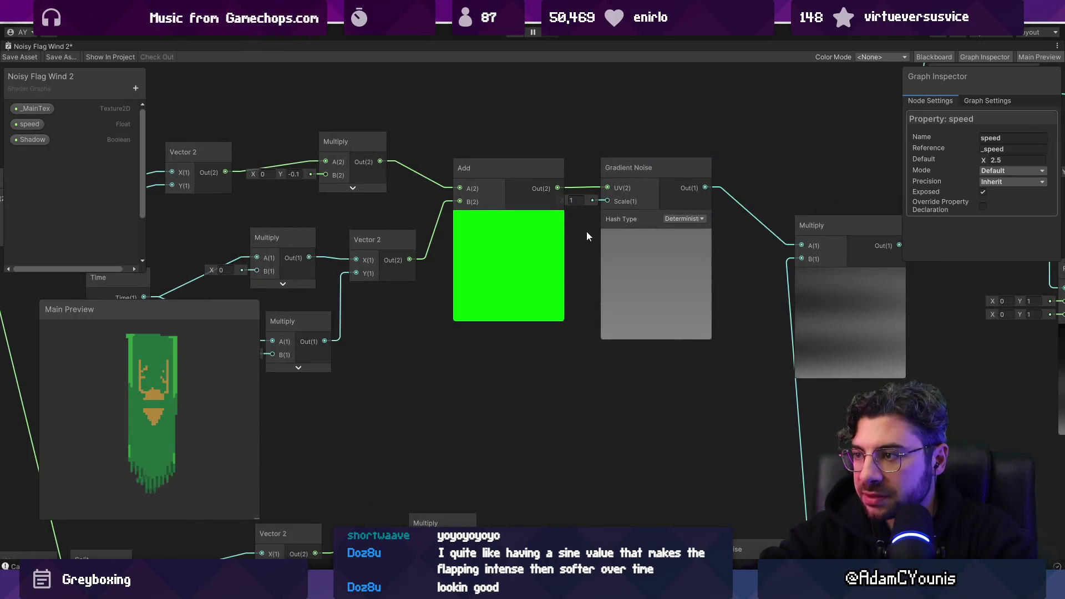
pyautogui.moveTo(547, 238); pyautogui.dragTo(530, 236)
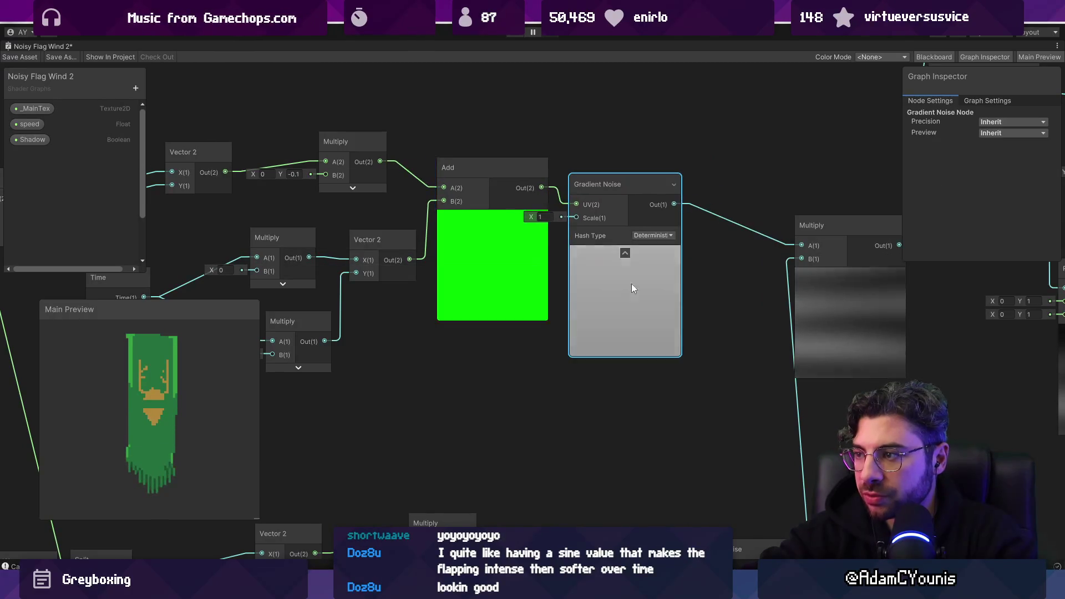
pyautogui.moveTo(632, 284); pyautogui.dragTo(583, 396)
pyautogui.moveTo(658, 300); pyautogui.dragTo(671, 265)
pyautogui.write('smoo')
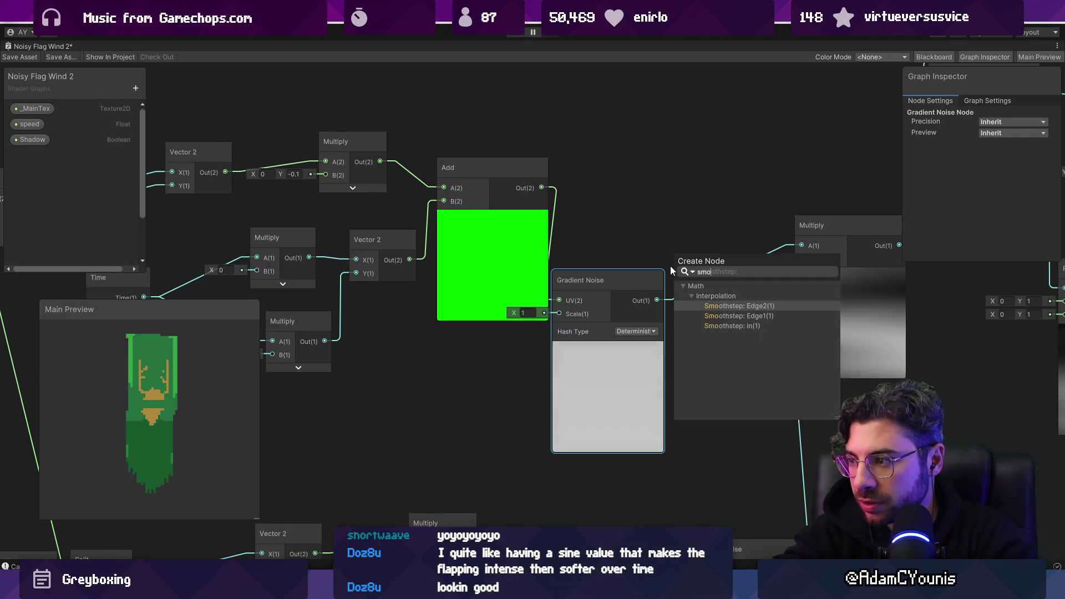
pyautogui.press('Return')
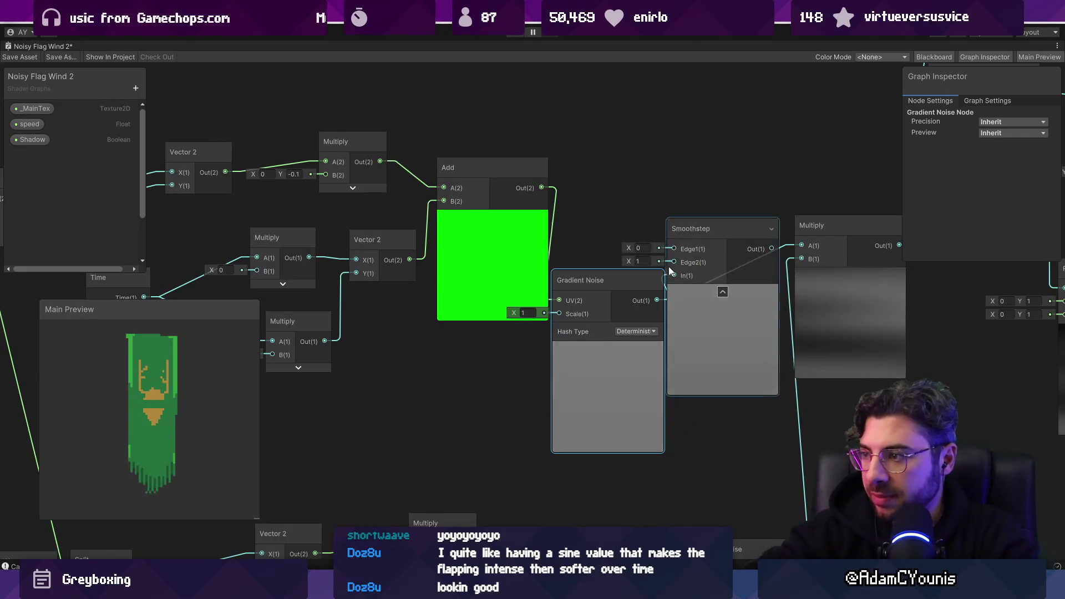
# Place the Smoothstep beside the noise and lower its Edge1 to about -0.1
pyautogui.moveTo(790, 251); pyautogui.dragTo(548, 341)
pyautogui.moveTo(494, 414); pyautogui.dragTo(494, 307)
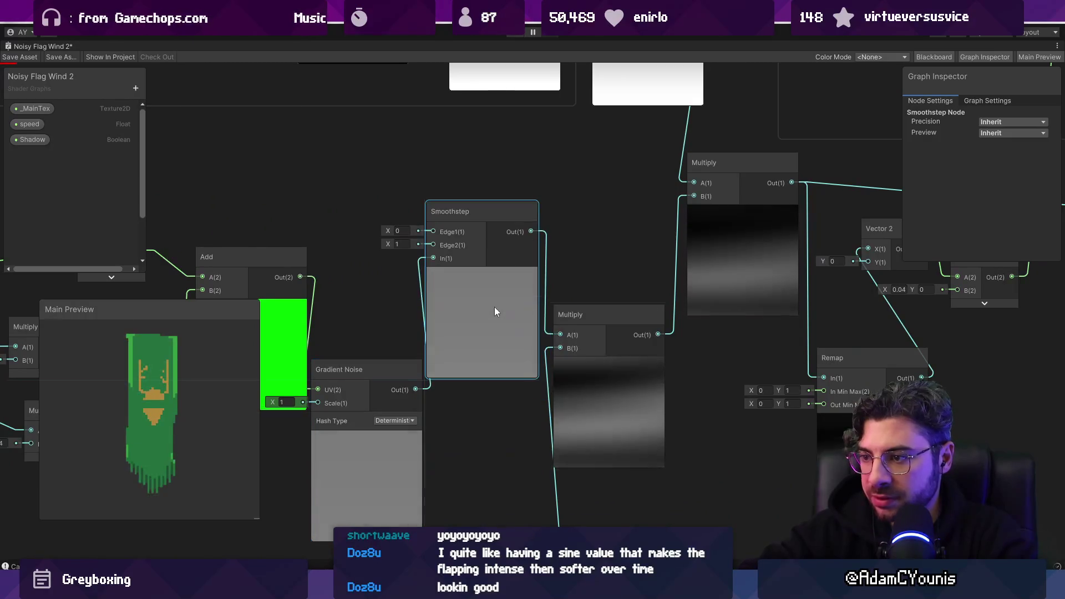
pyautogui.moveTo(392, 230); pyautogui.dragTo(388, 232)
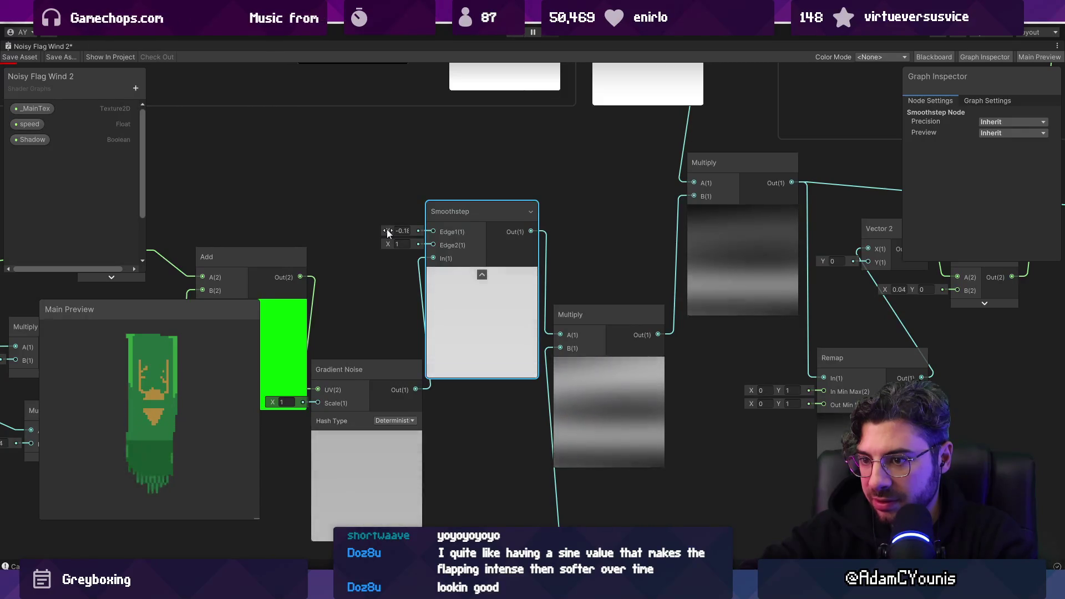
# Tidy the layout, collapsing the Gradient Noise preview and selecting the Smoothstep node
pyautogui.scroll(-3, 488, 301)
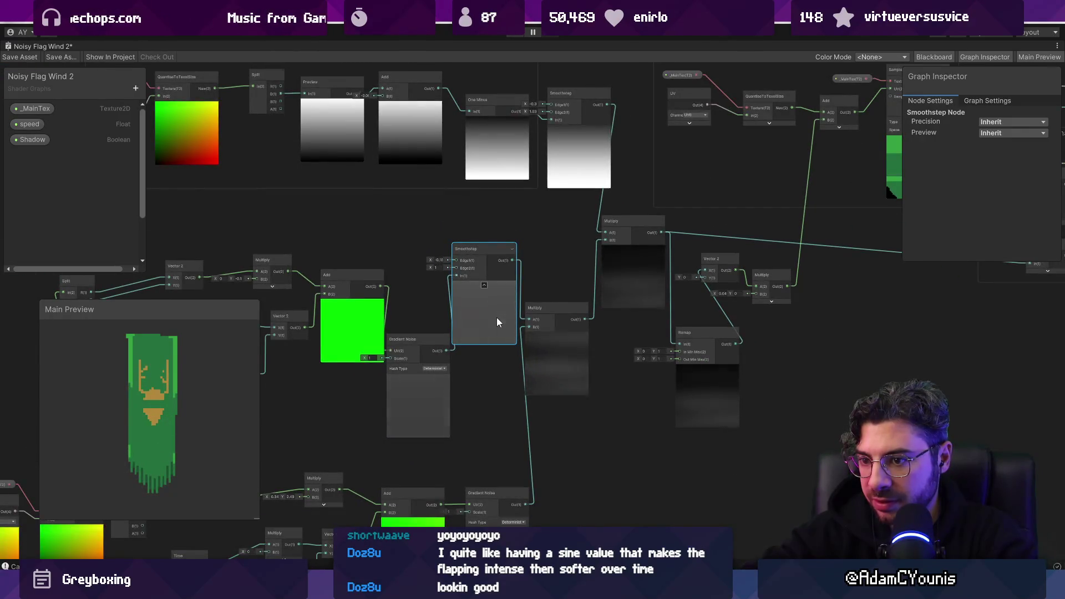
pyautogui.moveTo(419, 378); pyautogui.dragTo(408, 326)
pyautogui.click(411, 378)
pyautogui.click(478, 285)
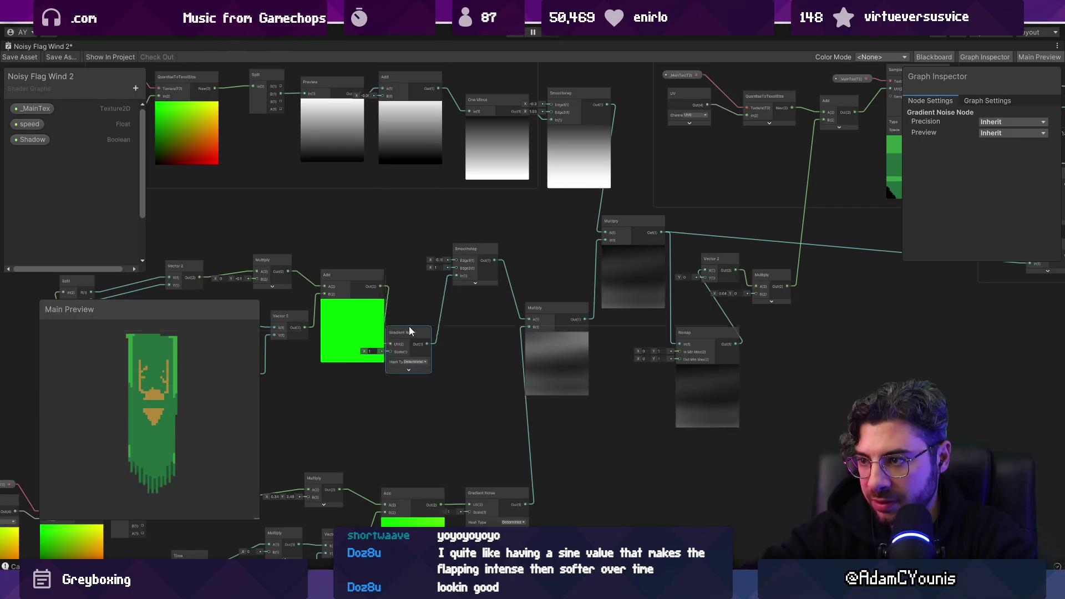
pyautogui.click(473, 284)
pyautogui.click(485, 250)
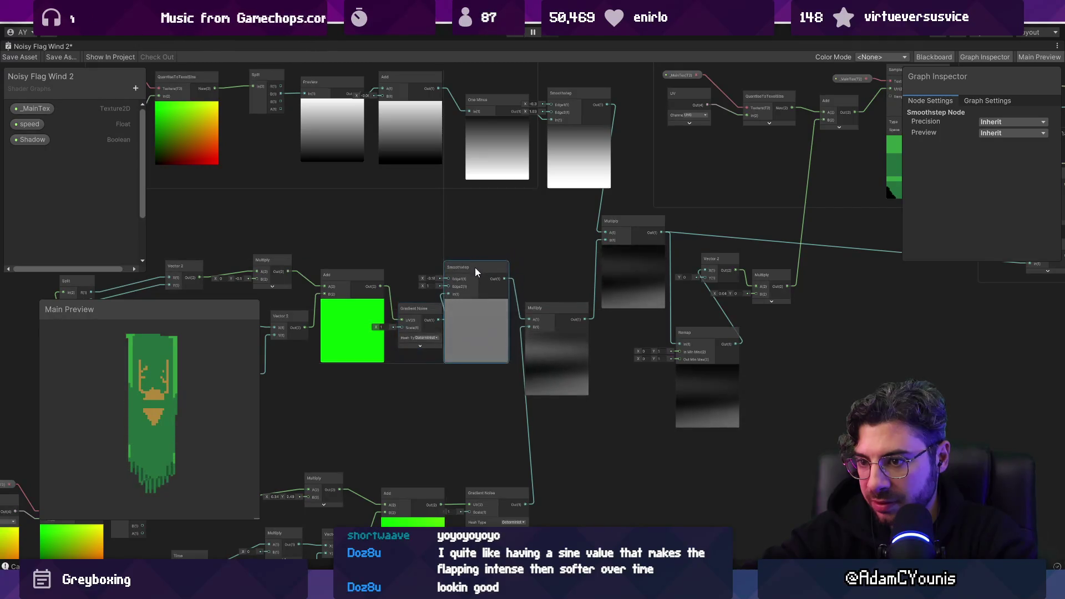
pyautogui.scroll(-4, 475, 267)
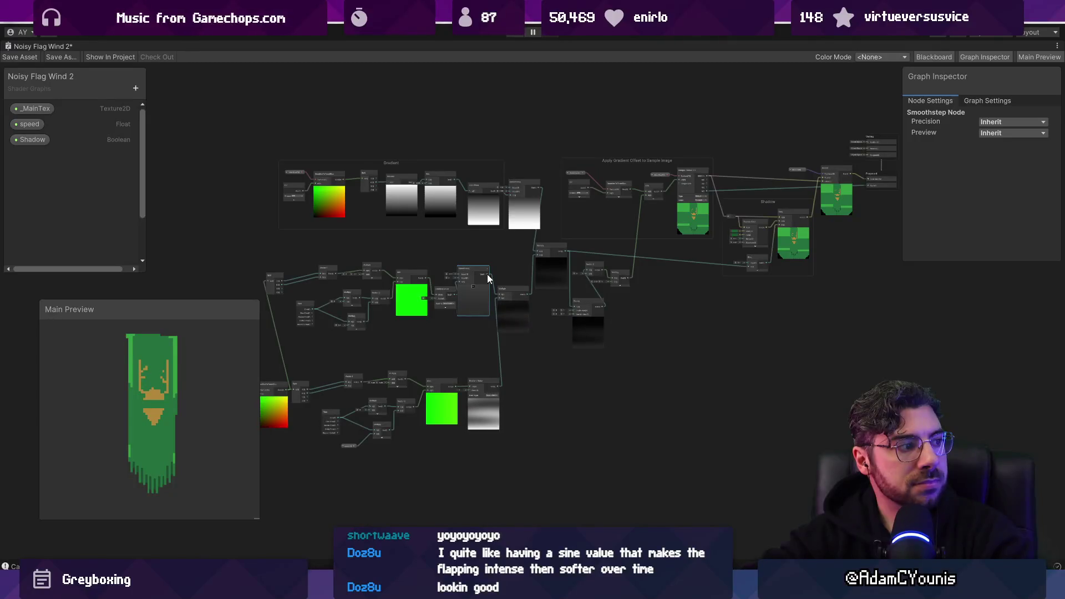
pyautogui.moveTo(727, 285); pyautogui.dragTo(662, 337)
pyautogui.scroll(8, 661, 337)
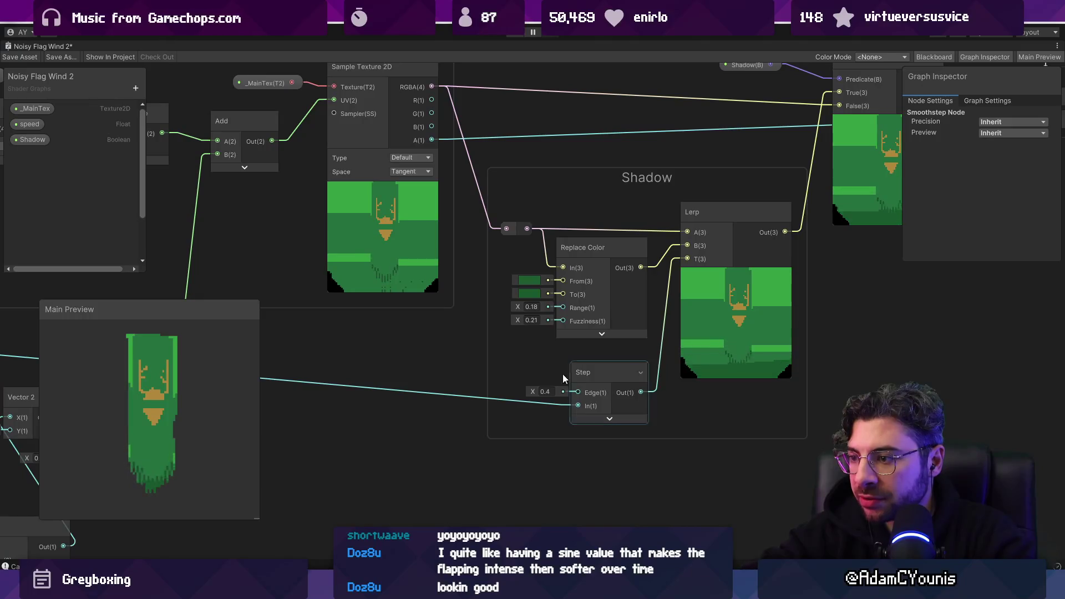
pyautogui.scroll(-3, 533, 381)
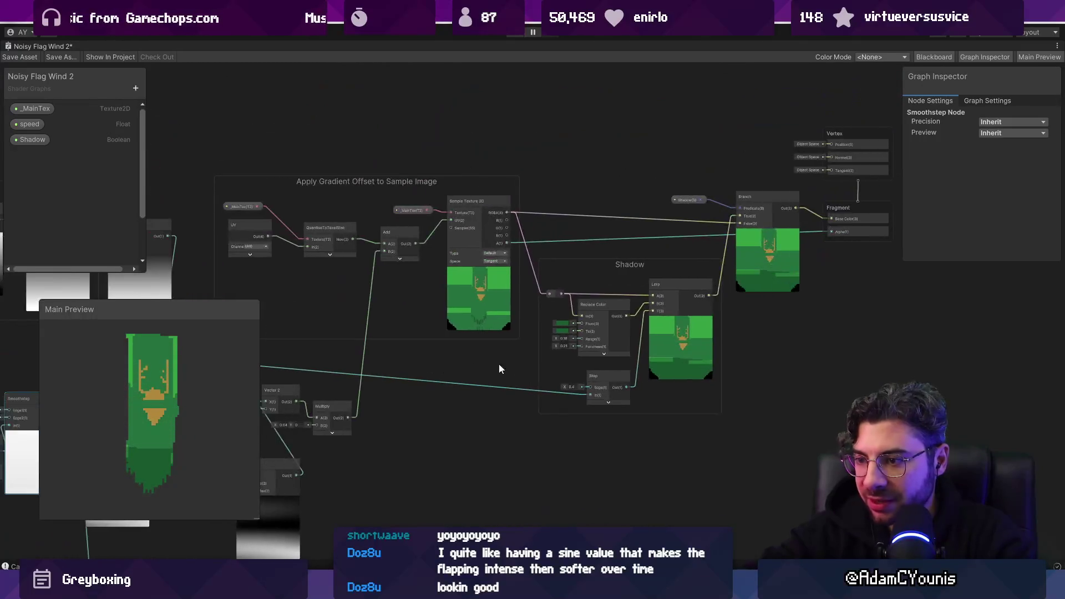
pyautogui.moveTo(498, 364); pyautogui.dragTo(621, 361)
pyautogui.moveTo(395, 362); pyautogui.dragTo(655, 394)
pyautogui.write('smooth')
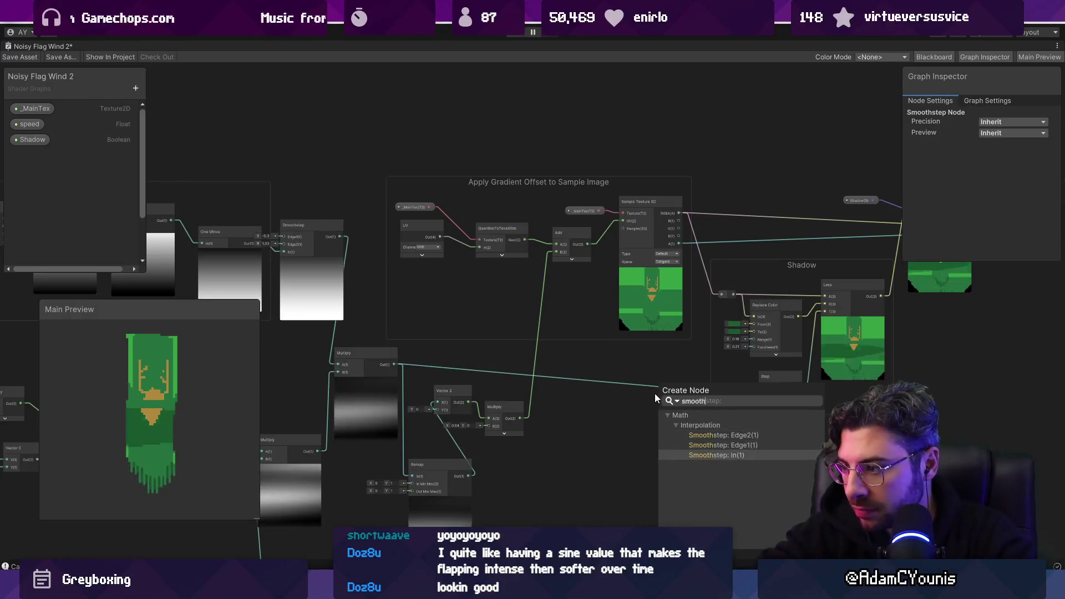
pyautogui.press('Down')
pyautogui.press('Down')
pyautogui.press('Return')
pyautogui.scroll(5, 655, 394)
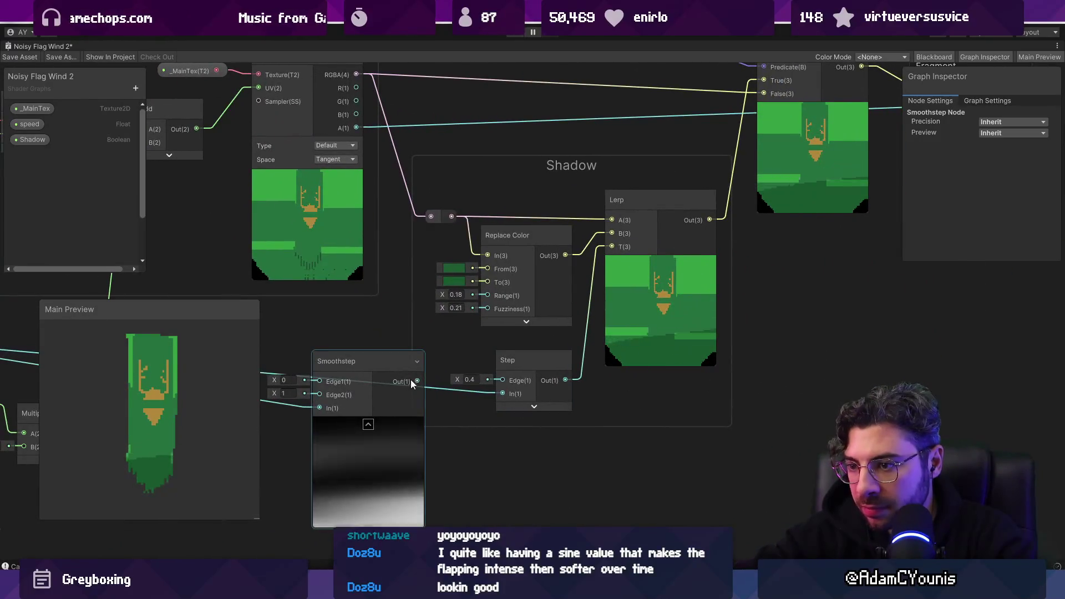
pyautogui.moveTo(417, 381); pyautogui.dragTo(613, 247)
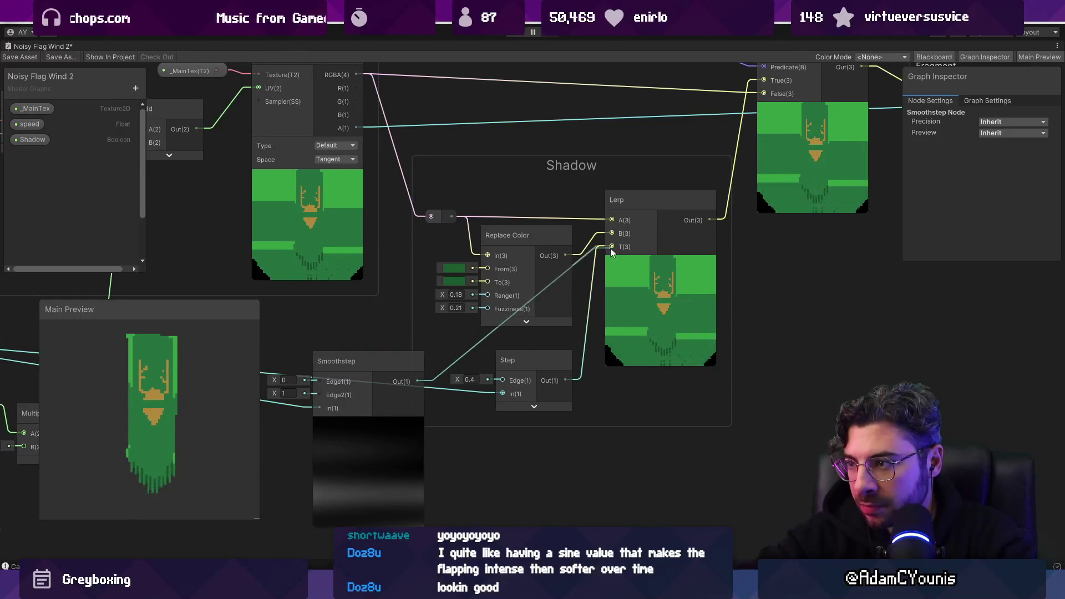
pyautogui.click(542, 358)
pyautogui.press('Delete')
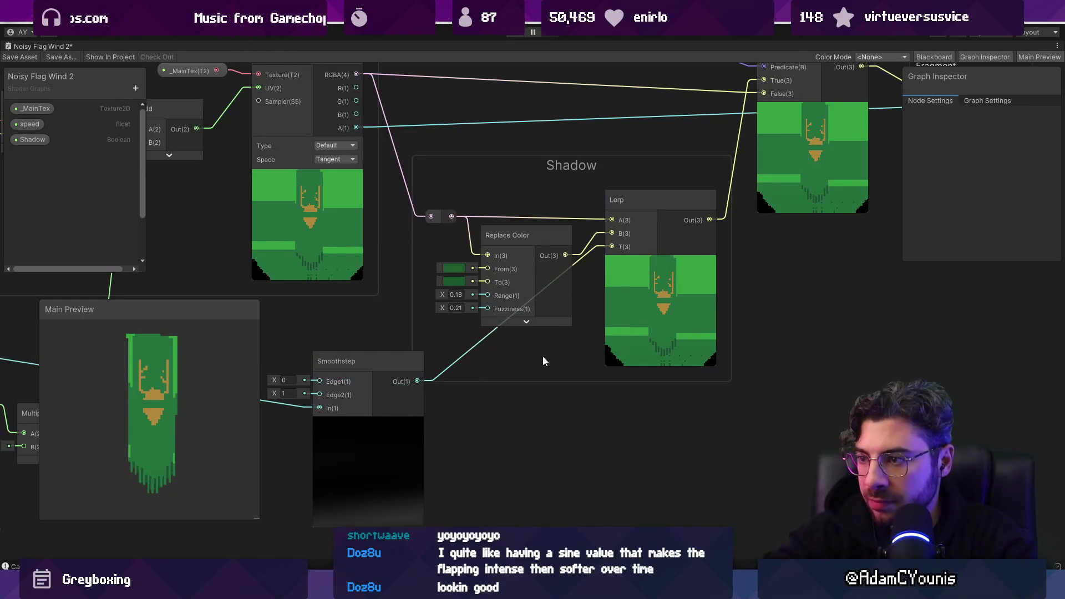
pyautogui.moveTo(384, 364); pyautogui.dragTo(498, 358)
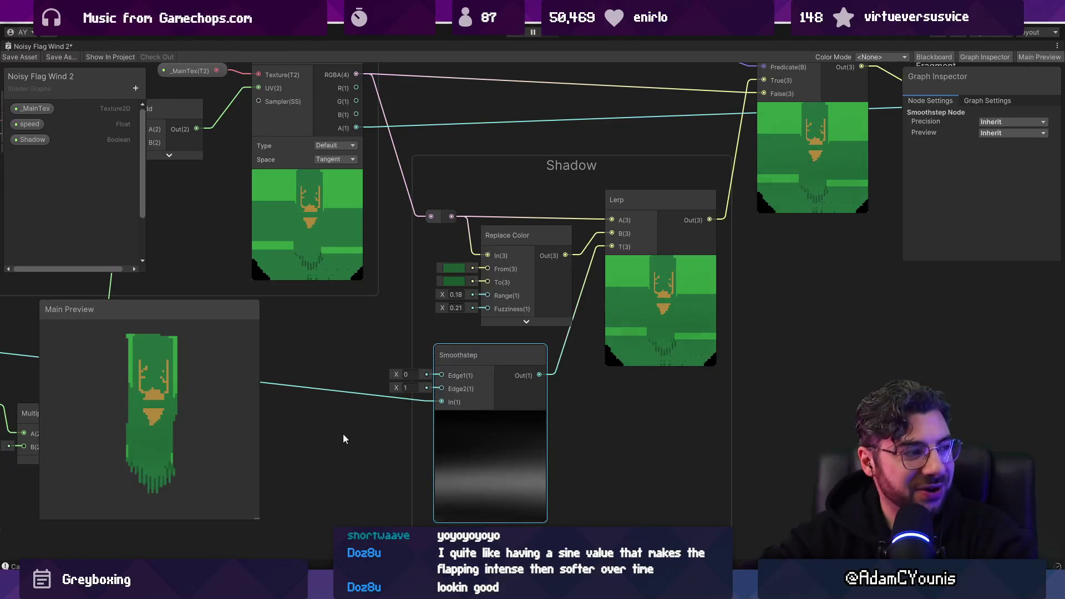
pyautogui.hotkey('ctrl', 'z')
pyautogui.hotkey('ctrl', 'y')
pyautogui.hotkey('ctrl', 'y')
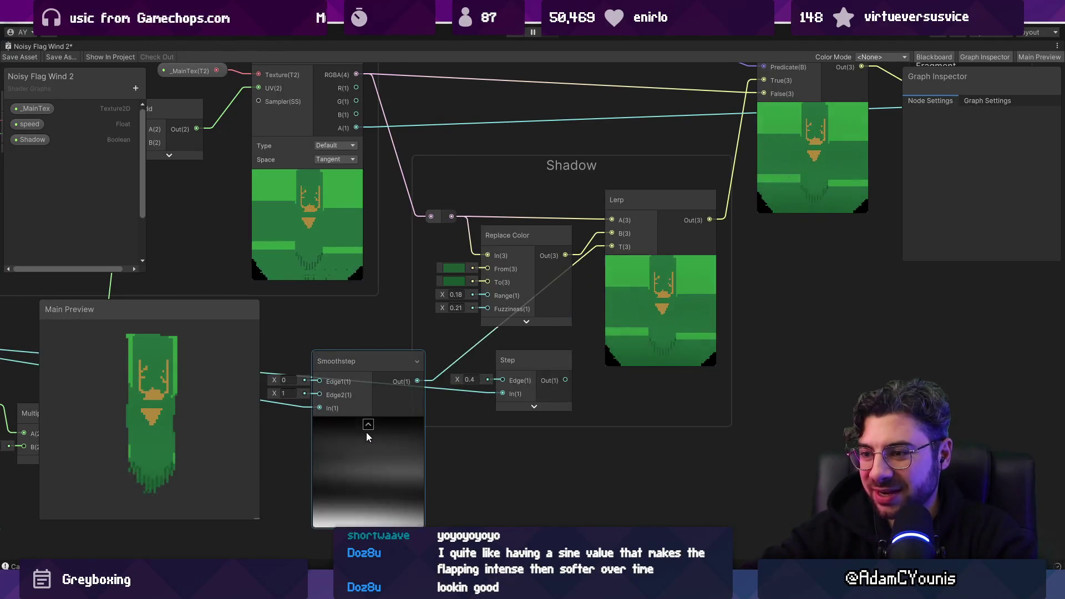
pyautogui.click(375, 460)
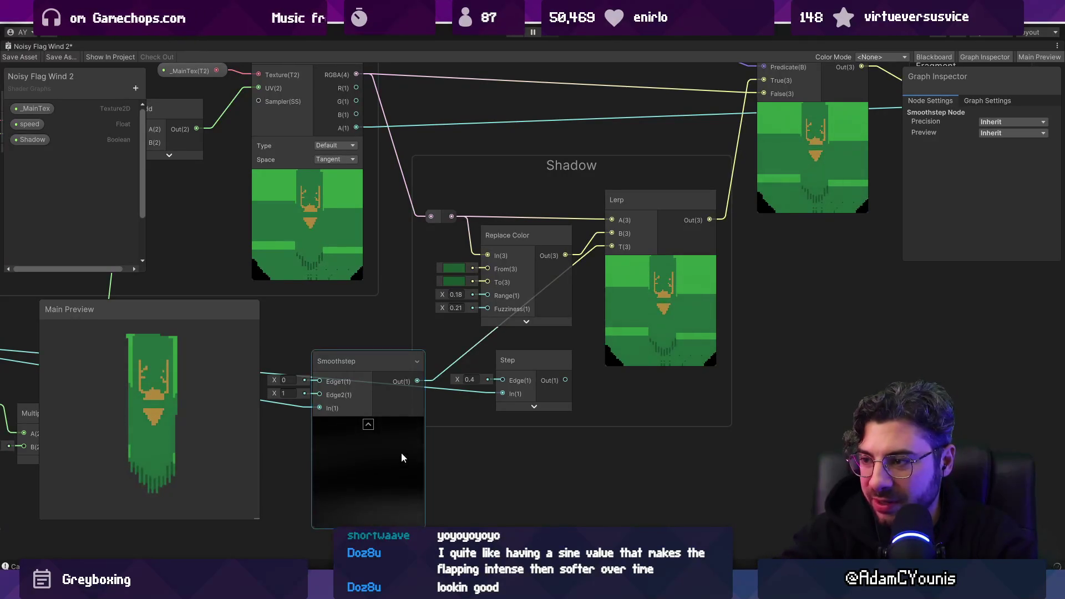
pyautogui.hotkey('ctrl', 'y')
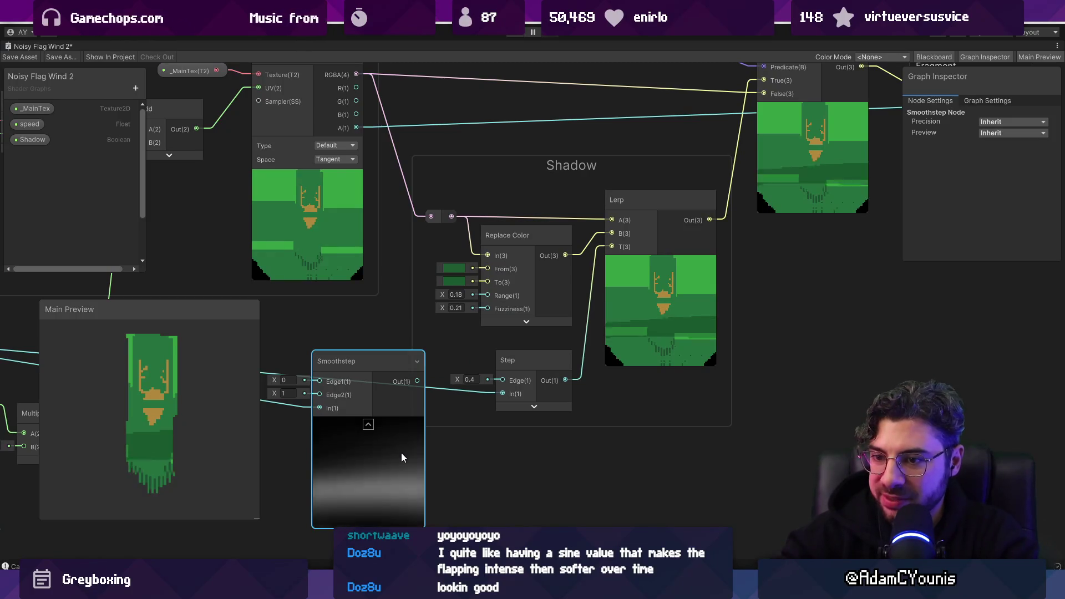
pyautogui.hotkey('ctrl', 'z')
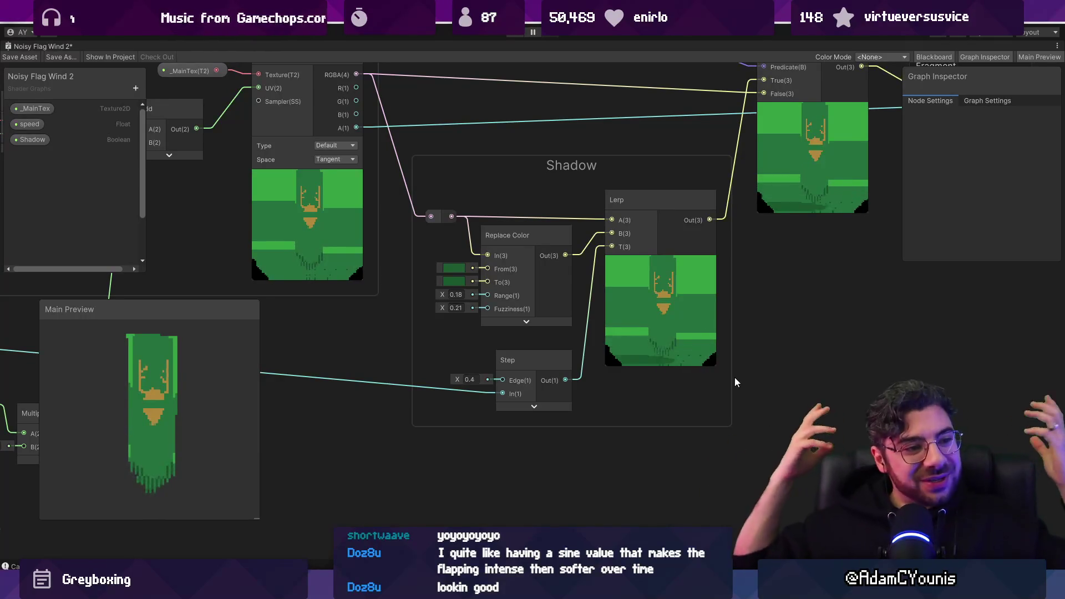
pyautogui.scroll(-5, 684, 329)
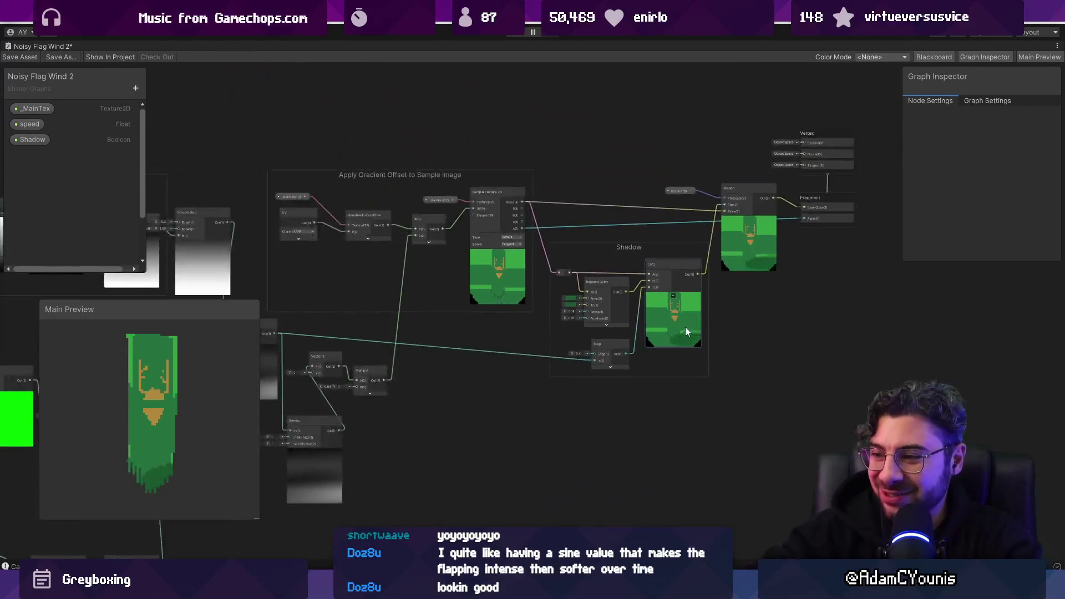
# Change the speed property's Default from 2.5 to 2.3
pyautogui.moveTo(481, 328); pyautogui.dragTo(598, 330)
pyautogui.moveTo(413, 415)
pyautogui.mouseDown()
pyautogui.moveTo(447, 410)
pyautogui.moveTo(571, 350)
pyautogui.mouseUp()
pyautogui.scroll(5, 502, 368)
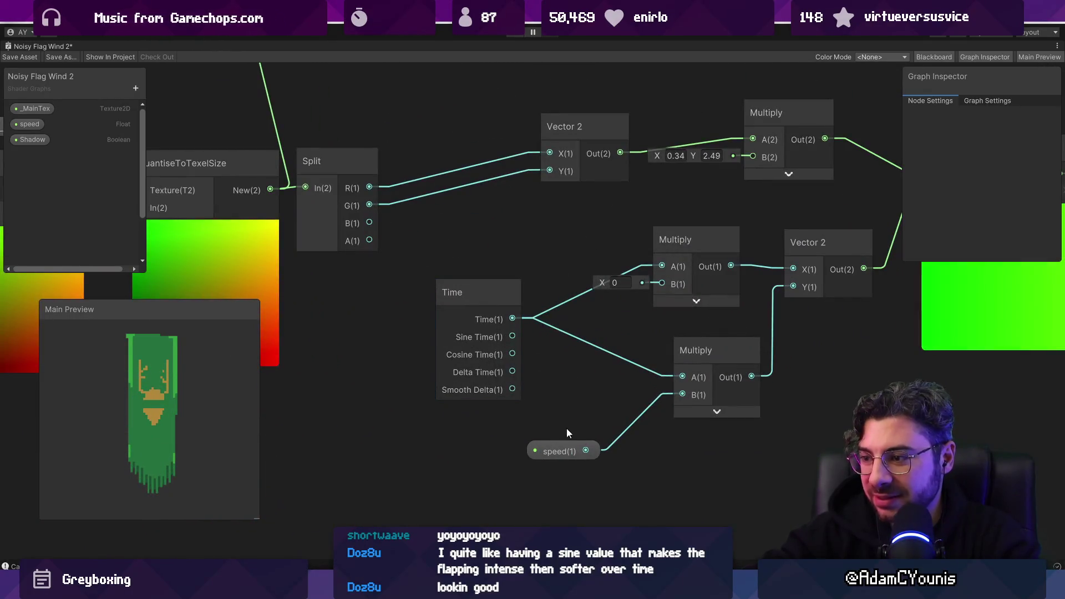
pyautogui.click(589, 450)
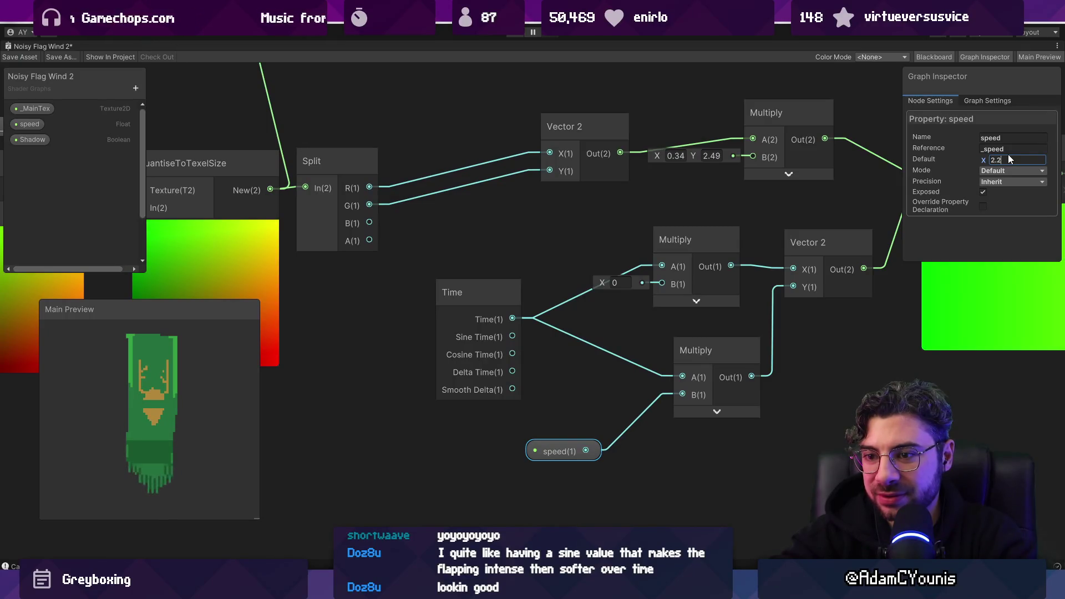
pyautogui.press('BackSpace')
pyautogui.write('3')
pyautogui.press('Return')
# Select the Gradient Noise node to inspect it
pyautogui.scroll(-5, 721, 194)
pyautogui.scroll(10, 530, 240)
pyautogui.click(484, 268)
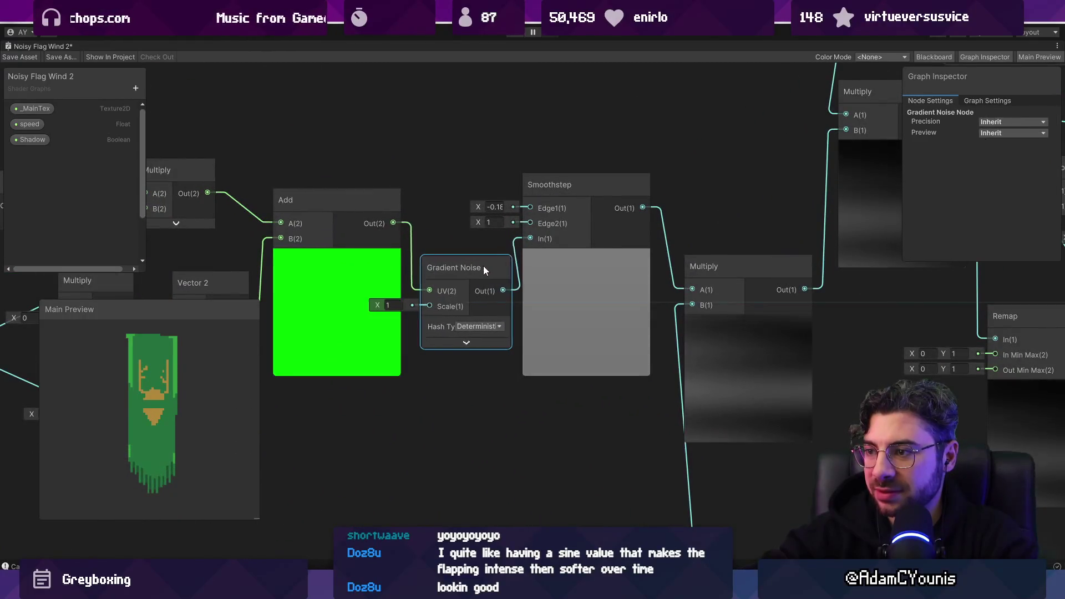
pyautogui.scroll(-5, 485, 265)
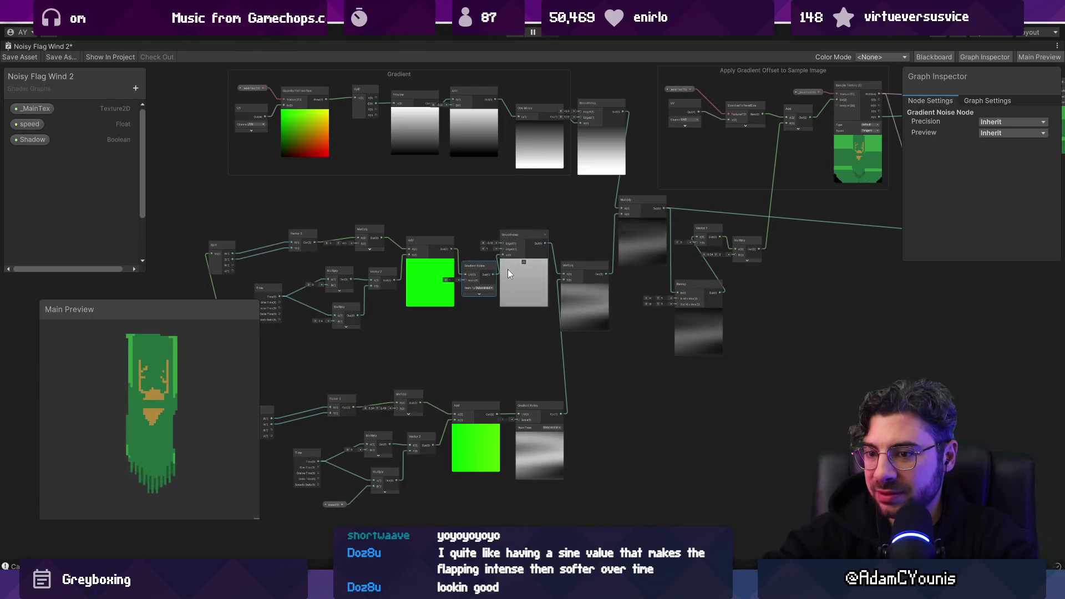
pyautogui.scroll(5, 485, 275)
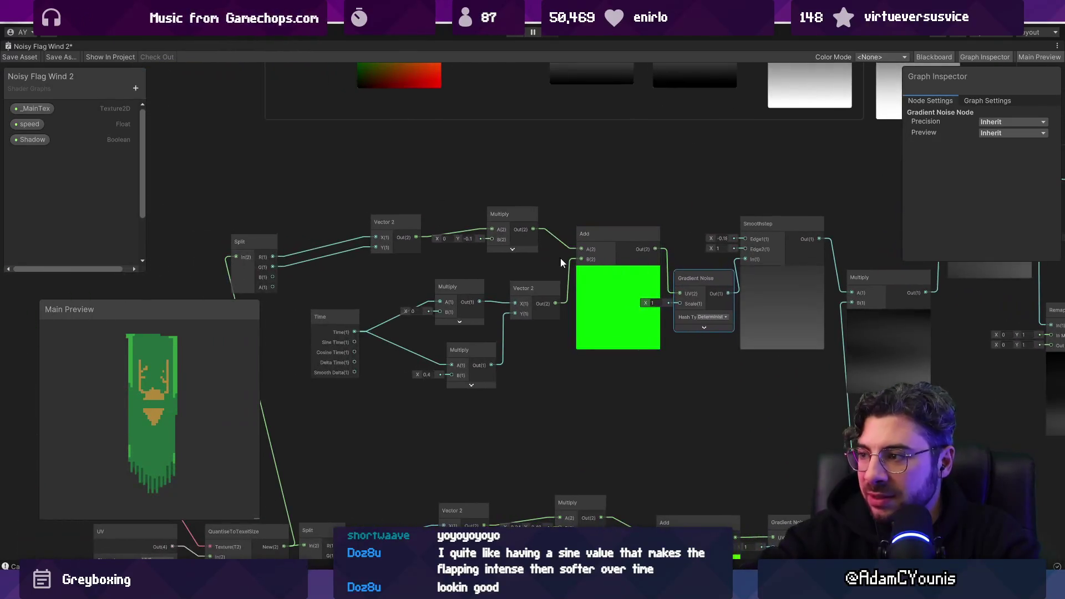
# Raise the Multiply node's B Y value from -0.1 to 1.28, then zoom out over the graph
pyautogui.scroll(1, 437, 362)
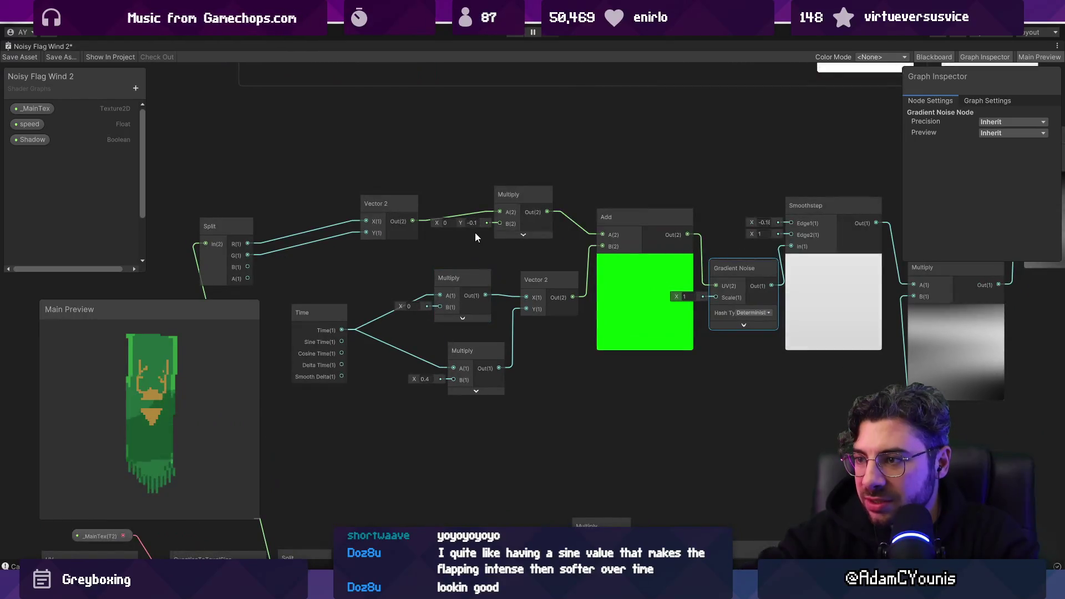
pyautogui.moveTo(462, 224); pyautogui.dragTo(491, 230)
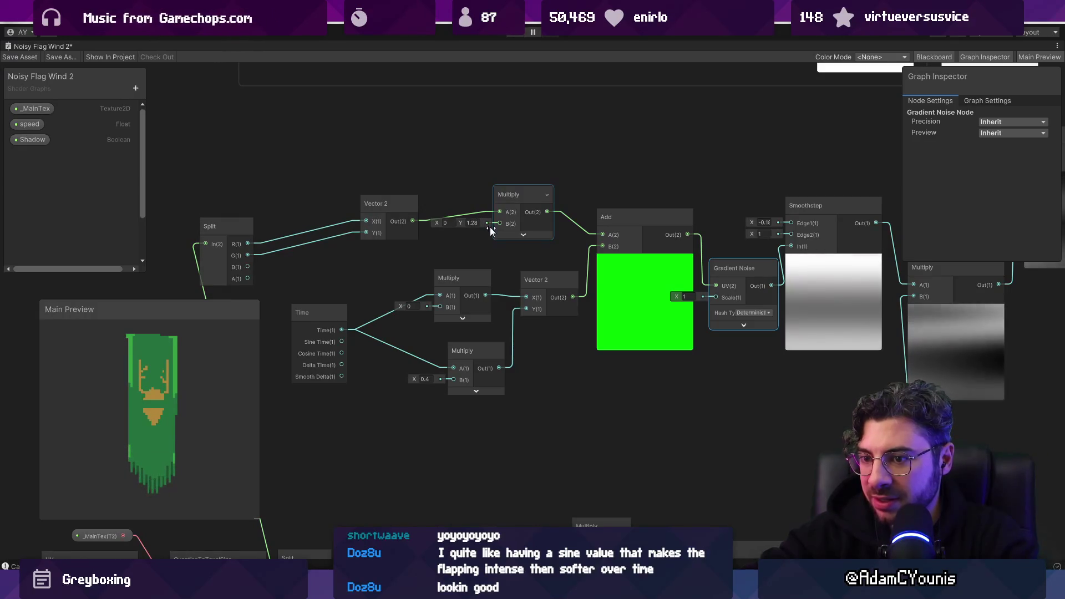
pyautogui.moveTo(709, 334); pyautogui.dragTo(520, 345)
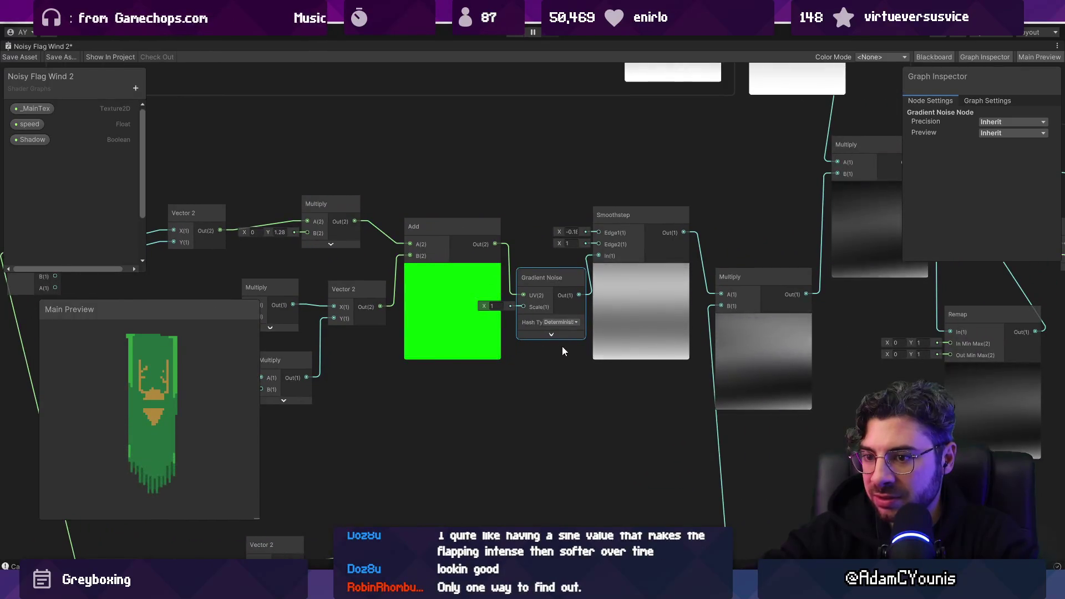
pyautogui.scroll(-3, 565, 348)
pyautogui.scroll(-1, 573, 344)
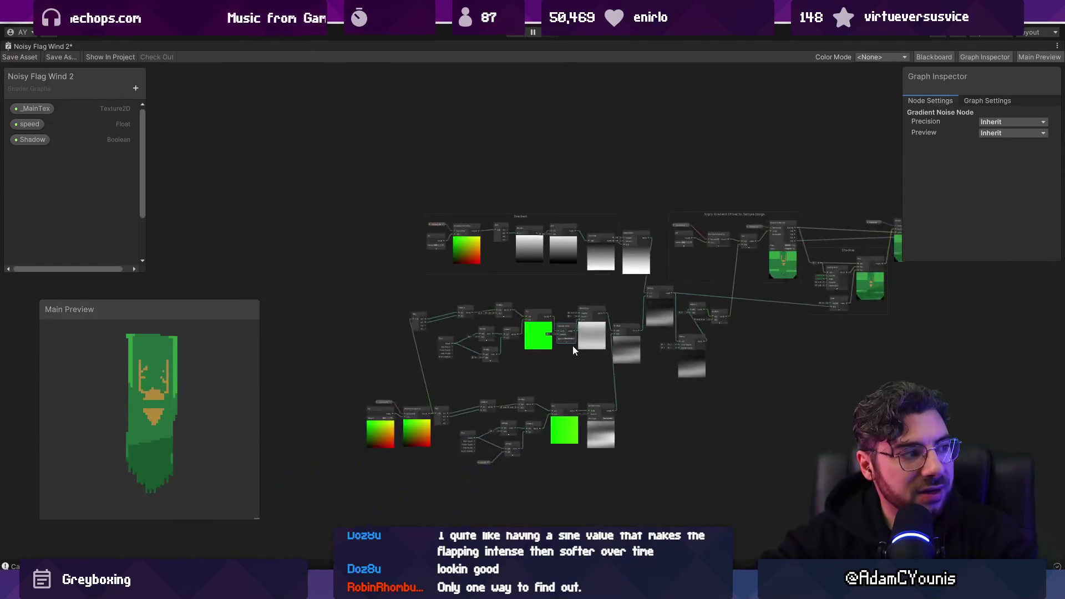
# Replace the Multiply node with an Add node fed by the lower Gradient Noise output
pyautogui.scroll(3, 611, 310)
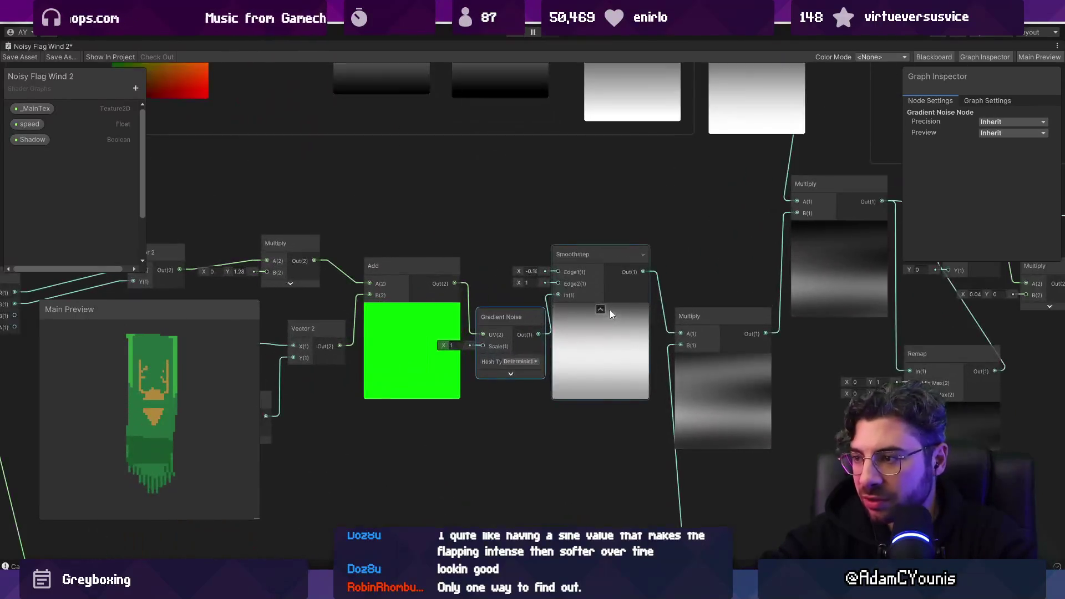
pyautogui.moveTo(681, 356); pyautogui.dragTo(525, 282)
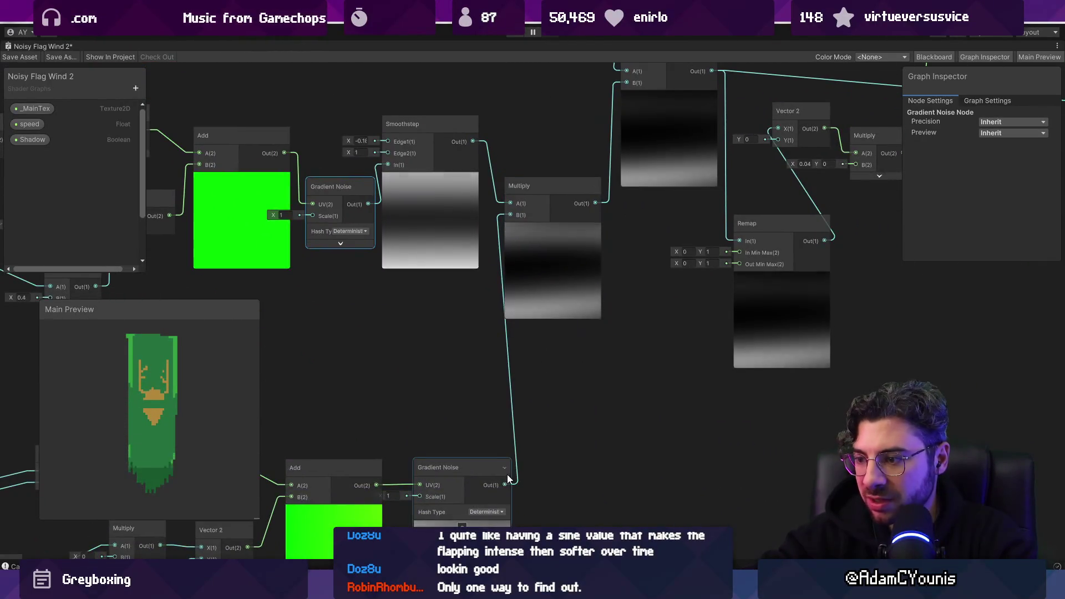
pyautogui.moveTo(505, 484); pyautogui.dragTo(527, 375)
pyautogui.write('add')
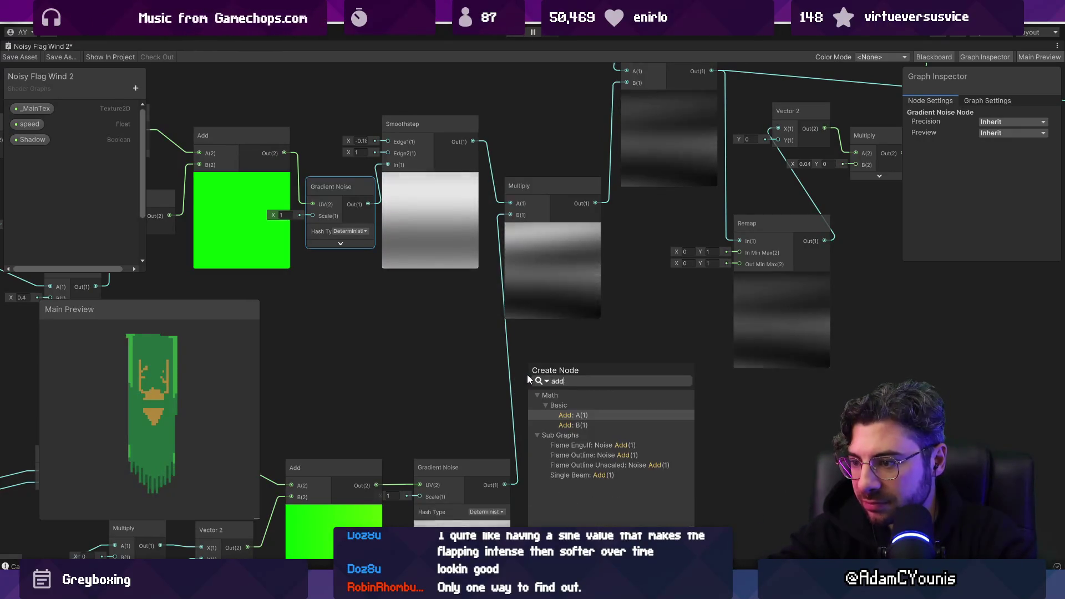
pyautogui.press('Escape')
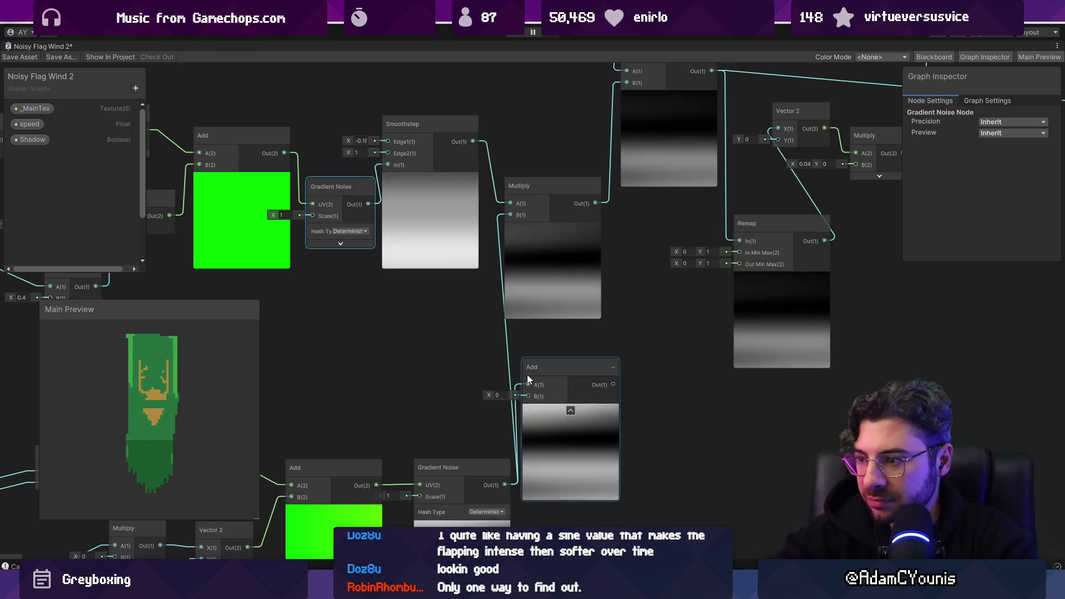
pyautogui.click(521, 264)
pyautogui.press('Delete')
pyautogui.moveTo(573, 471); pyautogui.dragTo(571, 363)
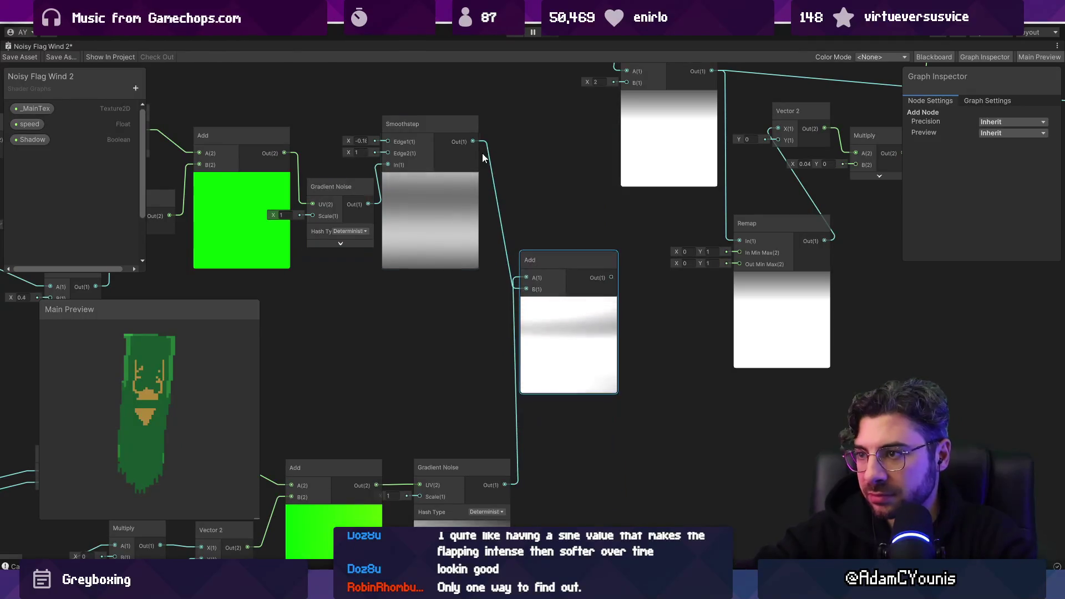
pyautogui.moveTo(505, 485); pyautogui.dragTo(526, 289)
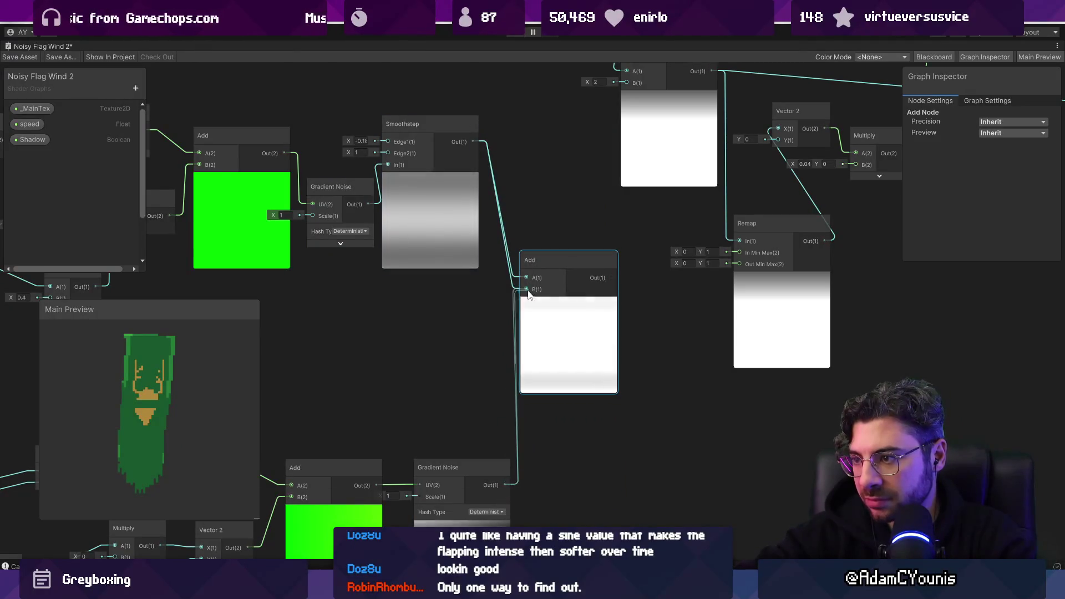
# Add a Divide node after the Add and feed its result into the Multiply's B input
pyautogui.press('space')
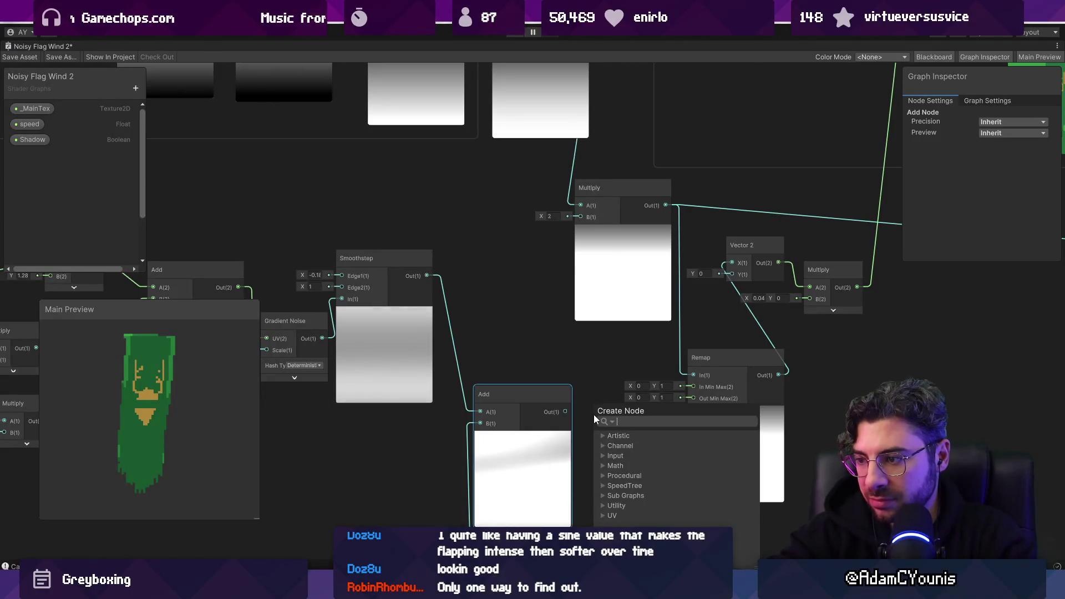
pyautogui.write('div')
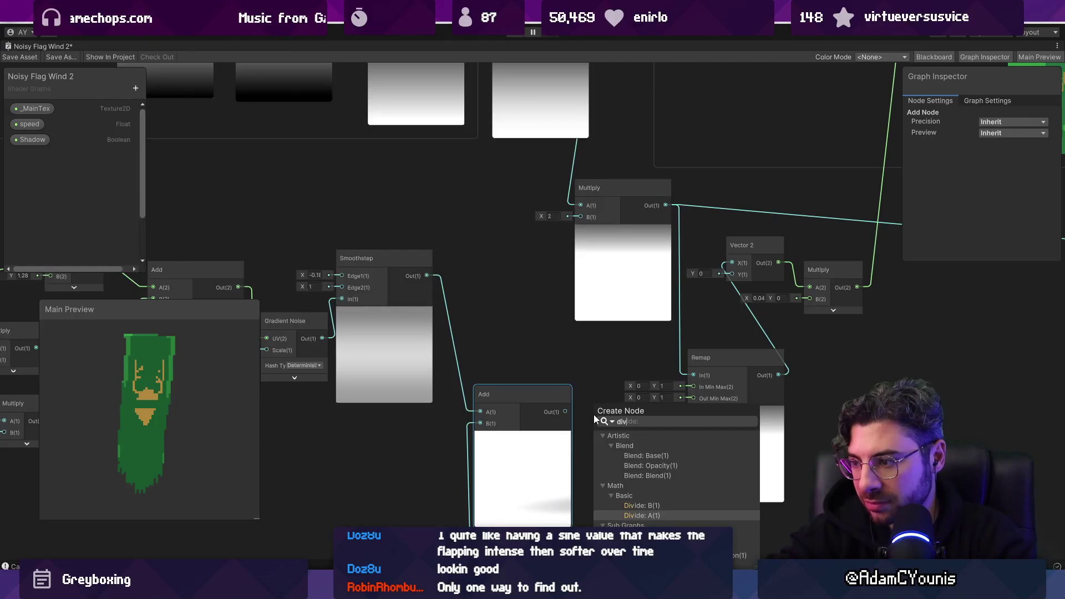
pyautogui.press('Return')
pyautogui.moveTo(666, 425); pyautogui.dragTo(580, 217)
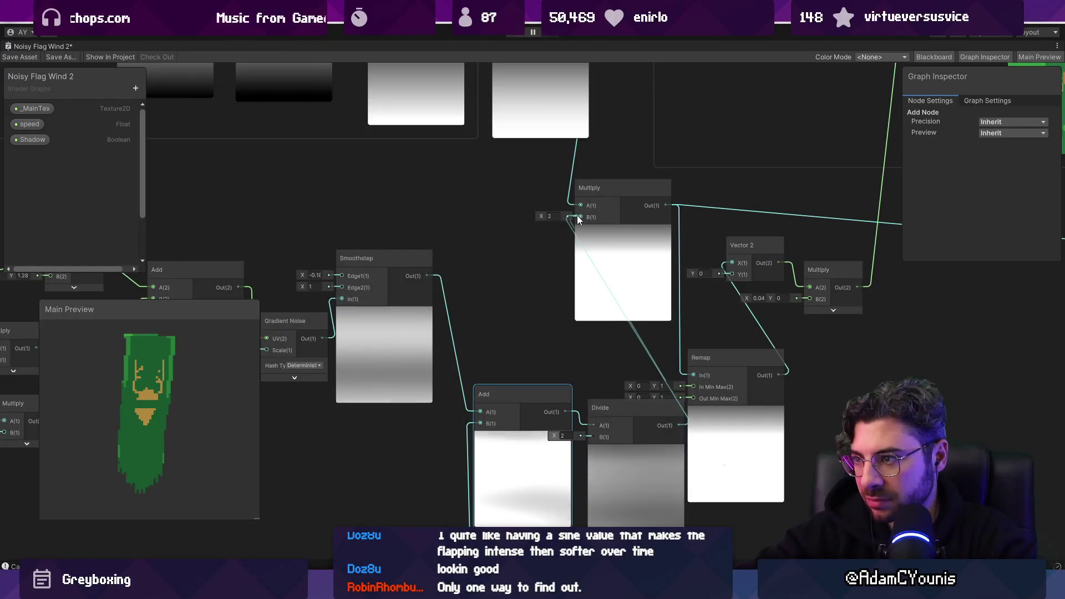
pyautogui.moveTo(616, 408)
pyautogui.mouseDown()
pyautogui.moveTo(522, 319)
pyautogui.moveTo(569, 354)
pyautogui.mouseUp()
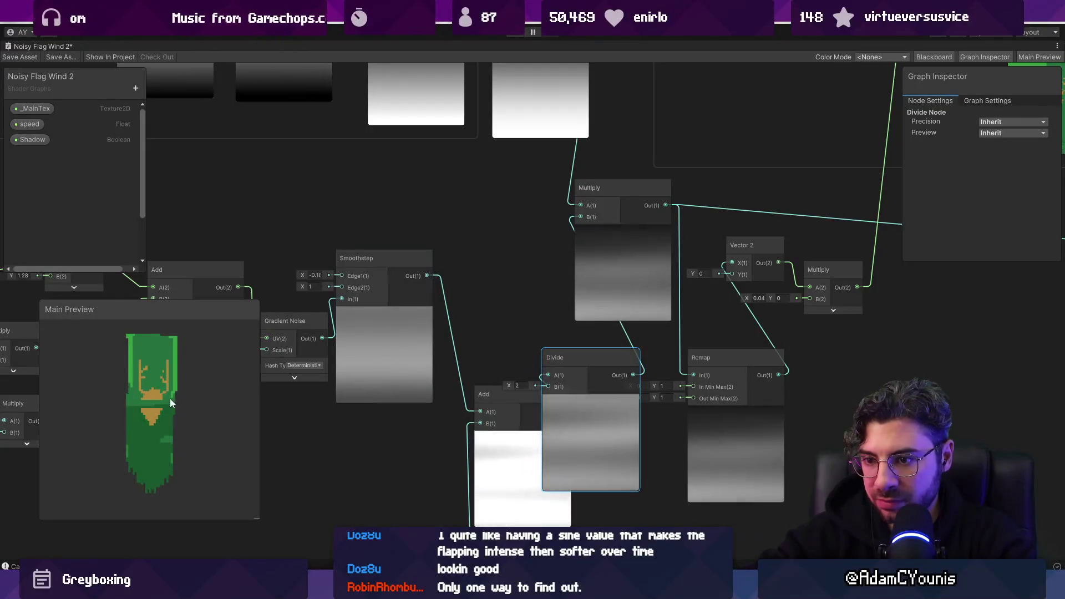
# Increase the top Multiply node's Y value near the Time and Split nodes
pyautogui.scroll(3, 154, 443)
pyautogui.scroll(-3, 156, 443)
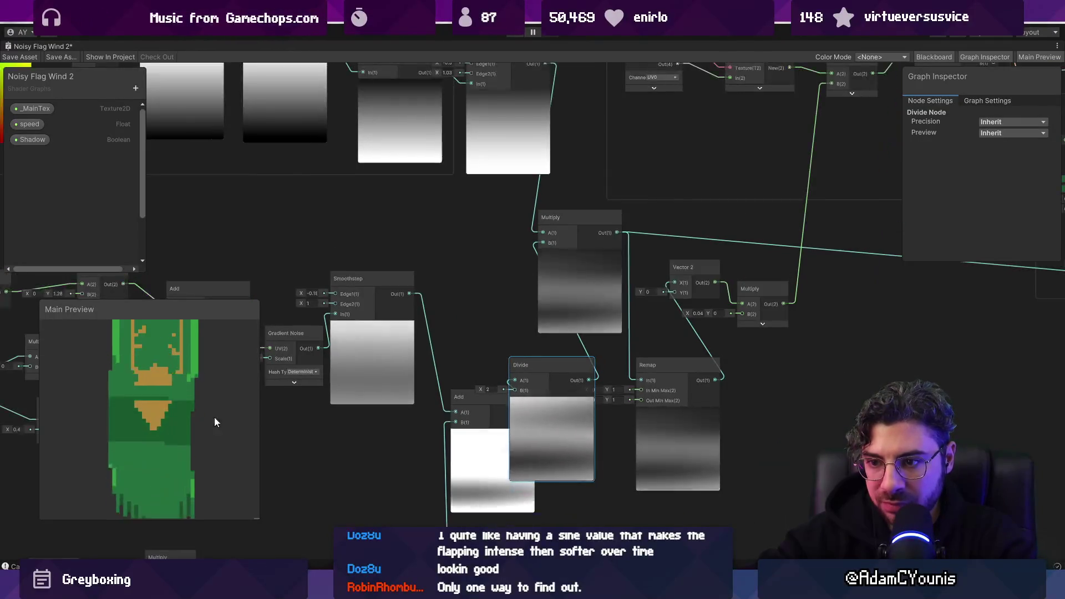
pyautogui.scroll(-3, 486, 363)
pyautogui.scroll(3, 392, 361)
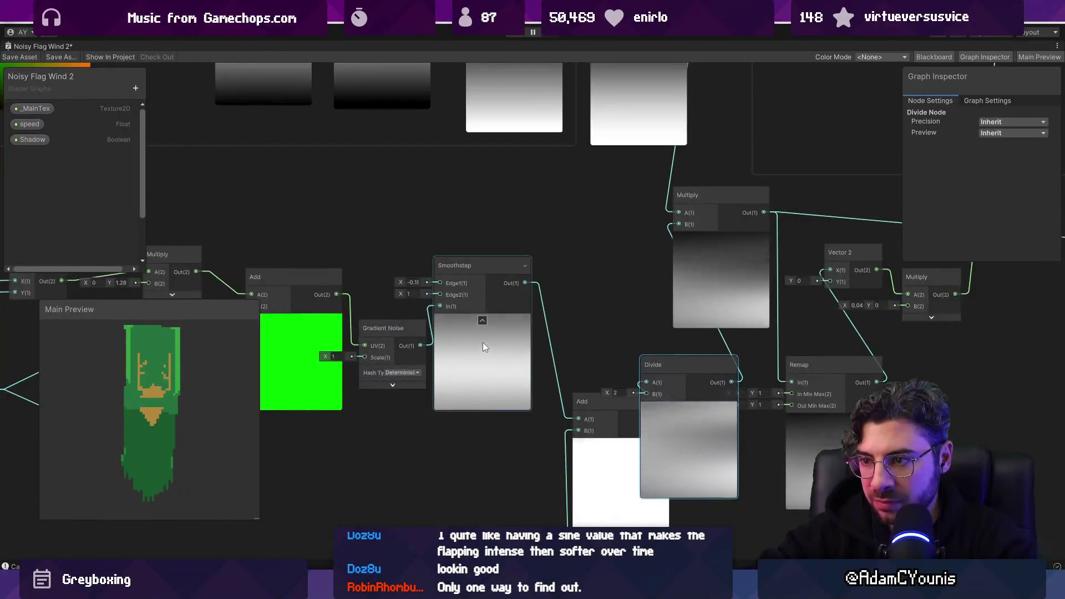
pyautogui.scroll(-2, 347, 352)
pyautogui.moveTo(347, 352); pyautogui.dragTo(407, 357)
pyautogui.scroll(4, 407, 358)
pyautogui.moveTo(513, 210)
pyautogui.mouseDown()
pyautogui.moveTo(443, 229)
pyautogui.moveTo(469, 221)
pyautogui.mouseUp()
pyautogui.scroll(-3, 477, 244)
pyautogui.moveTo(494, 263); pyautogui.dragTo(364, 243)
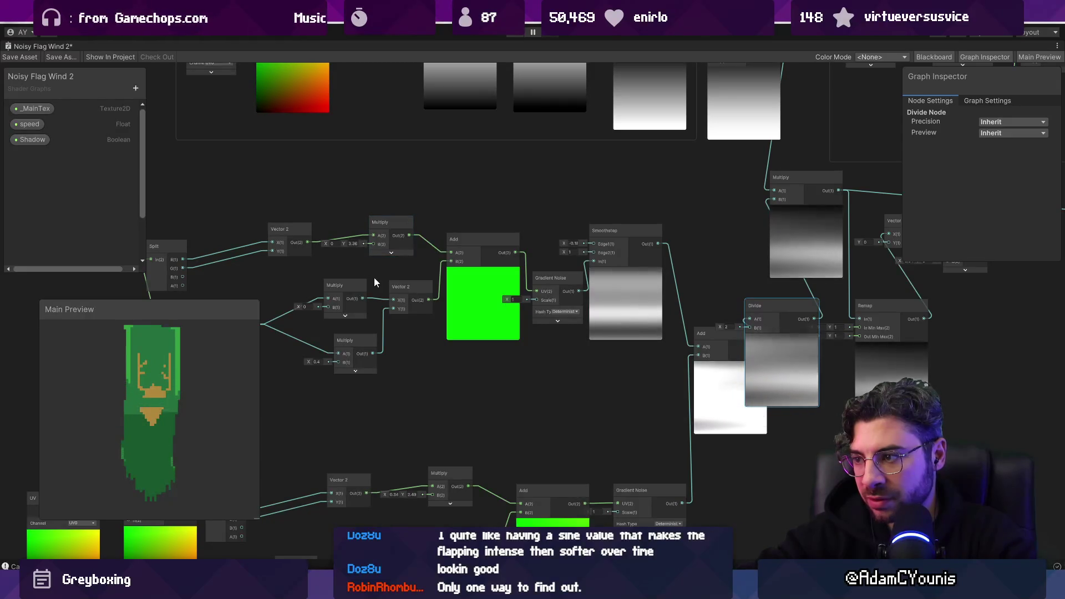
# Undo the latest edits, including adding the Divide node
pyautogui.moveTo(371, 280); pyautogui.dragTo(513, 305)
pyautogui.scroll(3, 460, 359)
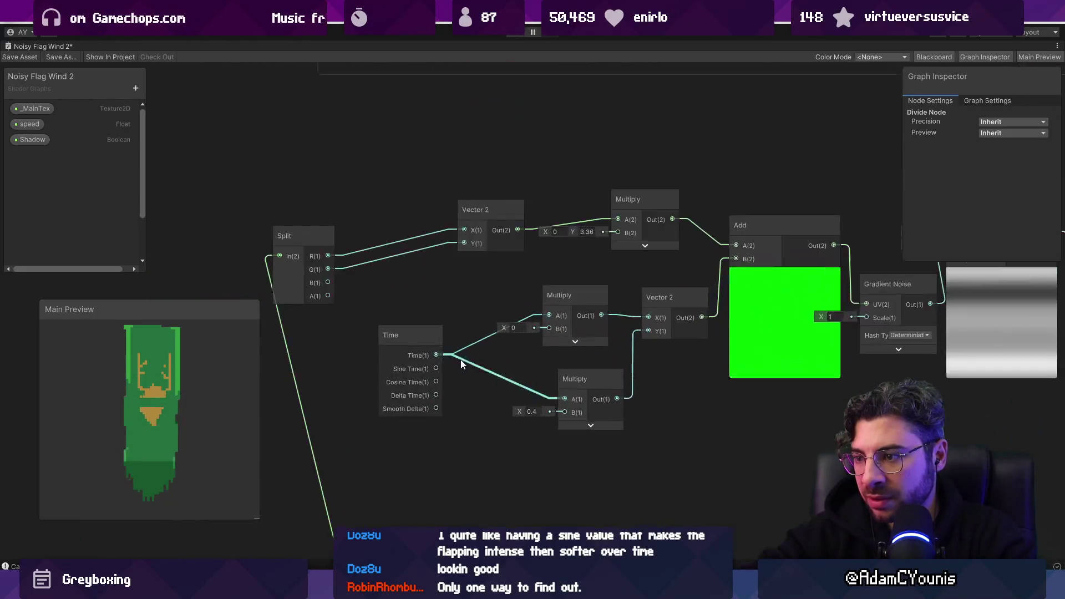
pyautogui.moveTo(784, 380); pyautogui.dragTo(483, 368)
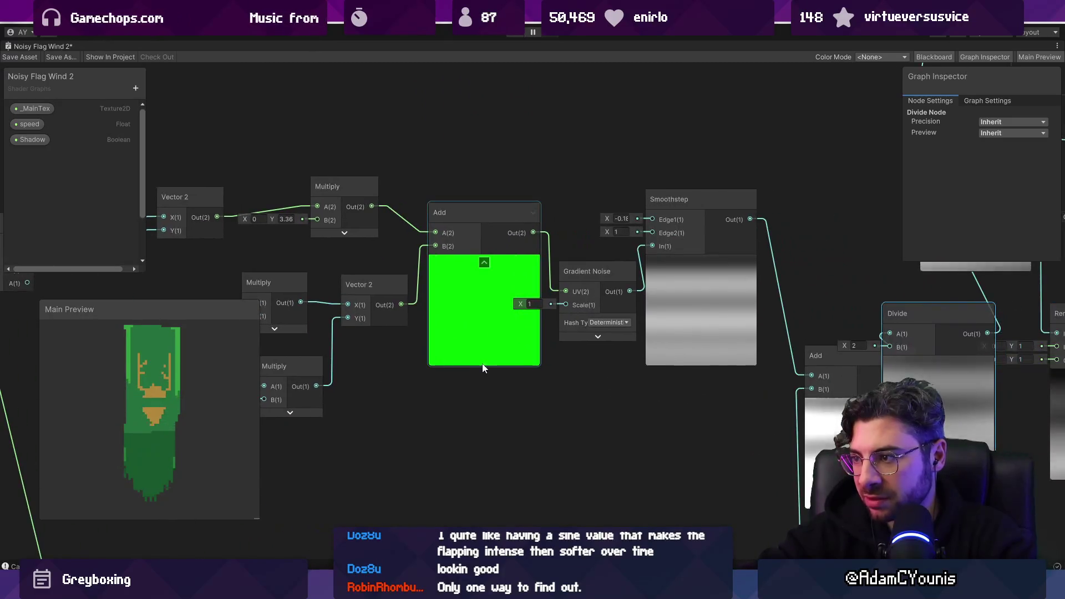
pyautogui.scroll(-3, 610, 354)
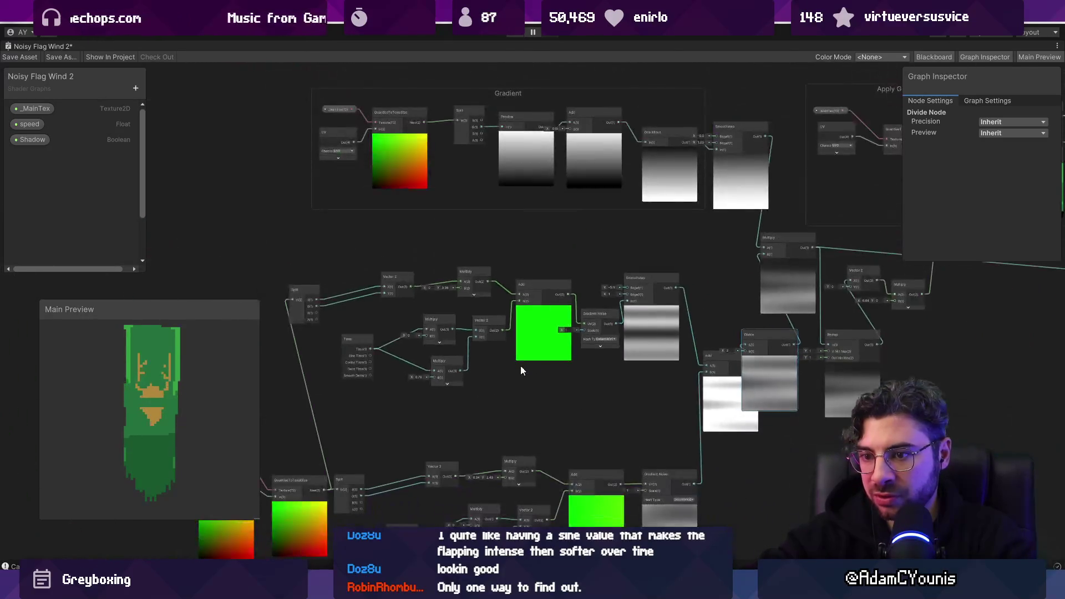
pyautogui.scroll(-3, 206, 371)
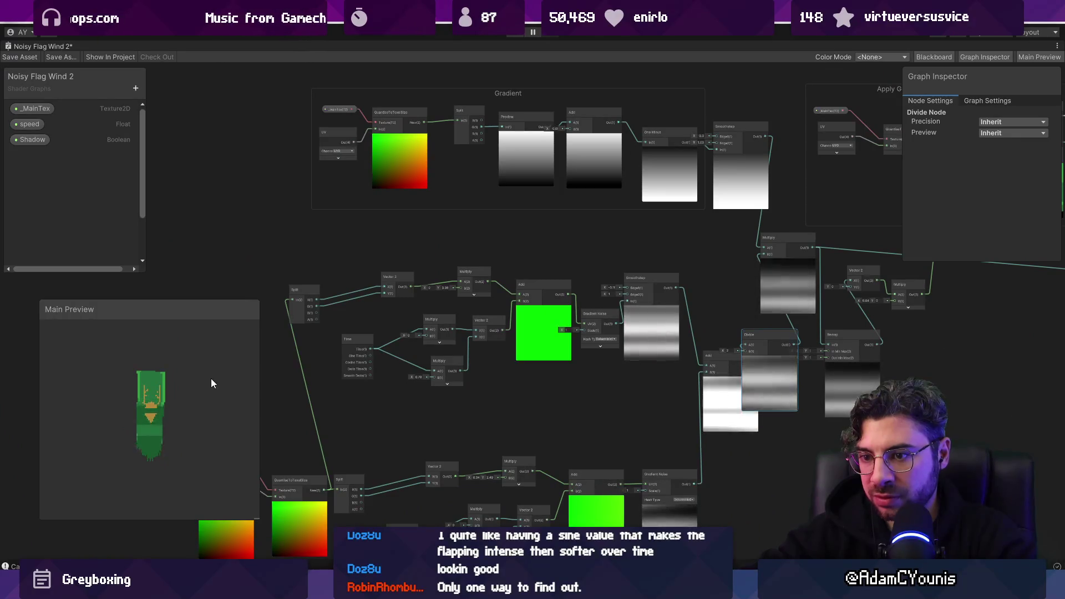
pyautogui.scroll(3, 617, 344)
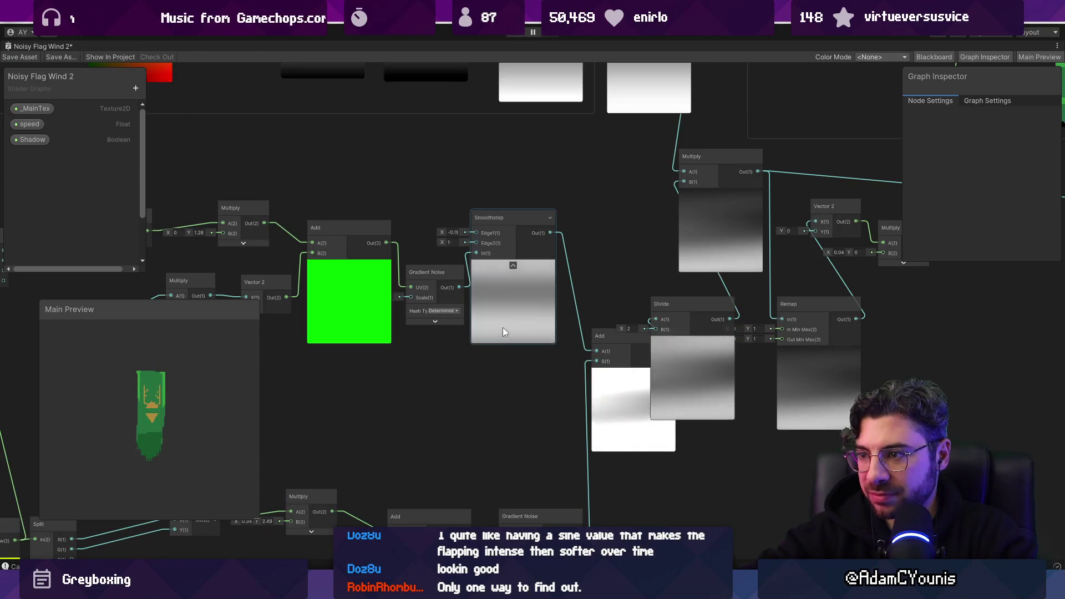
pyautogui.hotkey('ctrl', 'z')
pyautogui.scroll(-3, 514, 329)
pyautogui.moveTo(444, 327); pyautogui.dragTo(541, 344)
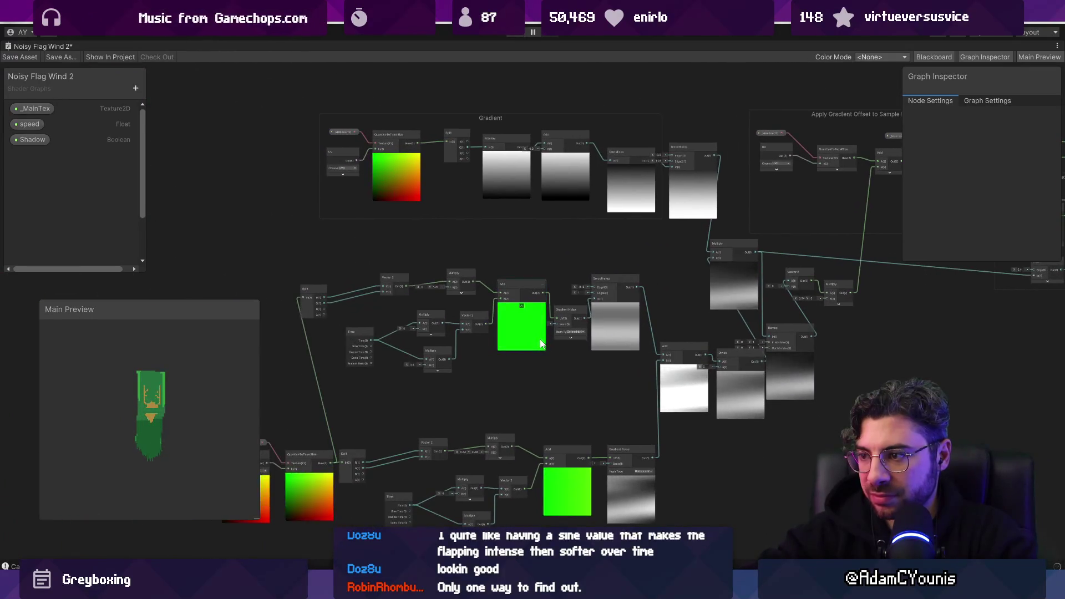
pyautogui.hotkey('ctrl', 'z')
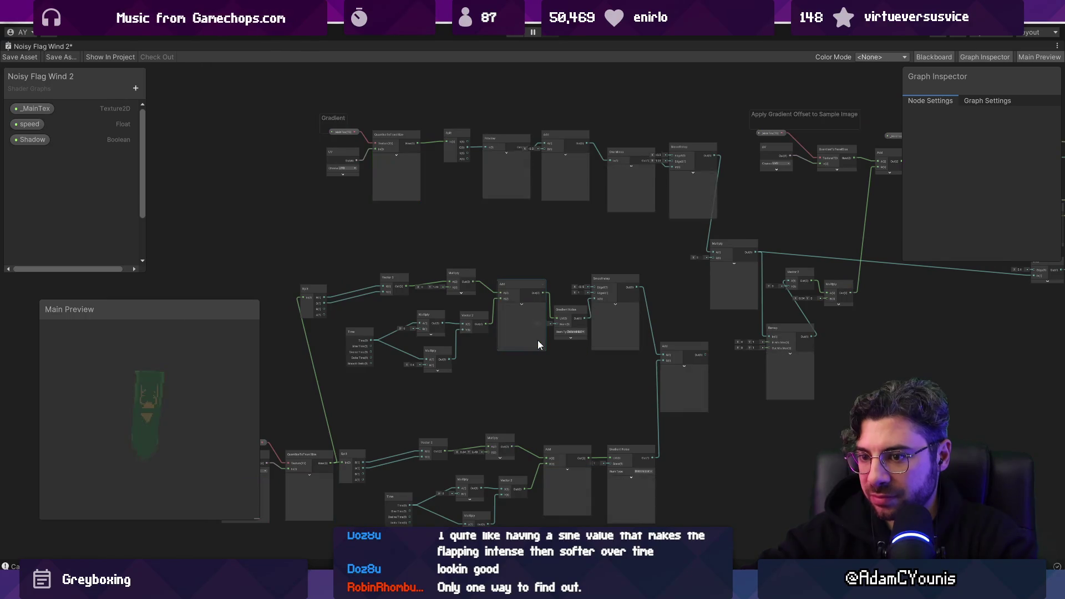
# Undo the Multiply deletion and Add node, then wire lower noise into the upper Multiply
pyautogui.moveTo(293, 265)
pyautogui.mouseDown()
pyautogui.moveTo(621, 376)
pyautogui.moveTo(594, 390)
pyautogui.mouseUp()
pyautogui.hotkey('ctrl', 'z')
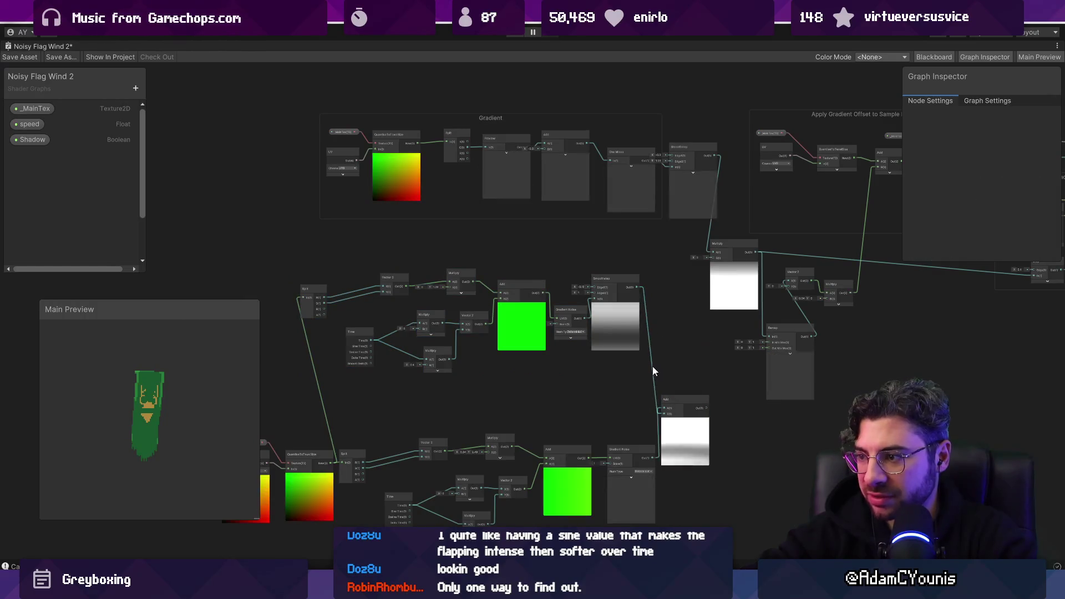
pyautogui.hotkey('ctrl', 'z')
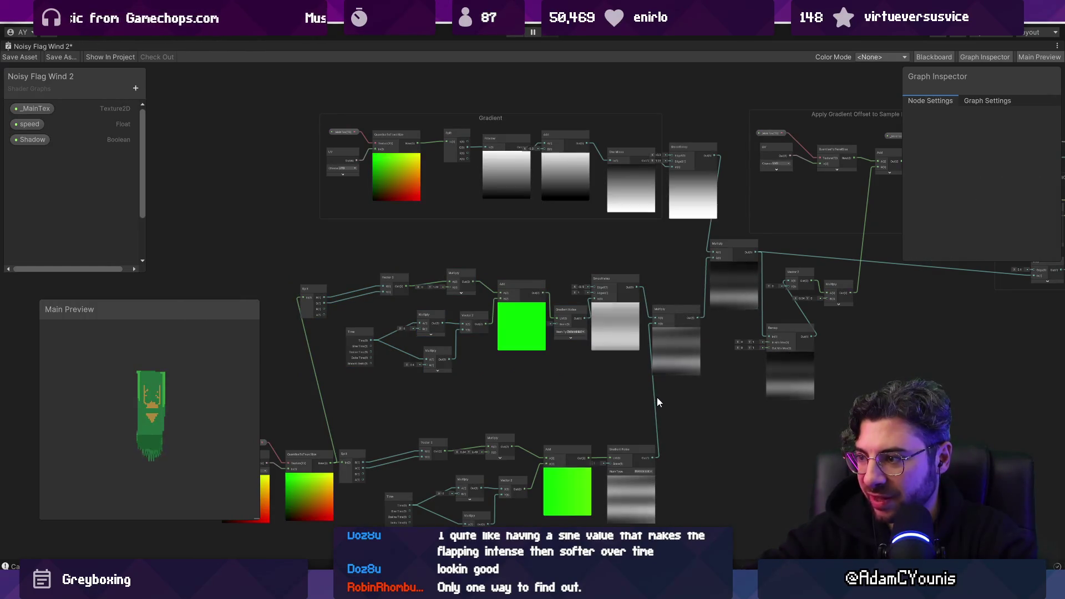
pyautogui.moveTo(651, 458); pyautogui.dragTo(713, 259)
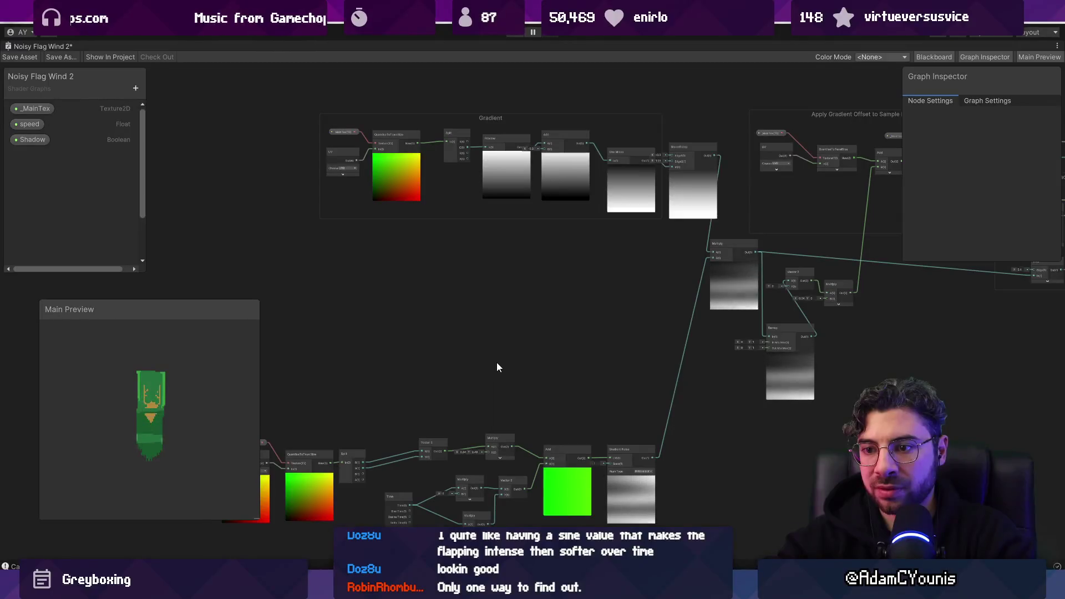
# Turn off the Shadow property's default value and save the shader graph
pyautogui.press('f')
pyautogui.click(984, 100)
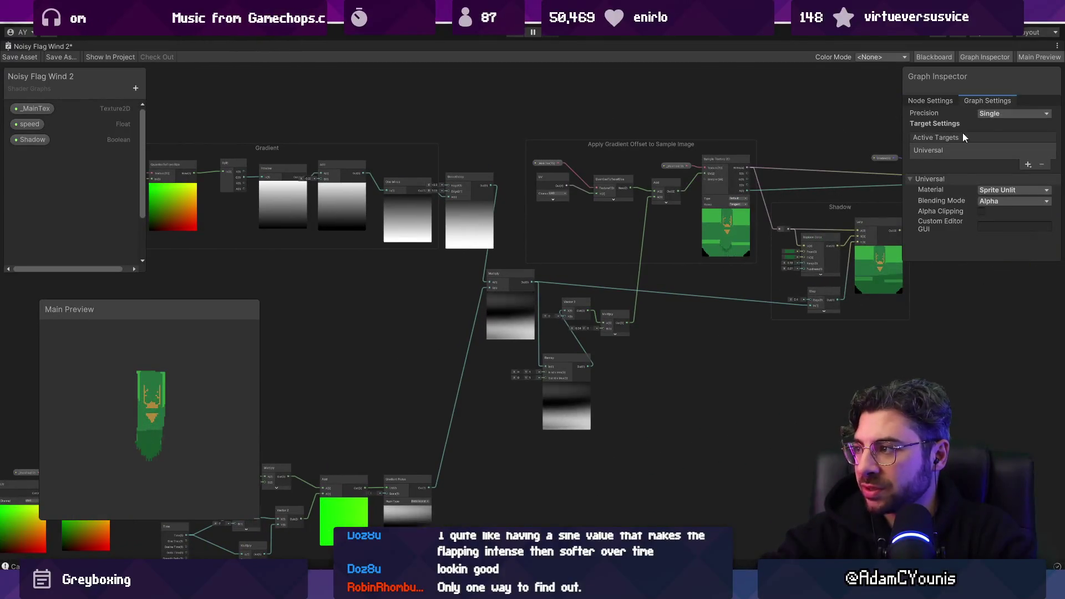
pyautogui.click(31, 139)
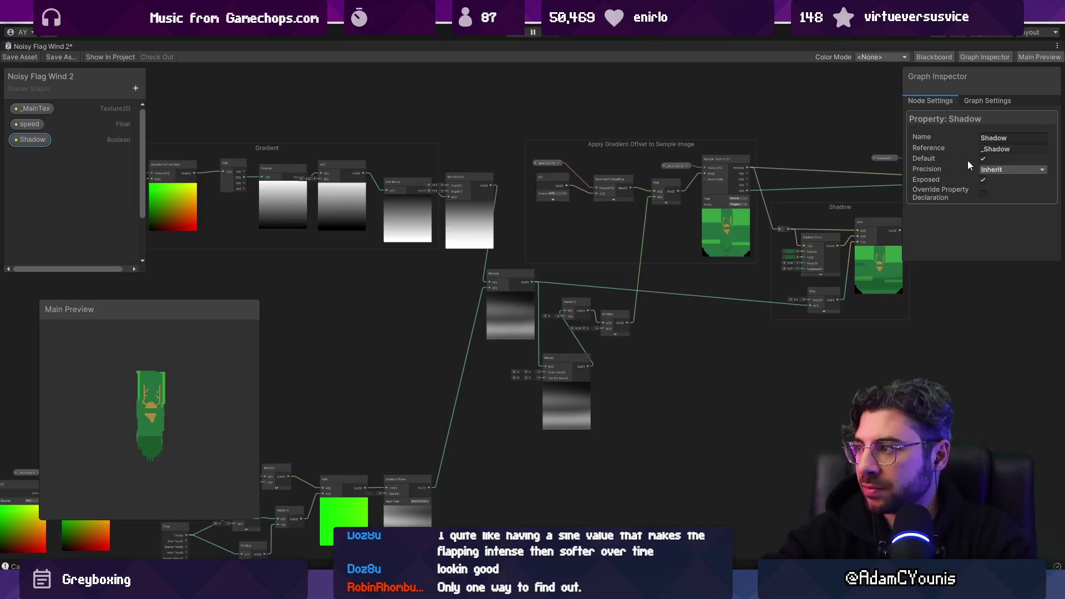
pyautogui.click(983, 159)
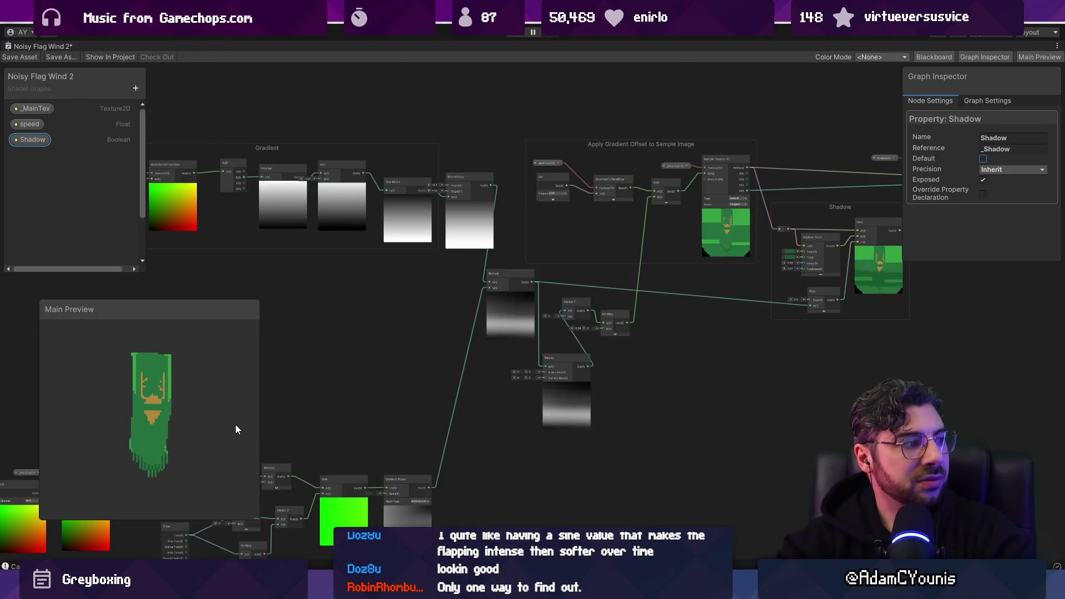
pyautogui.click(364, 408)
pyautogui.hotkey('ctrl', 's')
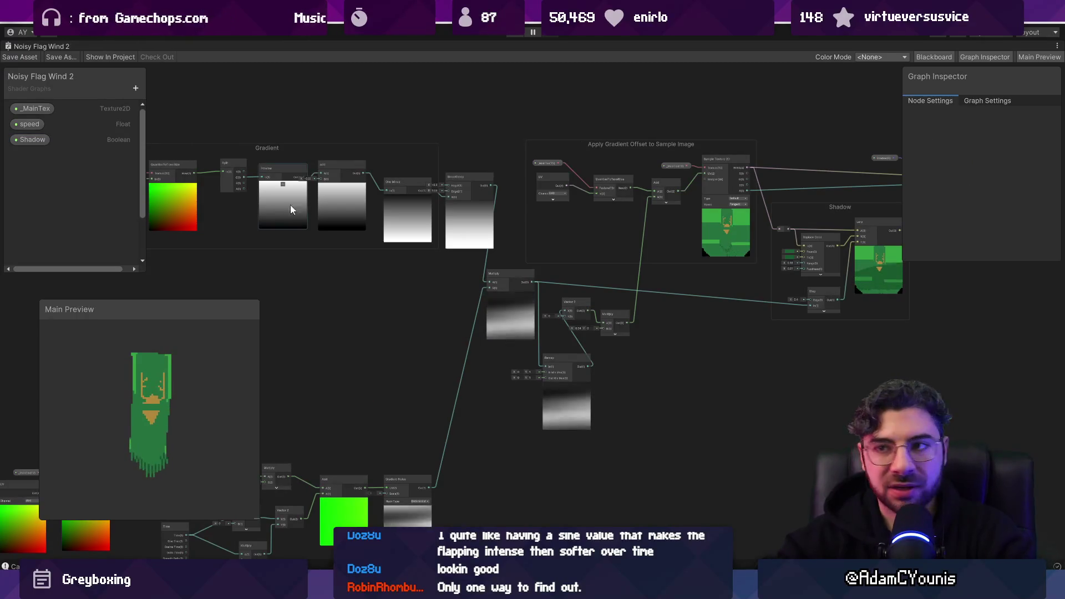
# Maximize the Noisy Flag Wind 2 graph tab to fill the editor
pyautogui.doubleClick(27, 47)
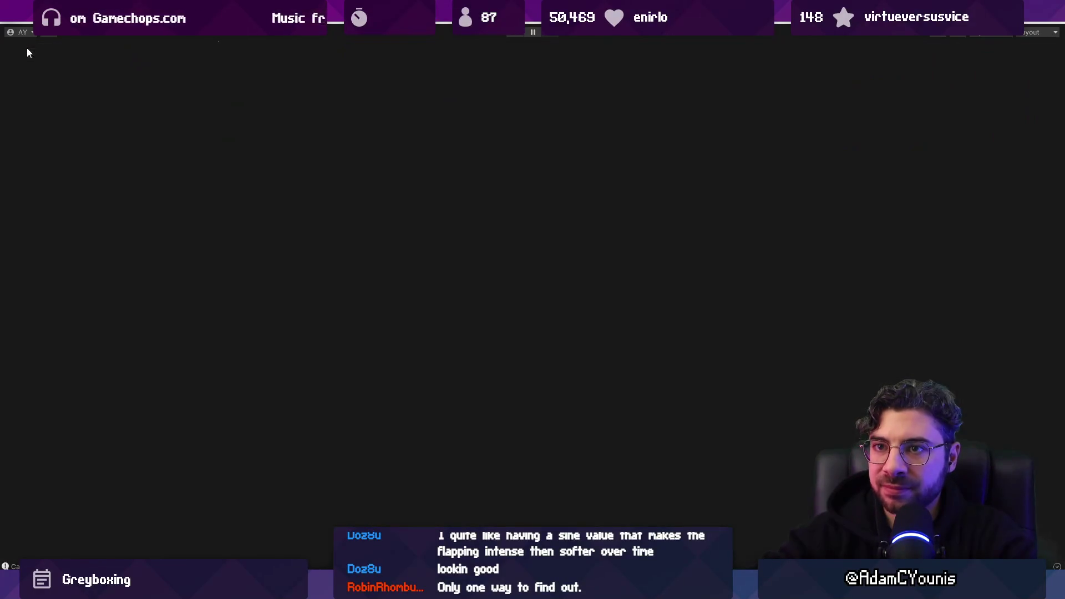
pyautogui.click(281, 46)
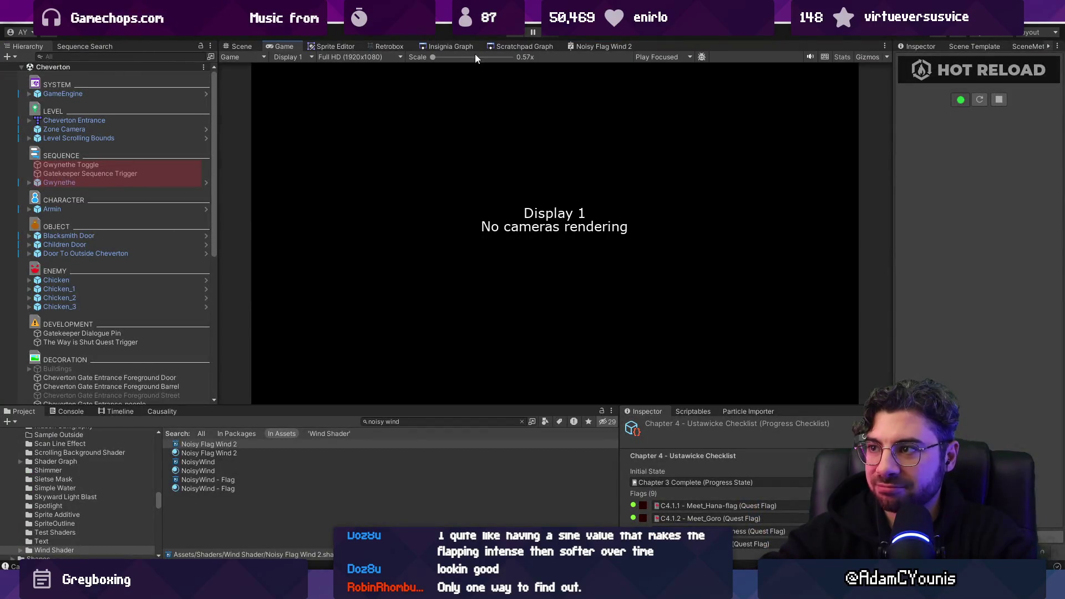
pyautogui.click(601, 46)
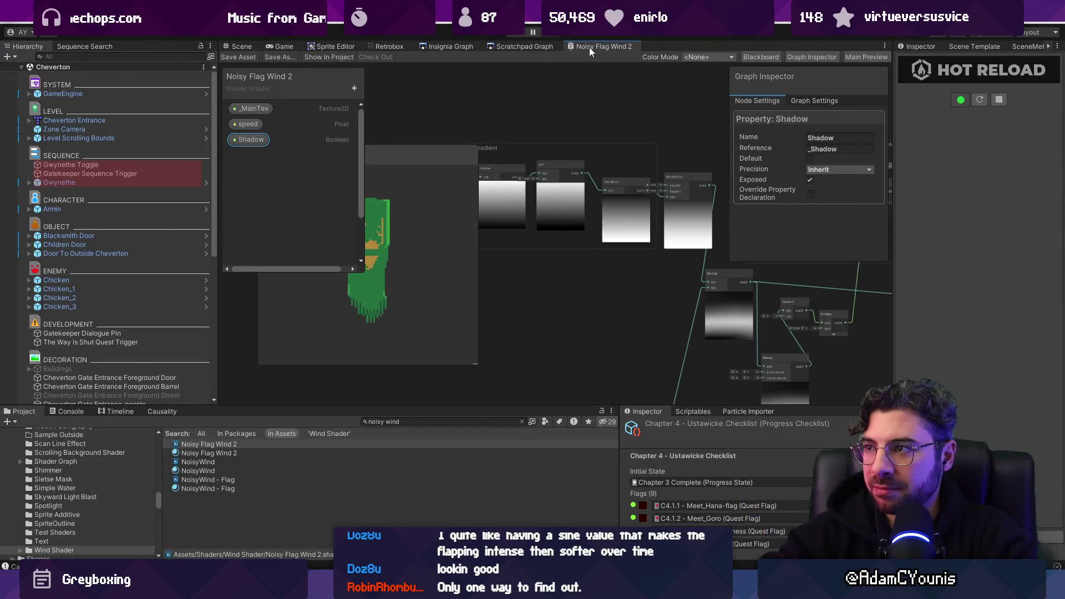
pyautogui.doubleClick(589, 48)
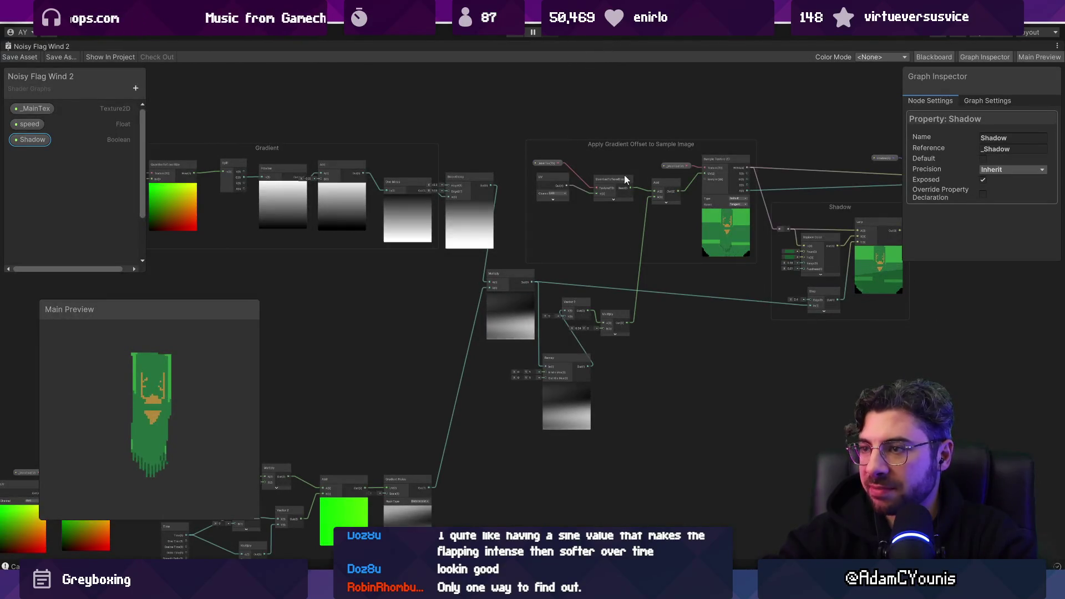
# Make the Shadow property default to on and raise the shadow Step edge to 0.7
pyautogui.click(983, 159)
pyautogui.scroll(3, 905, 278)
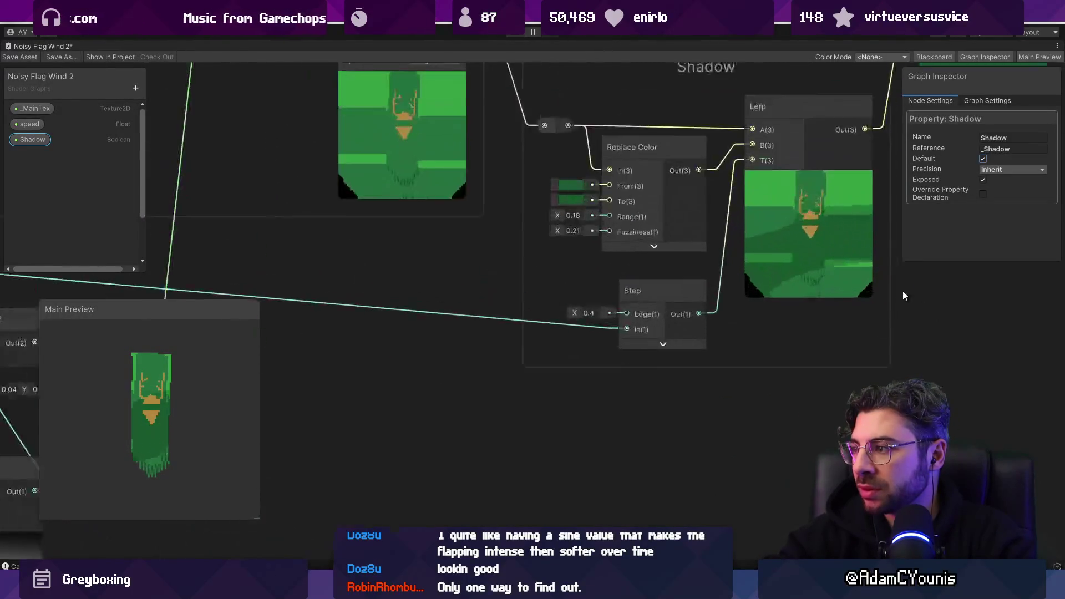
pyautogui.scroll(2, 710, 356)
pyautogui.moveTo(413, 319); pyautogui.dragTo(411, 316)
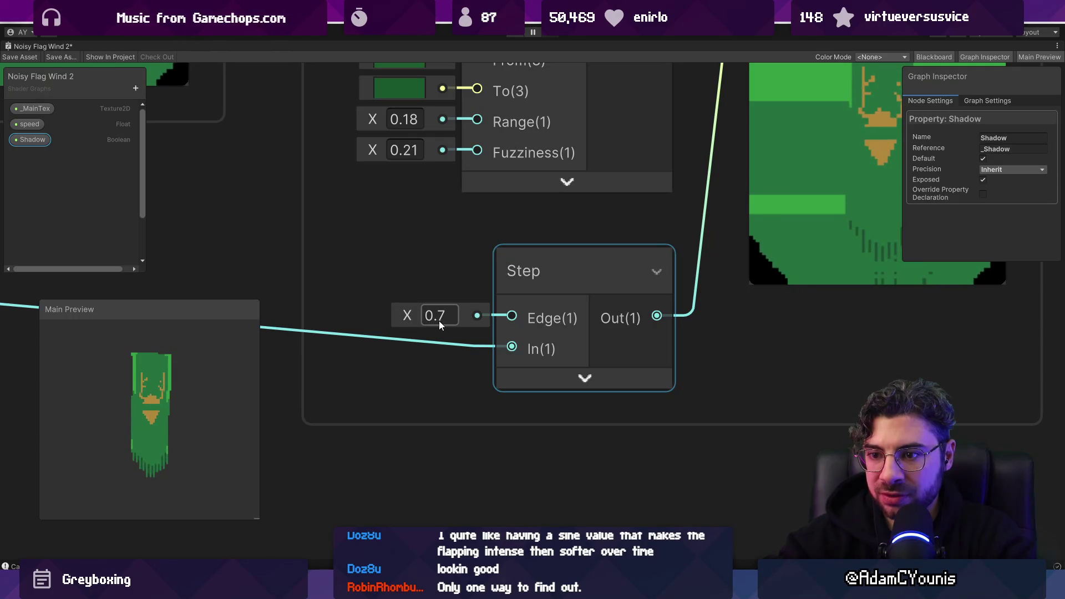
pyautogui.scroll(-5, 555, 311)
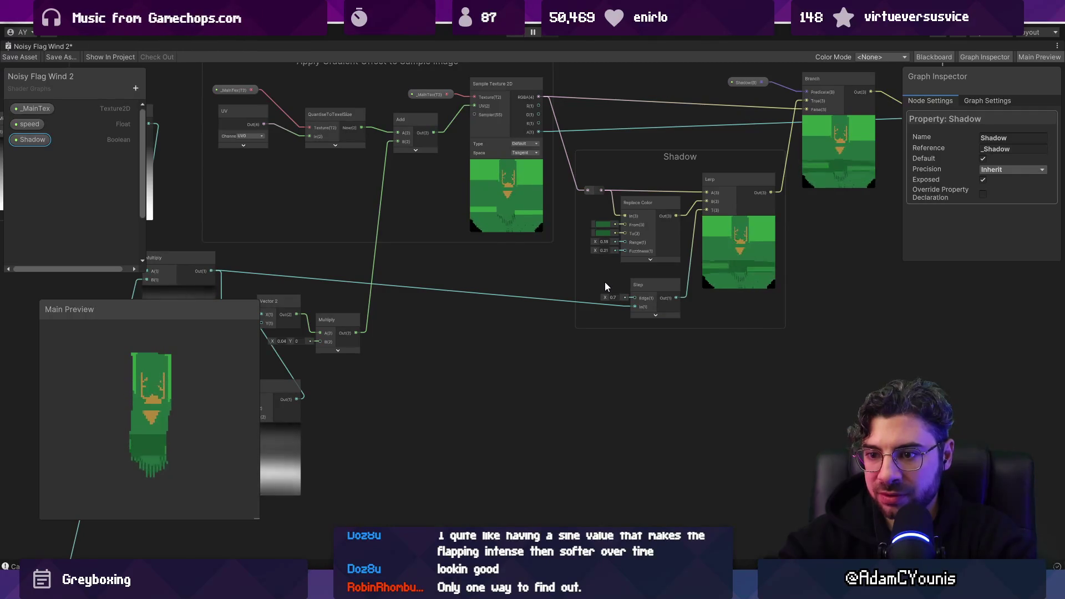
pyautogui.scroll(-3, 584, 281)
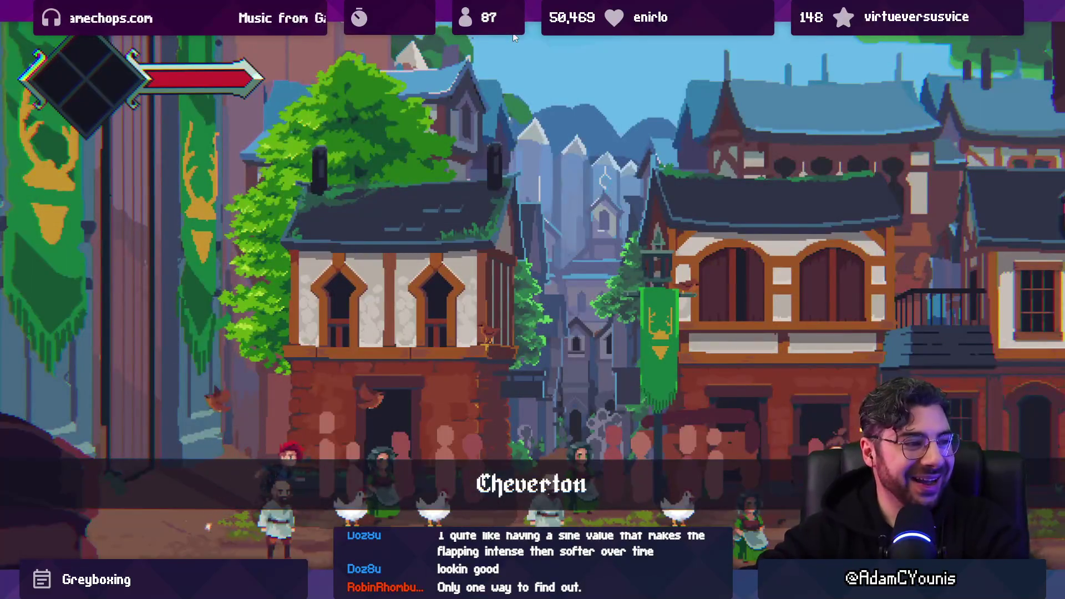
# Stop the game and inspect the Noisy Flag Wind 2 material in the scene view
pyautogui.hotkey('shift', 'space')
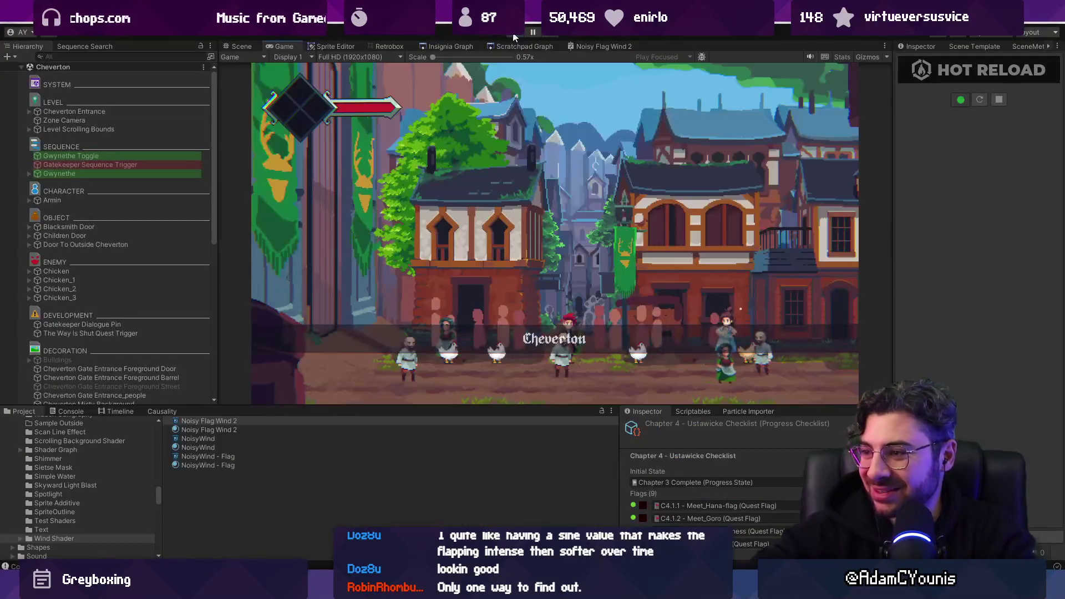
pyautogui.click(512, 35)
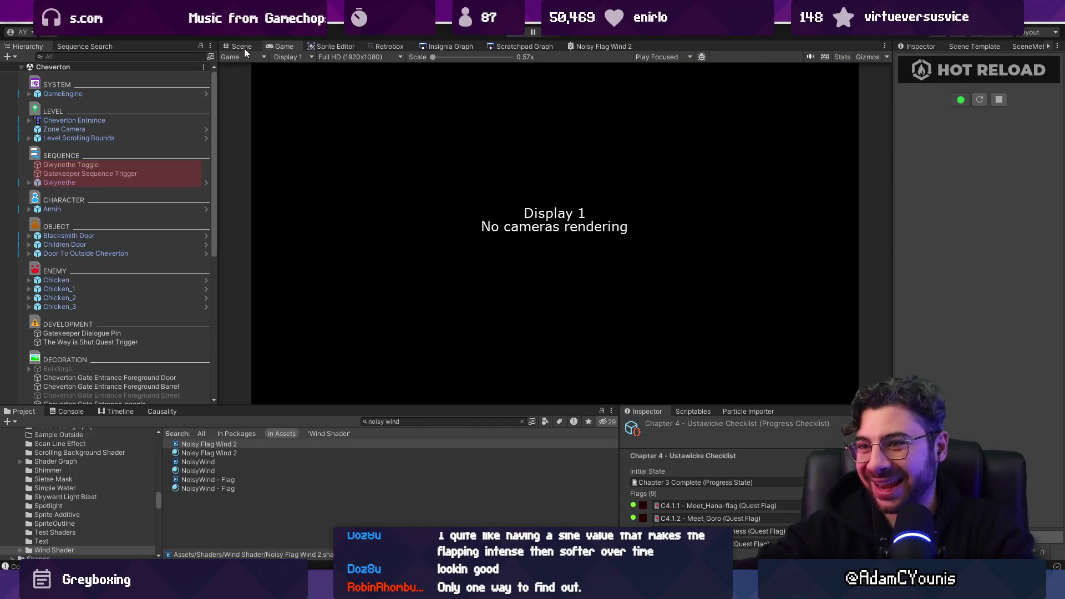
pyautogui.click(245, 48)
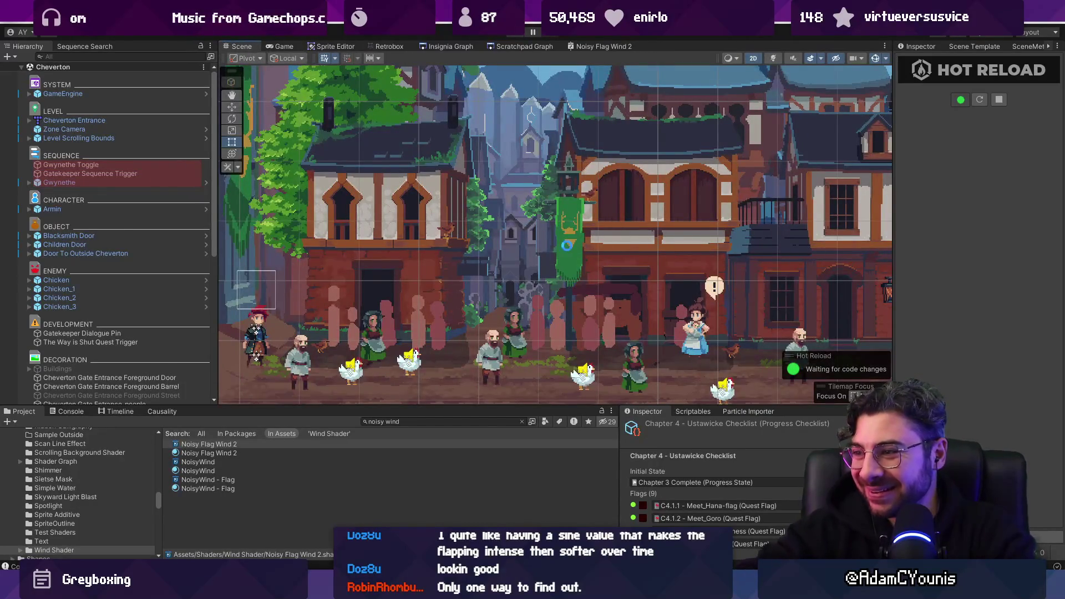
pyautogui.scroll(-10, 161, 298)
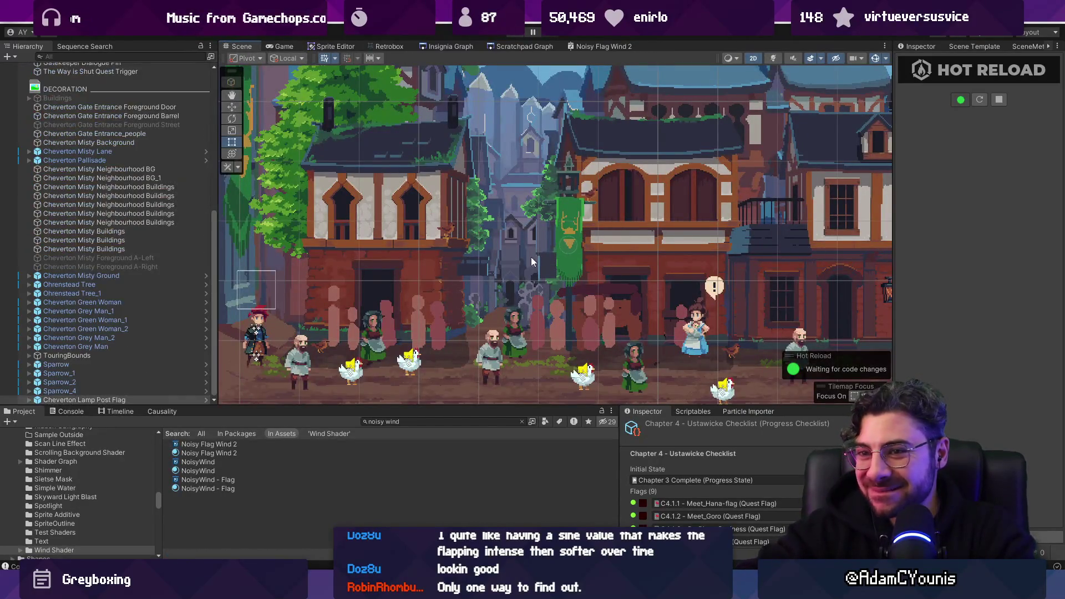
pyautogui.click(217, 453)
pyautogui.click(924, 46)
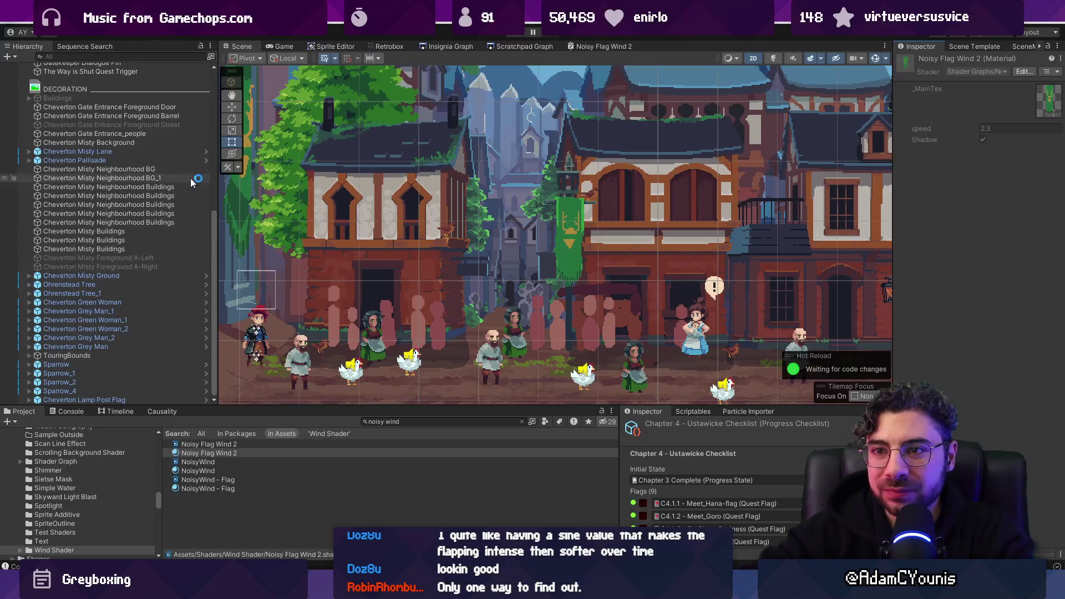
# Open the Cheverton Lamp Post Flag prefab and locate its flag's Flag Wind 2 material
pyautogui.doubleClick(160, 399)
pyautogui.click(106, 98)
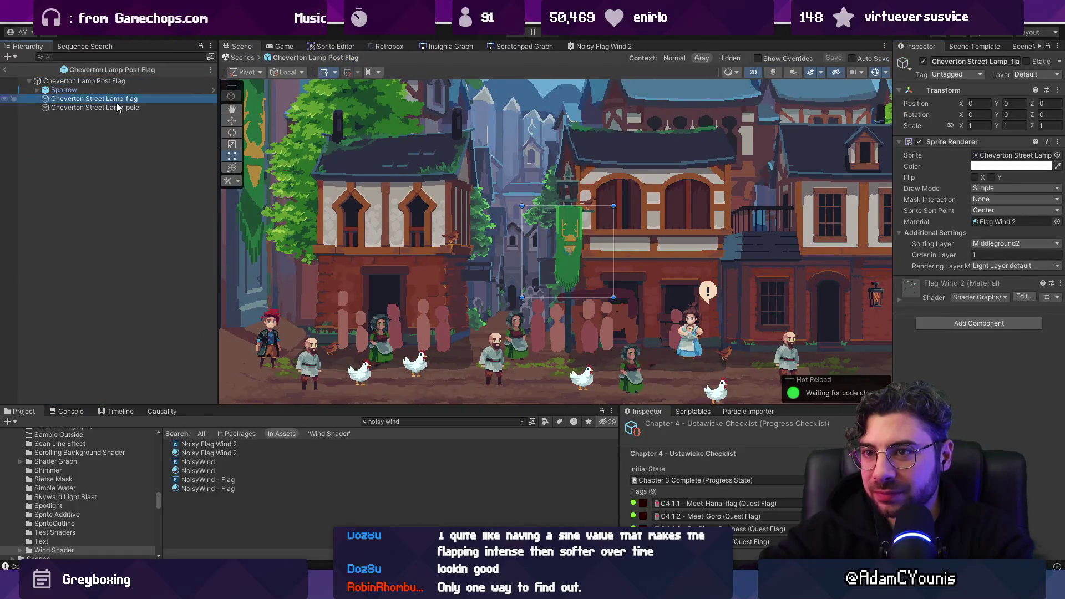
pyautogui.click(989, 222)
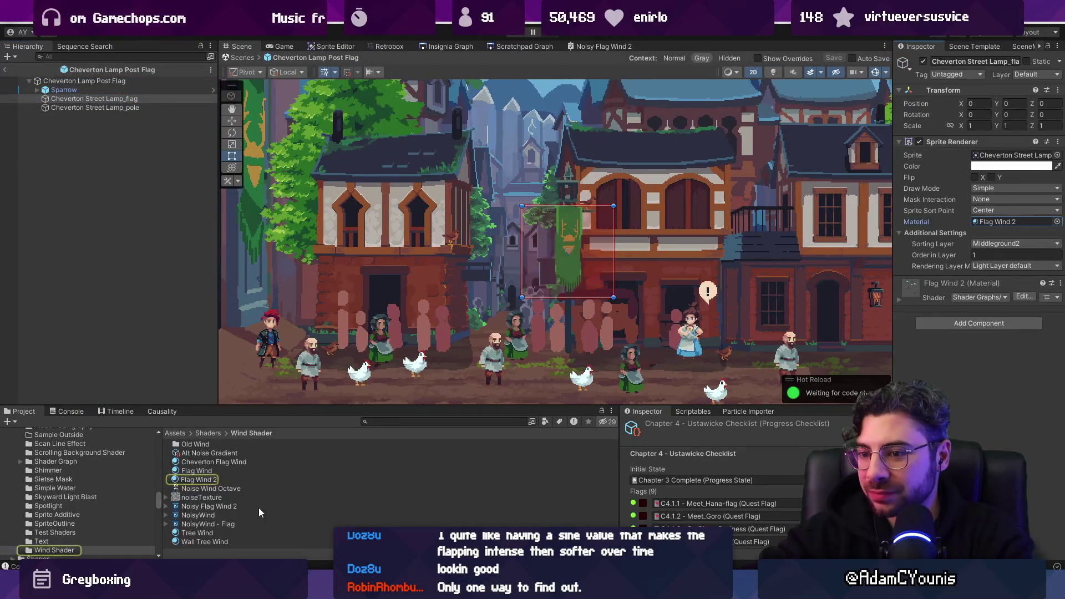
pyautogui.click(208, 481)
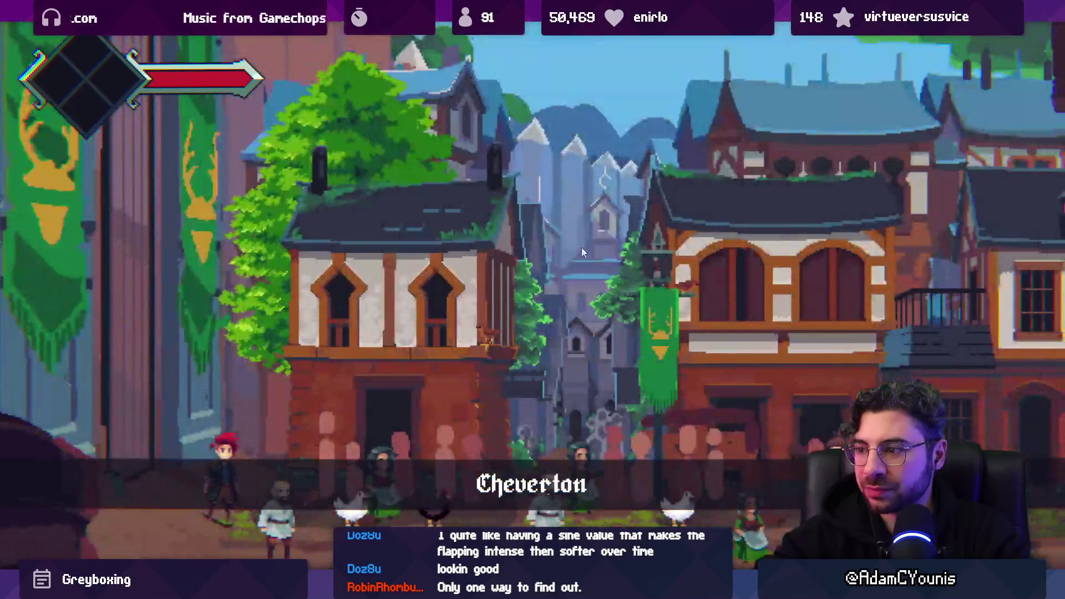
# Walk the character right and left along the street to test the flags
pyautogui.press('Right')
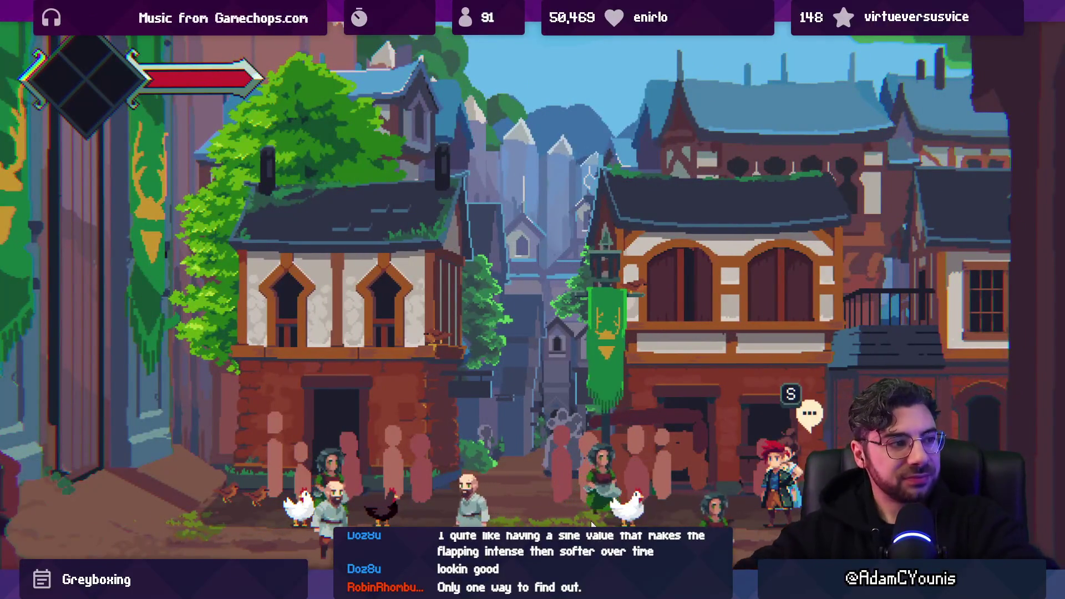
pyautogui.press('Left')
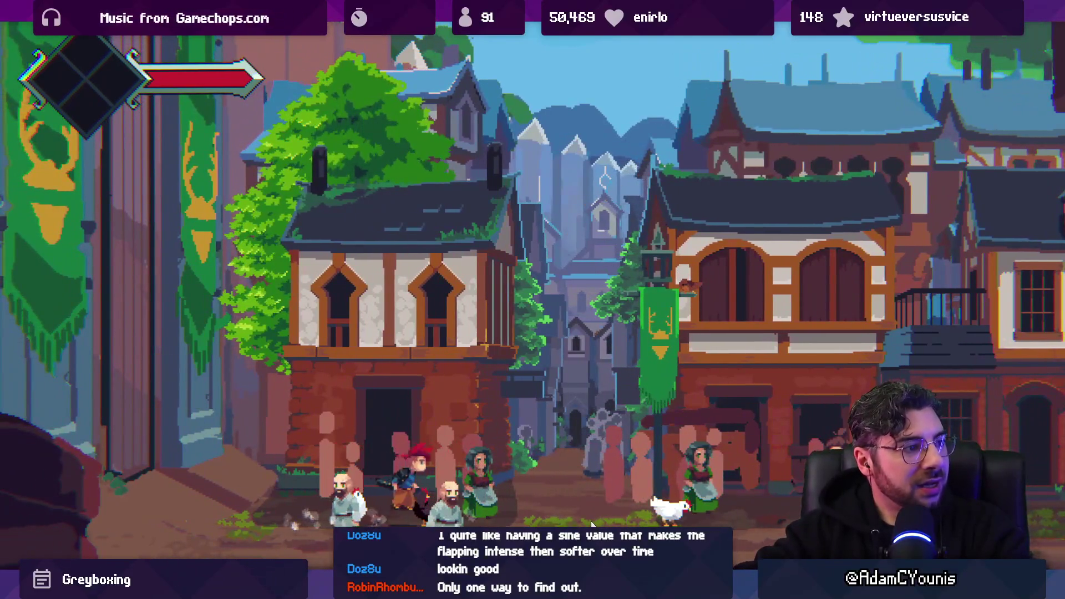
pyautogui.press('Right')
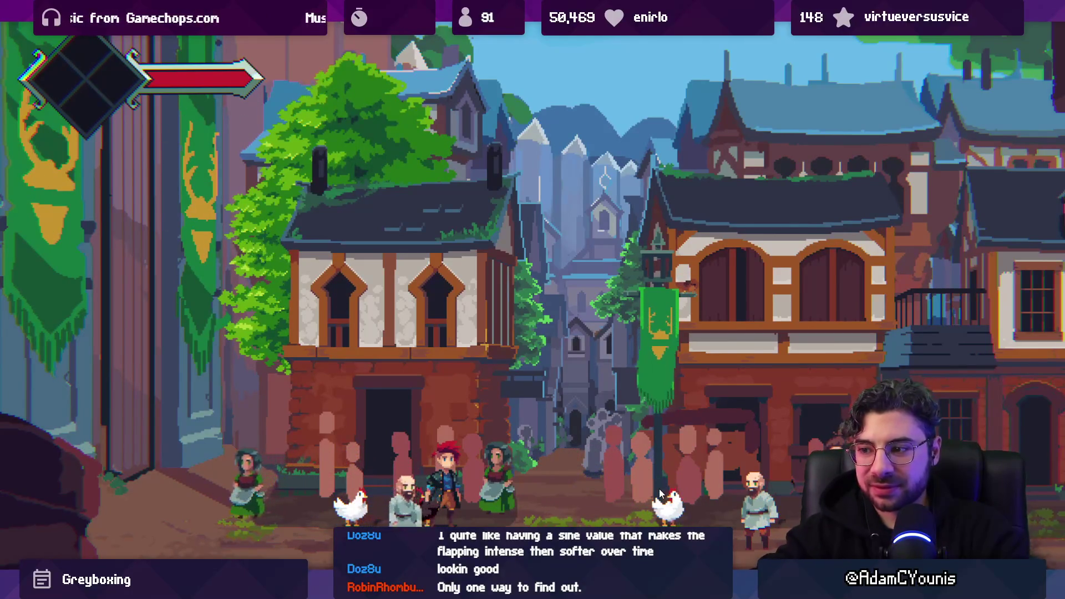
pyautogui.press('Right')
pyautogui.press('Right')
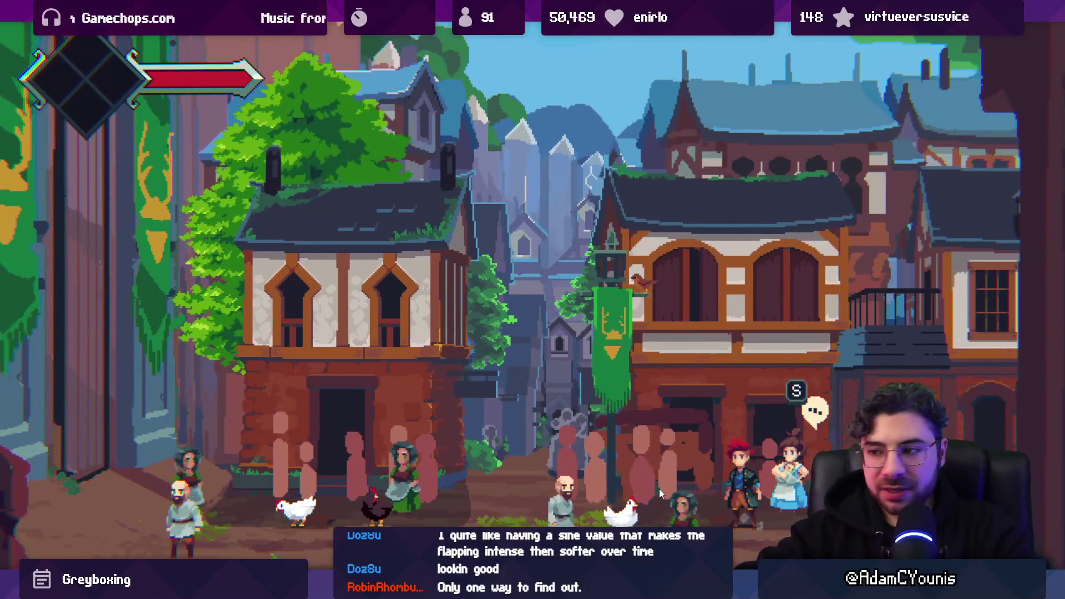
# Leave full-screen, stop Play mode, and switch to Aseprite
pyautogui.hotkey('shift', 'space')
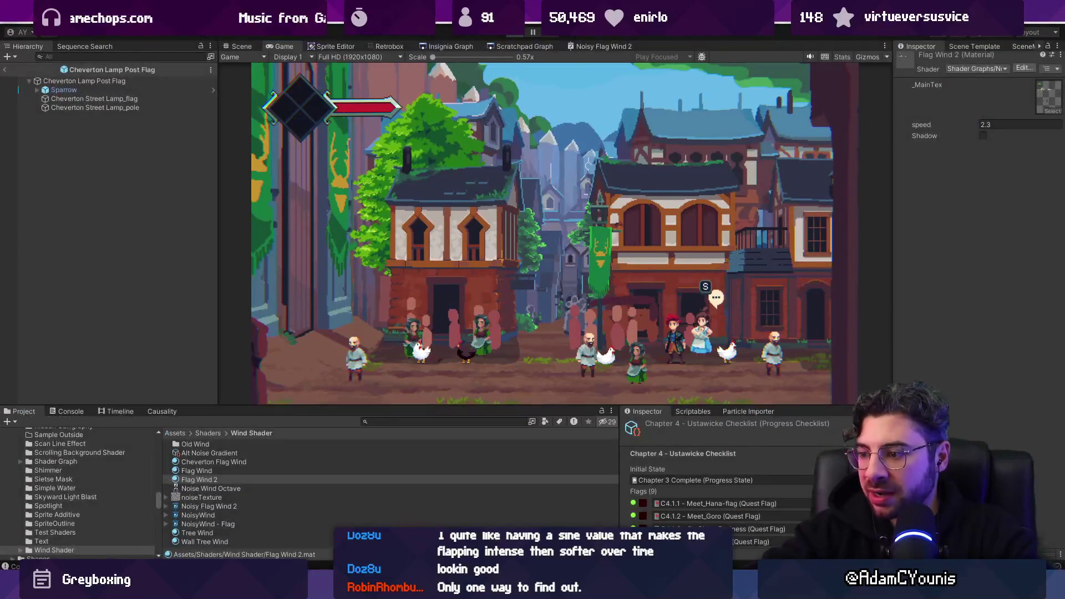
pyautogui.hotkey('ctrl', 'p')
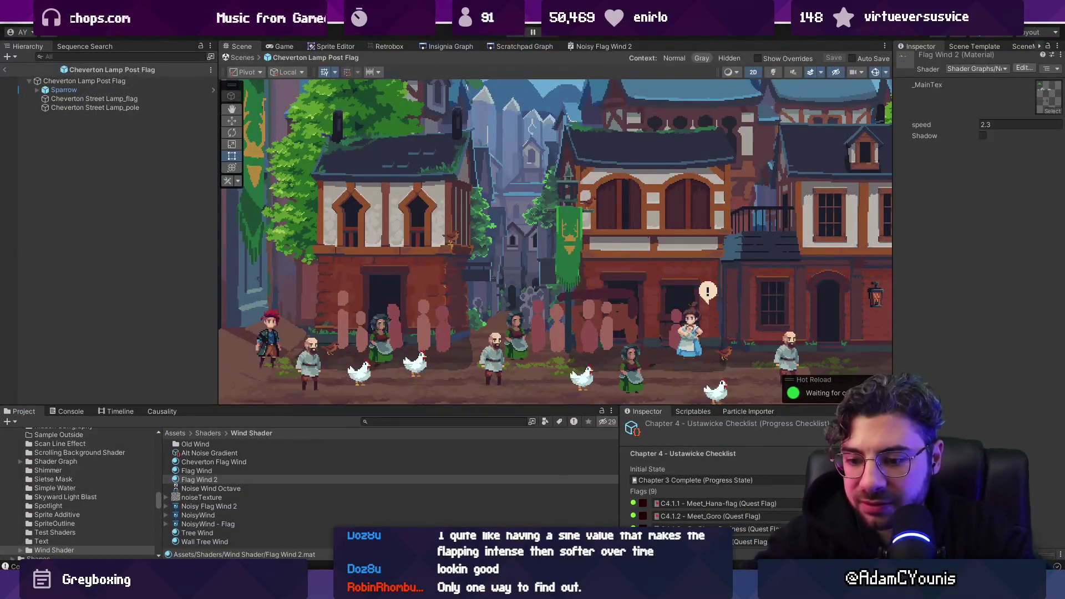
pyautogui.hotkey('alt', 'Tab')
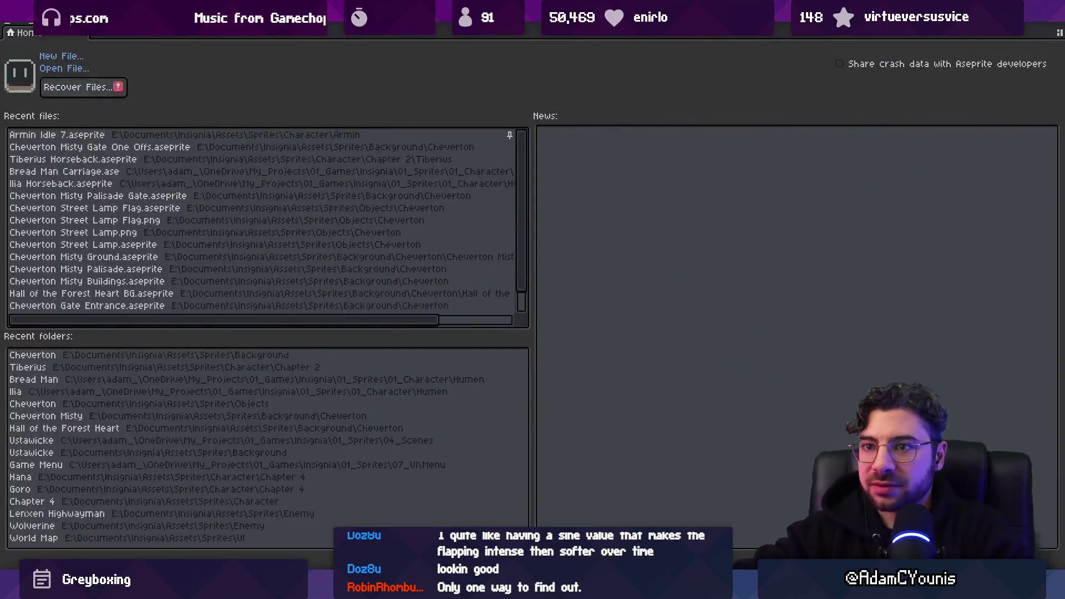
# Open the street scene sprite and review the horse and carriage with Move and Pencil tools
pyautogui.click(125, 148)
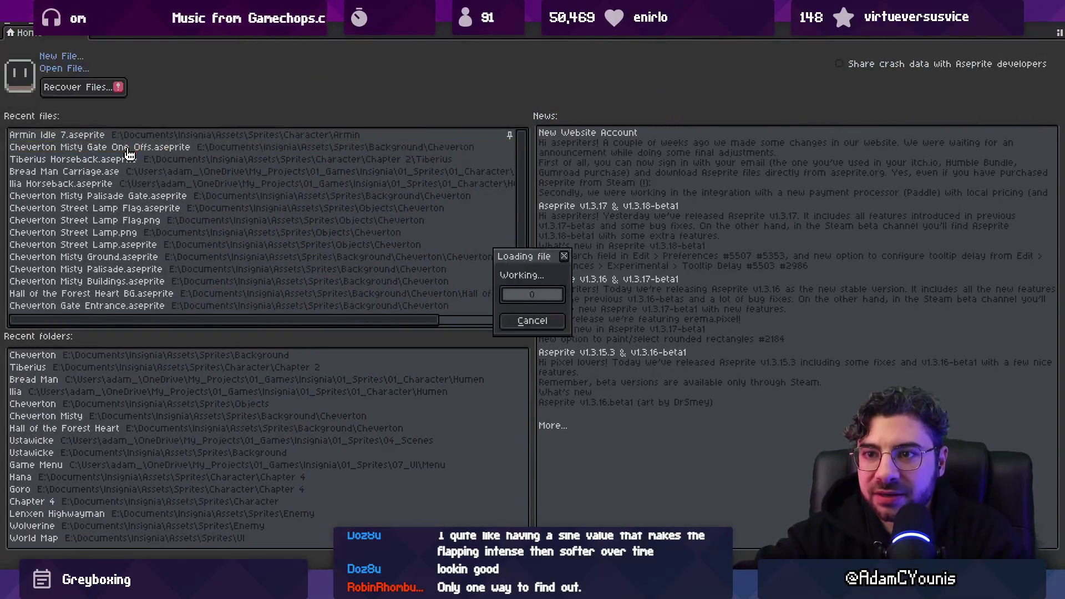
pyautogui.scroll(5, 457, 337)
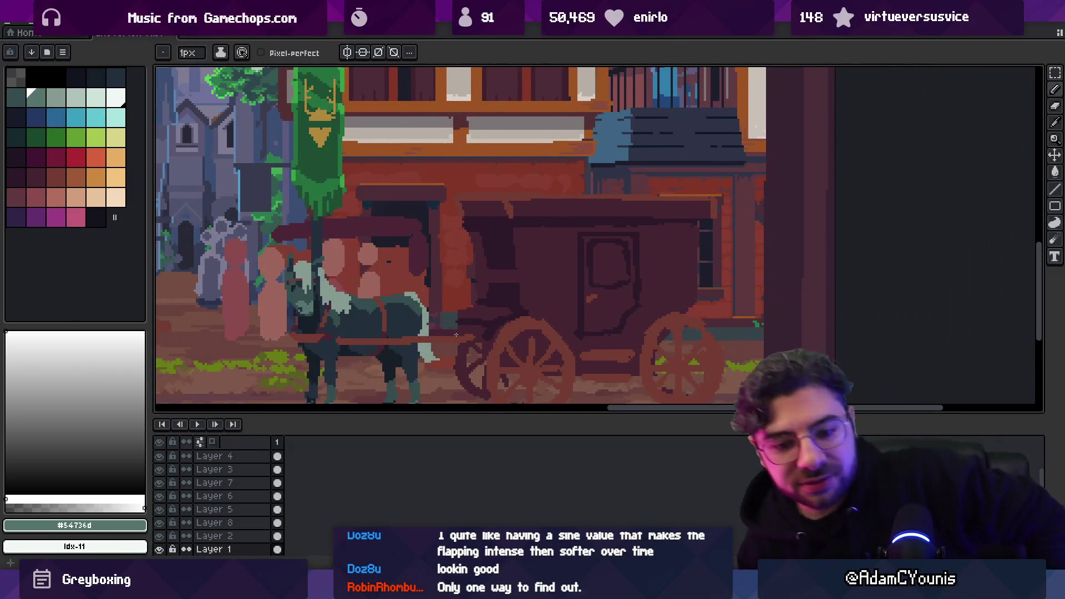
pyautogui.scroll(-4, 432, 288)
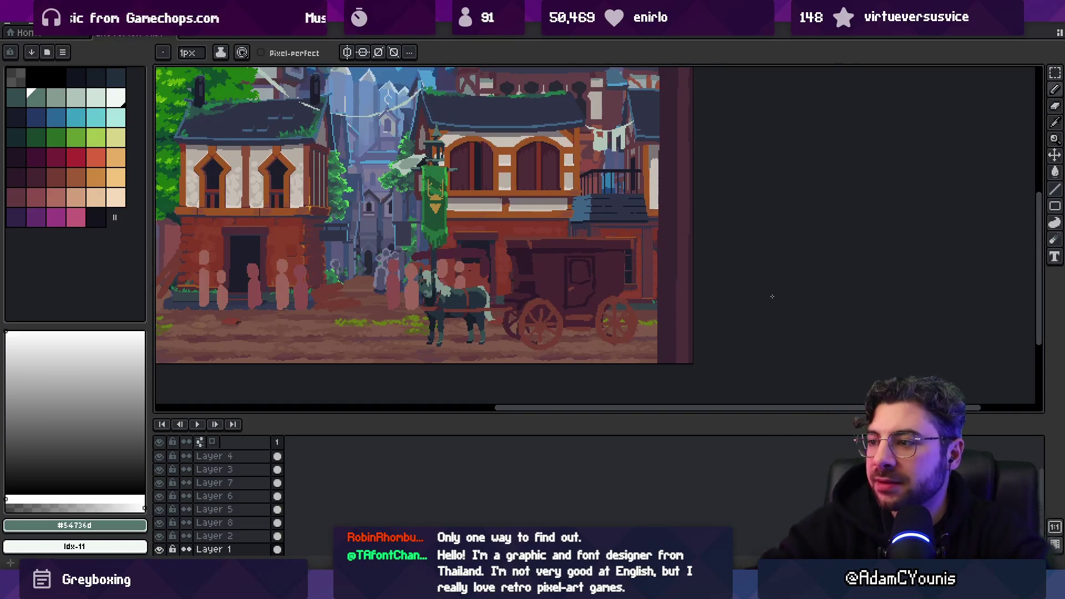
pyautogui.press('v')
pyautogui.scroll(-2, 773, 297)
pyautogui.scroll(1, 513, 267)
pyautogui.scroll(-1, 514, 267)
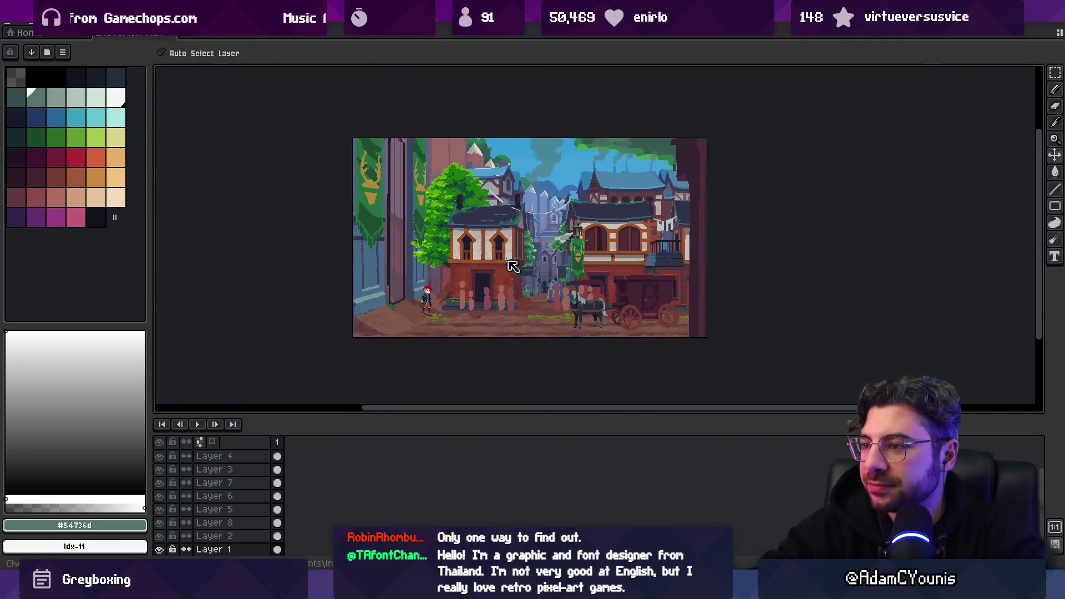
pyautogui.press('b')
pyautogui.scroll(1, 513, 266)
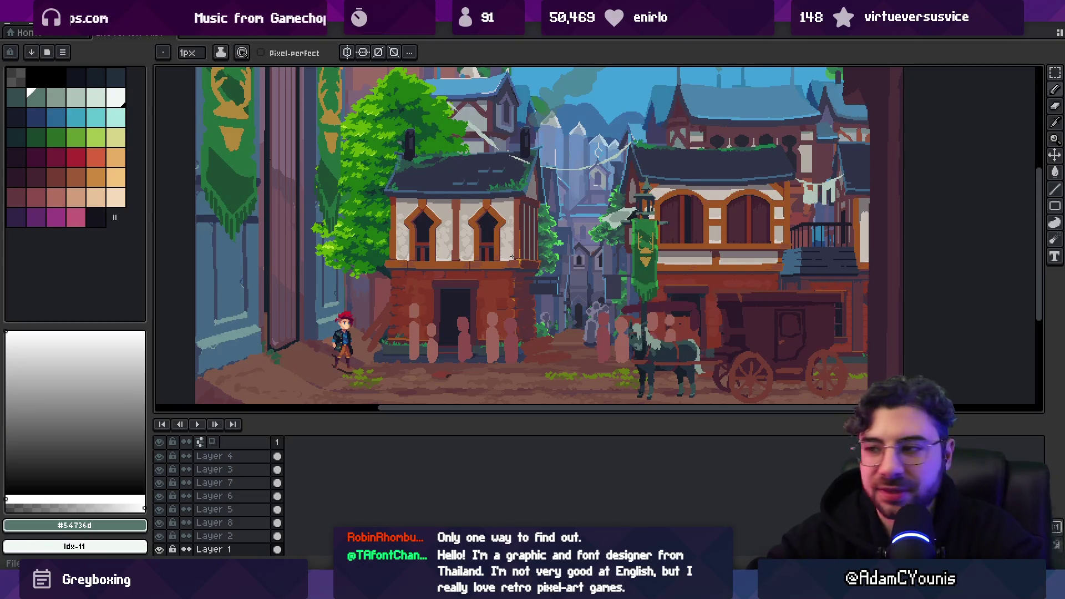
pyautogui.scroll(-2, 736, 195)
pyautogui.scroll(2, 739, 237)
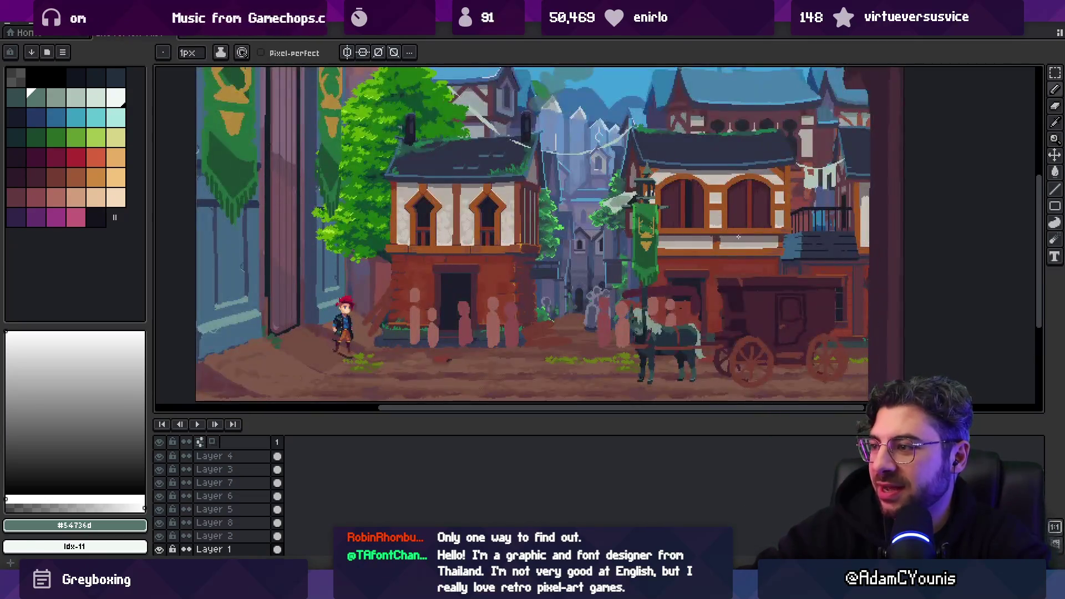
pyautogui.scroll(-2, 619, 262)
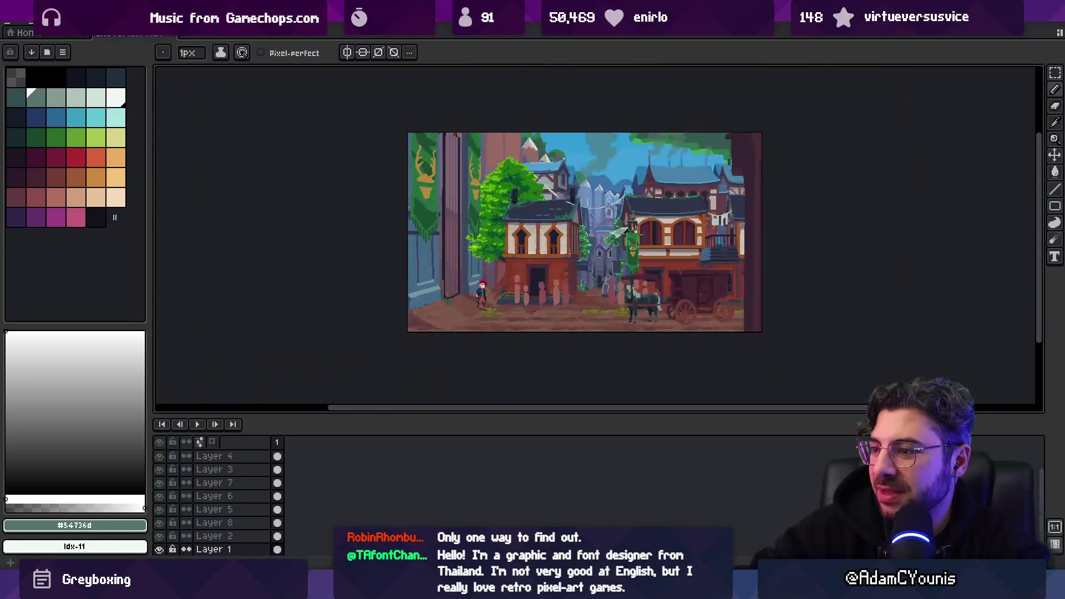
pyautogui.scroll(2, 619, 262)
# Enlarge the canvas area, pan across the street scene, then return to Unity
pyautogui.moveTo(546, 420); pyautogui.dragTo(544, 440)
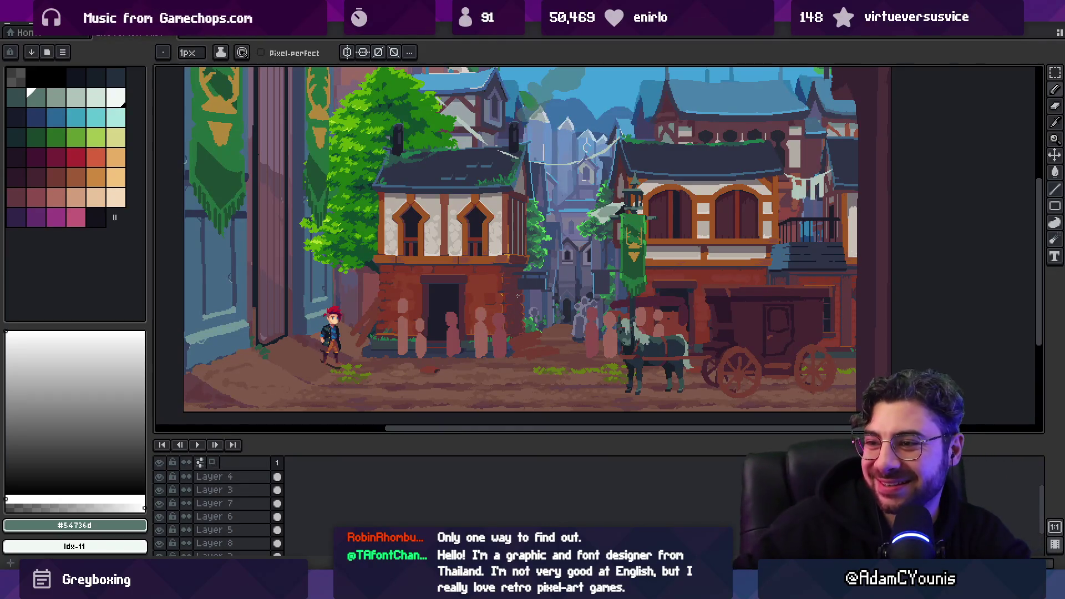
pyautogui.scroll(-2, 533, 255)
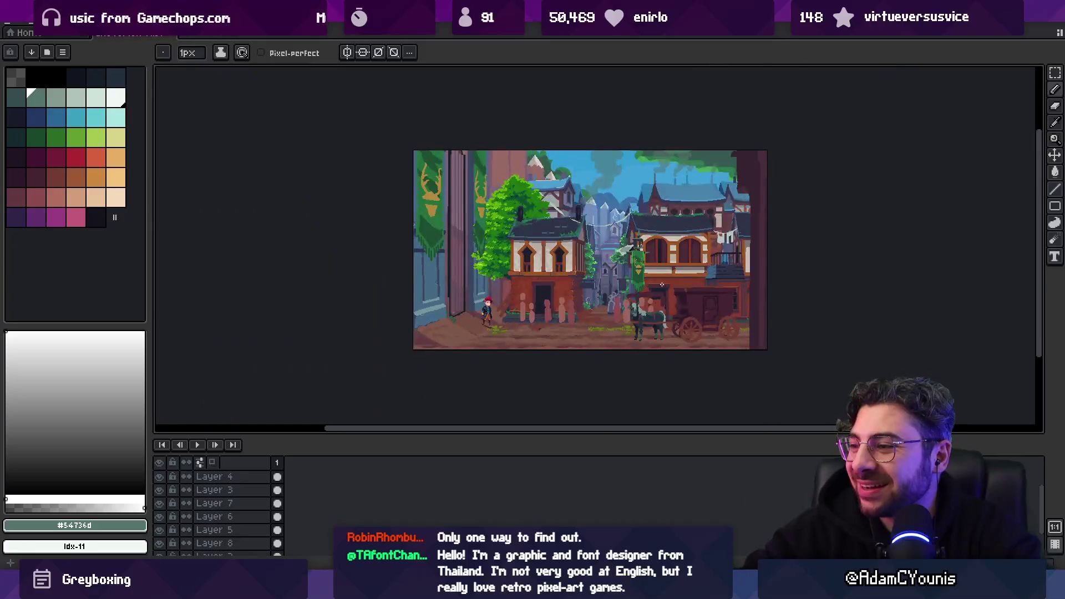
pyautogui.scroll(2, 555, 266)
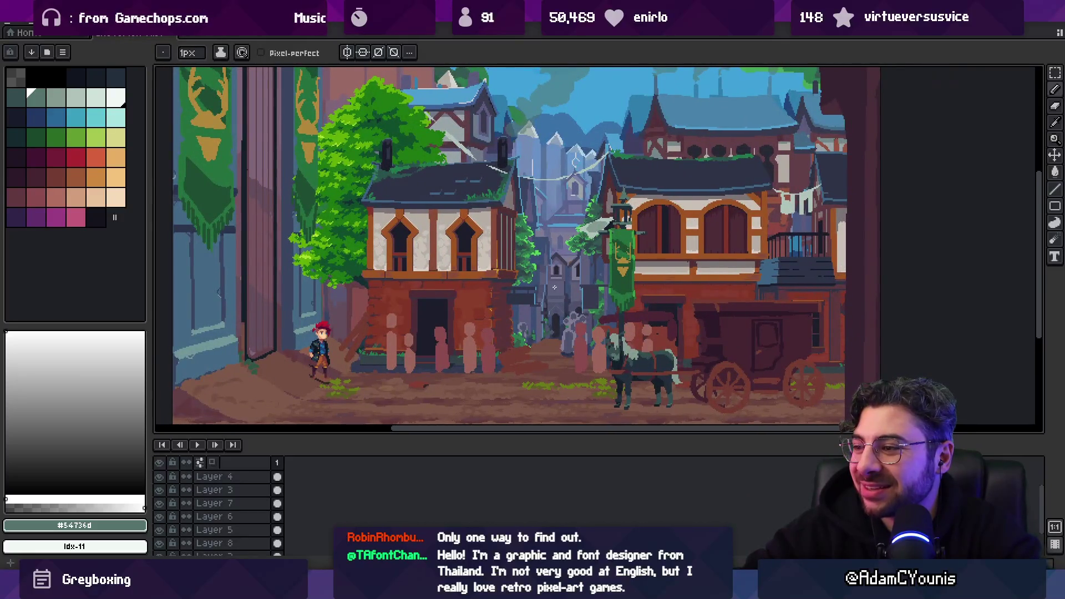
pyautogui.moveTo(660, 380); pyautogui.dragTo(483, 349)
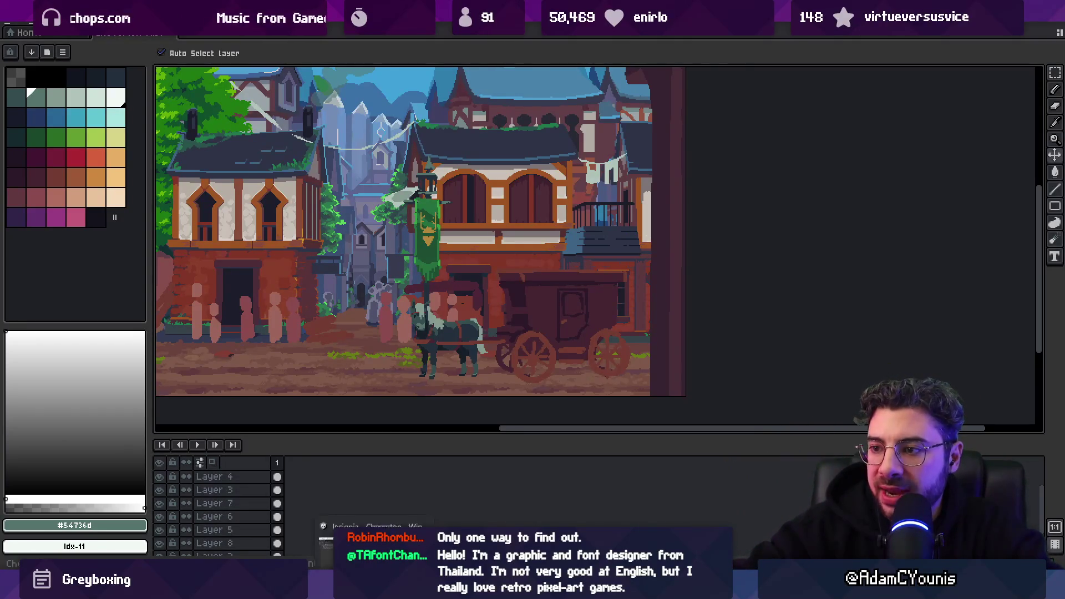
pyautogui.hotkey('alt', 'Tab')
pyautogui.scroll(-3, 517, 246)
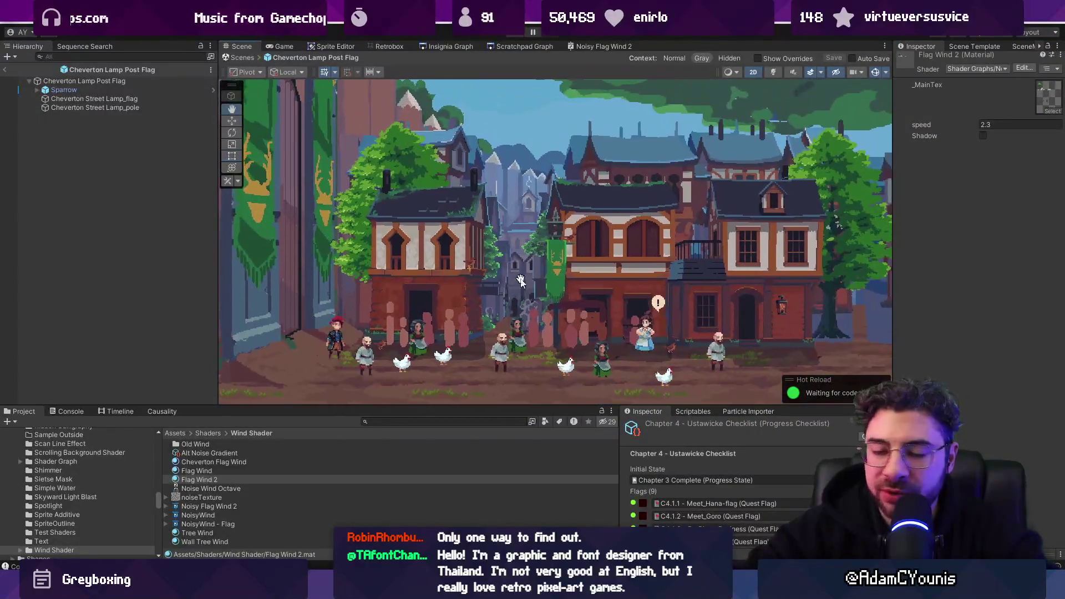
# Exit the lamp post flag prefab and switch to the Scratchpad Graph view
pyautogui.click(231, 58)
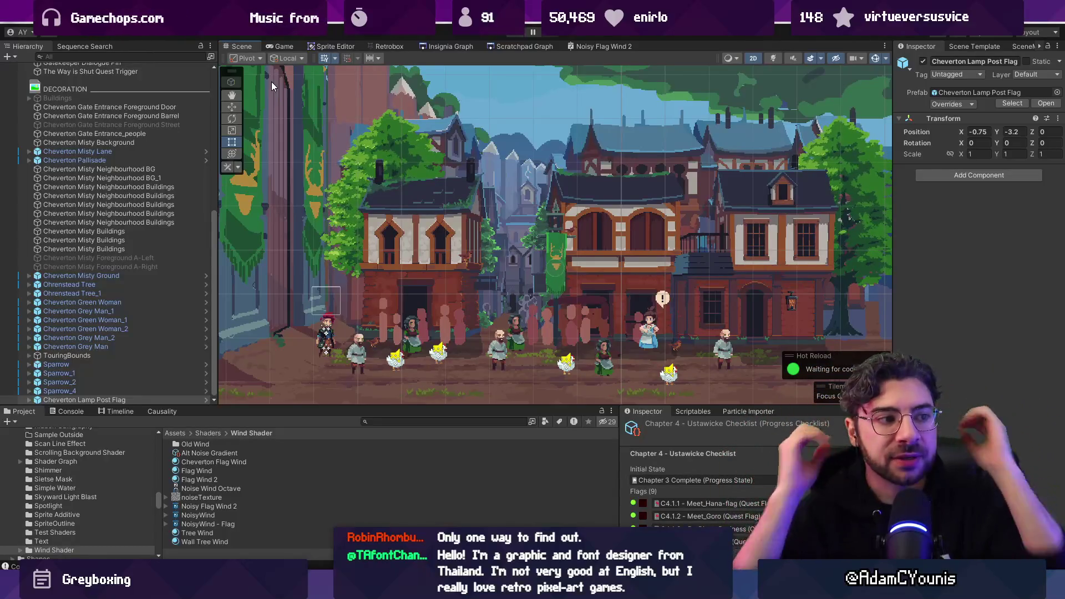
pyautogui.click(525, 44)
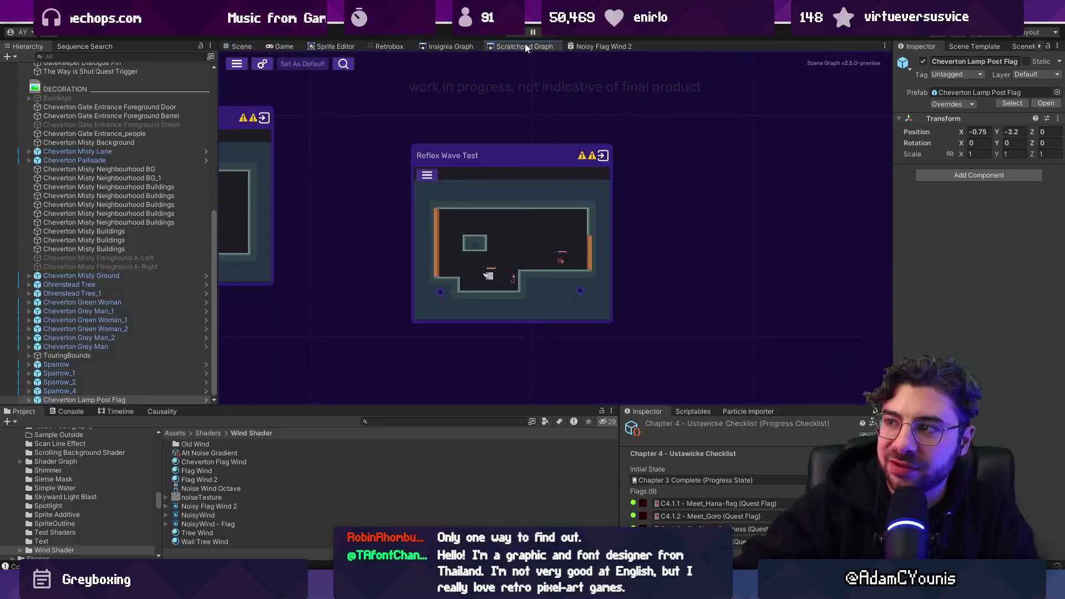
# Open the Noisy Flag Wind 2 graph, shrink Main Preview beside the inspector, and pan the nodes
pyautogui.click(614, 46)
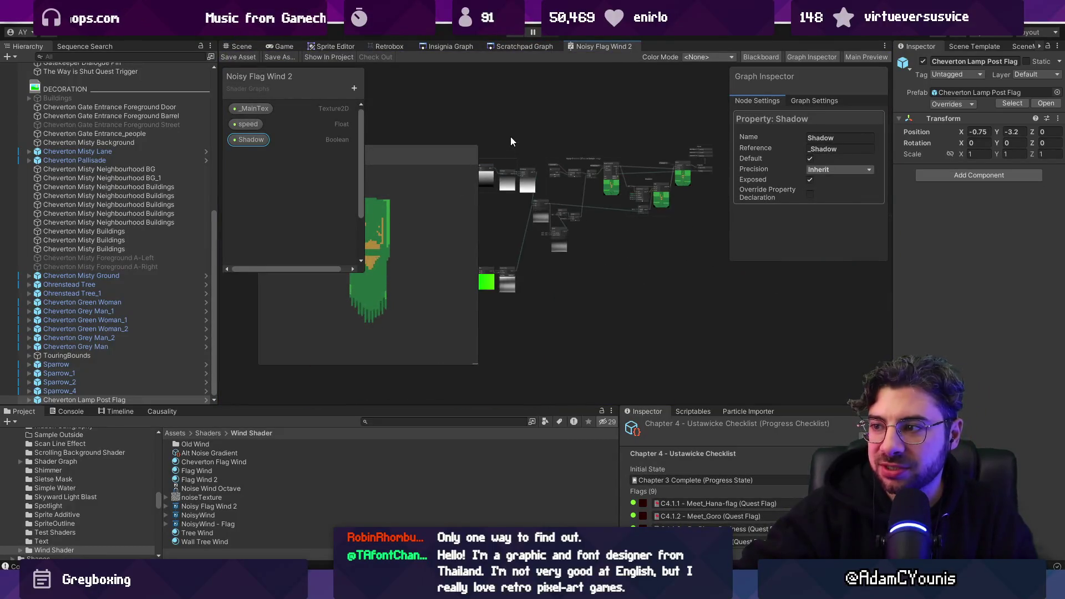
pyautogui.scroll(5, 644, 291)
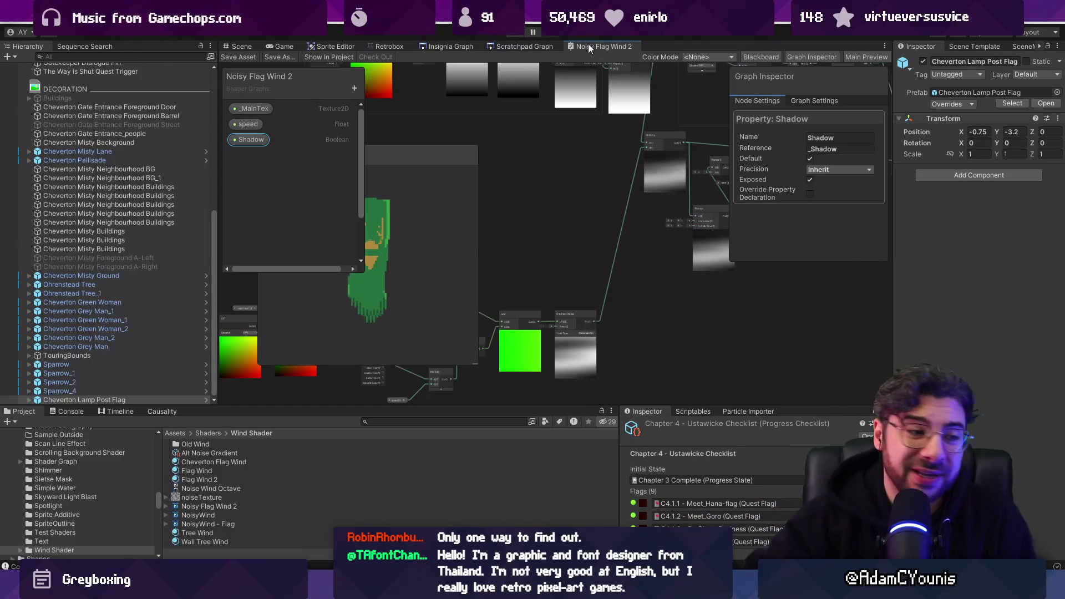
pyautogui.scroll(-5, 561, 156)
pyautogui.moveTo(447, 154)
pyautogui.mouseDown()
pyautogui.moveTo(609, 187)
pyautogui.moveTo(731, 175)
pyautogui.moveTo(702, 185)
pyautogui.mouseUp()
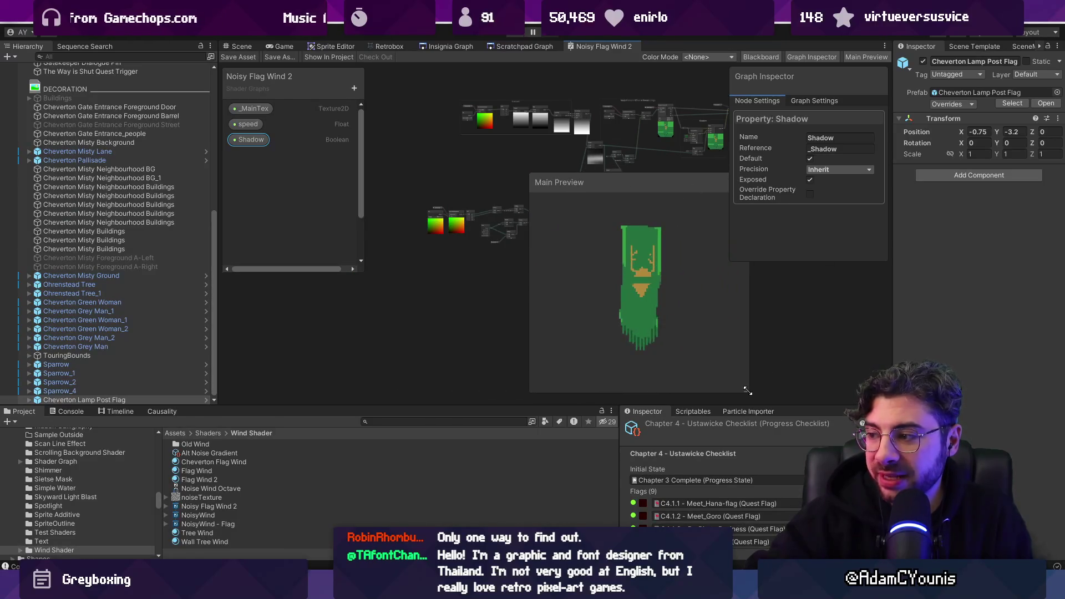
pyautogui.moveTo(749, 392); pyautogui.dragTo(648, 327)
pyautogui.moveTo(586, 190); pyautogui.dragTo(802, 297)
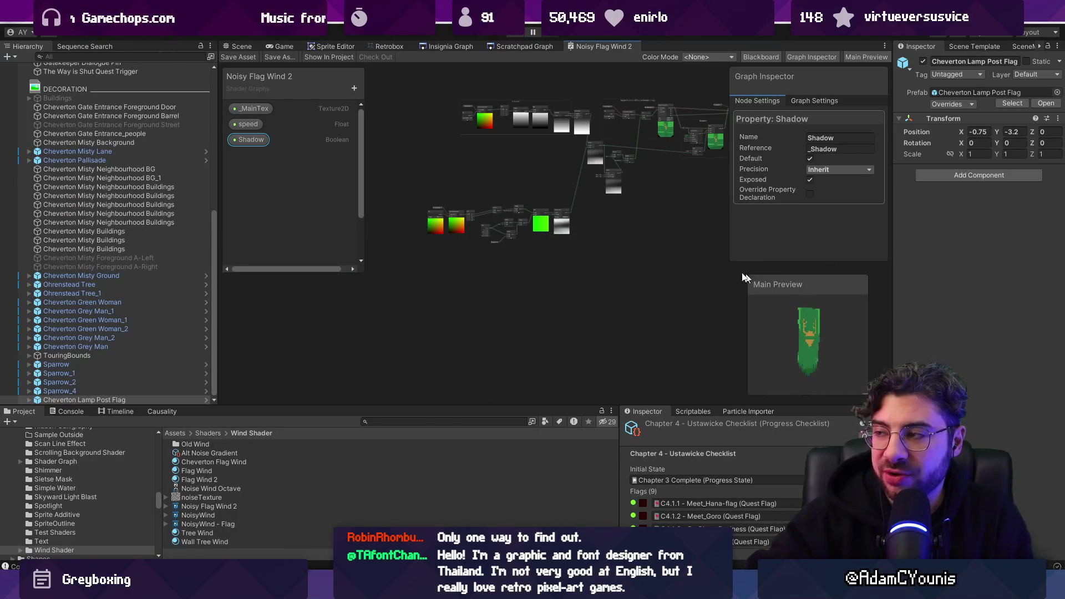
pyautogui.moveTo(614, 187); pyautogui.dragTo(550, 226)
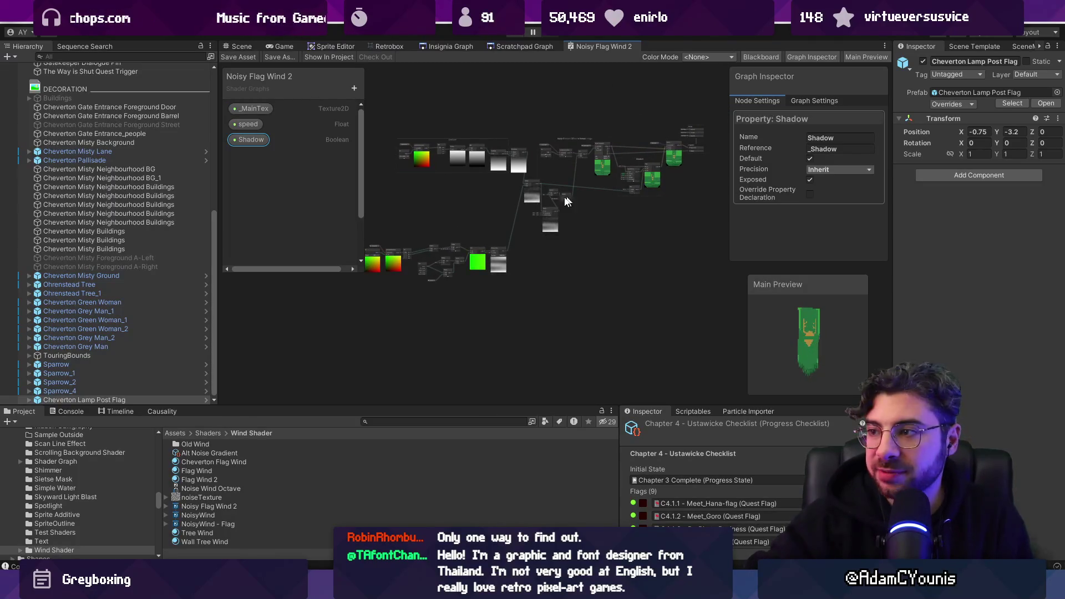
pyautogui.scroll(5, 504, 252)
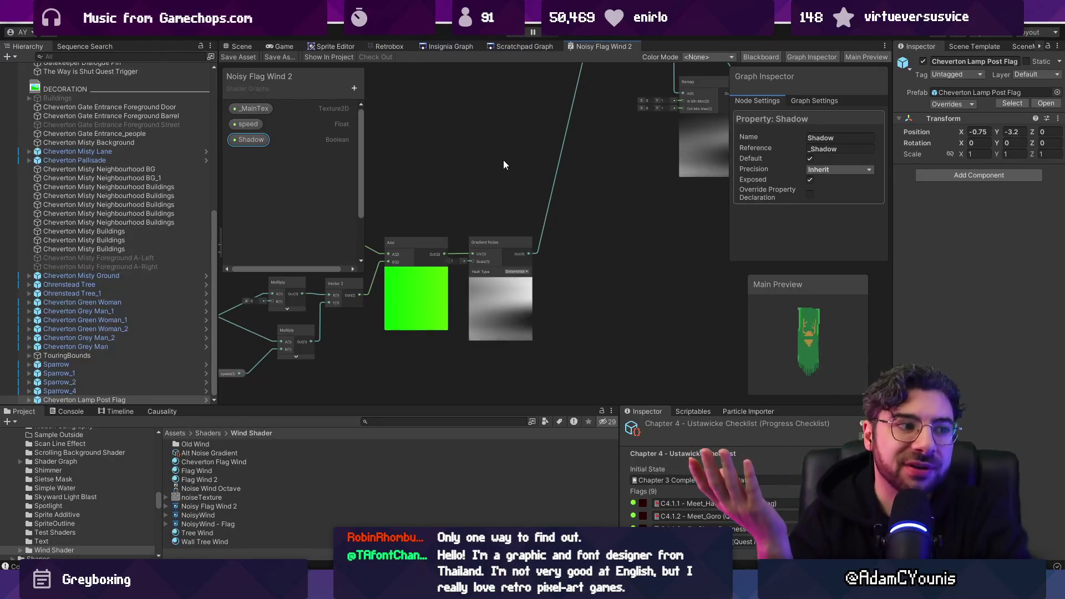
pyautogui.scroll(-3, 546, 258)
pyautogui.moveTo(500, 224)
pyautogui.mouseDown()
pyautogui.moveTo(584, 285)
pyautogui.moveTo(523, 267)
pyautogui.moveTo(525, 257)
pyautogui.mouseUp()
# Close the Noisy Flag Wind 2 tab, return to the Scene view, and go back to Aseprite
pyautogui.rightClick(597, 45)
pyautogui.click(633, 62)
pyautogui.click(262, 47)
pyautogui.click(247, 49)
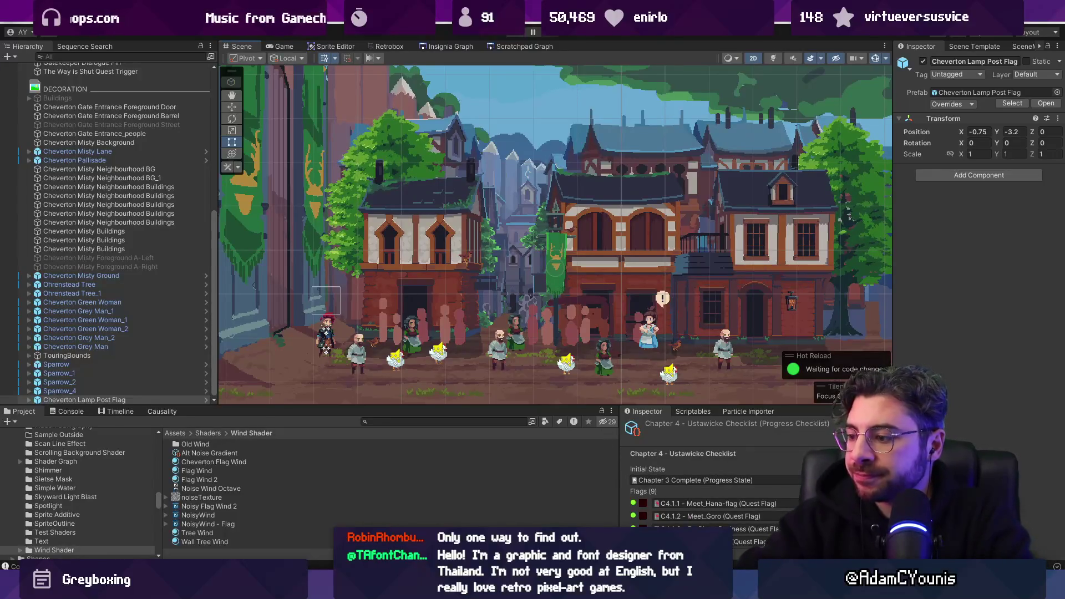
pyautogui.hotkey('alt', 'Tab')
pyautogui.scroll(1, 448, 354)
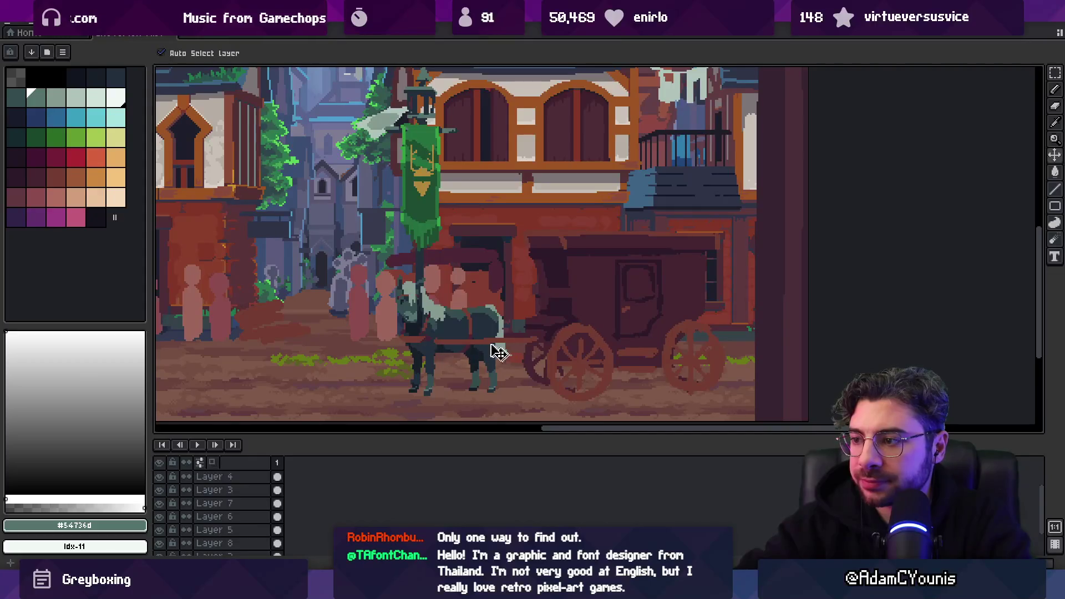
# Open the small character sprite from recent files, then return to the town scene document
pyautogui.scroll(-1, 618, 297)
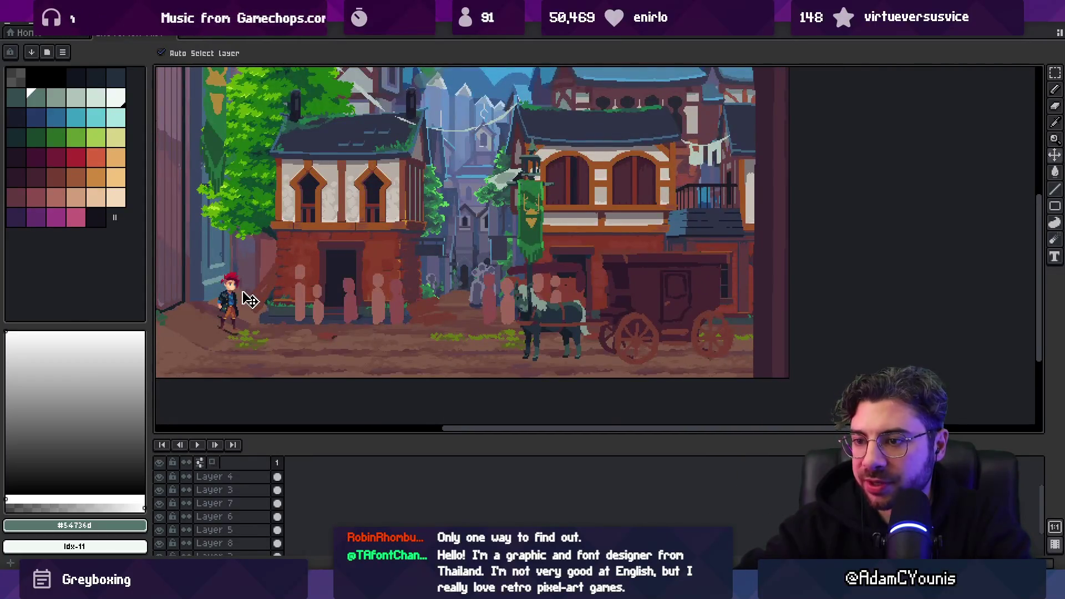
pyautogui.click(11, 23)
pyautogui.moveTo(66, 60)
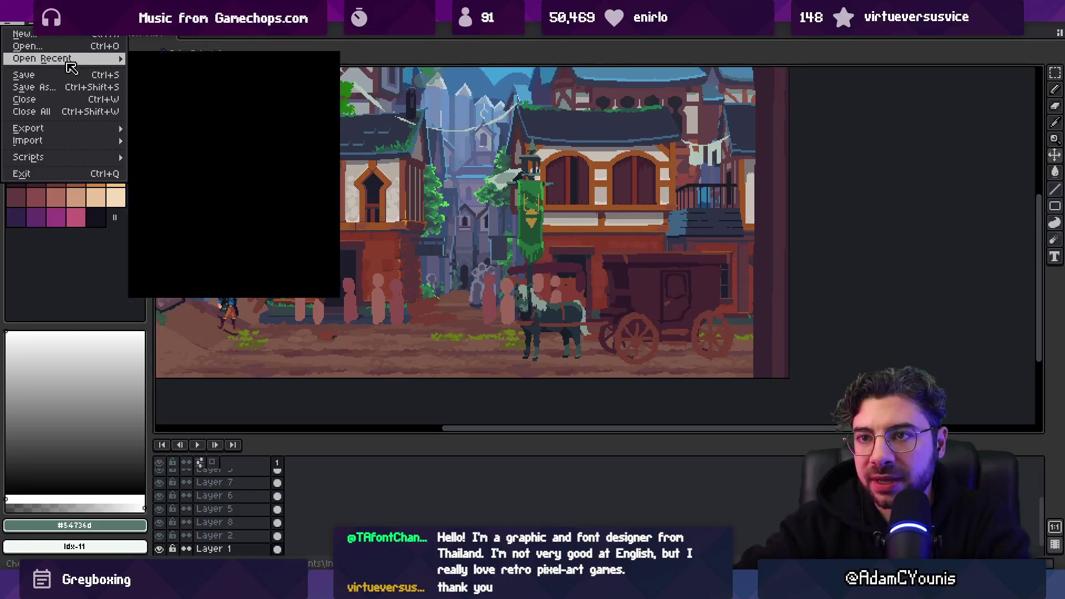
pyautogui.click(214, 76)
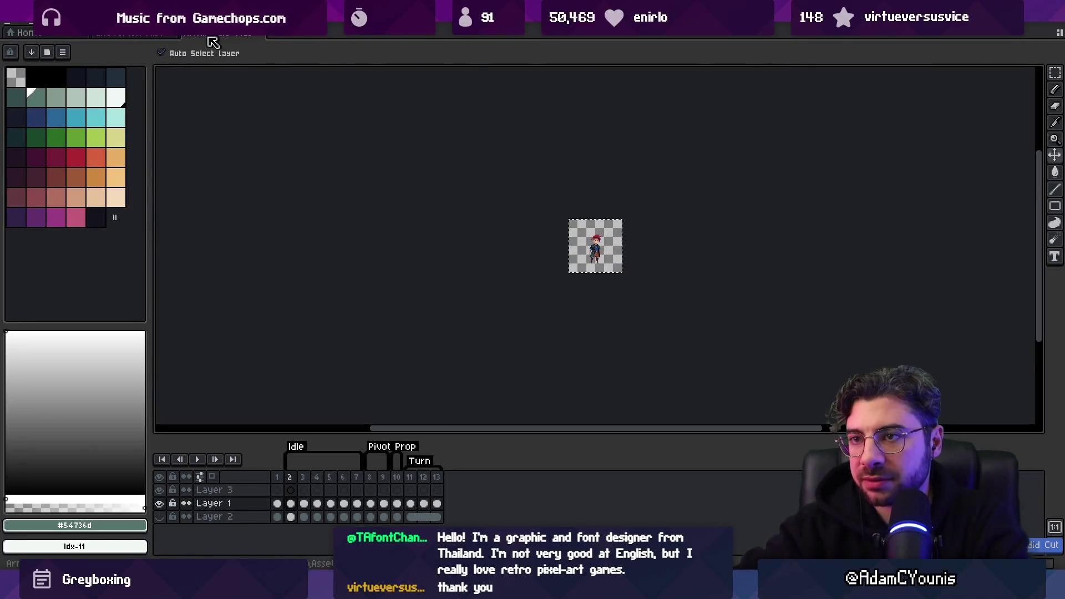
pyautogui.click(212, 37)
# Paste the character onto a new layer above Layer 10, placed just left of the horse
pyautogui.click(222, 476)
pyautogui.hotkey('shift', 'n')
pyautogui.hotkey('ctrl', 'v')
pyautogui.moveTo(161, 255)
pyautogui.mouseDown()
pyautogui.moveTo(520, 309)
pyautogui.moveTo(537, 302)
pyautogui.mouseUp()
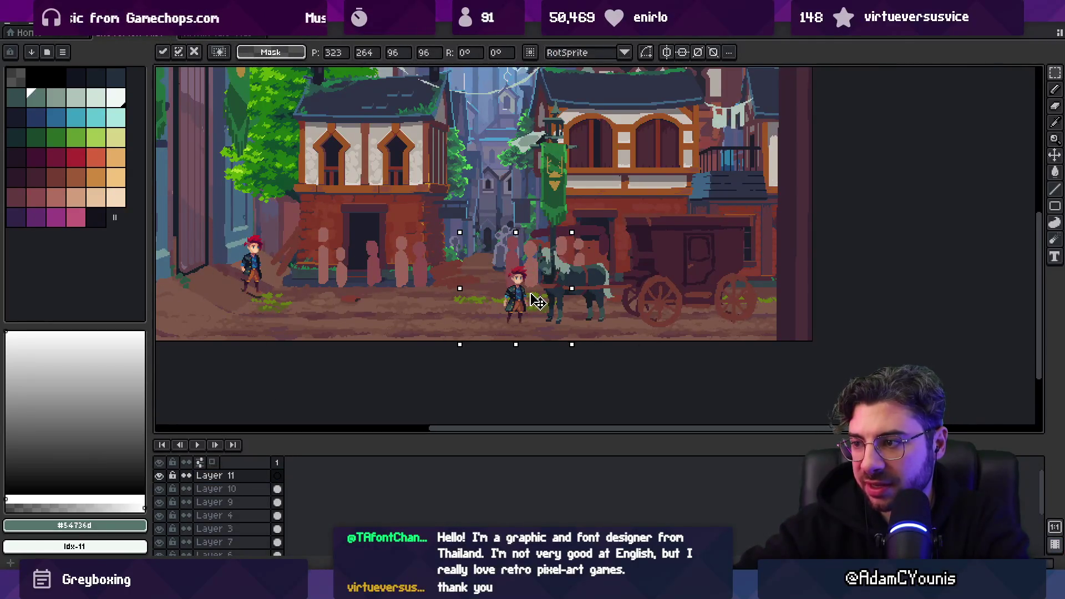
pyautogui.press('Return')
pyautogui.scroll(3, 532, 309)
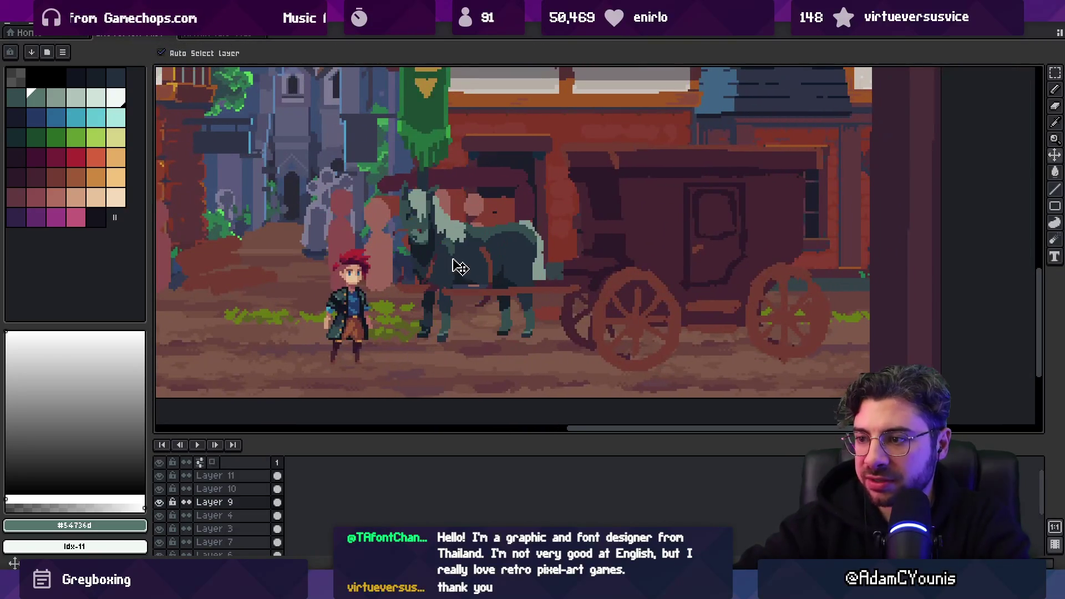
# Check the horse and carriage layers, lasso-select the carriage, then drop the selection
pyautogui.click(450, 285)
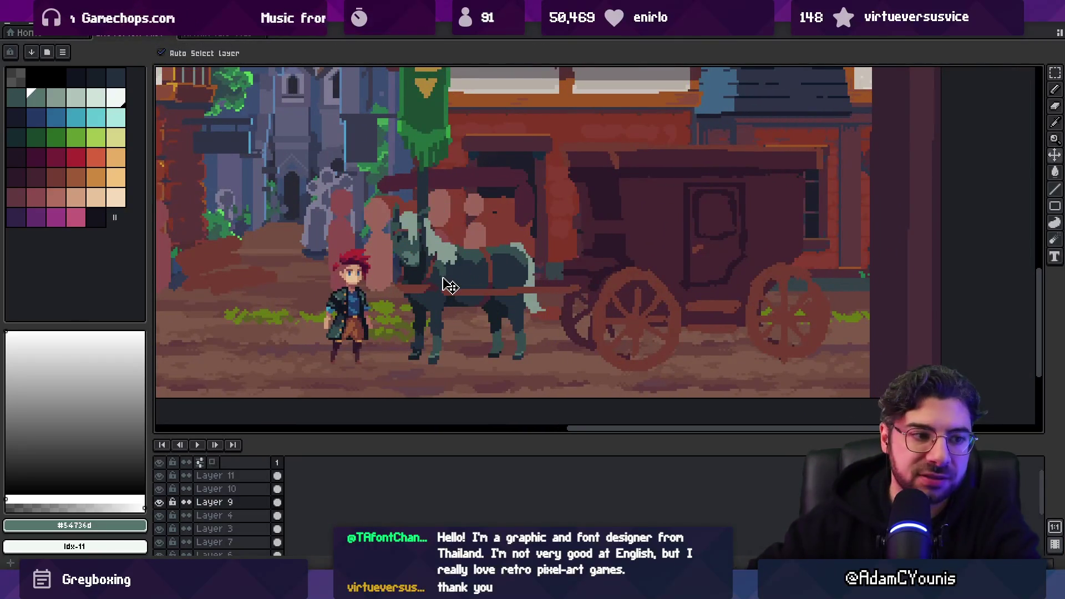
pyautogui.click(622, 255)
pyautogui.press('q')
pyautogui.moveTo(688, 108)
pyautogui.mouseDown()
pyautogui.moveTo(416, 185)
pyautogui.moveTo(873, 84)
pyautogui.moveTo(747, 271)
pyautogui.mouseUp()
pyautogui.hotkey('ctrl', 'd')
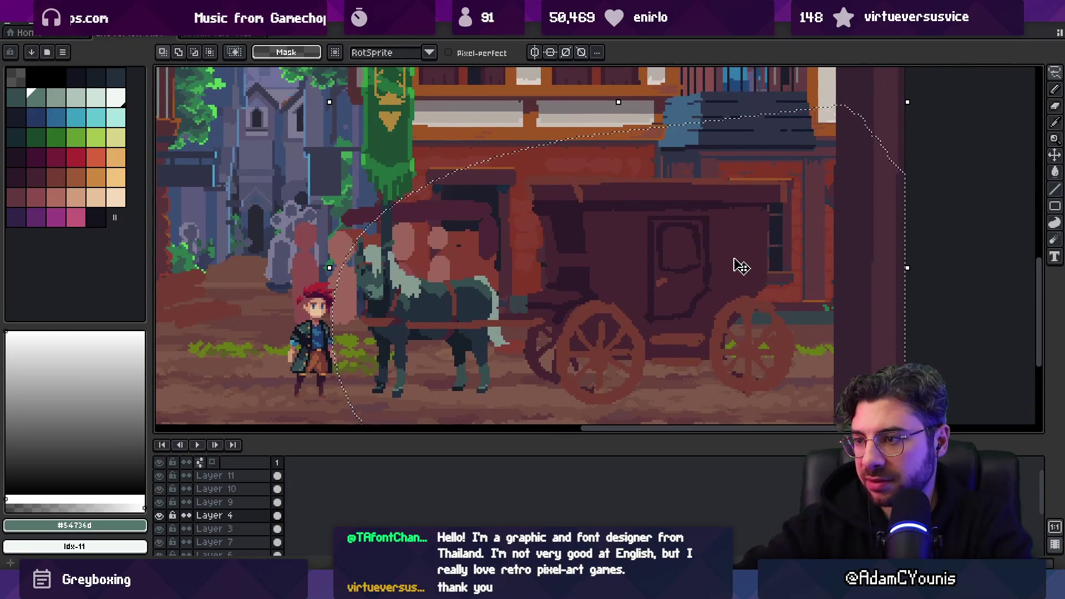
pyautogui.scroll(-2, 732, 265)
pyautogui.click(14, 26)
# Save the street scene under the new file name 'Cheverton Horse and Carriage'
pyautogui.click(89, 94)
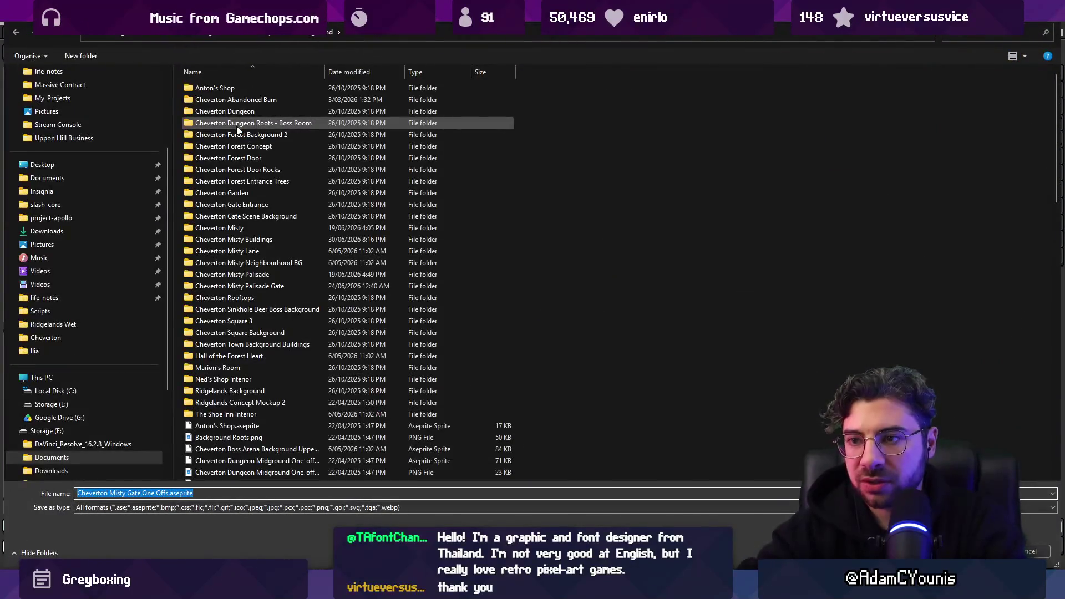
pyautogui.write('Cheverton')
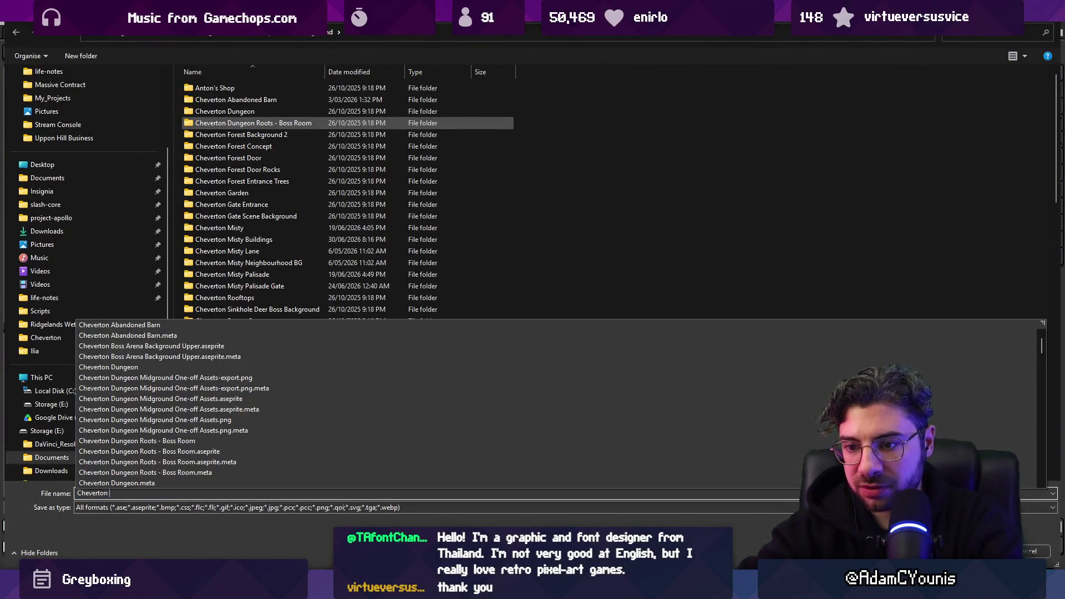
pyautogui.write('Chev')
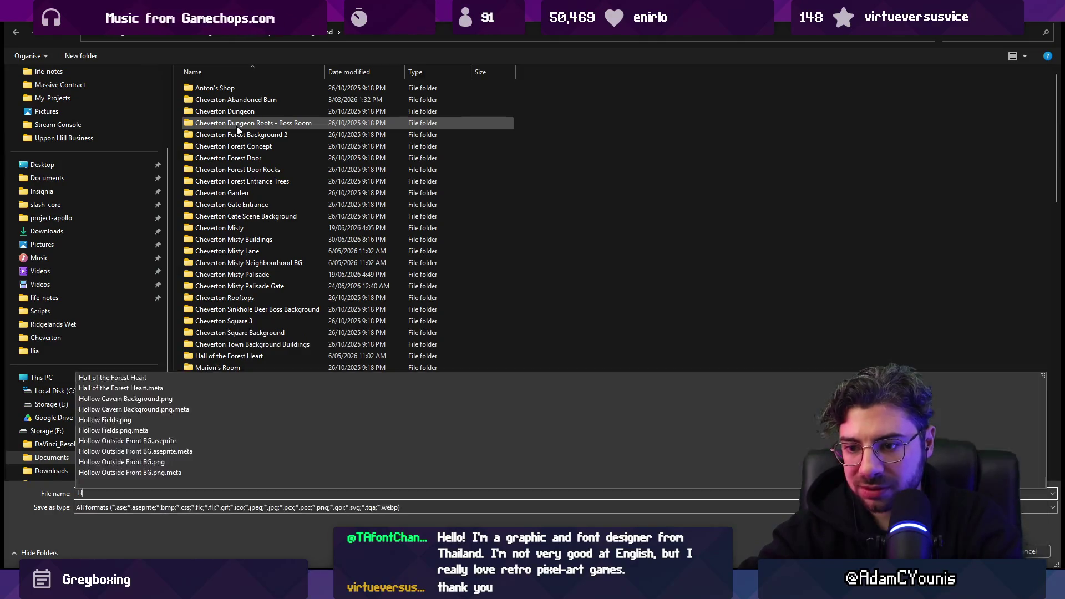
pyautogui.write('erton Horse and Carriage')
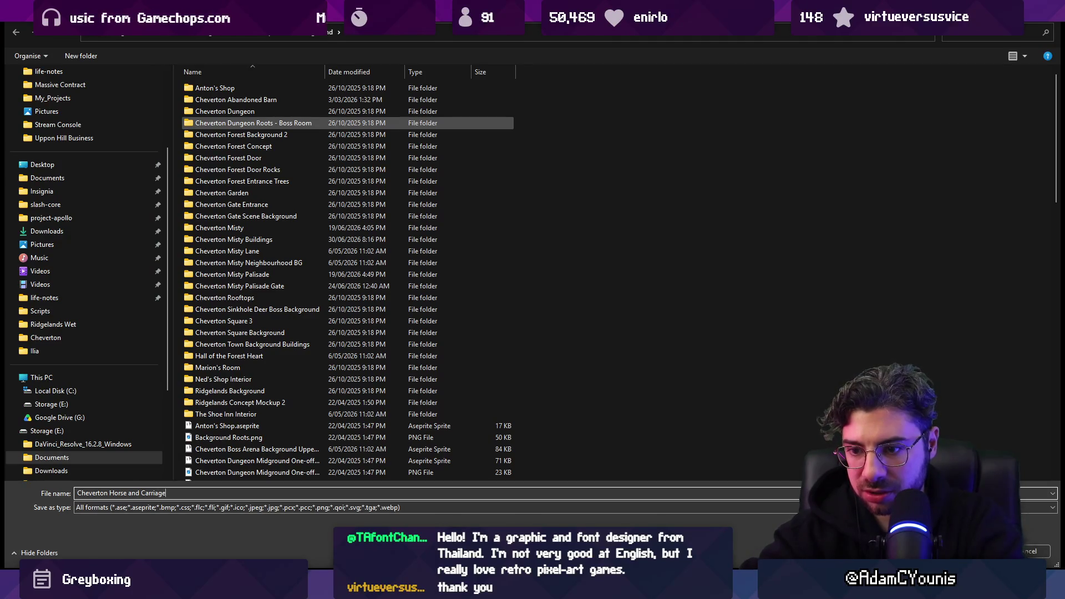
pyautogui.press('Return')
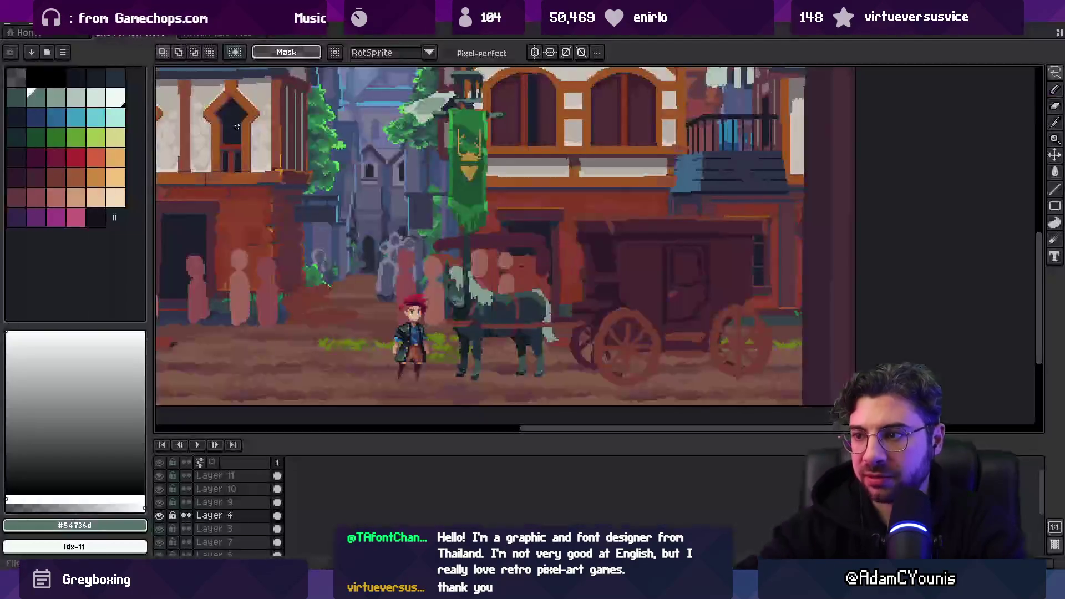
pyautogui.scroll(-1, 478, 239)
# Crop the canvas to a rectangle around the character, horse and carriage
pyautogui.press('m')
pyautogui.moveTo(389, 179)
pyautogui.mouseDown()
pyautogui.moveTo(638, 321)
pyautogui.moveTo(742, 352)
pyautogui.moveTo(703, 341)
pyautogui.mouseUp()
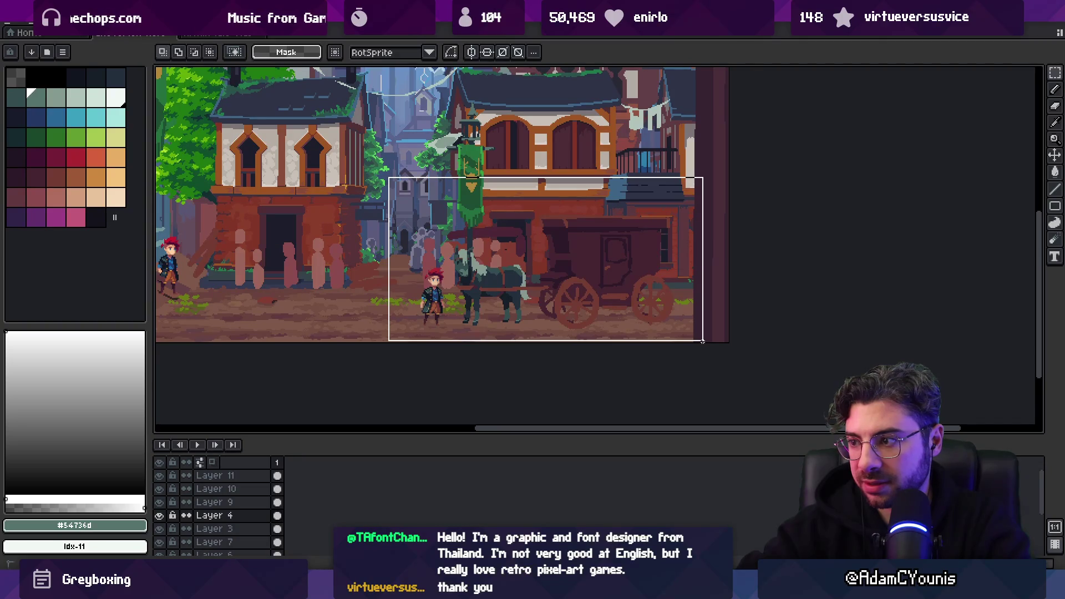
pyautogui.click(64, 22)
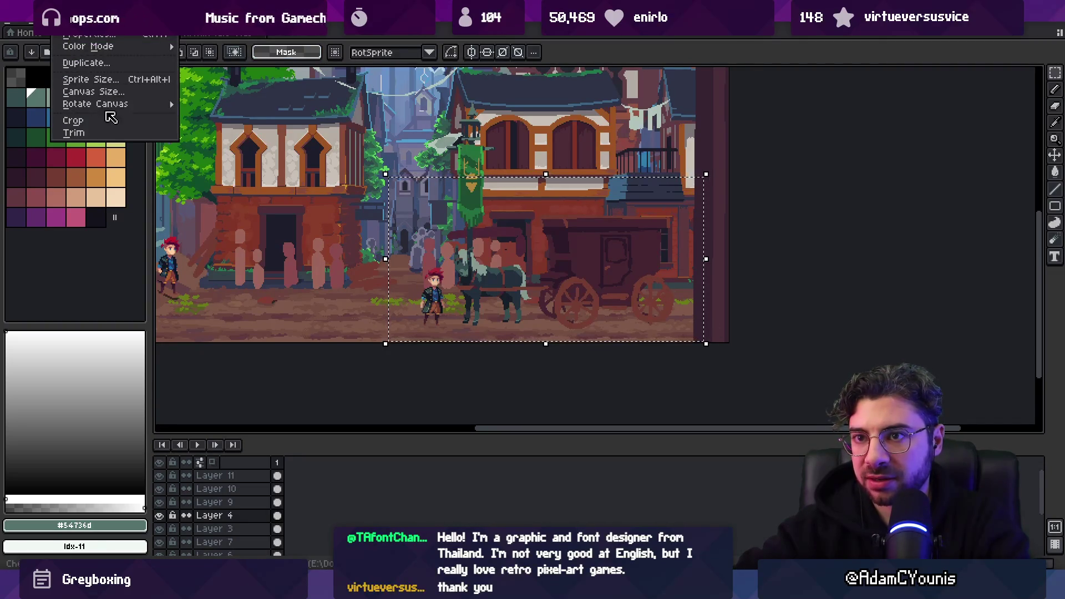
pyautogui.click(108, 118)
# Delete the background Layer 1, Layer 2 and the green banner layer
pyautogui.keyDown('ctrl'); pyautogui.click(497, 215); pyautogui.keyUp('ctrl')
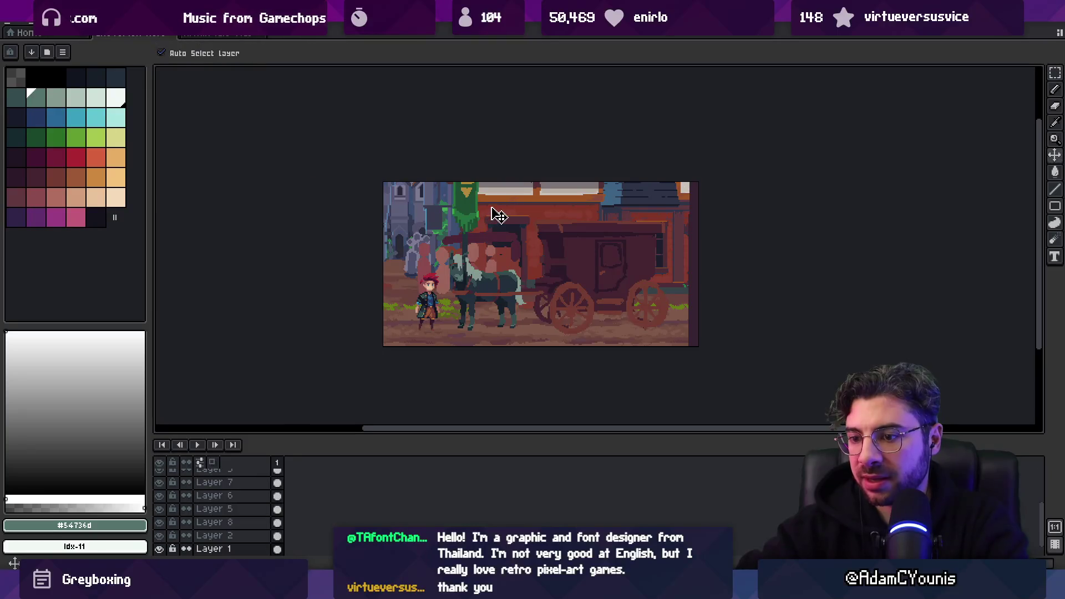
pyautogui.press('Delete')
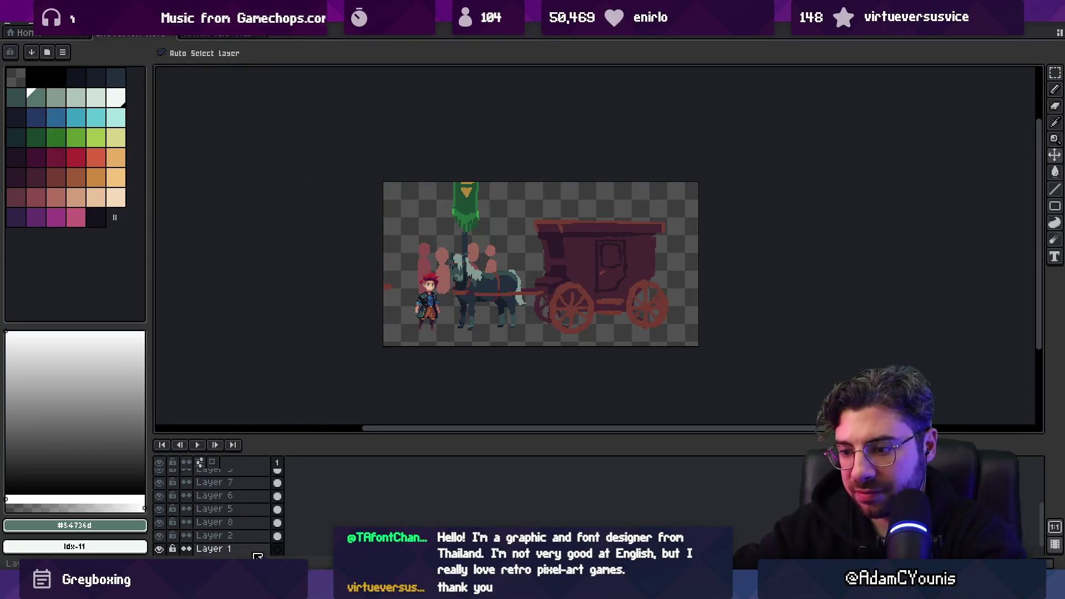
pyautogui.press('Delete')
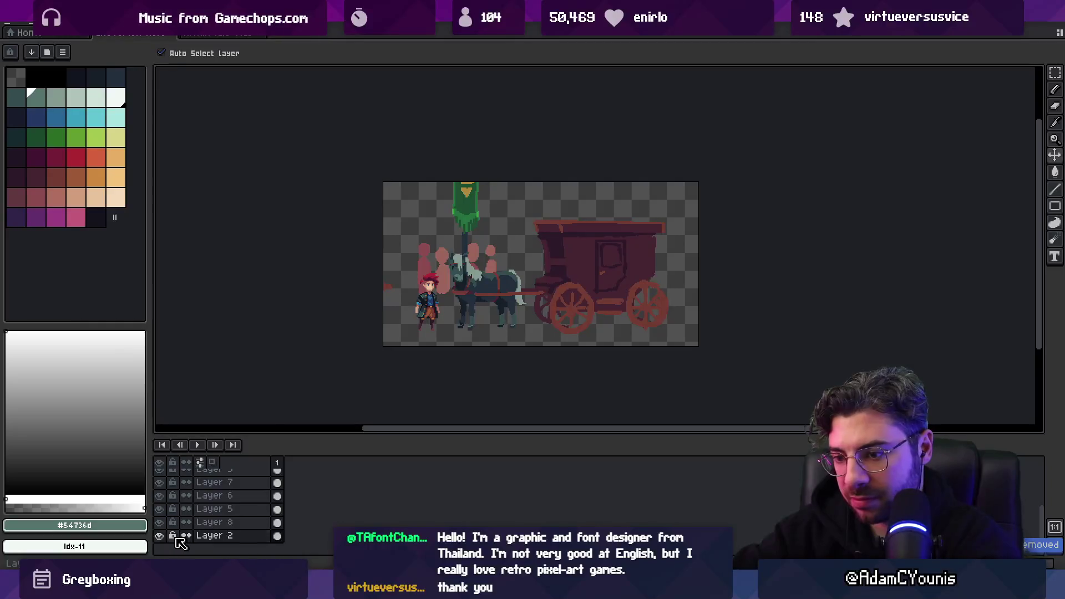
pyautogui.press('Delete')
pyautogui.click(222, 538)
pyautogui.press('Delete')
pyautogui.press('Delete')
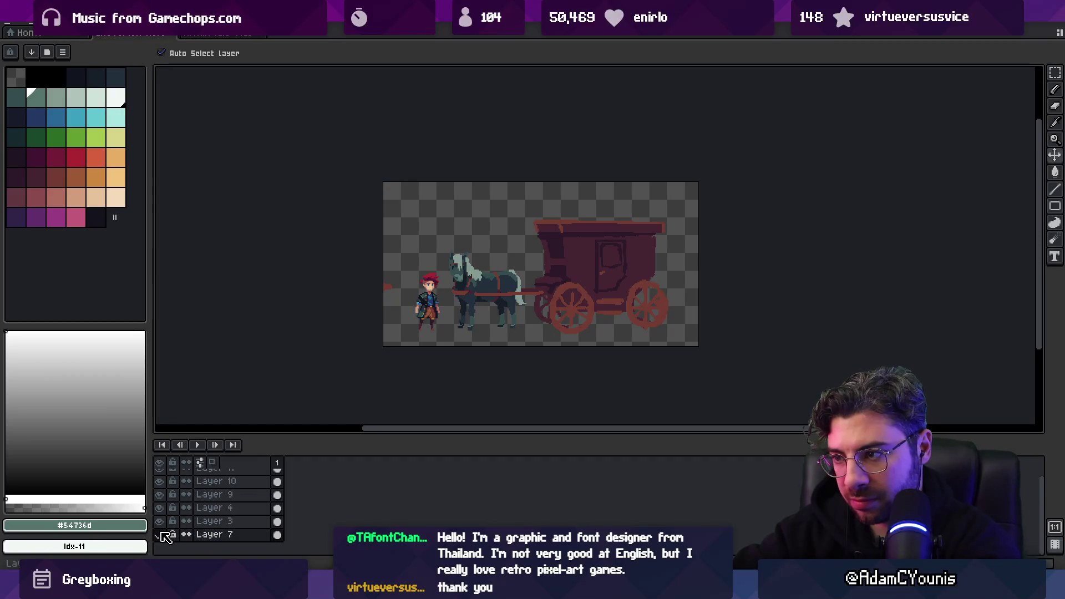
# Delete Layer 7, then undo the accidental carriage layer deletion
pyautogui.doubleClick(250, 535)
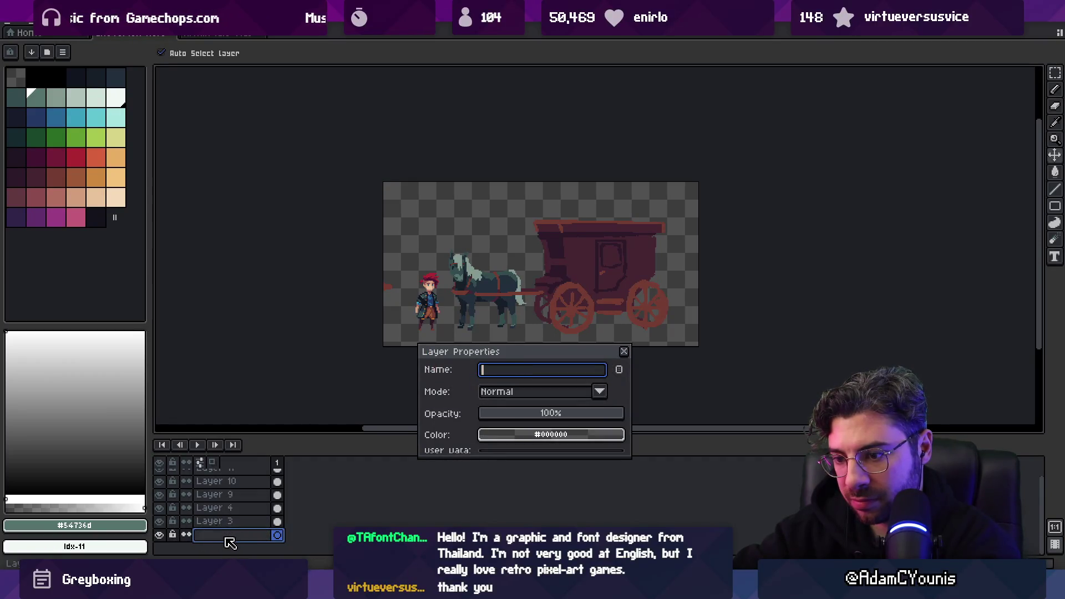
pyautogui.press('Delete')
pyautogui.click(624, 351)
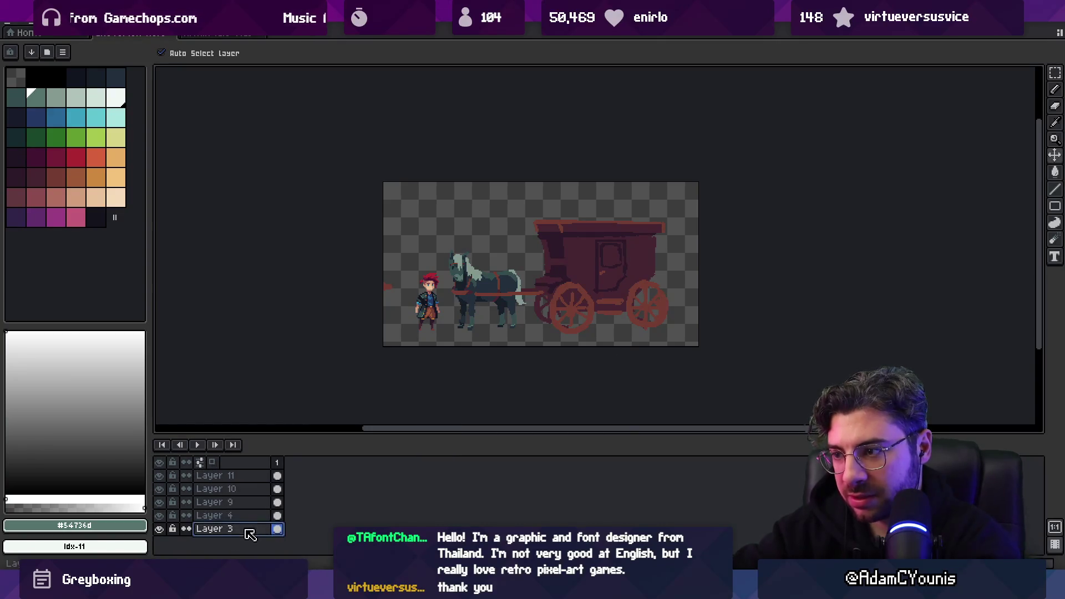
pyautogui.press('Delete')
pyautogui.press('Delete')
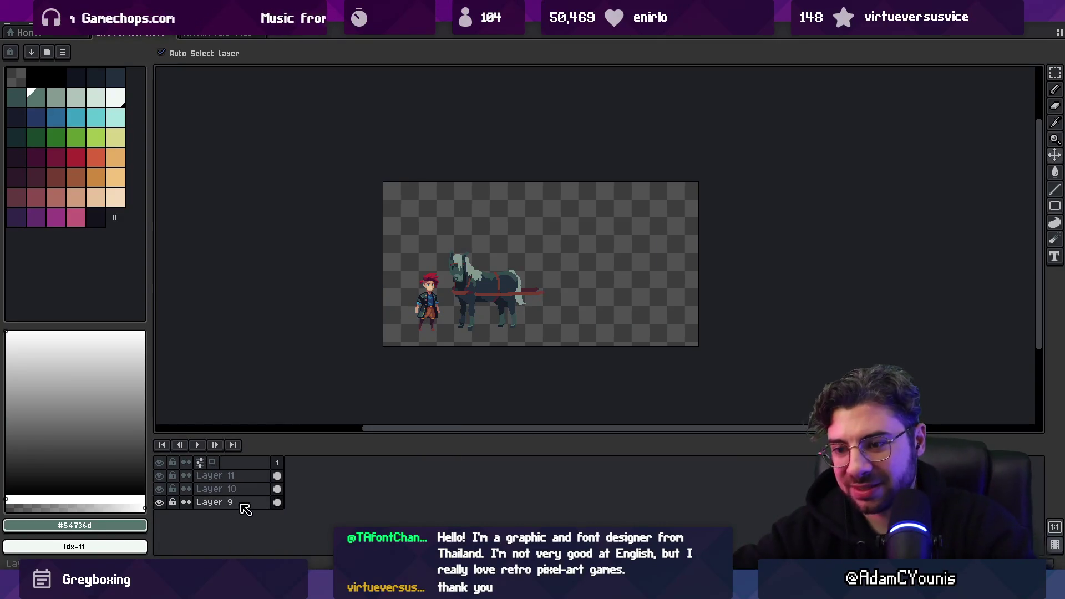
pyautogui.hotkey('ctrl', 'z')
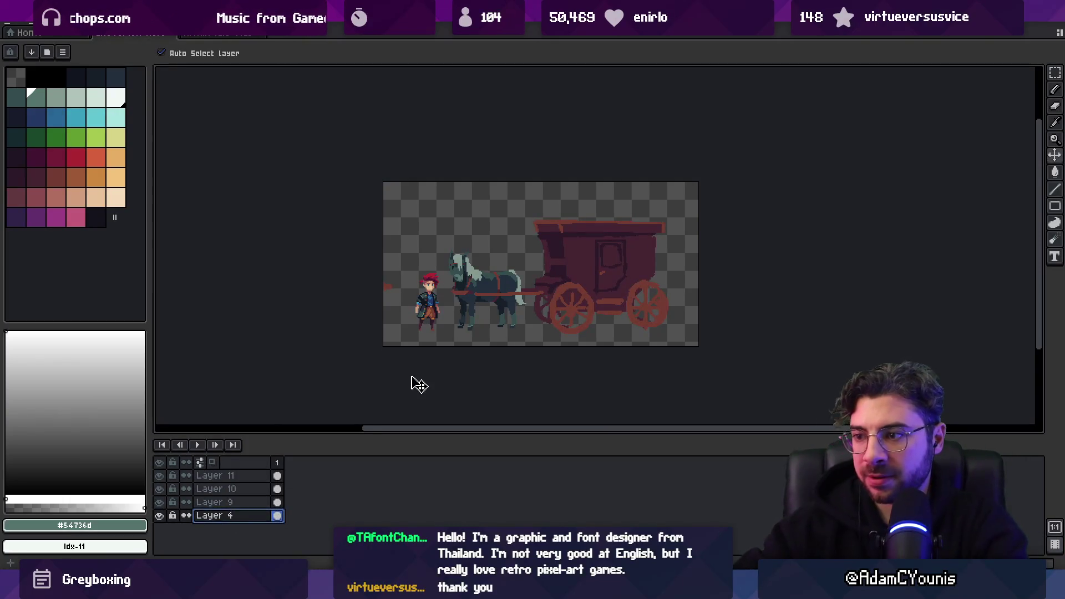
# Zoom in on the horse's legs and make the horse's Layer 9 active for painting
pyautogui.press('z')
pyautogui.scroll(1, 438, 285)
pyautogui.click(439, 285)
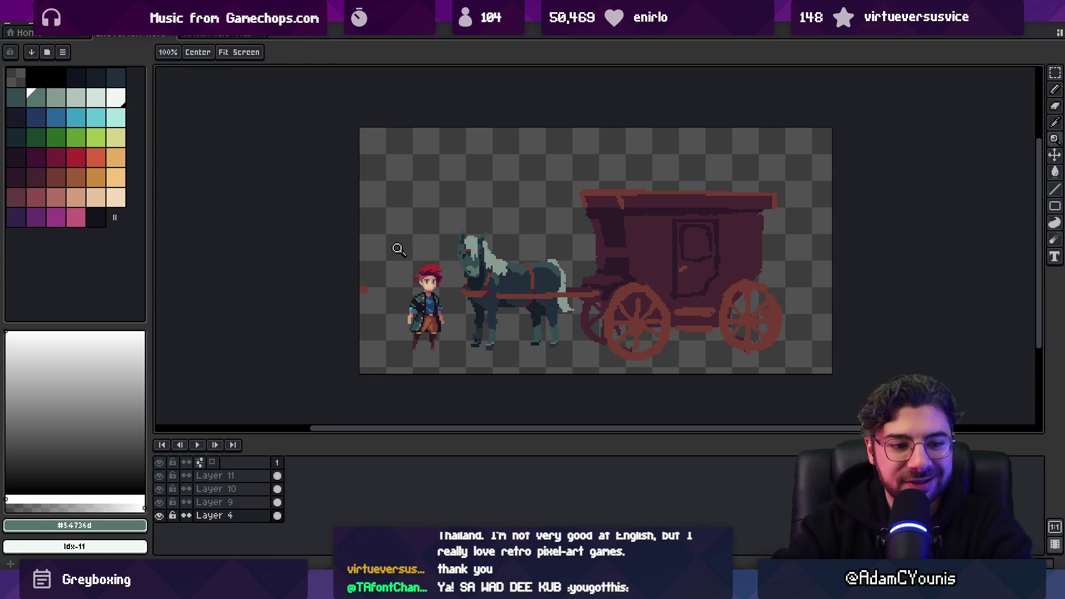
pyautogui.click(360, 251)
pyautogui.moveTo(364, 254); pyautogui.dragTo(396, 277)
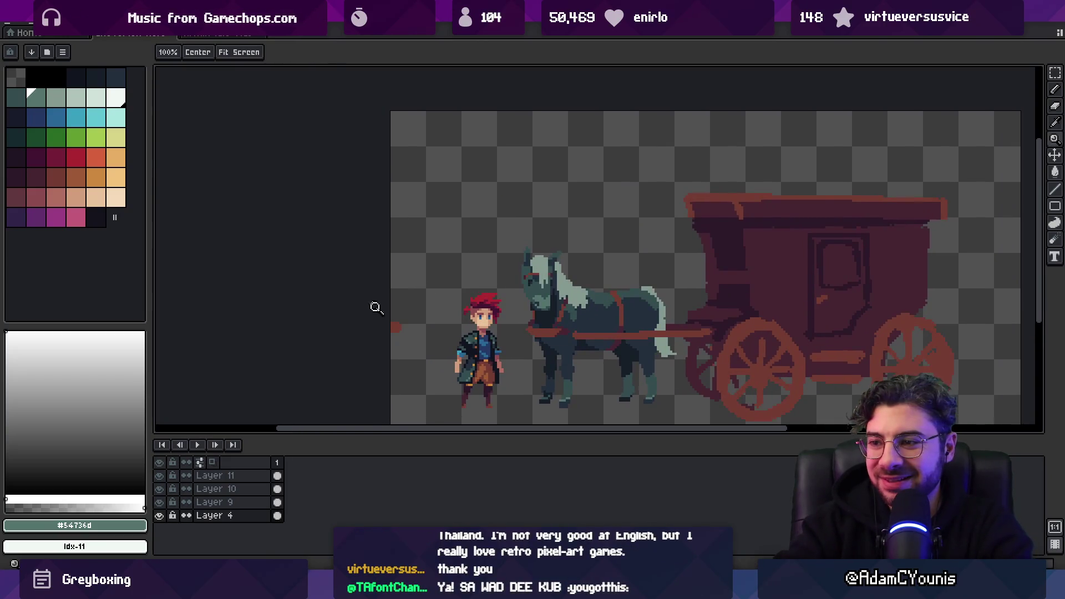
pyautogui.click(377, 308)
pyautogui.press('b')
pyautogui.press('z')
pyautogui.scroll(-3, 397, 311)
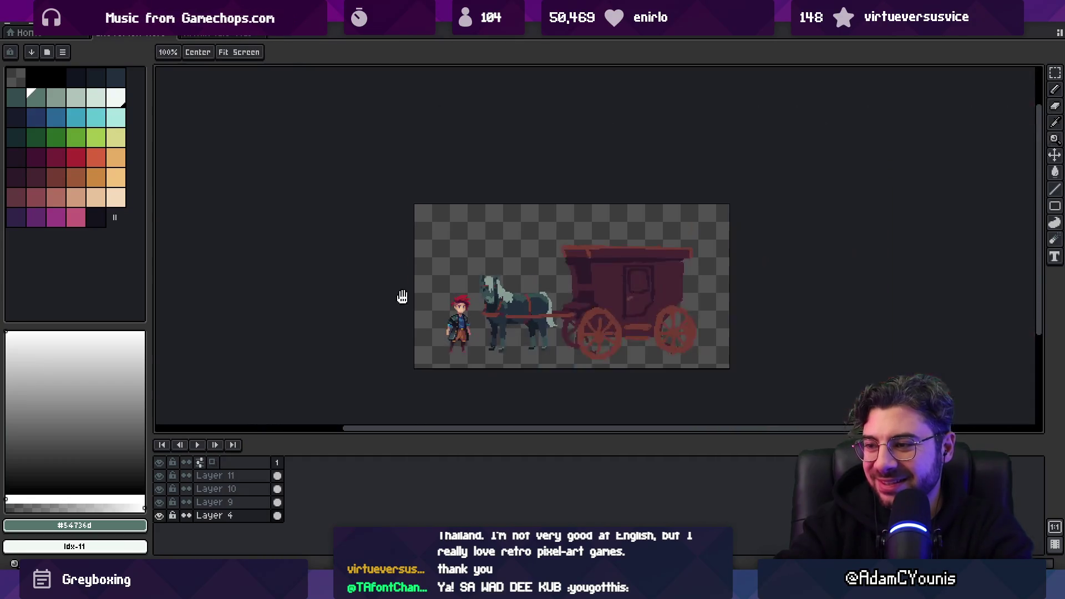
pyautogui.scroll(3, 410, 311)
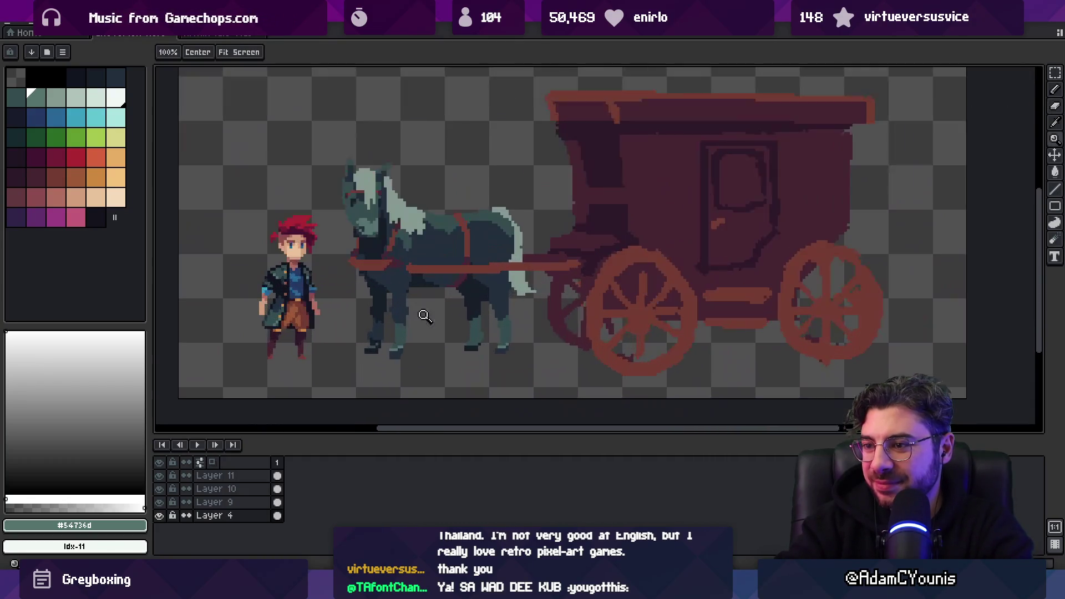
pyautogui.click(425, 315)
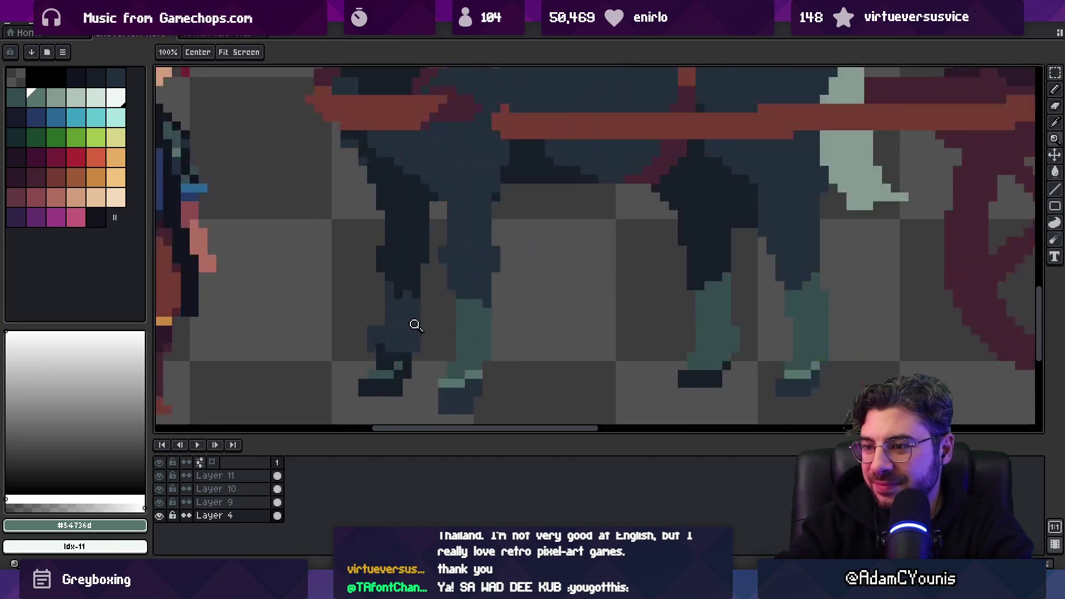
pyautogui.press('b')
pyautogui.hotkey('alt', 'Up')
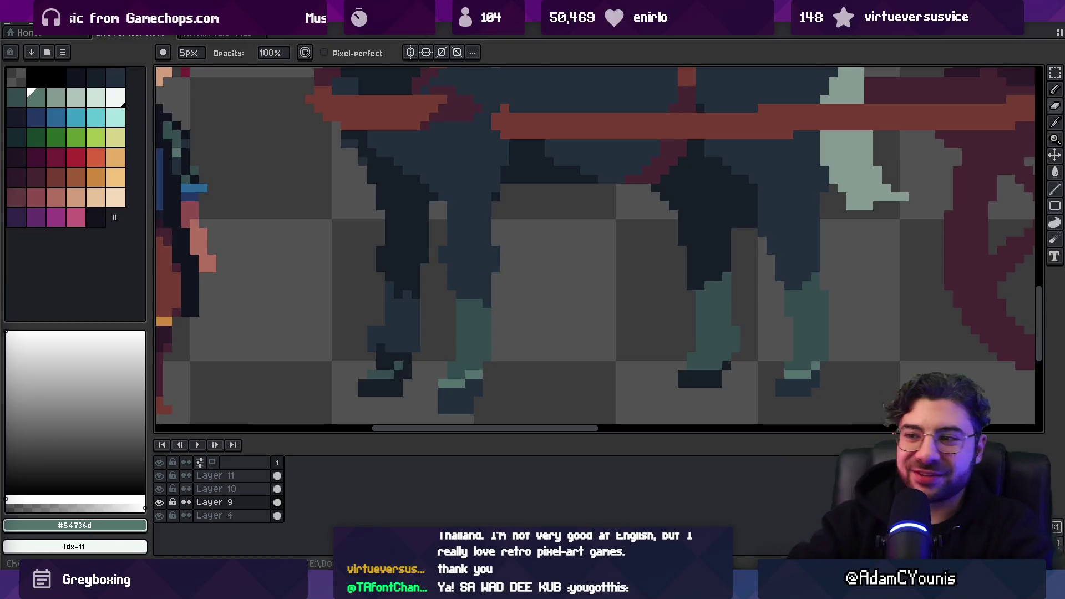
# Repaint the legs with the 1px brush, sampling the dark leg colour and lighter body #222f3d
pyautogui.scroll(-3, 521, 222)
pyautogui.scroll(4, 464, 304)
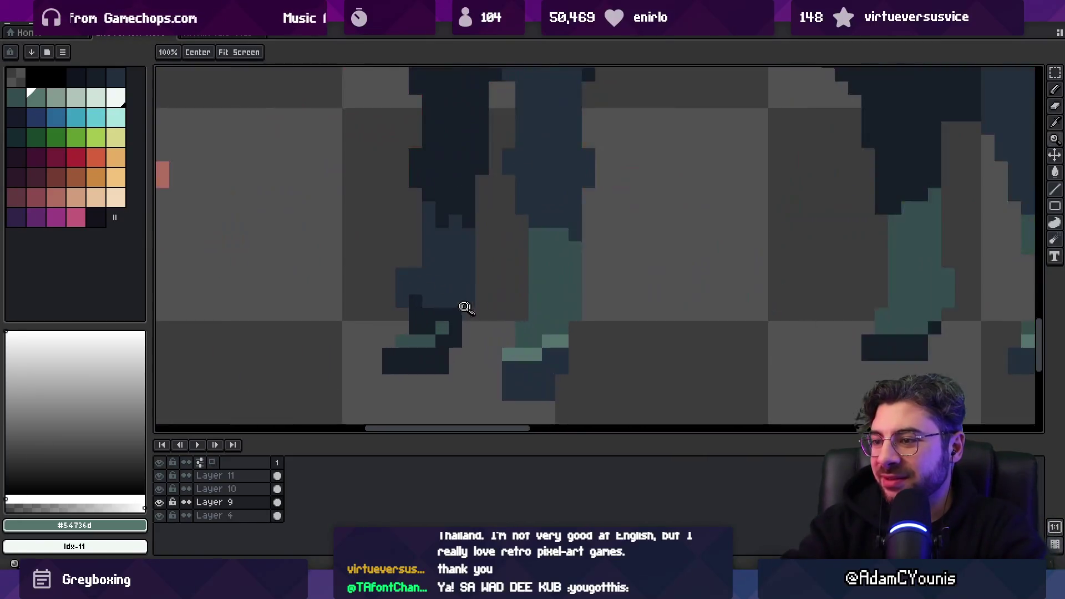
pyautogui.press('z')
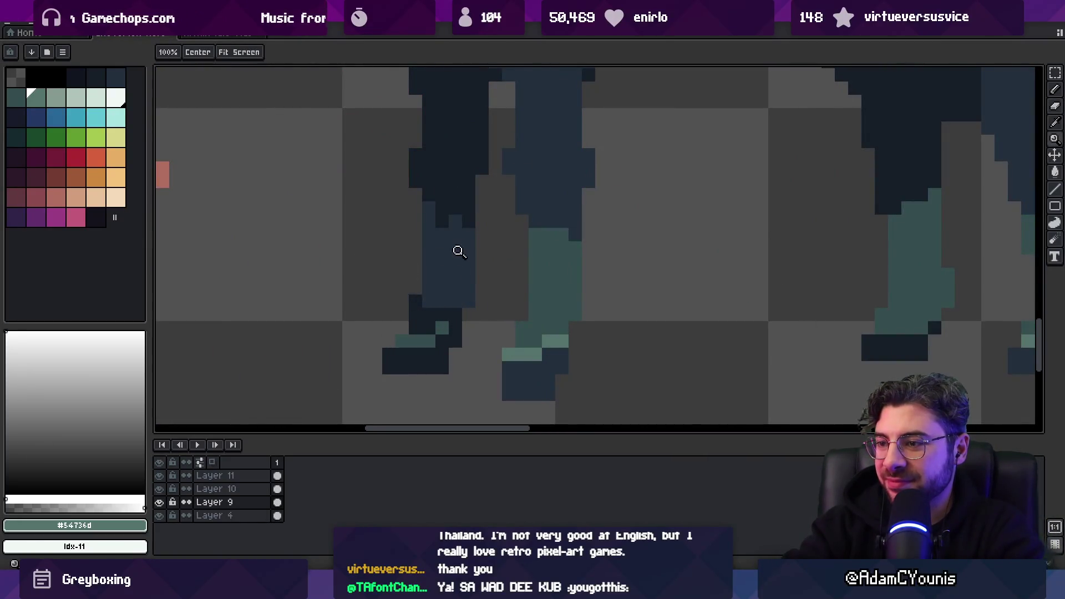
pyautogui.scroll(-3, 469, 261)
pyautogui.scroll(3, 470, 261)
pyautogui.press('b')
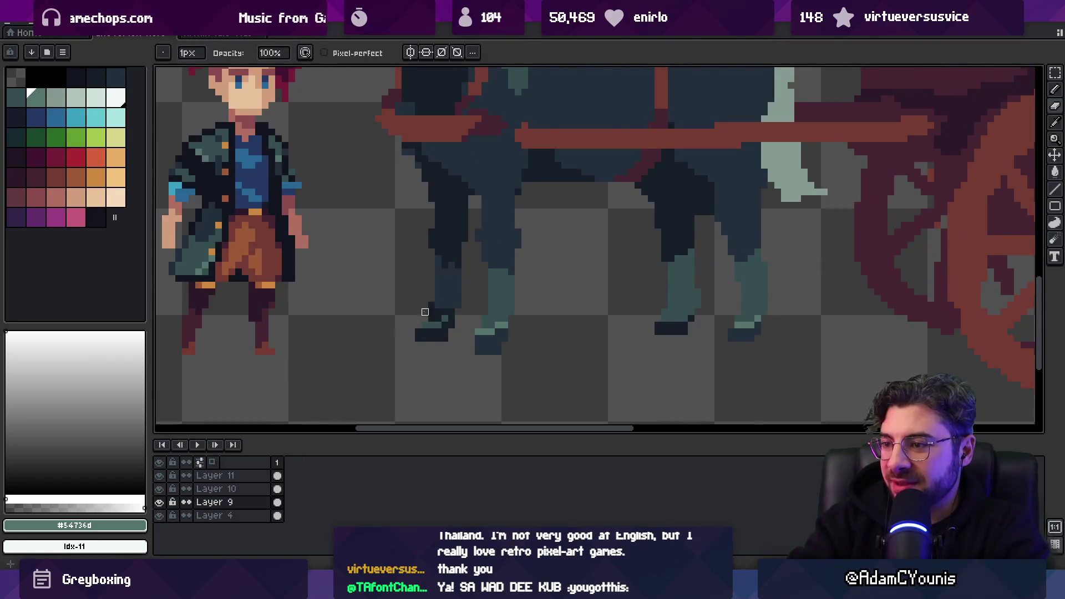
pyautogui.hscroll(2, 465, 251)
pyautogui.scroll(1, 413, 322)
pyautogui.press('z')
pyautogui.scroll(-4, 467, 298)
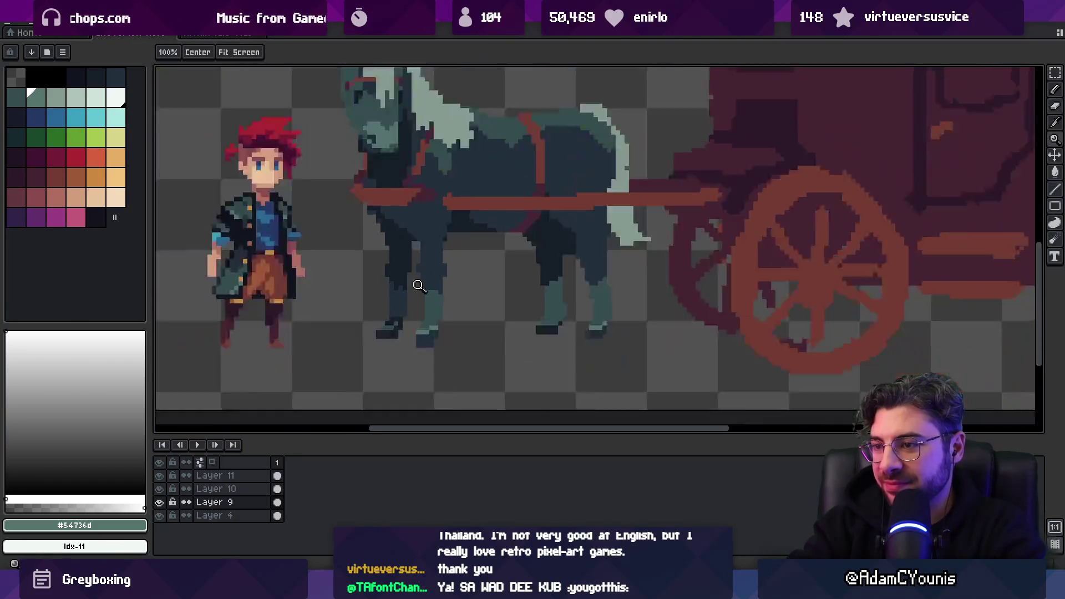
pyautogui.scroll(2, 453, 300)
pyautogui.press('b')
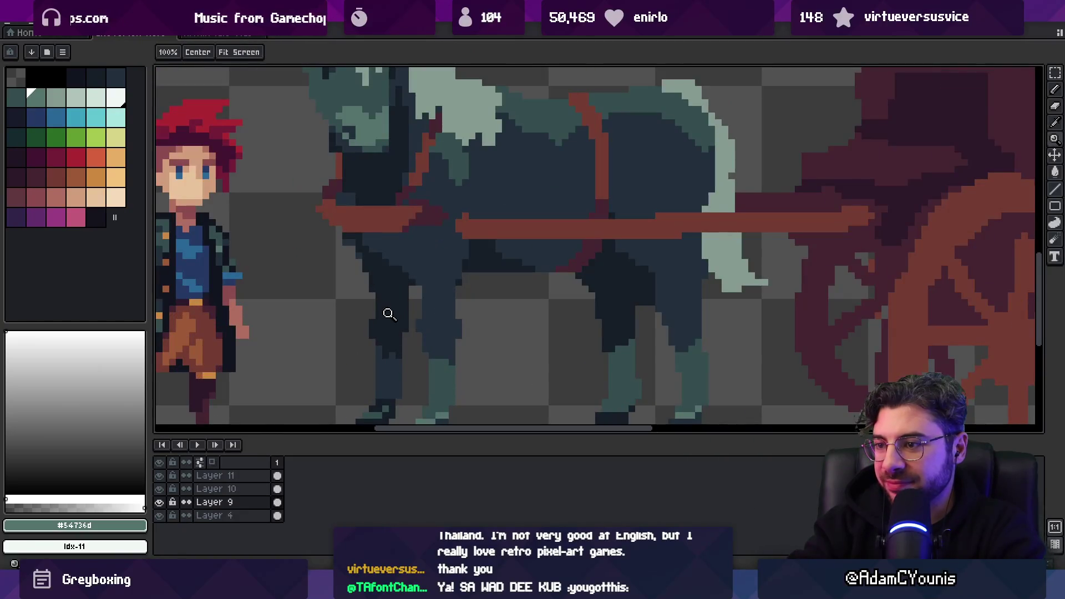
pyautogui.keyDown('alt'); pyautogui.click(376, 319); pyautogui.keyUp('alt')
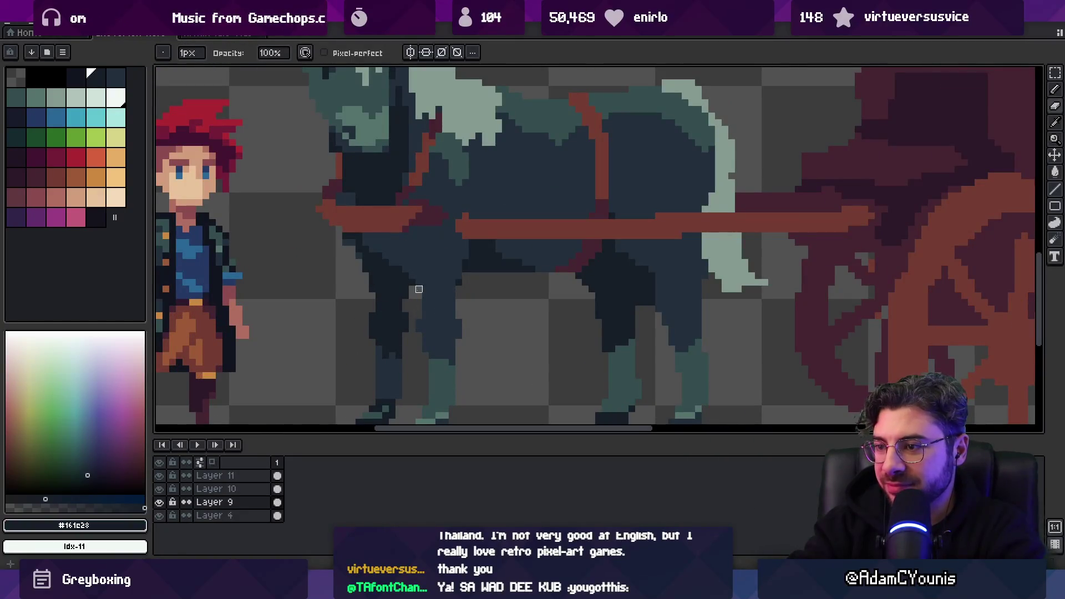
pyautogui.press('z')
pyautogui.scroll(-4, 471, 252)
pyautogui.scroll(4, 458, 304)
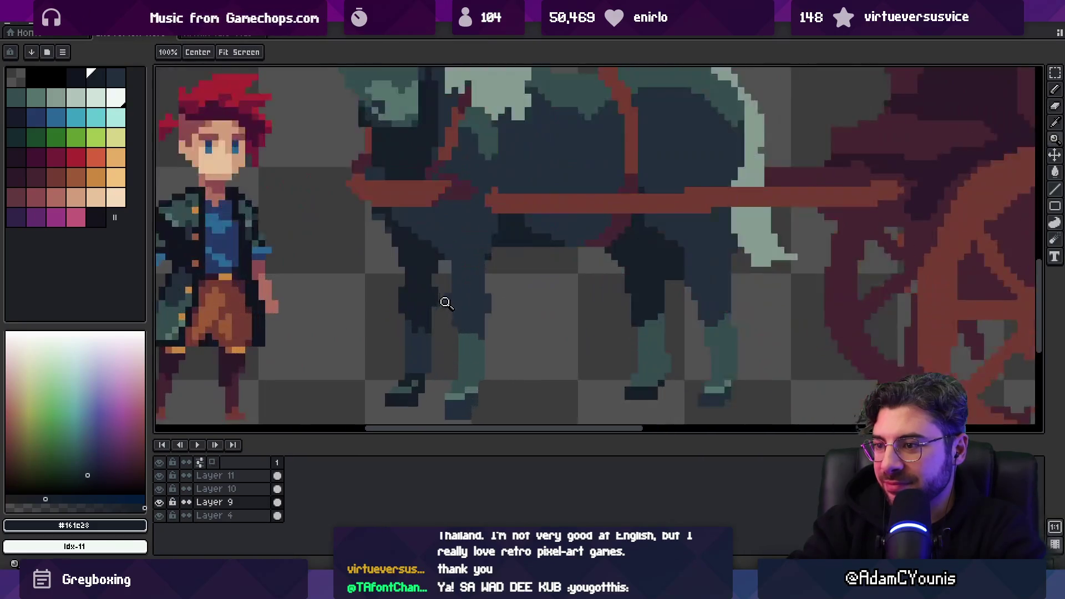
pyautogui.press('b')
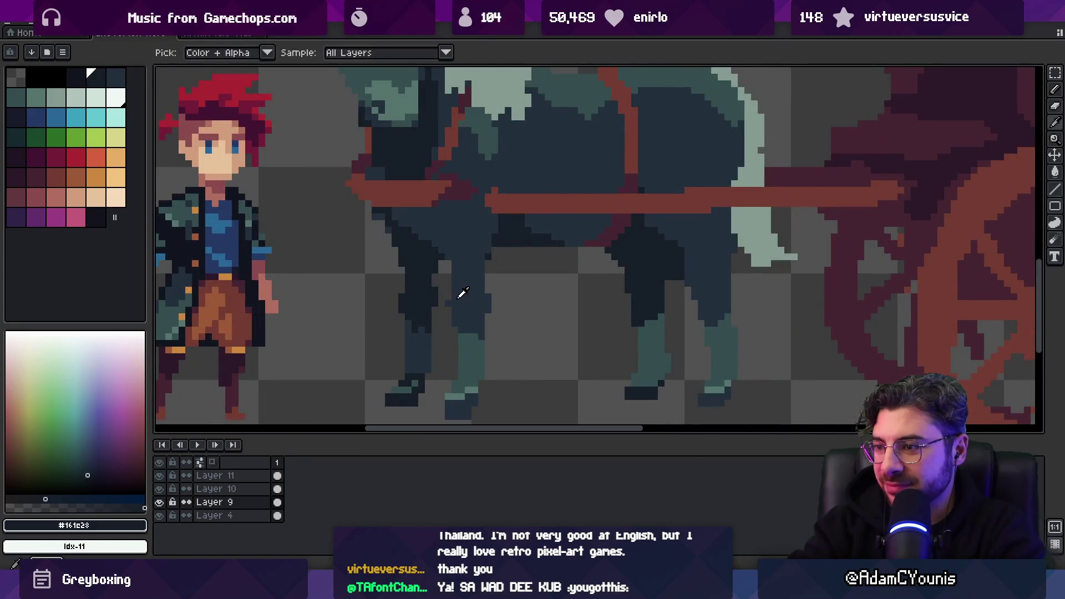
pyautogui.keyDown('alt'); pyautogui.click(449, 290); pyautogui.keyUp('alt')
# Sample dark body #161c28 and harness red, erase stray pixels, and resume Layer 9 touch-ups
pyautogui.press('z')
pyautogui.scroll(-4, 495, 232)
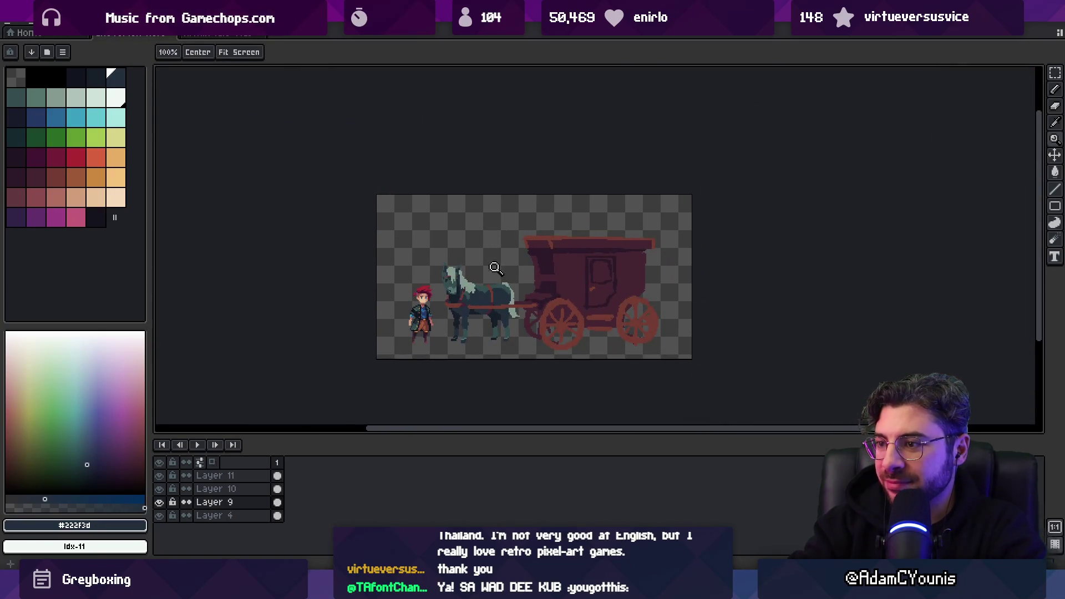
pyautogui.scroll(3, 487, 289)
pyautogui.scroll(3, 492, 288)
pyautogui.press('v')
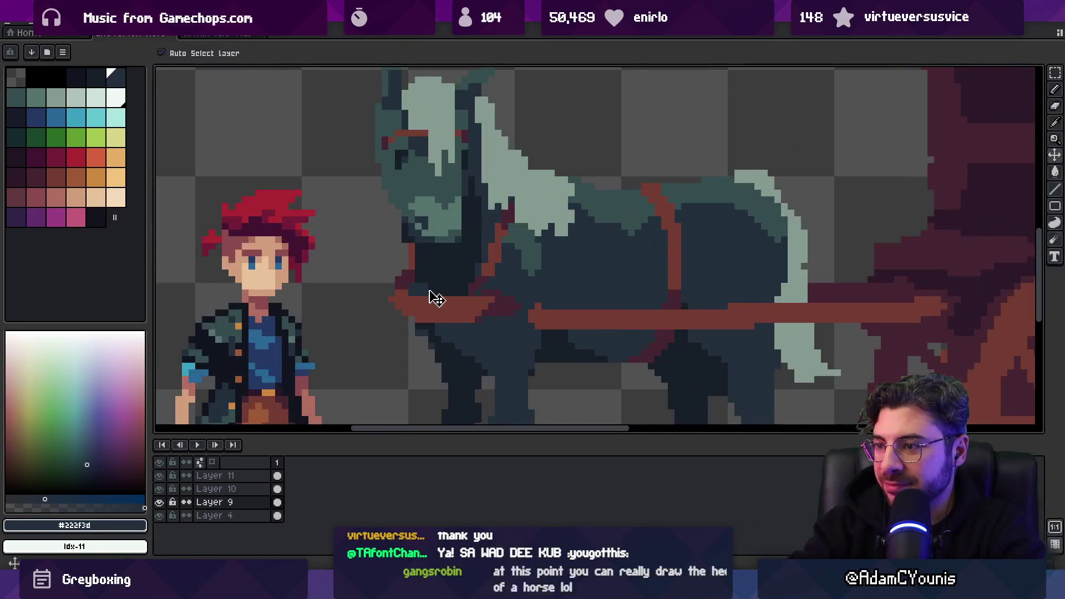
pyautogui.keyDown('alt'); pyautogui.click(433, 293); pyautogui.keyUp('alt')
pyautogui.press('b')
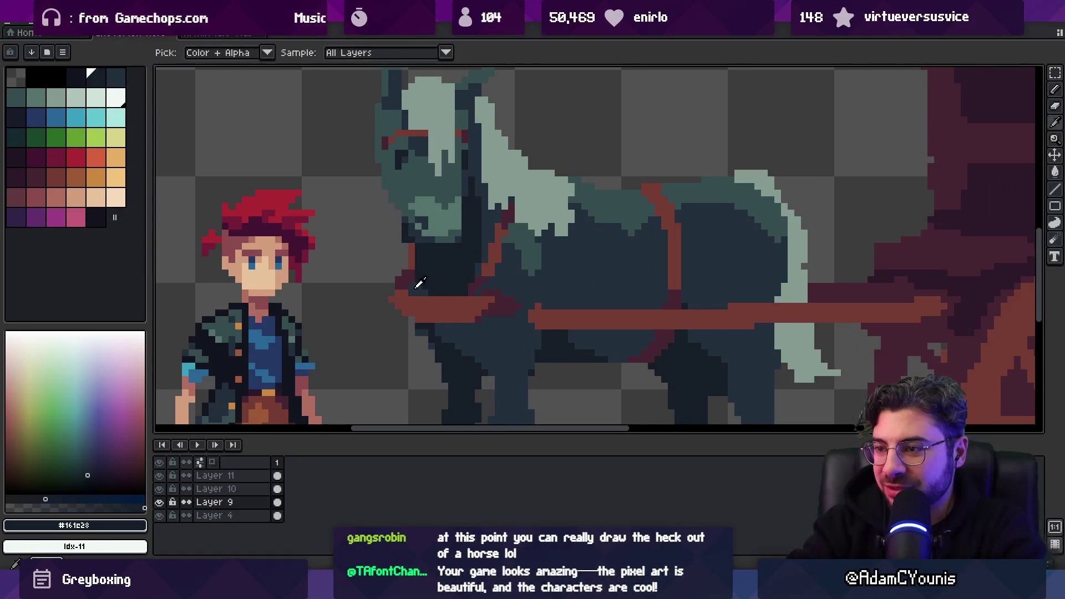
pyautogui.keyDown('ctrl'); pyautogui.click(410, 292); pyautogui.keyUp('ctrl')
pyautogui.keyDown('alt'); pyautogui.click(410, 293); pyautogui.keyUp('alt')
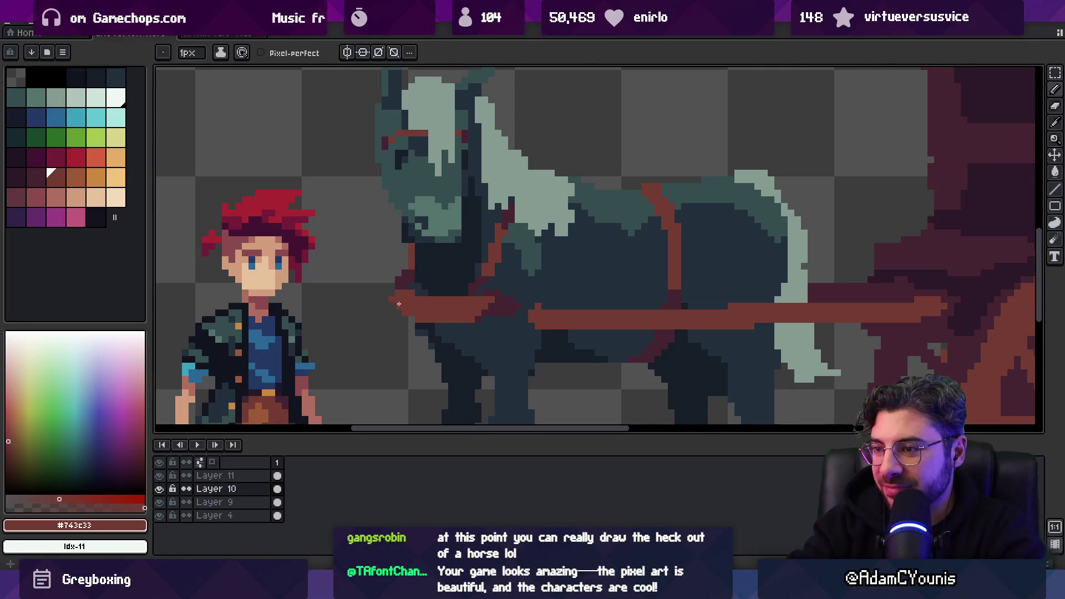
pyautogui.press('e')
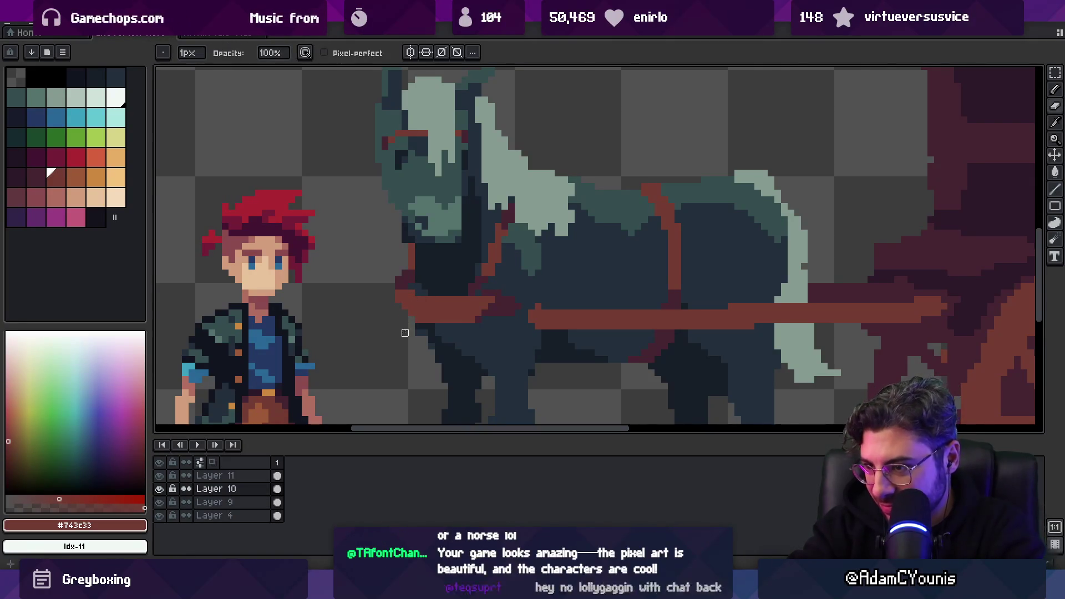
pyautogui.press('ctrl')
pyautogui.keyDown('ctrl'); pyautogui.click(423, 339); pyautogui.keyUp('ctrl')
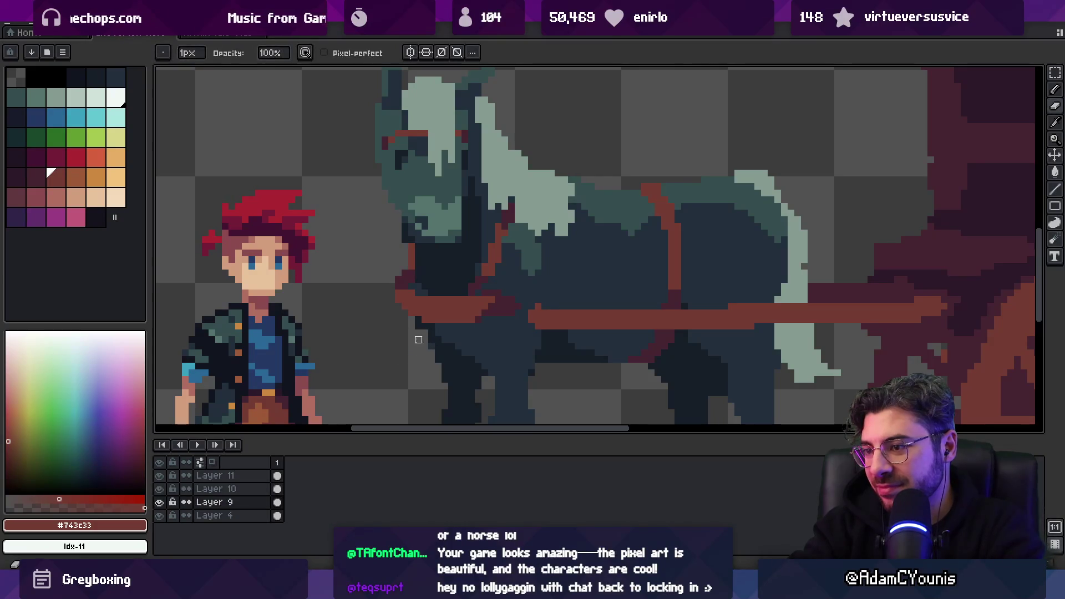
pyautogui.keyDown('alt'); pyautogui.click(429, 326); pyautogui.keyUp('alt')
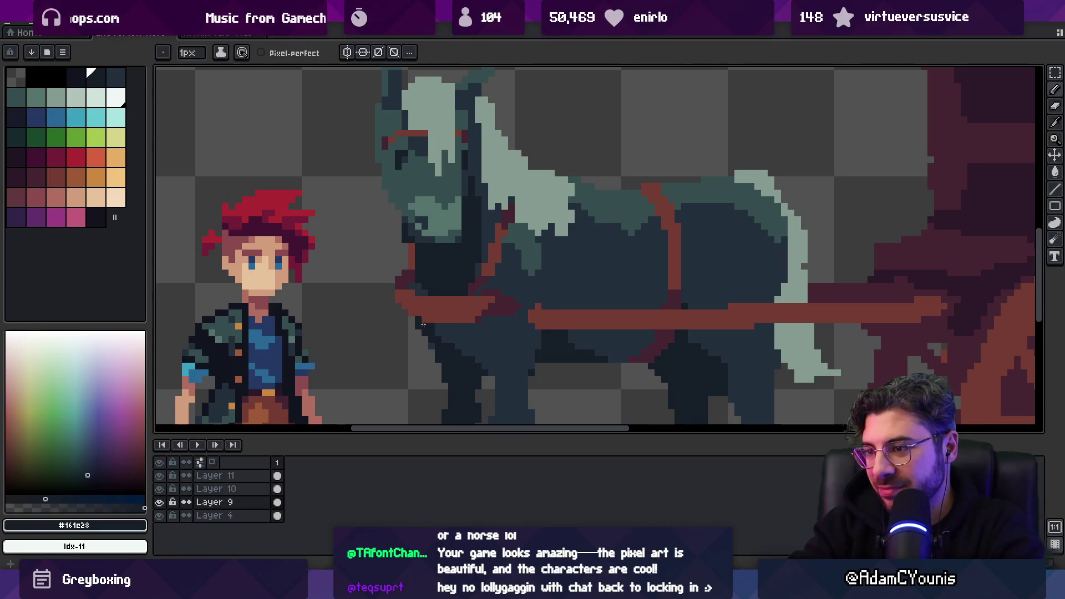
pyautogui.scroll(-3, 424, 324)
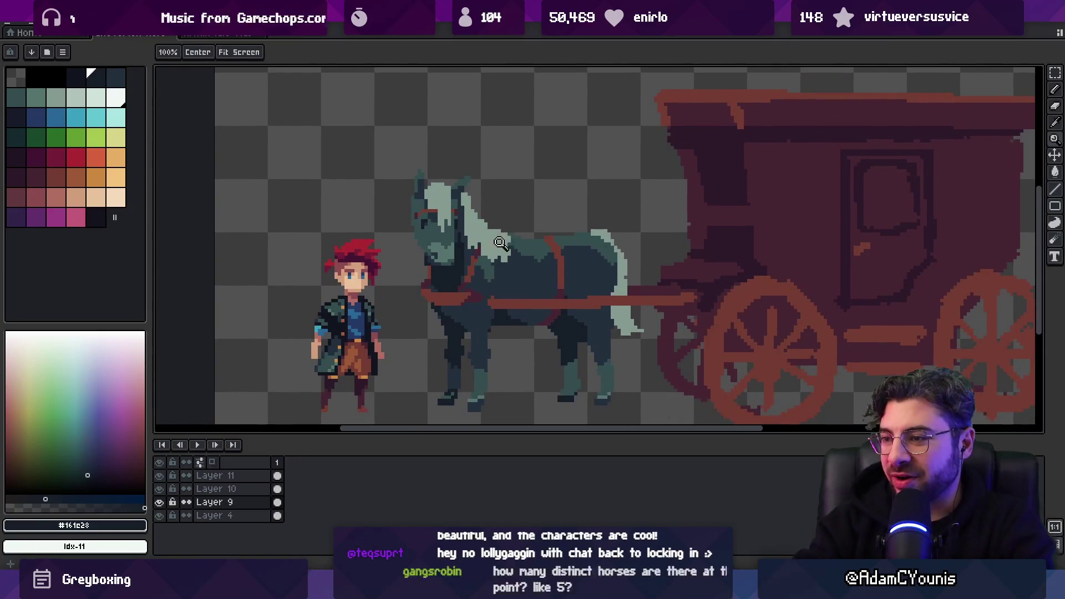
# Magic Wand the long red shaft on Layer 10 and cut it out of the harness
pyautogui.scroll(4, 485, 297)
pyautogui.scroll(-4, 510, 282)
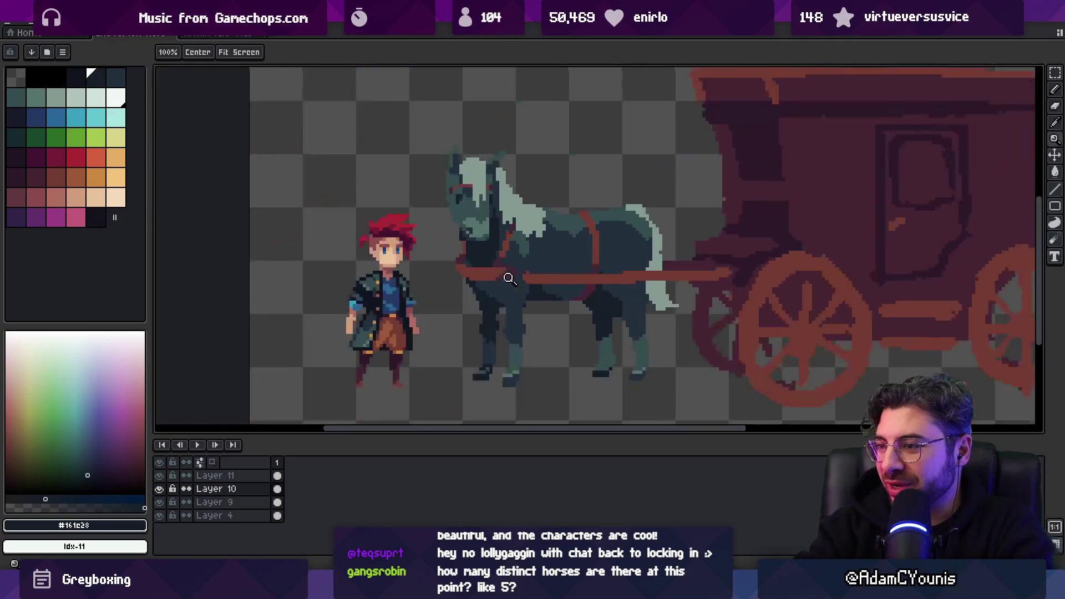
pyautogui.scroll(2, 472, 294)
pyautogui.press('v')
pyautogui.press('w')
pyautogui.click(482, 295)
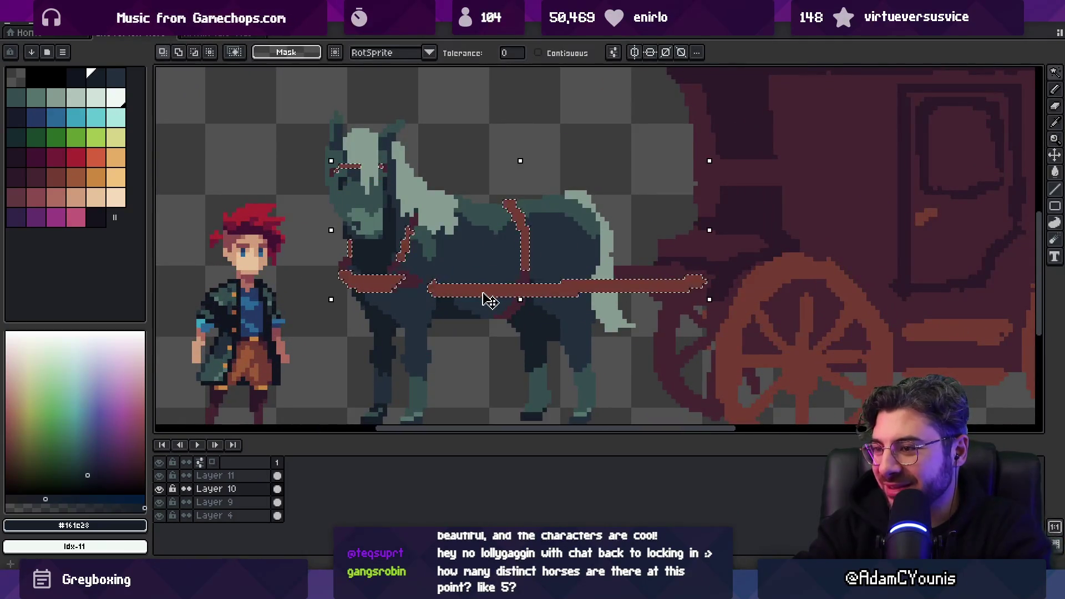
pyautogui.press('v')
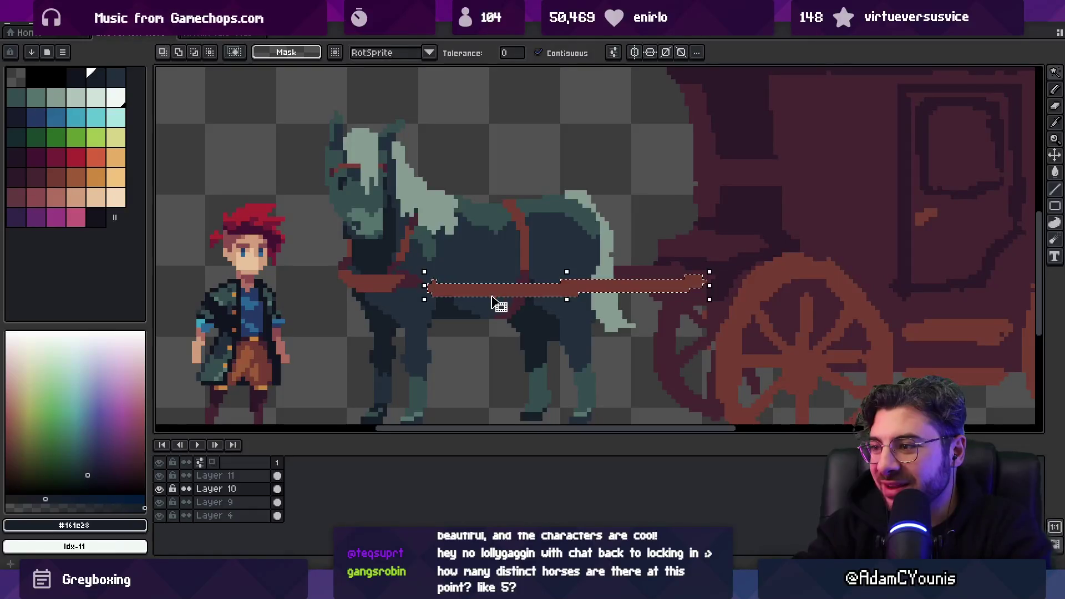
pyautogui.press('Delete')
# Paste the shaft onto new Layer 12, hide that layer, and zoom on the horse's belly
pyautogui.hotkey('ctrl', 'v')
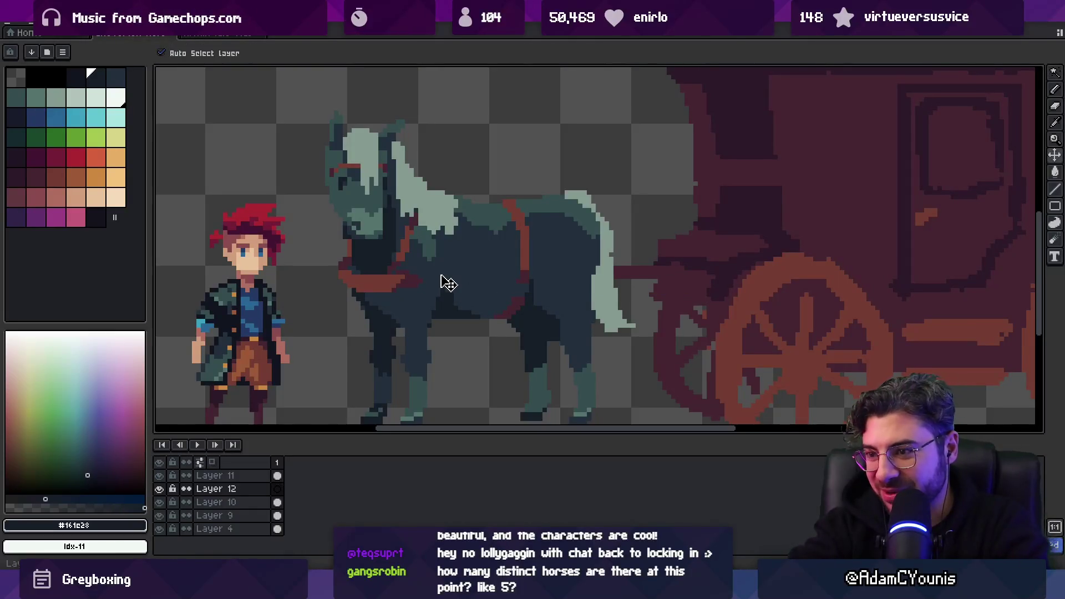
pyautogui.press('Return')
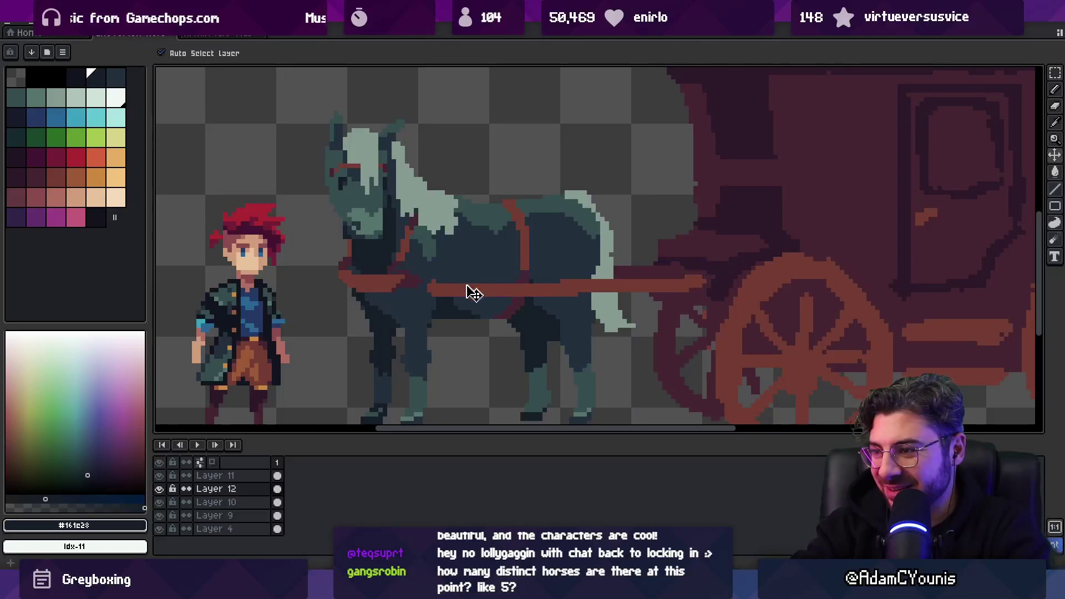
pyautogui.click(160, 489)
pyautogui.press('z')
pyautogui.click(537, 293)
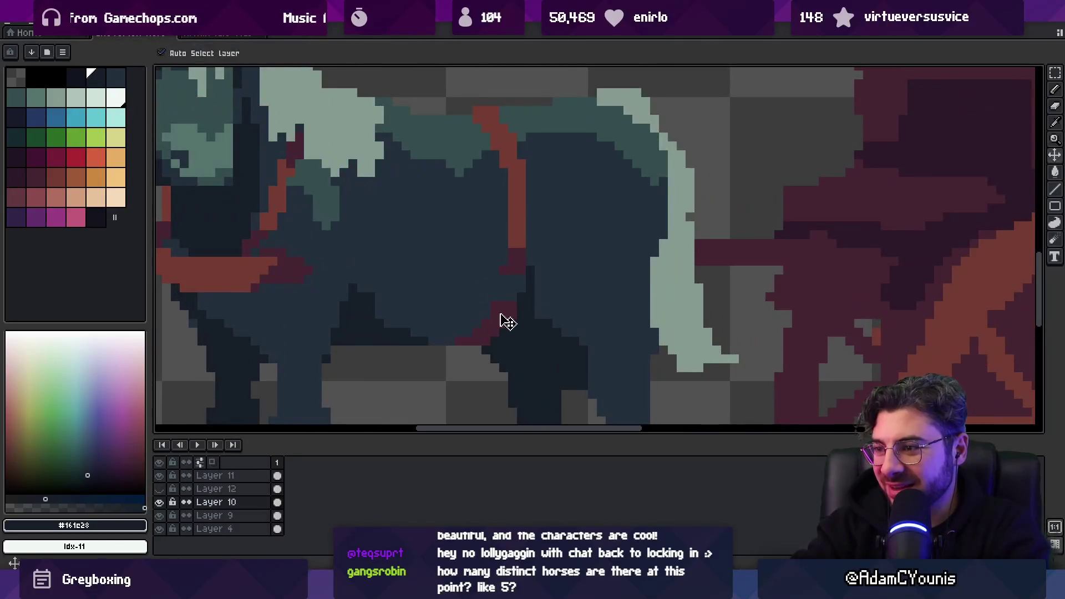
# Sample the dark red harness colour #452531 and show the harness shaft layer
pyautogui.keyDown('alt'); pyautogui.click(512, 301); pyautogui.keyUp('alt')
pyautogui.press('b')
pyautogui.press('e')
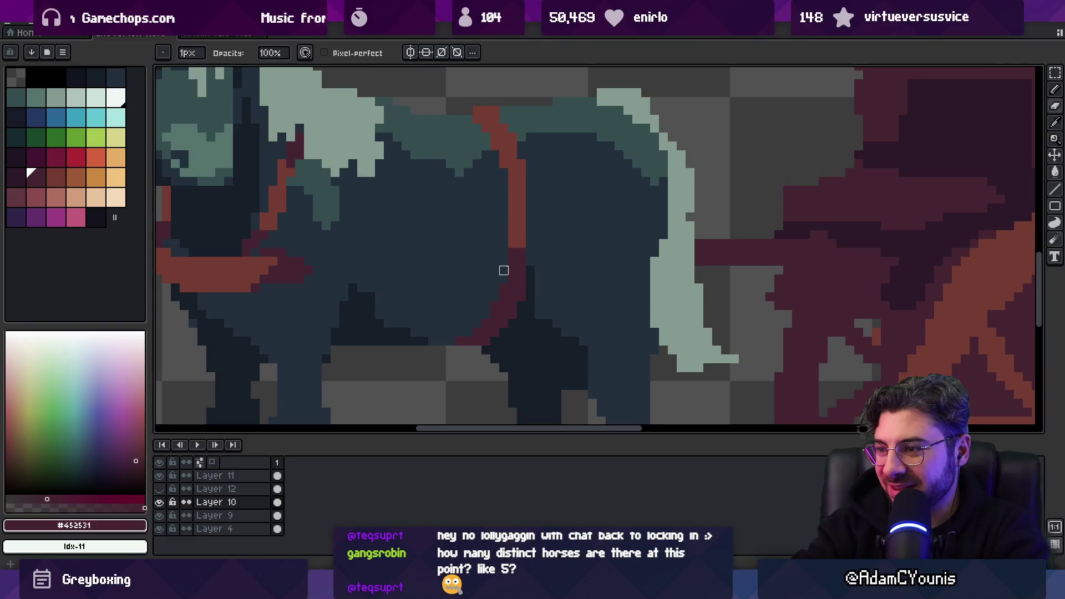
pyautogui.scroll(-5, 530, 279)
pyautogui.scroll(6, 528, 278)
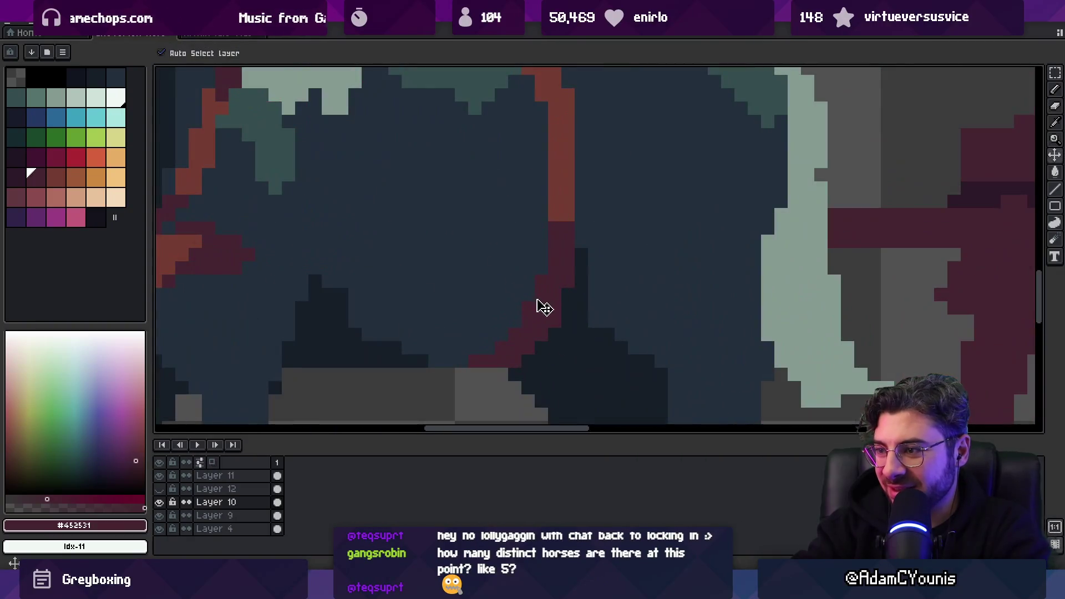
pyautogui.press('z')
pyautogui.scroll(-5, 564, 290)
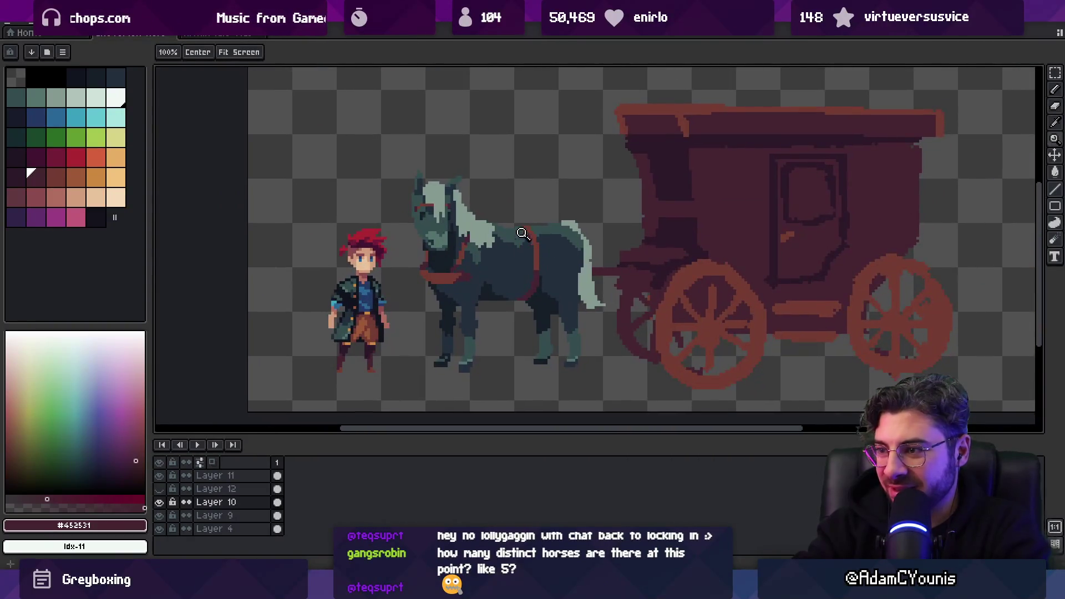
pyautogui.scroll(2, 443, 239)
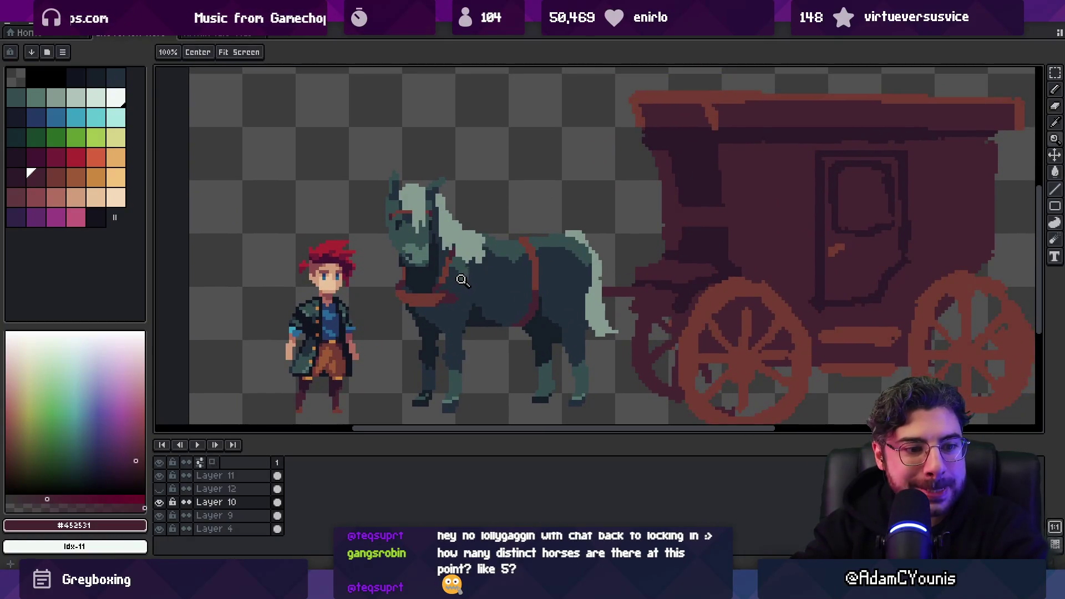
pyautogui.click(159, 489)
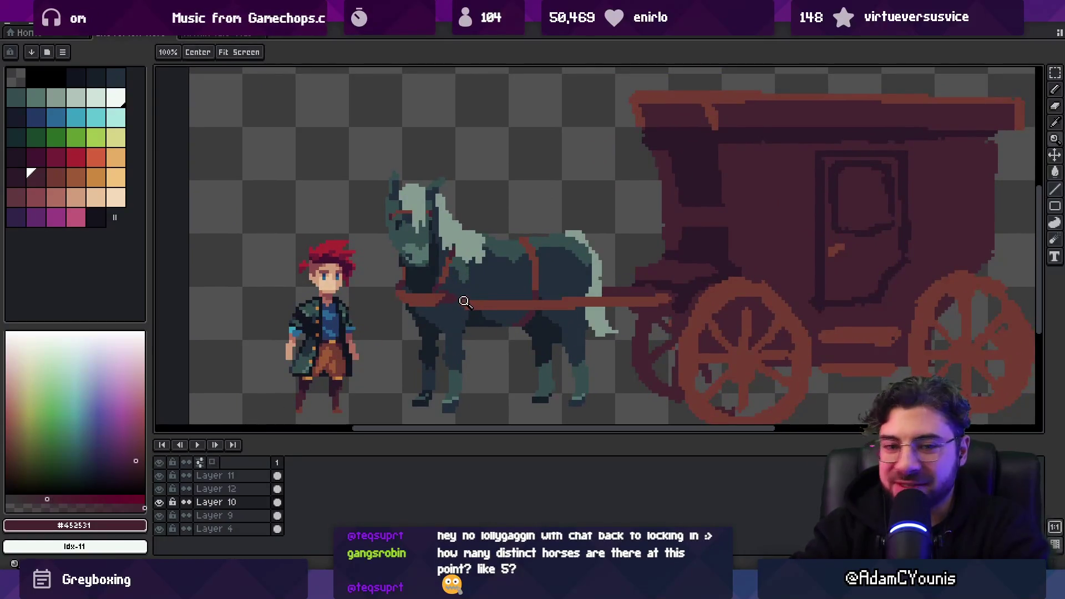
# Pencil strap-red #743c33 pixels across the horse's chest where the shaft crosses
pyautogui.scroll(2, 453, 307)
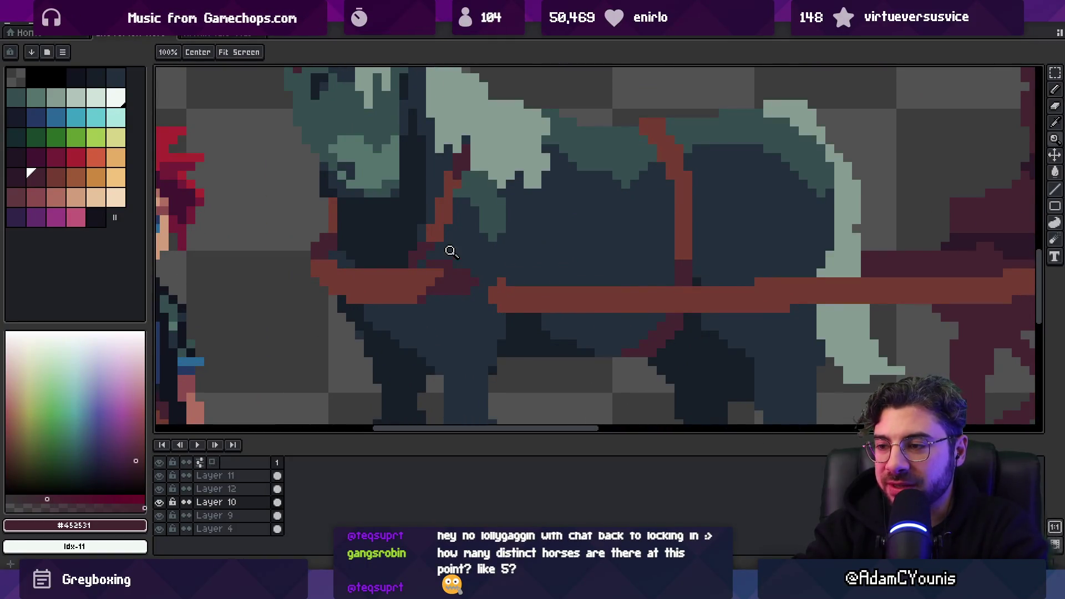
pyautogui.press('b')
pyautogui.press('e')
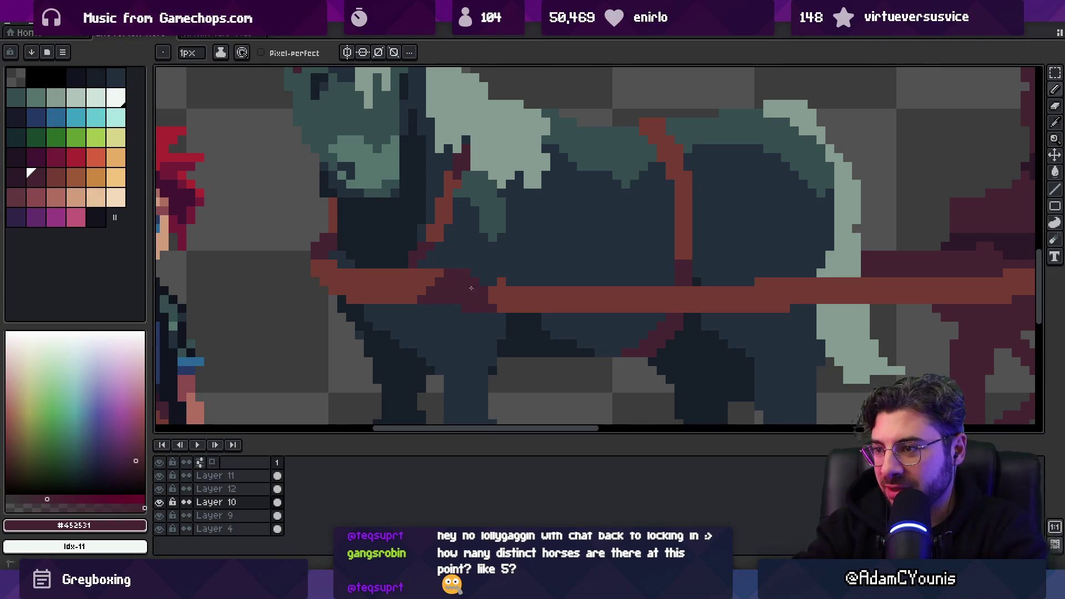
pyautogui.press('b')
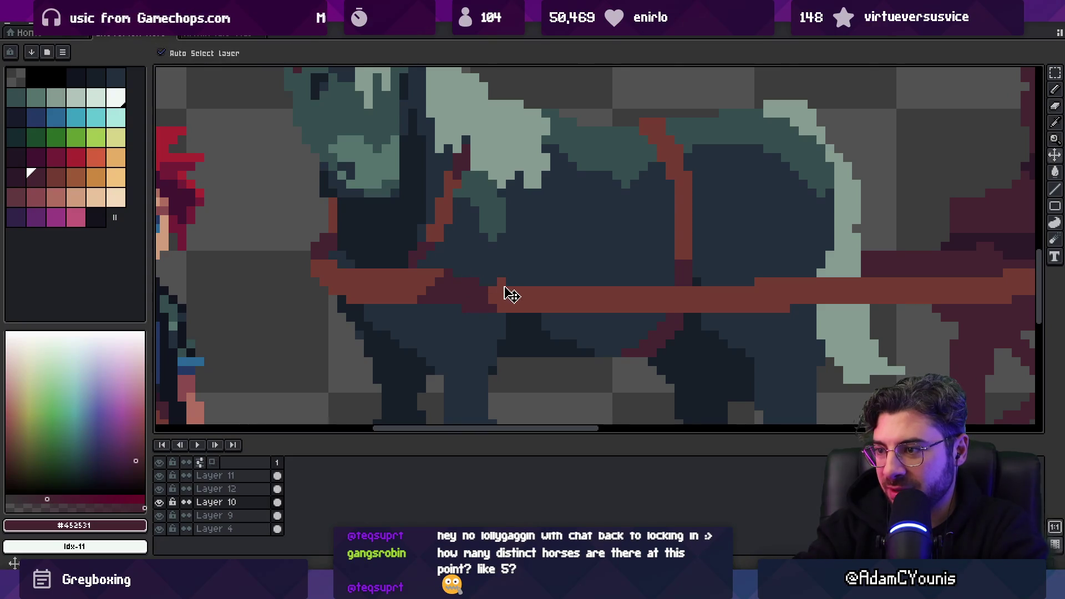
pyautogui.press('v')
pyautogui.press('b')
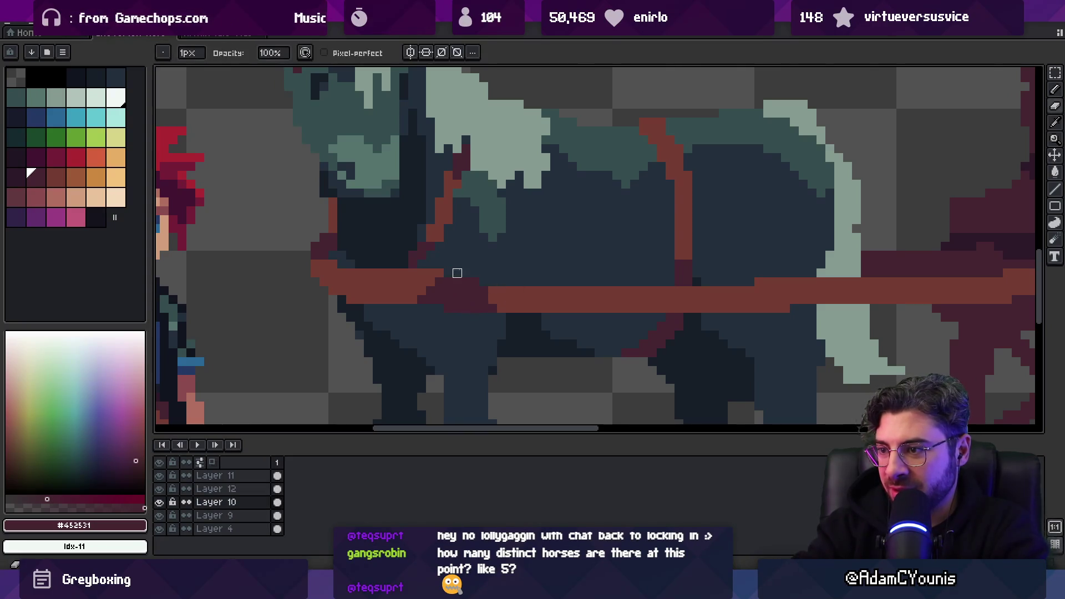
pyautogui.press('v')
pyautogui.press('b')
pyautogui.press('v')
pyautogui.press('i')
pyautogui.press('b')
pyautogui.keyDown('alt'); pyautogui.click(420, 292); pyautogui.keyUp('alt')
pyautogui.click(426, 294)
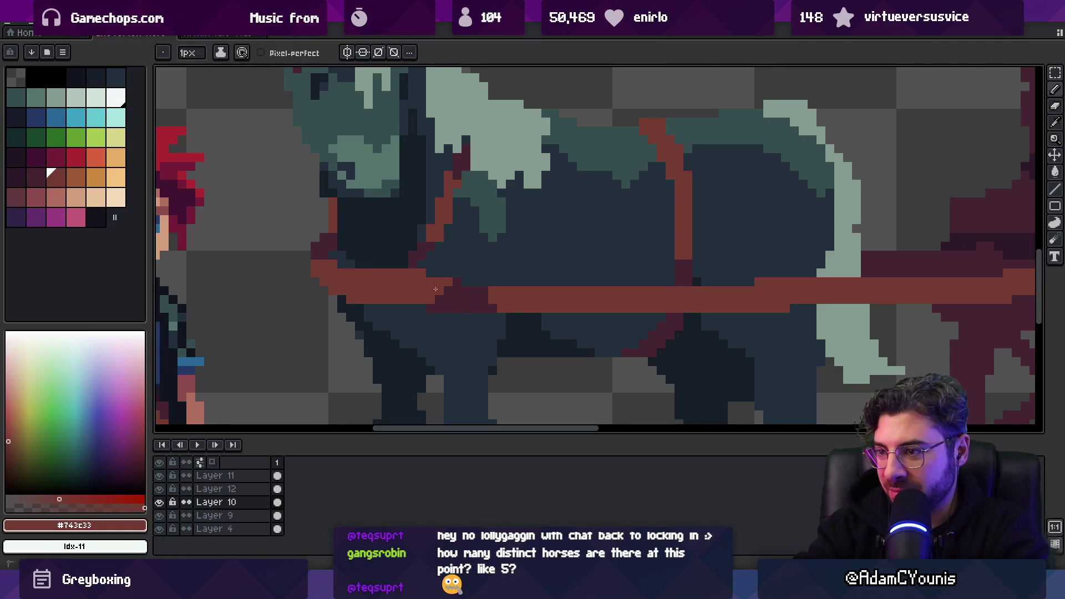
# Zoom out to check the strap, swapping the paint colour between dark maroon and strap red
pyautogui.press('z')
pyautogui.scroll(-5, 387, 299)
pyautogui.scroll(5, 457, 269)
pyautogui.press('b')
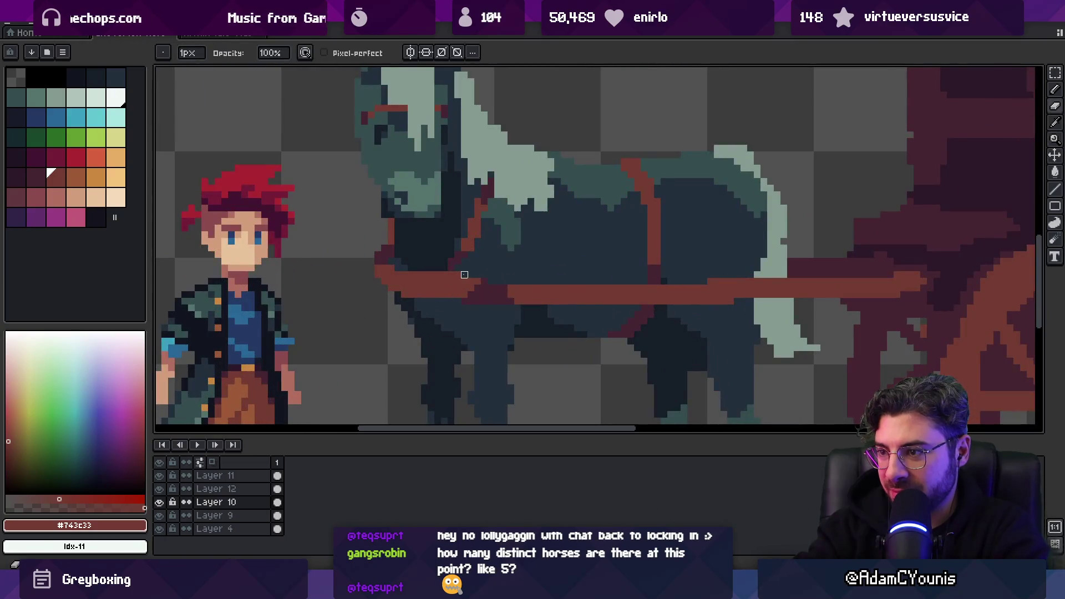
pyautogui.press('e')
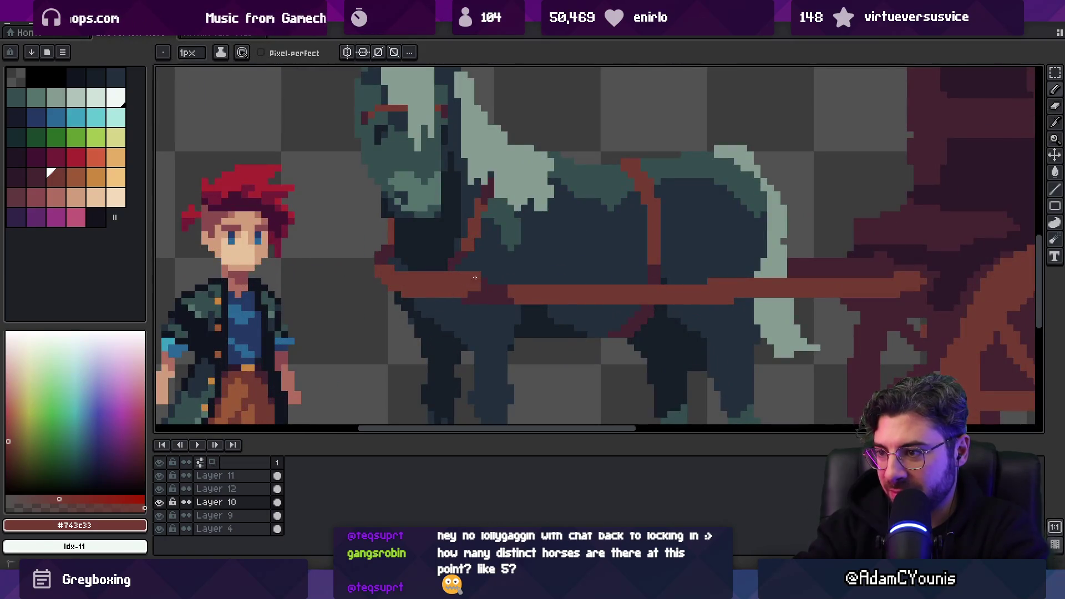
pyautogui.press('[')
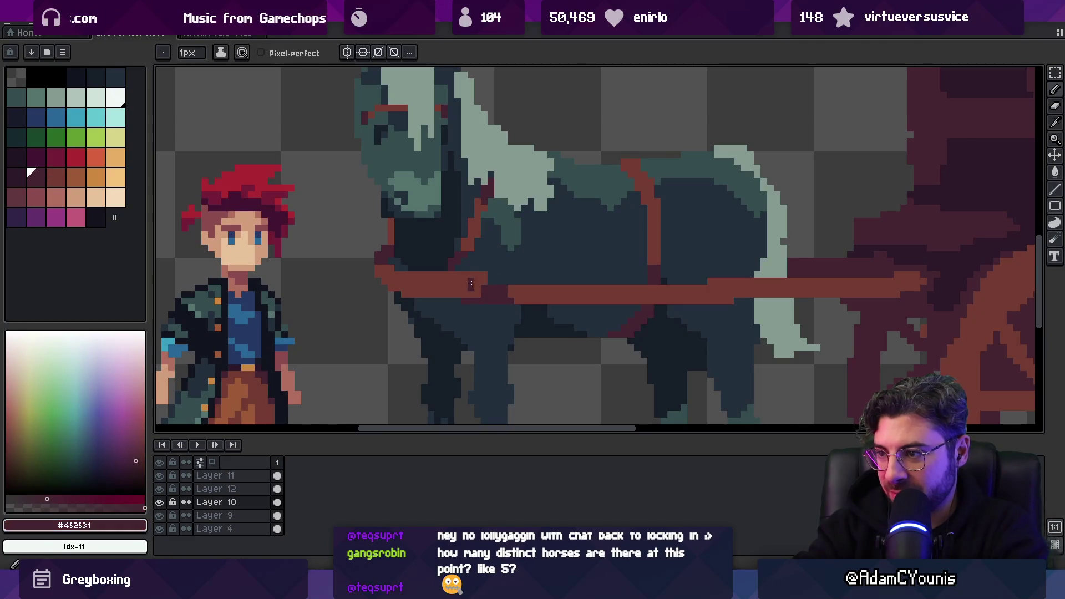
pyautogui.press(']')
pyautogui.press('z')
pyautogui.scroll(-5, 489, 229)
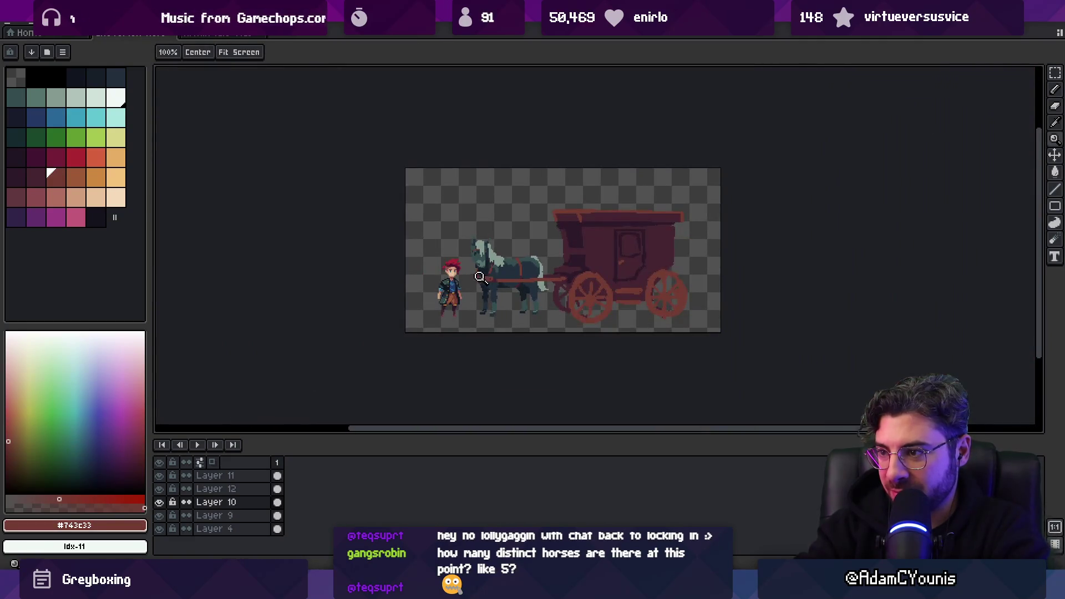
# Paint a dark maroon pixel and a strap-red pixel at the shaft's front tip
pyautogui.scroll(5, 480, 276)
pyautogui.press('b')
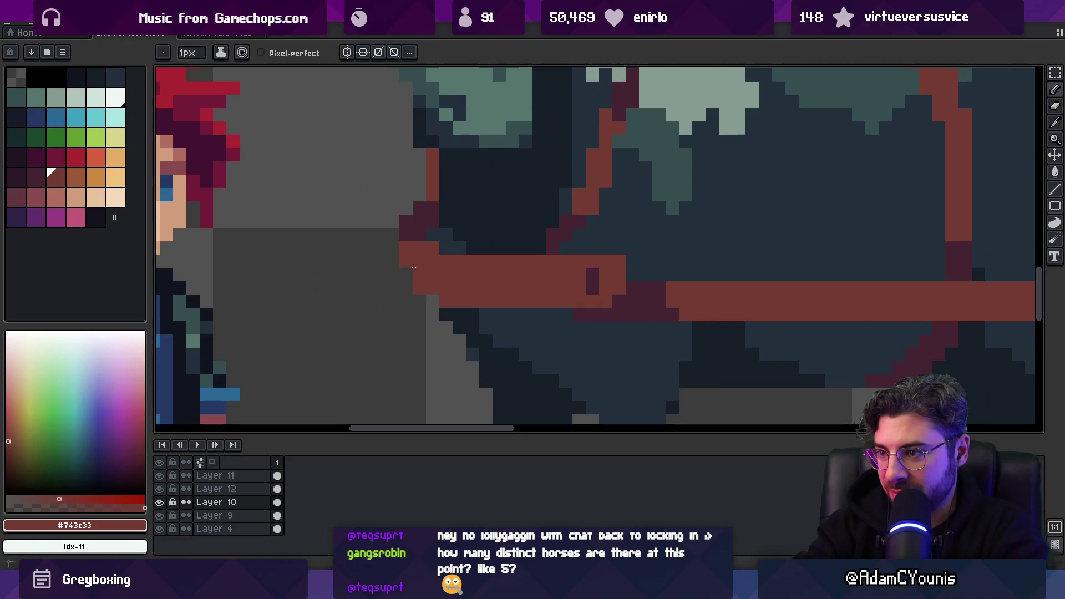
pyautogui.scroll(2, 447, 291)
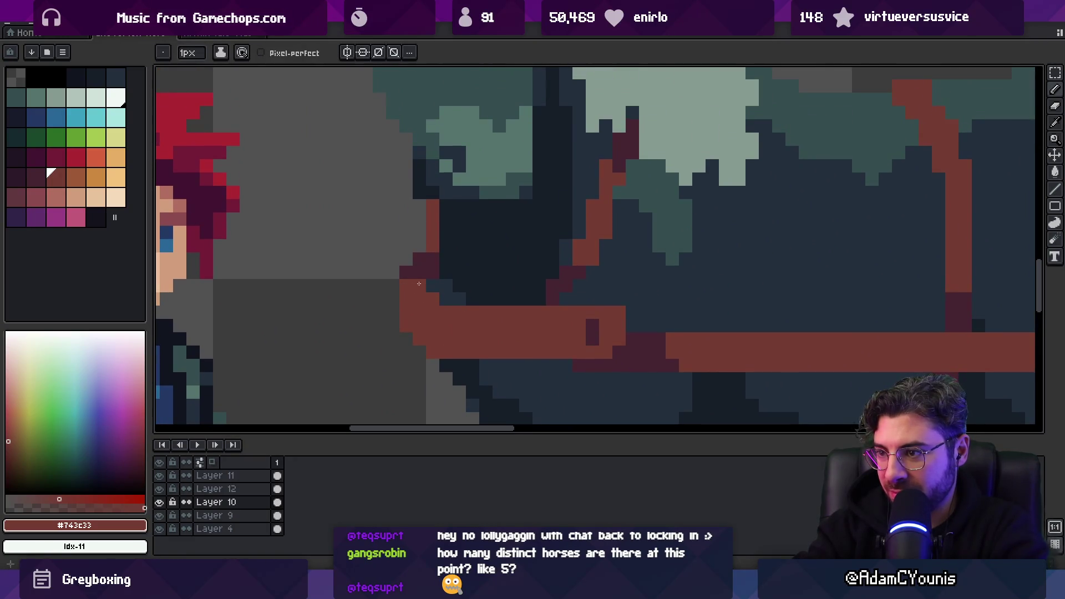
pyautogui.press('[')
pyautogui.click(431, 300)
pyautogui.press(']')
pyautogui.click(415, 276)
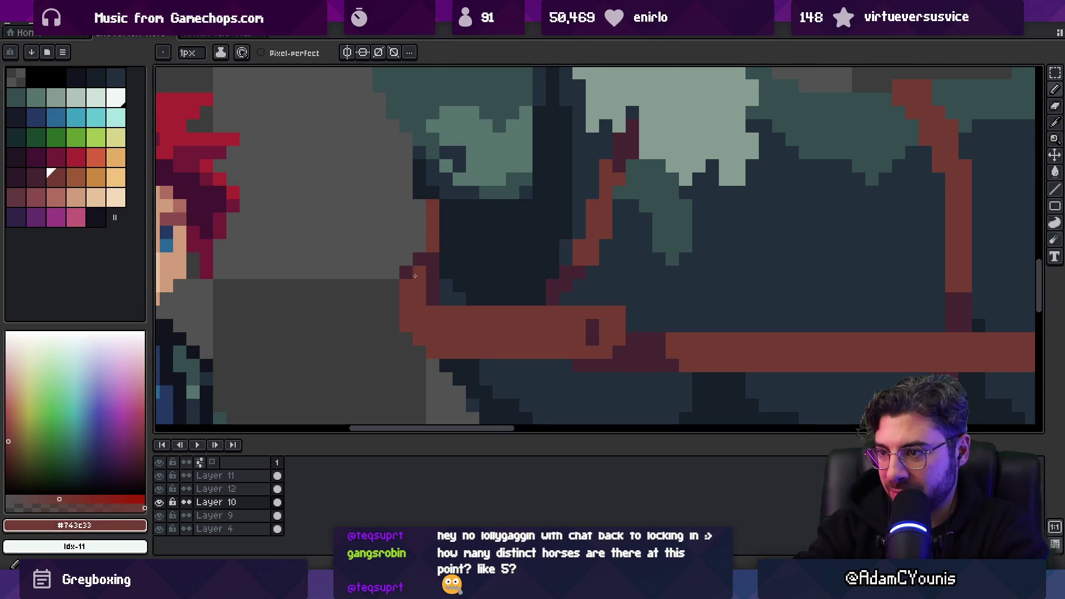
pyautogui.press('[')
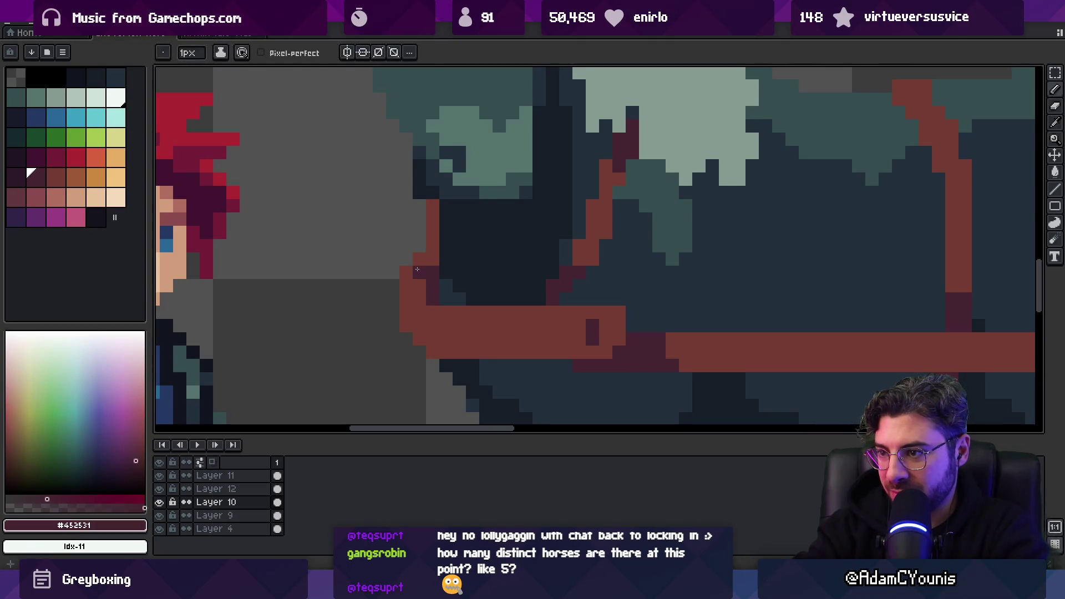
# Zoom out to frame the whole scene and pick the carriage layer for moving
pyautogui.press('z')
pyautogui.scroll(-3, 376, 257)
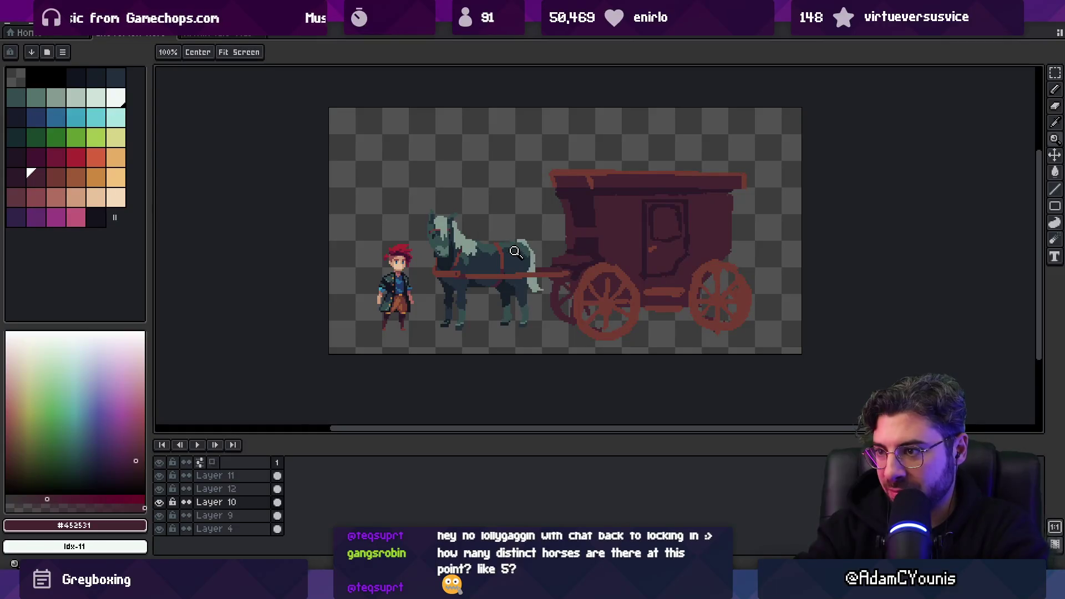
pyautogui.scroll(3, 516, 252)
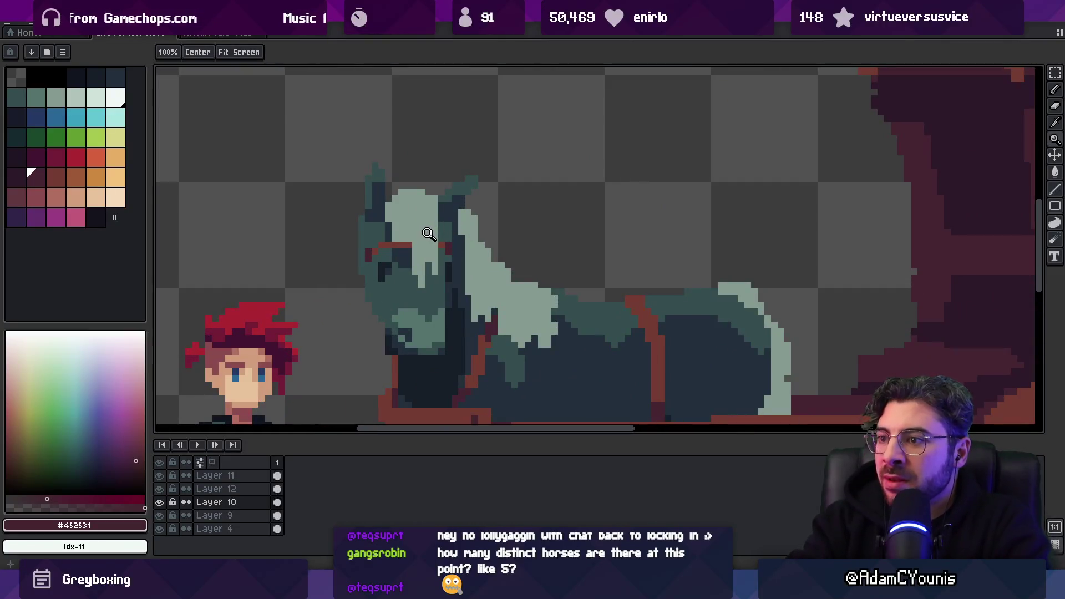
pyautogui.scroll(-3, 468, 271)
pyautogui.moveTo(489, 247)
pyautogui.mouseDown()
pyautogui.moveTo(506, 253)
pyautogui.moveTo(485, 258)
pyautogui.mouseUp()
pyautogui.press('v')
pyautogui.click(564, 292)
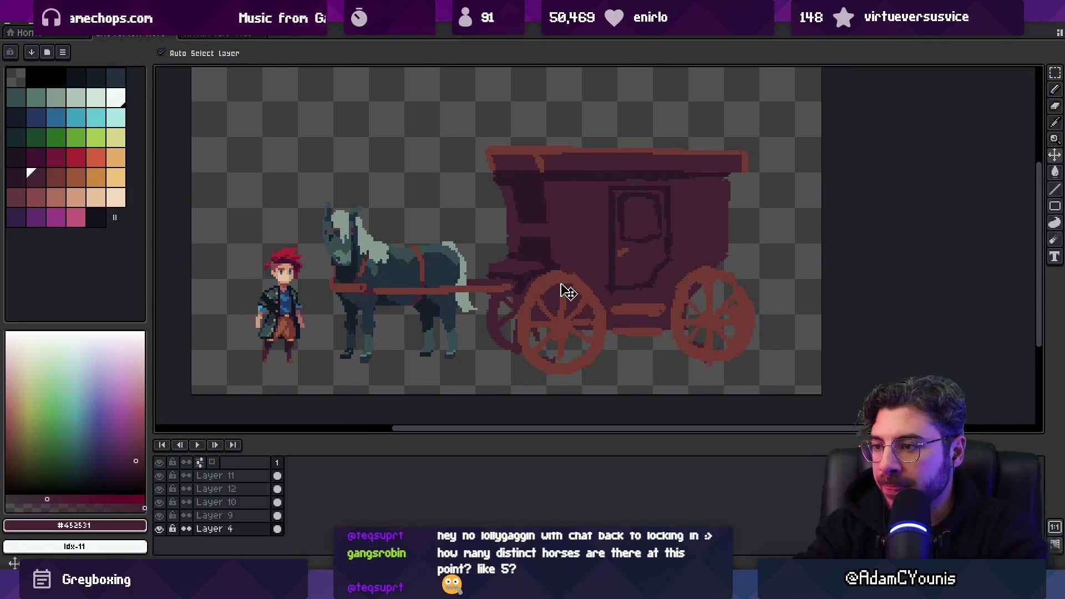
# Shift the carriage slightly left and up, then zoom in on its front wheel
pyautogui.press('Up')
pyautogui.press('Up')
pyautogui.moveTo(565, 287)
pyautogui.mouseDown()
pyautogui.moveTo(491, 263)
pyautogui.moveTo(494, 287)
pyautogui.mouseUp()
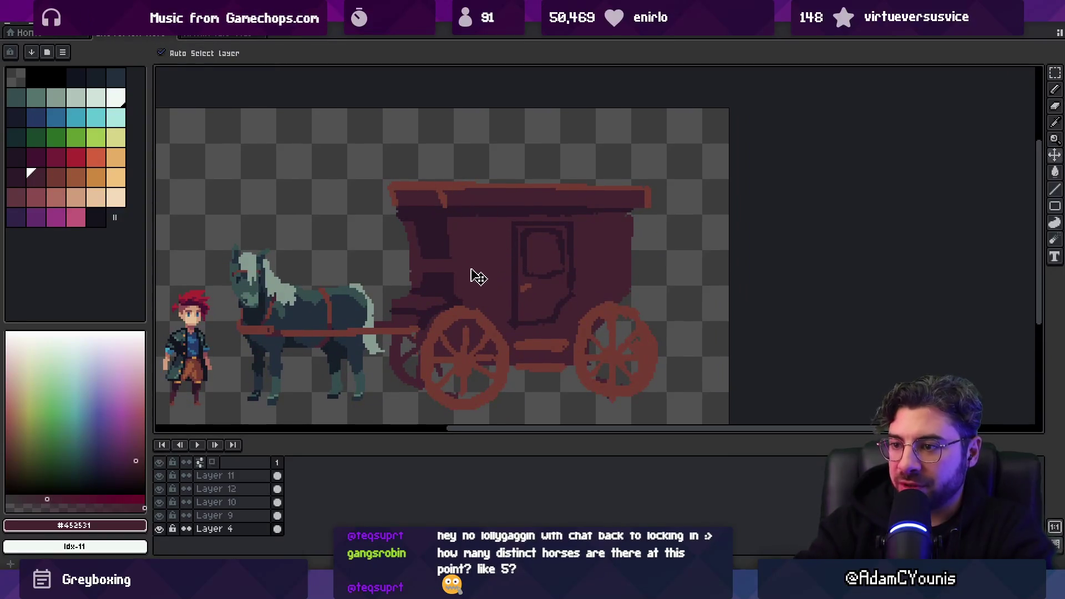
pyautogui.press('z')
pyautogui.scroll(-3, 452, 276)
pyautogui.hscroll(2, 452, 272)
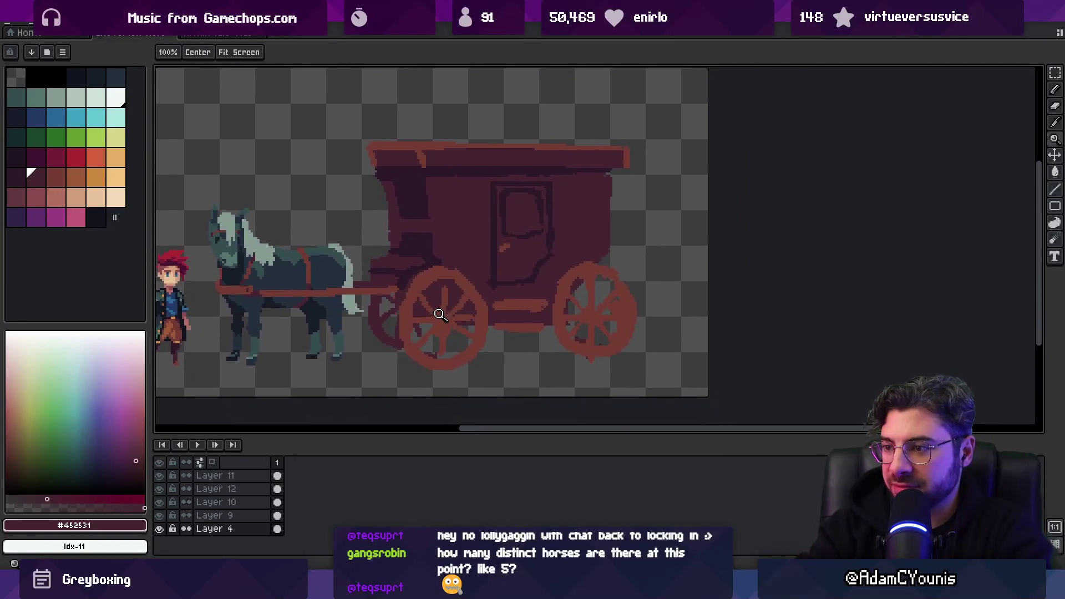
pyautogui.click(440, 315)
# Move both wheels off the carriage onto their own layer and hide that layer
pyautogui.press('m')
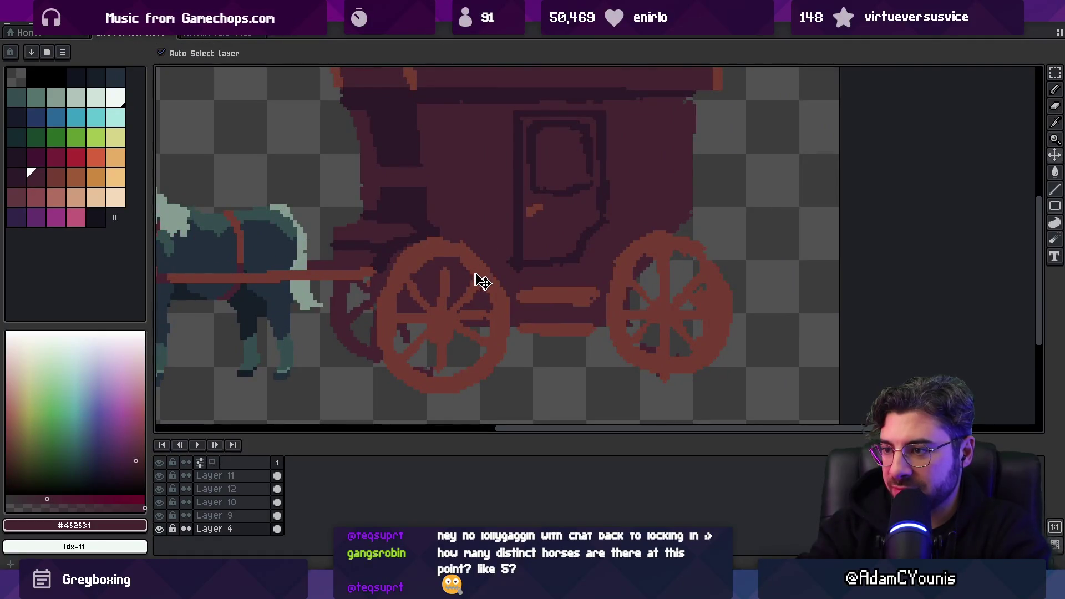
pyautogui.press('w')
pyautogui.click(482, 280)
pyautogui.keyDown('shift'); pyautogui.click(627, 294); pyautogui.keyUp('shift')
pyautogui.press('Delete')
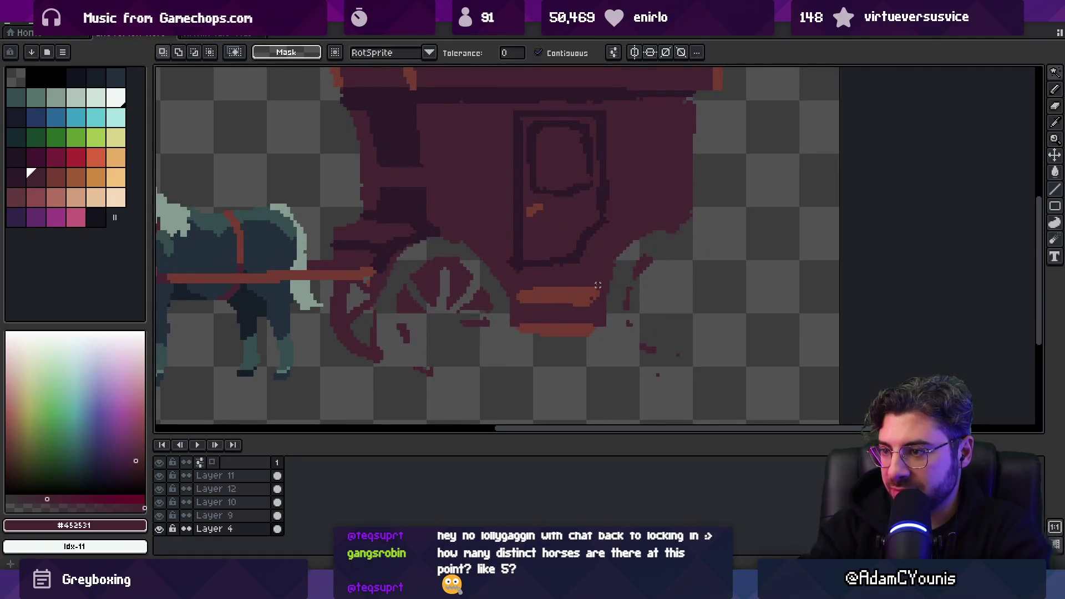
pyautogui.hotkey('ctrl', 'v')
pyautogui.press('m')
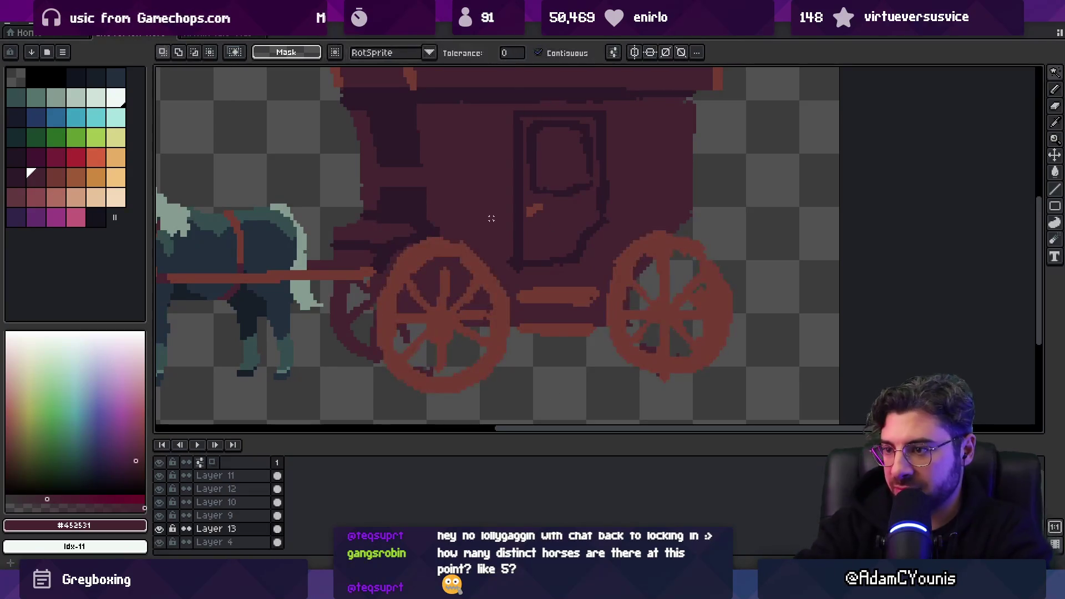
pyautogui.press('b')
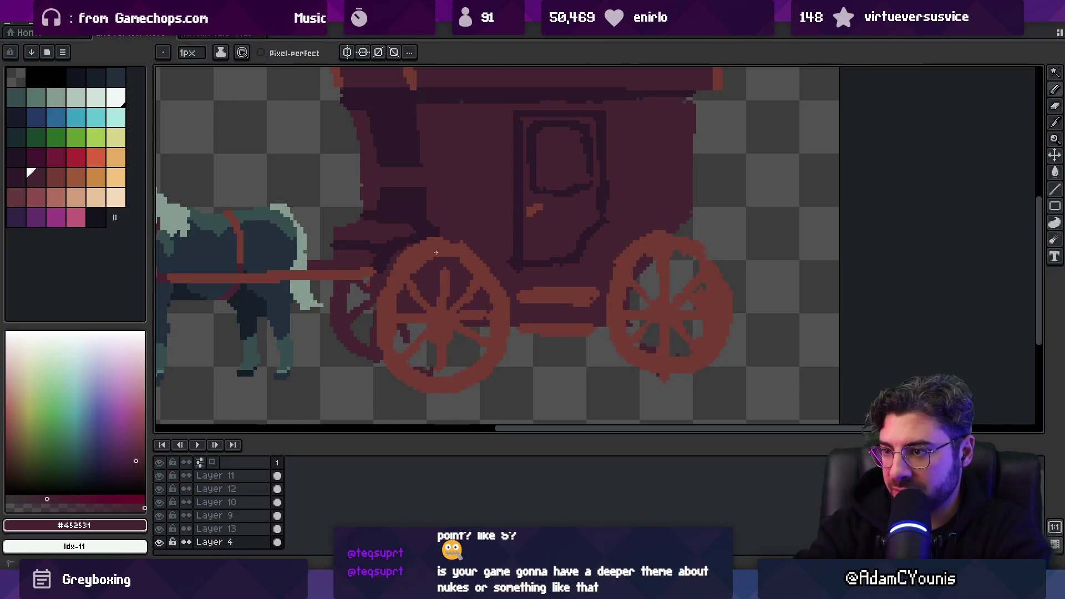
pyautogui.click(159, 528)
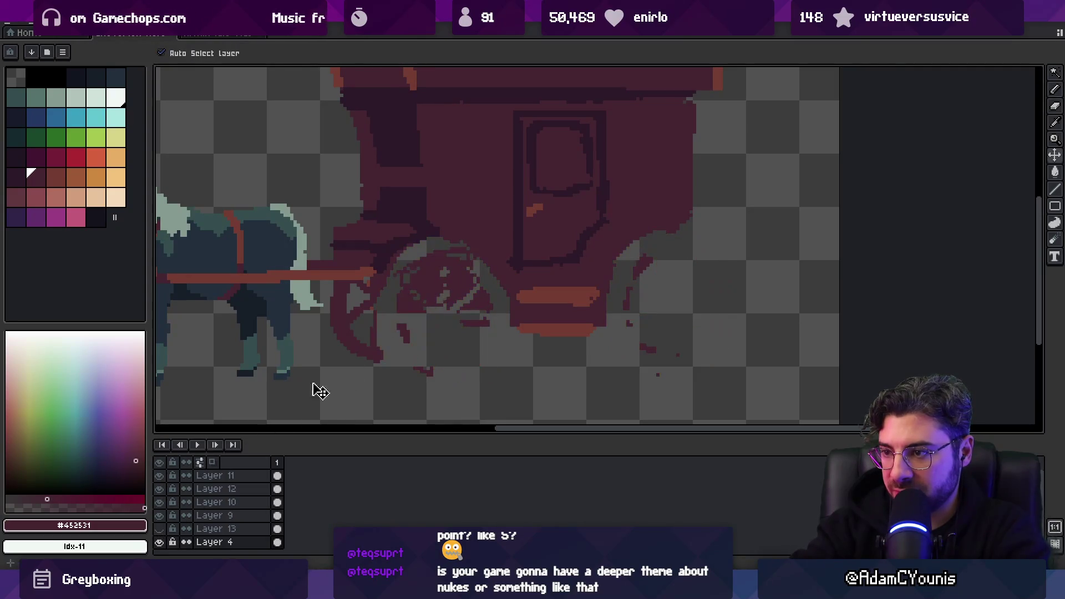
# Nudge the carriage up-right and erase leftover wheel pixels below and right of it
pyautogui.press('v')
pyautogui.moveTo(465, 262)
pyautogui.mouseDown()
pyautogui.moveTo(477, 250)
pyautogui.moveTo(450, 249)
pyautogui.mouseUp()
pyautogui.press('e')
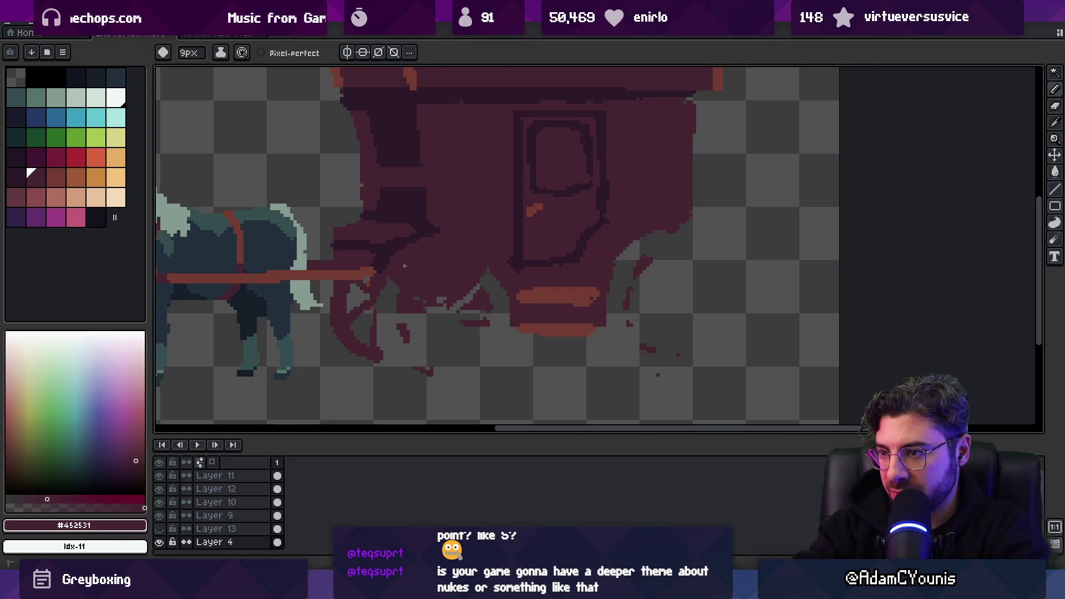
pyautogui.moveTo(404, 290); pyautogui.dragTo(498, 312)
pyautogui.press('-')
pyautogui.press('-')
pyautogui.press('-')
pyautogui.moveTo(572, 285)
pyautogui.mouseDown()
pyautogui.moveTo(618, 305)
pyautogui.moveTo(657, 292)
pyautogui.moveTo(666, 221)
pyautogui.mouseUp()
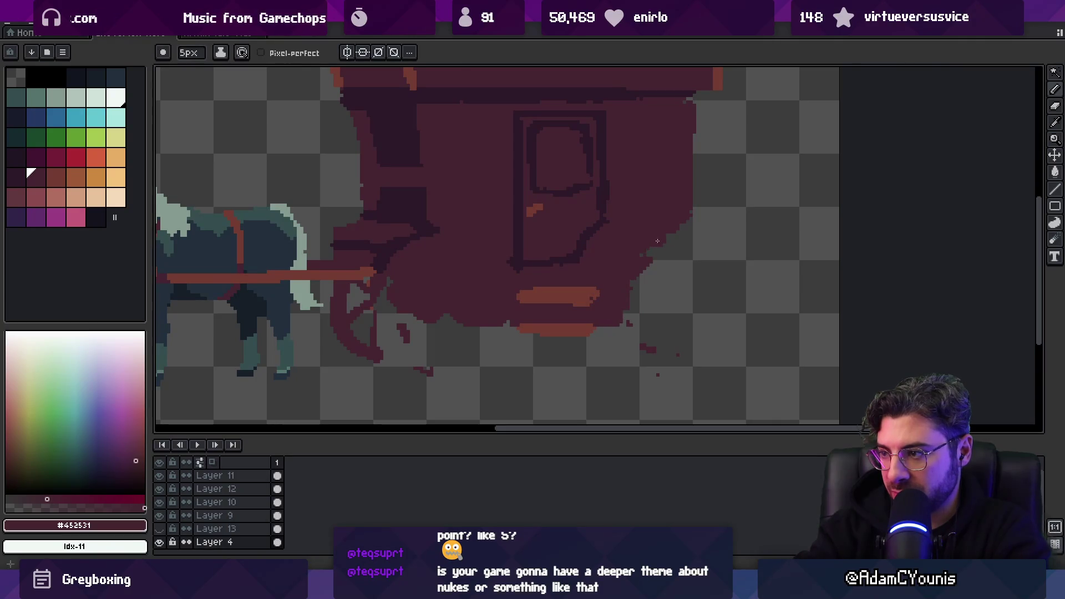
pyautogui.moveTo(588, 259); pyautogui.dragTo(551, 250)
# Toggle the separated wheels layer on and off to spot stray pixels
pyautogui.press('v')
pyautogui.press('b')
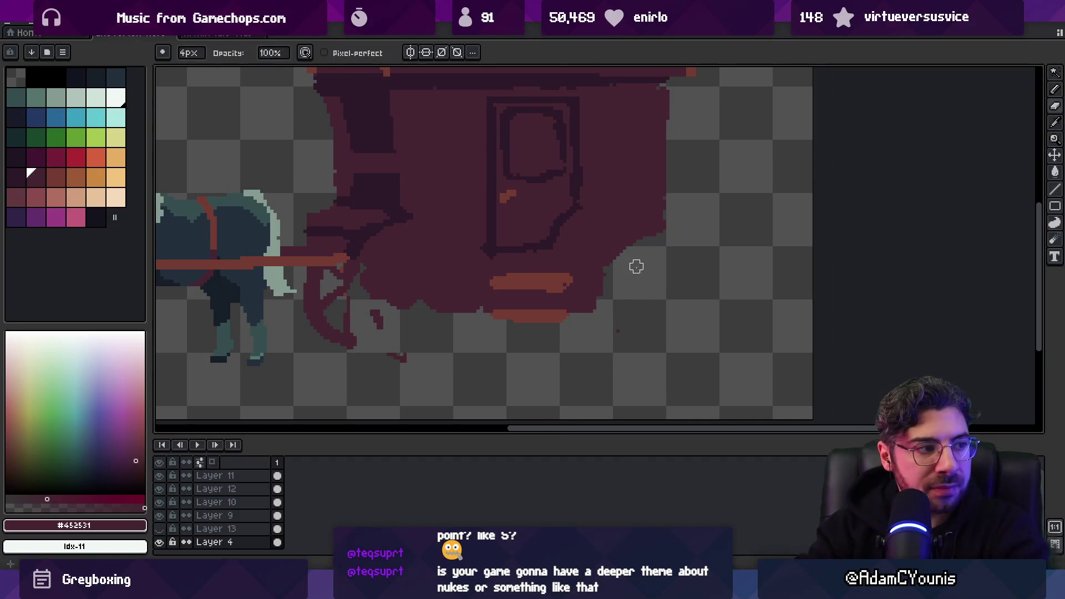
pyautogui.moveTo(636, 267); pyautogui.dragTo(630, 272)
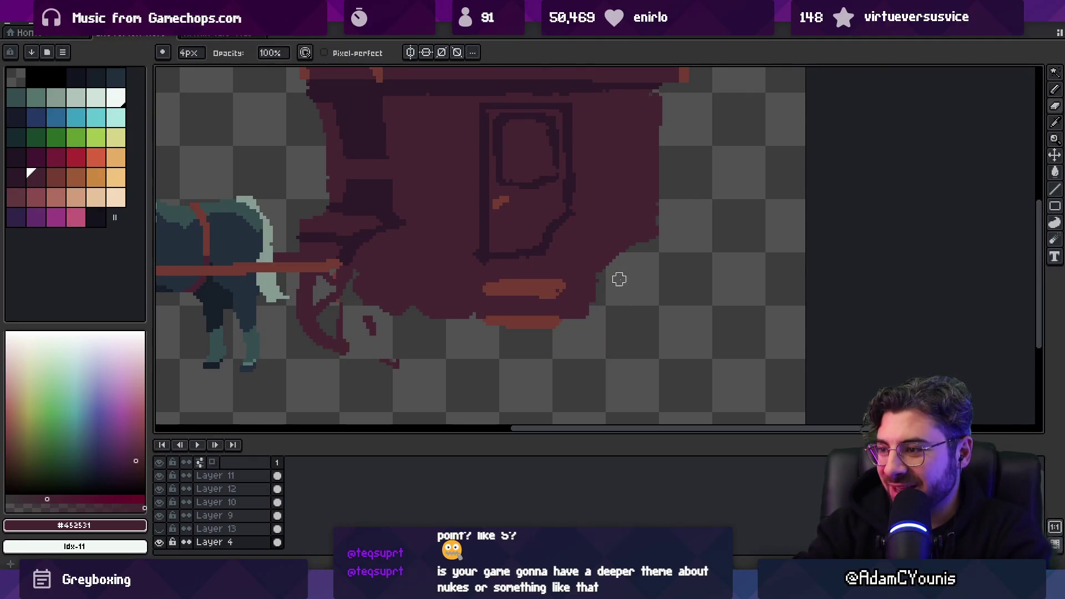
pyautogui.scroll(2, 646, 243)
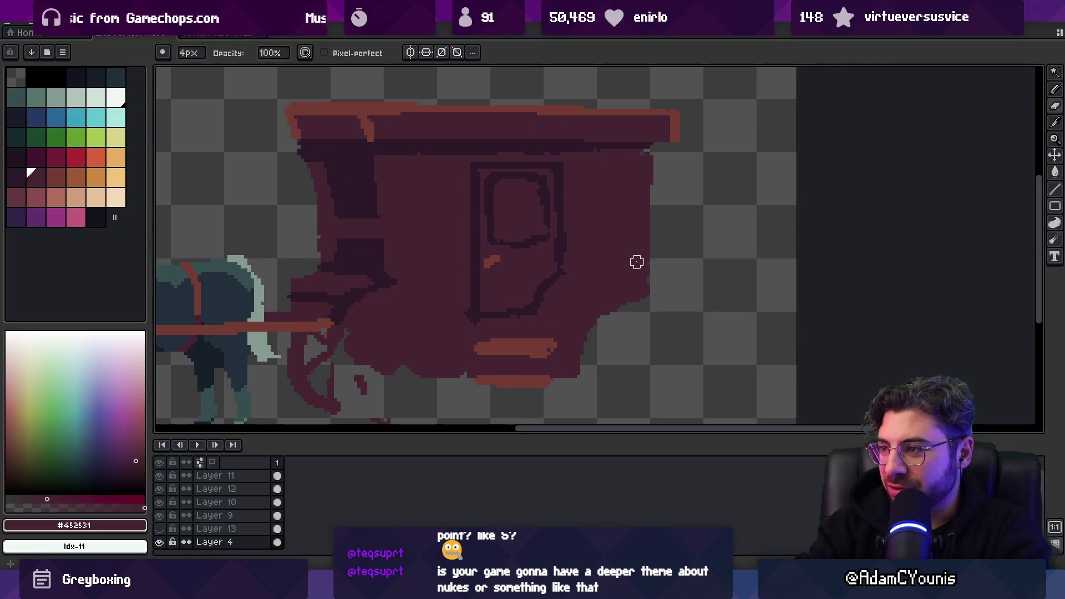
pyautogui.hscroll(-4, 637, 261)
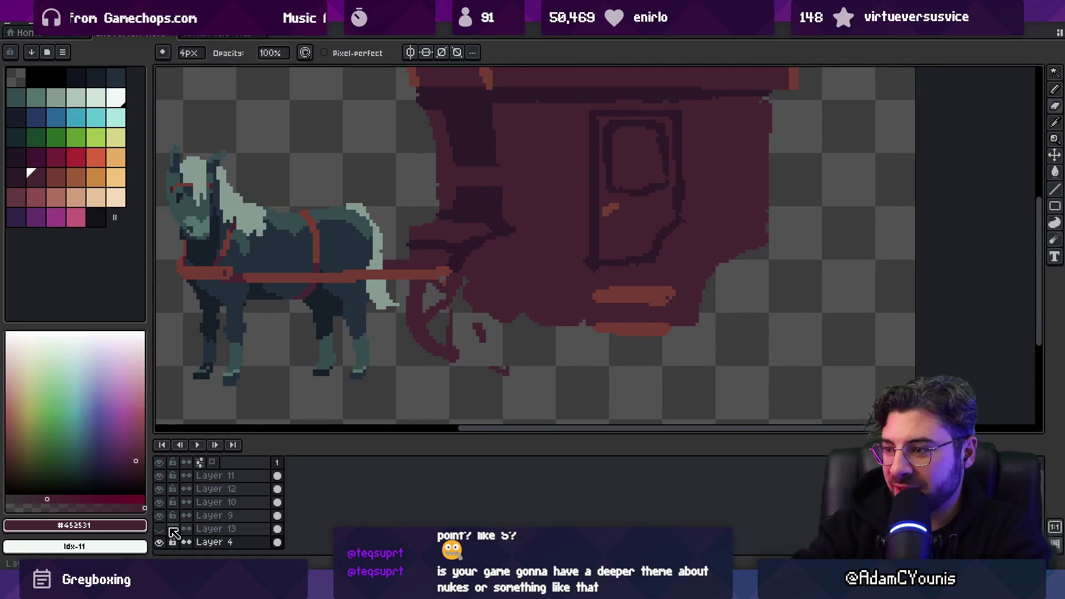
pyautogui.click(159, 530)
pyautogui.click(159, 530)
pyautogui.click(159, 530)
pyautogui.click(160, 530)
# Erase the stray red pixels below the wagon with a 4px eraser and show the wheels layer
pyautogui.press('e')
pyautogui.moveTo(477, 329); pyautogui.dragTo(502, 376)
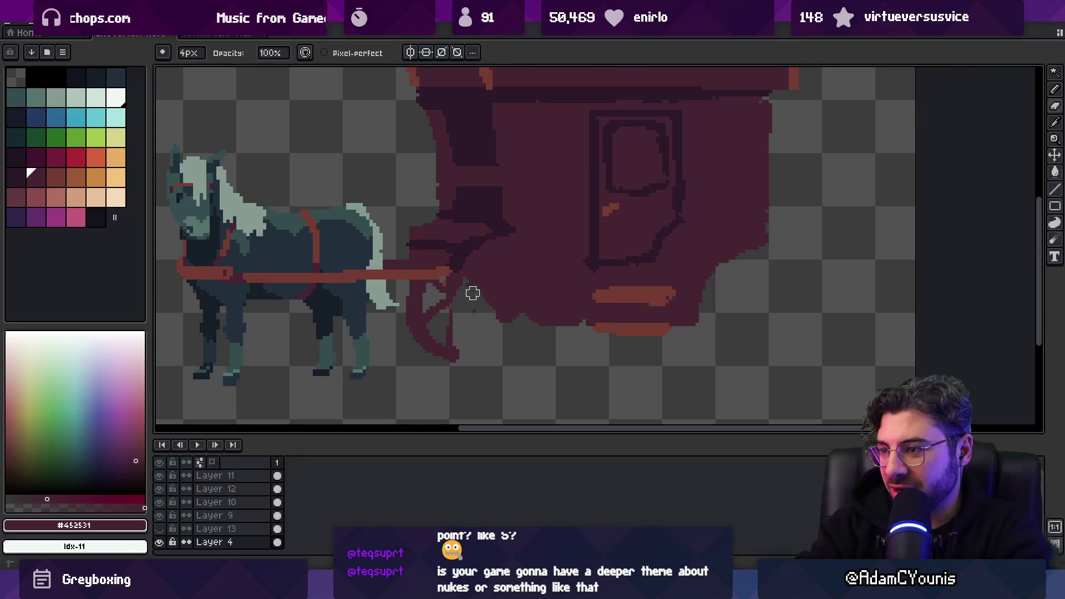
pyautogui.press('b')
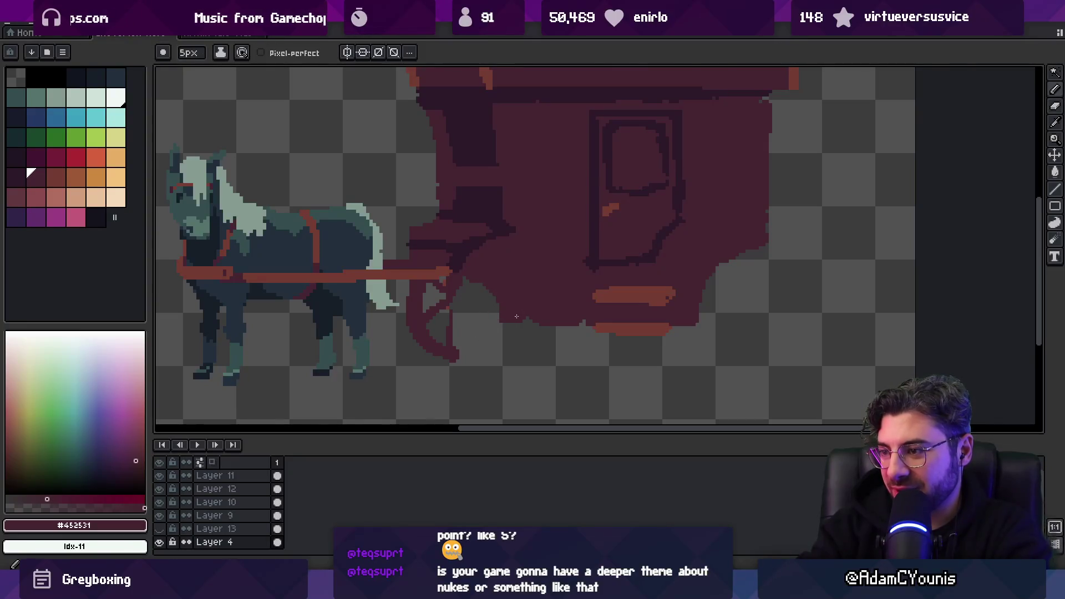
pyautogui.press('e')
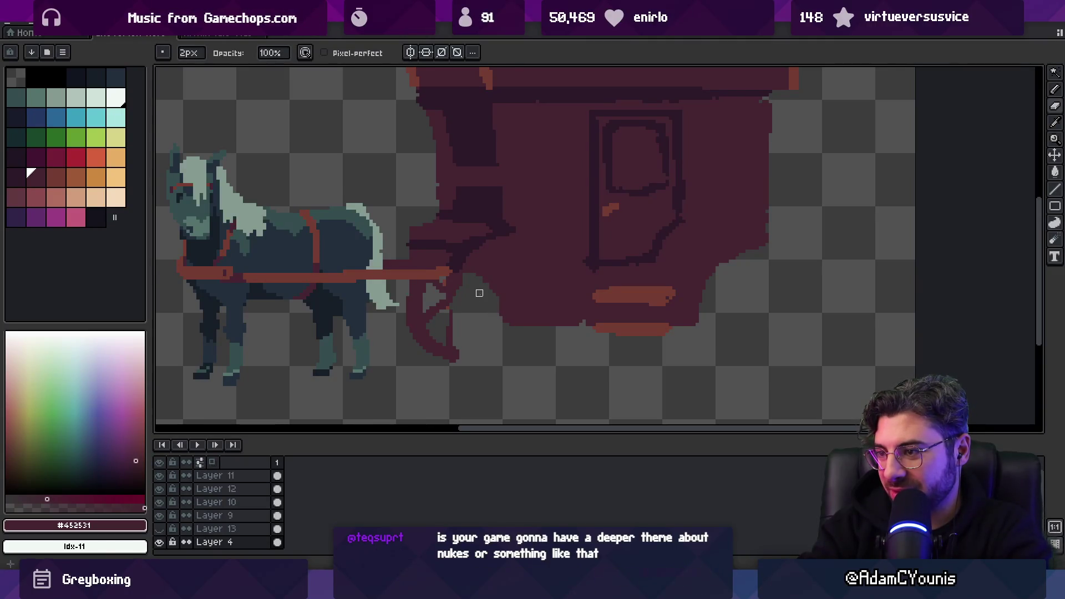
pyautogui.press('b')
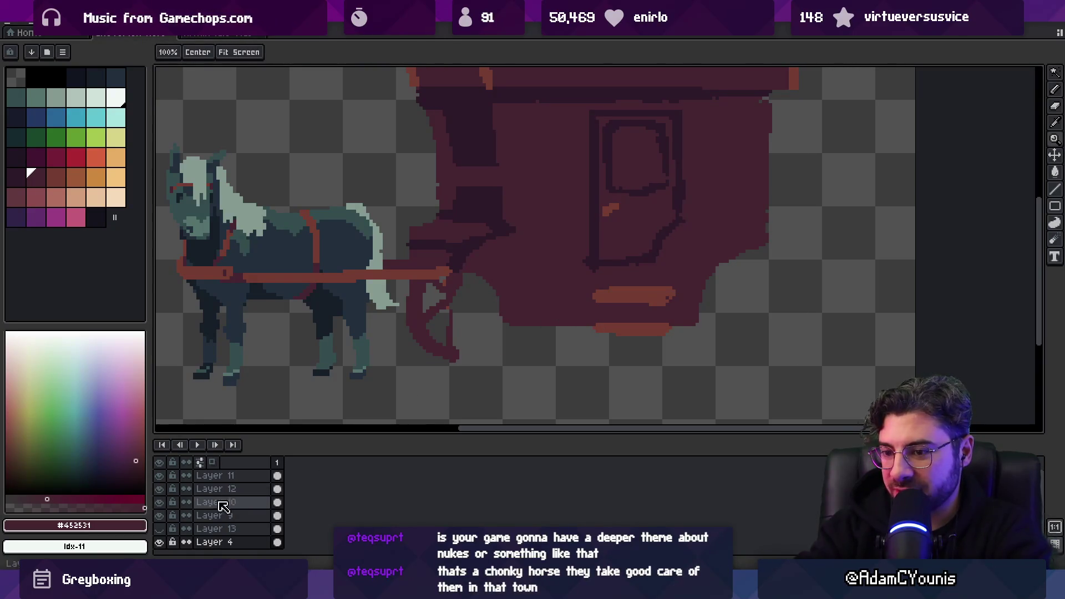
pyautogui.click(160, 529)
# Paint darker pixels between the shaft end and the front wheel
pyautogui.press('v')
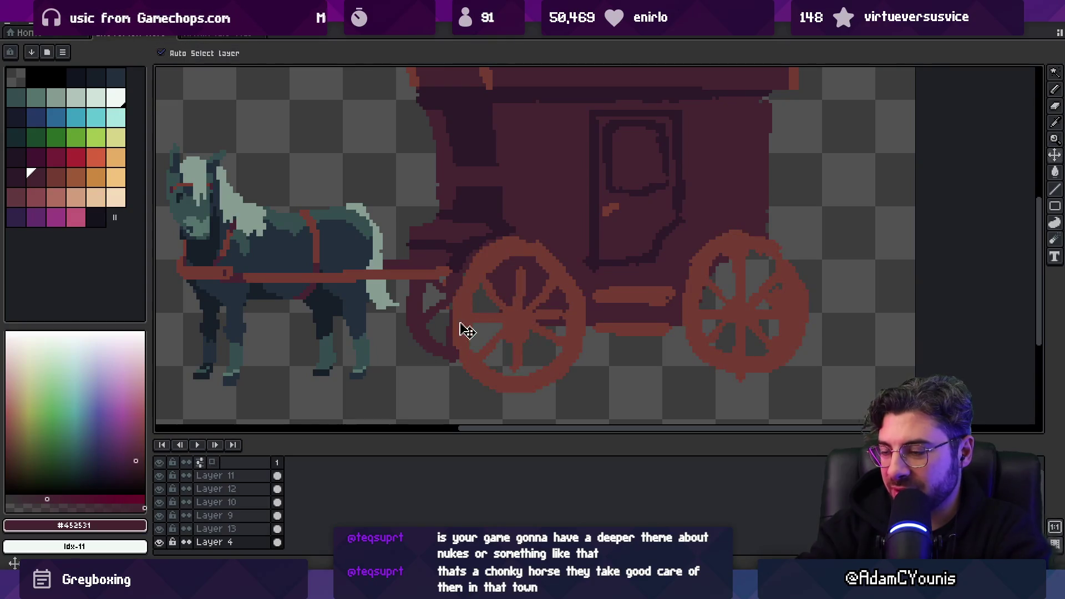
pyautogui.press('[')
pyautogui.press('b')
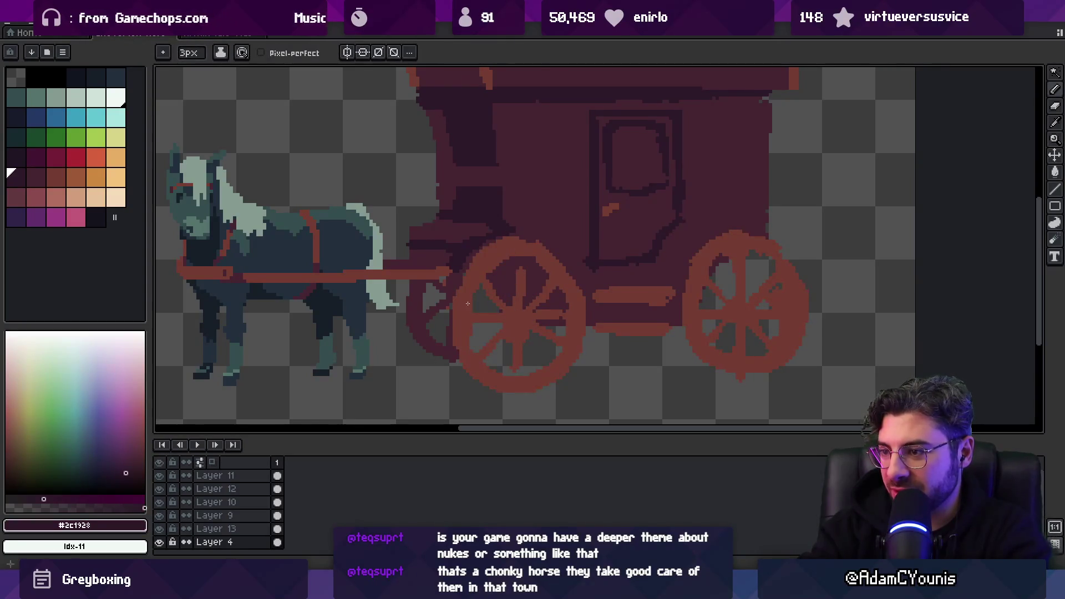
pyautogui.moveTo(441, 282); pyautogui.dragTo(460, 290)
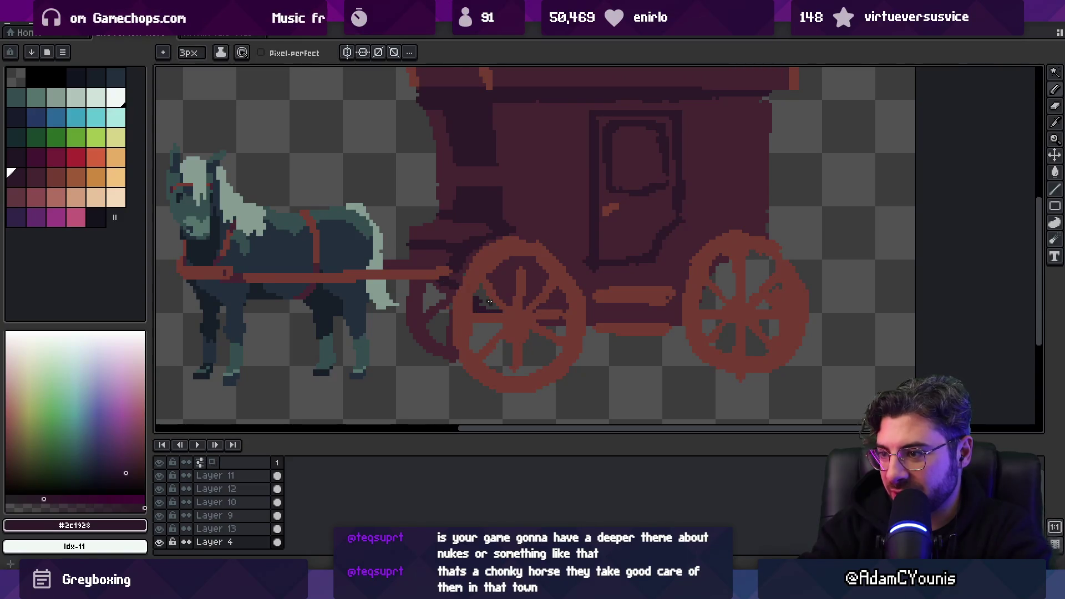
pyautogui.press('z')
pyautogui.scroll(-3, 490, 301)
pyautogui.scroll(-1, 500, 302)
pyautogui.scroll(4, 525, 302)
# Lasso the front wheel on the wheels layer and nudge it slightly
pyautogui.press('v')
pyautogui.click(506, 316)
pyautogui.press('q')
pyautogui.moveTo(514, 222)
pyautogui.mouseDown()
pyautogui.moveTo(478, 383)
pyautogui.moveTo(565, 350)
pyautogui.mouseUp()
pyautogui.hotkey('ctrl', 'd')
pyautogui.moveTo(505, 213)
pyautogui.mouseDown()
pyautogui.moveTo(486, 217)
pyautogui.moveTo(506, 395)
pyautogui.moveTo(575, 327)
pyautogui.moveTo(575, 281)
pyautogui.mouseUp()
pyautogui.moveTo(508, 280); pyautogui.dragTo(511, 279)
pyautogui.press('b')
# Erase the dark partial wheel left of the front wheel on the carriage body layer
pyautogui.keyDown('alt'); pyautogui.click(489, 304); pyautogui.keyUp('alt')
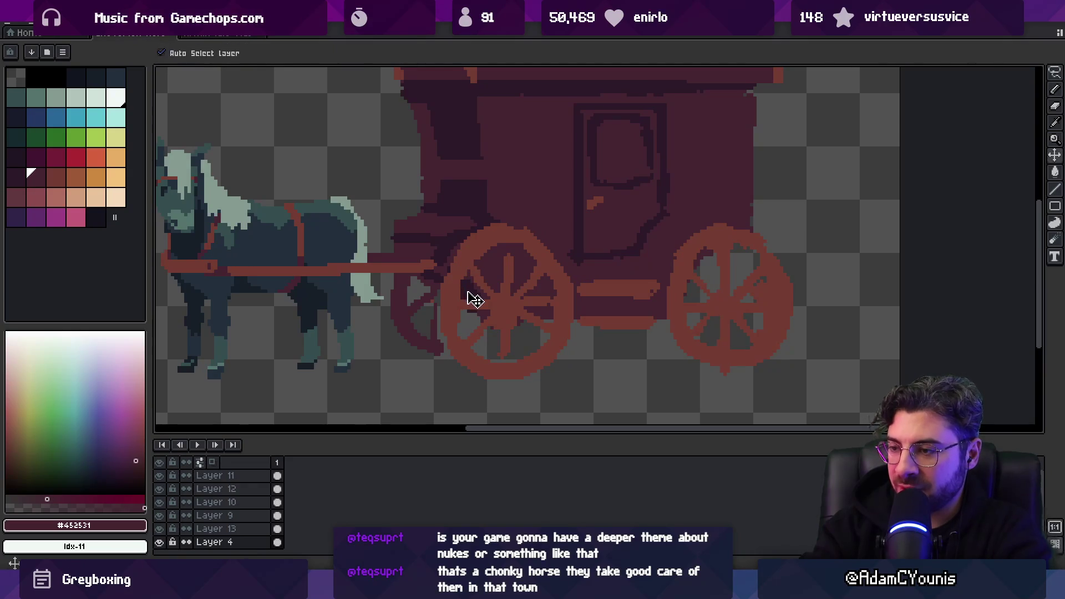
pyautogui.press('w')
pyautogui.click(409, 298)
pyautogui.press('q')
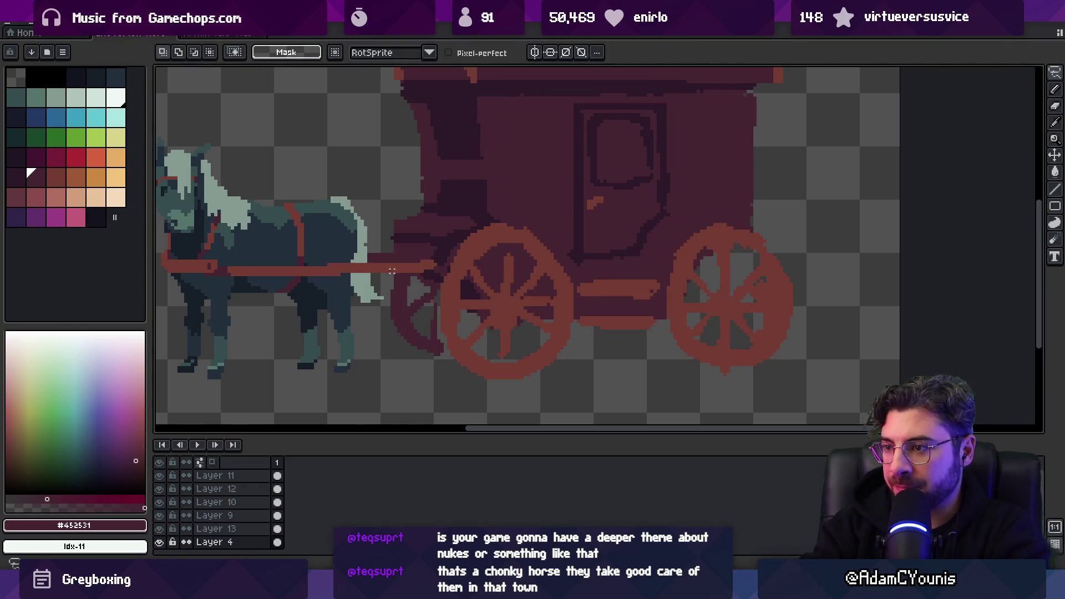
pyautogui.press('b')
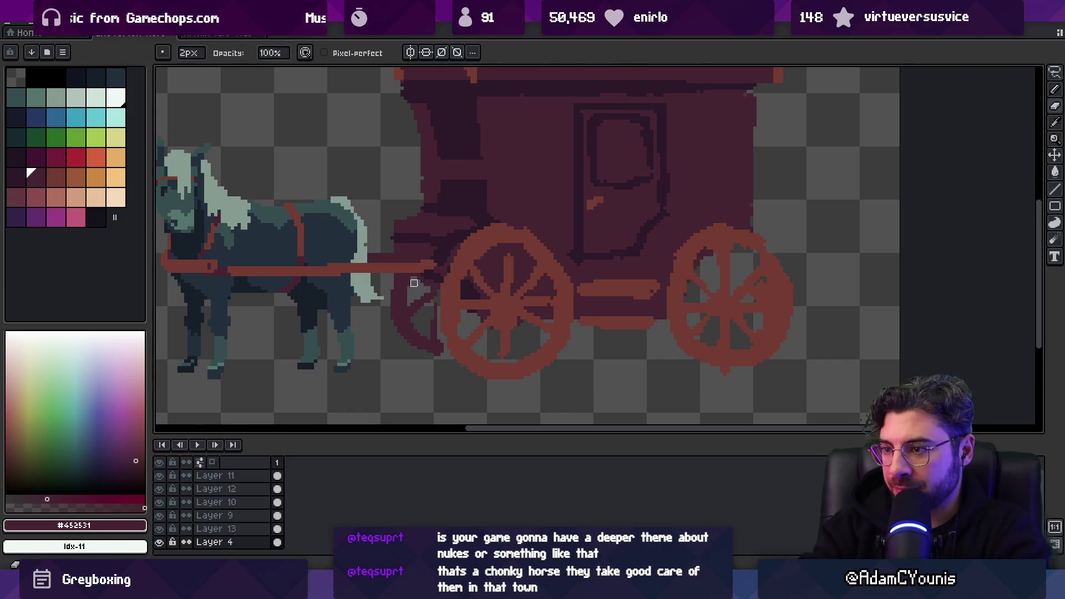
pyautogui.moveTo(417, 283)
pyautogui.mouseDown()
pyautogui.moveTo(412, 340)
pyautogui.moveTo(397, 295)
pyautogui.moveTo(436, 349)
pyautogui.mouseUp()
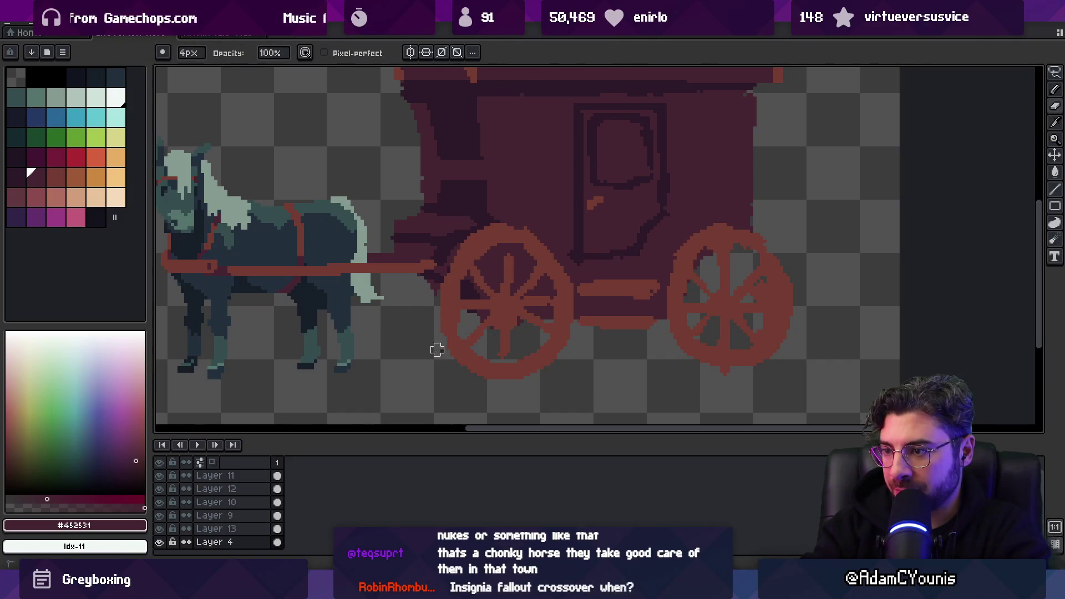
# Cut both wheels and paste them back in place
pyautogui.press('q')
pyautogui.moveTo(513, 194)
pyautogui.mouseDown()
pyautogui.moveTo(844, 248)
pyautogui.moveTo(516, 194)
pyautogui.mouseUp()
pyautogui.hotkey('ctrl', 'x')
pyautogui.hotkey('ctrl', 'v')
pyautogui.press('Return')
pyautogui.press('v')
# Sample the wheel red from the canvas and briefly hide the horse layer to check
pyautogui.press('b')
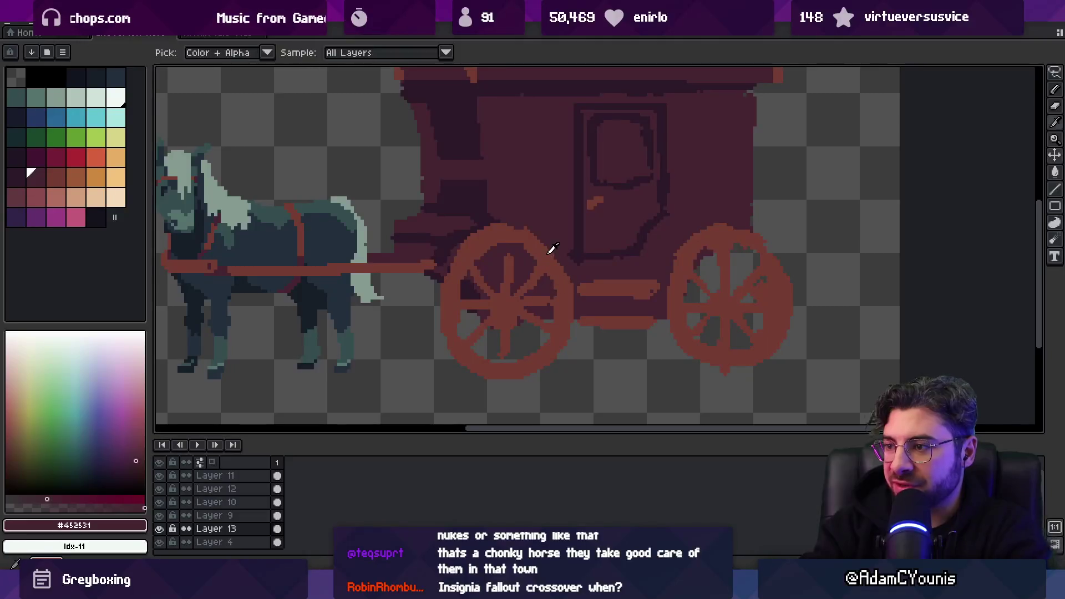
pyautogui.keyDown('alt'); pyautogui.click(540, 249); pyautogui.keyUp('alt')
pyautogui.click(159, 515)
pyautogui.click(159, 516)
pyautogui.press('v')
pyautogui.click(543, 225)
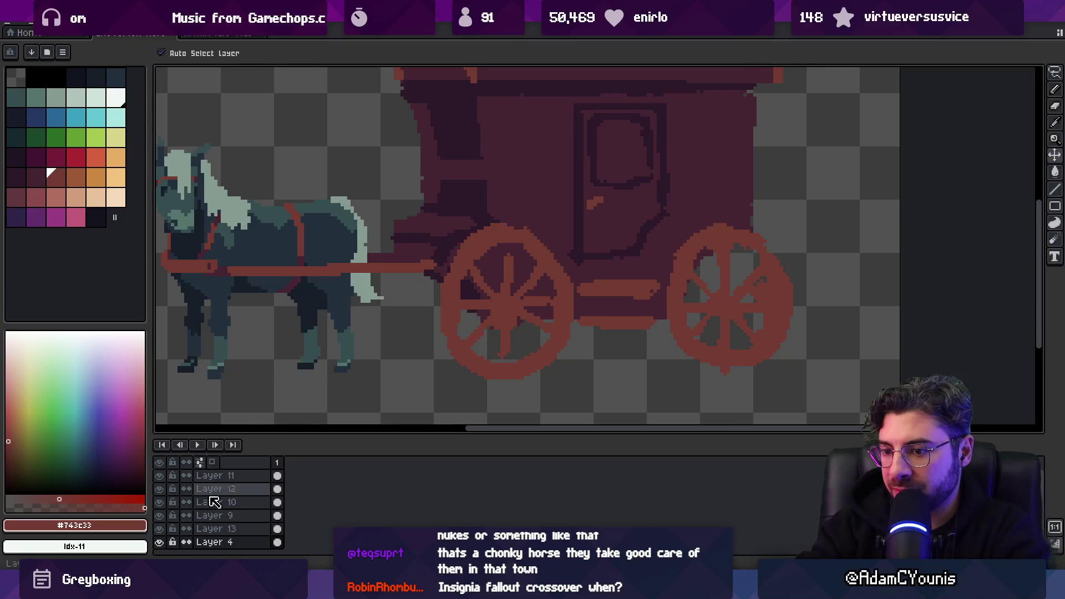
# Hide the carriage body (Layer 4), make the wheels layer active, and frame the front wheel
pyautogui.click(160, 542)
pyautogui.click(535, 251)
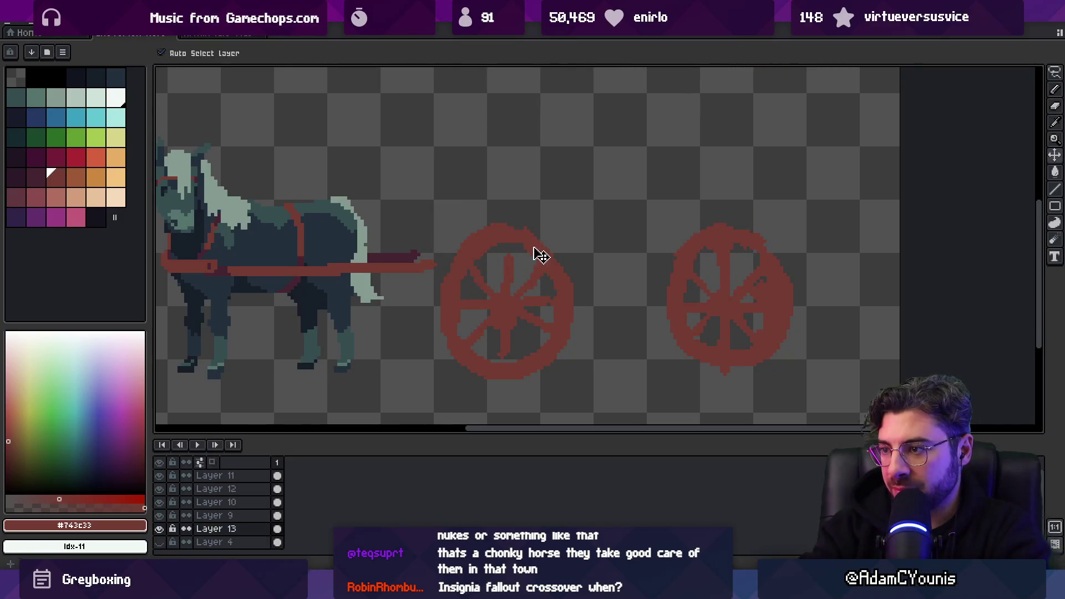
pyautogui.press('b')
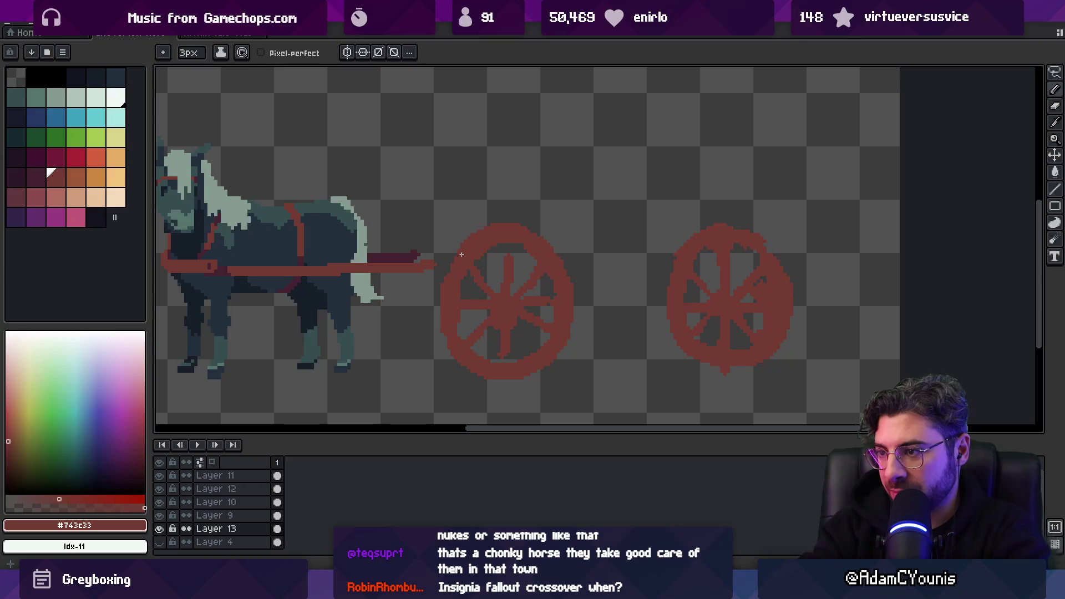
pyautogui.press('e')
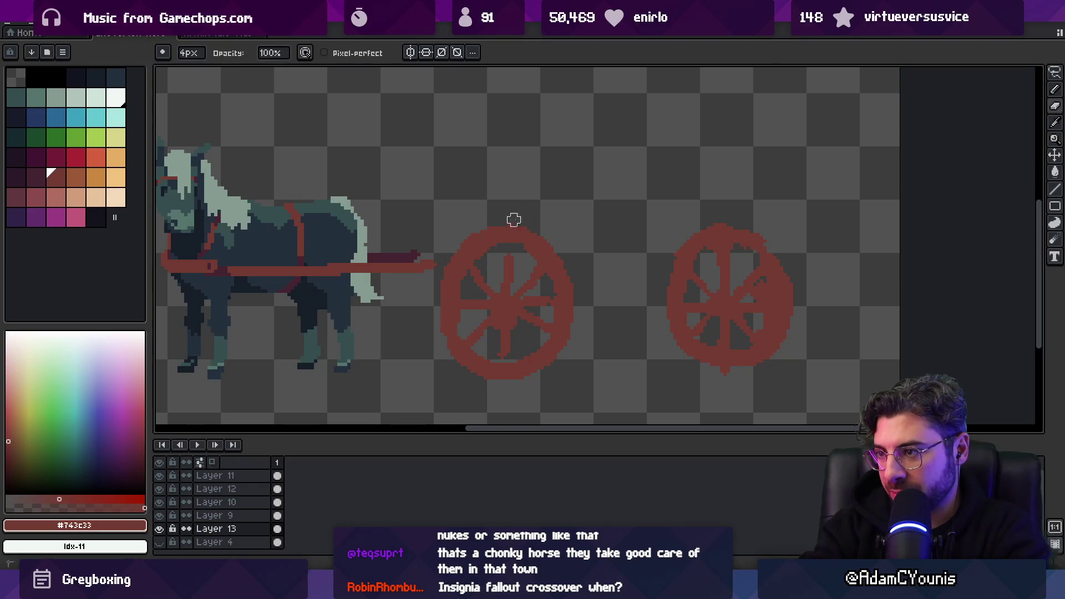
pyautogui.scroll(2, 500, 228)
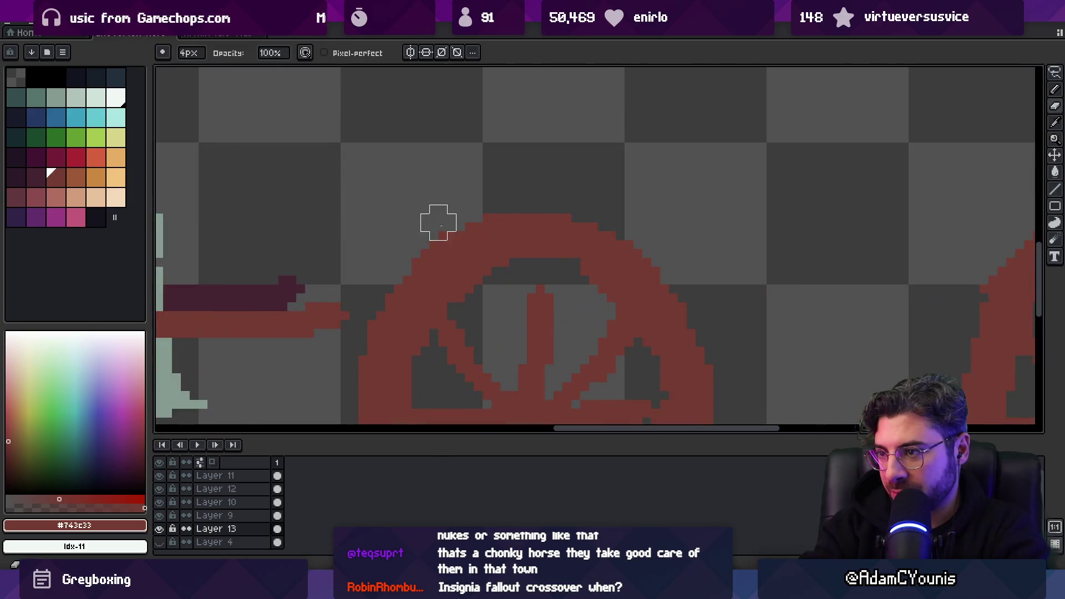
pyautogui.scroll(-1, 439, 222)
pyautogui.scroll(1, 452, 207)
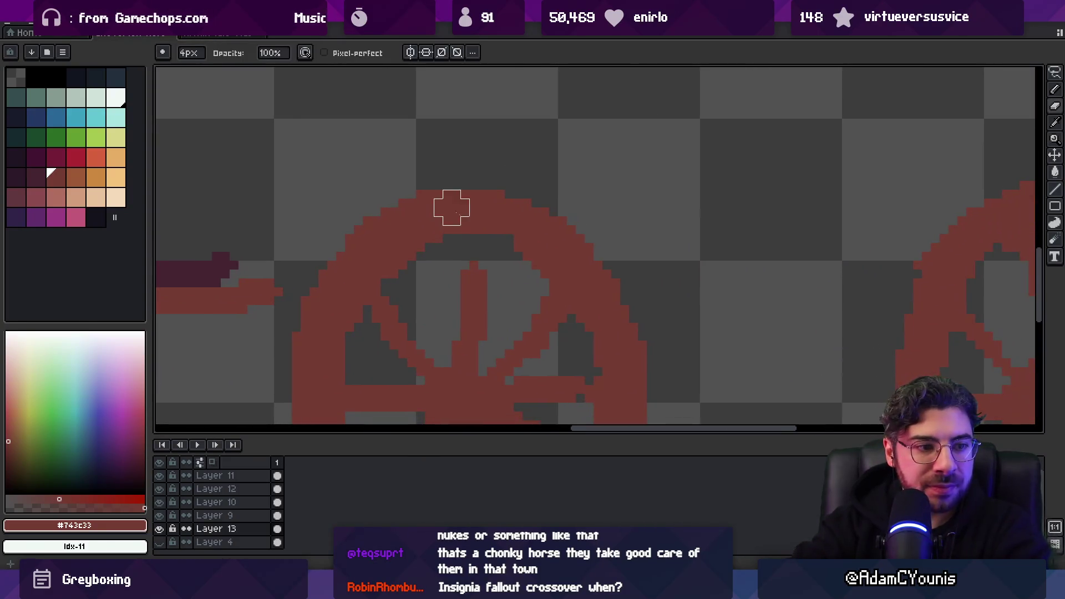
pyautogui.moveTo(509, 266); pyautogui.dragTo(496, 253)
# Redraw a spoke on the front wheel with the 1px pencil
pyautogui.press('b')
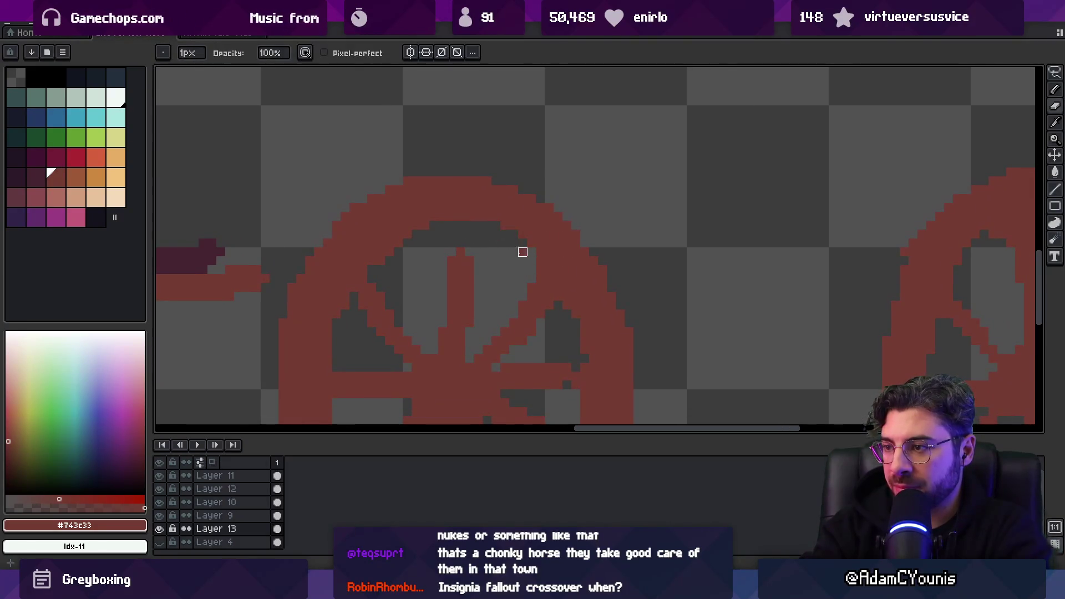
pyautogui.press('z')
pyautogui.scroll(-3, 512, 251)
pyautogui.scroll(3, 512, 251)
pyautogui.press('b')
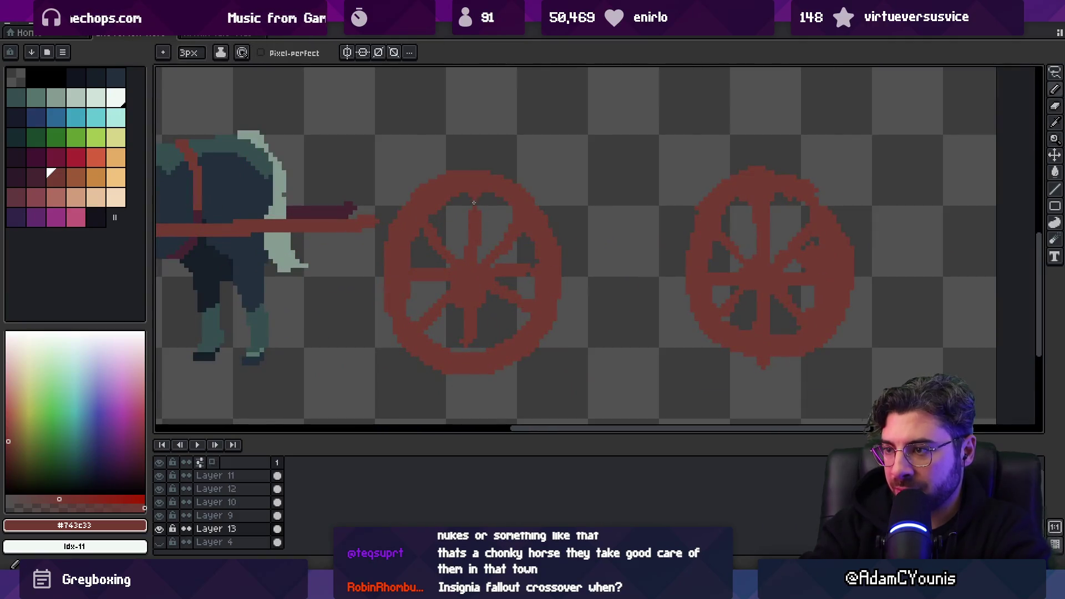
pyautogui.moveTo(466, 206); pyautogui.dragTo(466, 237)
pyautogui.press('b')
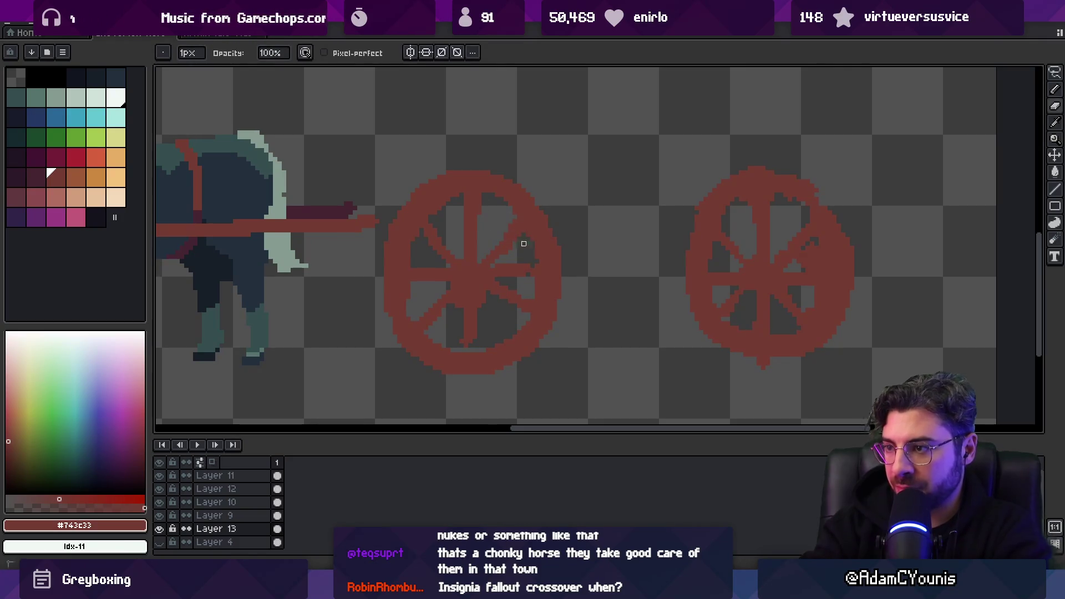
pyautogui.press('b')
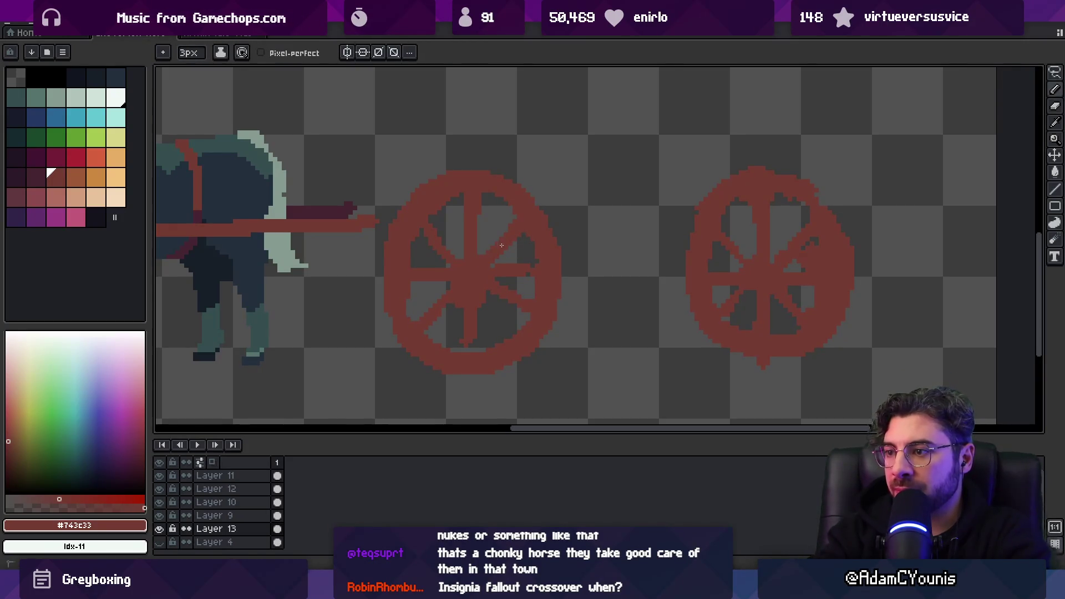
pyautogui.press('b')
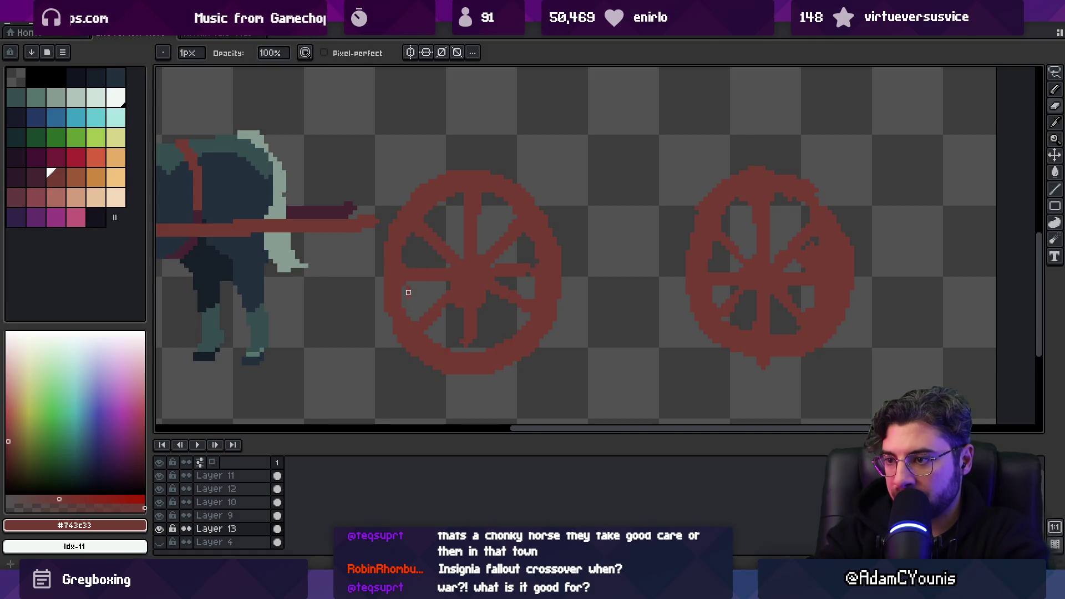
# Touch up the front wheel's spokes and rim, erasing stray pixels
pyautogui.press('e')
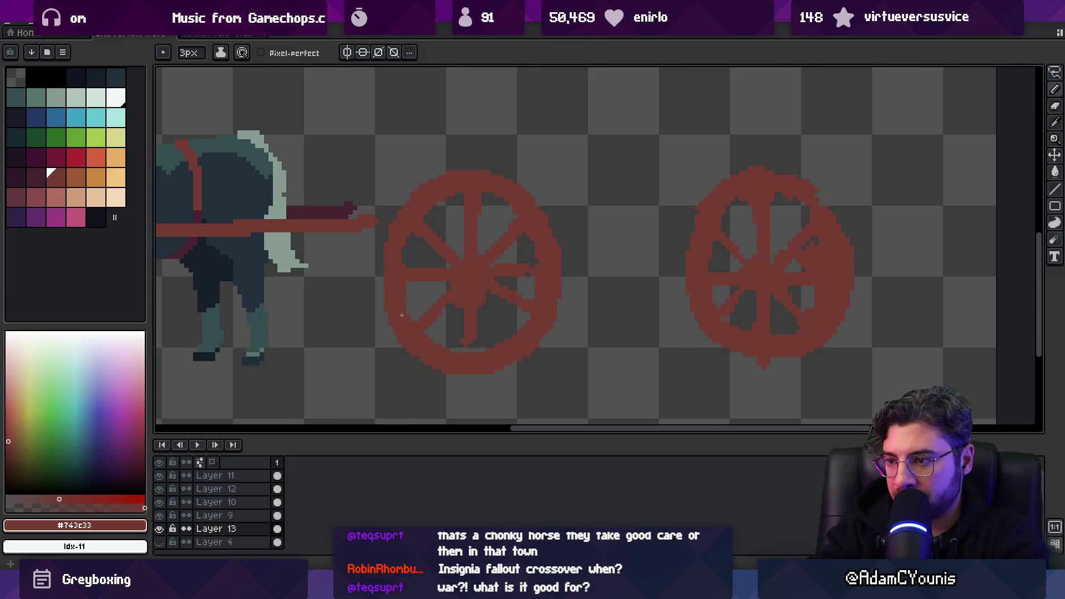
pyautogui.press('b')
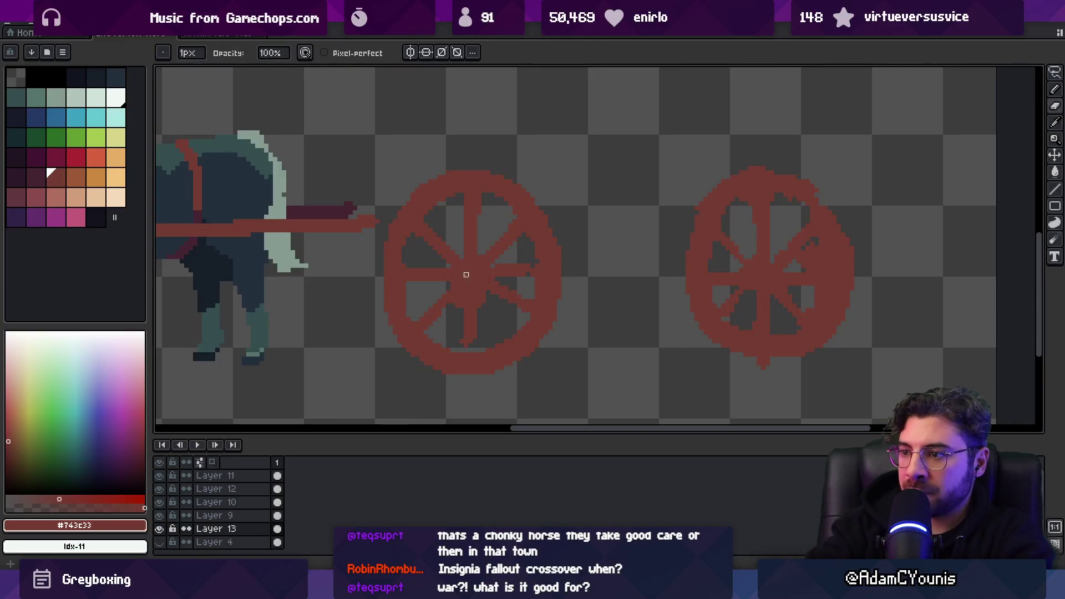
pyautogui.press('e')
pyautogui.press('b')
pyautogui.press('e')
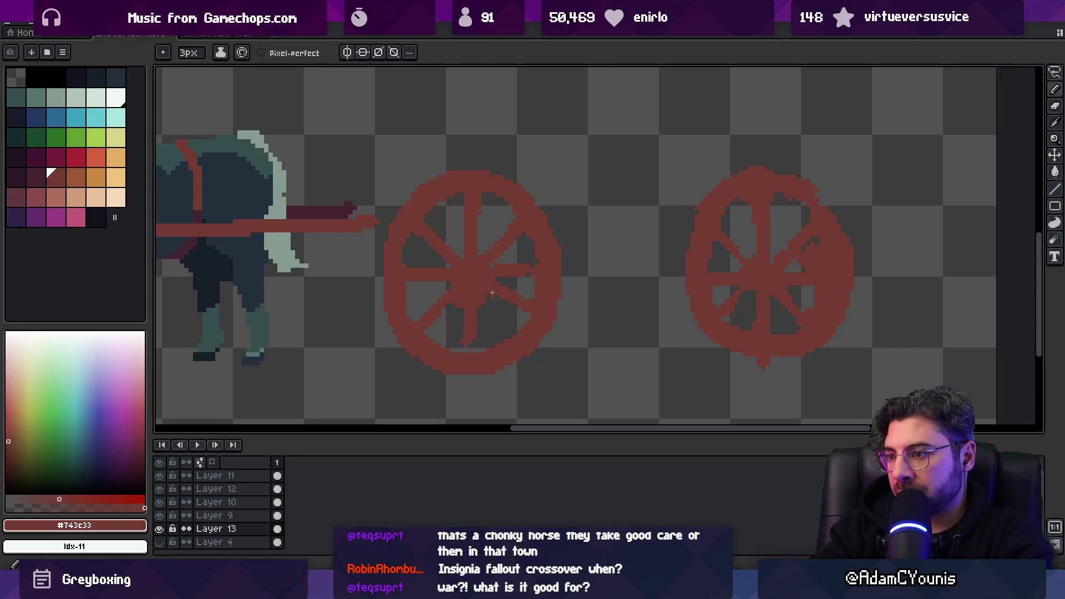
pyautogui.press('b')
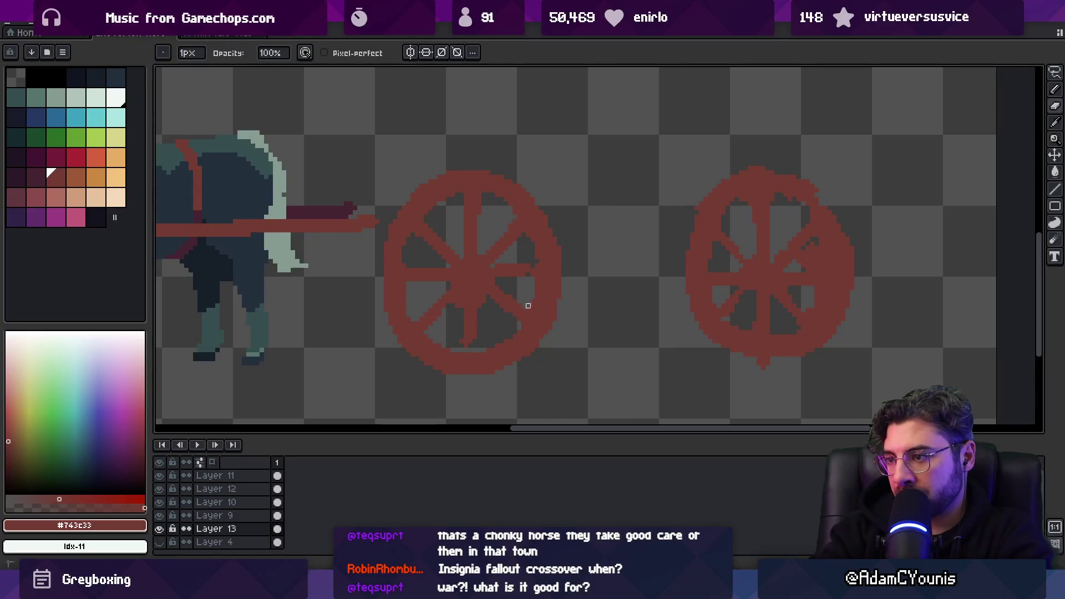
pyautogui.scroll(3, 546, 275)
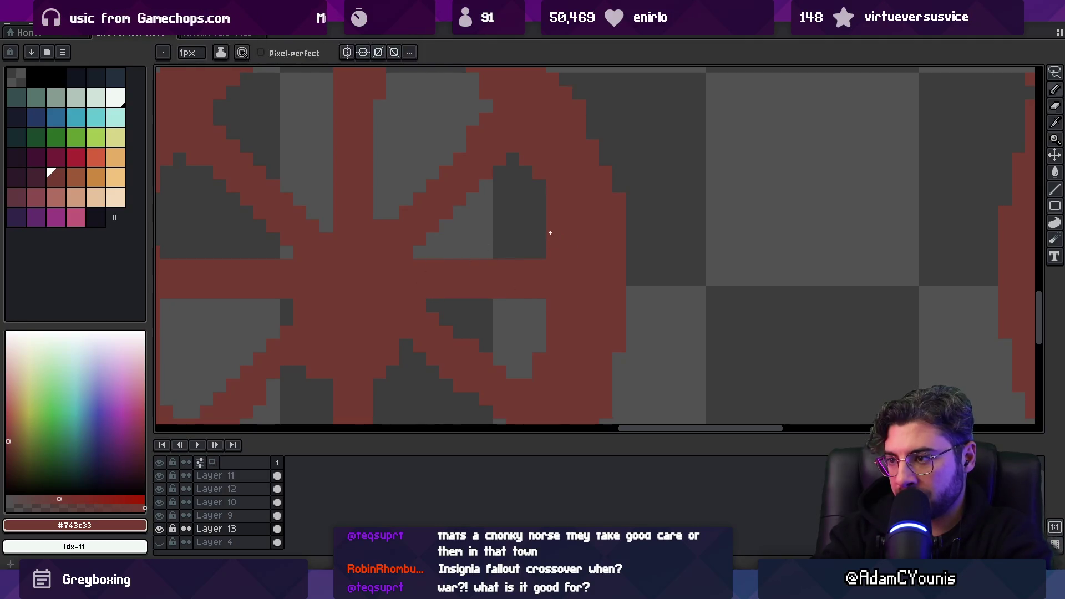
pyautogui.scroll(-4, 557, 247)
pyautogui.scroll(2, 577, 254)
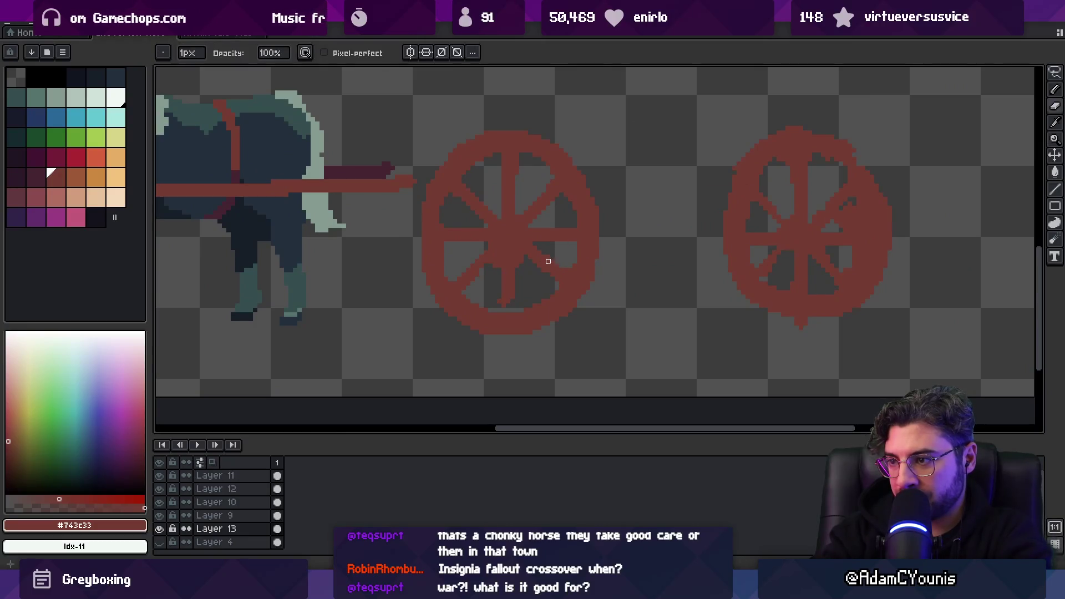
pyautogui.press('e')
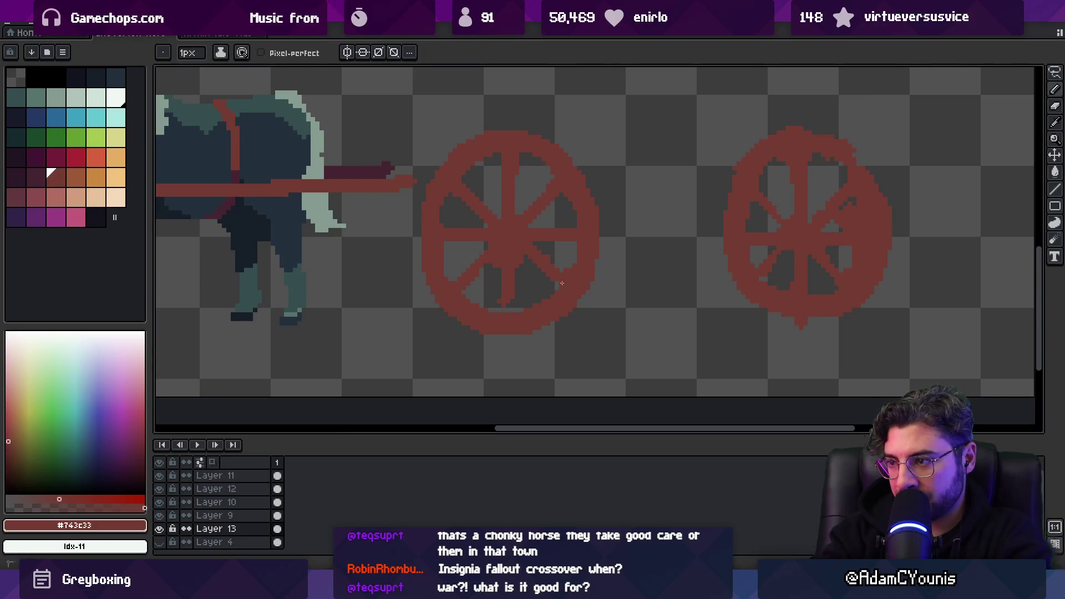
pyautogui.press('b')
pyautogui.press('e')
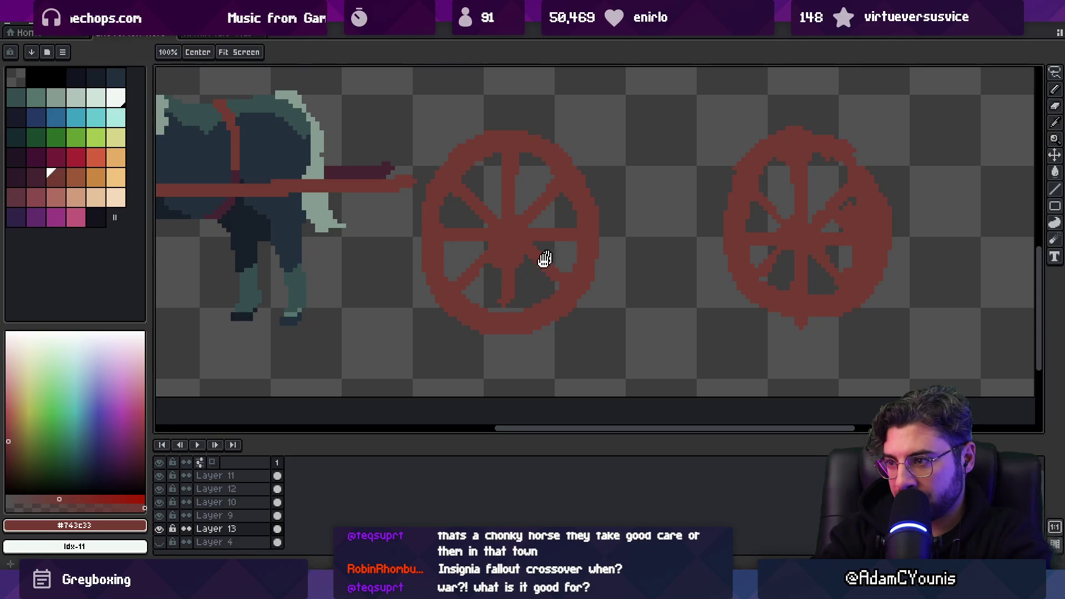
pyautogui.scroll(2, 545, 256)
pyautogui.moveTo(508, 277)
pyautogui.mouseDown()
pyautogui.moveTo(522, 254)
pyautogui.moveTo(508, 264)
pyautogui.moveTo(521, 272)
pyautogui.mouseUp()
# Zoom in and frame the front wheel for drawing
pyautogui.press('z')
pyautogui.press('1')
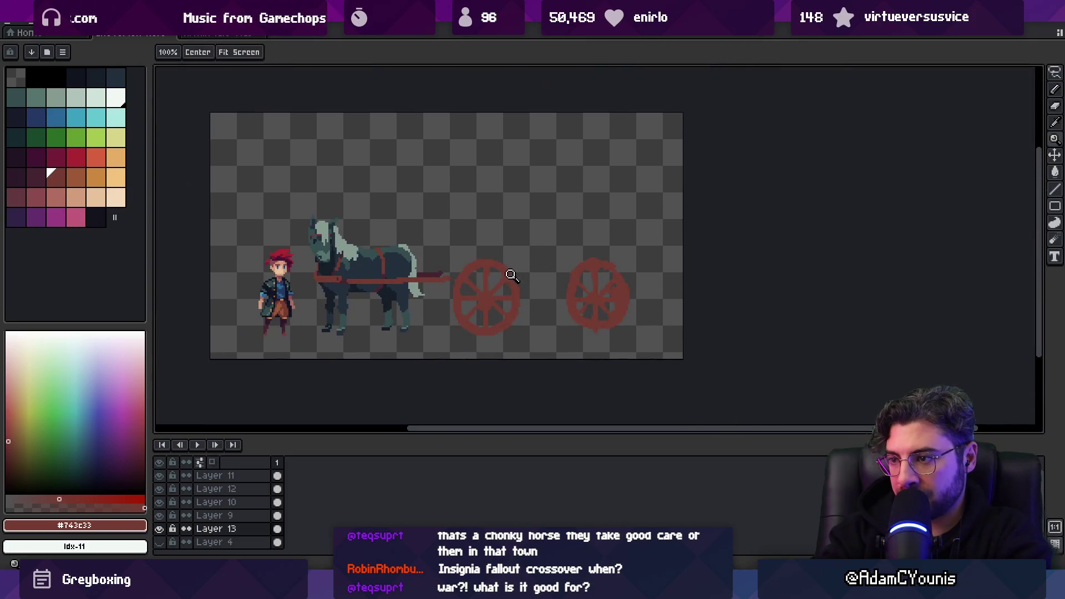
pyautogui.click(483, 302)
pyautogui.press('b')
pyautogui.press('z')
pyautogui.press('1')
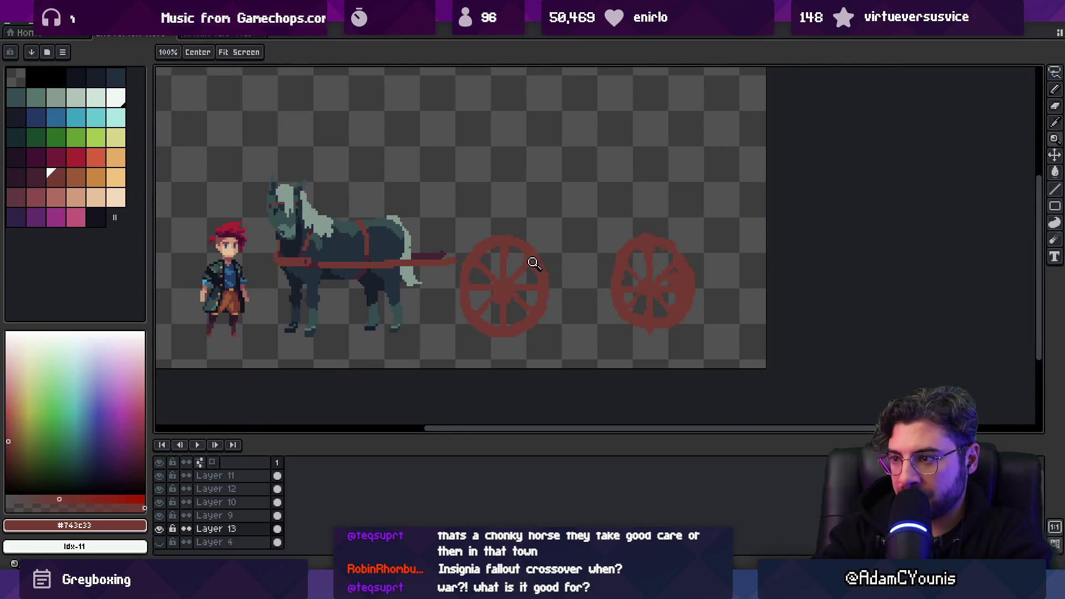
pyautogui.click(533, 278)
pyautogui.press('b')
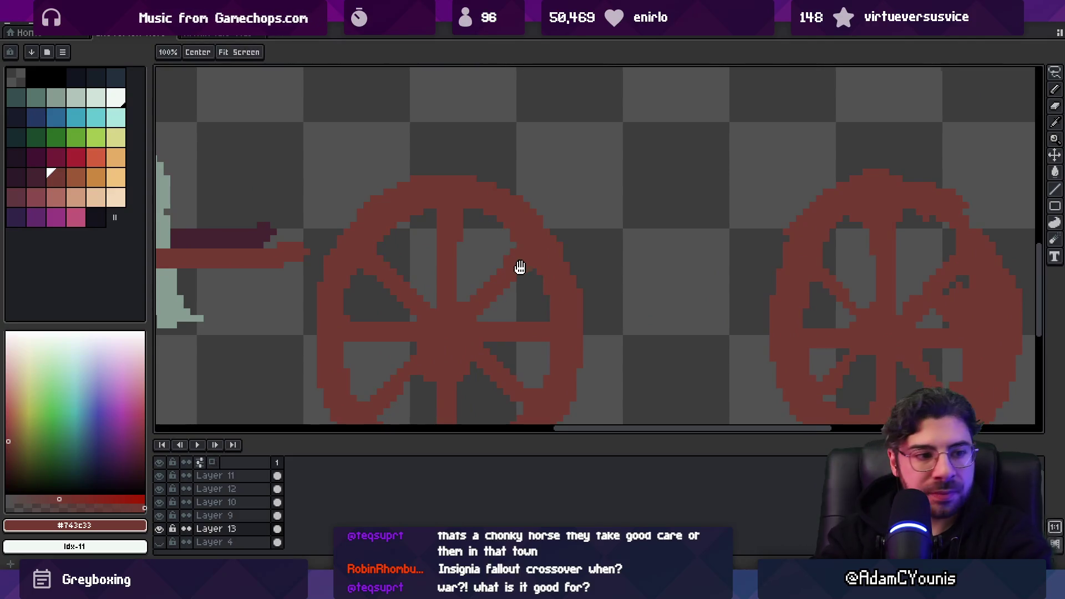
pyautogui.moveTo(518, 267); pyautogui.dragTo(500, 276)
pyautogui.scroll(-2, 475, 289)
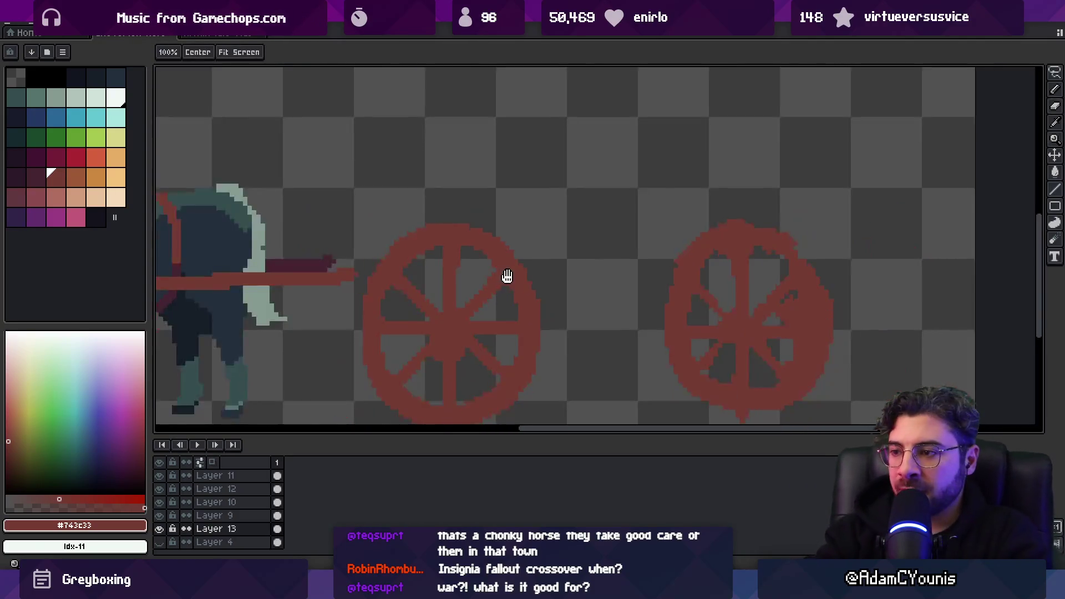
pyautogui.press('v')
pyautogui.press('b')
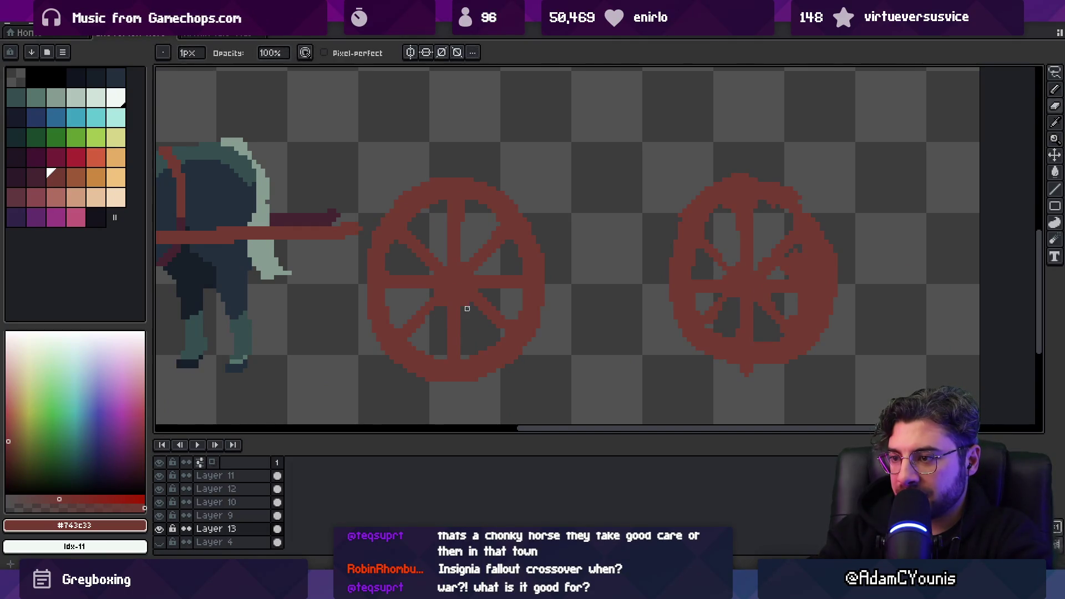
# Draw dark maroon spokes (palette idx-31) across the wheel with the Line tool and 5px pencil
pyautogui.click(31, 173)
pyautogui.press('l')
pyautogui.moveTo(501, 303)
pyautogui.mouseDown()
pyautogui.moveTo(424, 312)
pyautogui.moveTo(510, 325)
pyautogui.moveTo(455, 322)
pyautogui.moveTo(481, 299)
pyautogui.mouseUp()
pyautogui.hotkey('ctrl', 'z')
pyautogui.moveTo(438, 303); pyautogui.dragTo(400, 337)
pyautogui.moveTo(449, 336); pyautogui.dragTo(454, 355)
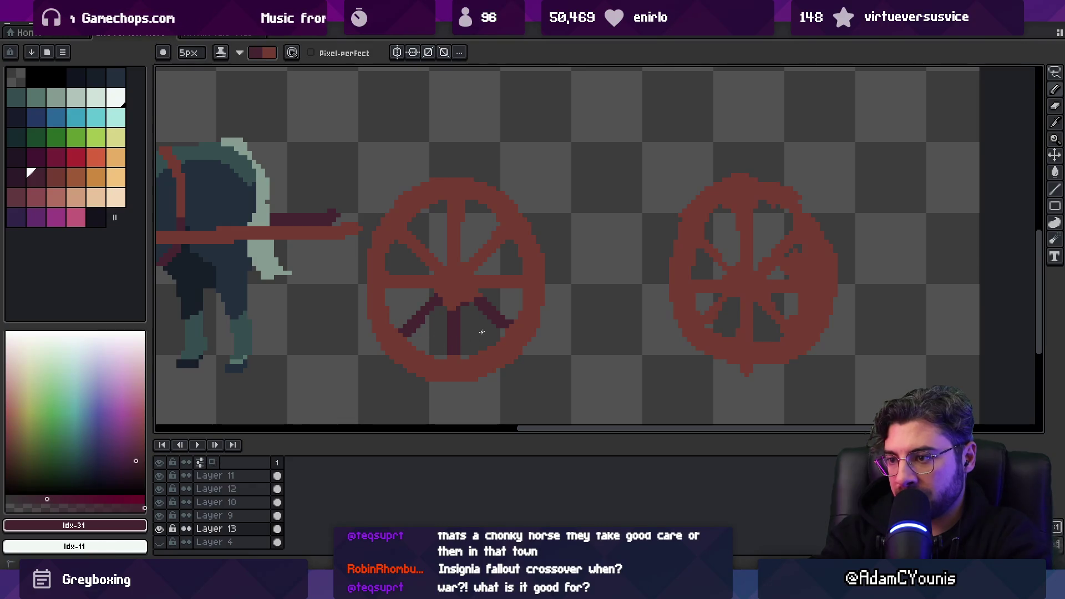
pyautogui.moveTo(500, 321); pyautogui.dragTo(513, 334)
pyautogui.moveTo(488, 283)
pyautogui.mouseDown()
pyautogui.moveTo(499, 280)
pyautogui.moveTo(502, 229)
pyautogui.moveTo(455, 206)
pyautogui.mouseUp()
pyautogui.moveTo(403, 231); pyautogui.dragTo(432, 261)
pyautogui.moveTo(397, 277)
pyautogui.mouseDown()
pyautogui.moveTo(413, 278)
pyautogui.moveTo(429, 257)
pyautogui.moveTo(454, 266)
pyautogui.moveTo(485, 250)
pyautogui.moveTo(466, 267)
pyautogui.moveTo(503, 228)
pyautogui.mouseUp()
# Swap to the wheel red and repaint the upper and lower spokes and the hub
pyautogui.press('x')
pyautogui.moveTo(427, 256)
pyautogui.mouseDown()
pyautogui.moveTo(413, 242)
pyautogui.moveTo(508, 332)
pyautogui.mouseUp()
pyautogui.moveTo(439, 294); pyautogui.dragTo(402, 336)
pyautogui.press('z')
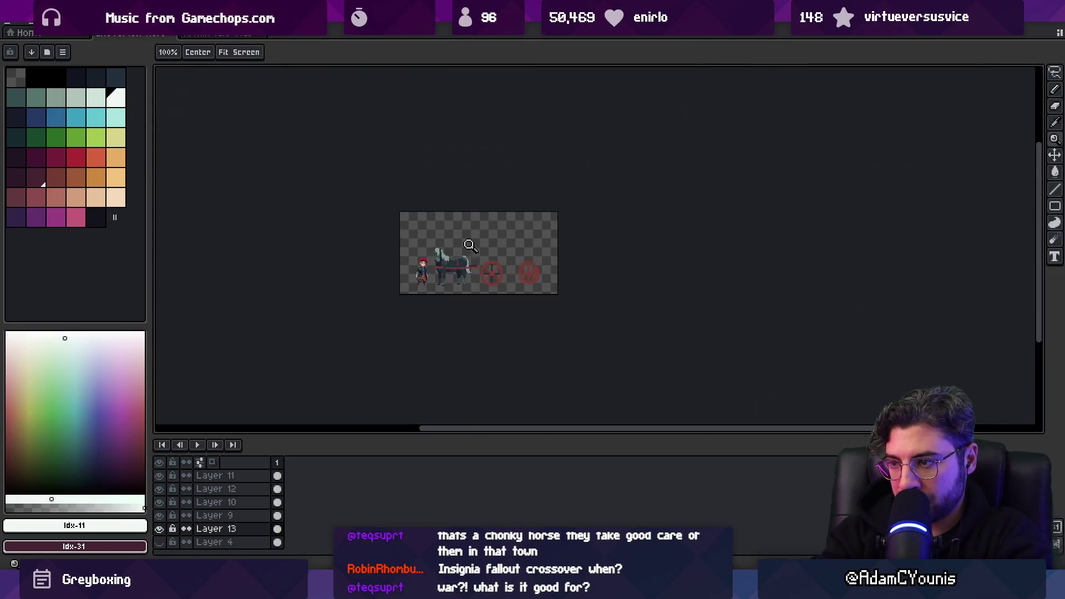
pyautogui.scroll(-3, 477, 260)
pyautogui.scroll(1, 507, 262)
pyautogui.scroll(1, 507, 289)
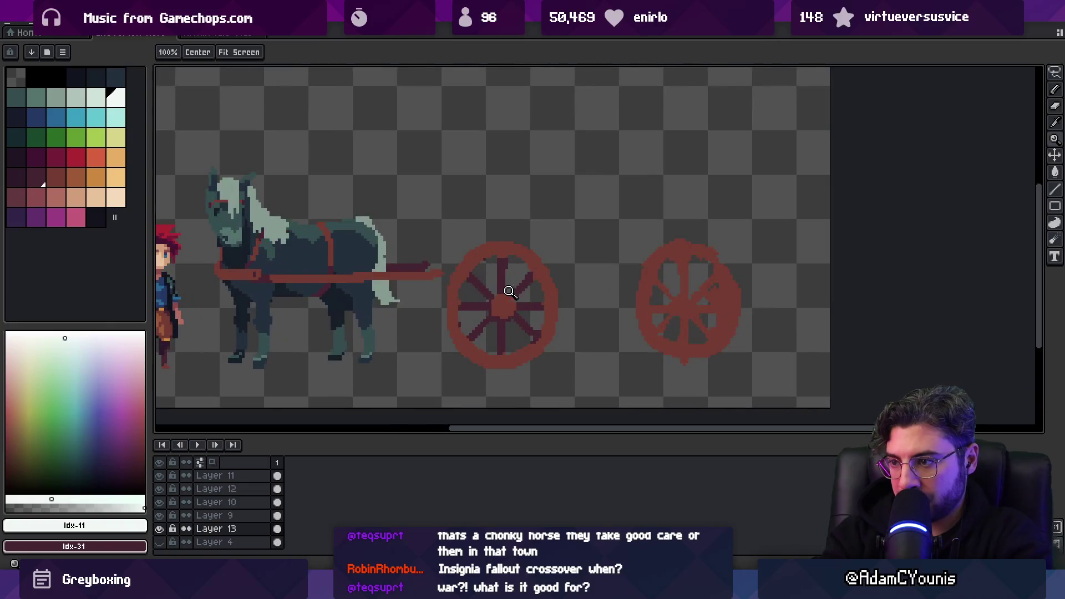
pyautogui.press('b')
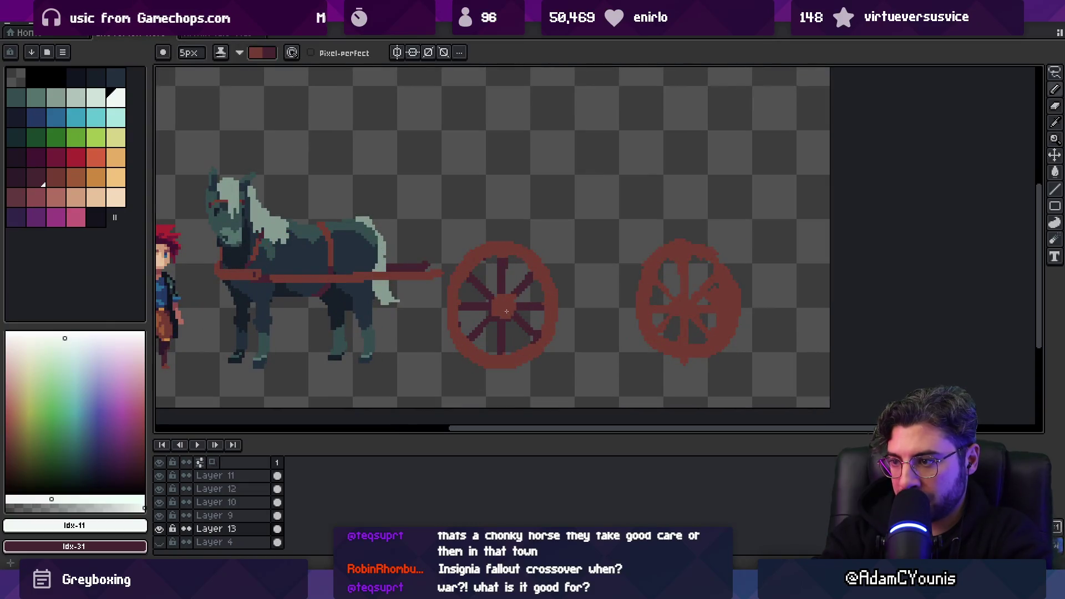
pyautogui.click(501, 296)
pyautogui.press('x')
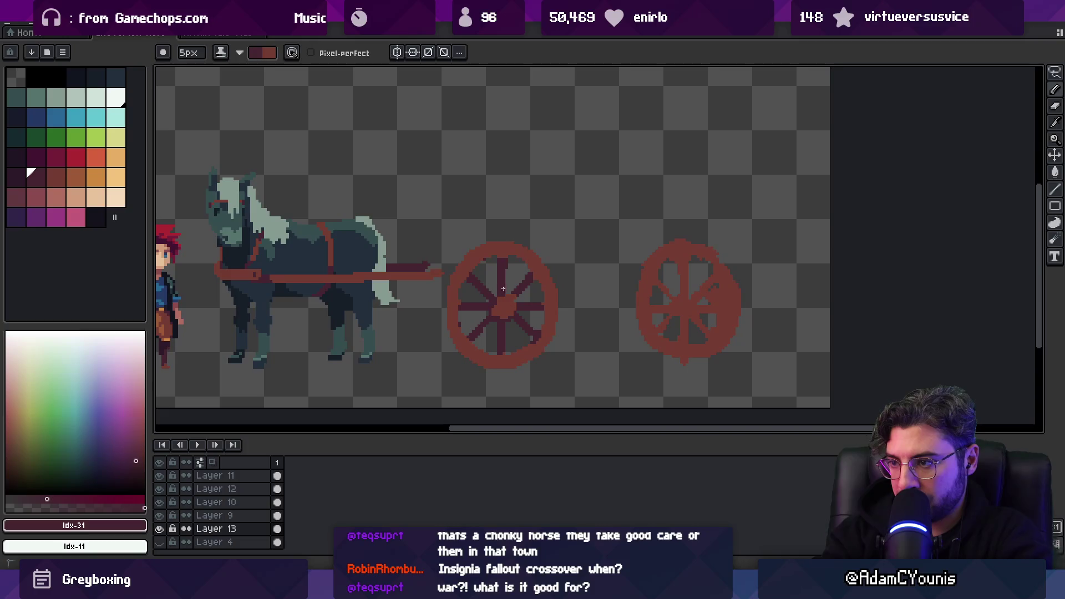
pyautogui.press('x')
pyautogui.press('x')
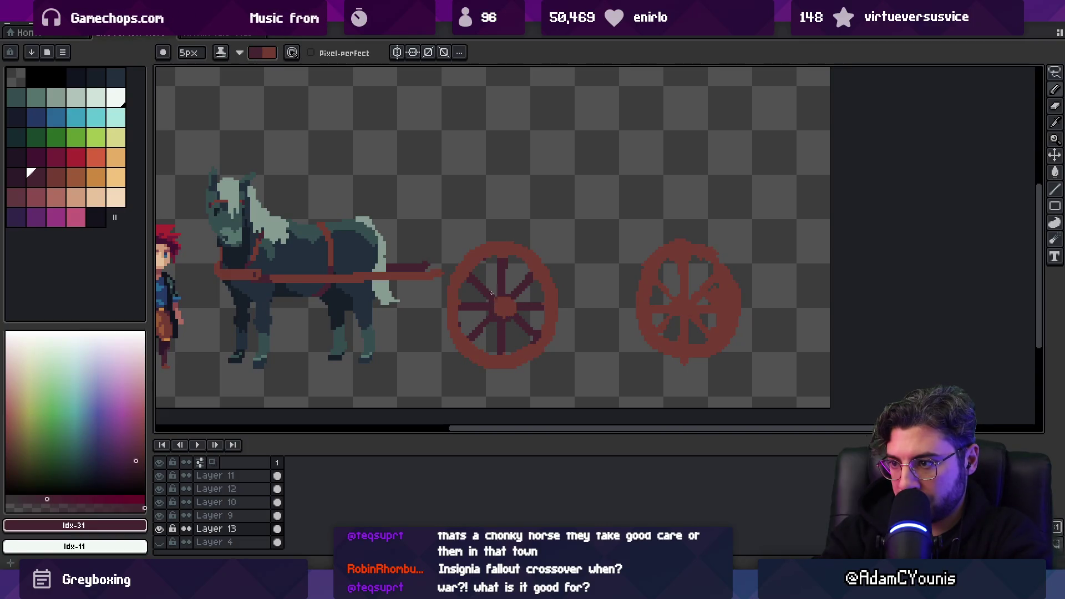
pyautogui.press('x')
pyautogui.press('x')
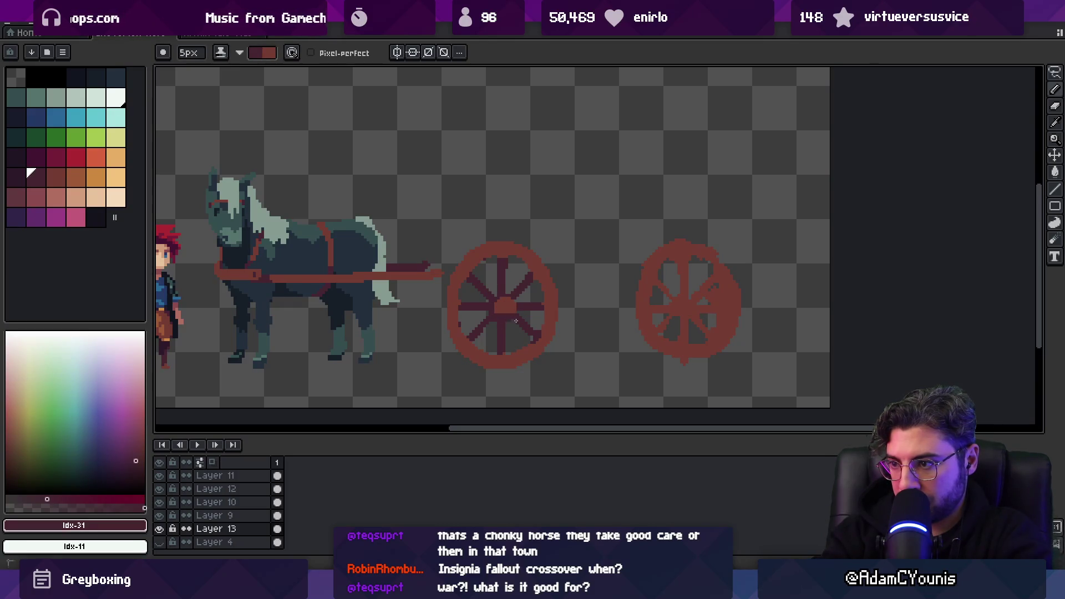
pyautogui.press('x')
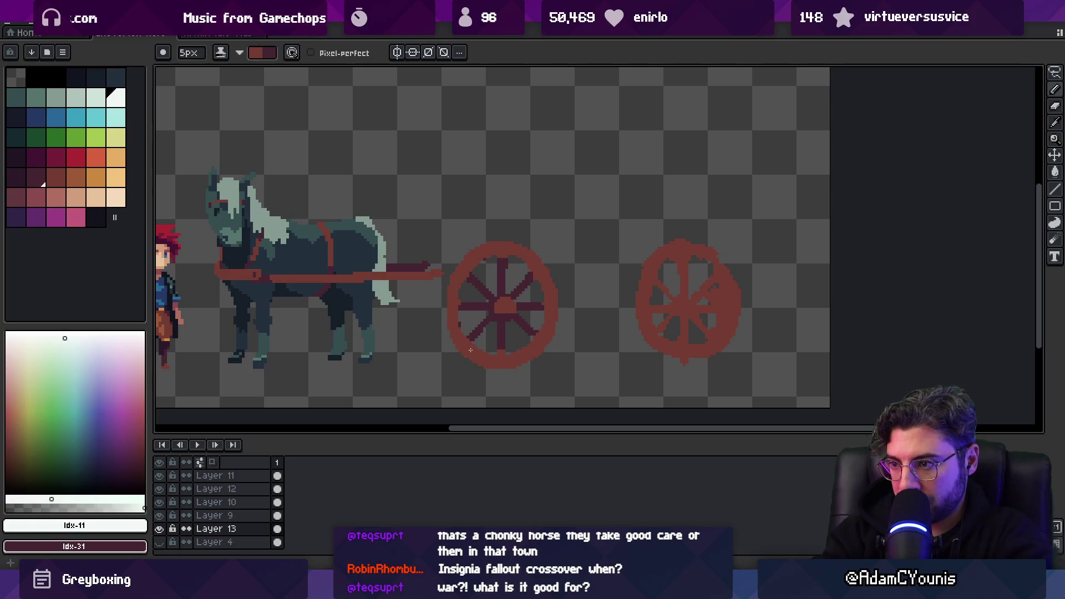
# Start a freehand lasso selection around the left wheel
pyautogui.press('v')
pyautogui.scroll(-3, 470, 345)
pyautogui.scroll(4, 552, 302)
pyautogui.scroll(-1, 514, 278)
pyautogui.scroll(1, 499, 292)
pyautogui.press('q')
pyautogui.moveTo(472, 186)
pyautogui.mouseDown()
pyautogui.moveTo(428, 225)
pyautogui.moveTo(494, 185)
pyautogui.mouseUp()
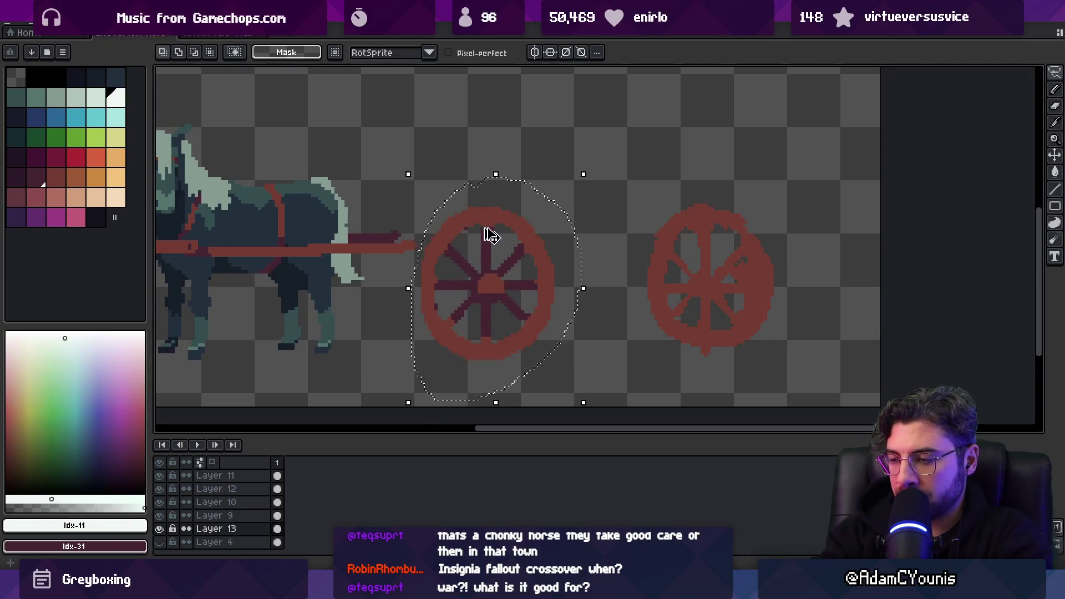
# Copy the lassoed wheel onto a new Layer 14 and deselect
pyautogui.click(485, 229)
pyautogui.hotkey('shift', 'n')
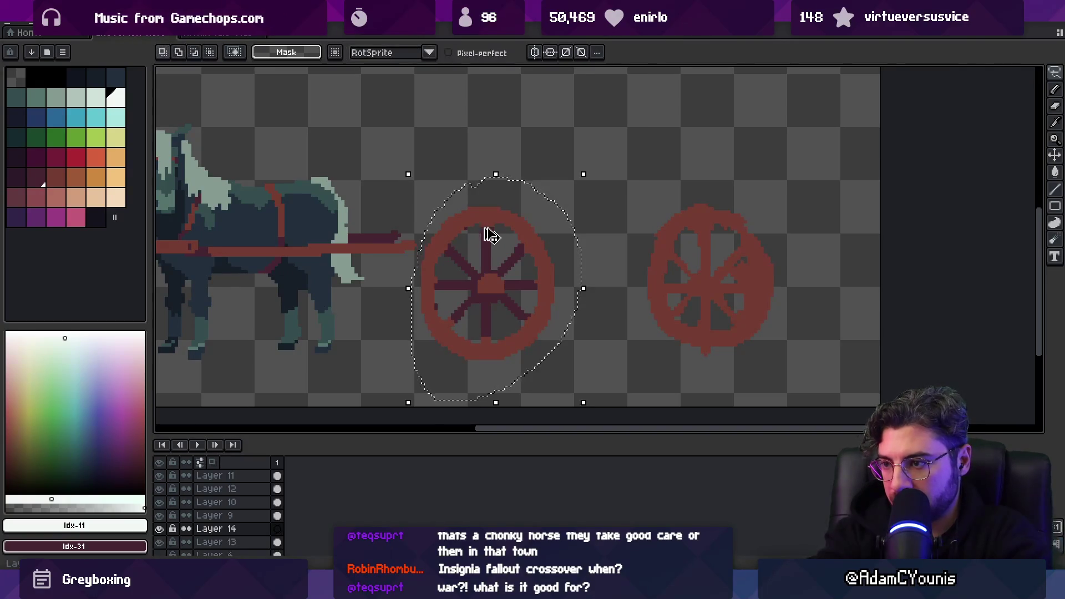
pyautogui.hotkey('ctrl', 'v')
pyautogui.press('v')
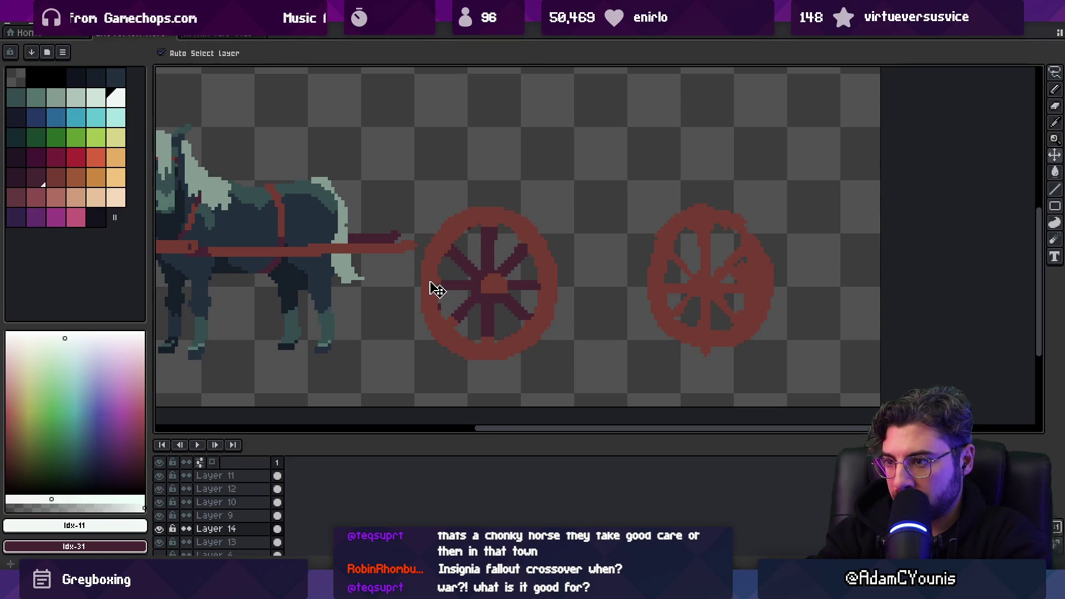
# Shift the Layer 14 wheel copy slightly right so the wheel looks thicker
pyautogui.click(424, 288)
pyautogui.press('b')
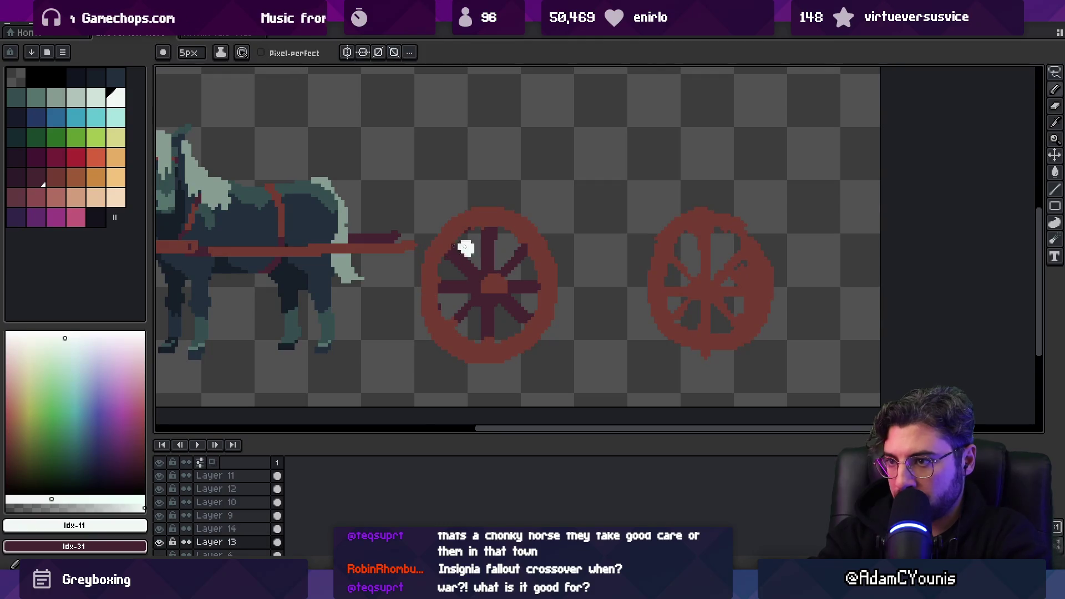
pyautogui.press('x')
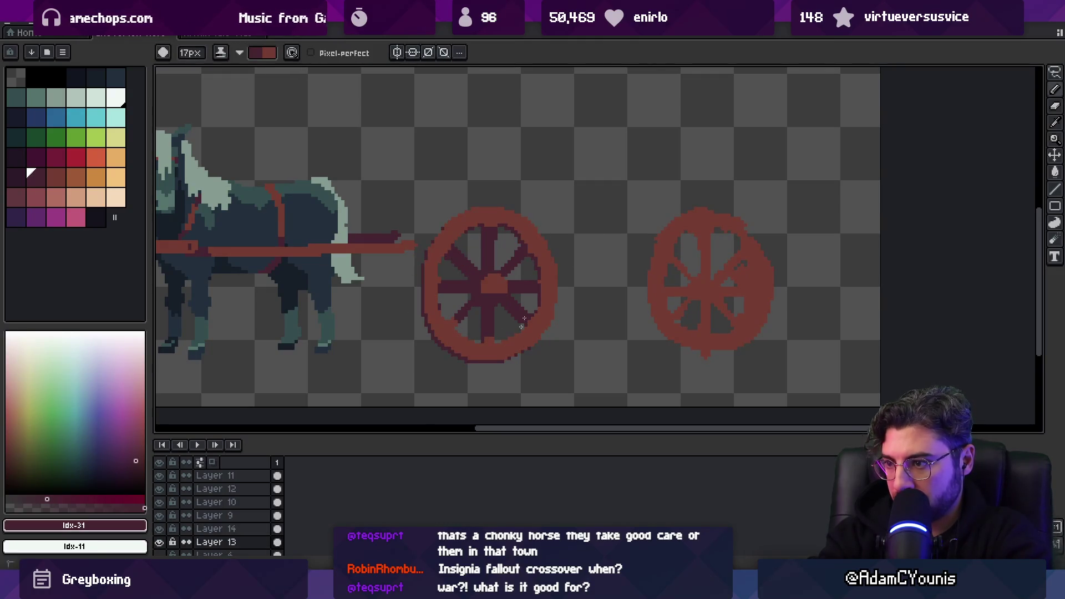
pyautogui.press('v')
pyautogui.click(441, 262)
pyautogui.moveTo(447, 262); pyautogui.dragTo(450, 264)
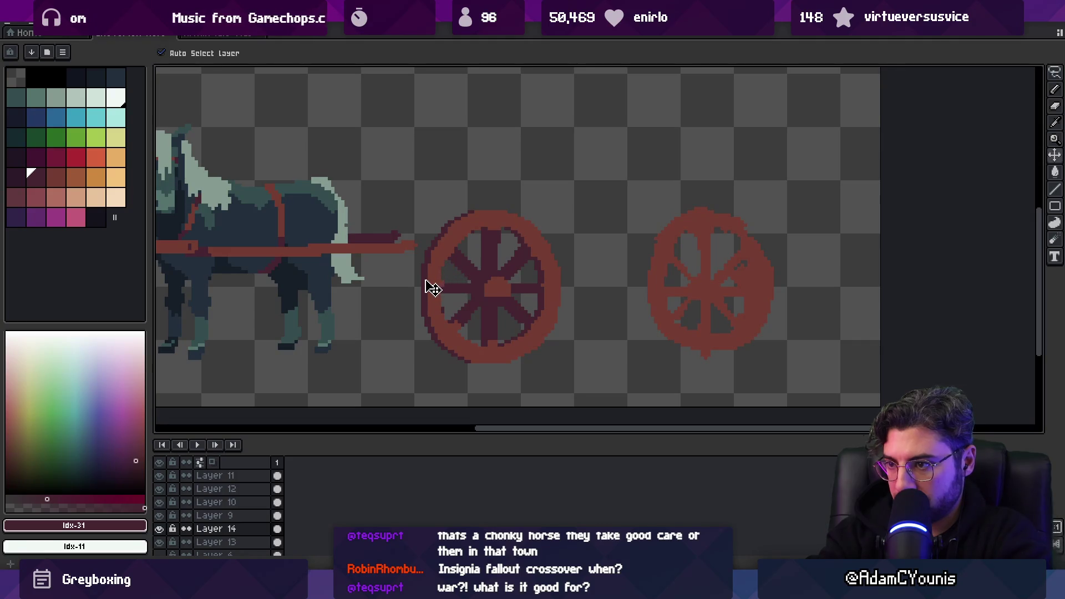
# On Layer 13, repaint the left wheel's spokes darker and thicker with a 7px pencil
pyautogui.click(431, 291)
pyautogui.press('b')
pyautogui.press('+')
pyautogui.press('+')
pyautogui.press('+')
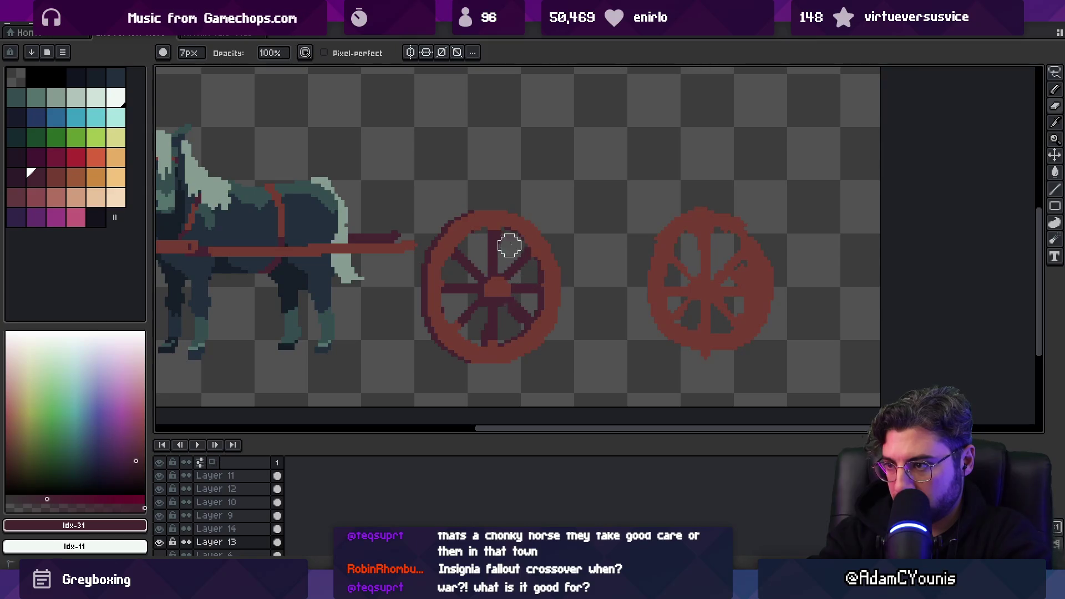
pyautogui.moveTo(484, 229)
pyautogui.mouseDown()
pyautogui.moveTo(509, 281)
pyautogui.moveTo(475, 311)
pyautogui.moveTo(504, 311)
pyautogui.moveTo(503, 321)
pyautogui.mouseUp()
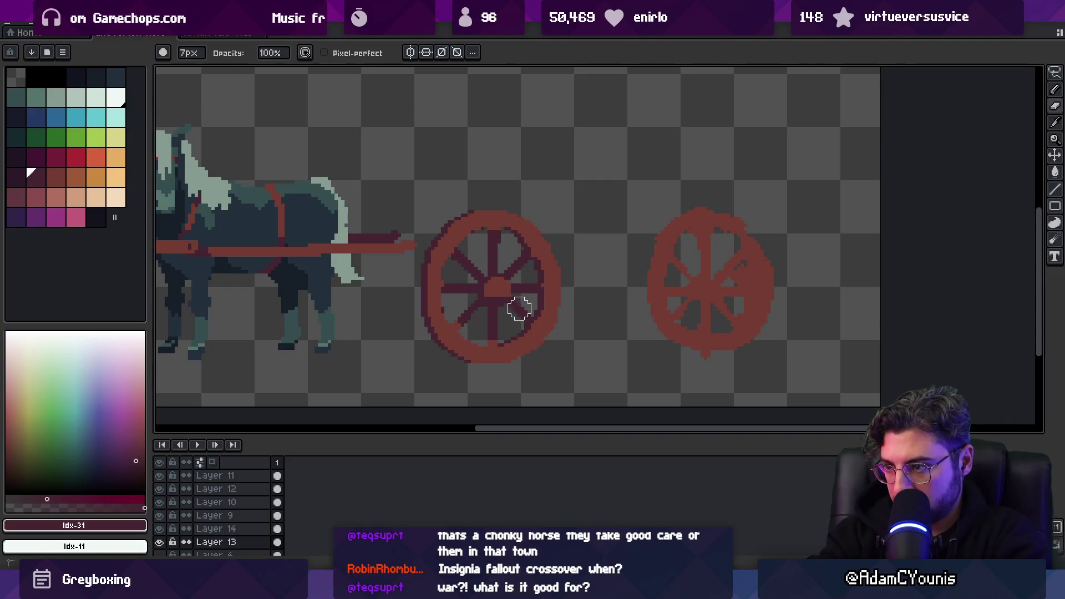
# Nudge the copied wheel a few pixels left and pick up the dark spoke colour
pyautogui.press('z')
pyautogui.scroll(-3, 523, 233)
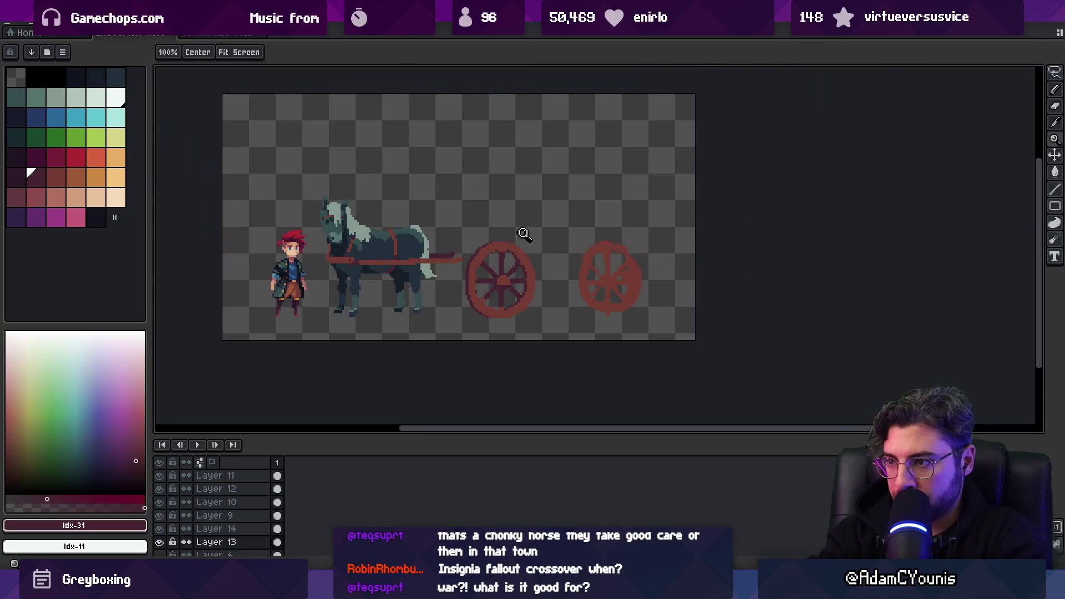
pyautogui.scroll(2, 523, 294)
pyautogui.scroll(1, 524, 295)
pyautogui.press('v')
pyautogui.click(542, 300)
pyautogui.moveTo(549, 304); pyautogui.dragTo(547, 304)
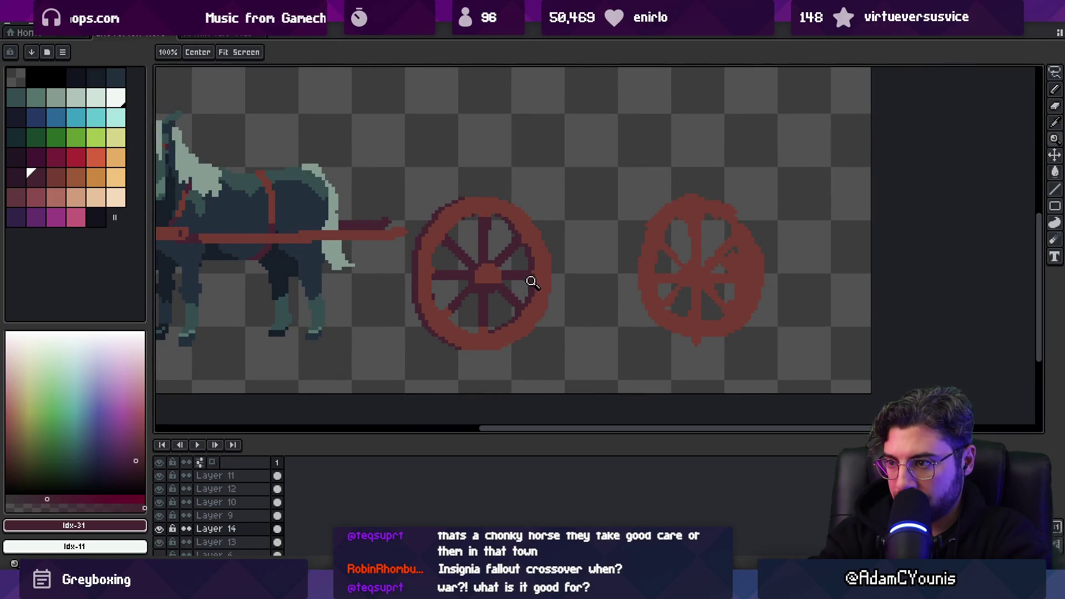
pyautogui.scroll(-2, 528, 283)
pyautogui.scroll(3, 468, 255)
pyautogui.keyDown('alt'); pyautogui.click(460, 247); pyautogui.keyUp('alt')
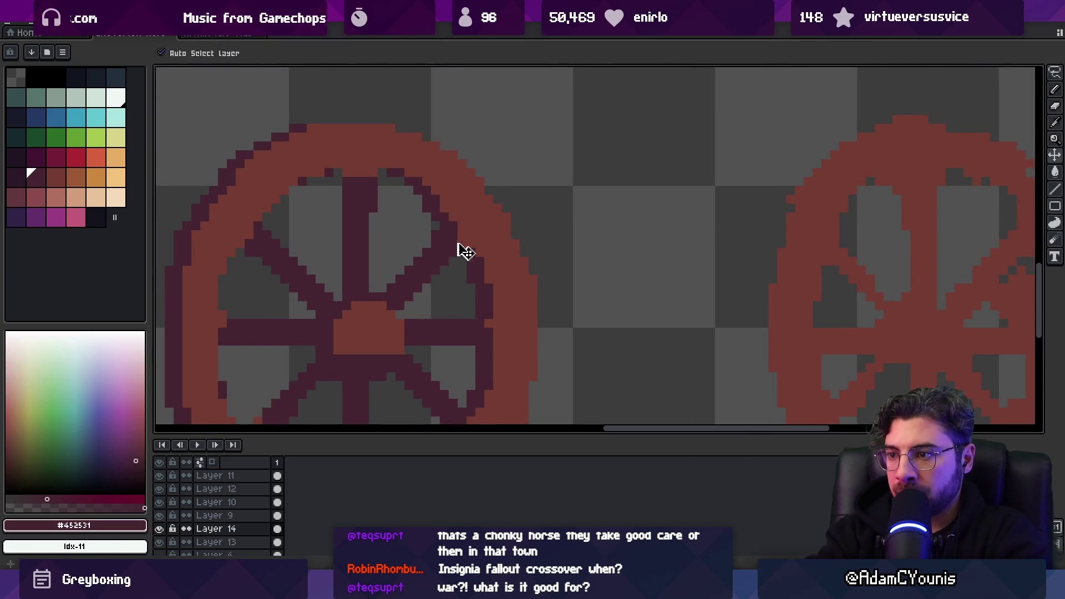
pyautogui.press('b')
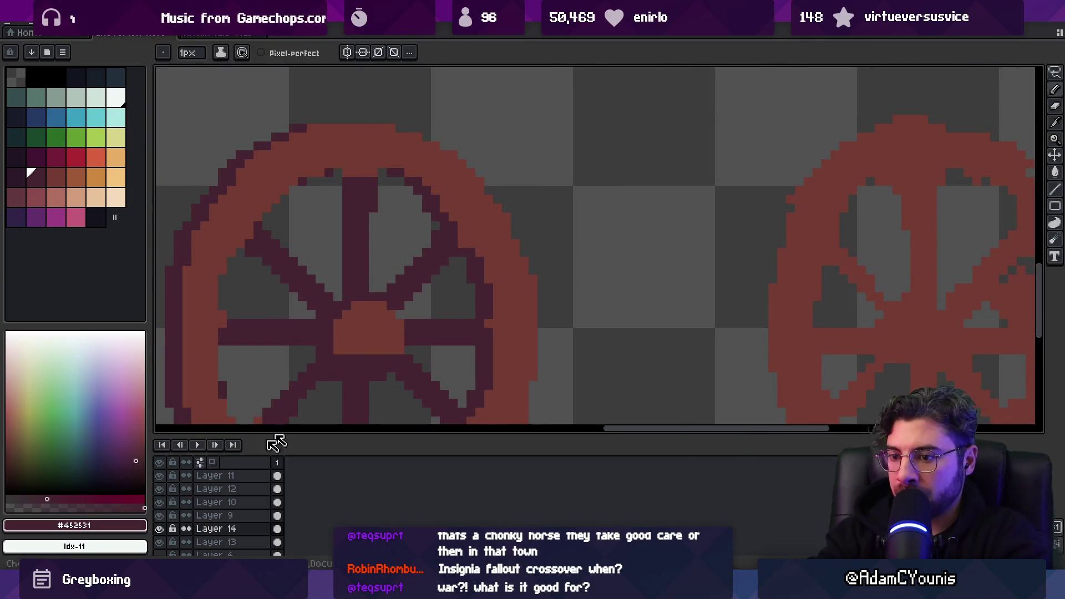
# Cancel the sprite sheet export and delete the duplicate Layer 14
pyautogui.hotkey('ctrl', 'e')
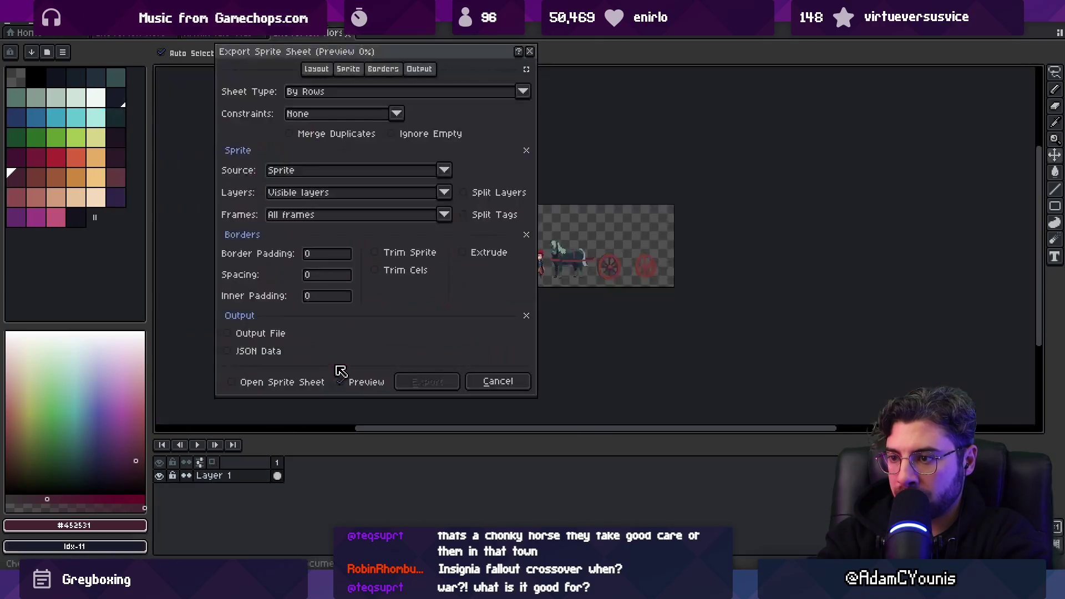
pyautogui.click(495, 381)
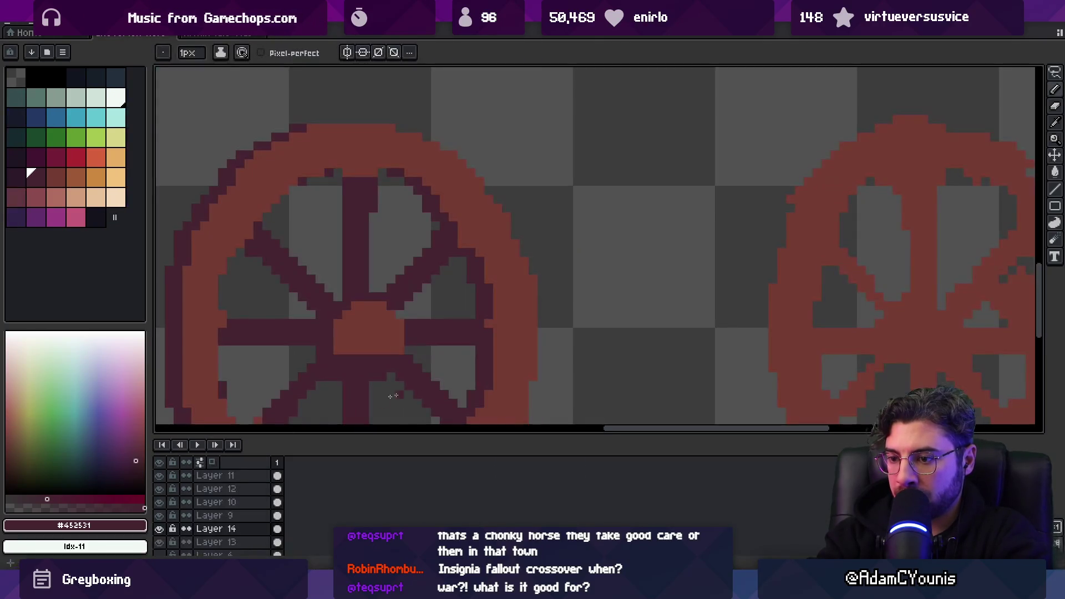
pyautogui.rightClick(244, 540)
pyautogui.click(286, 538)
pyautogui.press('z')
pyautogui.scroll(-3, 507, 288)
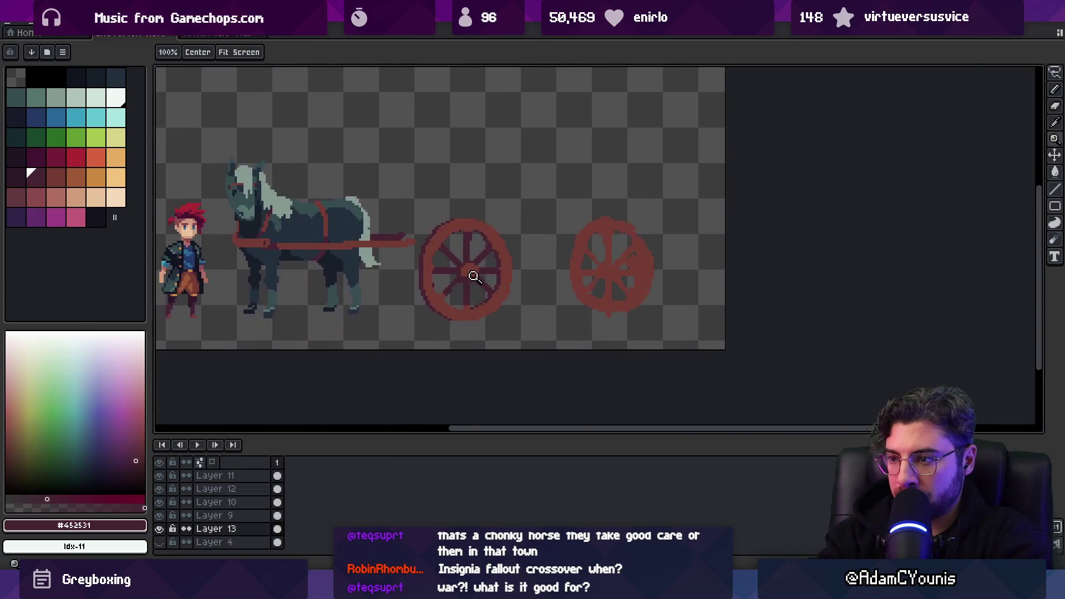
# Pick the wheel's red and dark maroon colours, then zoom in on the left wheel
pyautogui.scroll(2, 486, 269)
pyautogui.keyDown('alt'); pyautogui.click(487, 269); pyautogui.keyUp('alt')
pyautogui.press('b')
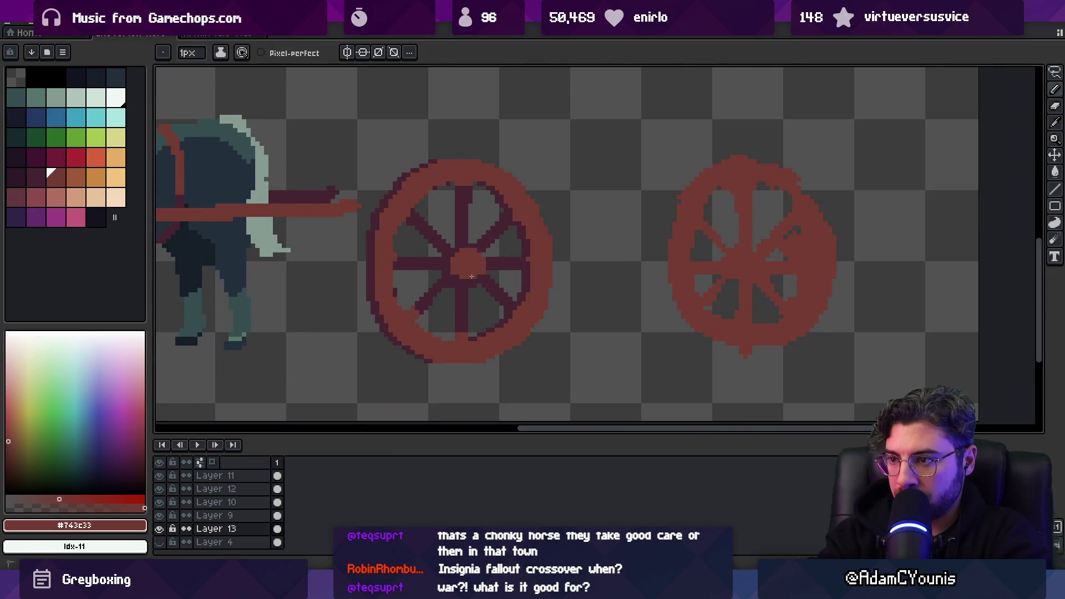
pyautogui.keyDown('alt'); pyautogui.click(484, 275); pyautogui.keyUp('alt')
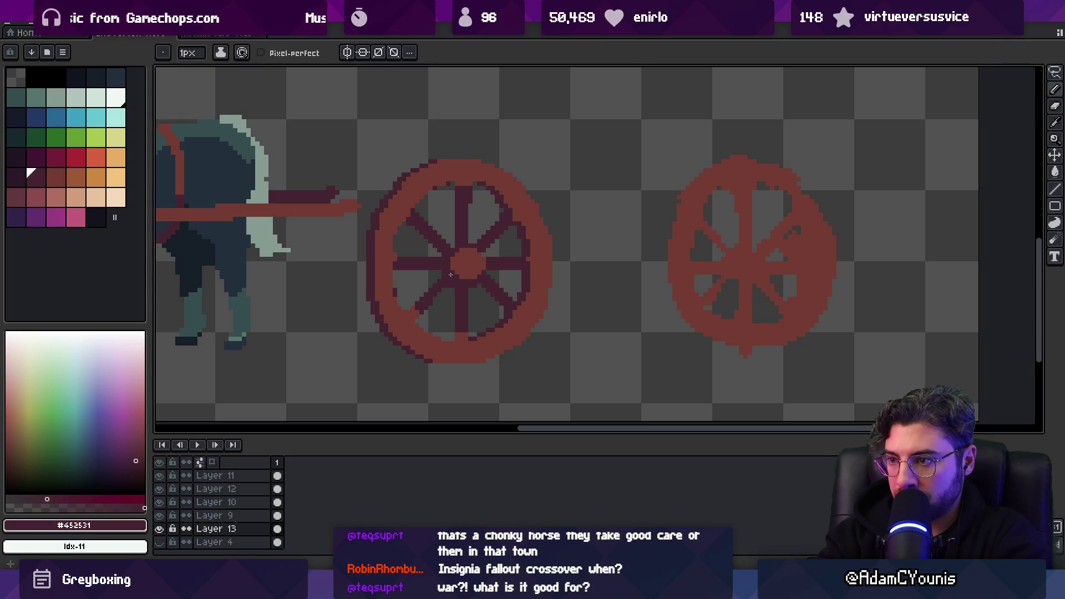
pyautogui.scroll(-4, 450, 275)
pyautogui.scroll(3, 492, 244)
pyautogui.press('v')
pyautogui.press('z')
pyautogui.moveTo(428, 161)
pyautogui.mouseDown()
pyautogui.moveTo(488, 166)
pyautogui.moveTo(527, 327)
pyautogui.mouseUp()
pyautogui.scroll(2, 492, 304)
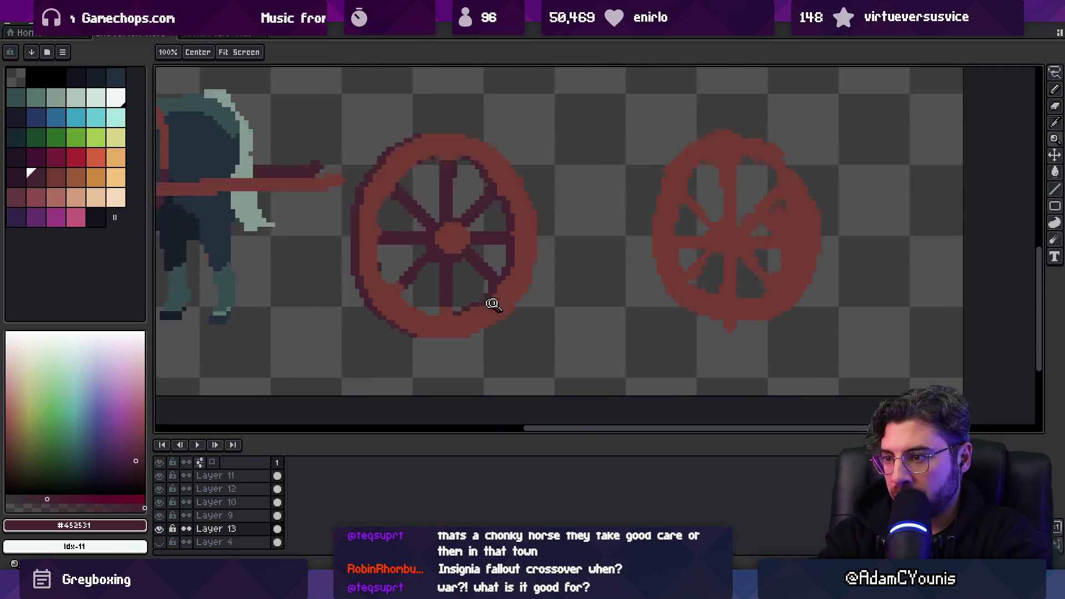
pyautogui.scroll(3, 492, 304)
# Draw dark maroon shading pixels along the left wheel rim's inner edge
pyautogui.press('b')
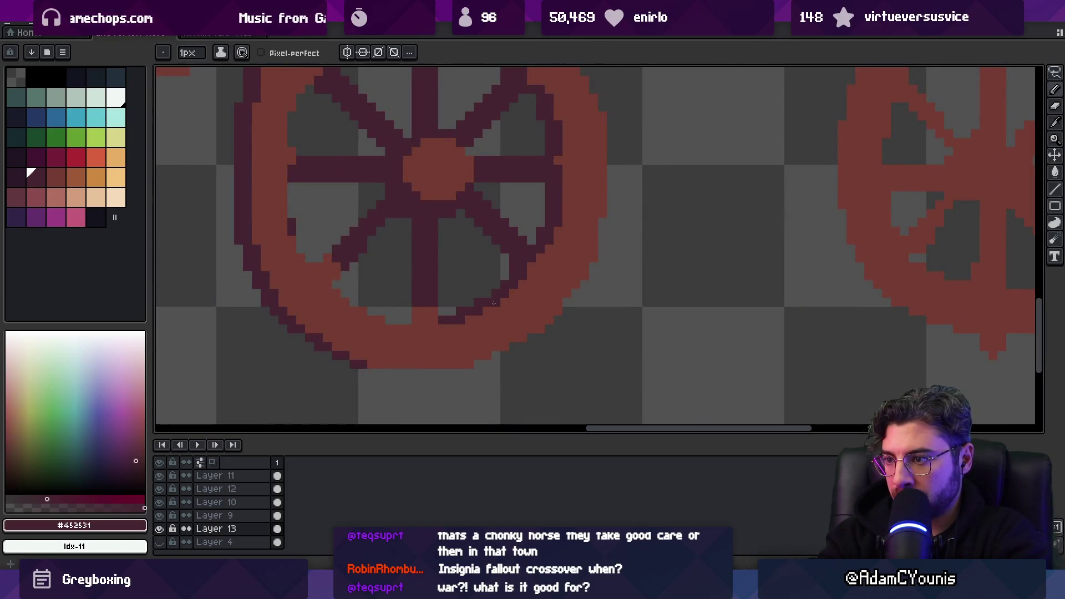
pyautogui.moveTo(507, 294); pyautogui.dragTo(530, 266)
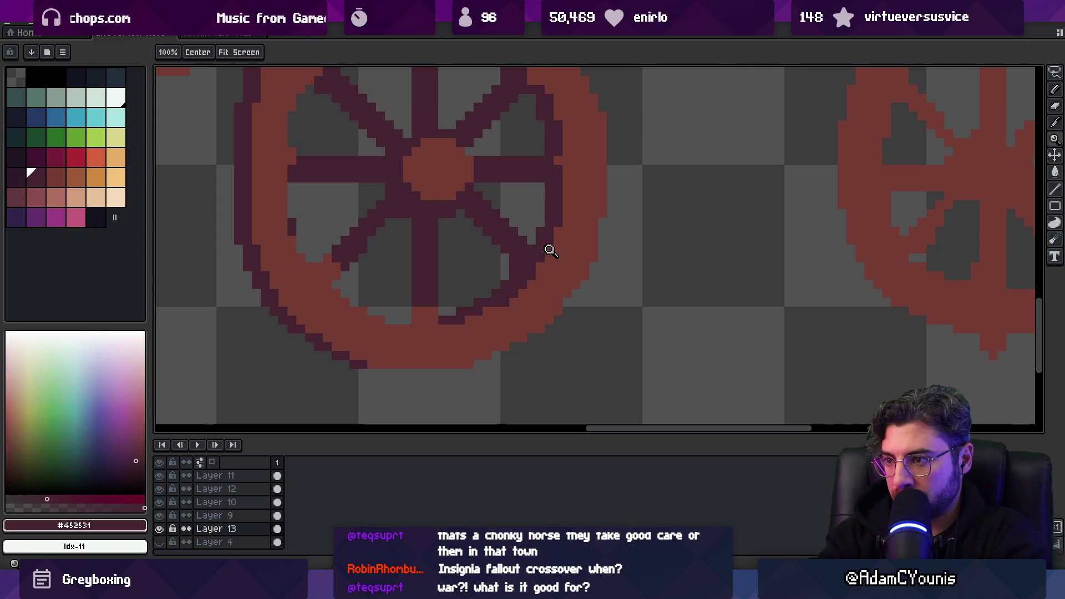
pyautogui.scroll(-4, 532, 261)
pyautogui.scroll(4, 459, 281)
pyautogui.press('i')
pyautogui.press('b')
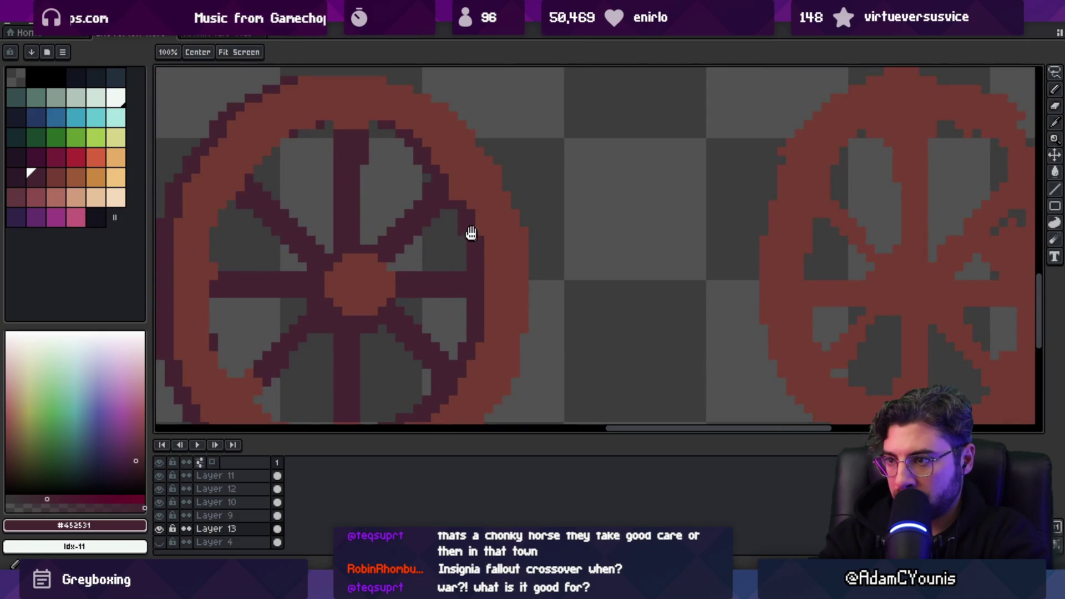
pyautogui.scroll(2, 471, 231)
pyautogui.click(453, 250)
pyautogui.scroll(1, 460, 259)
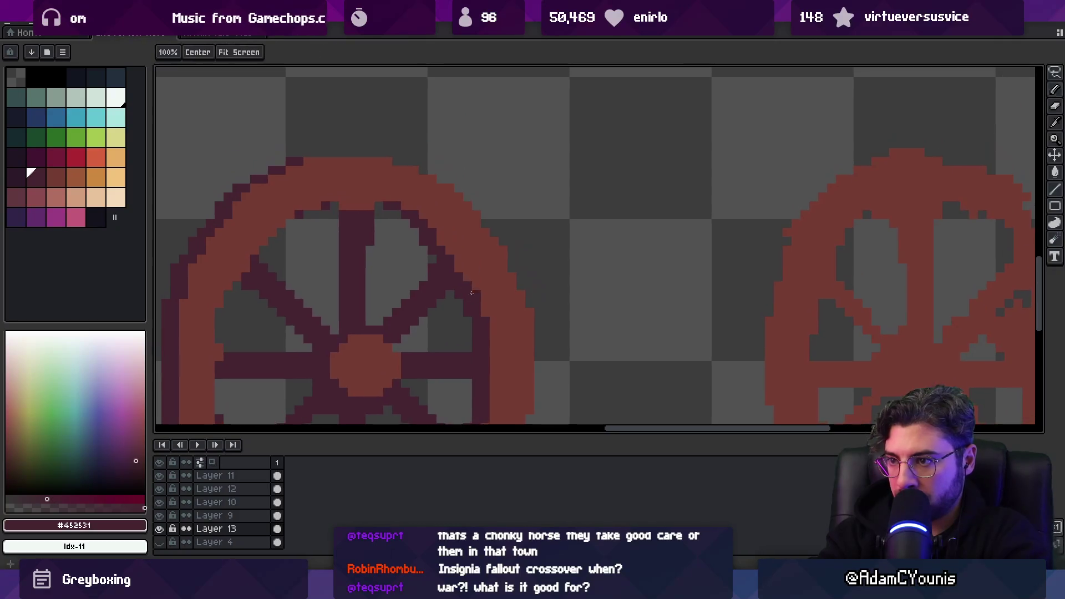
pyautogui.moveTo(408, 215); pyautogui.dragTo(456, 271)
pyautogui.press('e')
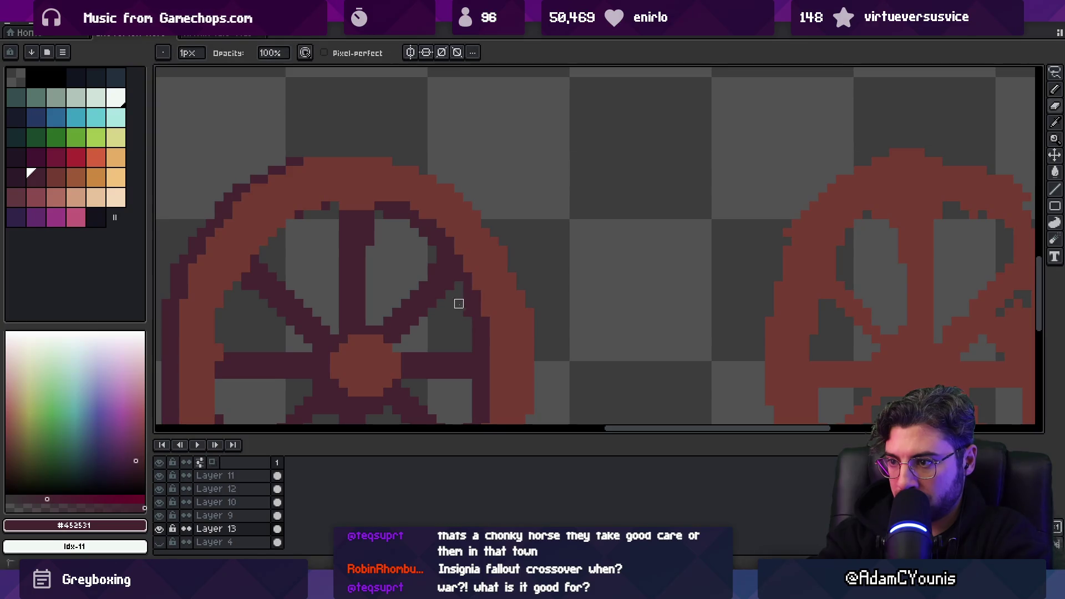
pyautogui.press('b')
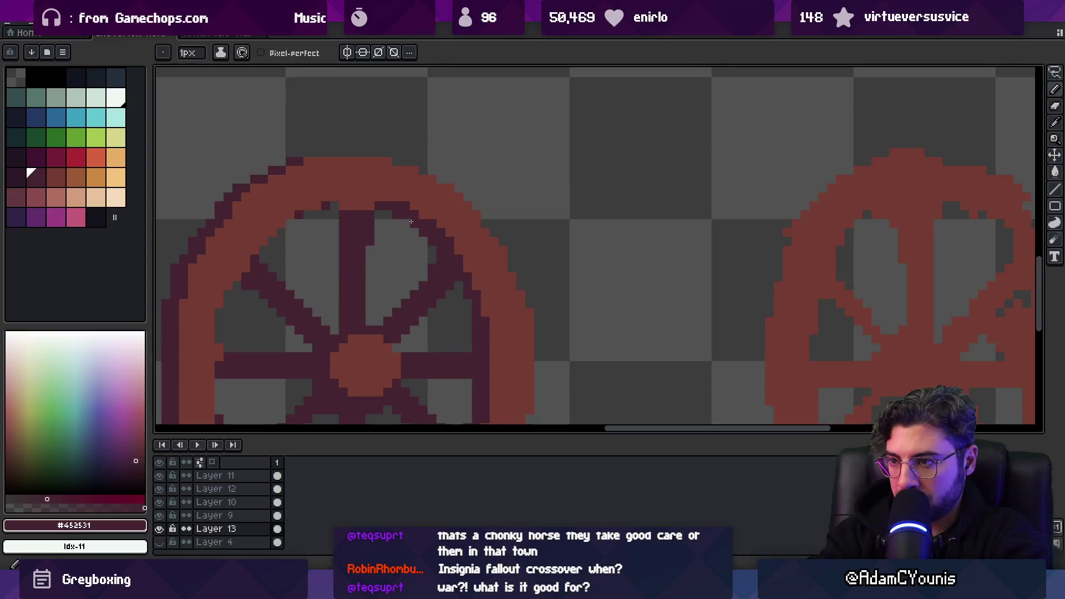
# Shade the wheel's right and lower-right rim with the dark rim colour
pyautogui.press('z')
pyautogui.scroll(-5, 422, 217)
pyautogui.click(467, 221)
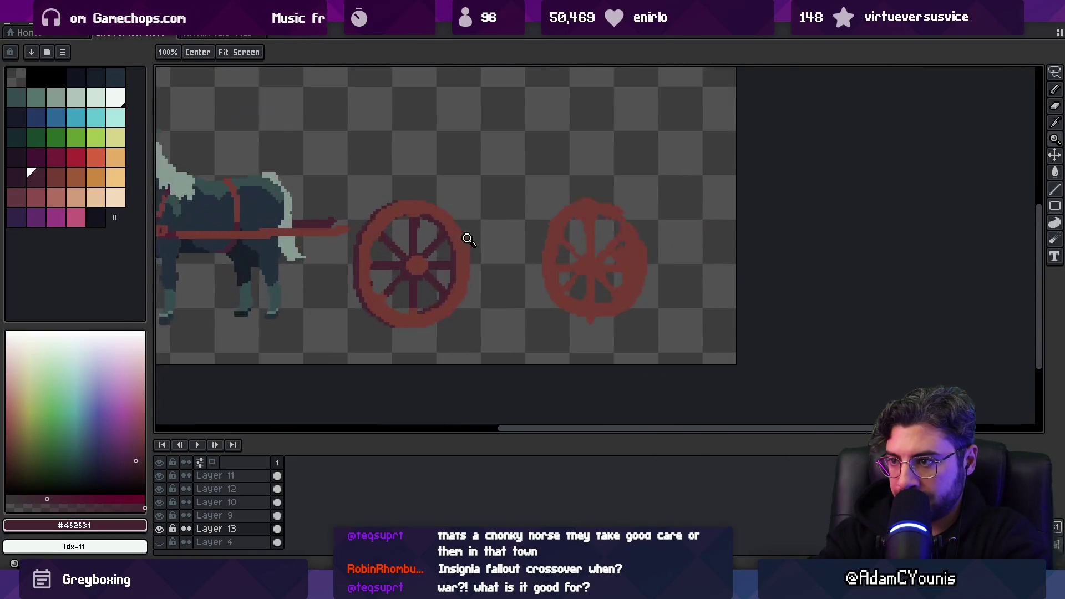
pyautogui.scroll(3, 468, 239)
pyautogui.press('b')
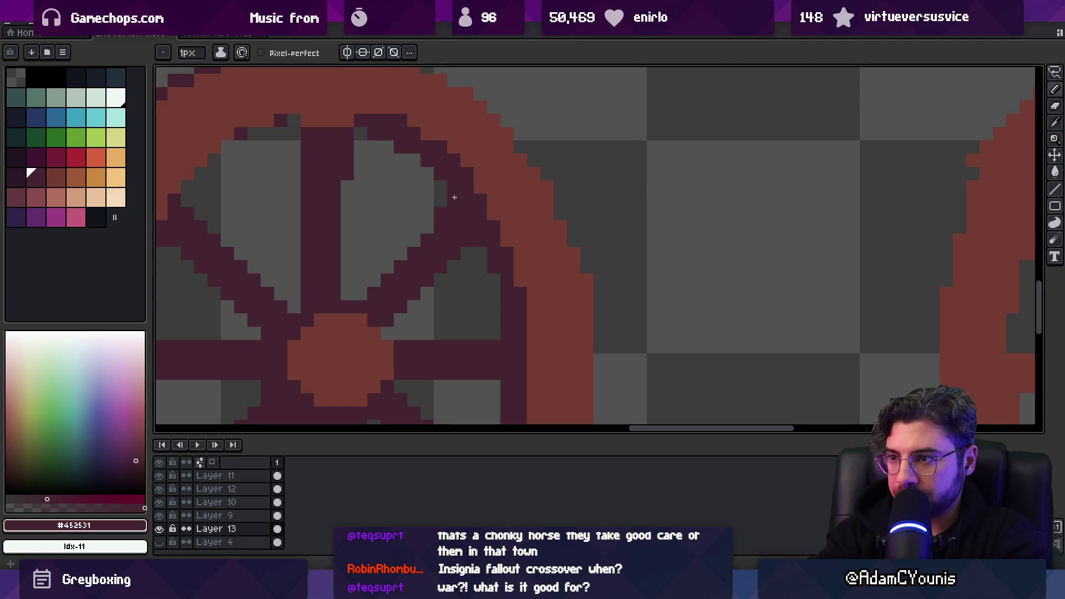
pyautogui.scroll(-4, 455, 197)
pyautogui.scroll(4, 454, 230)
pyautogui.press('alt')
pyautogui.moveTo(453, 233); pyautogui.dragTo(451, 285)
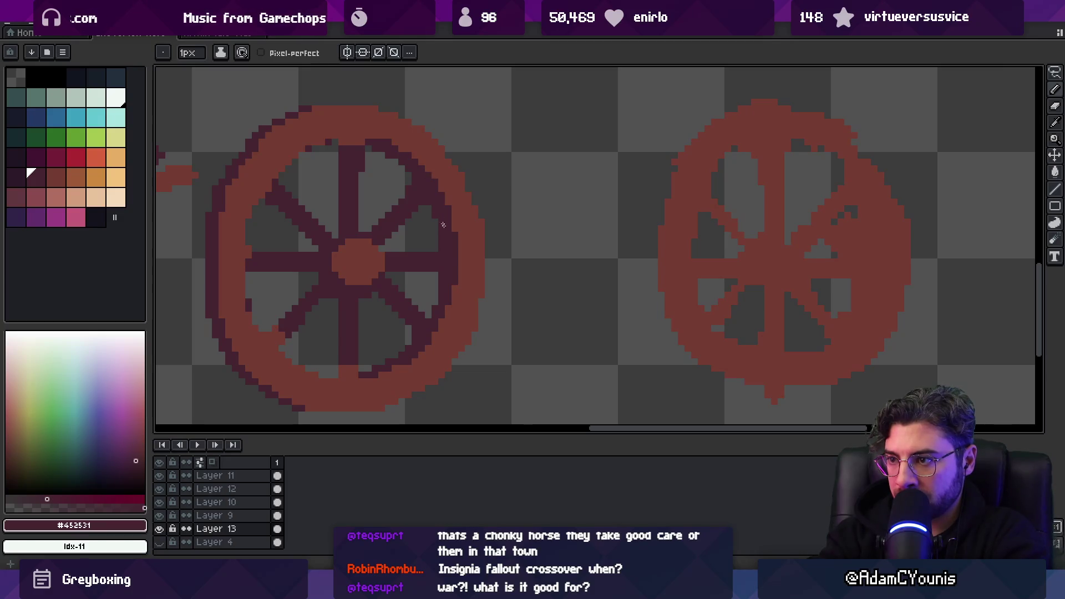
pyautogui.keyDown('alt'); pyautogui.click(464, 189); pyautogui.keyUp('alt')
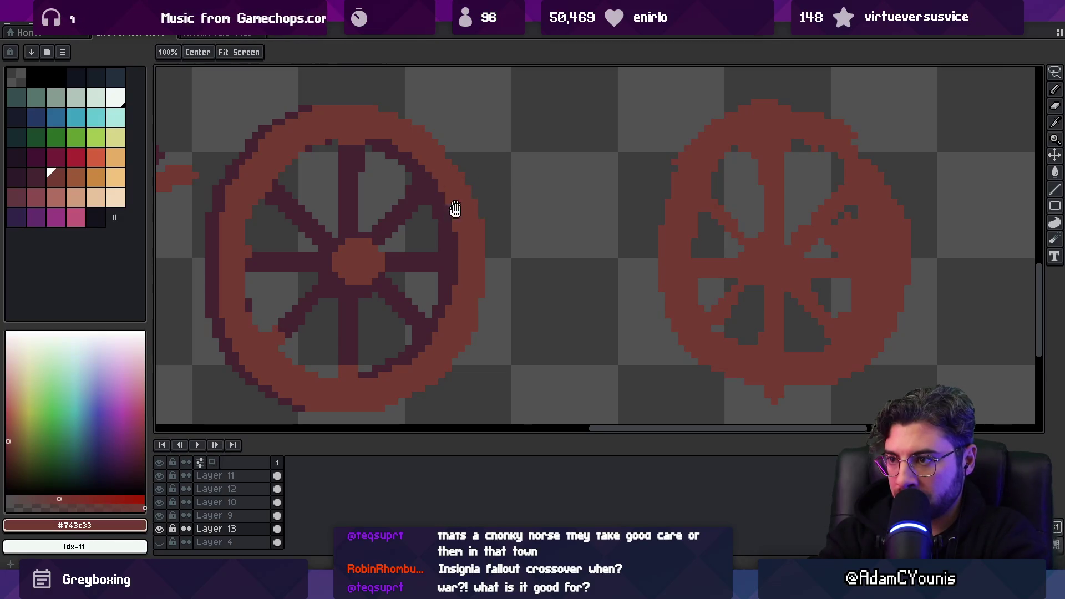
pyautogui.scroll(-2, 455, 209)
pyautogui.keyDown('alt'); pyautogui.click(468, 231); pyautogui.keyUp('alt')
pyautogui.moveTo(466, 243); pyautogui.dragTo(449, 276)
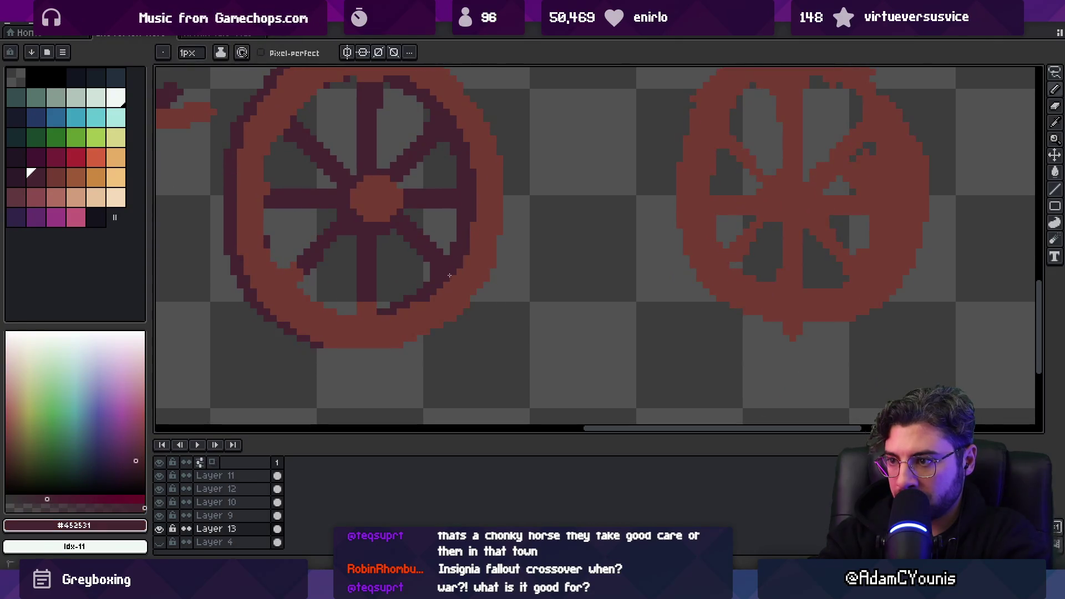
# Darken the wheel's left rim edge and lower-left rim
pyautogui.scroll(-5, 415, 296)
pyautogui.scroll(5, 443, 244)
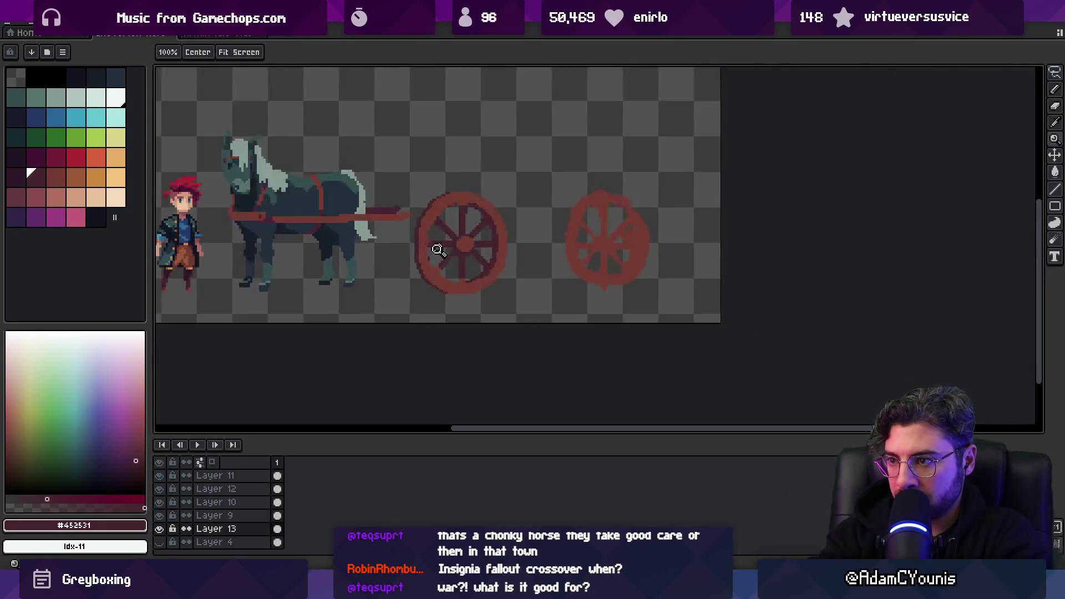
pyautogui.press('b')
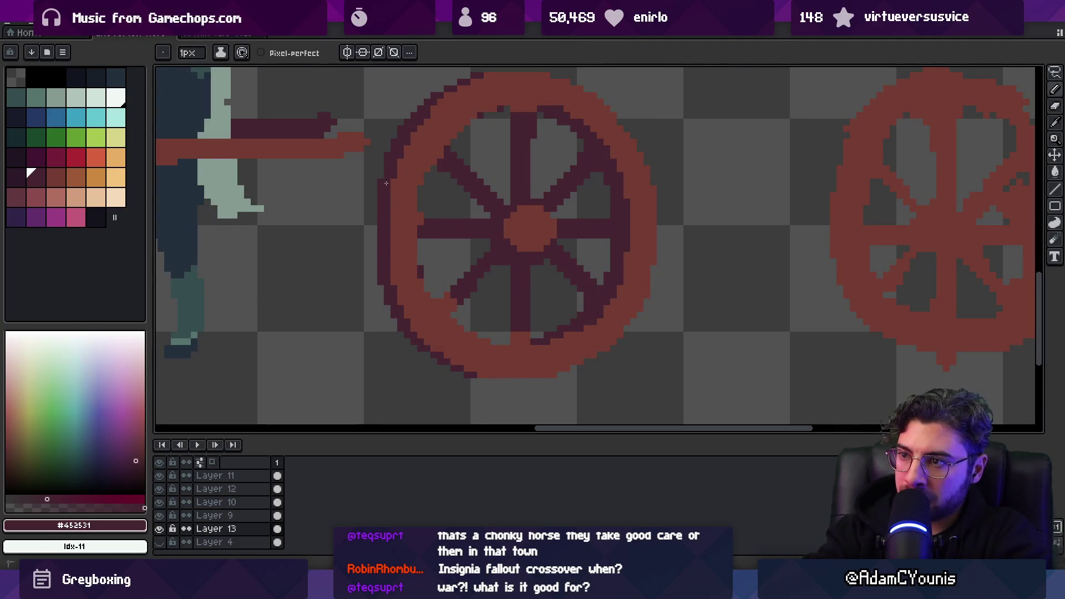
pyautogui.moveTo(374, 258); pyautogui.dragTo(380, 218)
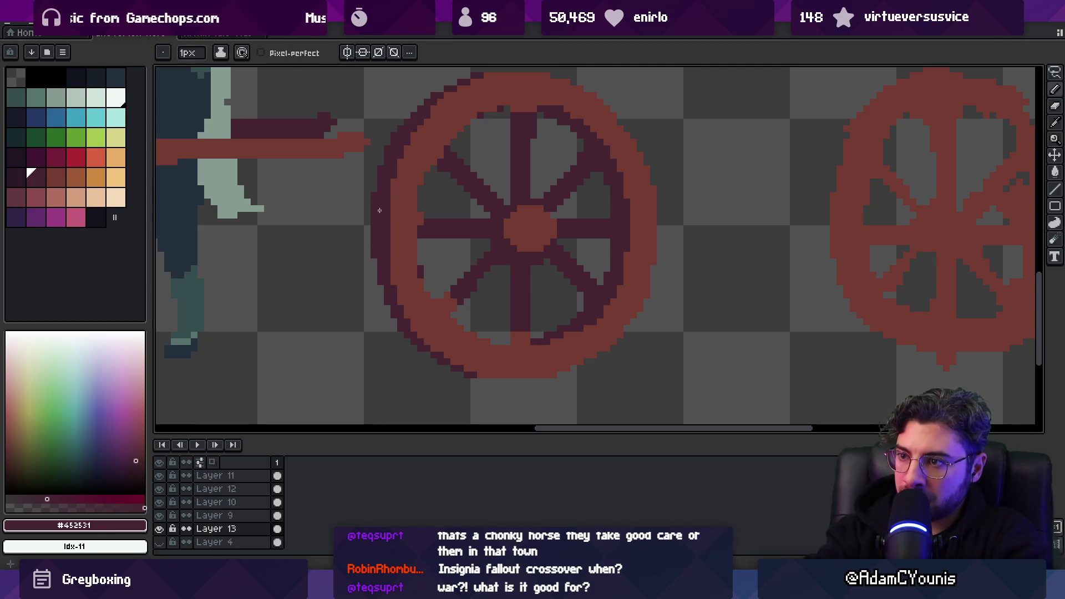
pyautogui.moveTo(373, 258); pyautogui.dragTo(385, 297)
pyautogui.scroll(-3, 401, 300)
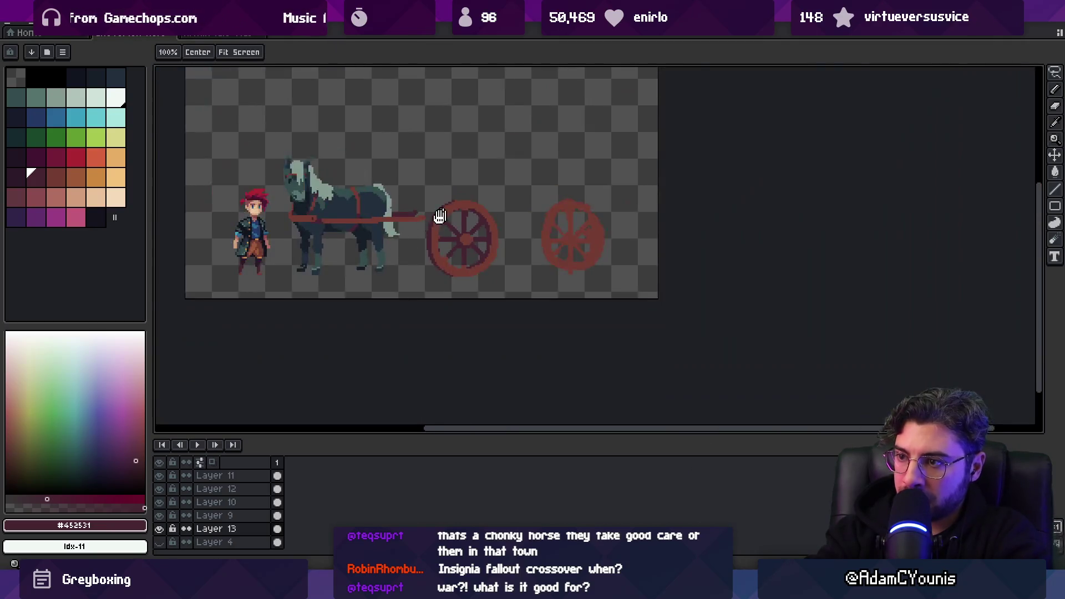
pyautogui.scroll(2, 435, 219)
pyautogui.keyDown('alt'); pyautogui.click(406, 267); pyautogui.keyUp('alt')
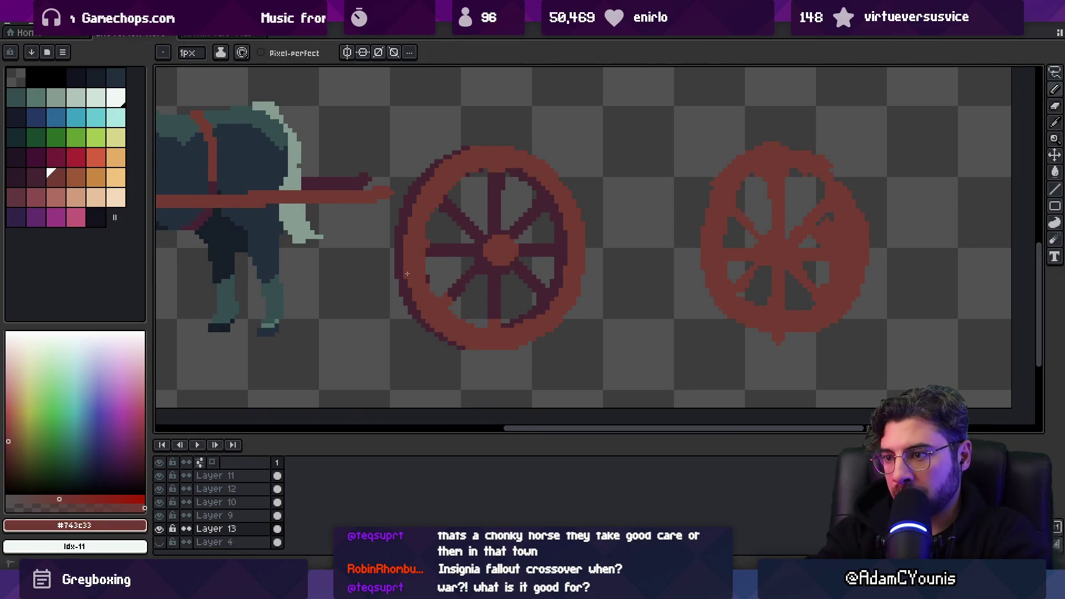
# Add a few more #452531 pixels on the lower-left rim
pyautogui.press('z')
pyautogui.scroll(-3, 445, 273)
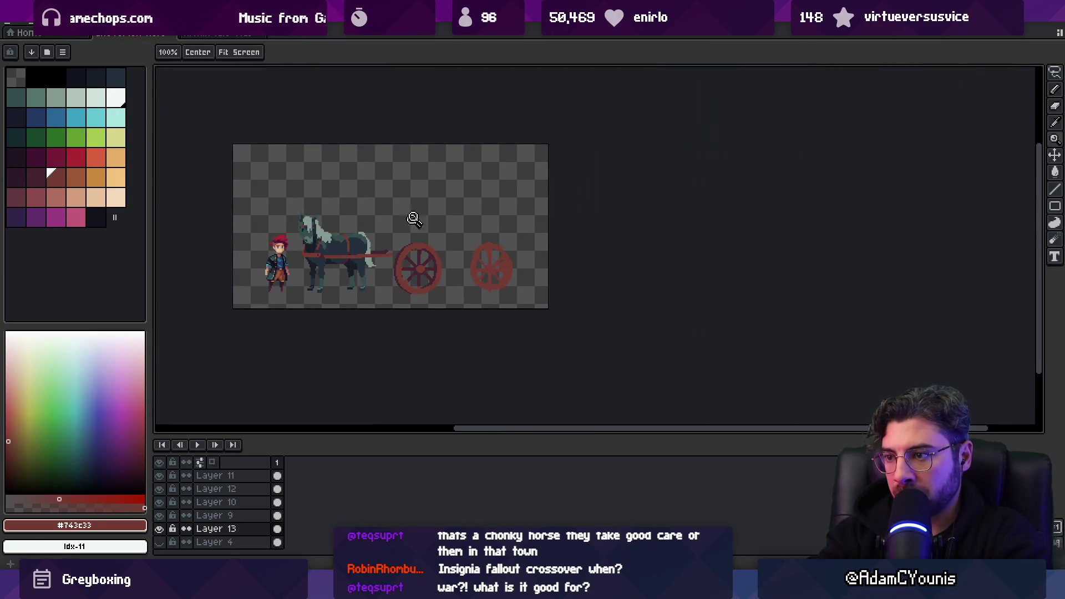
pyautogui.click(421, 283)
pyautogui.scroll(3, 422, 283)
pyautogui.press('b')
pyautogui.keyDown('alt'); pyautogui.click(368, 283); pyautogui.keyUp('alt')
pyautogui.click(375, 285)
pyautogui.press('z')
pyautogui.scroll(-1, 439, 261)
pyautogui.moveTo(460, 252); pyautogui.dragTo(432, 269)
# Lasso the finished left wheel and copy it as a floating paste
pyautogui.press('q')
pyautogui.moveTo(449, 170)
pyautogui.mouseDown()
pyautogui.moveTo(367, 161)
pyautogui.moveTo(344, 320)
pyautogui.mouseUp()
pyautogui.moveTo(326, 239)
pyautogui.mouseDown()
pyautogui.moveTo(449, 161)
pyautogui.moveTo(344, 203)
pyautogui.moveTo(332, 227)
pyautogui.mouseUp()
pyautogui.hotkey('ctrl', 'x')
pyautogui.hotkey('ctrl', 'v')
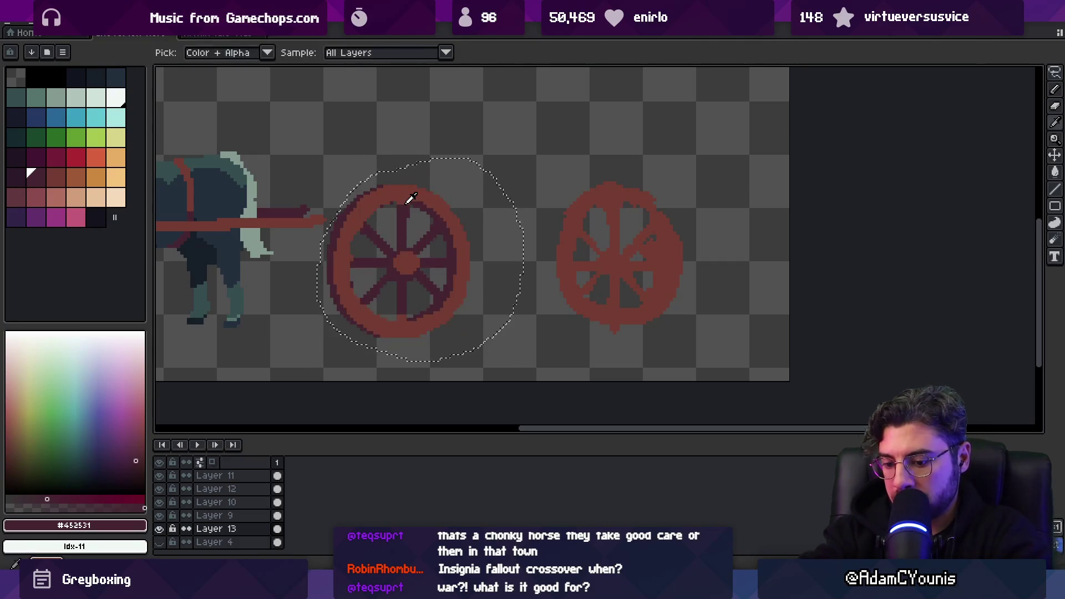
# Paste the wheel copy onto a new layer, aligned over the rough right wheel
pyautogui.hotkey('alt', 'n')
pyautogui.moveTo(451, 275); pyautogui.dragTo(630, 257)
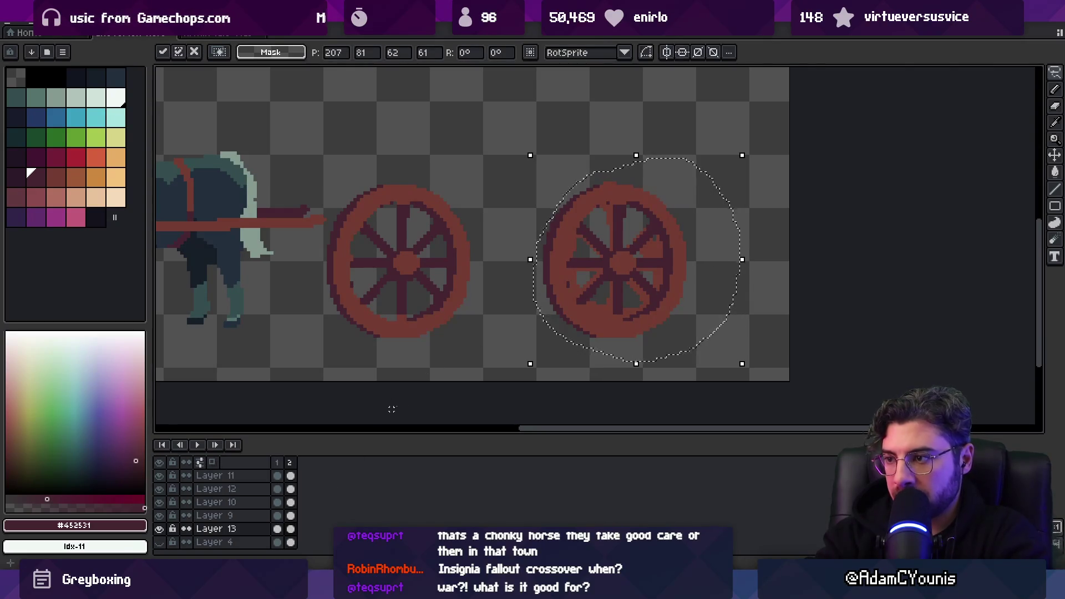
pyautogui.press('Escape')
pyautogui.press('v')
pyautogui.click(290, 464)
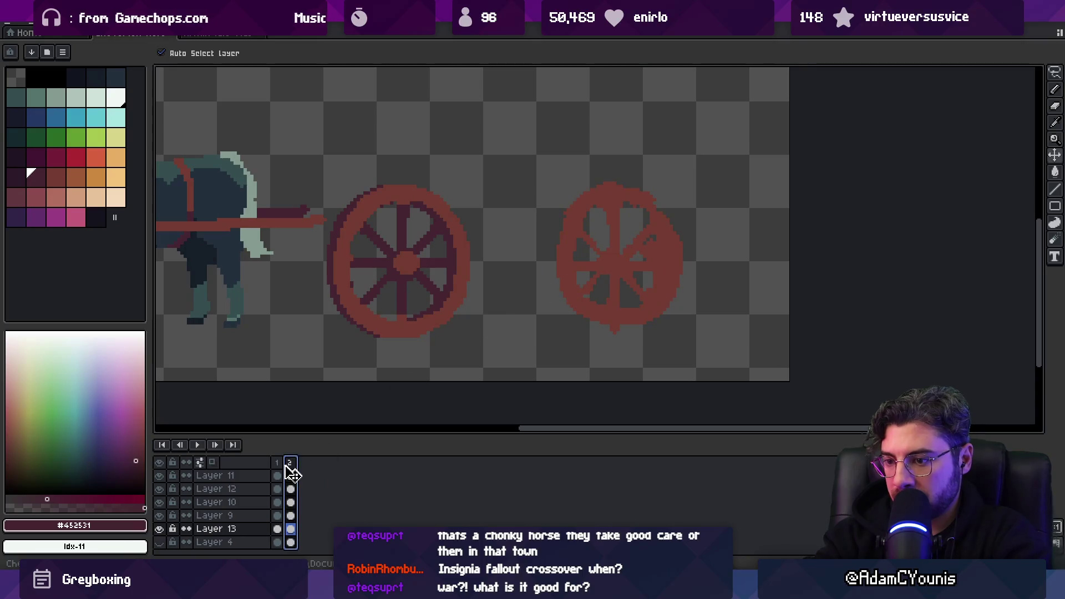
pyautogui.hotkey('ctrl', 'z')
pyautogui.hotkey('shift', 'n')
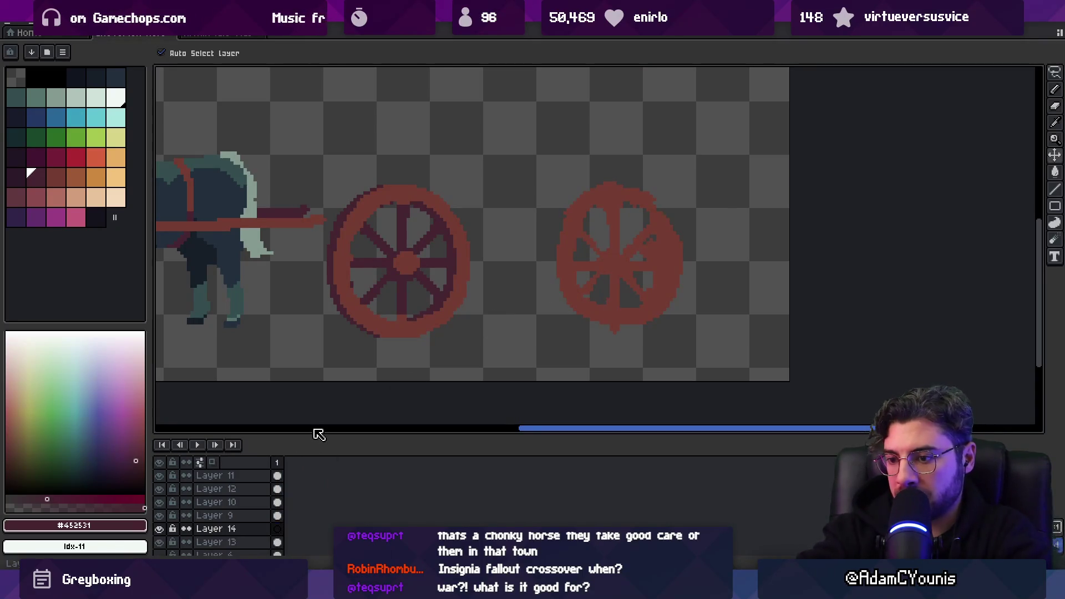
pyautogui.hotkey('ctrl', 'v')
pyautogui.moveTo(626, 269); pyautogui.dragTo(619, 265)
pyautogui.hotkey('ctrl', 'd')
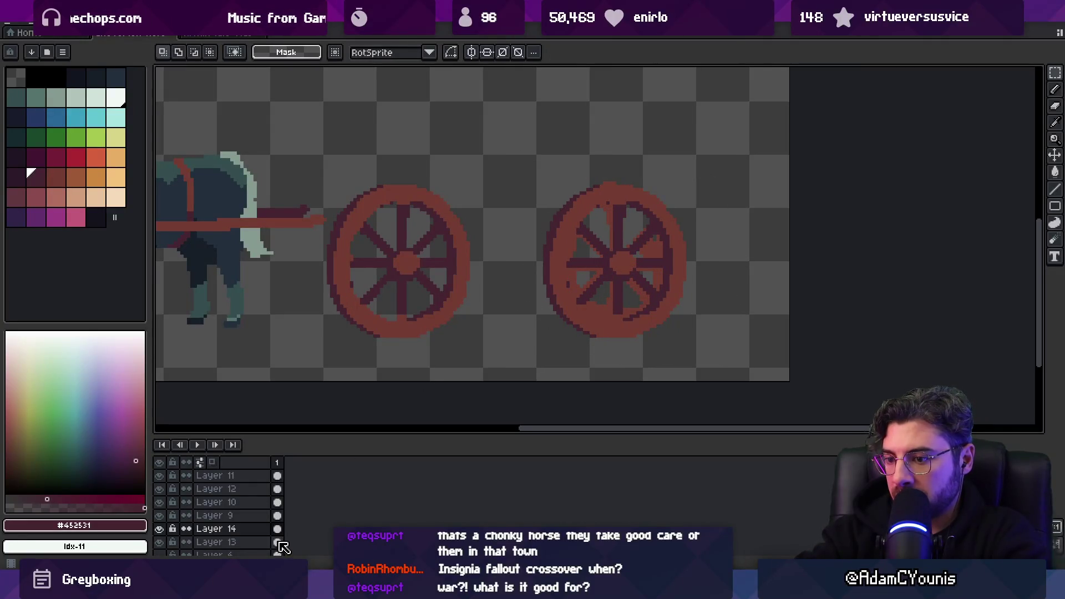
# Erase leftover rough-wheel pixels on Layer 13 and merge Layer 14 down into it
pyautogui.click(281, 544)
pyautogui.press('e')
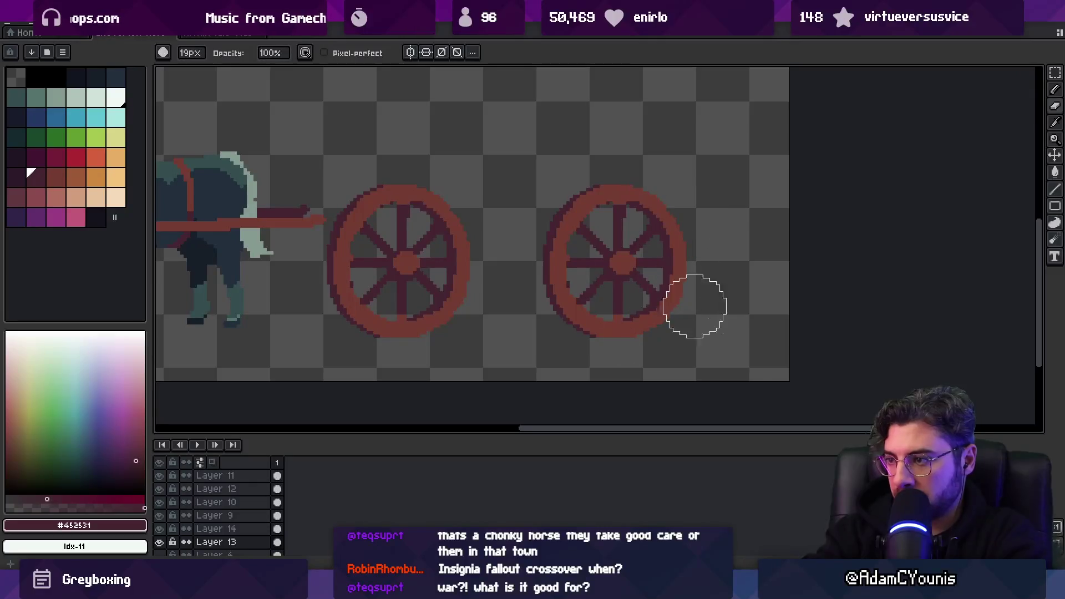
pyautogui.press('v')
pyautogui.rightClick(222, 529)
pyautogui.click(299, 541)
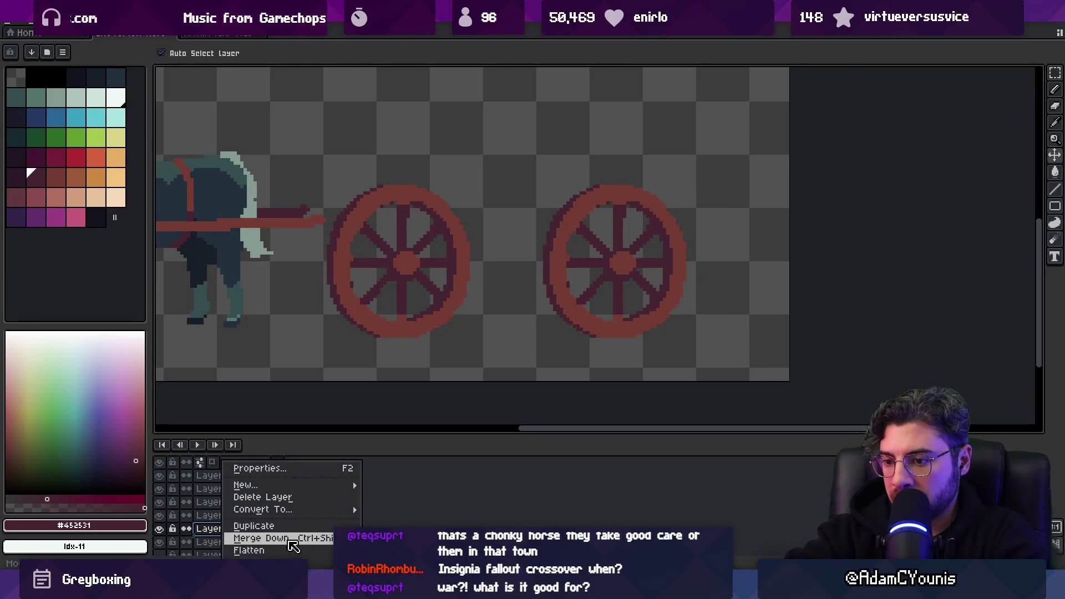
# Show Layer 4's carriage body and shift the wheels about 50 px left
pyautogui.click(159, 542)
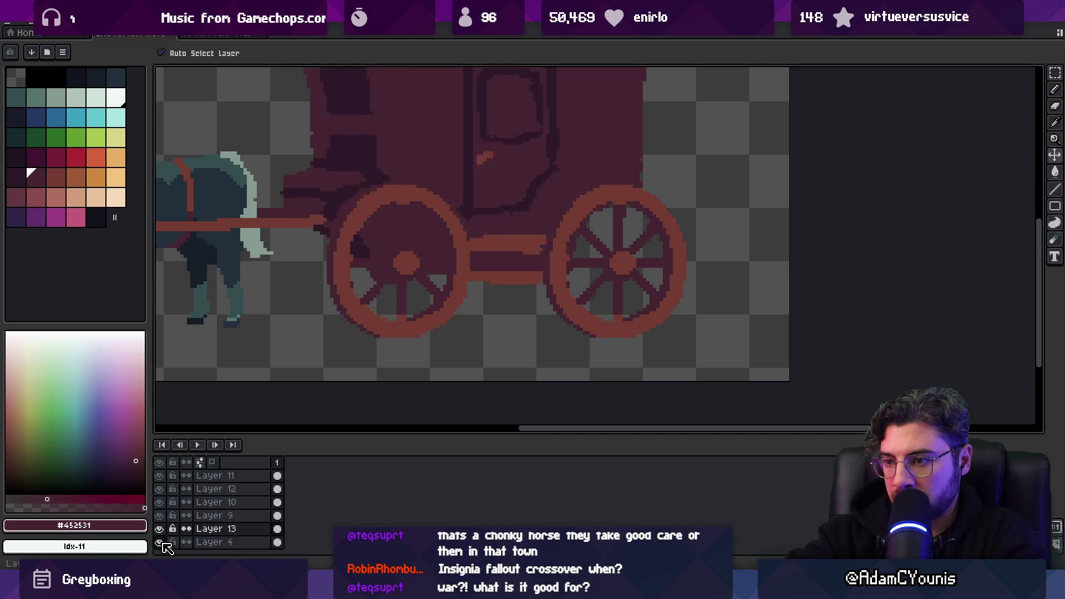
pyautogui.scroll(-3, 535, 336)
pyautogui.scroll(2, 541, 332)
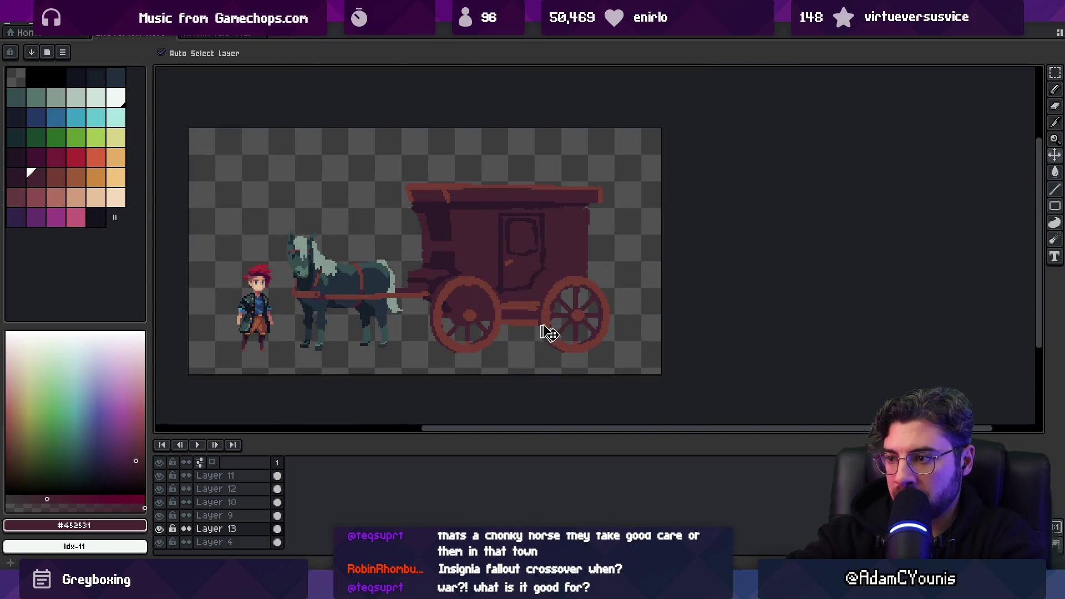
pyautogui.scroll(1, 547, 328)
pyautogui.moveTo(581, 323); pyautogui.dragTo(542, 326)
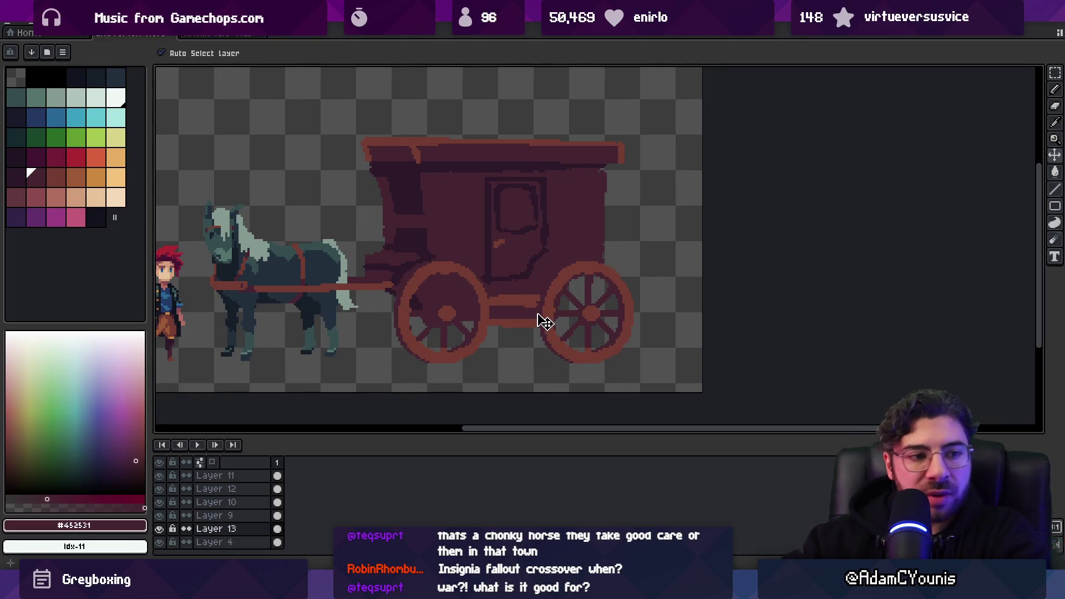
# Rectangle-select the wheels under the carriage and commit the enlargement
pyautogui.press('m')
pyautogui.moveTo(377, 238)
pyautogui.mouseDown()
pyautogui.moveTo(633, 386)
pyautogui.moveTo(650, 385)
pyautogui.moveTo(633, 374)
pyautogui.moveTo(647, 381)
pyautogui.mouseUp()
pyautogui.press('Return')
# Move the front wheel about 15 px left and nudge the rear wheel into place
pyautogui.hotkey('ctrl', 'd')
pyautogui.press('q')
pyautogui.moveTo(423, 243)
pyautogui.mouseDown()
pyautogui.moveTo(357, 358)
pyautogui.moveTo(424, 242)
pyautogui.mouseUp()
pyautogui.moveTo(474, 302); pyautogui.dragTo(464, 302)
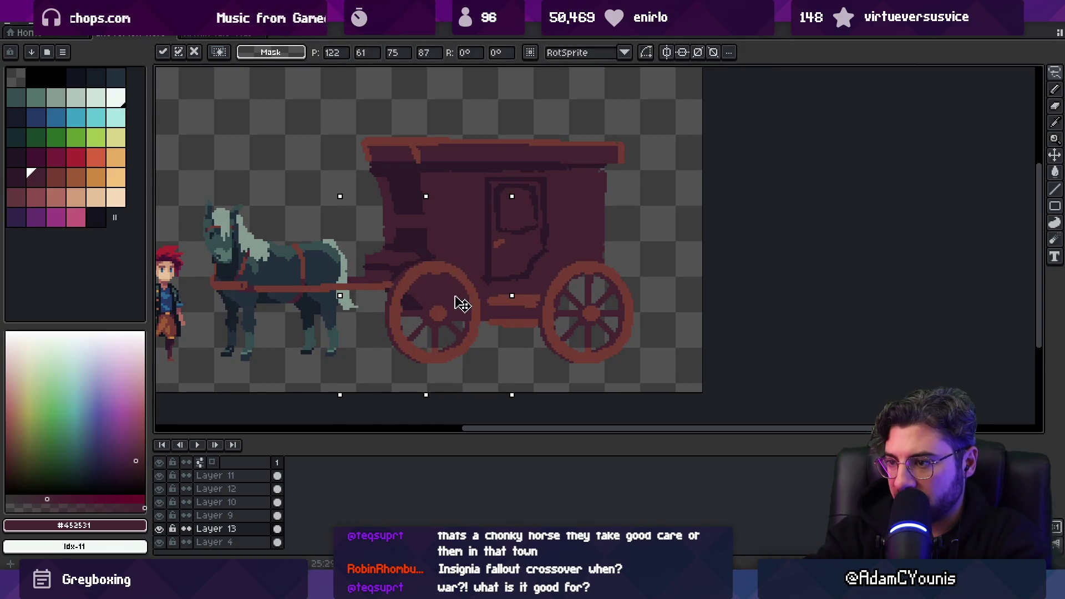
pyautogui.hotkey('ctrl', 'd')
pyautogui.moveTo(537, 245); pyautogui.dragTo(549, 234)
pyautogui.moveTo(578, 294); pyautogui.dragTo(591, 297)
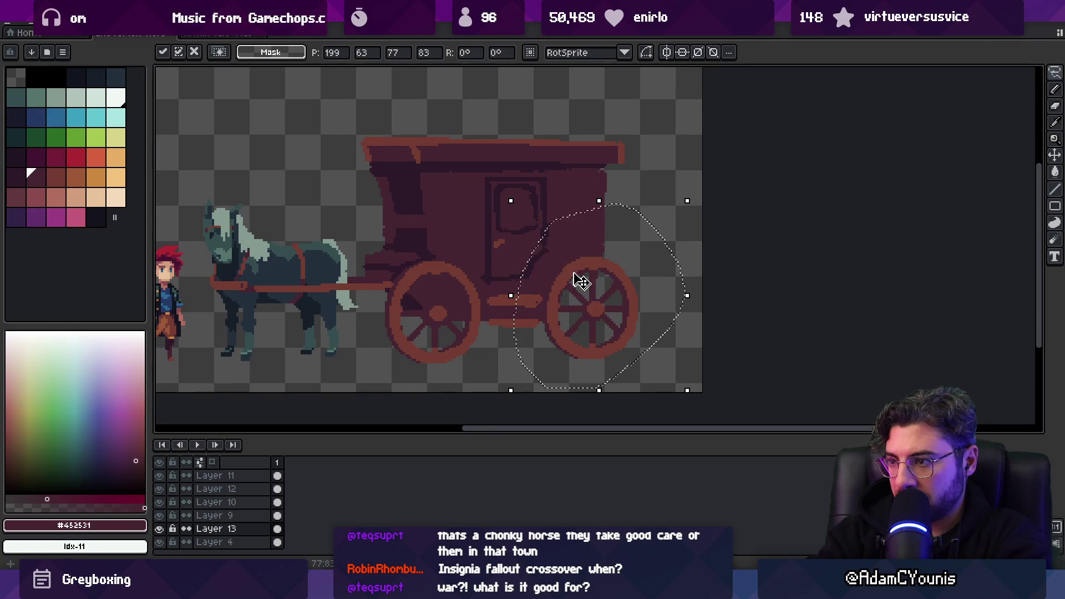
pyautogui.press('b')
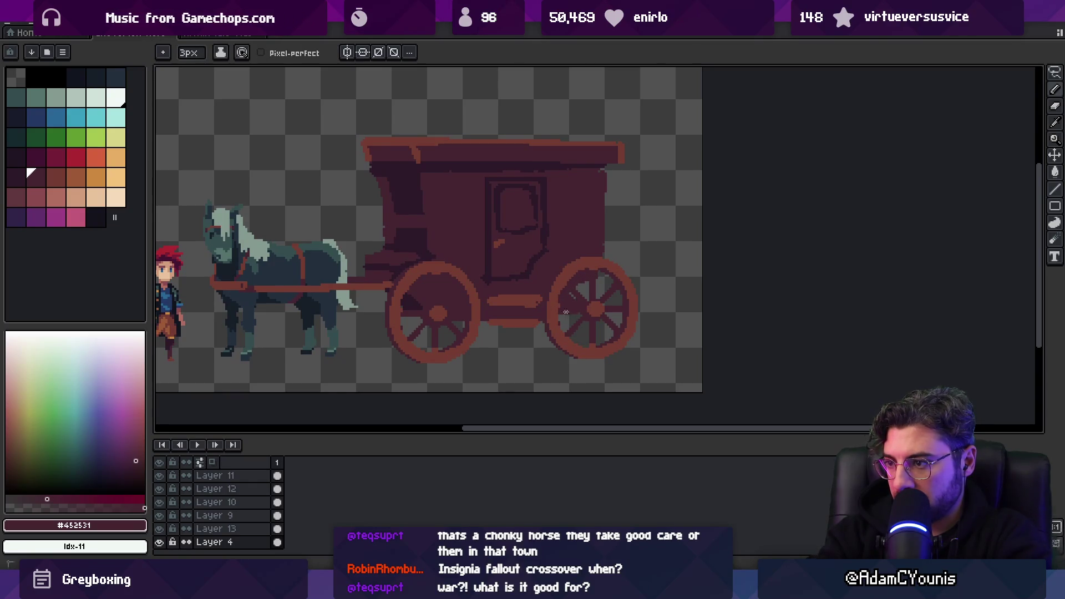
# Erase the carriage's right edge and redraw that side further out
pyautogui.press('e')
pyautogui.click(622, 218)
pyautogui.moveTo(628, 242); pyautogui.dragTo(632, 265)
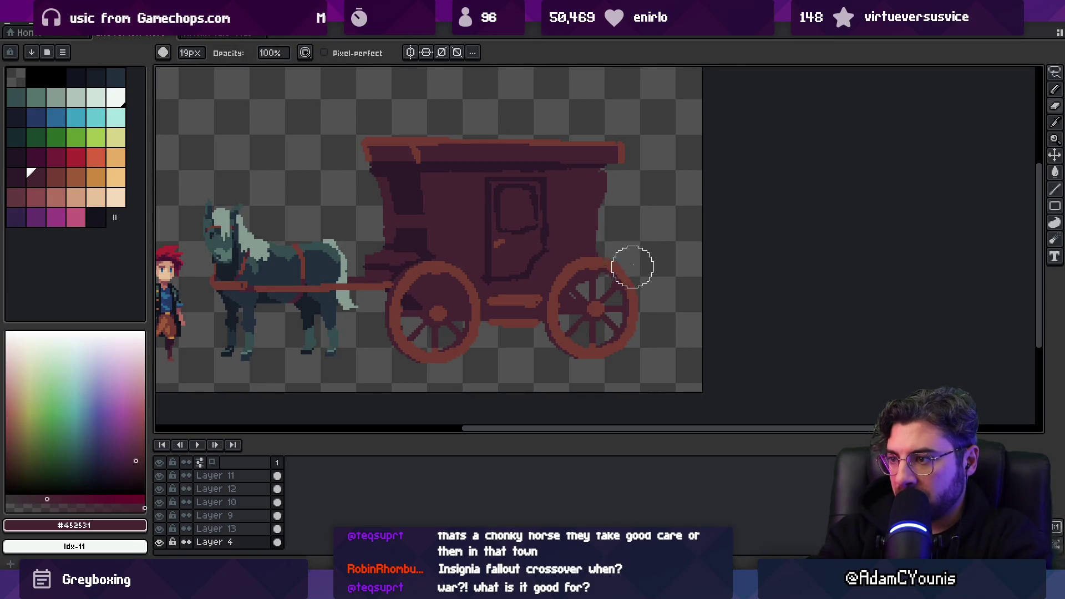
pyautogui.press('b')
pyautogui.moveTo(596, 218); pyautogui.dragTo(596, 223)
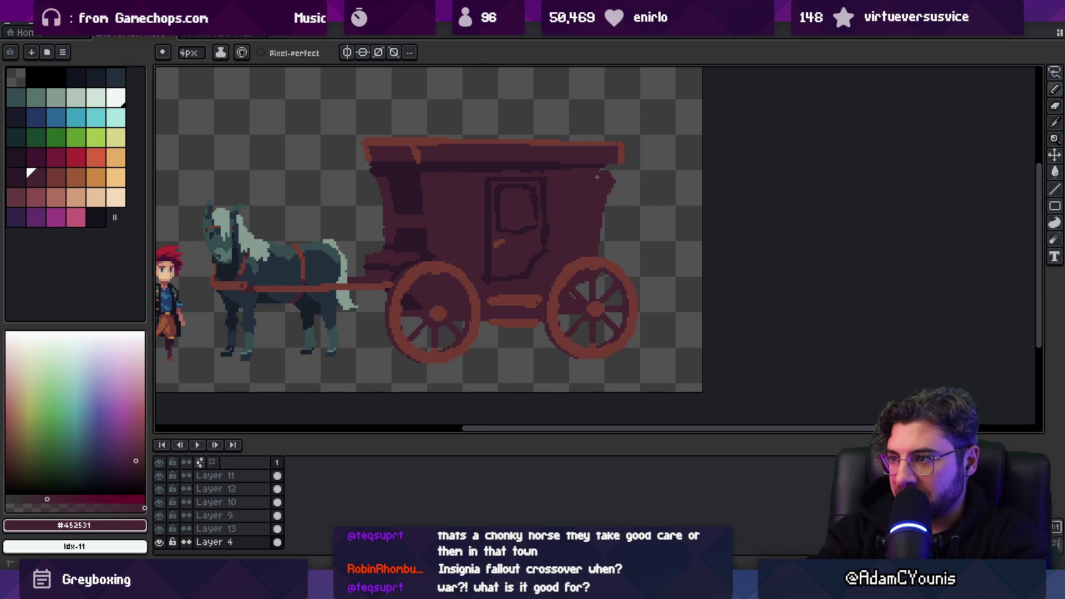
# Search for 'chrome' in Windows search
pyautogui.press('super')
pyautogui.write('chrome')
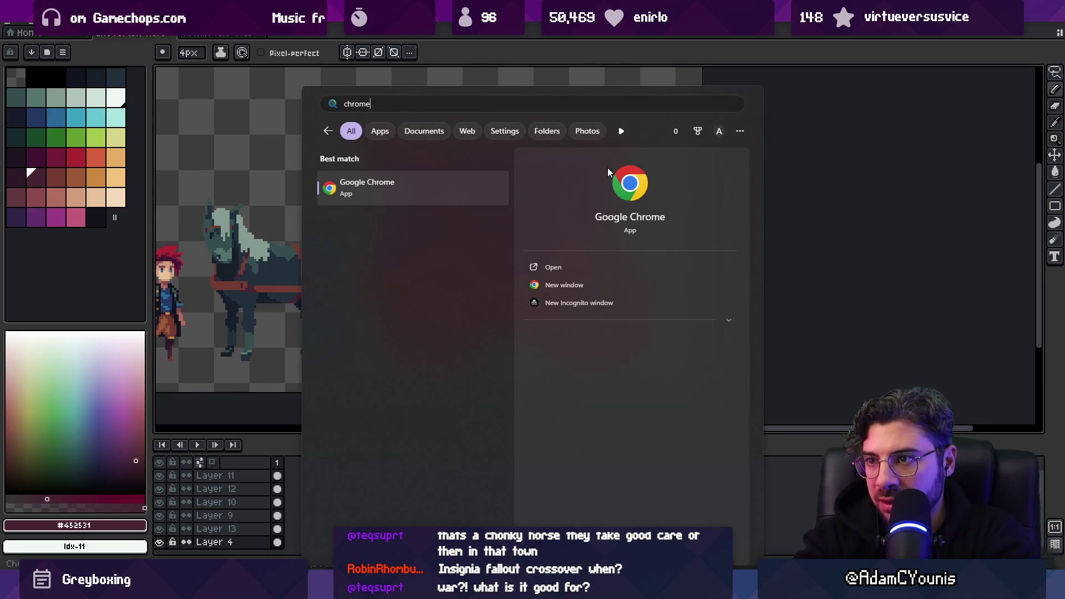
pyautogui.press('Return')
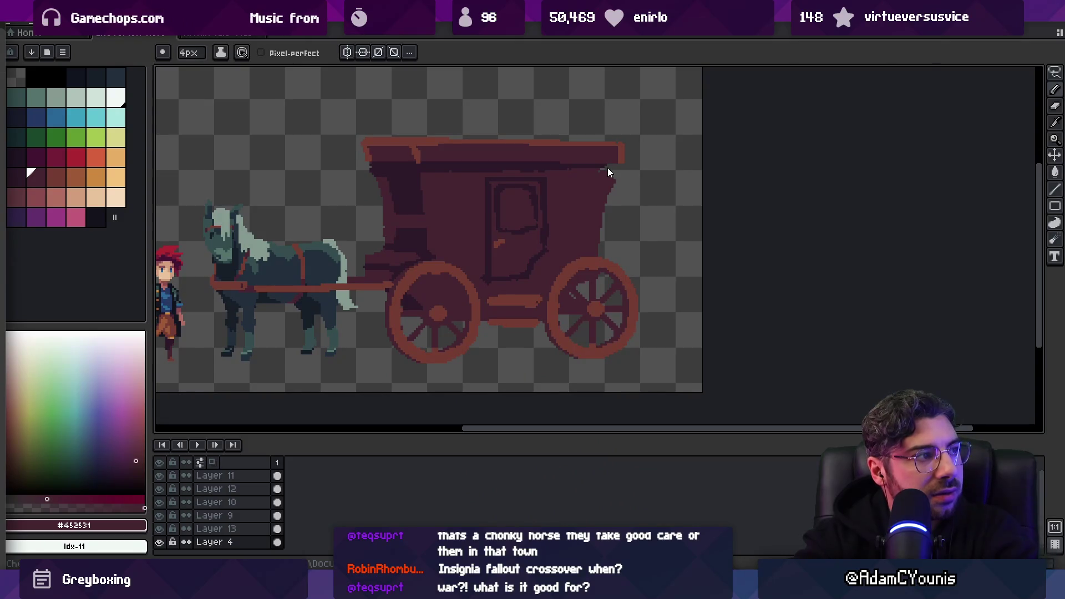
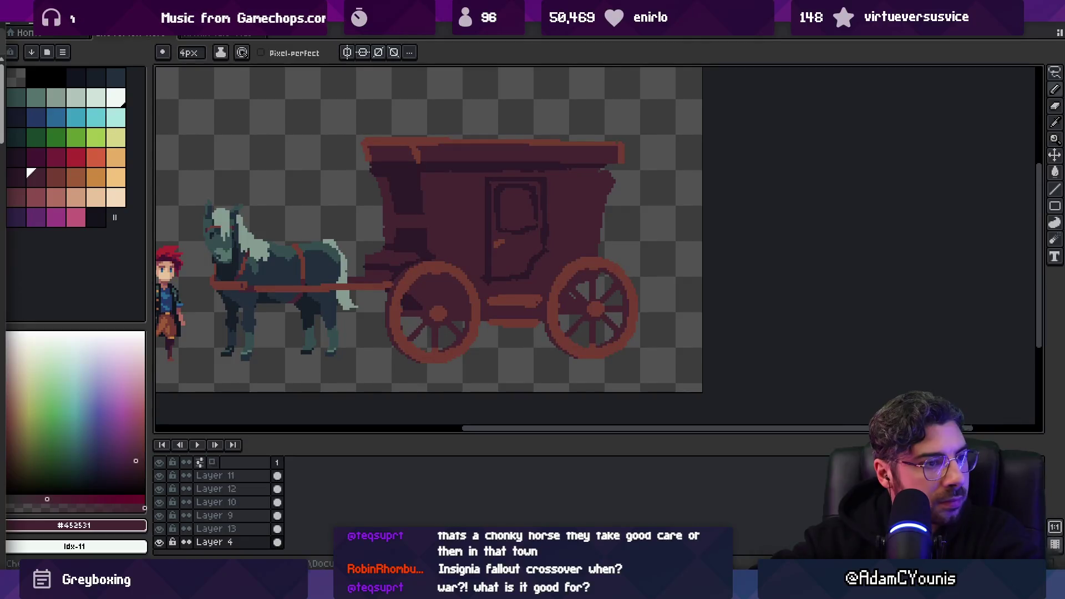
# Bring Google Images forward and preview two Tudor horse-drawn carriage results
pyautogui.press('super+Right')
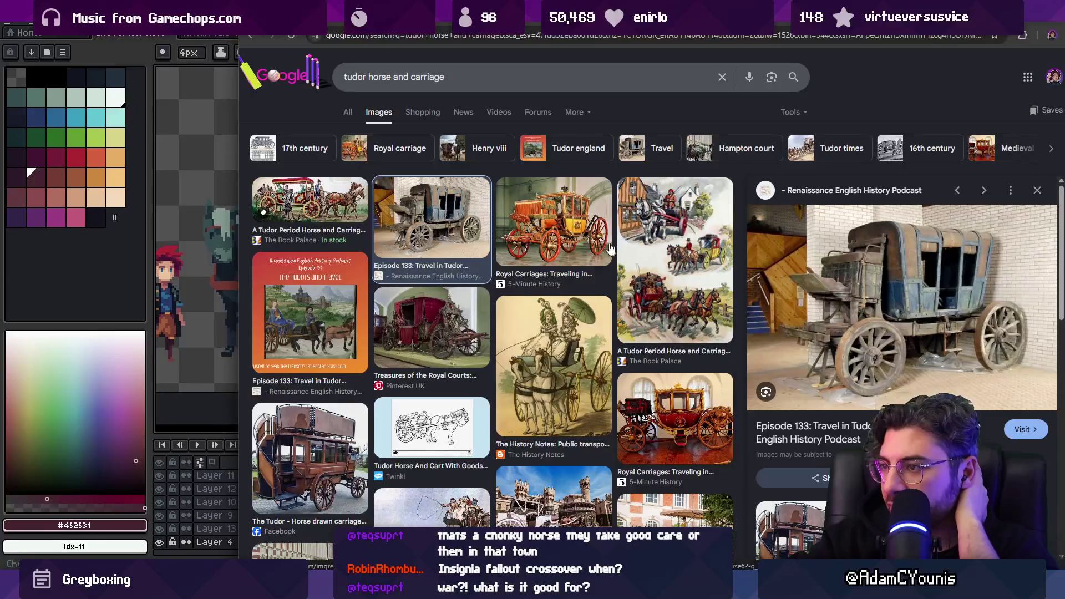
pyautogui.scroll(-4, 610, 248)
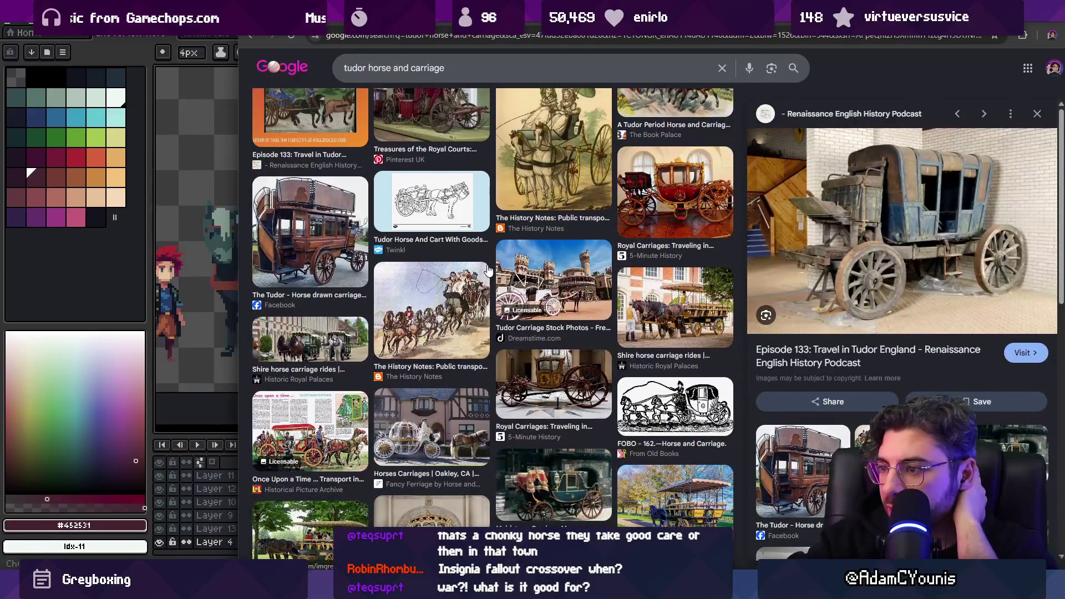
pyautogui.scroll(-2, 488, 270)
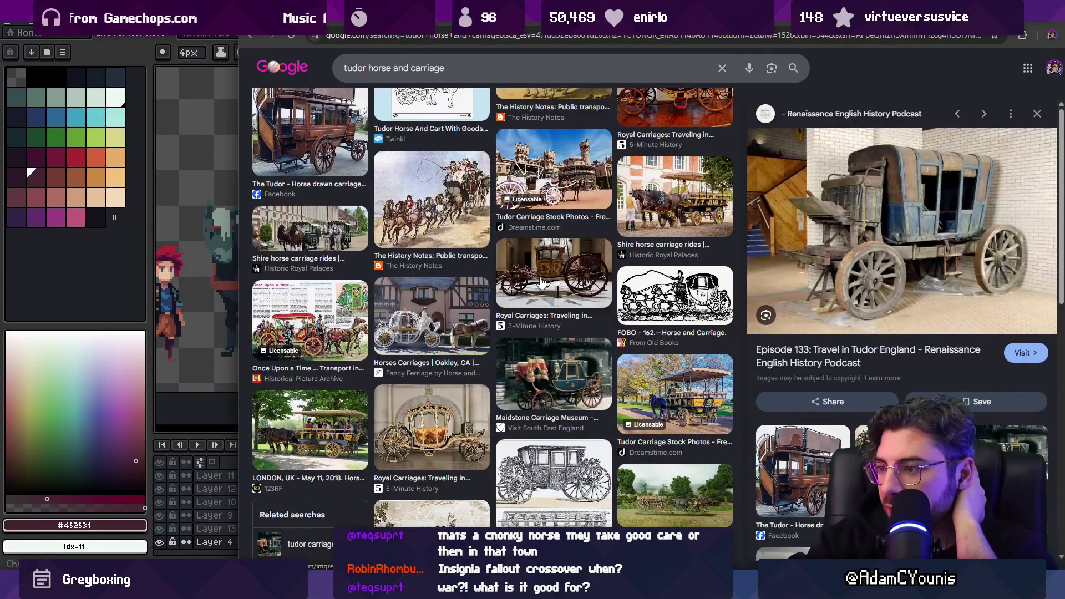
pyautogui.scroll(3, 542, 283)
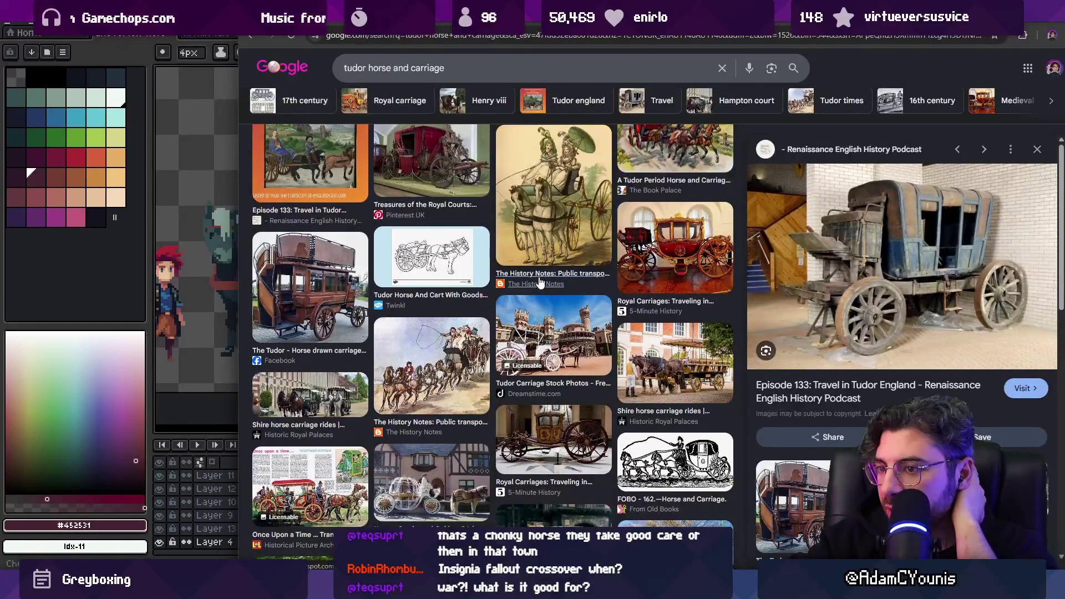
pyautogui.click(304, 295)
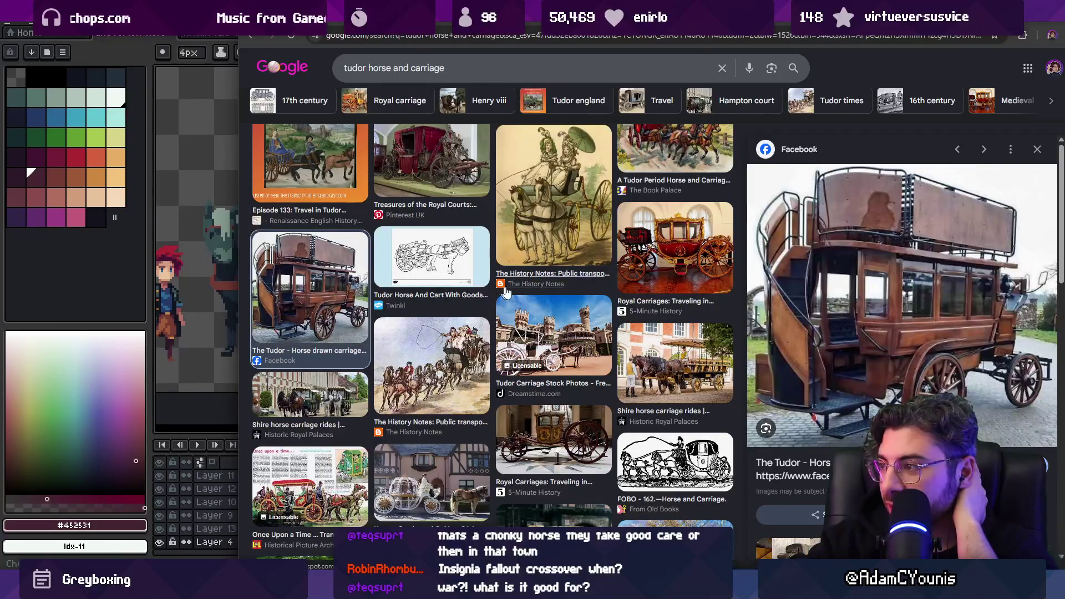
pyautogui.scroll(5, 516, 289)
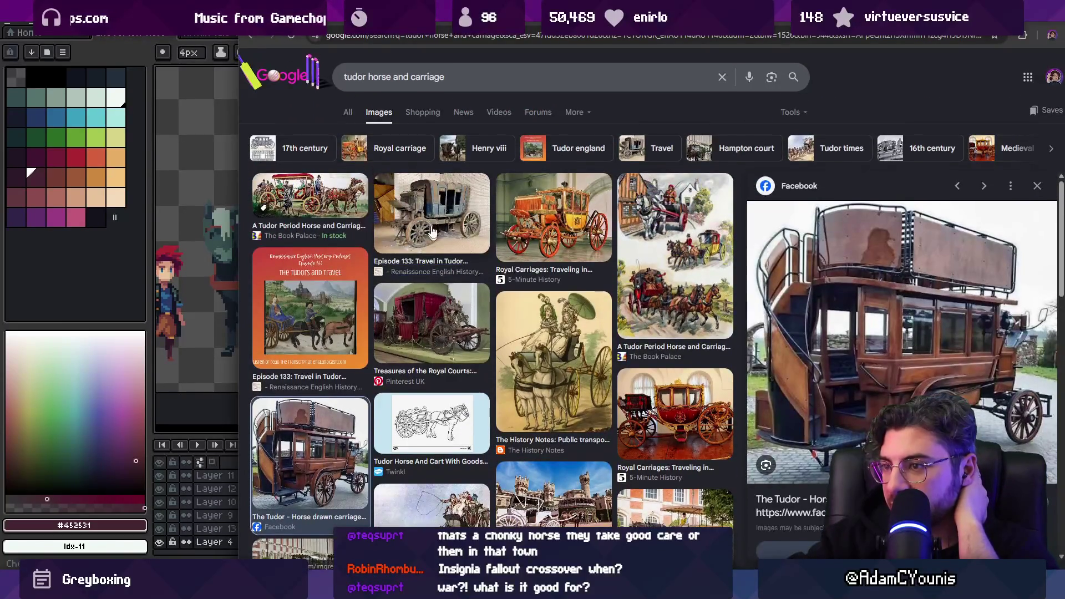
pyautogui.click(433, 223)
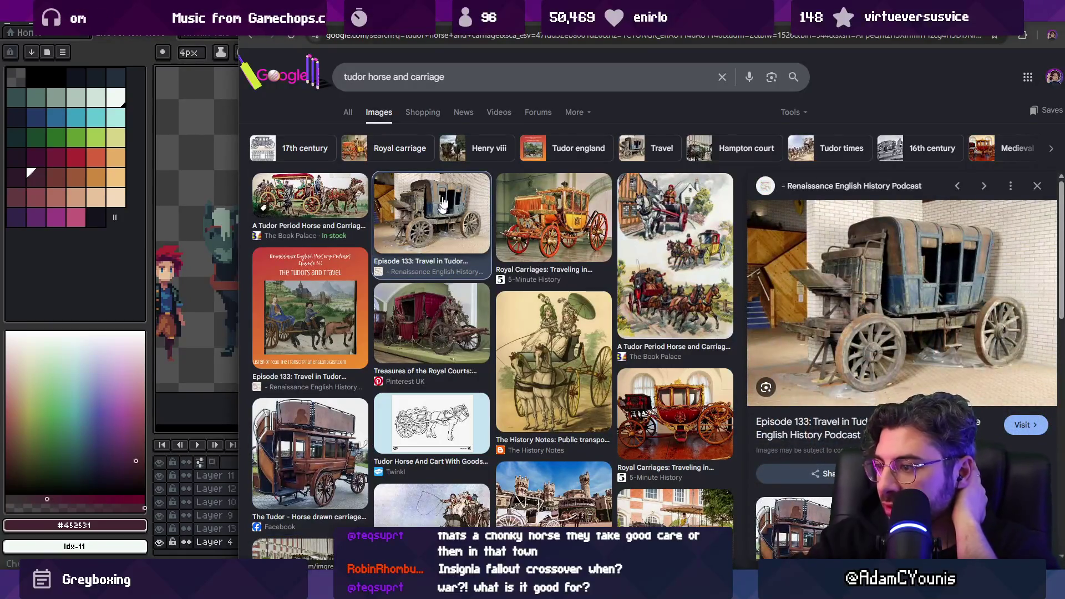
# Change the search from 'tudor' to '1600s horse and carriage'
pyautogui.doubleClick(355, 77)
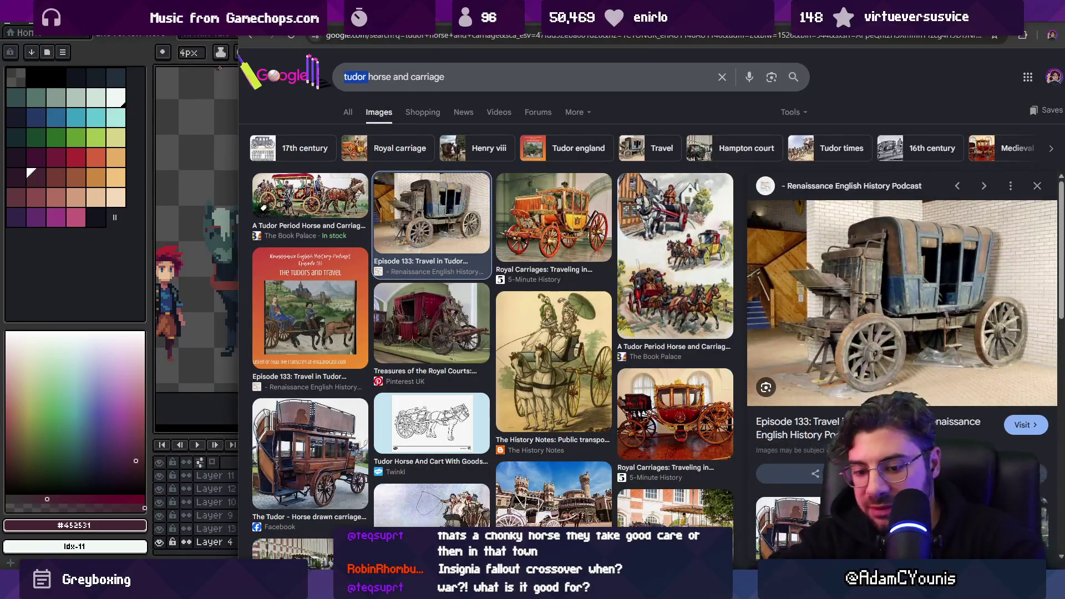
pyautogui.write('1600s')
pyautogui.press('Return')
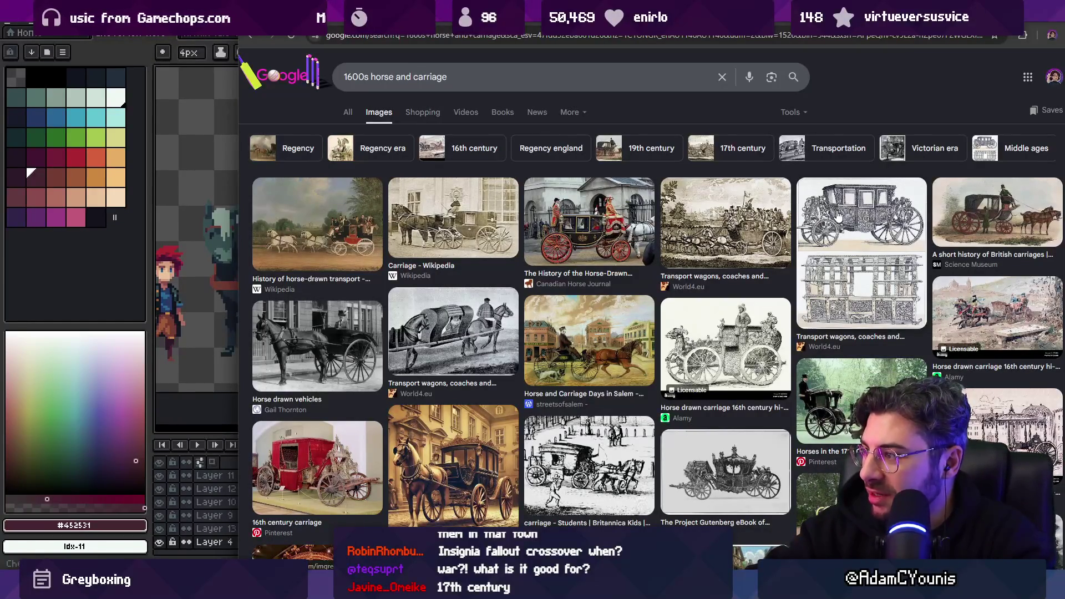
# Preview the Wikipedia horse-drawn vehicle, Horse drawn vehicles and Carriage - Wikipedia images
pyautogui.scroll(-3, 839, 216)
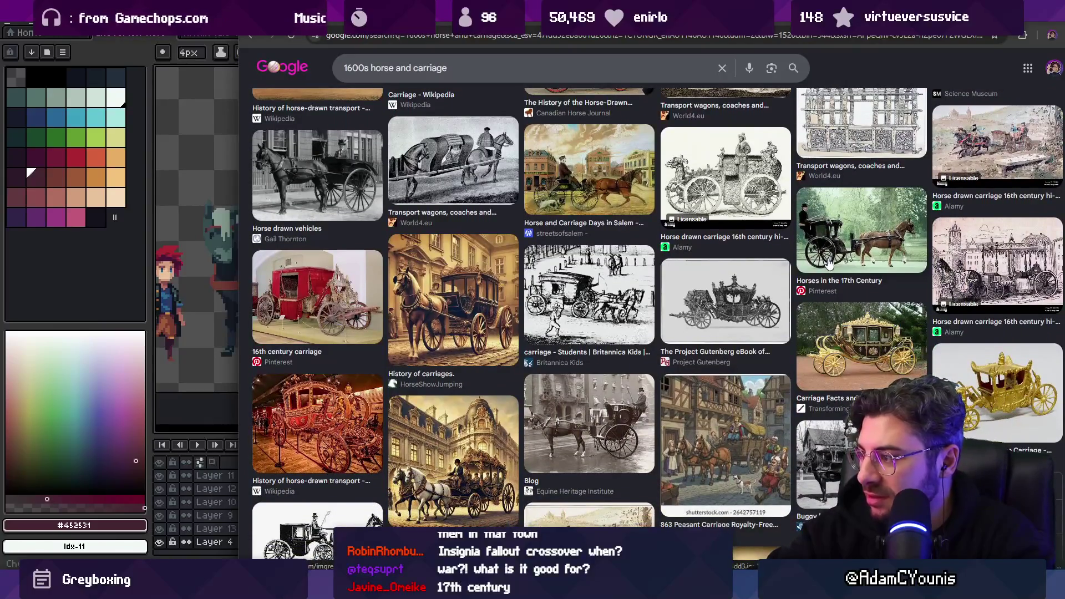
pyautogui.scroll(-1, 816, 264)
pyautogui.scroll(-1, 706, 257)
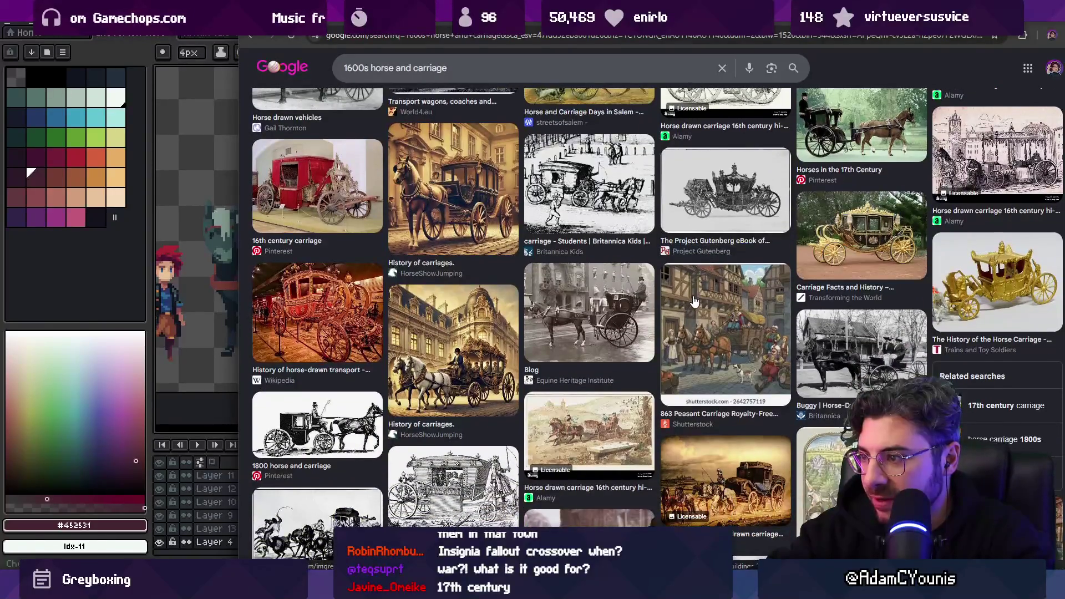
pyautogui.scroll(-3, 710, 311)
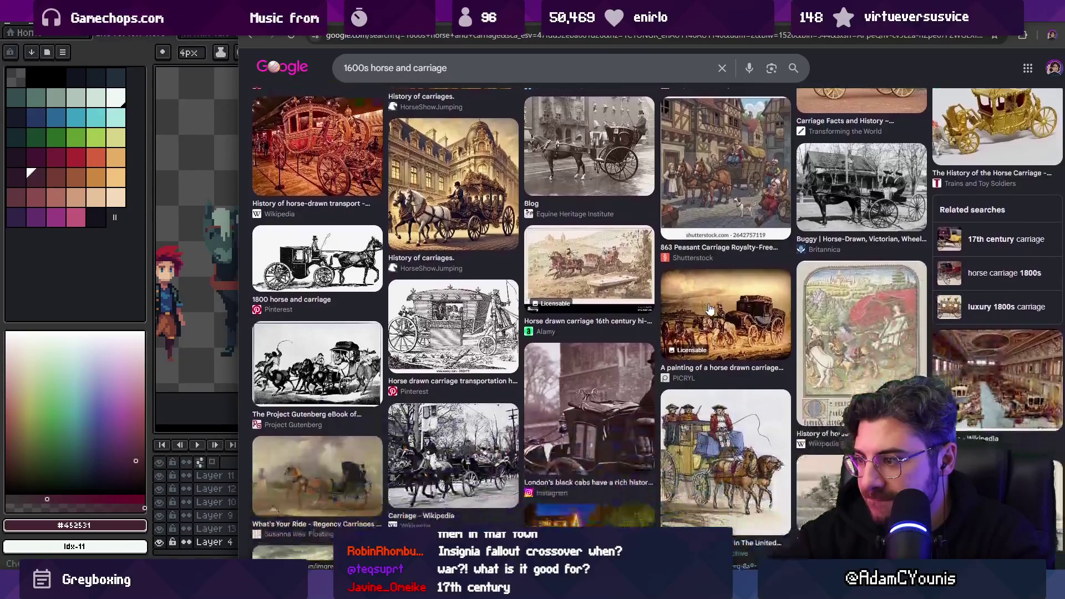
pyautogui.scroll(2, 709, 309)
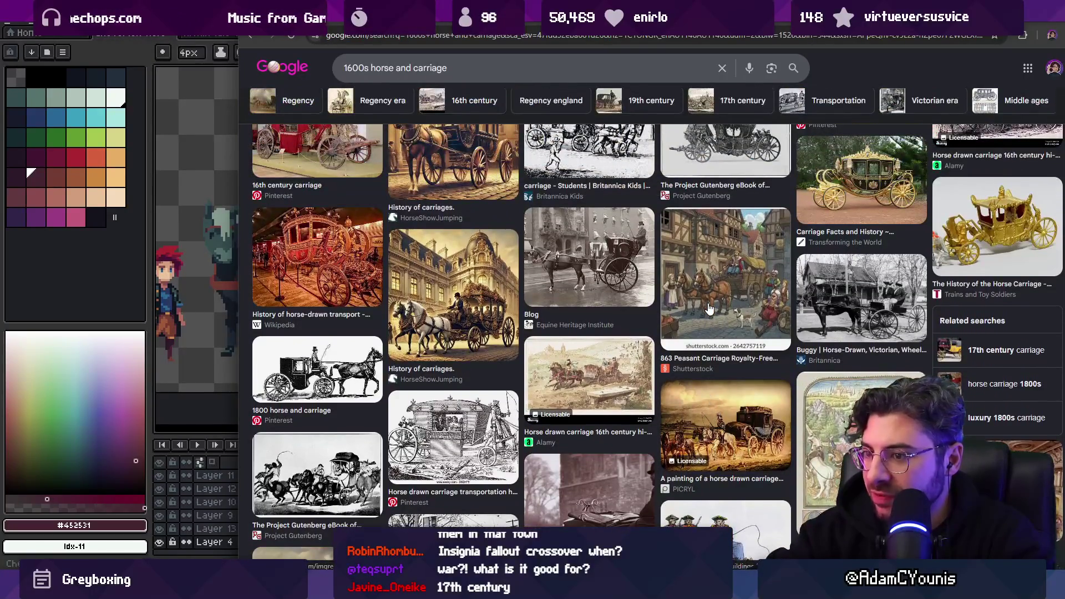
pyautogui.scroll(-4, 711, 302)
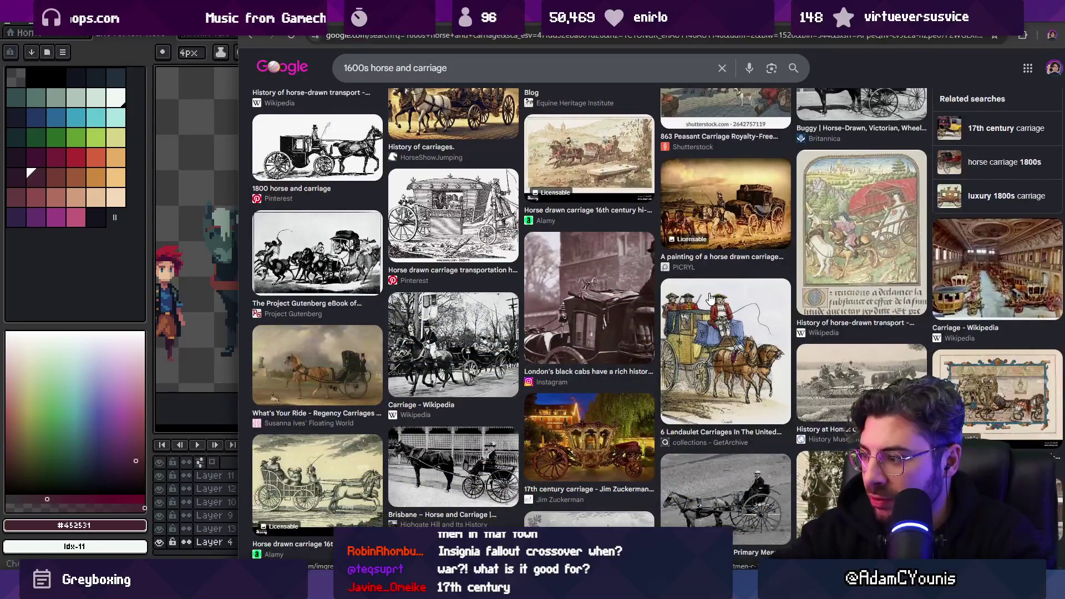
pyautogui.scroll(-4, 708, 300)
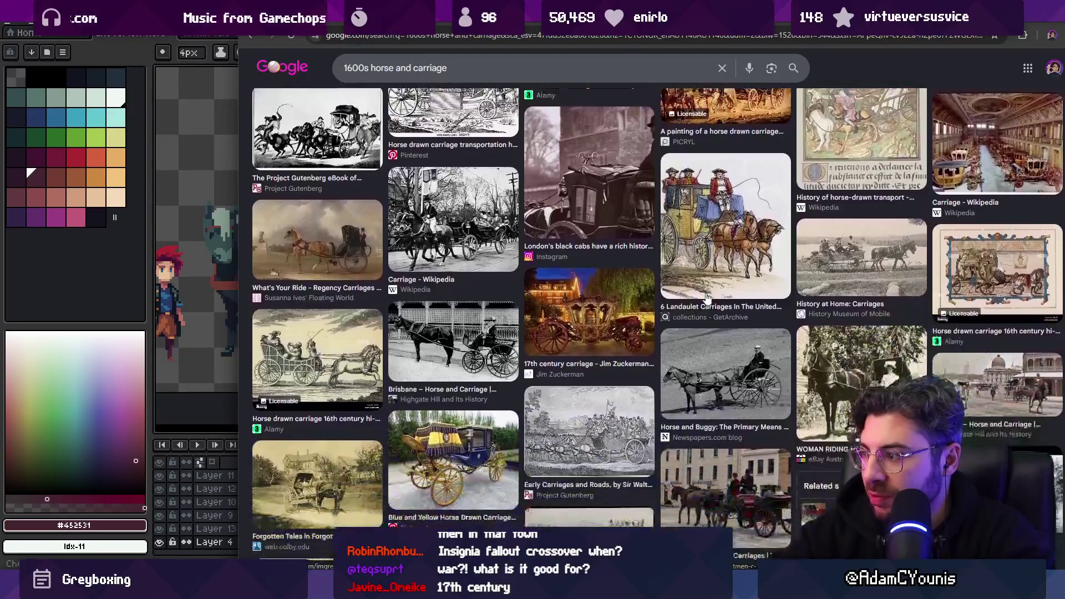
pyautogui.scroll(-2, 706, 299)
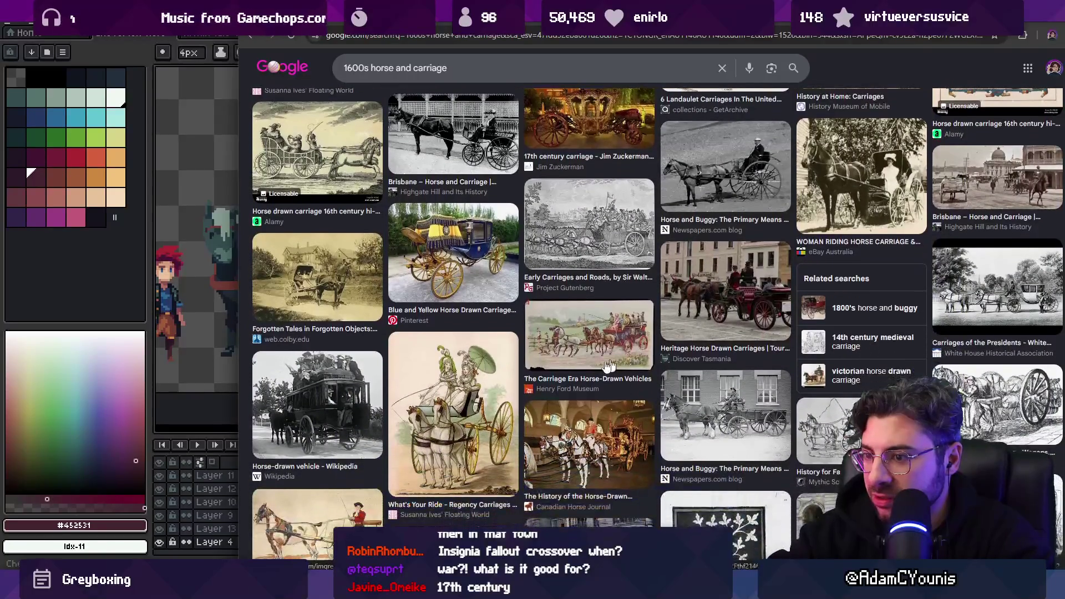
pyautogui.click(307, 419)
pyautogui.scroll(5, 411, 269)
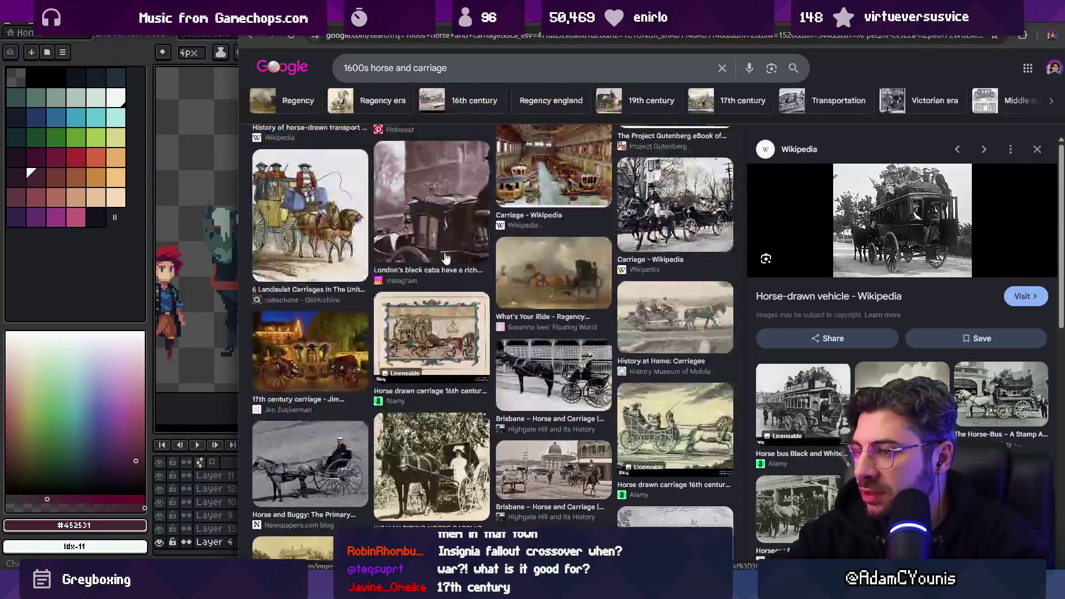
pyautogui.scroll(2, 411, 269)
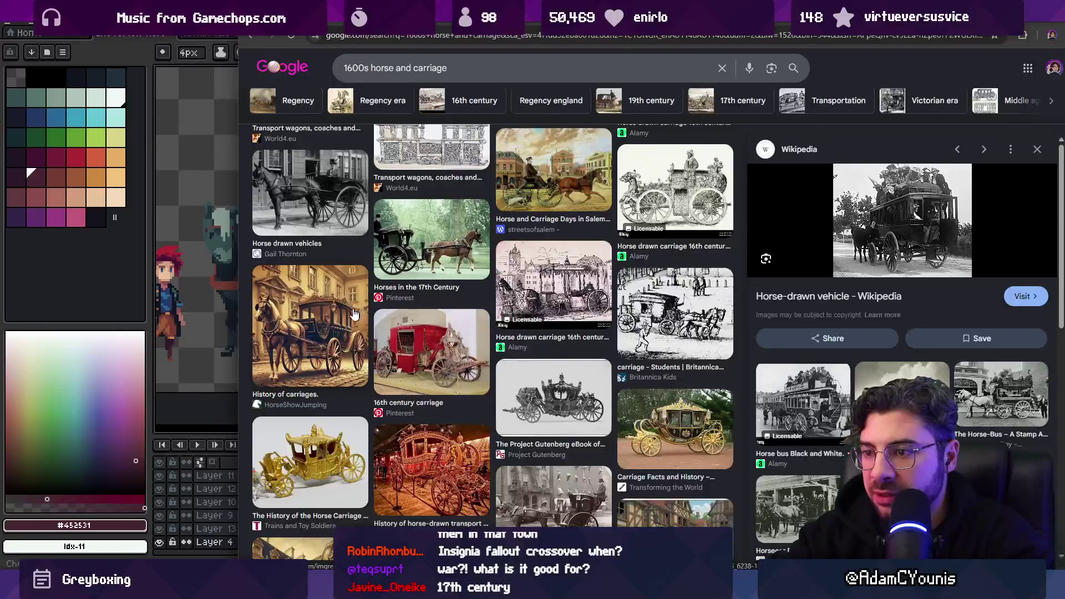
pyautogui.scroll(2, 344, 308)
pyautogui.click(334, 300)
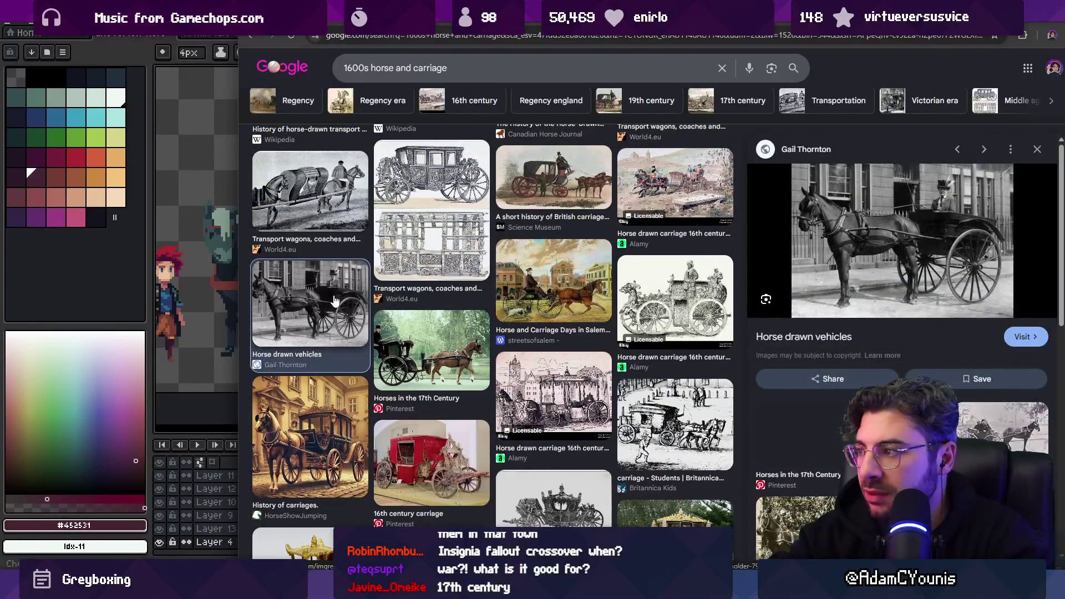
pyautogui.scroll(2, 333, 300)
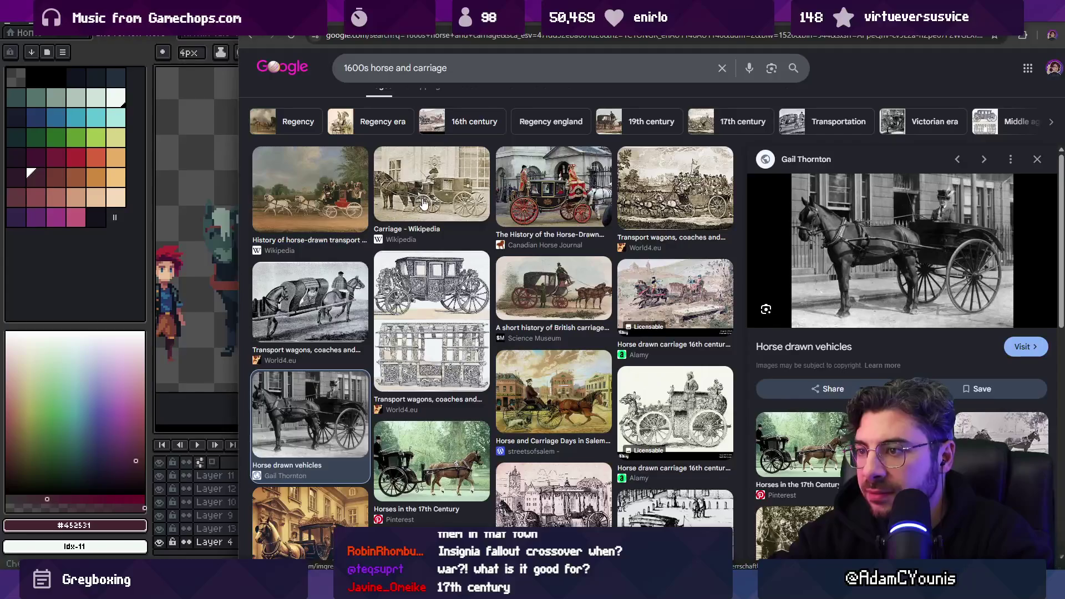
pyautogui.click(425, 203)
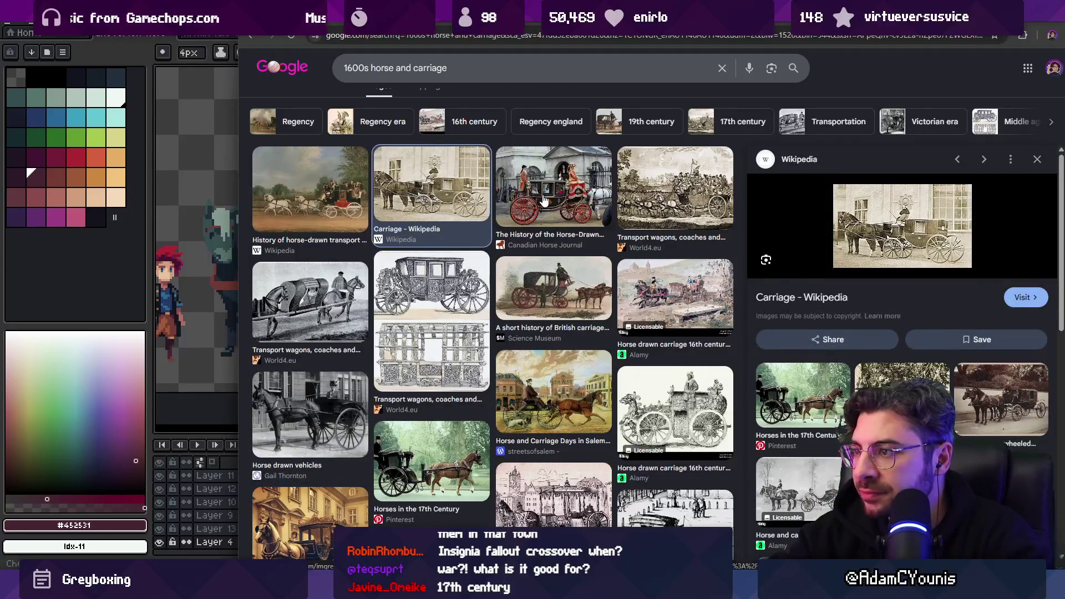
# Preview more carriages, ending on the Historical and Regency Romance black carriage
pyautogui.scroll(-1, 552, 273)
pyautogui.click(552, 272)
pyautogui.scroll(-4, 541, 244)
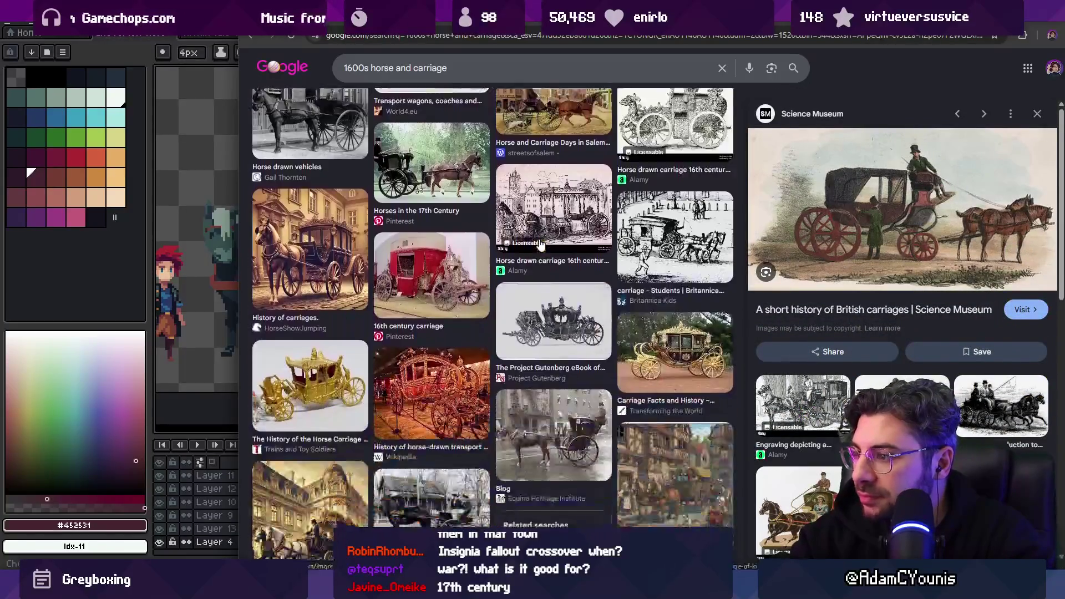
pyautogui.click(534, 271)
pyautogui.scroll(-3, 535, 275)
pyautogui.scroll(-10, 535, 277)
pyautogui.scroll(-7, 535, 275)
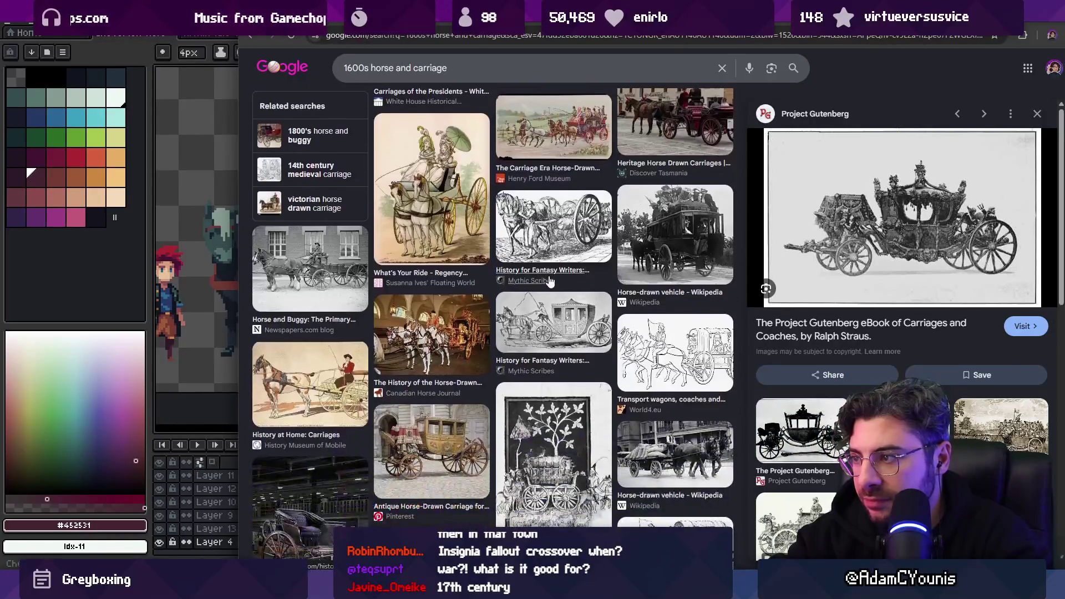
pyautogui.scroll(-3, 647, 245)
pyautogui.click(431, 283)
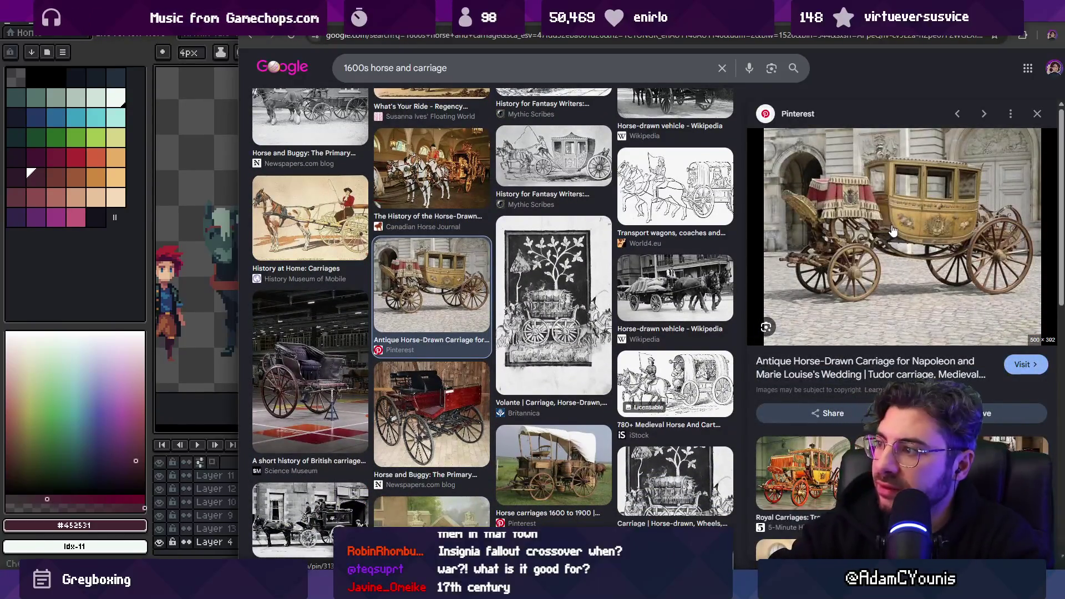
pyautogui.scroll(-3, 632, 289)
pyautogui.click(523, 300)
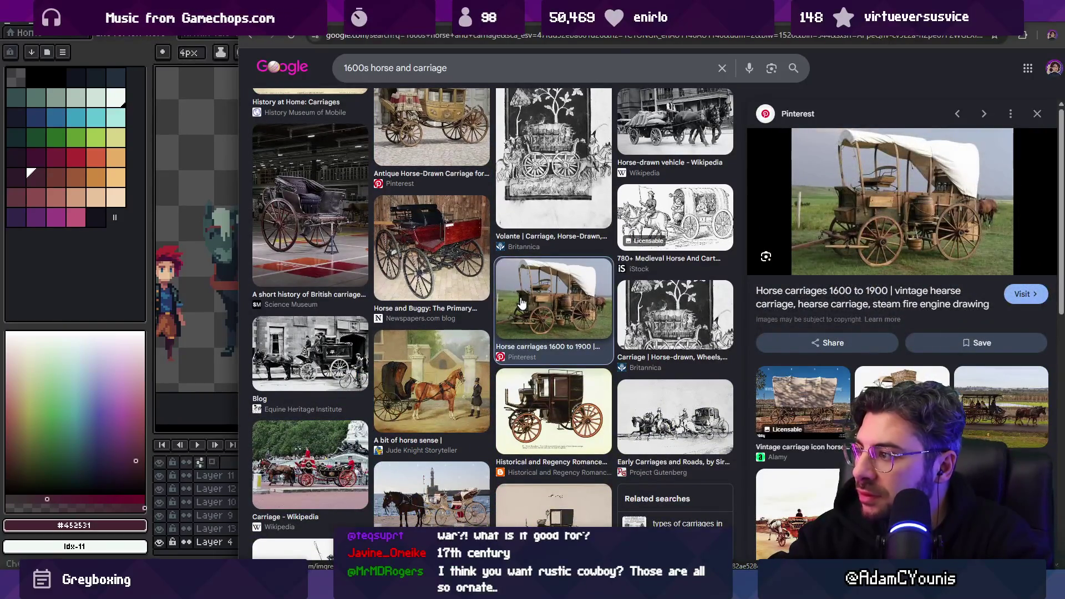
pyautogui.scroll(-2, 533, 311)
pyautogui.click(553, 322)
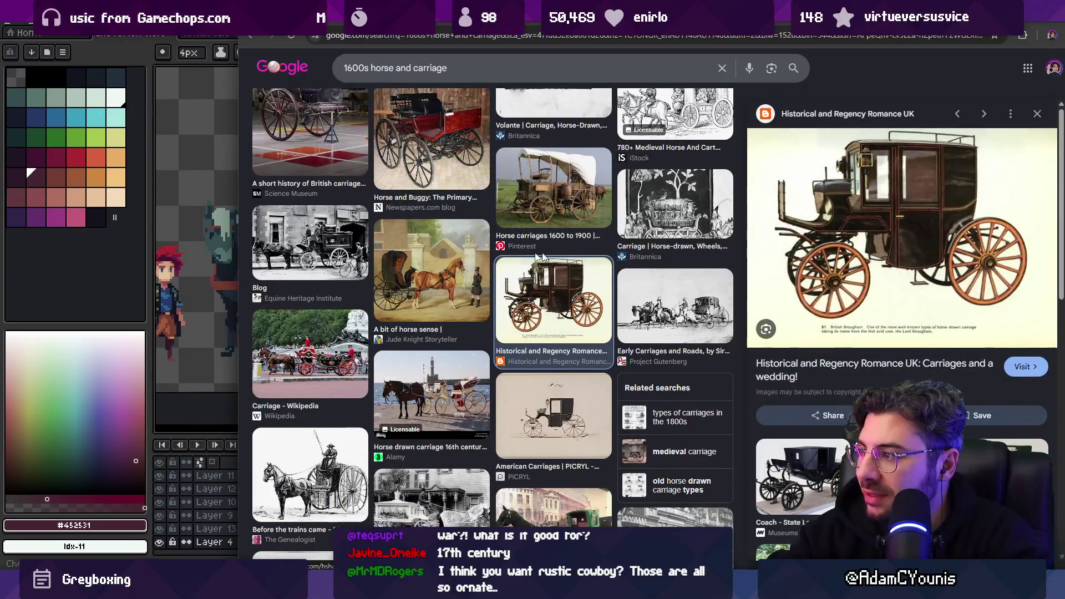
# Return to Aseprite and narrow its window so the reference carriage shows alongside
pyautogui.scroll(-2, 478, 253)
pyautogui.scroll(-7, 480, 254)
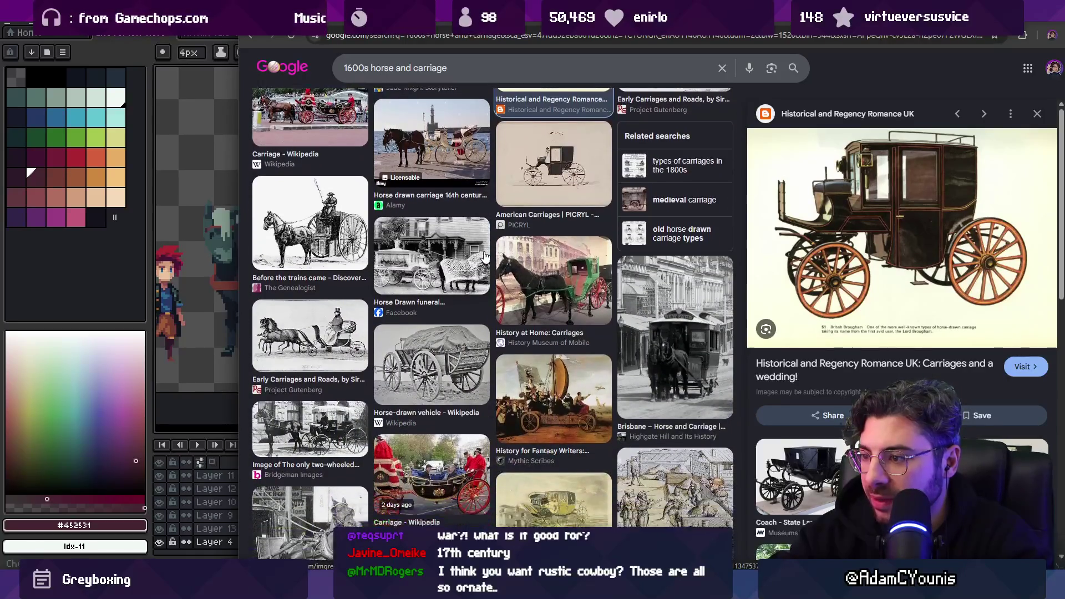
pyautogui.scroll(-4, 484, 257)
pyautogui.scroll(-2, 485, 256)
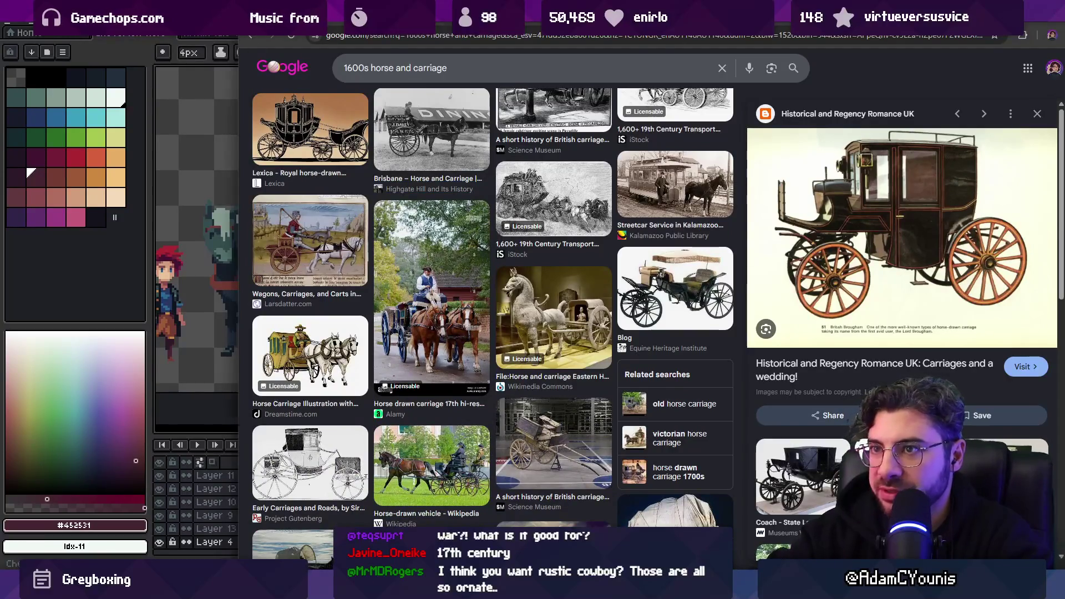
pyautogui.hotkey('alt', 'Tab')
pyautogui.moveTo(478, 22); pyautogui.dragTo(388, 25)
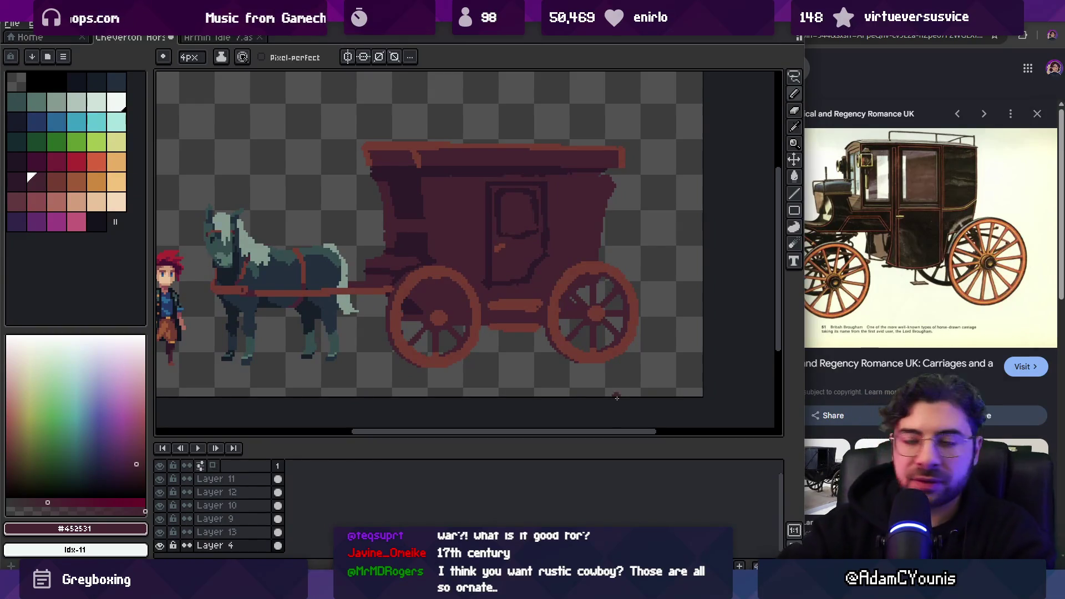
# Lasso Layer 13's front wheel, shrink it slightly and move it a few pixels lower
pyautogui.moveTo(544, 187); pyautogui.dragTo(562, 178)
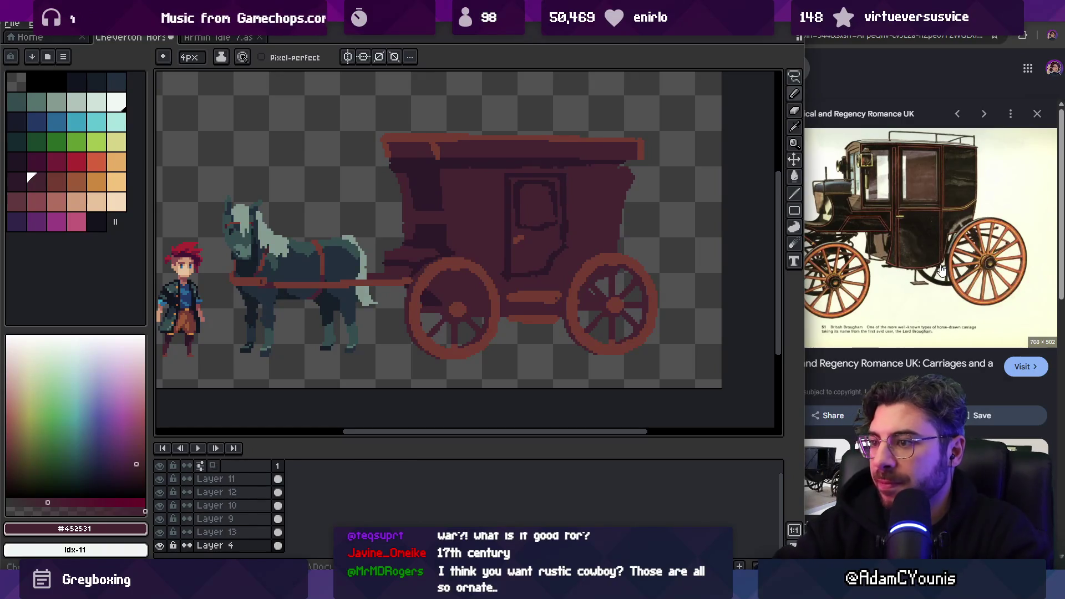
pyautogui.moveTo(559, 219)
pyautogui.mouseDown()
pyautogui.moveTo(563, 210)
pyautogui.moveTo(592, 226)
pyautogui.mouseUp()
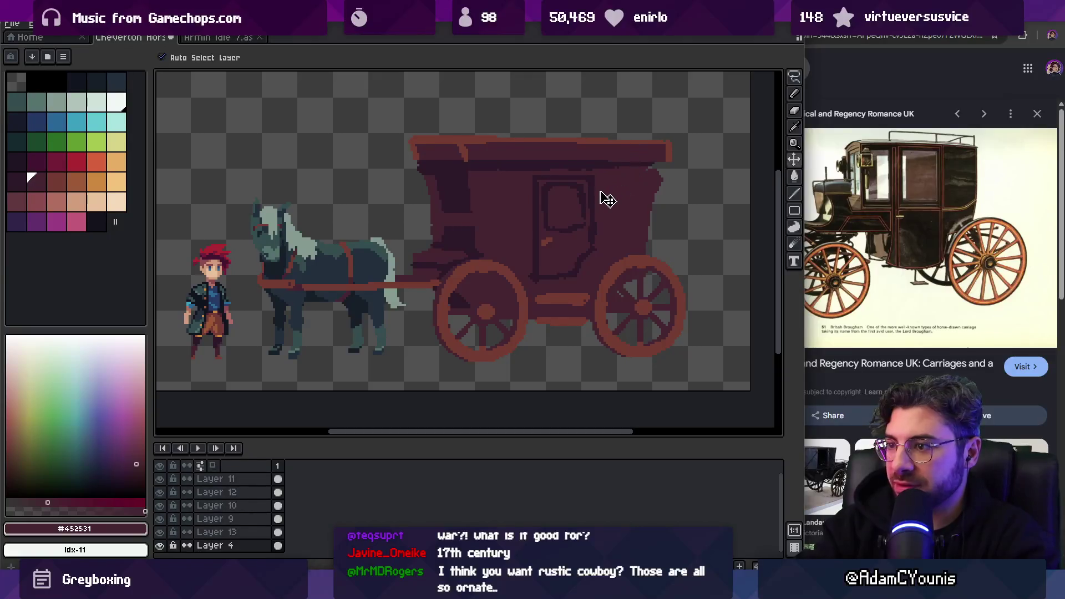
pyautogui.click(481, 277)
pyautogui.press('q')
pyautogui.moveTo(470, 241); pyautogui.dragTo(430, 283)
pyautogui.moveTo(525, 345)
pyautogui.mouseDown()
pyautogui.moveTo(542, 233)
pyautogui.moveTo(542, 249)
pyautogui.moveTo(533, 250)
pyautogui.mouseUp()
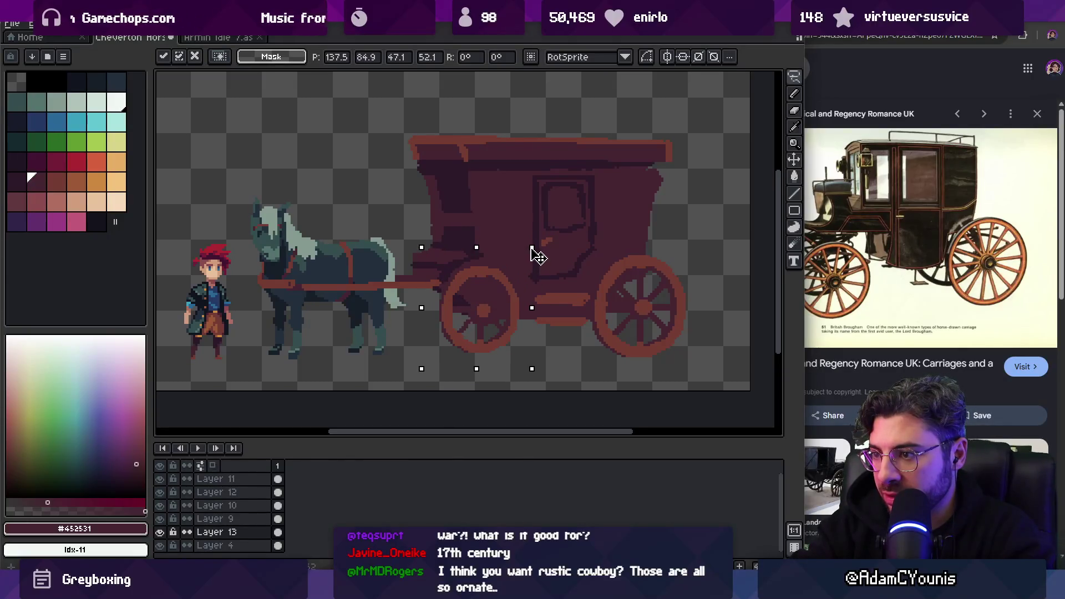
pyautogui.moveTo(500, 288); pyautogui.dragTo(501, 297)
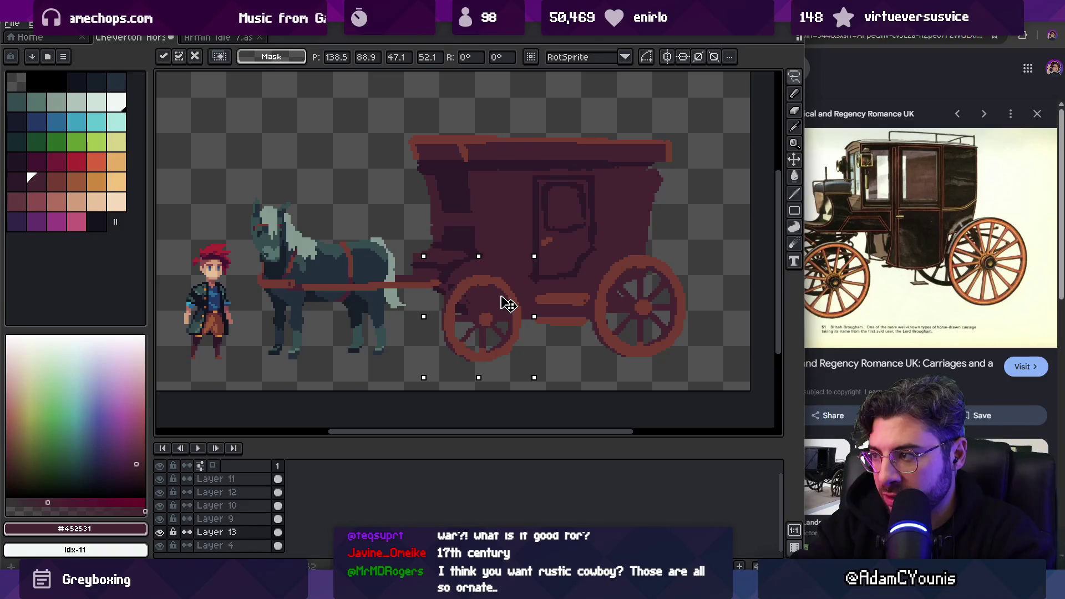
pyautogui.press('Return')
pyautogui.press('b')
pyautogui.keyDown('alt'); pyautogui.click(464, 290); pyautogui.keyUp('alt')
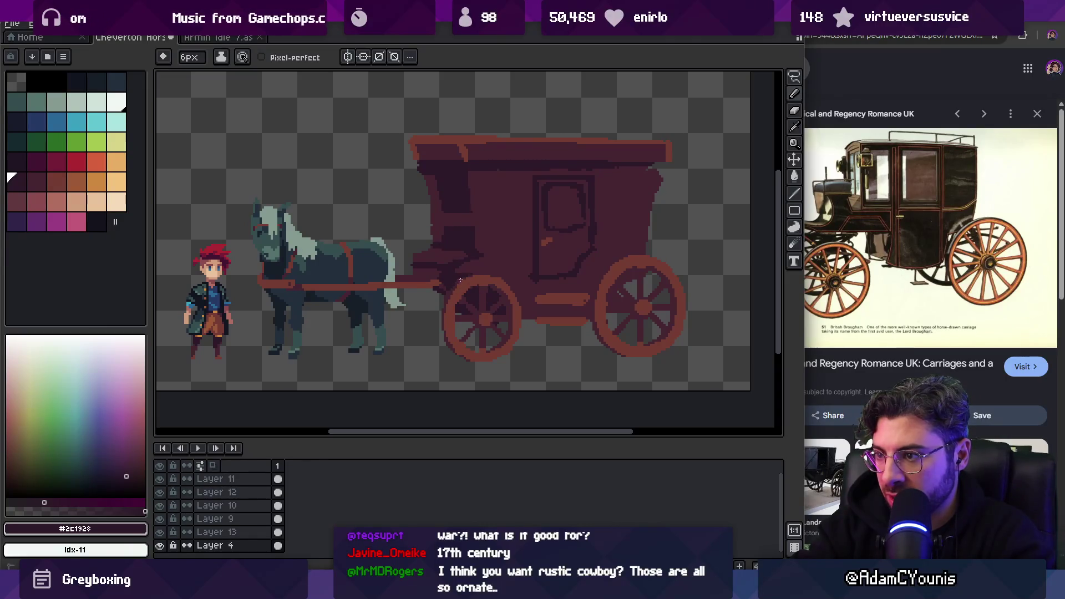
# Fill the door window with the dark colour and lighten a narrow pane along its edge
pyautogui.moveTo(475, 259)
pyautogui.mouseDown()
pyautogui.moveTo(511, 274)
pyautogui.moveTo(458, 275)
pyautogui.mouseUp()
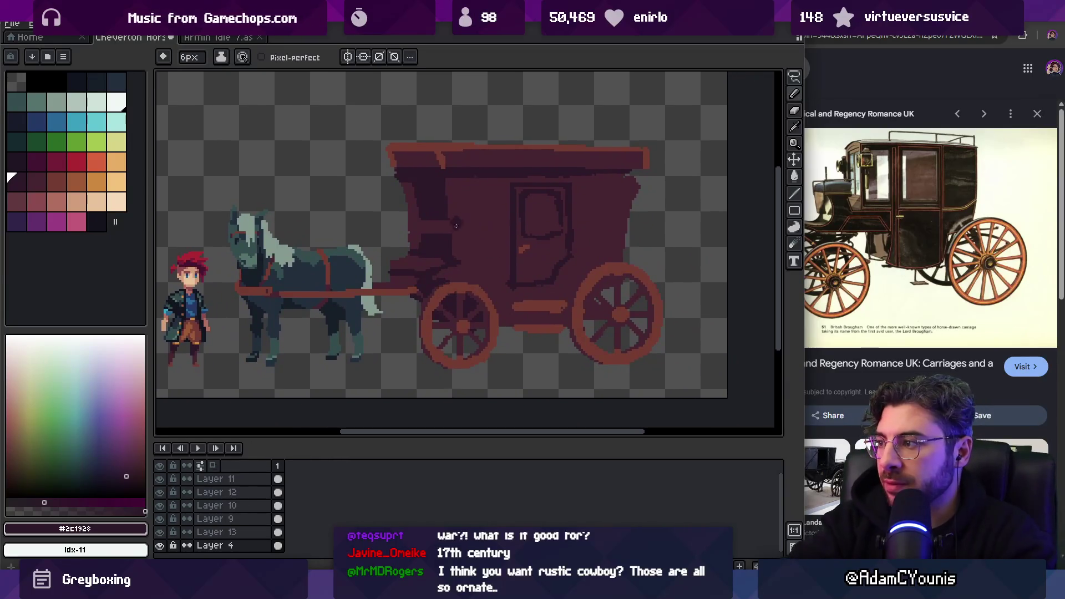
pyautogui.scroll(1, 461, 245)
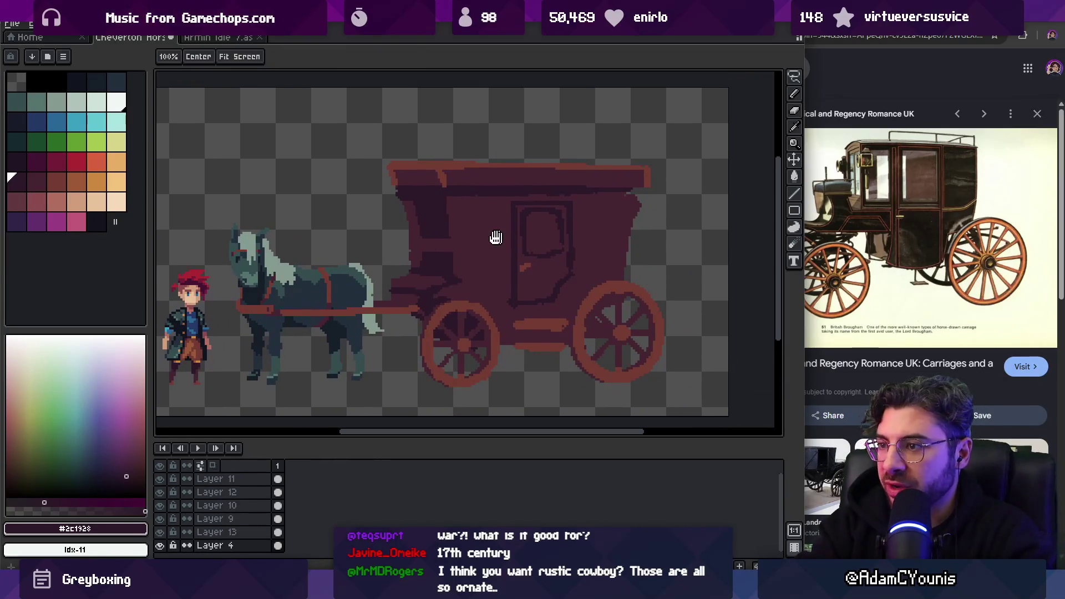
pyautogui.scroll(1, 501, 215)
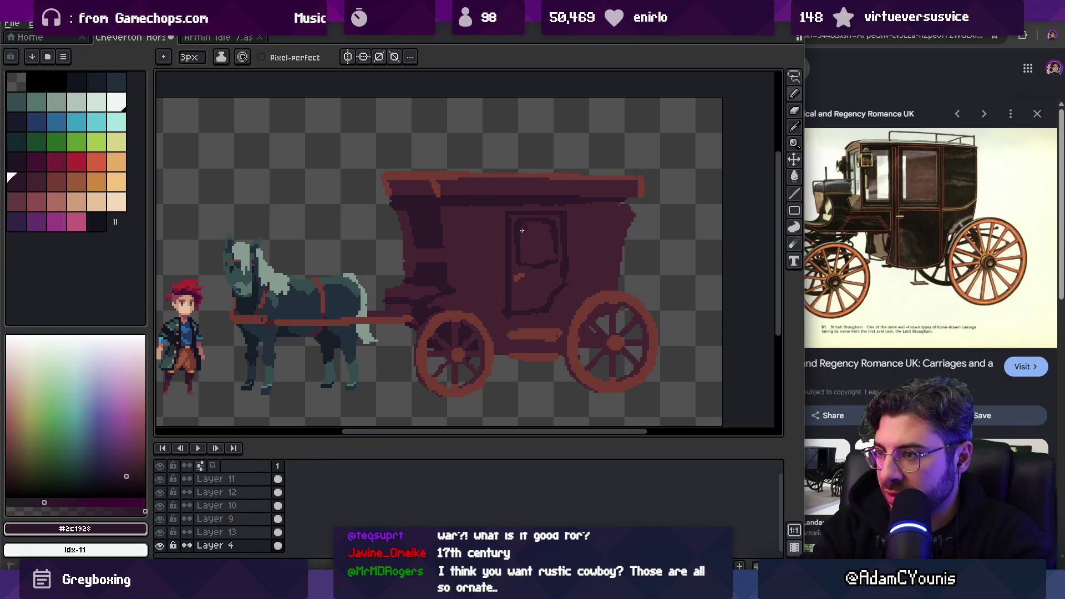
pyautogui.press('b')
pyautogui.scroll(3, 554, 252)
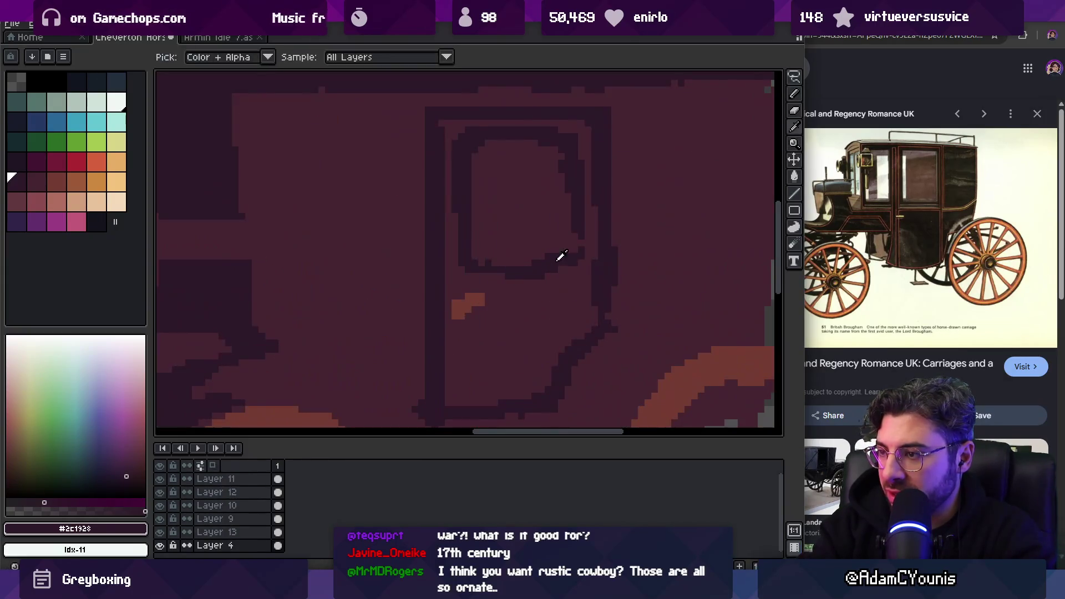
pyautogui.moveTo(589, 253)
pyautogui.mouseDown()
pyautogui.moveTo(566, 289)
pyautogui.moveTo(527, 291)
pyautogui.mouseUp()
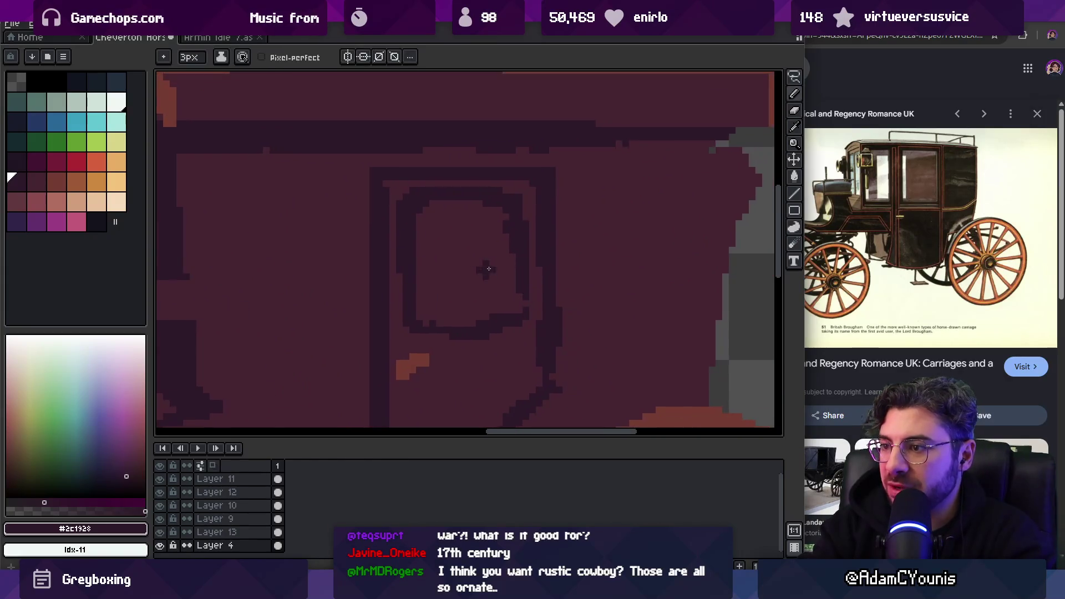
pyautogui.moveTo(431, 252)
pyautogui.mouseDown()
pyautogui.moveTo(428, 310)
pyautogui.moveTo(447, 206)
pyautogui.moveTo(478, 238)
pyautogui.moveTo(510, 247)
pyautogui.moveTo(486, 244)
pyautogui.mouseUp()
pyautogui.press(']')
pyautogui.moveTo(525, 297); pyautogui.dragTo(525, 278)
# Reduce the pencil to 1 px and sample the dark outline and body colours
pyautogui.press('-')
pyautogui.press('-')
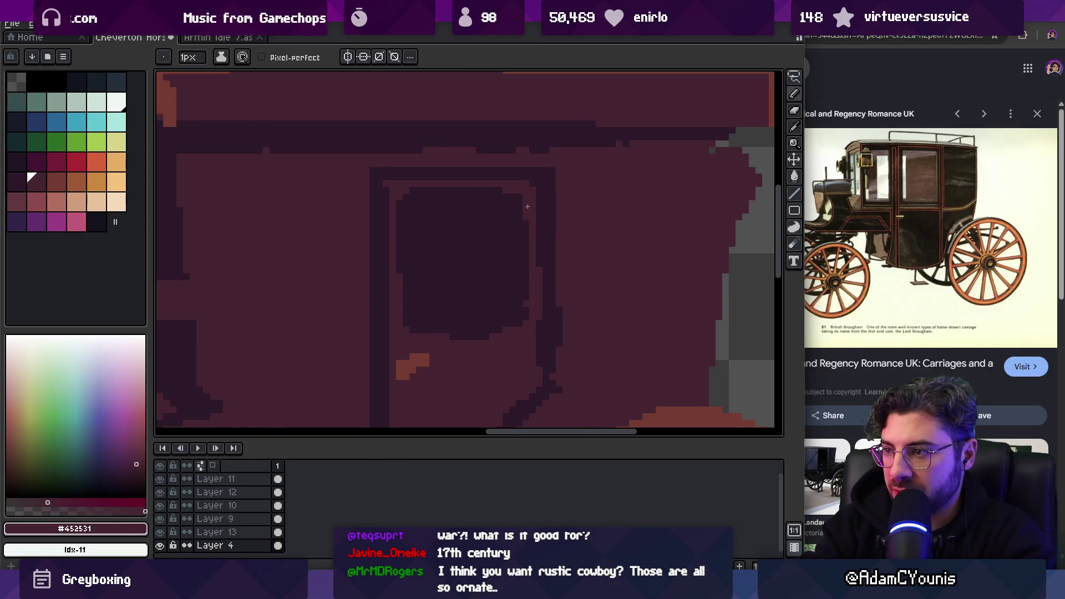
pyautogui.press('e')
pyautogui.scroll(-4, 525, 267)
pyautogui.scroll(3, 473, 279)
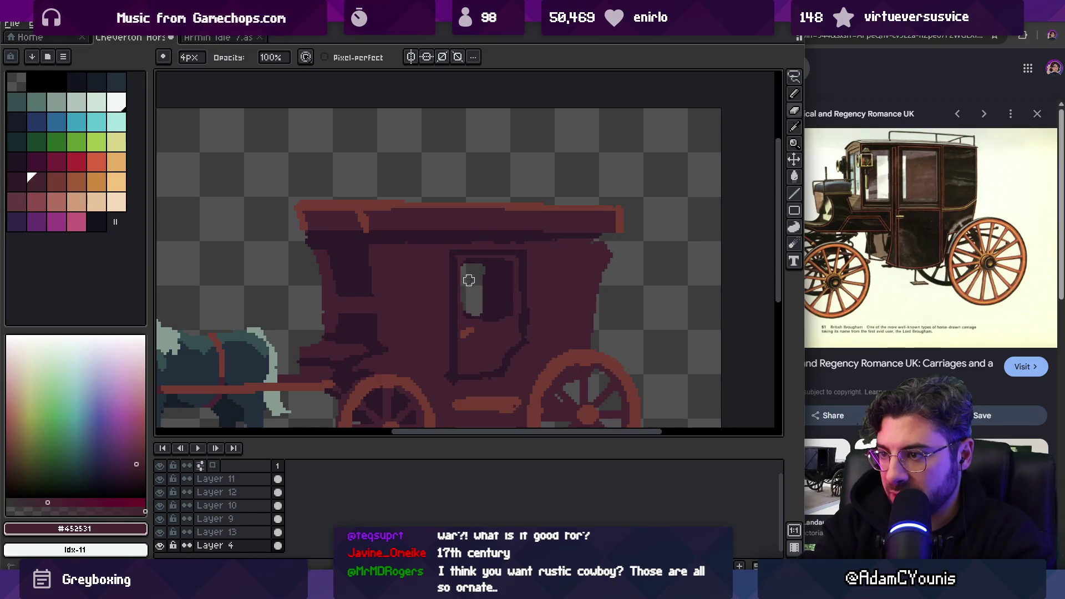
pyautogui.press('b')
pyautogui.keyDown('alt'); pyautogui.click(479, 275); pyautogui.keyUp('alt')
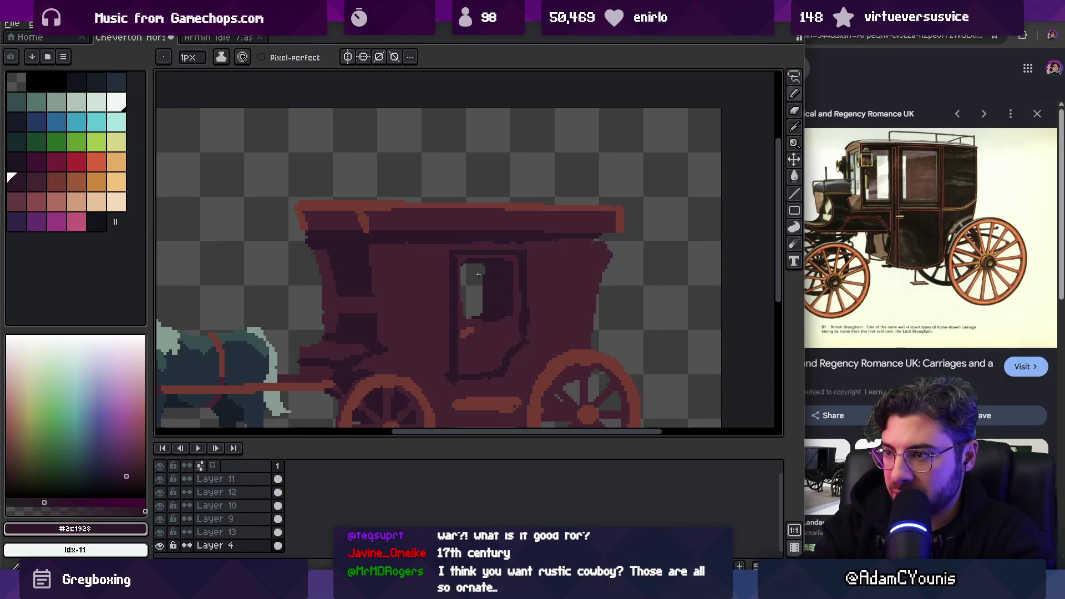
pyautogui.keyDown('alt'); pyautogui.click(466, 261); pyautogui.keyUp('alt')
pyautogui.keyDown('alt'); pyautogui.click(466, 266); pyautogui.keyUp('alt')
pyautogui.press('z')
pyautogui.scroll(-4, 502, 251)
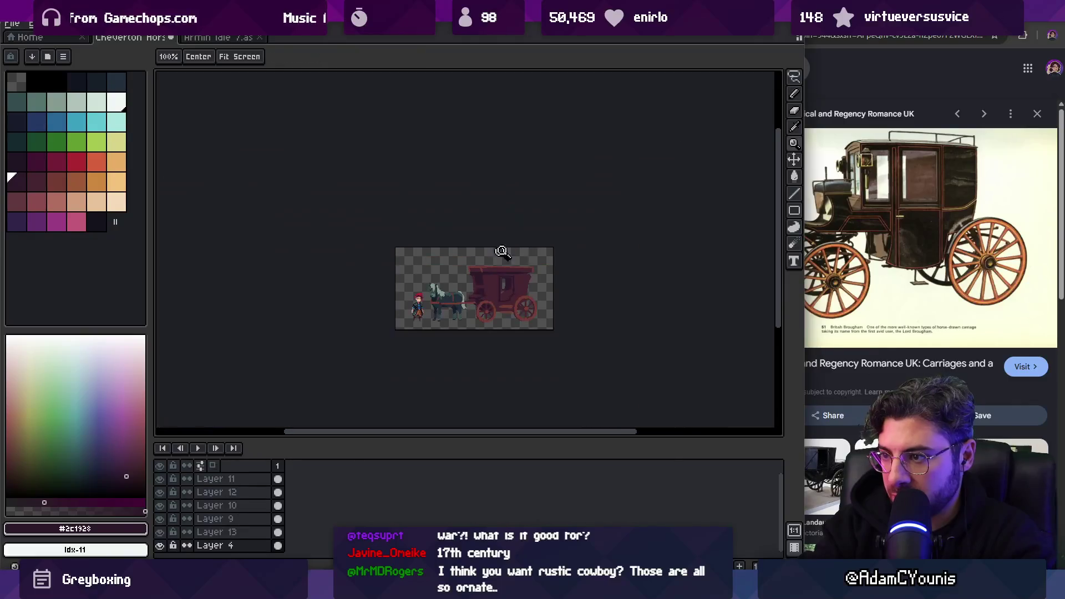
pyautogui.scroll(5, 532, 267)
pyautogui.press('b')
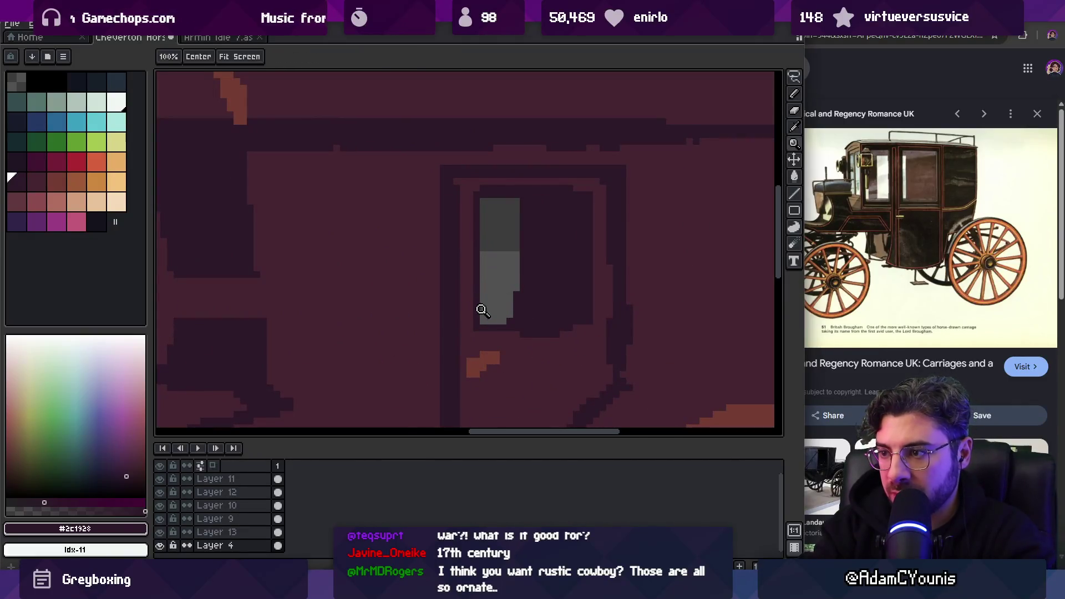
# Redraw the door frame top with a dark row and a lighter body row above it
pyautogui.keyDown('alt'); pyautogui.click(483, 184); pyautogui.keyUp('alt')
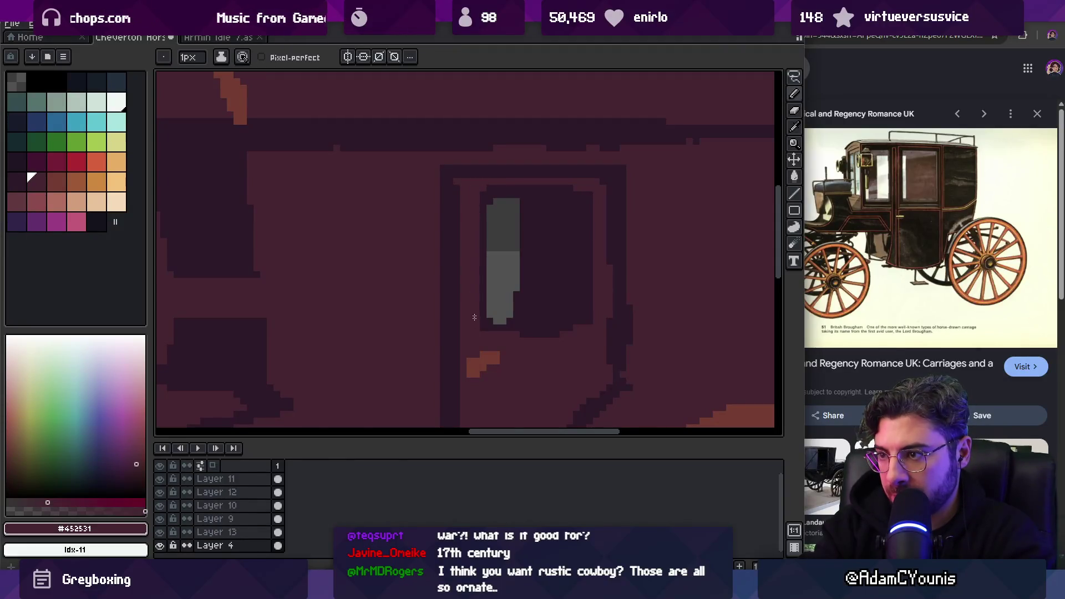
pyautogui.keyDown('alt'); pyautogui.click(455, 186); pyautogui.keyUp('alt')
pyautogui.keyDown('alt'); pyautogui.click(571, 174); pyautogui.keyUp('alt')
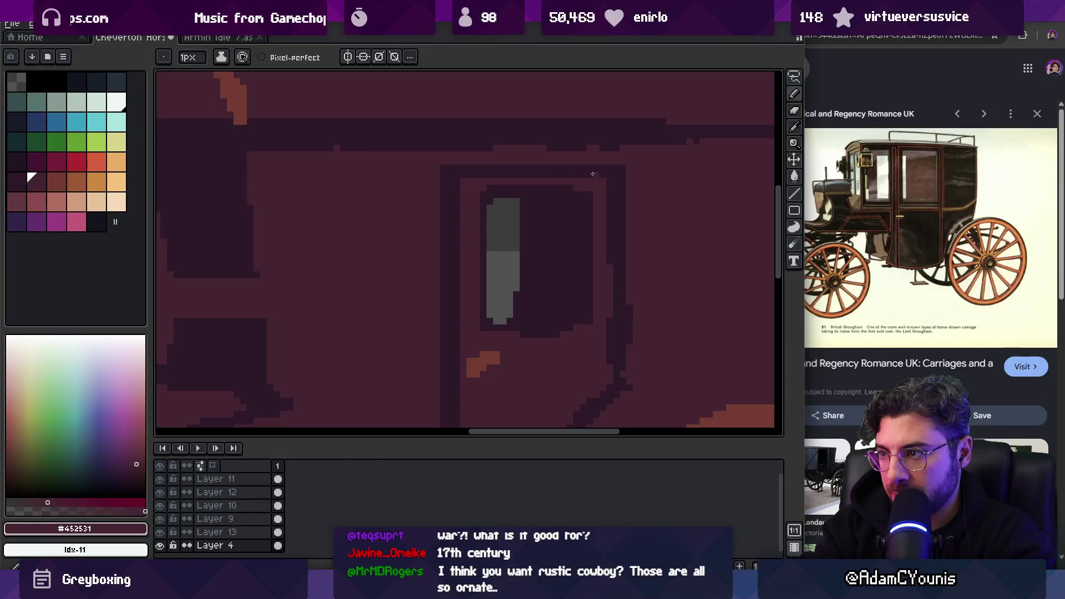
pyautogui.moveTo(574, 198); pyautogui.dragTo(540, 204)
pyautogui.keyDown('alt'); pyautogui.click(429, 185); pyautogui.keyUp('alt')
pyautogui.keyDown('alt'); pyautogui.click(434, 185); pyautogui.keyUp('alt')
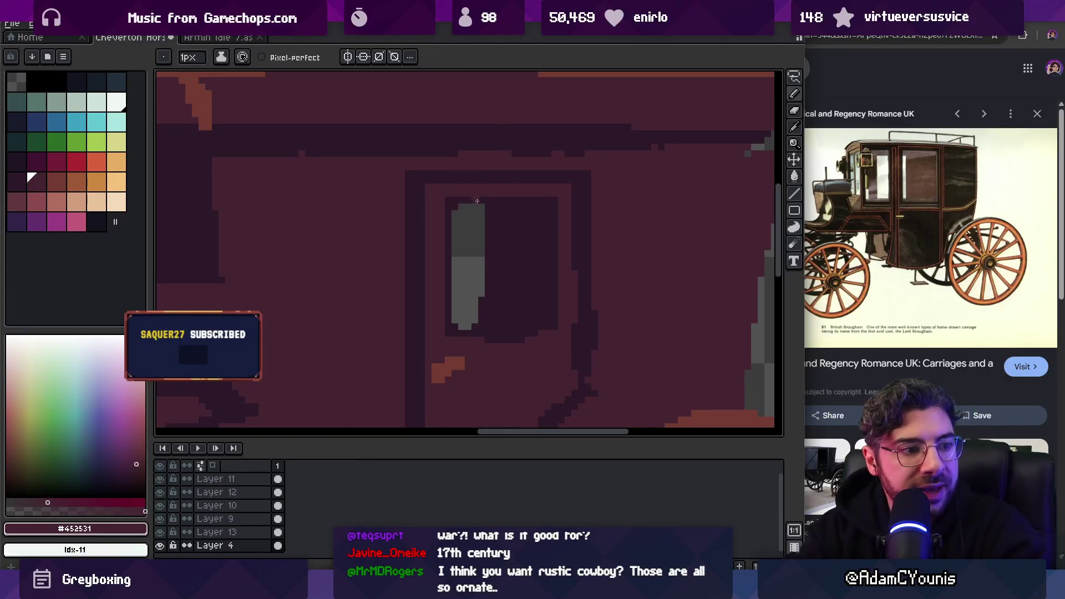
pyautogui.scroll(1, 534, 200)
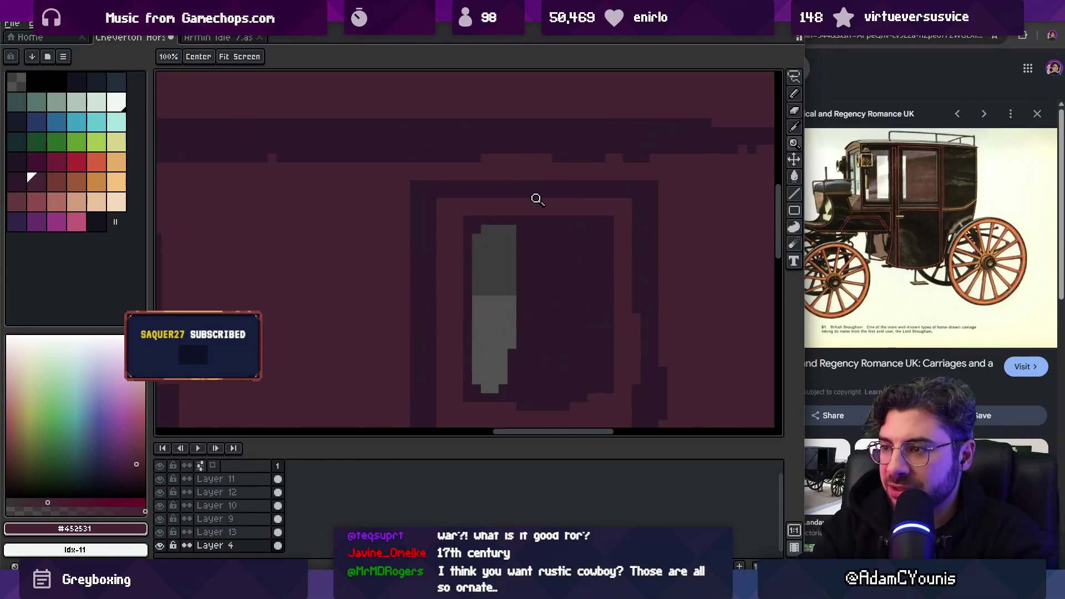
pyautogui.keyDown('alt'); pyautogui.click(427, 186); pyautogui.keyUp('alt')
pyautogui.moveTo(421, 179); pyautogui.dragTo(656, 176)
pyautogui.keyDown('alt'); pyautogui.click(551, 167); pyautogui.keyUp('alt')
pyautogui.moveTo(431, 158)
pyautogui.mouseDown()
pyautogui.moveTo(421, 158)
pyautogui.moveTo(664, 156)
pyautogui.mouseUp()
# Zoom out to review the redrawn door frame against the whole carriage
pyautogui.press('z')
pyautogui.scroll(-5, 594, 183)
pyautogui.scroll(1, 611, 174)
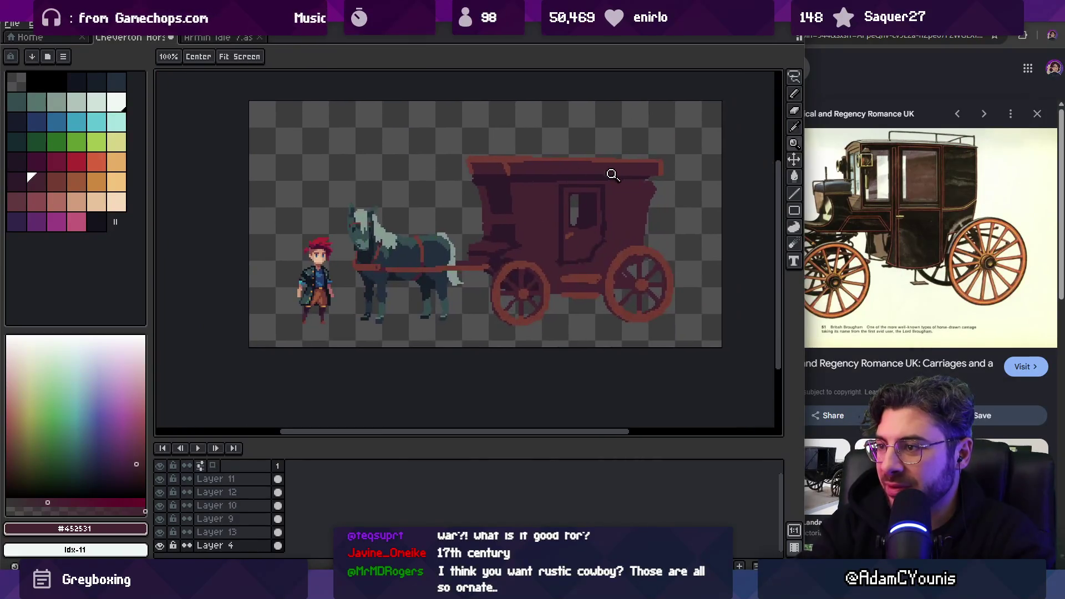
pyautogui.scroll(-2, 611, 173)
pyautogui.scroll(6, 622, 189)
pyautogui.scroll(1, 621, 189)
pyautogui.press('b')
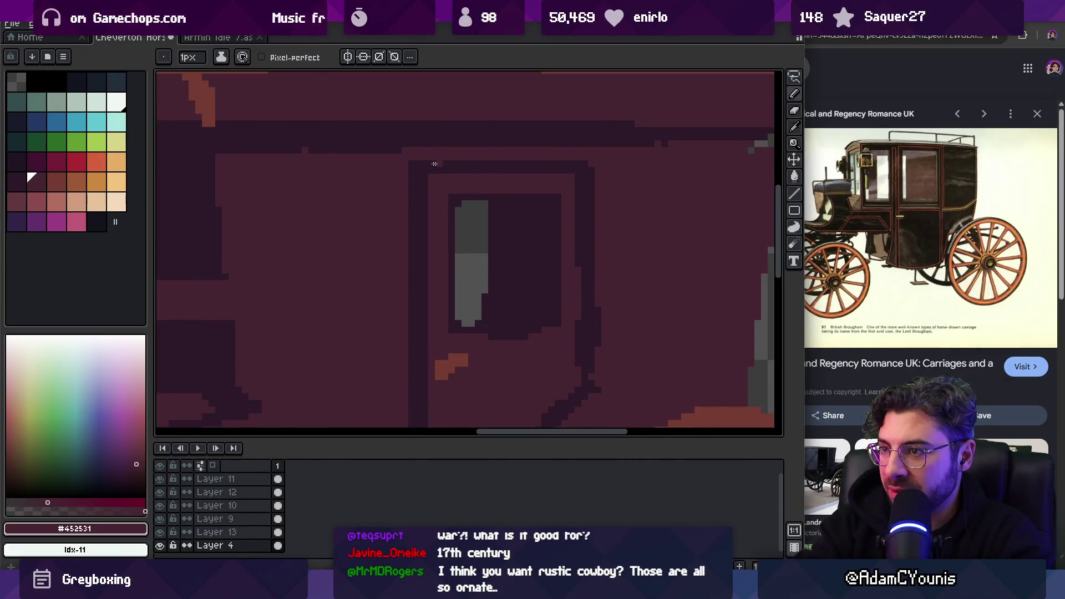
pyautogui.press('z')
pyautogui.scroll(-4, 497, 165)
pyautogui.scroll(3, 486, 204)
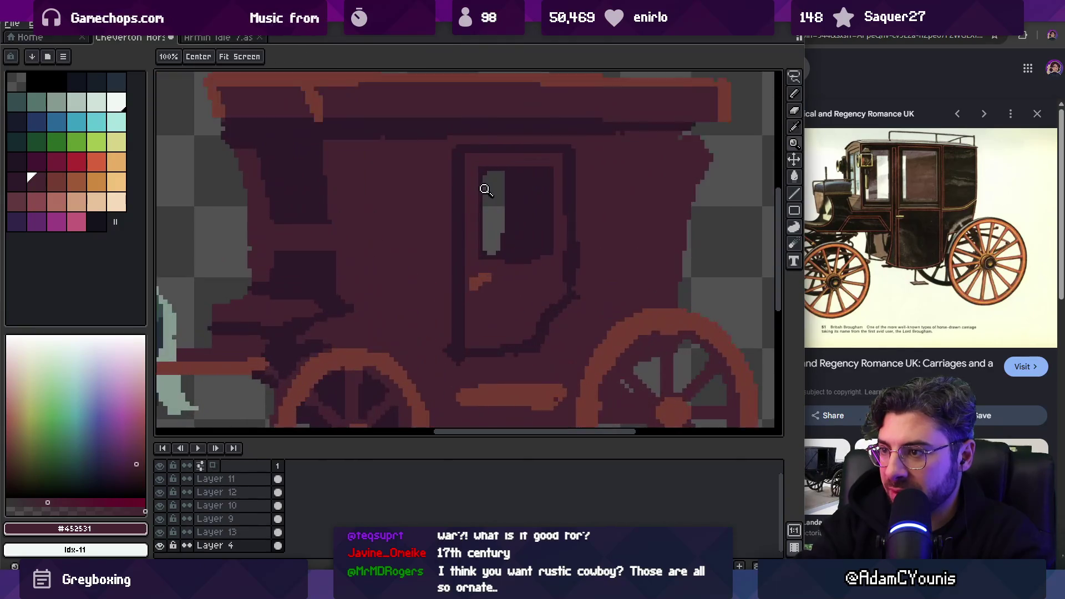
pyautogui.press('b')
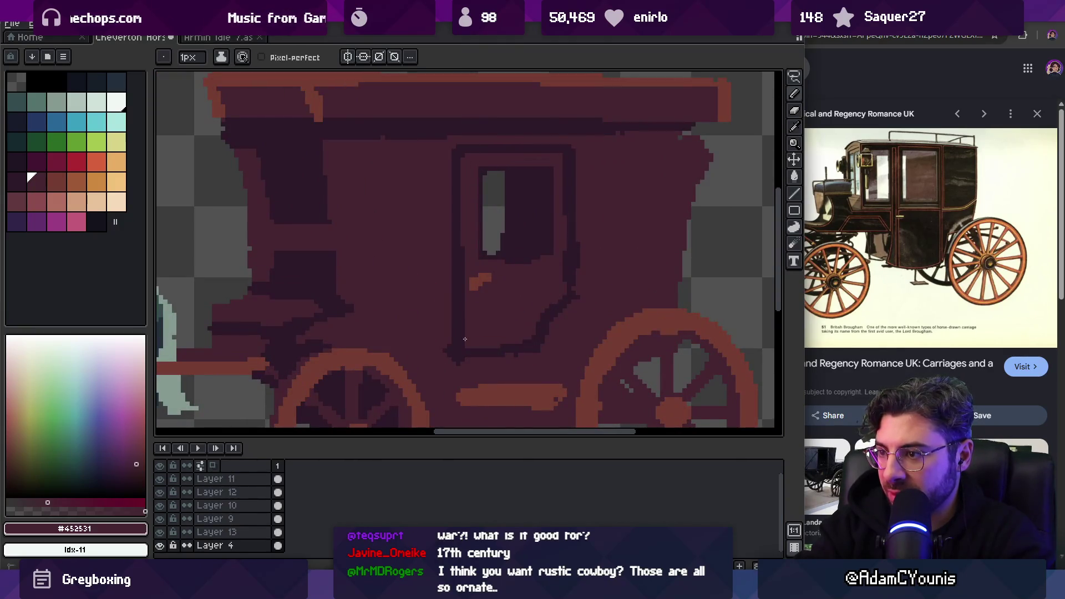
pyautogui.scroll(2, 499, 269)
pyautogui.press('i')
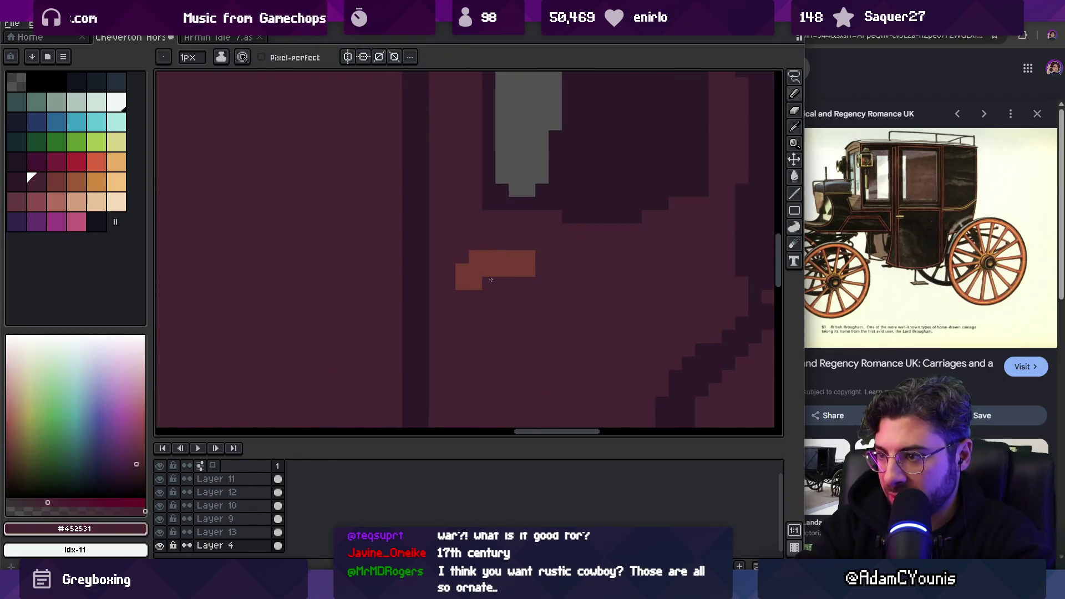
pyautogui.press('h')
pyautogui.scroll(-5, 462, 246)
pyautogui.scroll(5, 533, 247)
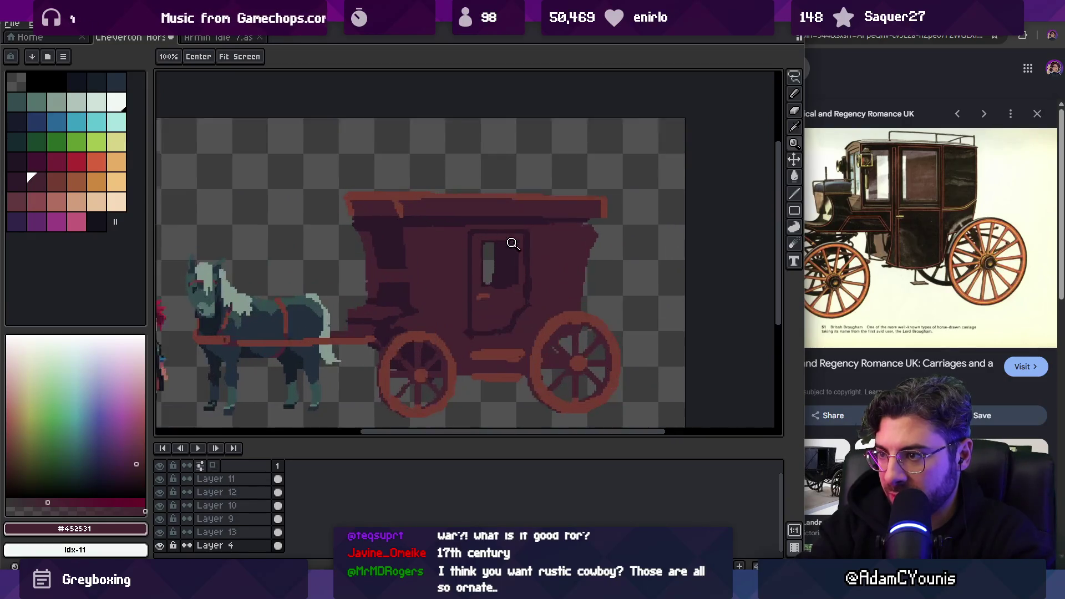
pyautogui.press('b')
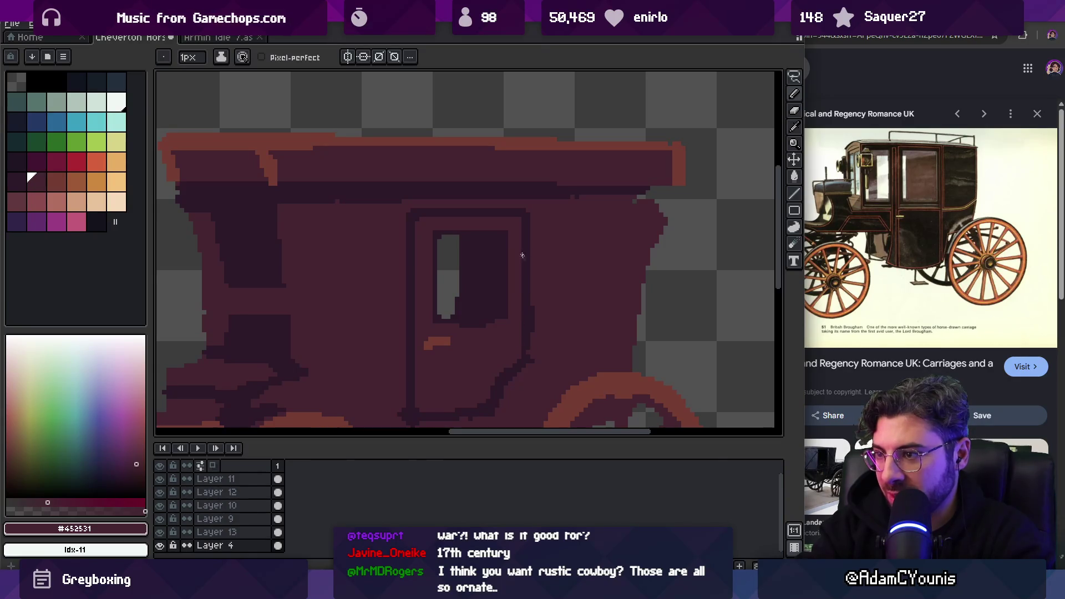
# Sample the dark outline and lighter body colours while checking the whole sprite
pyautogui.keyDown('alt'); pyautogui.click(529, 350); pyautogui.keyUp('alt')
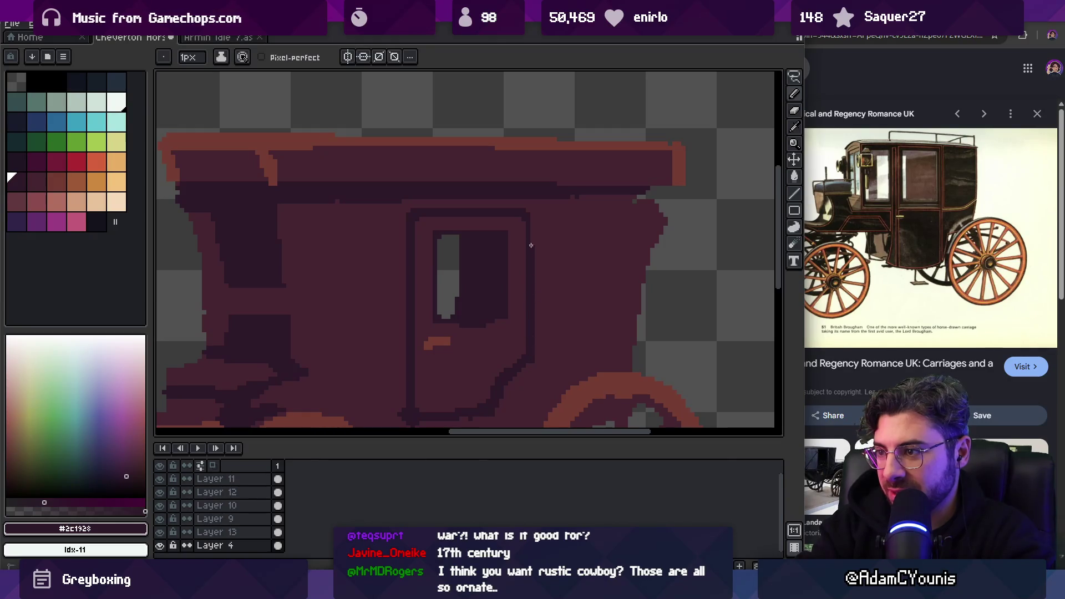
pyautogui.press('z')
pyautogui.scroll(-4, 499, 190)
pyautogui.scroll(1, 547, 230)
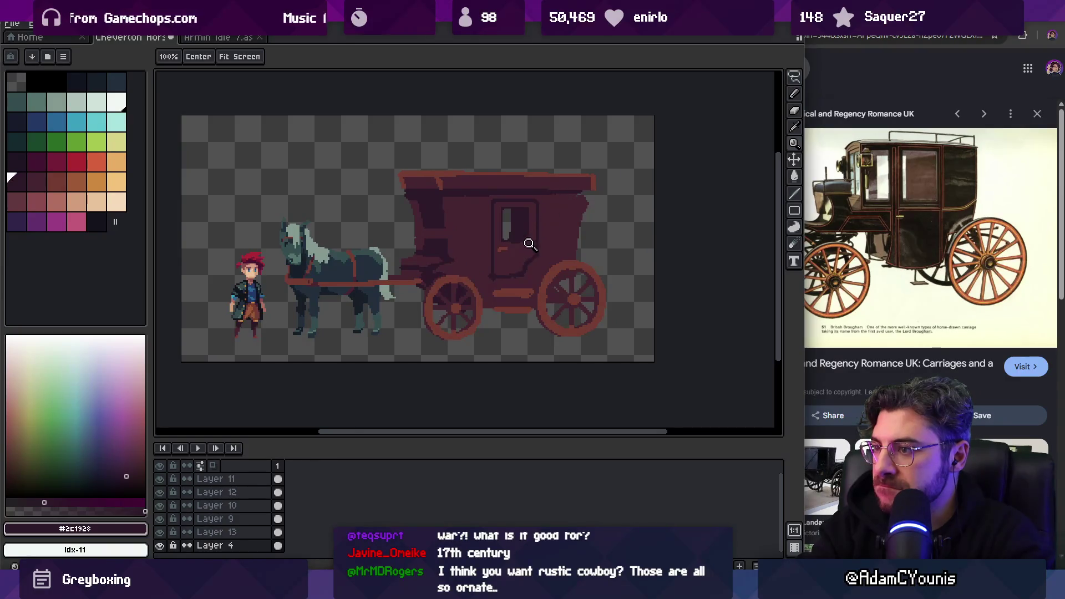
pyautogui.scroll(1, 529, 244)
pyautogui.scroll(1, 540, 201)
pyautogui.press('b')
pyautogui.keyDown('alt'); pyautogui.click(472, 175); pyautogui.keyUp('alt')
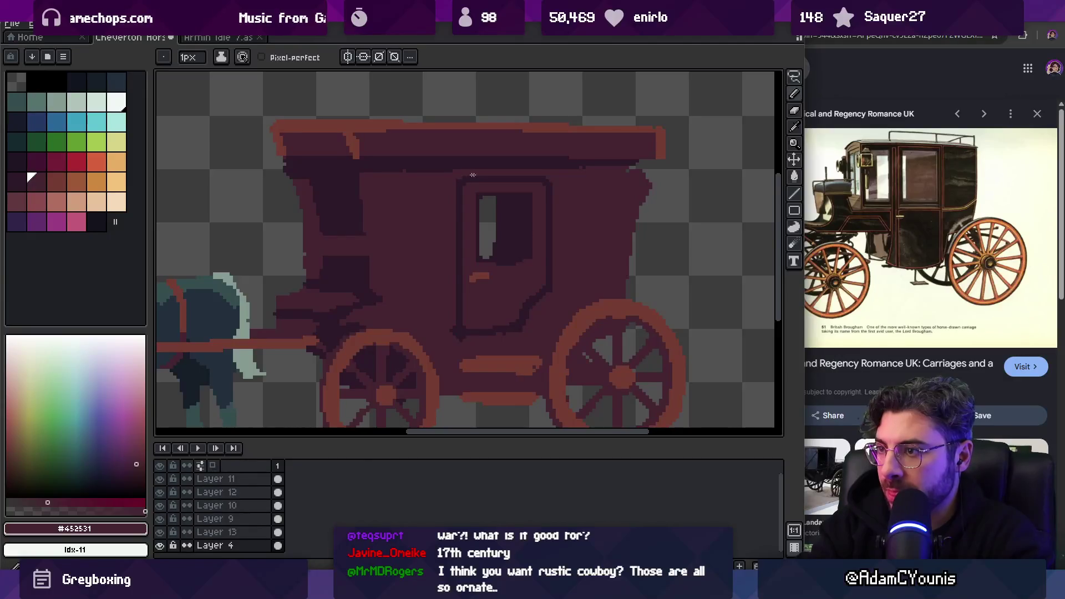
pyautogui.scroll(-3, 577, 186)
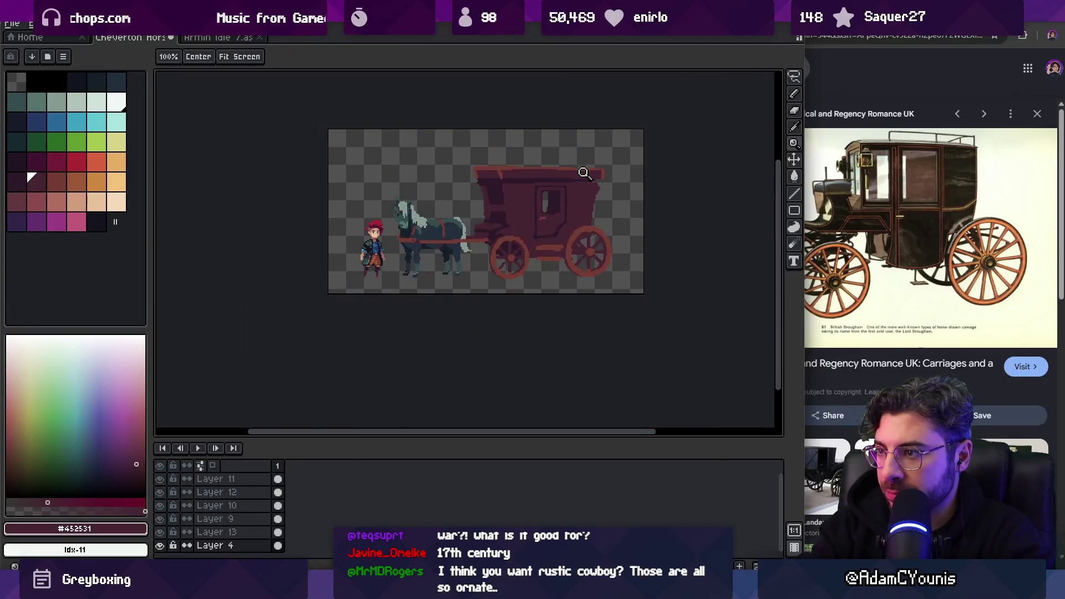
pyautogui.scroll(5, 575, 181)
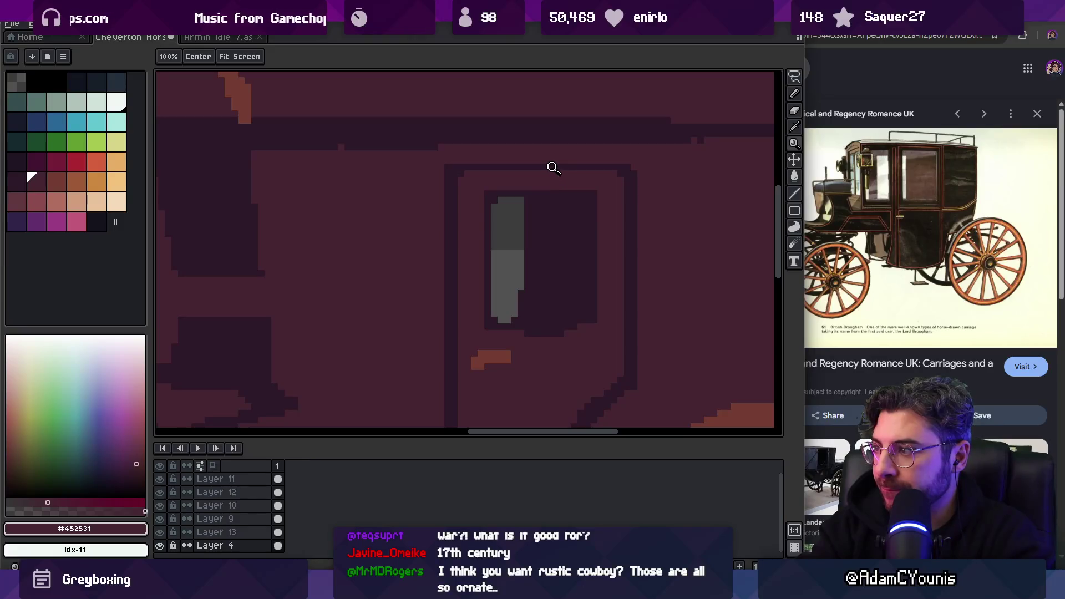
pyautogui.scroll(-5, 553, 168)
pyautogui.scroll(3, 555, 267)
pyautogui.press('b')
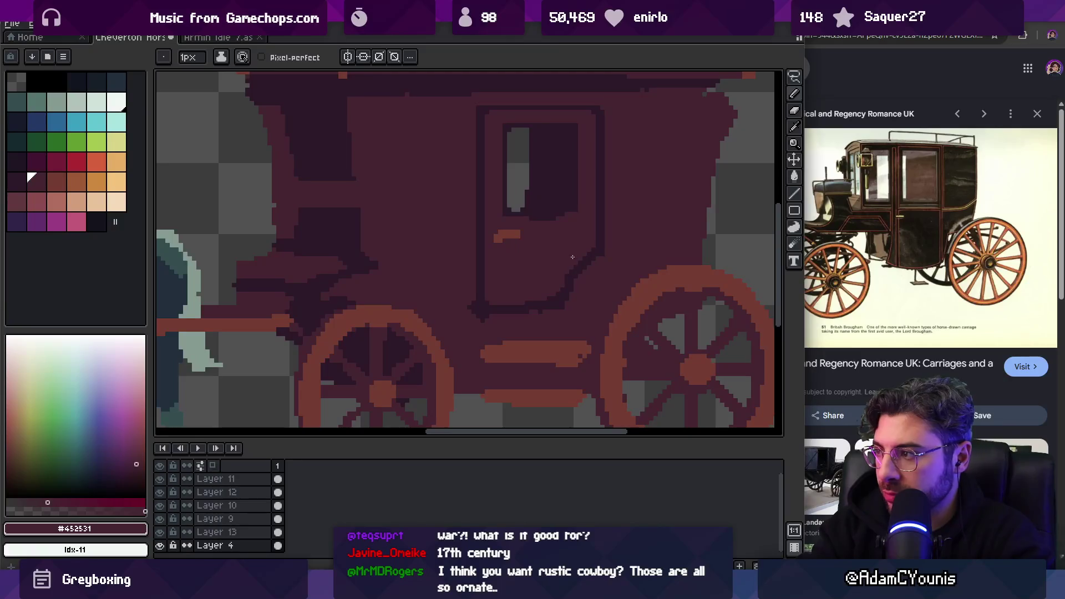
# Clean up the door's diagonal dark outline by repainting stray pixels in body and outline colours
pyautogui.press('alt')
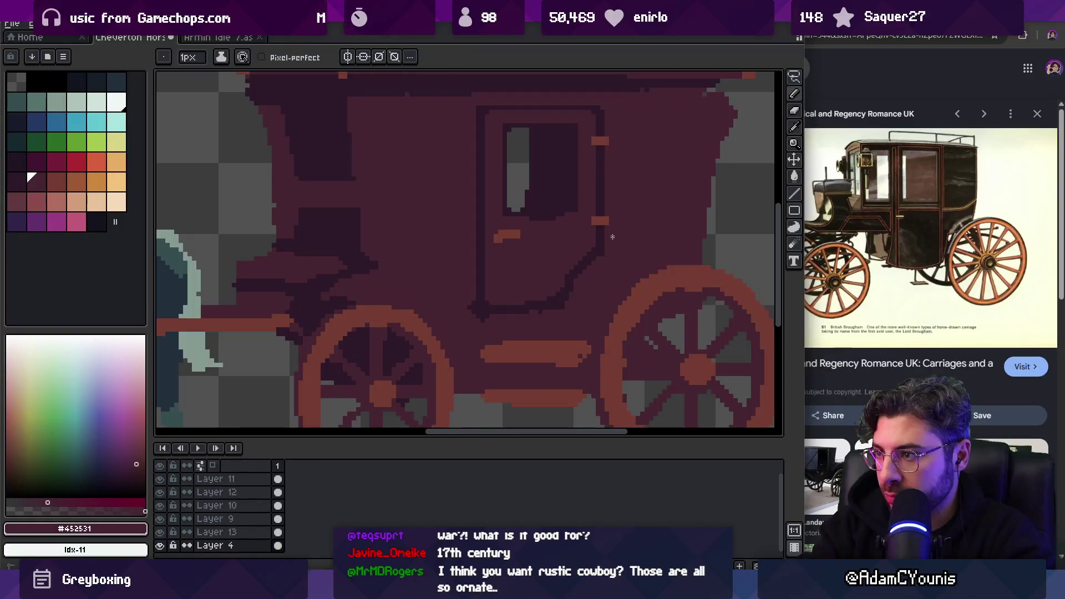
pyautogui.press('z')
pyautogui.scroll(-5, 627, 178)
pyautogui.scroll(5, 638, 216)
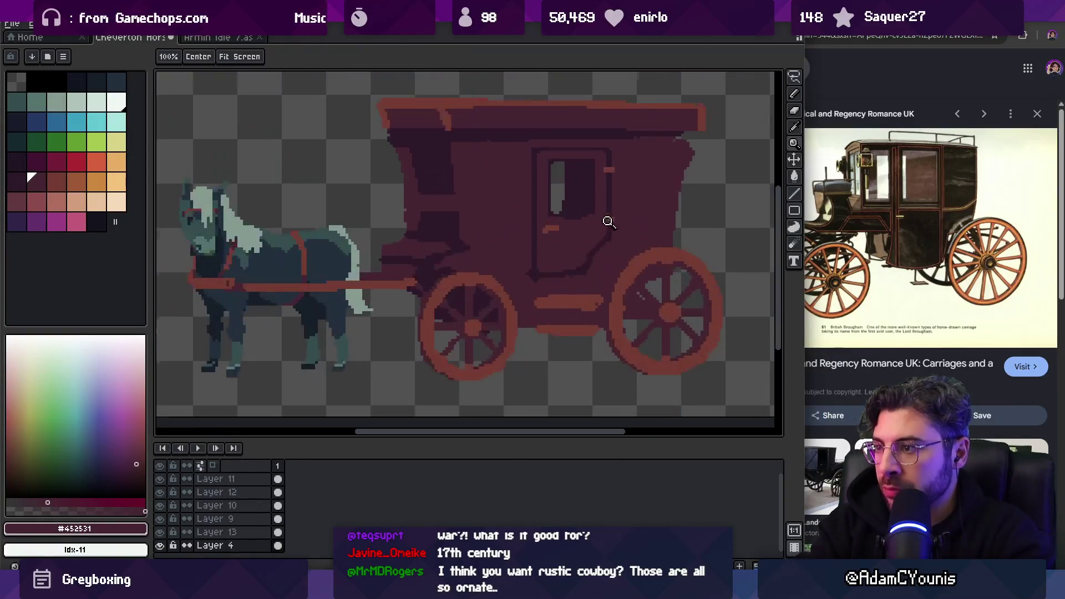
pyautogui.keyDown('alt'); pyautogui.click(580, 204); pyautogui.keyUp('alt')
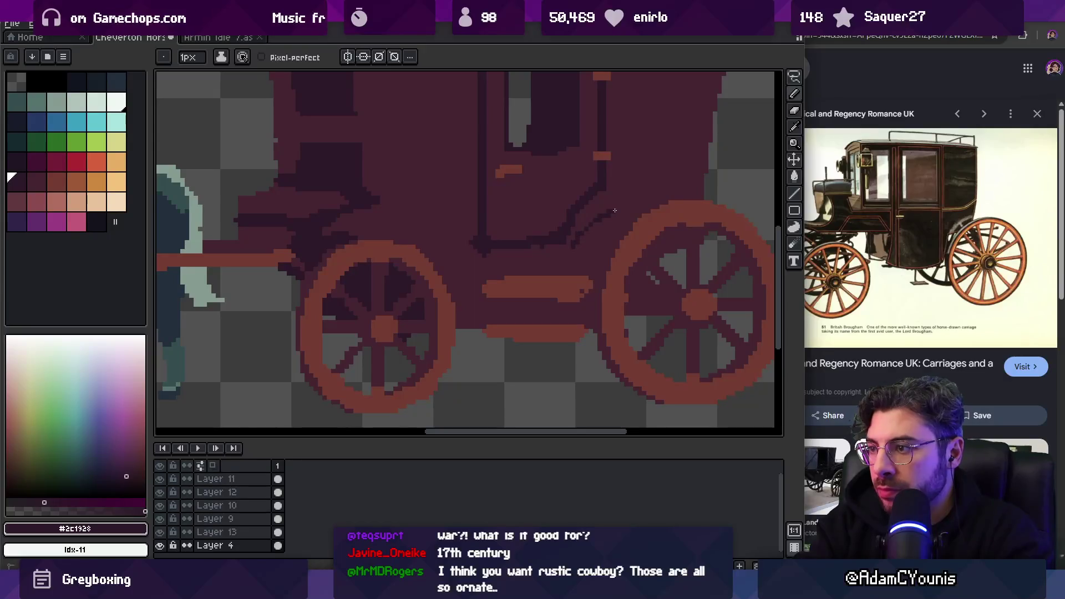
pyautogui.moveTo(578, 233)
pyautogui.mouseDown()
pyautogui.moveTo(610, 206)
pyautogui.moveTo(561, 231)
pyautogui.mouseUp()
pyautogui.keyDown('alt'); pyautogui.click(588, 211); pyautogui.keyUp('alt')
pyautogui.keyDown('alt'); pyautogui.click(594, 202); pyautogui.keyUp('alt')
pyautogui.click(602, 197)
pyautogui.keyDown('alt'); pyautogui.click(588, 194); pyautogui.keyUp('alt')
pyautogui.keyDown('alt'); pyautogui.click(597, 206); pyautogui.keyUp('alt')
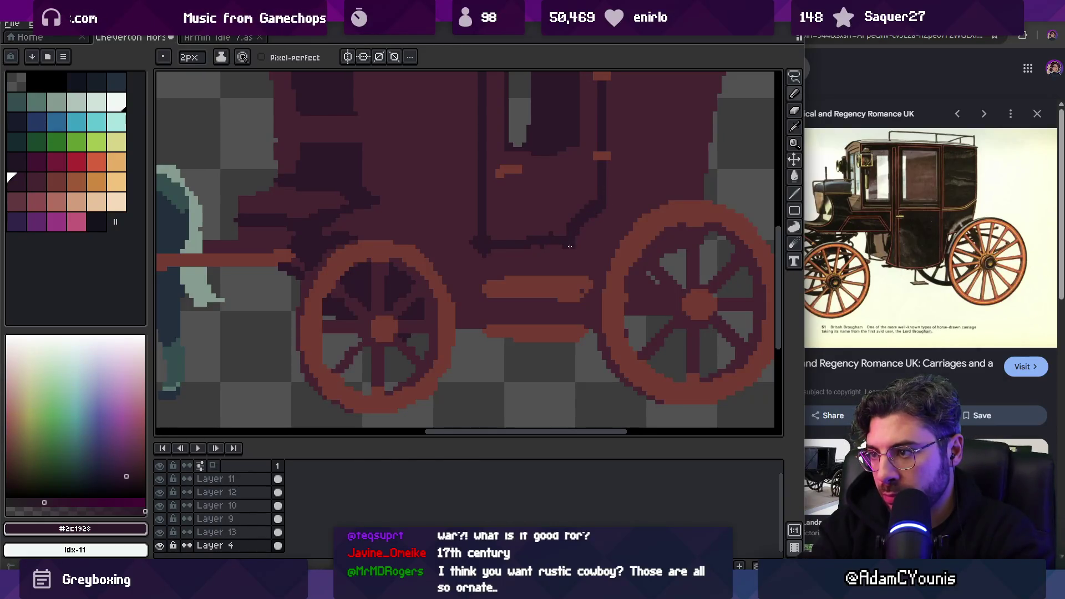
pyautogui.keyDown('alt'); pyautogui.click(561, 228); pyautogui.keyUp('alt')
pyautogui.moveTo(528, 236); pyautogui.dragTo(554, 236)
pyautogui.keyDown('alt'); pyautogui.click(577, 226); pyautogui.keyUp('alt')
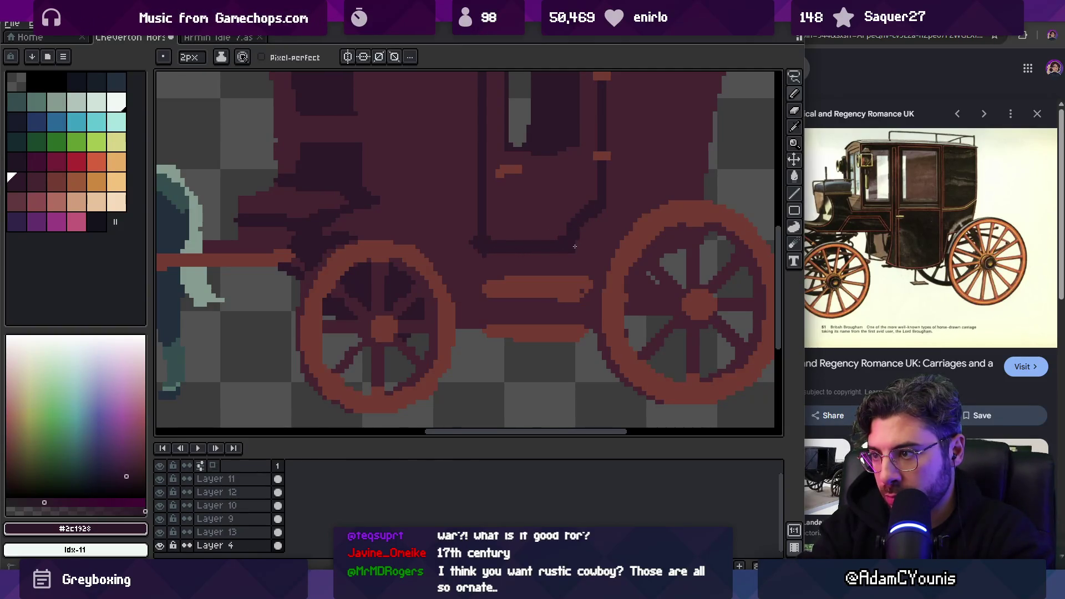
# Copy the orange door mark lower on the door edge with a marquee selection, darkening beside it
pyautogui.press('z')
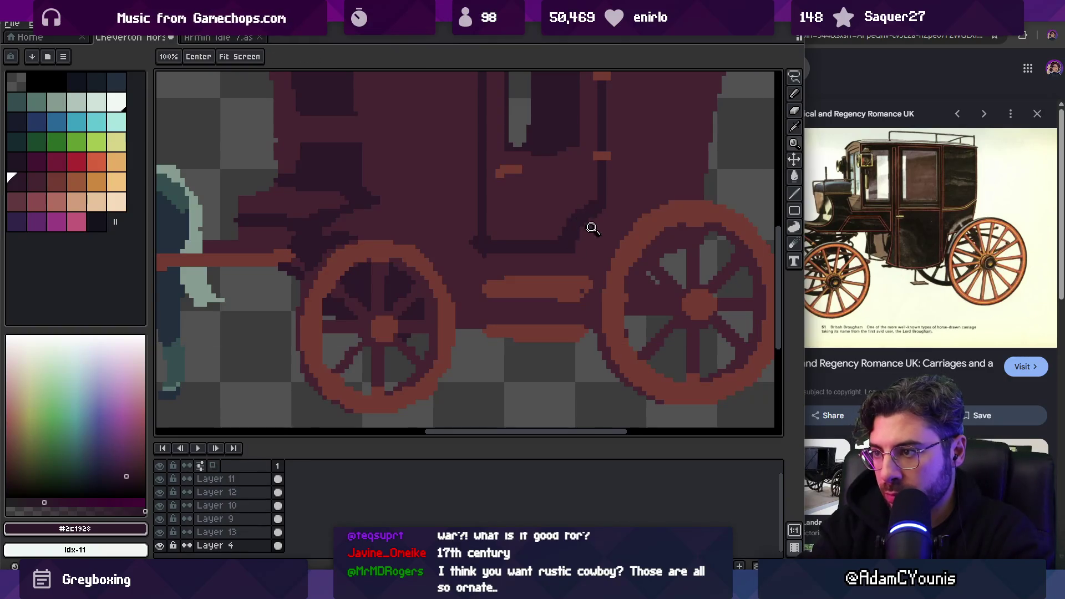
pyautogui.moveTo(587, 228); pyautogui.dragTo(556, 272)
pyautogui.scroll(1, 537, 277)
pyautogui.press('b')
pyautogui.keyDown('alt'); pyautogui.click(516, 264); pyautogui.keyUp('alt')
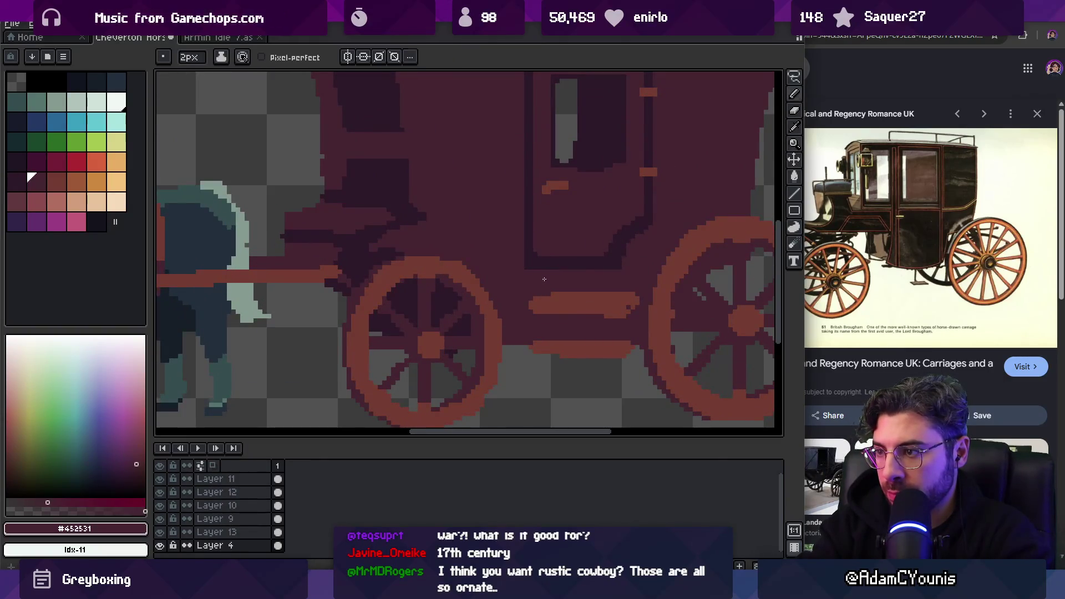
pyautogui.scroll(-3, 544, 279)
pyautogui.scroll(3, 567, 260)
pyautogui.press('m')
pyautogui.moveTo(558, 265); pyautogui.dragTo(578, 285)
pyautogui.press('b')
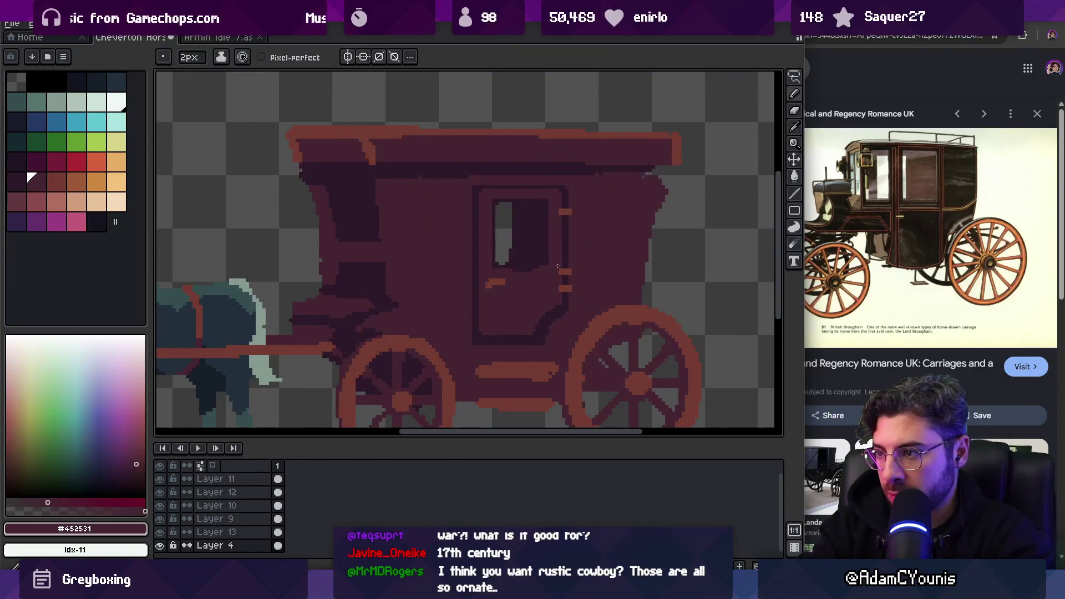
pyautogui.click(566, 273)
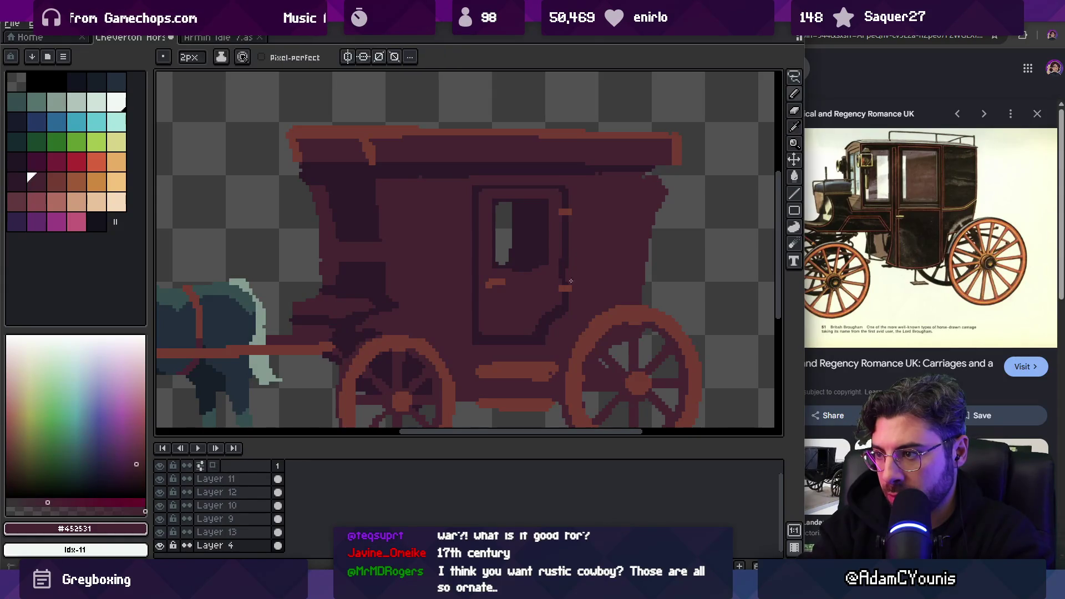
pyautogui.keyDown('alt'); pyautogui.click(562, 256); pyautogui.keyUp('alt')
pyautogui.press('v')
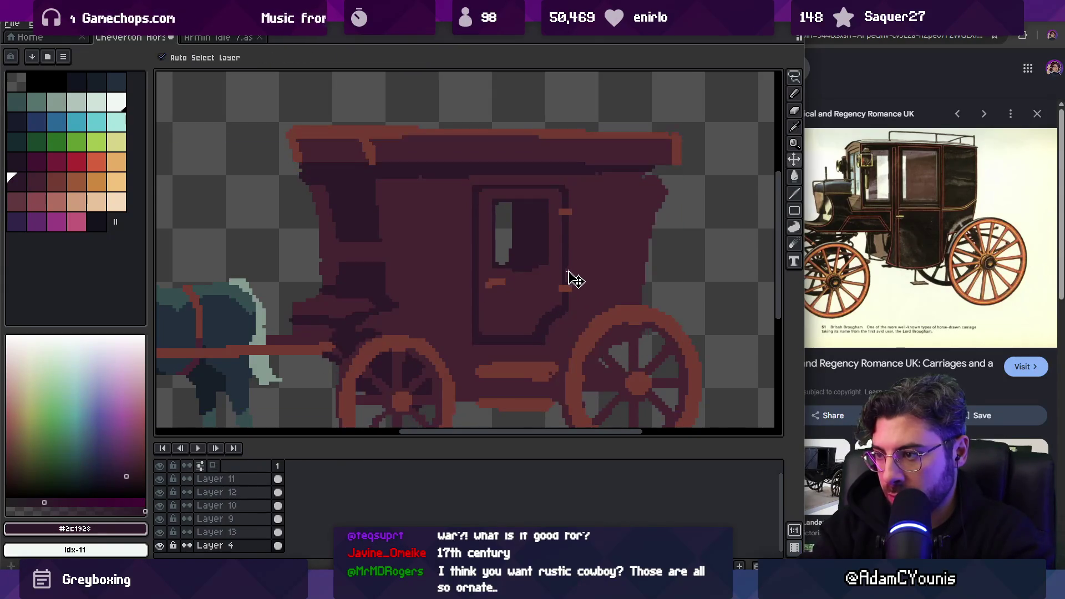
pyautogui.press('b')
# Repaint the door outline's bottom row and draw a dark line along the window's top
pyautogui.press('-')
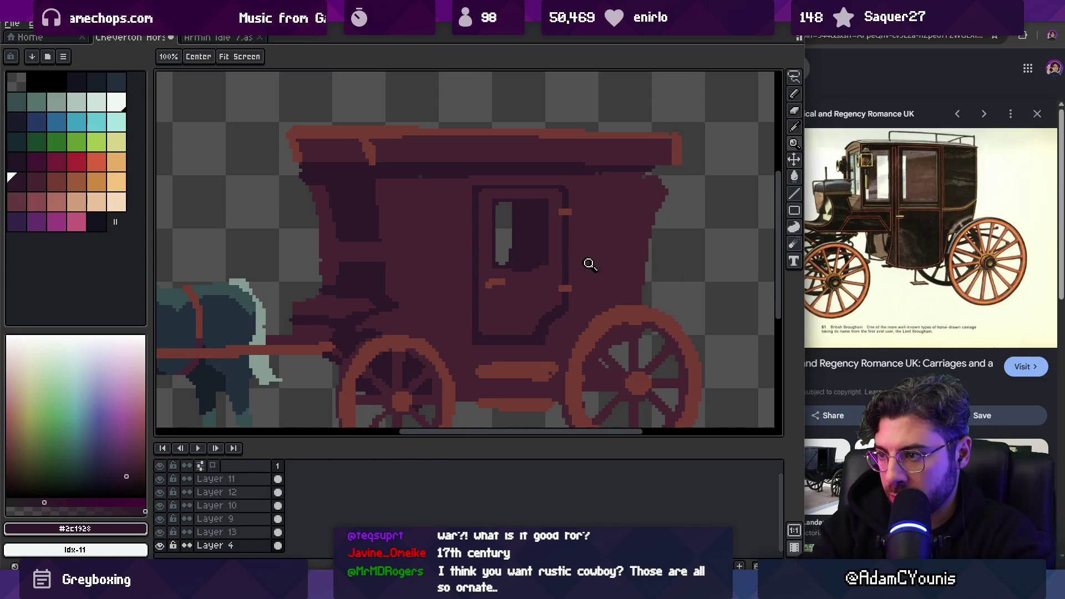
pyautogui.scroll(4, 583, 285)
pyautogui.keyDown('alt'); pyautogui.click(537, 300); pyautogui.keyUp('alt')
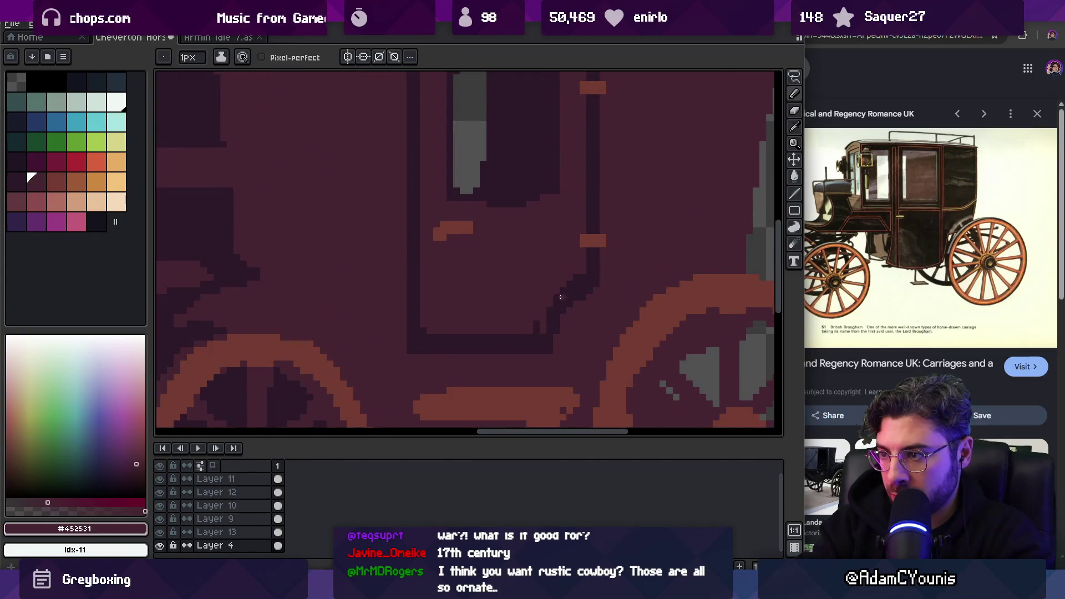
pyautogui.press('i')
pyautogui.scroll(-1, 544, 306)
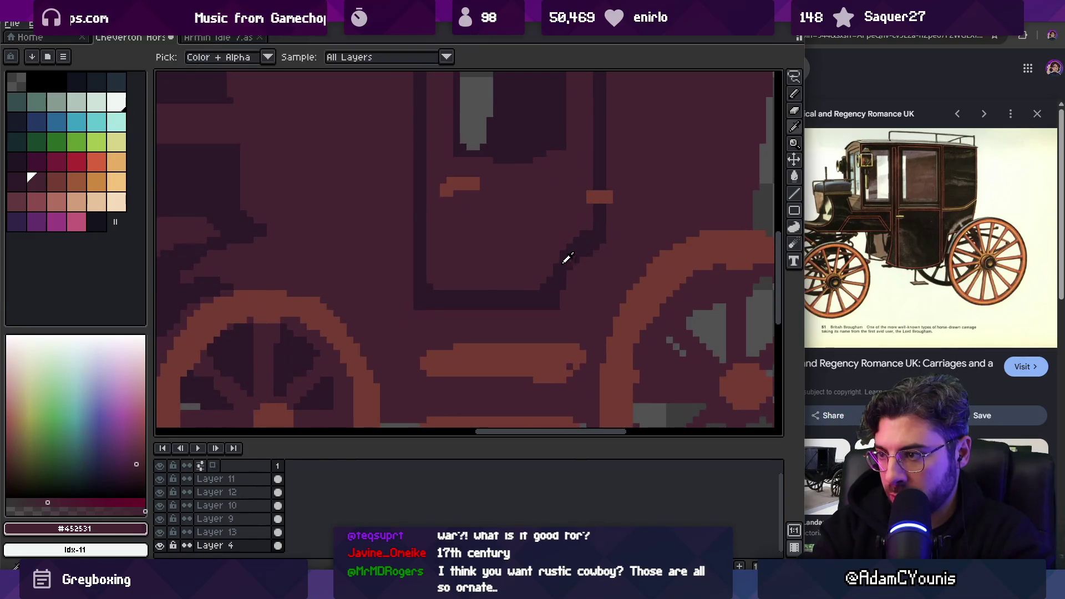
pyautogui.press('b')
pyautogui.keyDown('alt'); pyautogui.click(564, 261); pyautogui.keyUp('alt')
pyautogui.keyDown('alt'); pyautogui.click(555, 286); pyautogui.keyUp('alt')
pyautogui.moveTo(561, 305); pyautogui.dragTo(404, 305)
pyautogui.keyDown('alt'); pyautogui.click(458, 291); pyautogui.keyUp('alt')
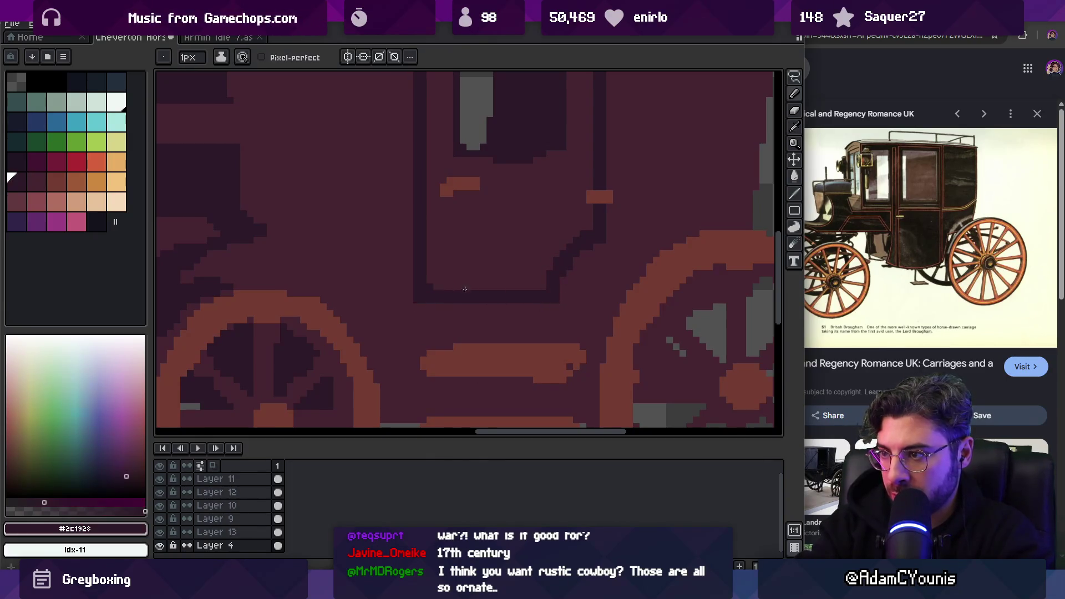
pyautogui.scroll(5, 569, 178)
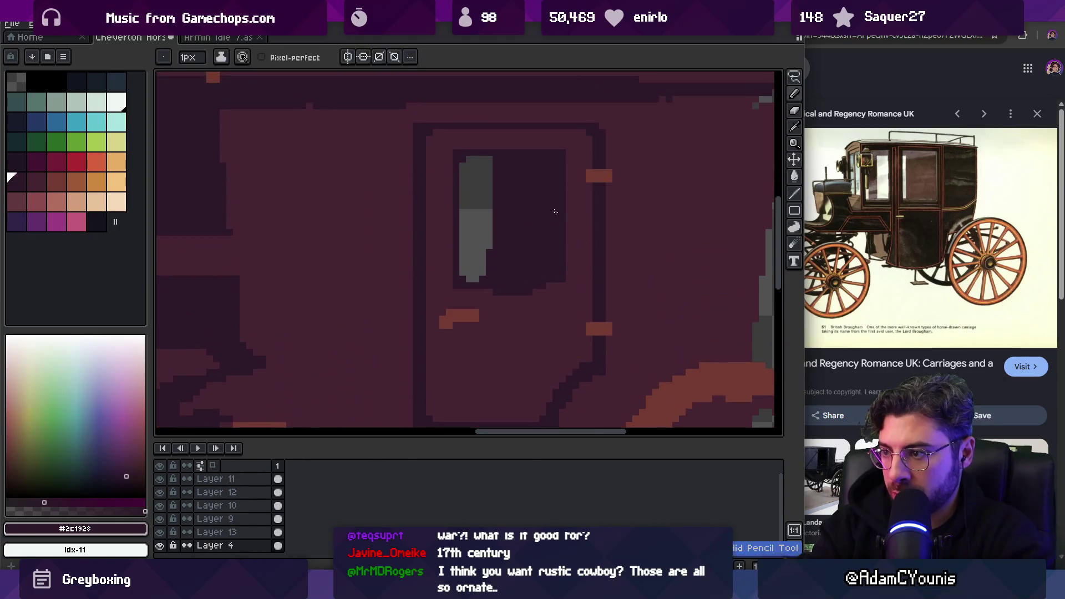
pyautogui.moveTo(595, 154); pyautogui.dragTo(403, 151)
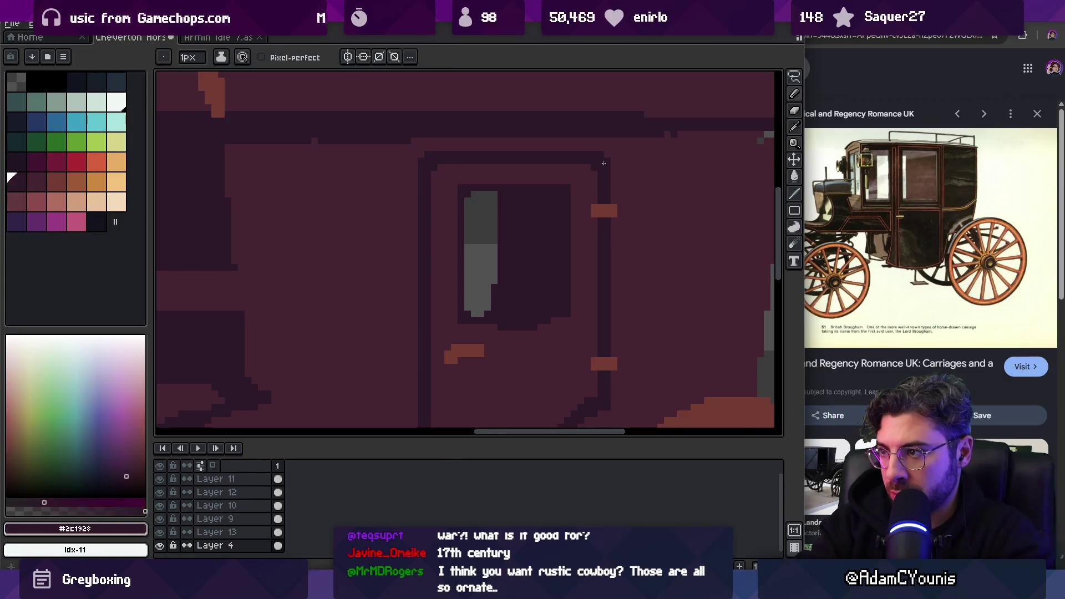
pyautogui.scroll(-5, 506, 229)
pyautogui.scroll(3, 575, 169)
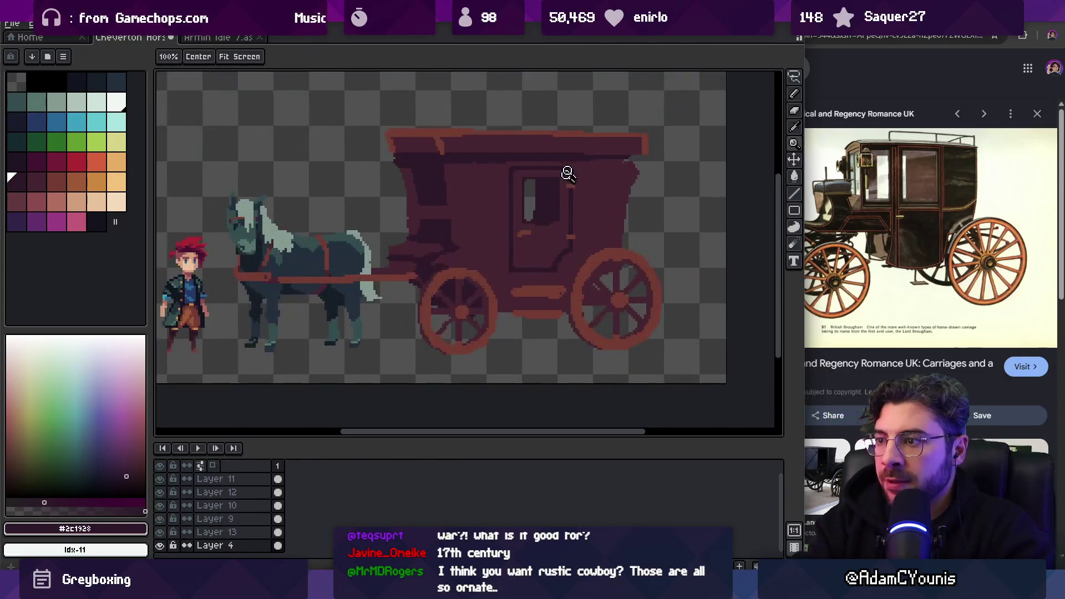
# Fill out the carriage's curved right side in dark red with a 2 px pencil, then add Layer 14
pyautogui.moveTo(528, 174); pyautogui.dragTo(561, 194)
pyautogui.scroll(3, 549, 193)
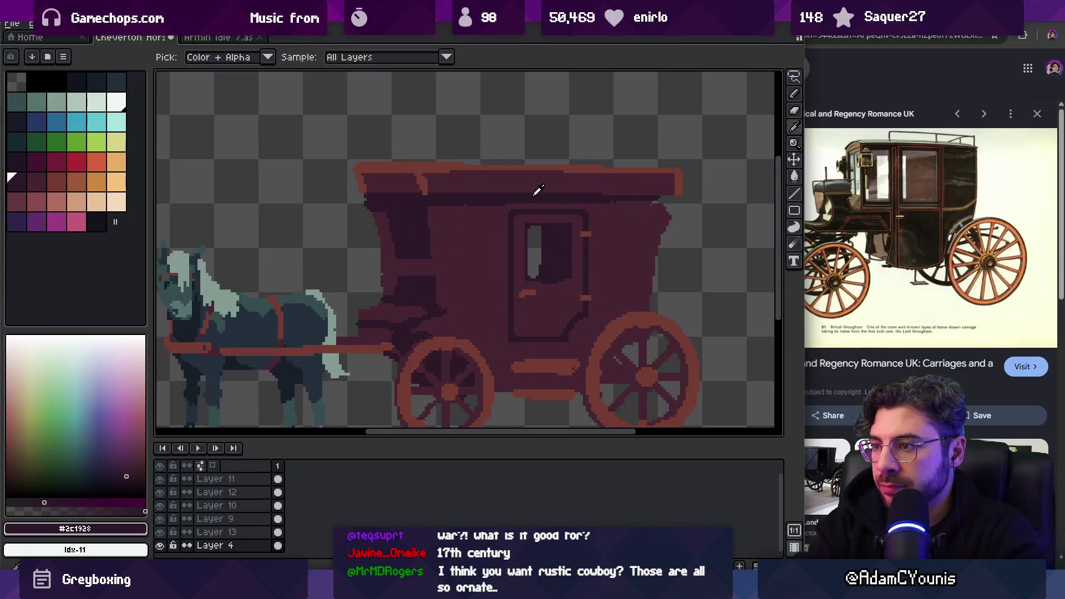
pyautogui.press('b')
pyautogui.keyDown('alt'); pyautogui.click(599, 198); pyautogui.keyUp('alt')
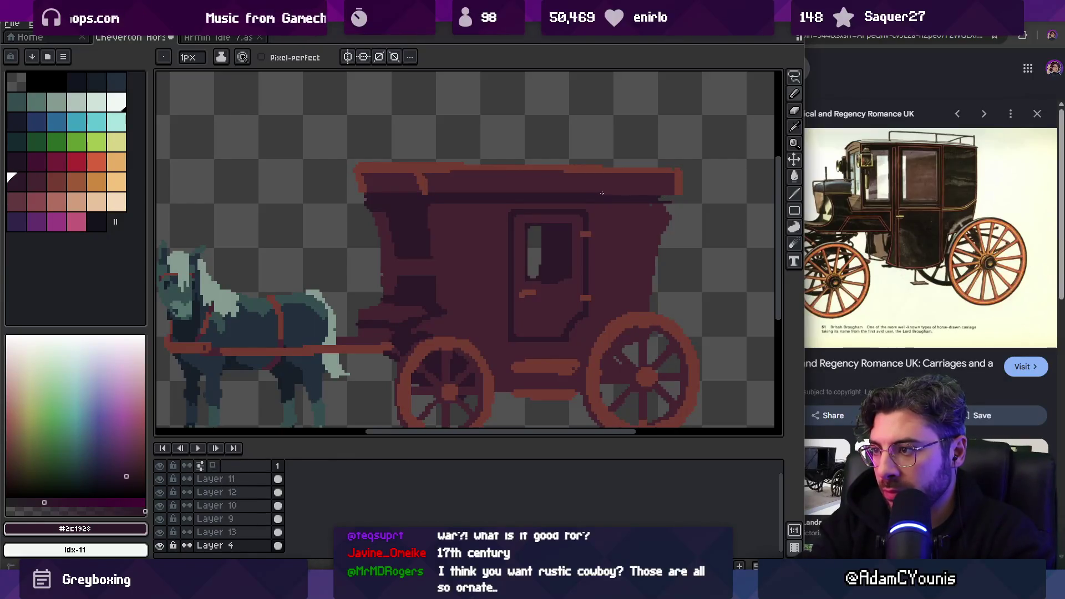
pyautogui.keyDown('alt'); pyautogui.click(654, 206); pyautogui.keyUp('alt')
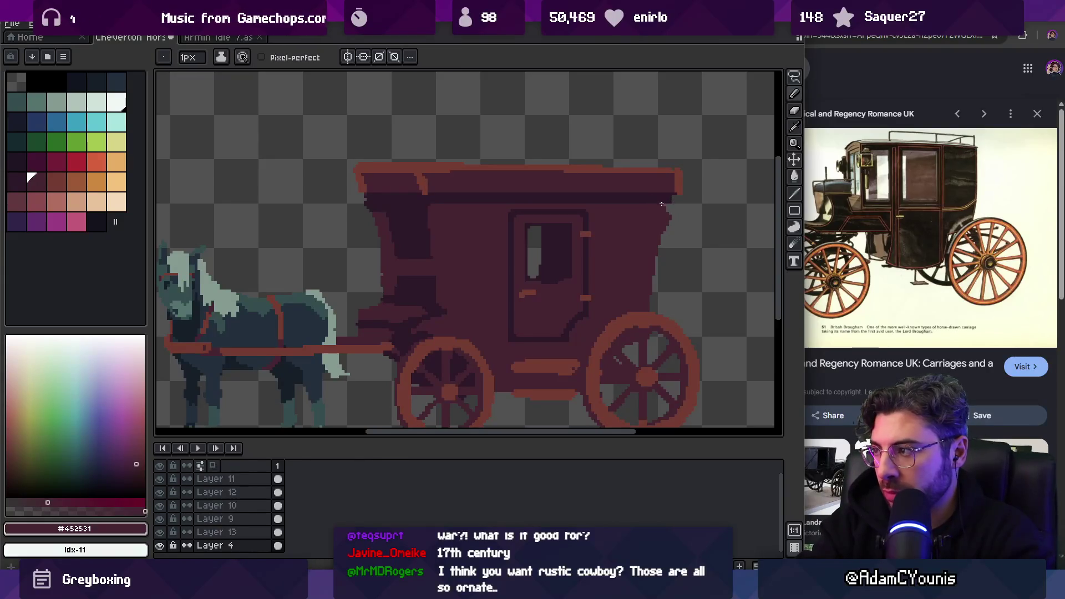
pyautogui.scroll(1, 618, 210)
pyautogui.press('+')
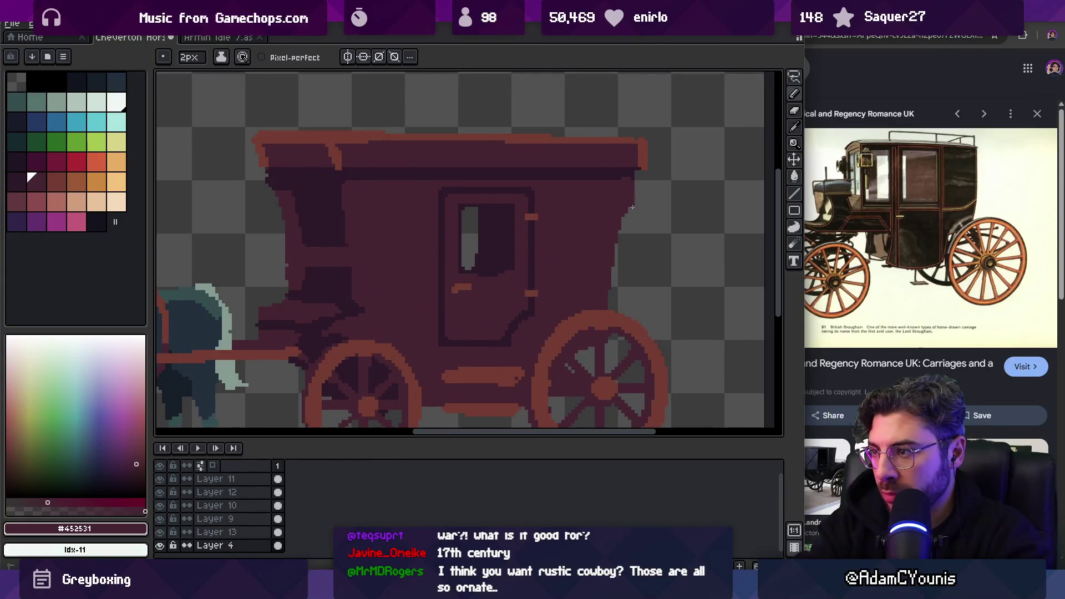
pyautogui.moveTo(628, 237); pyautogui.dragTo(615, 268)
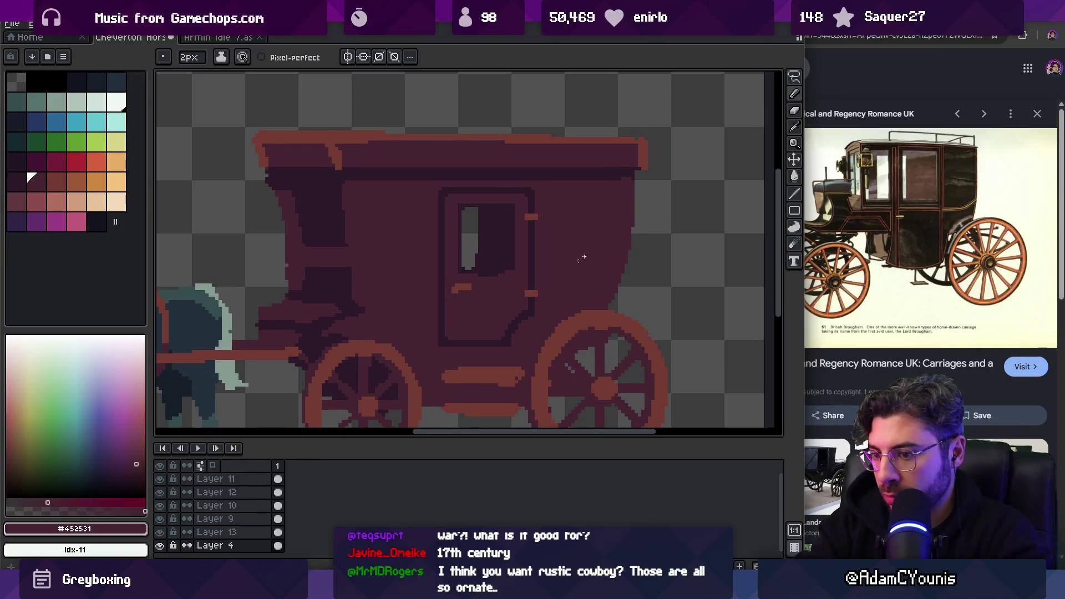
pyautogui.hotkey('shift', 'n')
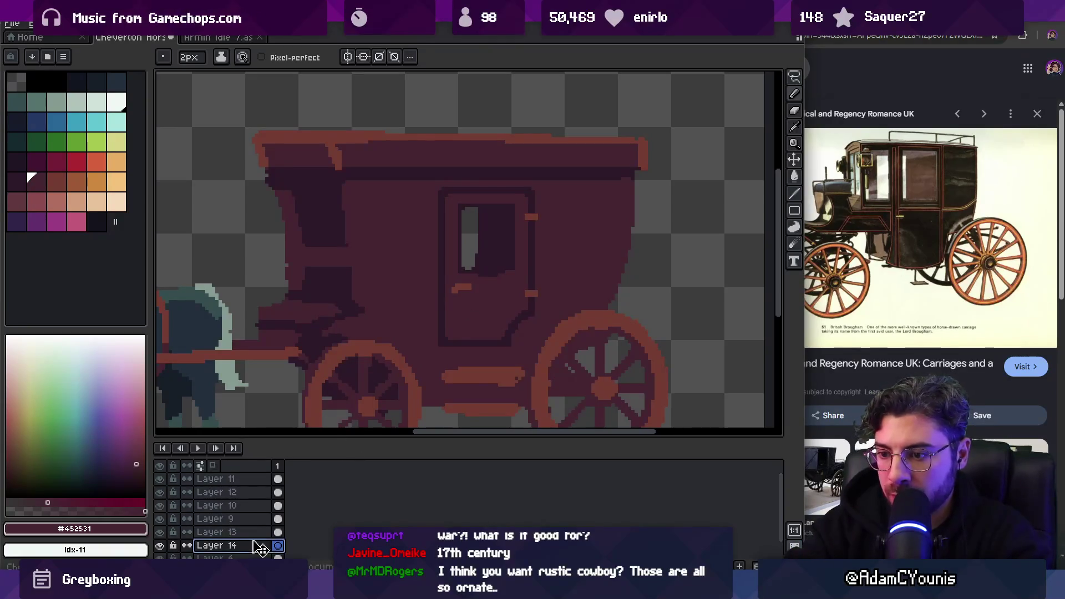
# Move Layer 14 below Layer 4 and bucket-fill it with a pale grey-green colour
pyautogui.moveTo(261, 548); pyautogui.dragTo(261, 559)
pyautogui.click(116, 102)
pyautogui.press('g')
pyautogui.click(384, 180)
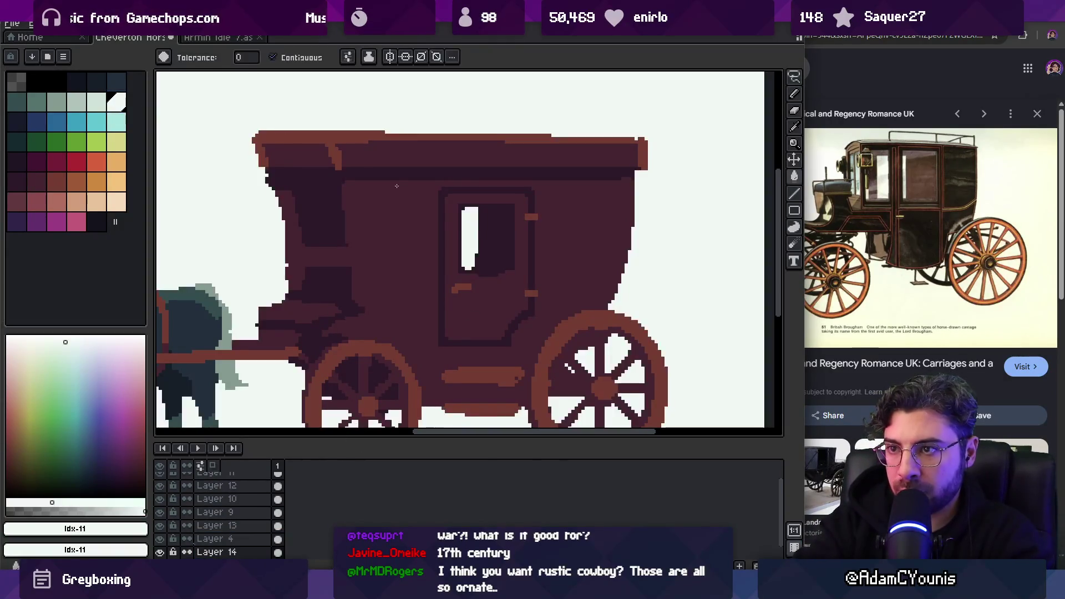
pyautogui.scroll(-3, 384, 179)
pyautogui.click(76, 102)
pyautogui.click(414, 243)
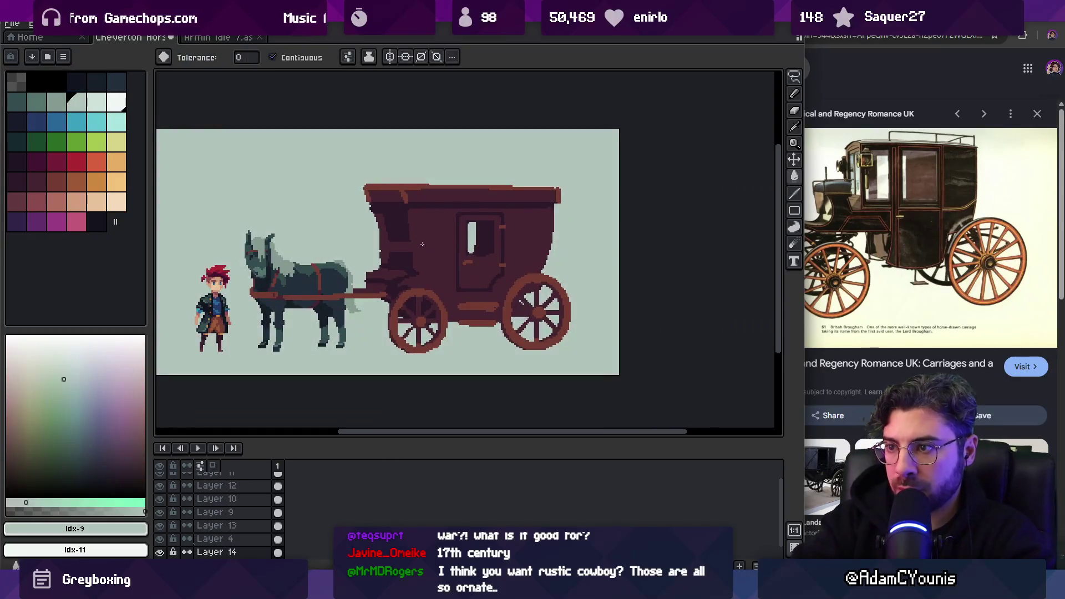
# Lower Layer 14's opacity in Layer Properties so the background stays faint
pyautogui.doubleClick(216, 552)
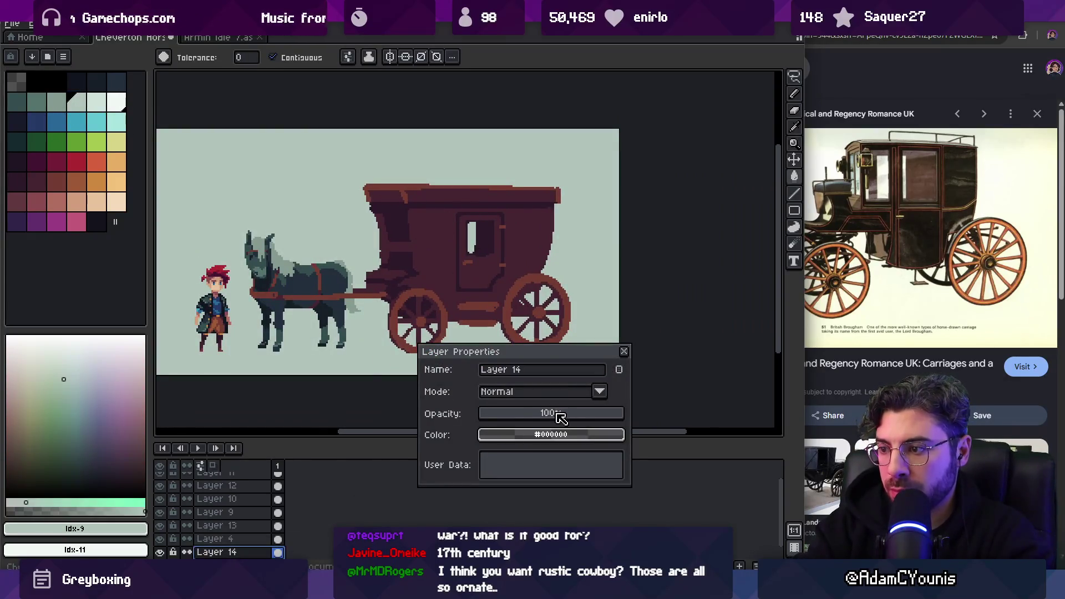
pyautogui.moveTo(561, 417); pyautogui.dragTo(550, 414)
pyautogui.press('Return')
pyautogui.scroll(2, 558, 208)
pyautogui.moveTo(558, 208)
pyautogui.mouseDown()
pyautogui.moveTo(492, 245)
pyautogui.moveTo(392, 244)
pyautogui.moveTo(411, 271)
pyautogui.mouseUp()
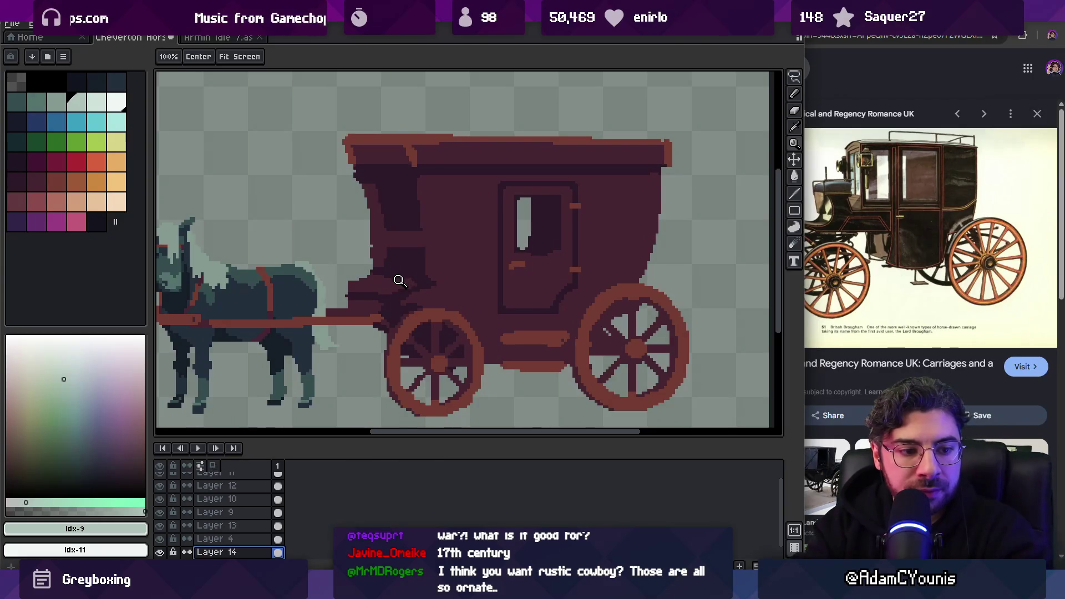
# On Layer 4, repaint the carriage front's left edge with maroon body and dark outline pixels
pyautogui.click(432, 273)
pyautogui.press('b')
pyautogui.keyDown('alt'); pyautogui.click(428, 270); pyautogui.keyUp('alt')
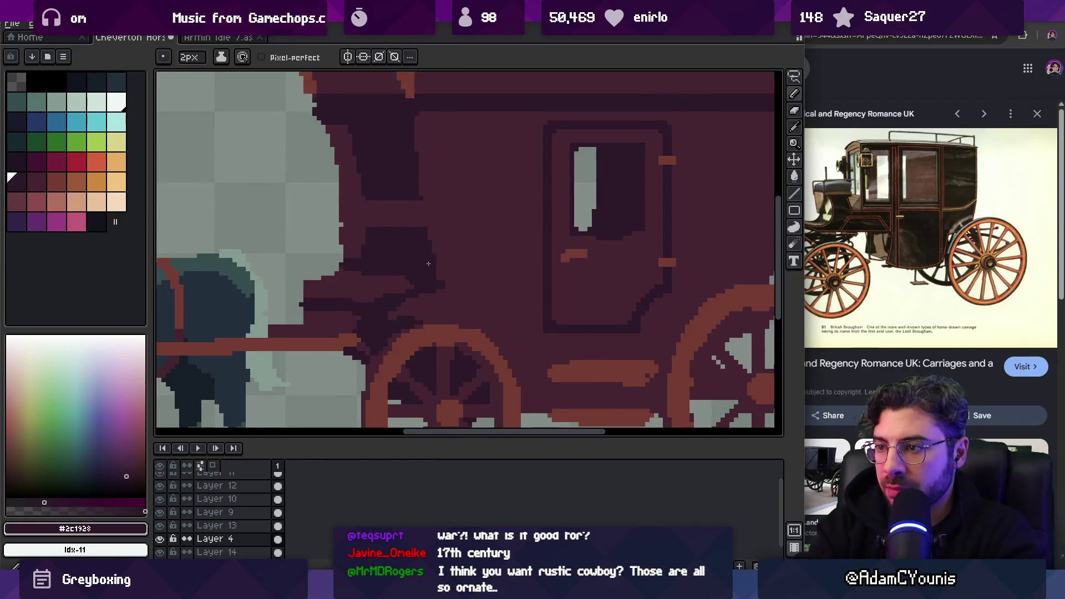
pyautogui.scroll(-3, 436, 265)
pyautogui.scroll(4, 444, 226)
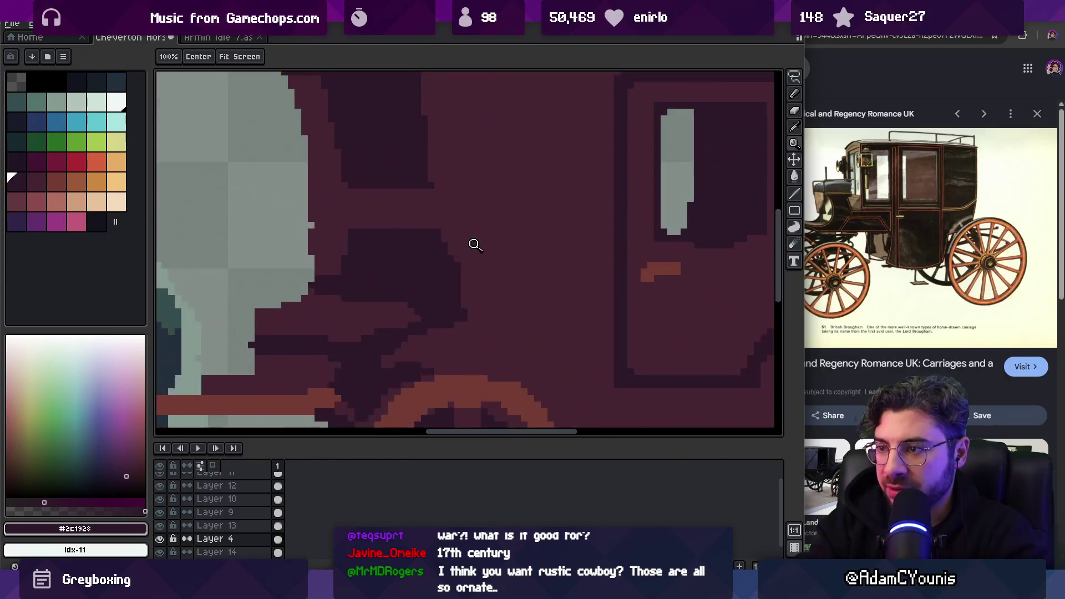
pyautogui.keyDown('alt'); pyautogui.click(463, 282); pyautogui.keyUp('alt')
pyautogui.scroll(1, 414, 263)
pyautogui.keyDown('alt'); pyautogui.click(392, 283); pyautogui.keyUp('alt')
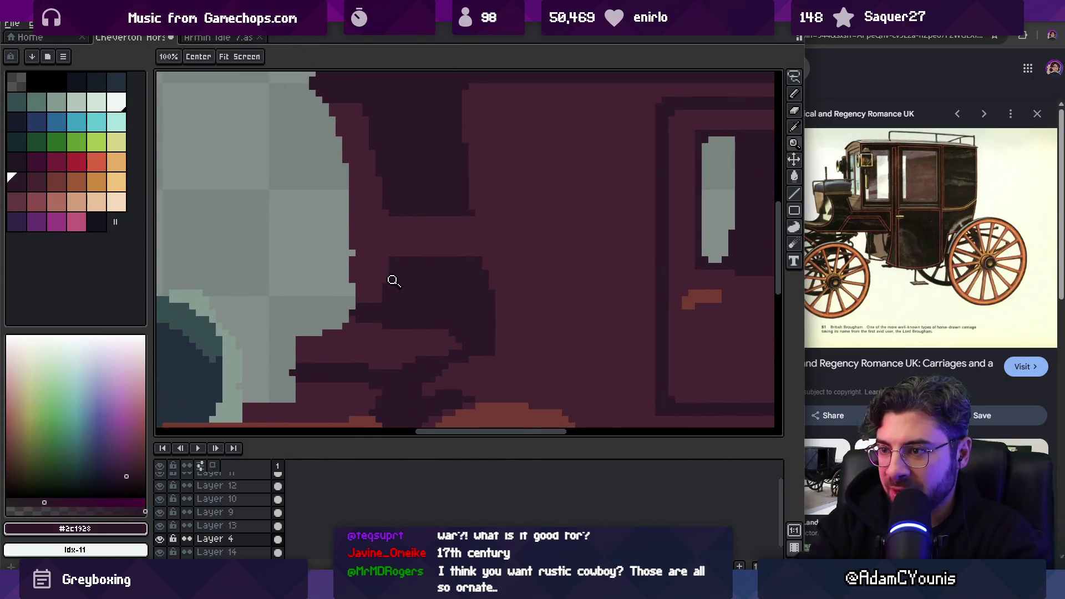
pyautogui.keyDown('alt'); pyautogui.click(361, 282); pyautogui.keyUp('alt')
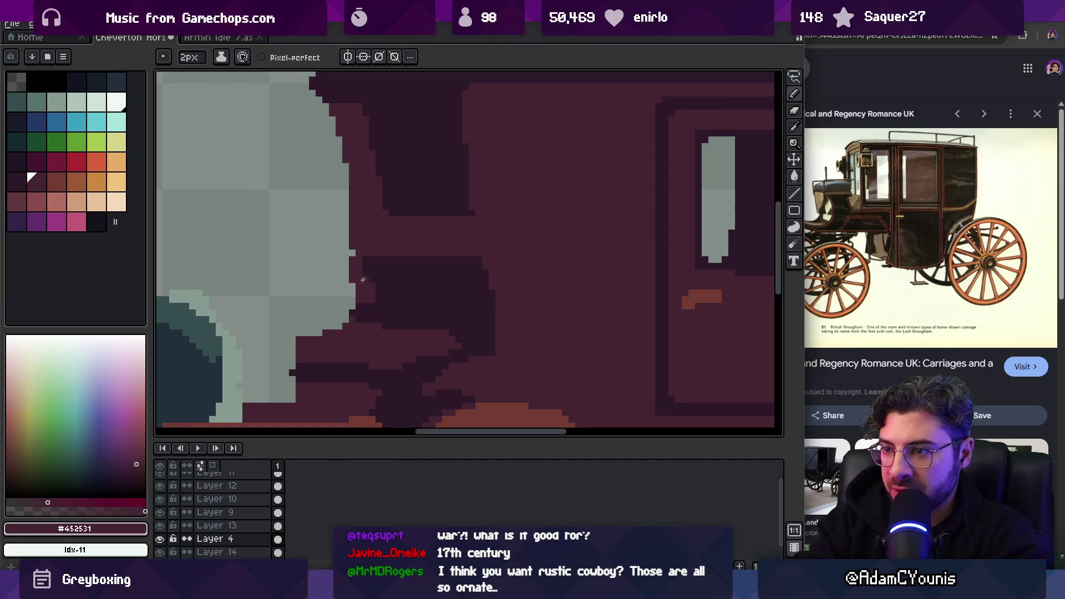
pyautogui.click(366, 270)
pyautogui.click(362, 310)
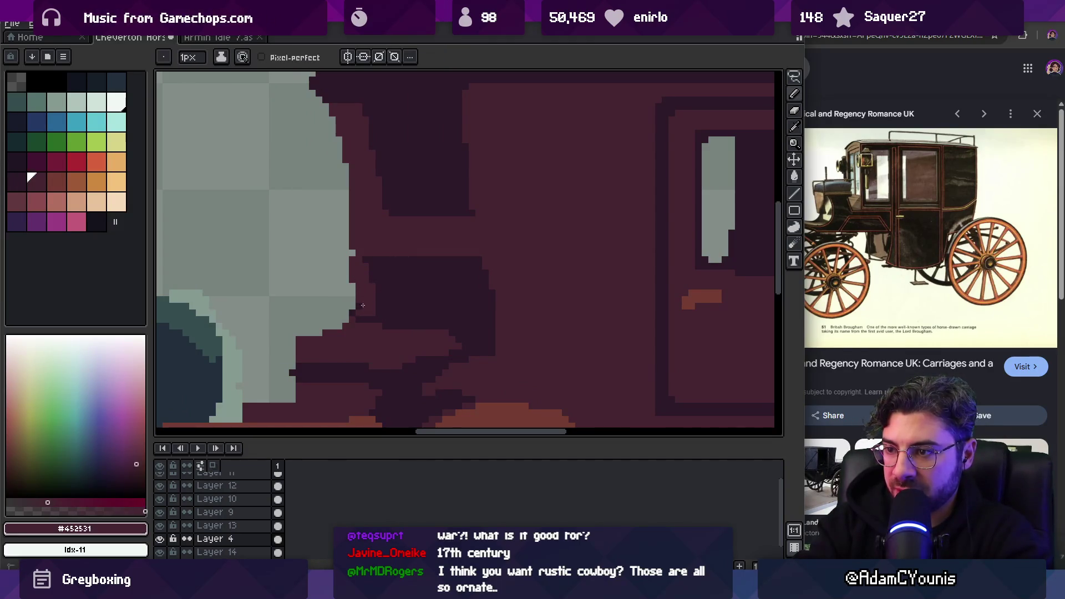
# Paint dark shadow pixels into the carriage front's lower outline, sampling shadow and maroon colours
pyautogui.press('z')
pyautogui.scroll(-3, 333, 309)
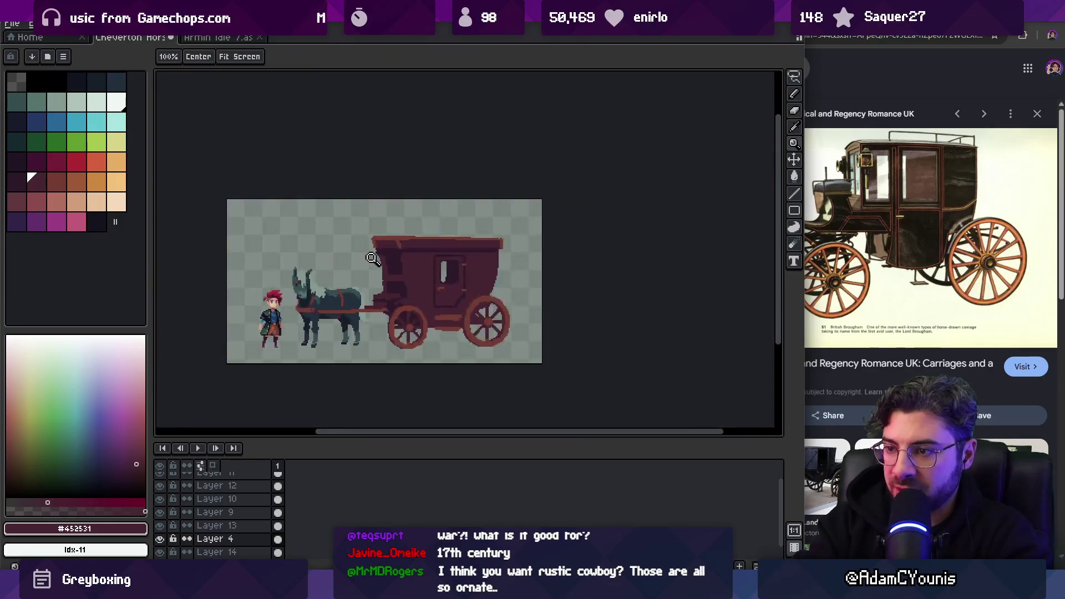
pyautogui.scroll(2, 394, 287)
pyautogui.scroll(3, 394, 287)
pyautogui.keyDown('alt'); pyautogui.click(399, 305); pyautogui.keyUp('alt')
pyautogui.press('b')
pyautogui.moveTo(405, 320); pyautogui.dragTo(379, 313)
pyautogui.press('z')
pyautogui.scroll(-3, 421, 264)
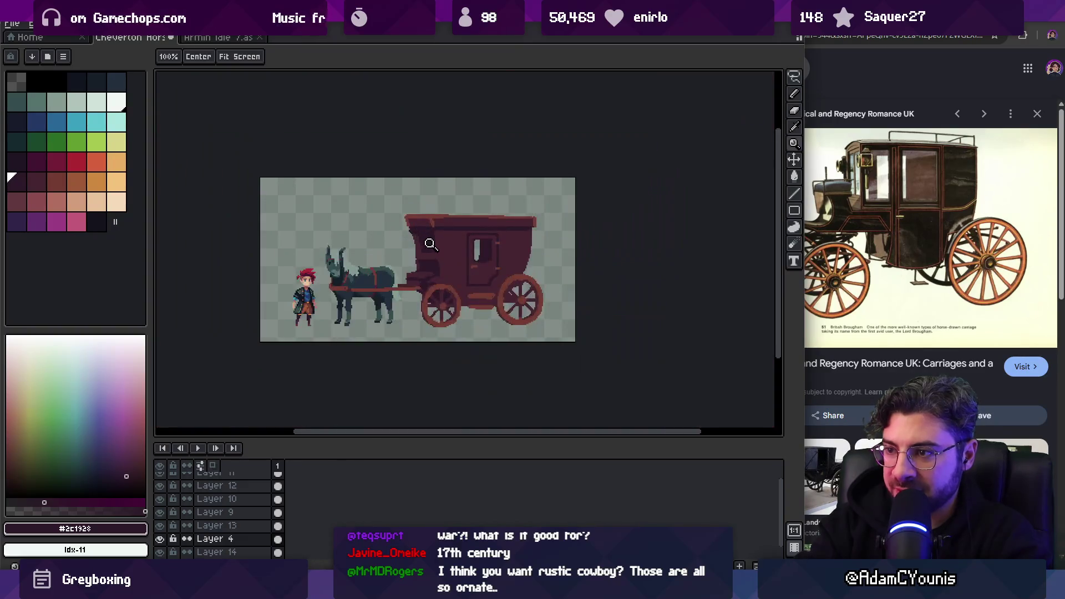
pyautogui.scroll(2, 448, 244)
pyautogui.press('b')
pyautogui.keyDown('alt'); pyautogui.click(414, 239); pyautogui.keyUp('alt')
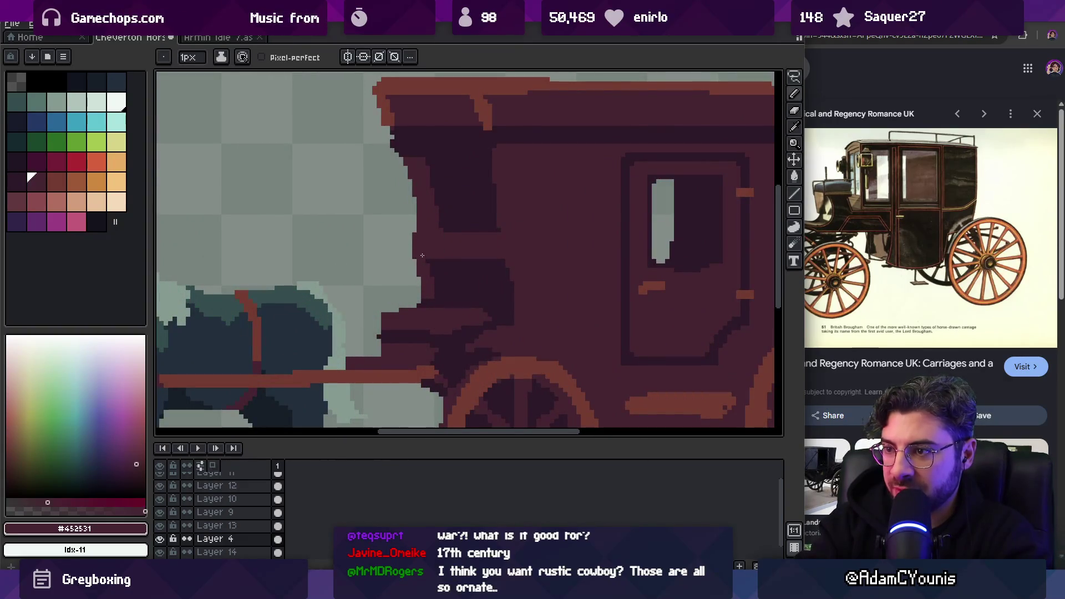
pyautogui.scroll(1, 428, 233)
pyautogui.keyDown('alt'); pyautogui.click(448, 255); pyautogui.keyUp('alt')
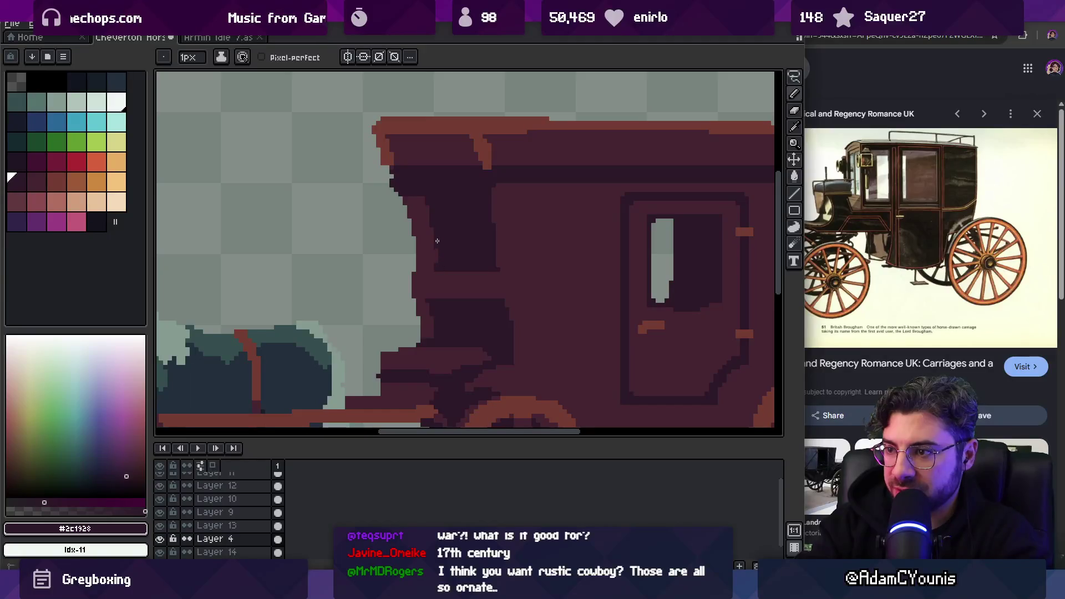
pyautogui.keyDown('alt'); pyautogui.click(429, 244); pyautogui.keyUp('alt')
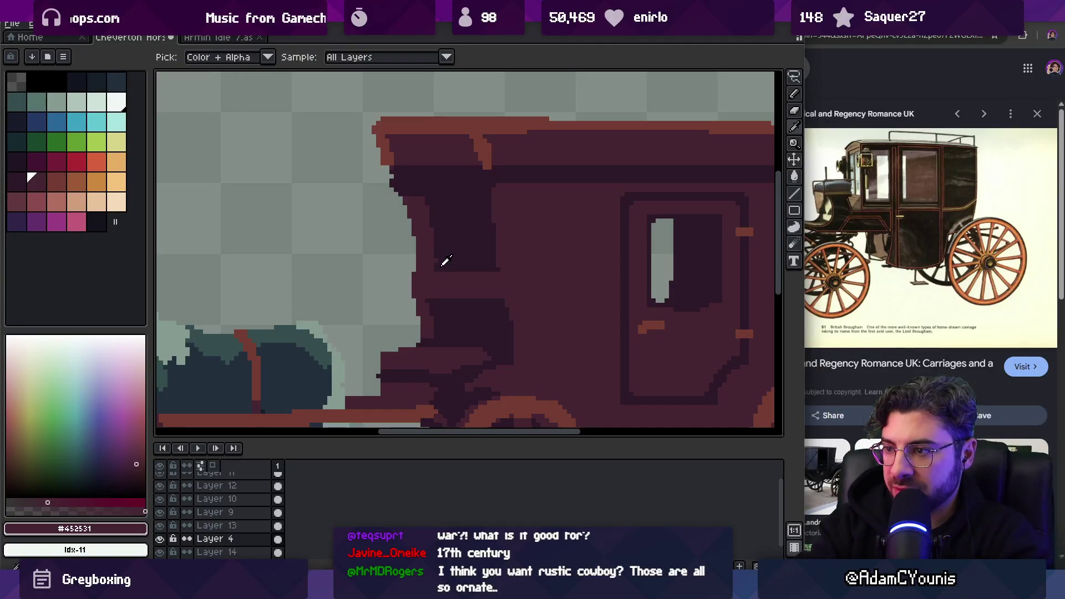
pyautogui.keyDown('alt'); pyautogui.click(438, 243); pyautogui.keyUp('alt')
# Rework the shaded pixels near the carriage's roof corner, checking them against the full scene
pyautogui.press('z')
pyautogui.scroll(-4, 422, 244)
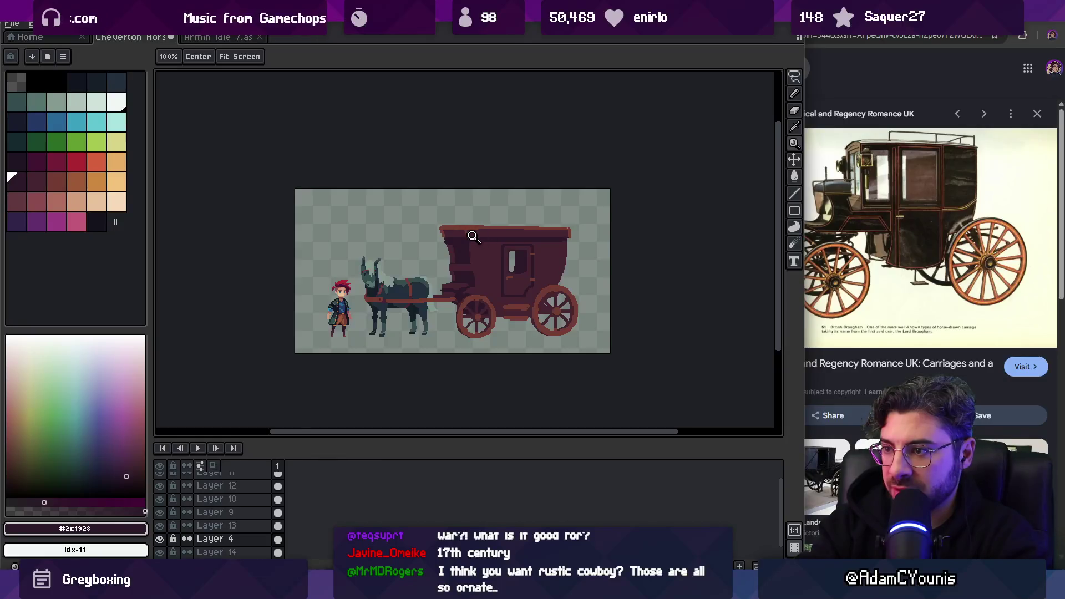
pyautogui.scroll(5, 467, 244)
pyautogui.press('b')
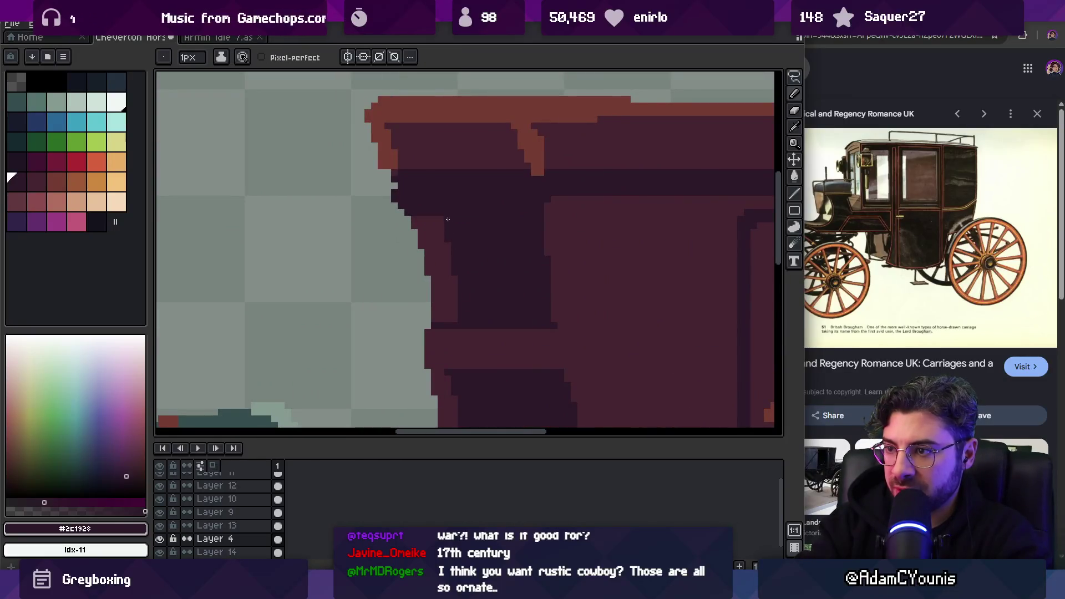
pyautogui.keyDown('alt'); pyautogui.click(428, 222); pyautogui.keyUp('alt')
pyautogui.moveTo(416, 218); pyautogui.dragTo(435, 280)
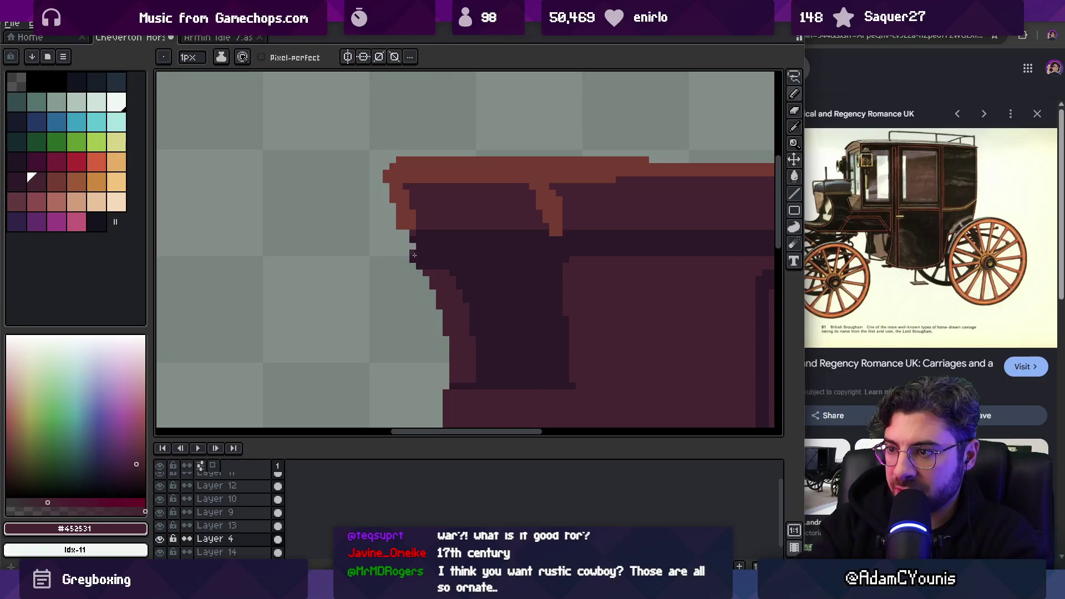
pyautogui.press('z')
pyautogui.scroll(-5, 427, 237)
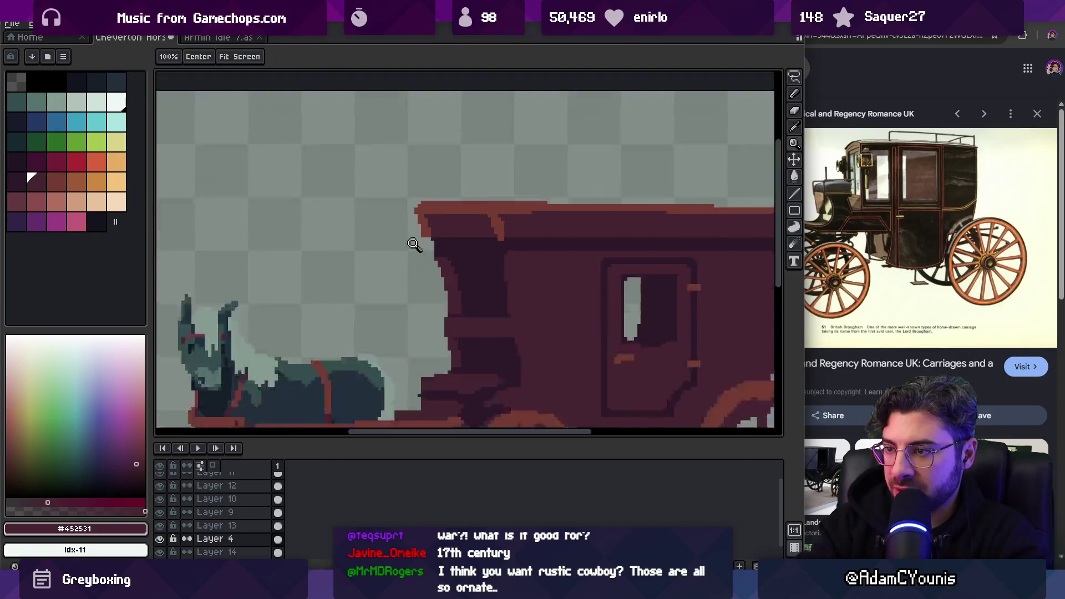
pyautogui.scroll(5, 477, 233)
pyautogui.press('b')
pyautogui.keyDown('alt'); pyautogui.click(436, 250); pyautogui.keyUp('alt')
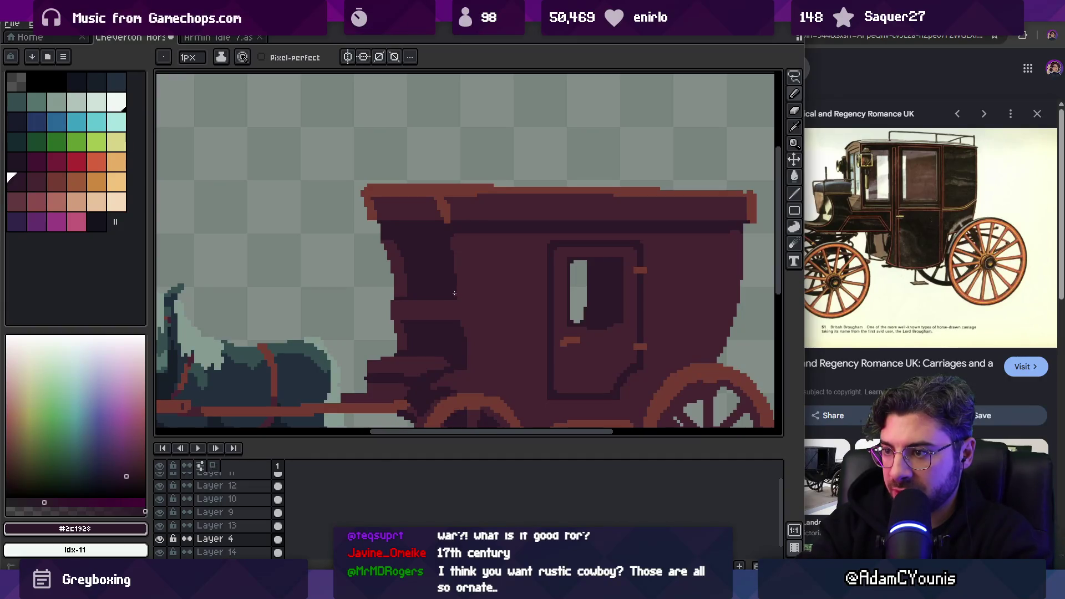
pyautogui.press('z')
pyautogui.scroll(-5, 483, 266)
pyautogui.scroll(6, 466, 264)
pyautogui.press('b')
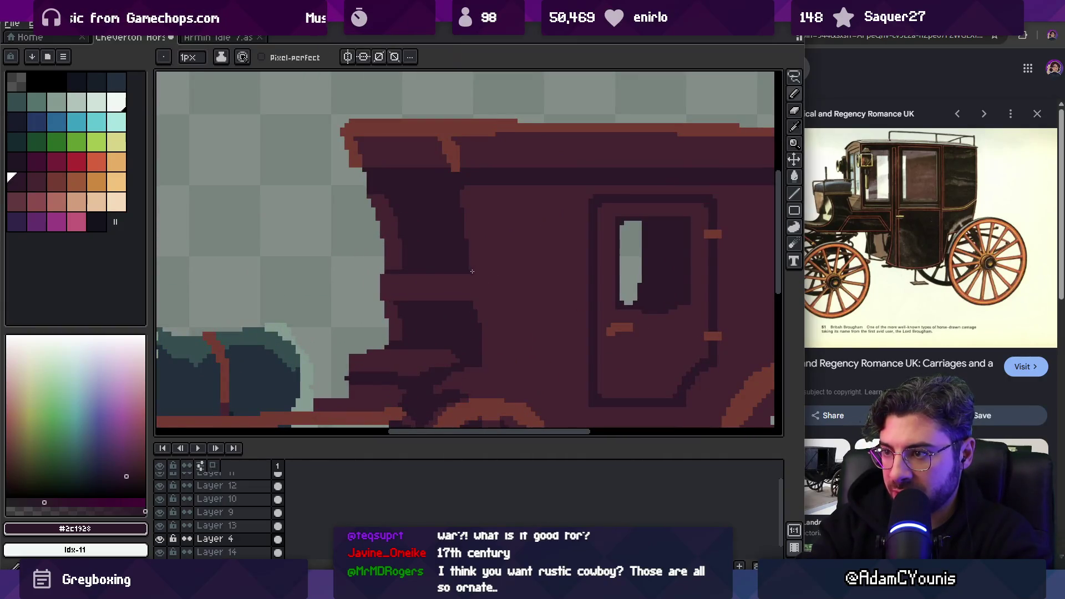
pyautogui.press('z')
pyautogui.scroll(-5, 470, 271)
pyautogui.scroll(6, 487, 273)
pyautogui.press('b')
# Cover the lighter mark on the carriage front with dark shadow and return the brush to 1 px
pyautogui.keyDown('alt'); pyautogui.click(452, 288); pyautogui.keyUp('alt')
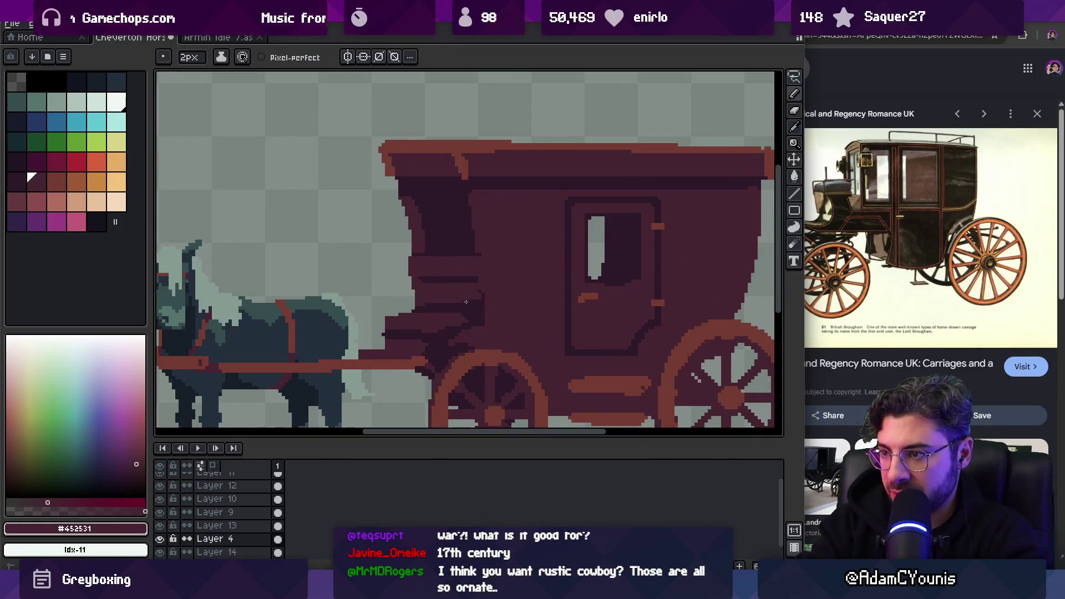
pyautogui.keyDown('alt'); pyautogui.click(482, 288); pyautogui.keyUp('alt')
pyautogui.moveTo(467, 289); pyautogui.dragTo(446, 291)
pyautogui.press('-')
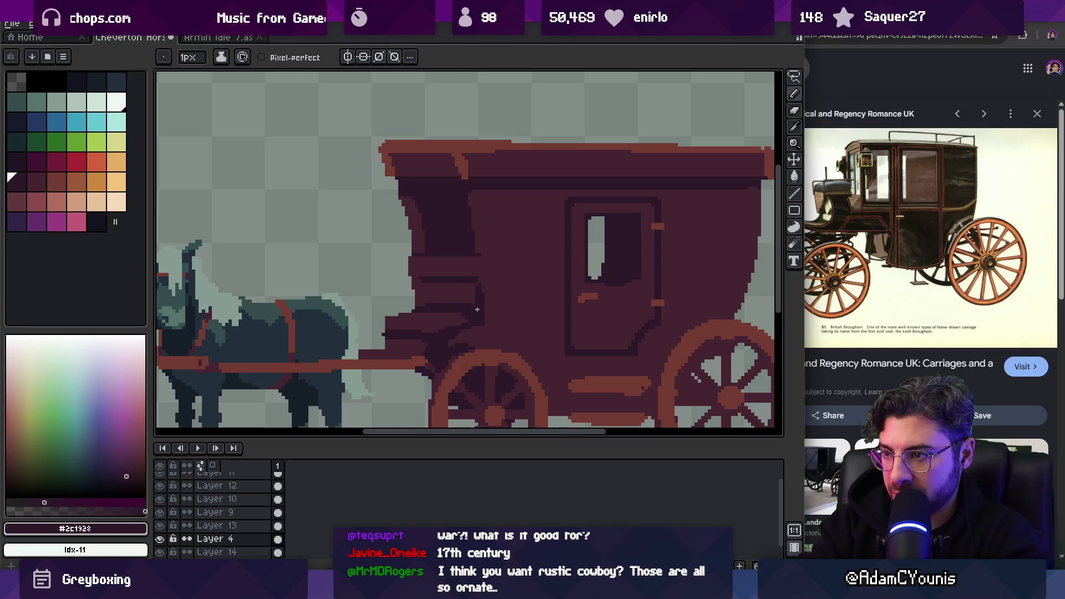
pyautogui.keyDown('alt'); pyautogui.click(431, 288); pyautogui.keyUp('alt')
pyautogui.press('z')
pyautogui.scroll(-4, 431, 288)
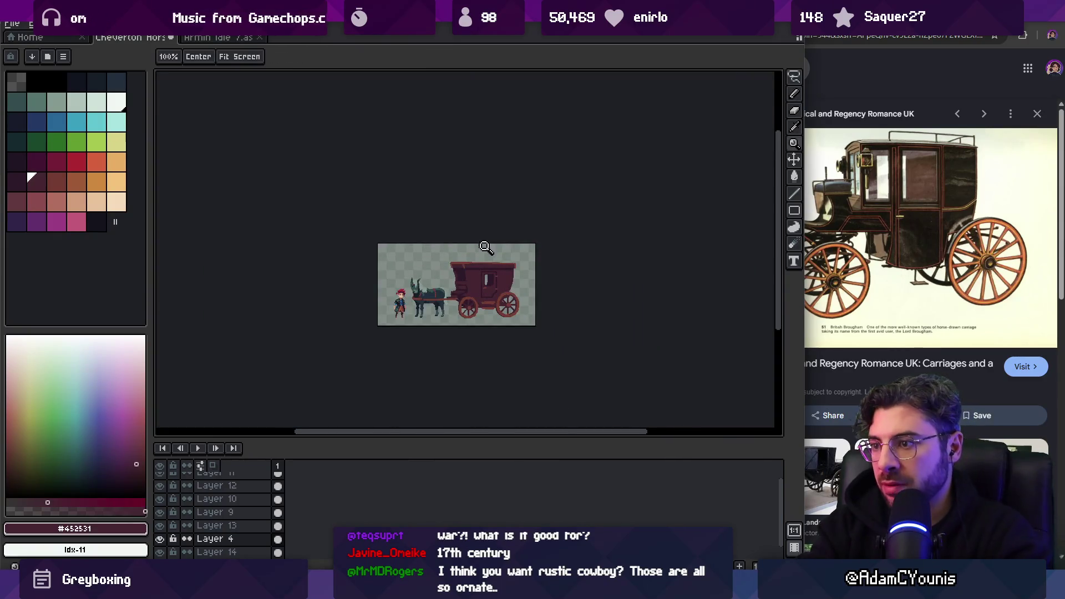
# Sample the maroon body and dark shadow colours from the carriage for the 1px pencil
pyautogui.scroll(4, 487, 245)
pyautogui.scroll(1, 477, 244)
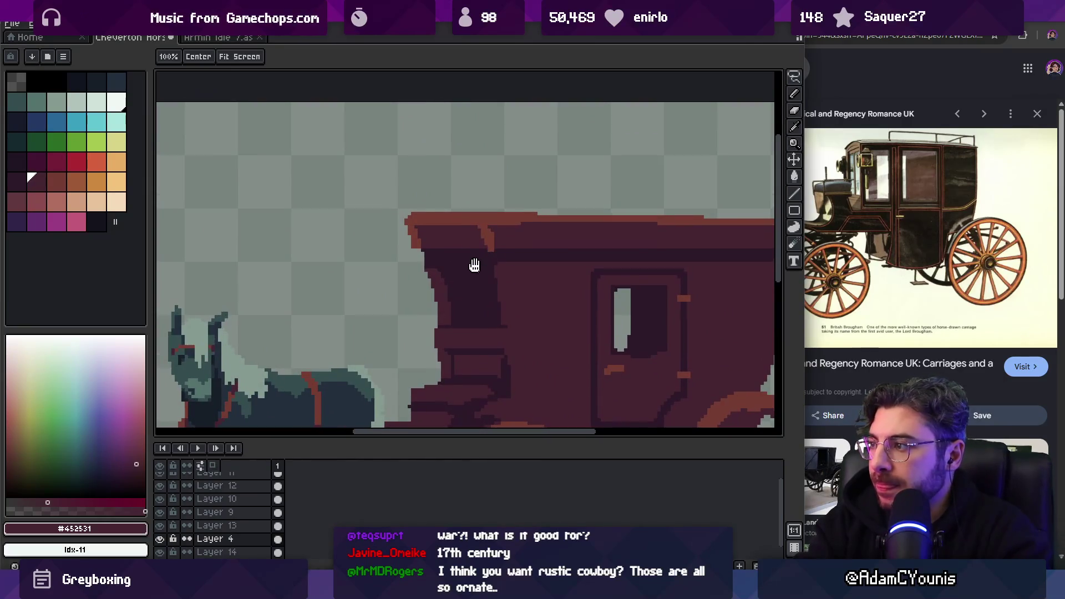
pyautogui.press('b')
pyautogui.press('e')
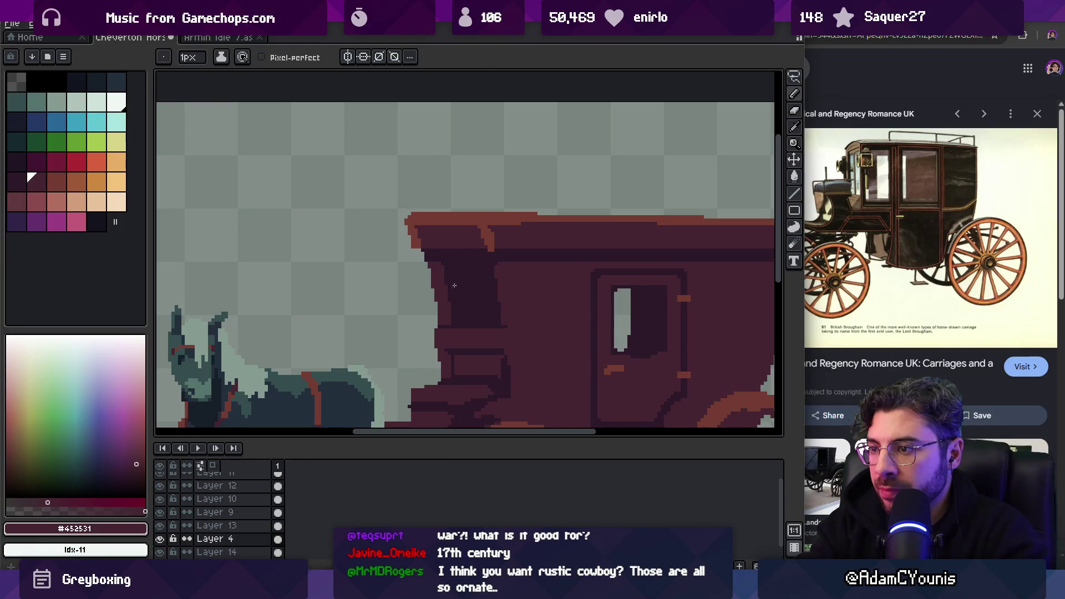
pyautogui.press('z')
pyautogui.scroll(-4, 450, 287)
pyautogui.scroll(4, 488, 272)
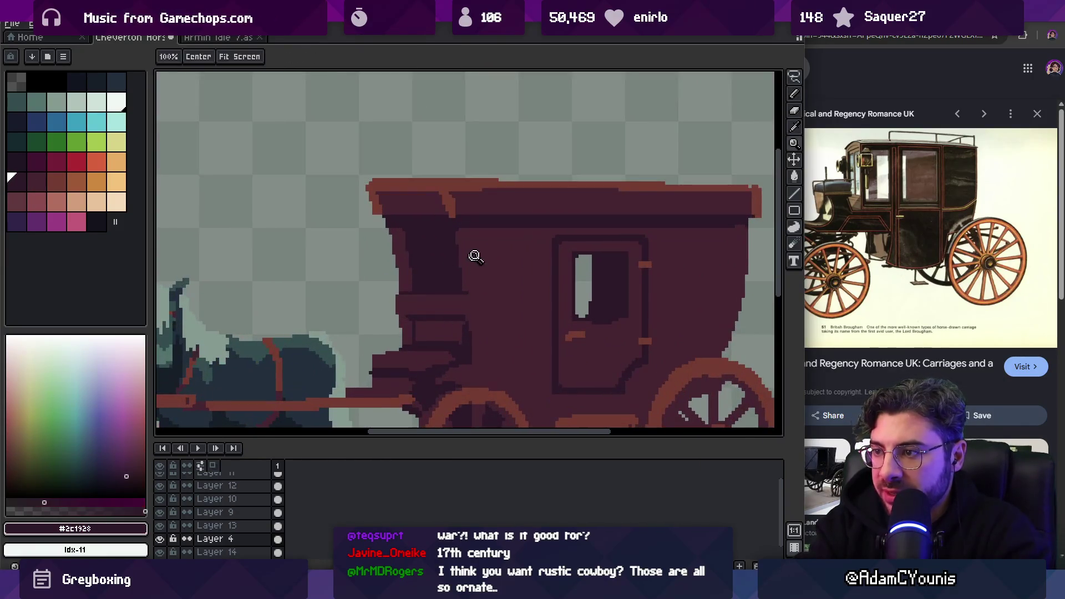
pyautogui.press('b')
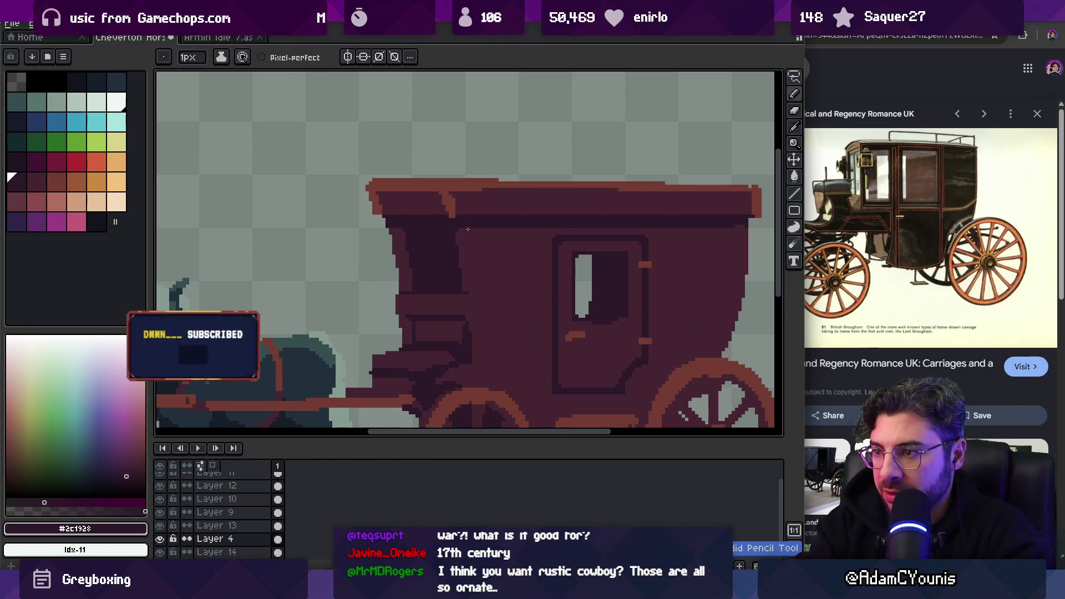
pyautogui.keyDown('alt'); pyautogui.click(458, 242); pyautogui.keyUp('alt')
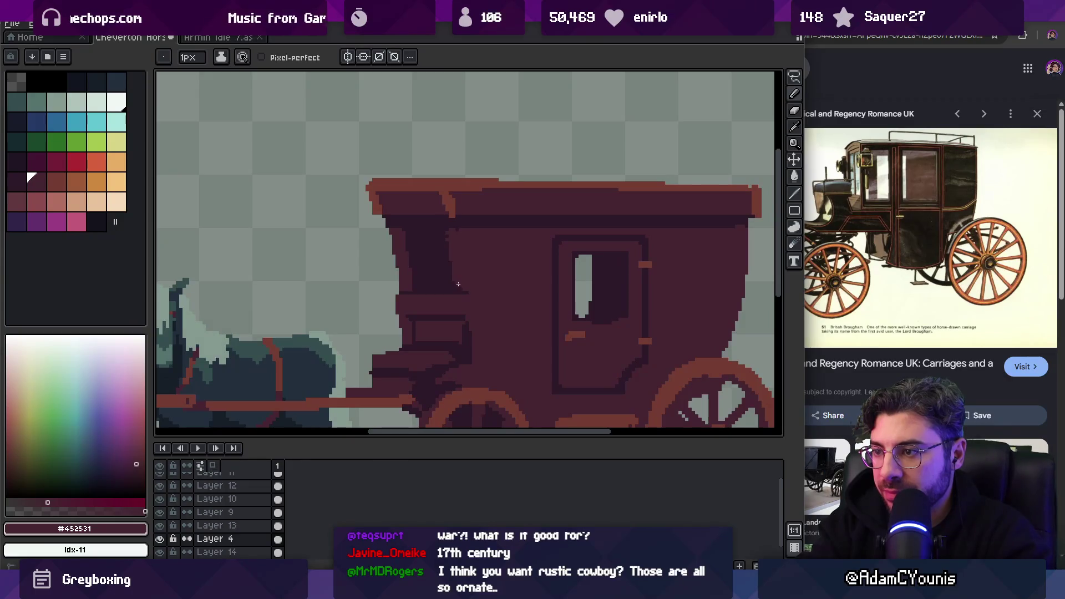
pyautogui.keyDown('alt'); pyautogui.click(460, 227); pyautogui.keyUp('alt')
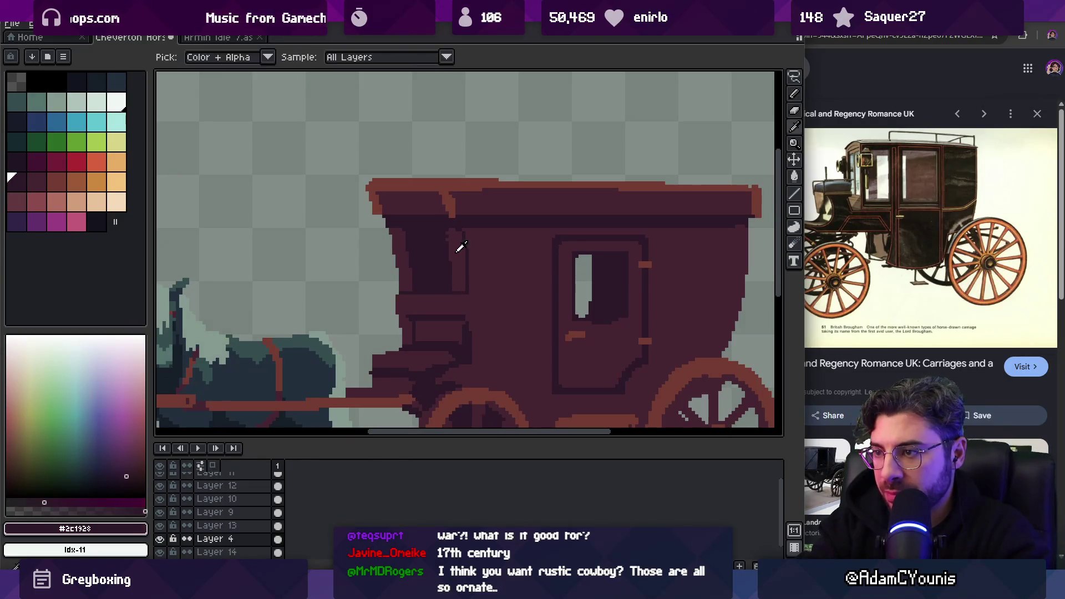
pyautogui.keyDown('alt'); pyautogui.click(444, 232); pyautogui.keyUp('alt')
# Paint a dark vertical strip with a lighter maroon strip beside it on the carriage front
pyautogui.scroll(-4, 478, 223)
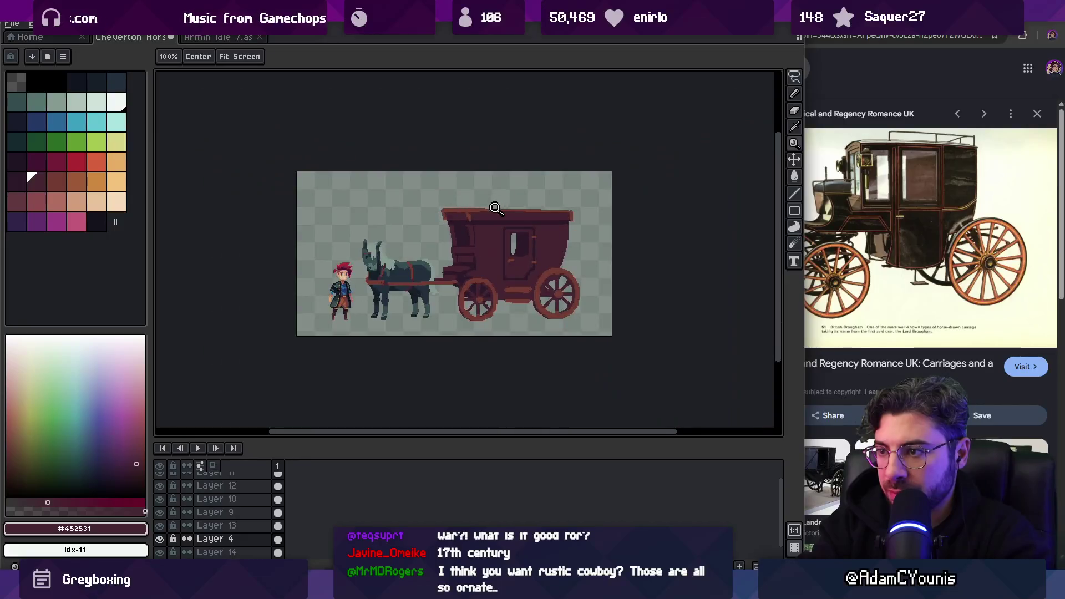
pyautogui.scroll(5, 499, 218)
pyautogui.keyDown('alt'); pyautogui.click(468, 223); pyautogui.keyUp('alt')
pyautogui.moveTo(474, 246); pyautogui.dragTo(483, 353)
pyautogui.keyDown('alt'); pyautogui.click(491, 266); pyautogui.keyUp('alt')
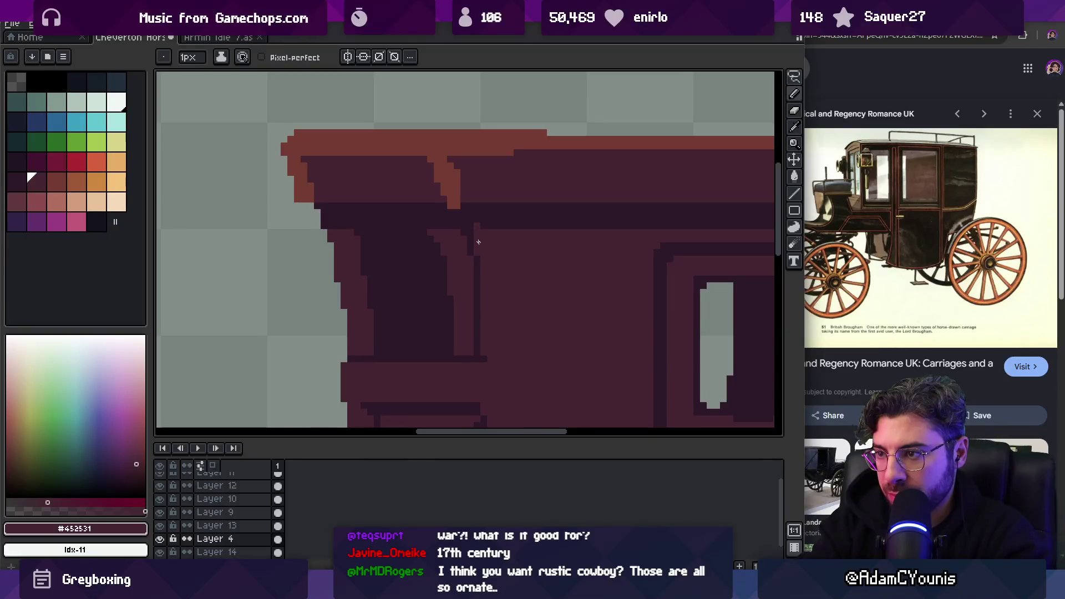
pyautogui.scroll(-4, 494, 224)
pyautogui.scroll(5, 511, 244)
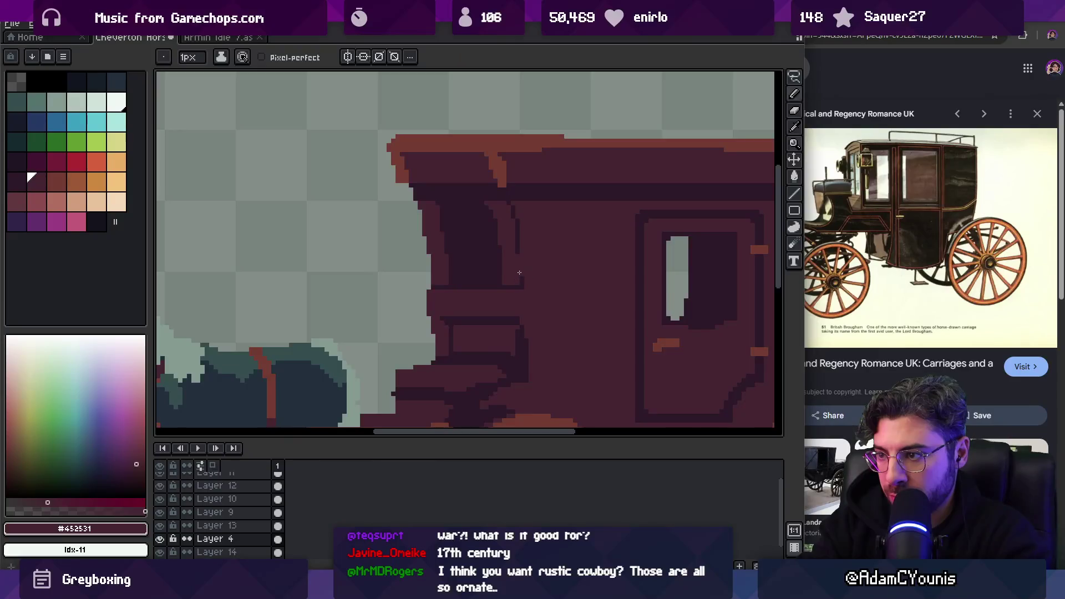
pyautogui.scroll(-4, 466, 245)
pyautogui.scroll(5, 466, 245)
pyautogui.keyDown('alt'); pyautogui.click(444, 256); pyautogui.keyUp('alt')
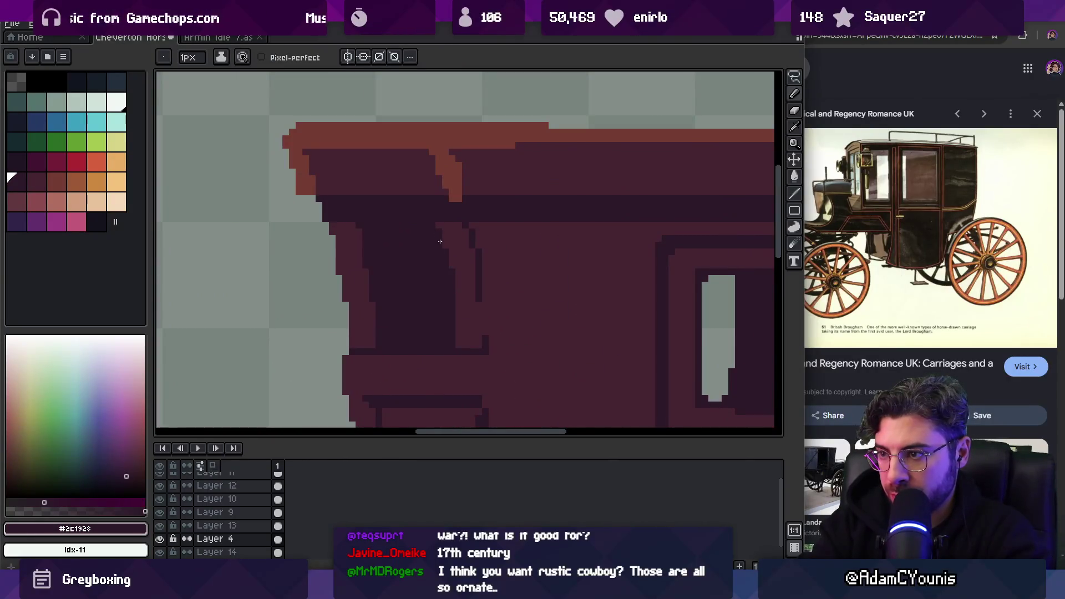
pyautogui.keyDown('alt'); pyautogui.click(466, 226); pyautogui.keyUp('alt')
pyautogui.keyDown('alt'); pyautogui.click(472, 229); pyautogui.keyUp('alt')
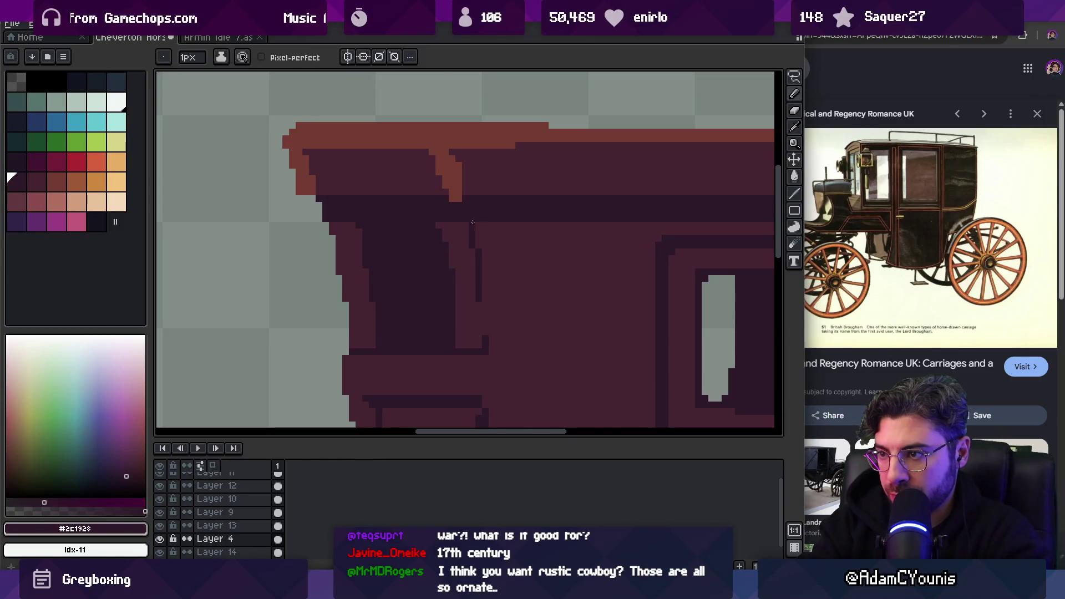
# Zoom in on the carriage door, then back out to view the whole carriage and horse
pyautogui.press('z')
pyautogui.scroll(-3, 524, 199)
pyautogui.scroll(3, 522, 221)
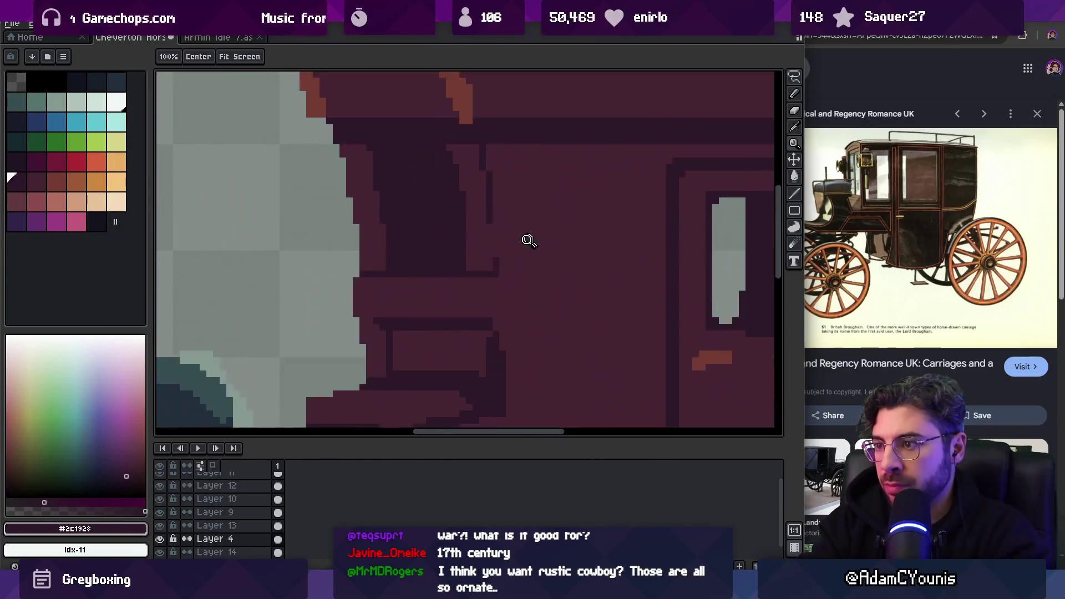
pyautogui.keyDown('alt'); pyautogui.click(497, 267); pyautogui.keyUp('alt')
pyautogui.scroll(-3, 499, 244)
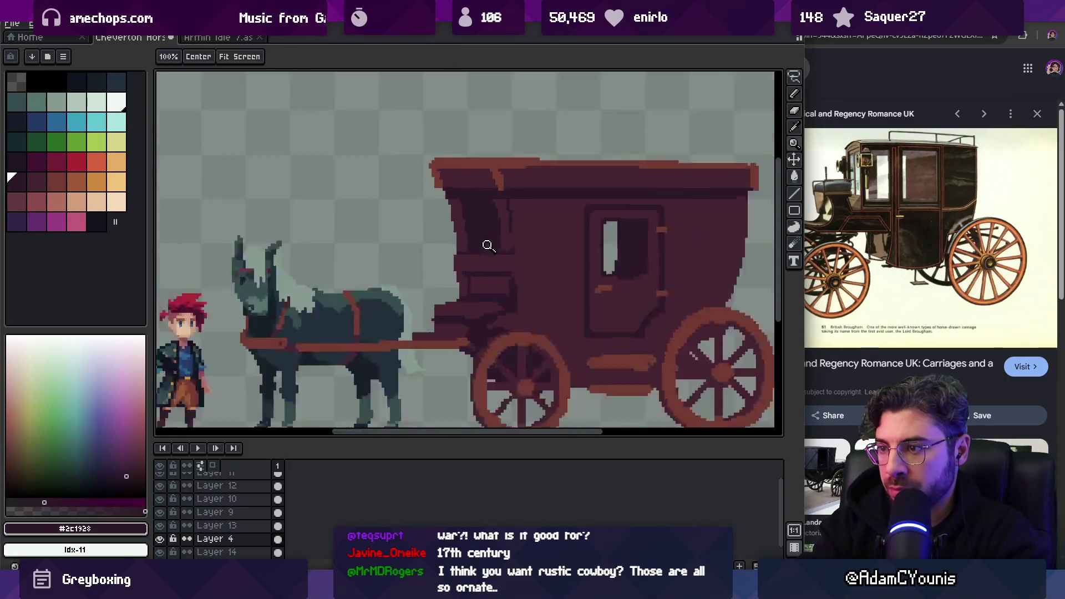
pyautogui.hscroll(2, 541, 177)
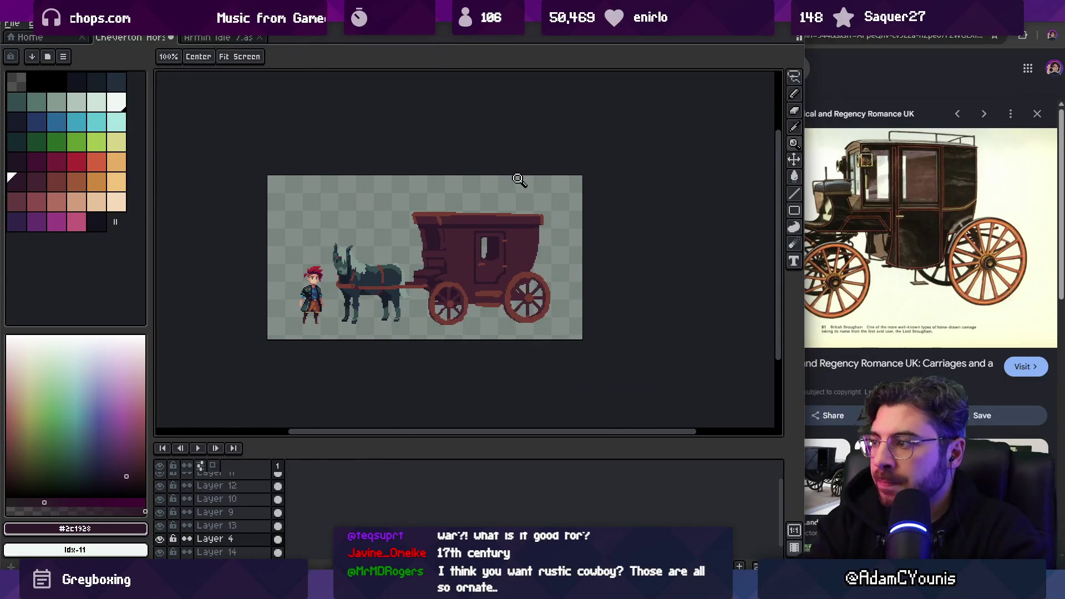
pyautogui.scroll(3, 520, 246)
pyautogui.press('b')
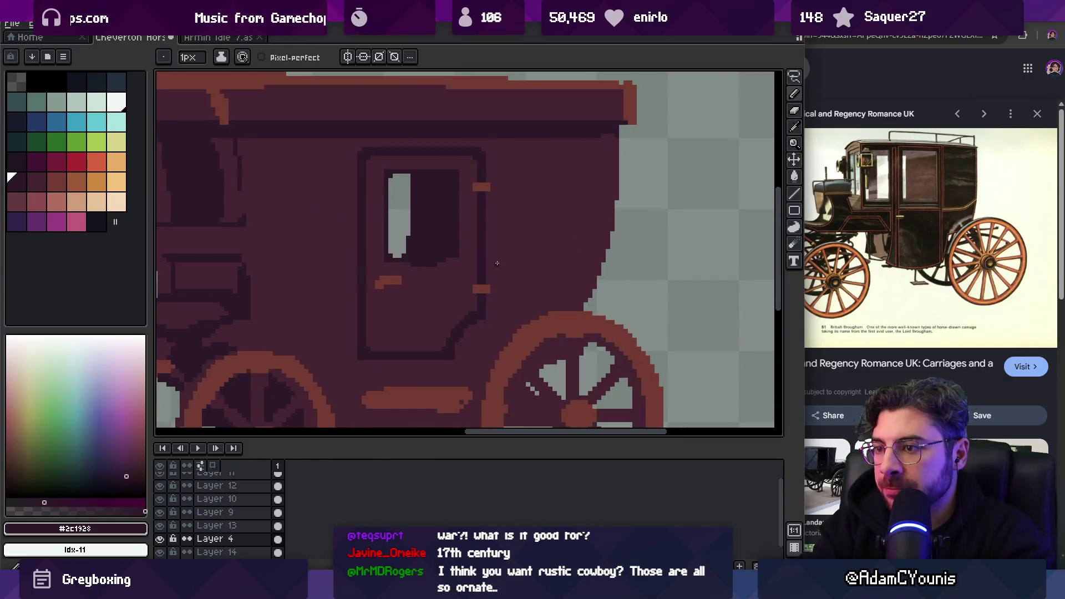
pyautogui.scroll(-2, 510, 233)
pyautogui.hscroll(-2, 543, 225)
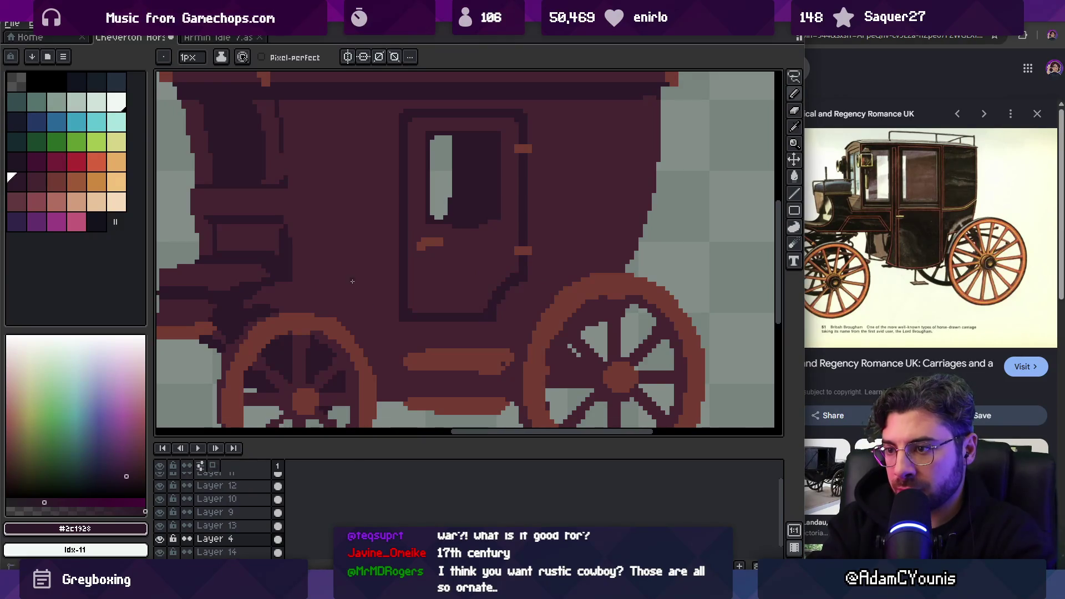
pyautogui.press('z')
pyautogui.scroll(-3, 395, 298)
pyautogui.scroll(-2, 431, 255)
pyautogui.scroll(5, 427, 258)
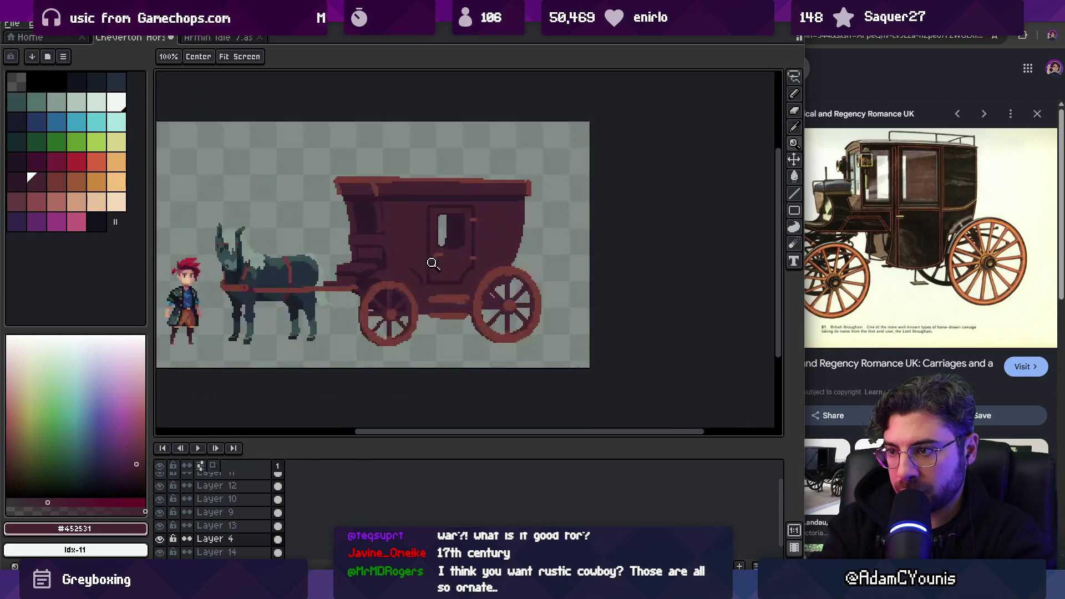
# Sample the dark outline colour and add darker outline pixels to the carriage's lower front corner
pyautogui.press('i')
pyautogui.click(321, 285)
pyautogui.press('b')
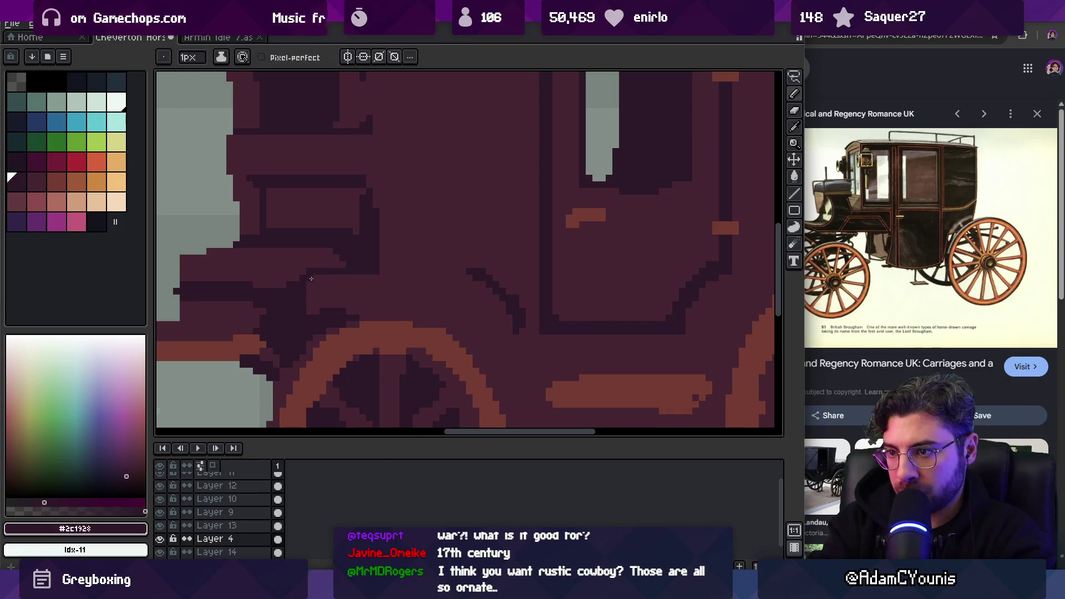
pyautogui.press('z')
pyautogui.scroll(-3, 316, 310)
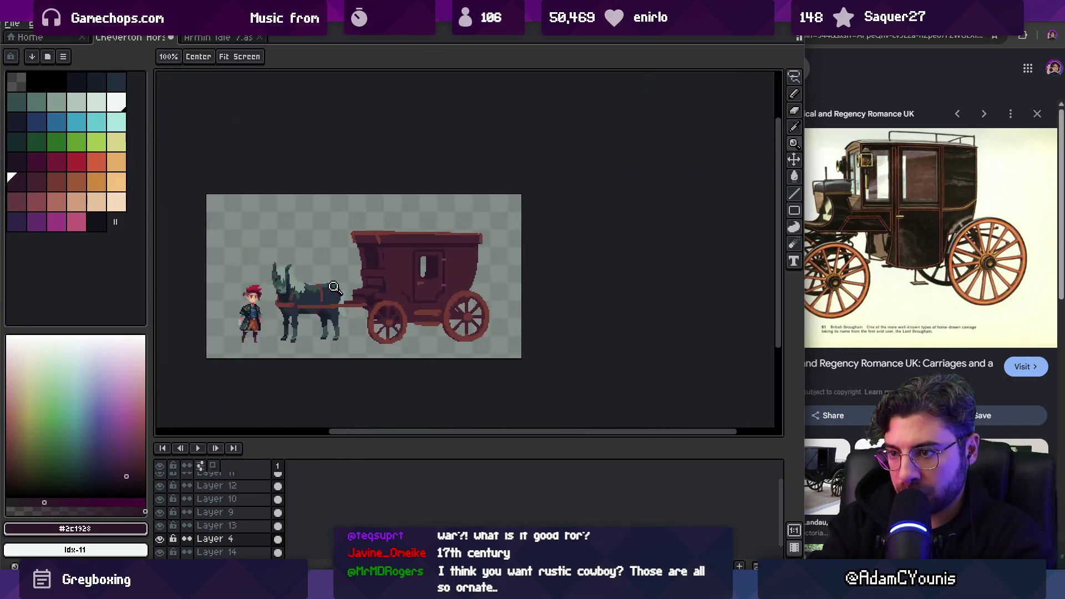
pyautogui.scroll(3, 404, 285)
pyautogui.keyDown('alt'); pyautogui.click(366, 308); pyautogui.keyUp('alt')
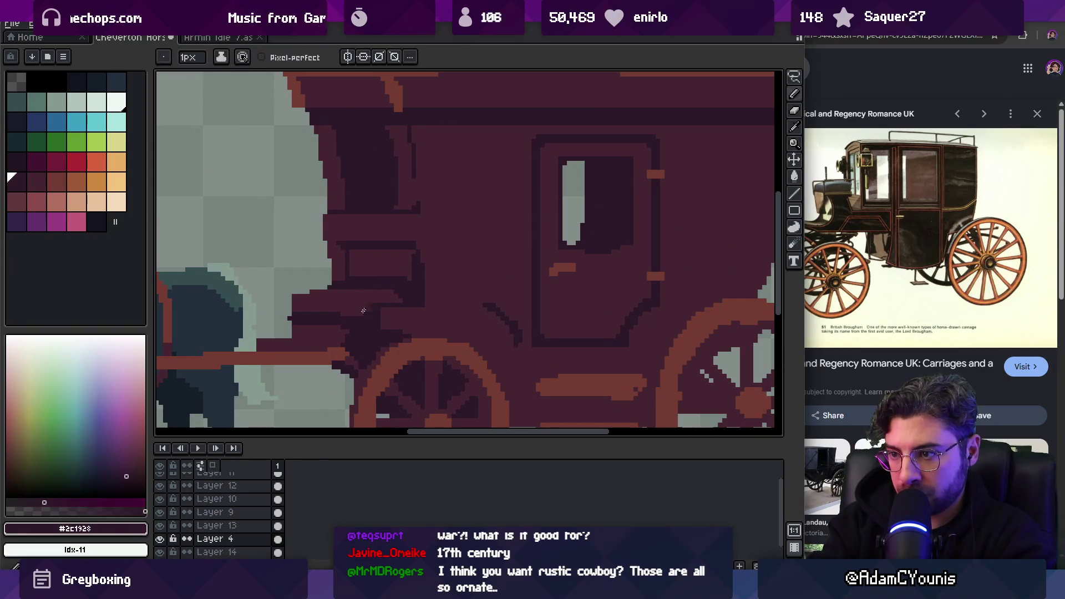
pyautogui.hscroll(-3, 368, 316)
pyautogui.scroll(1, 369, 315)
pyautogui.keyDown('alt'); pyautogui.click(355, 312); pyautogui.keyUp('alt')
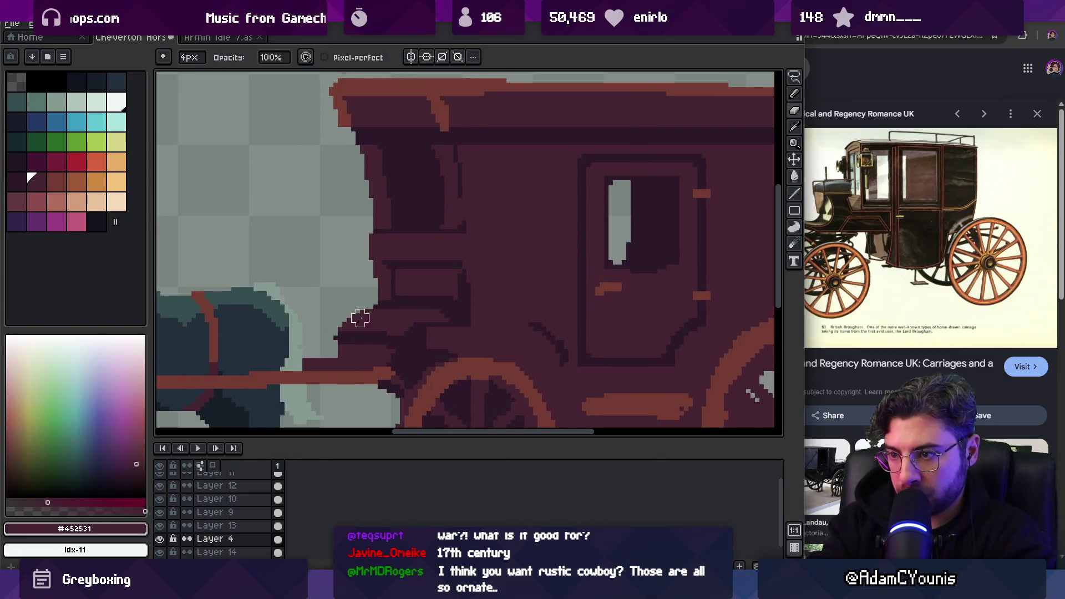
pyautogui.press('v')
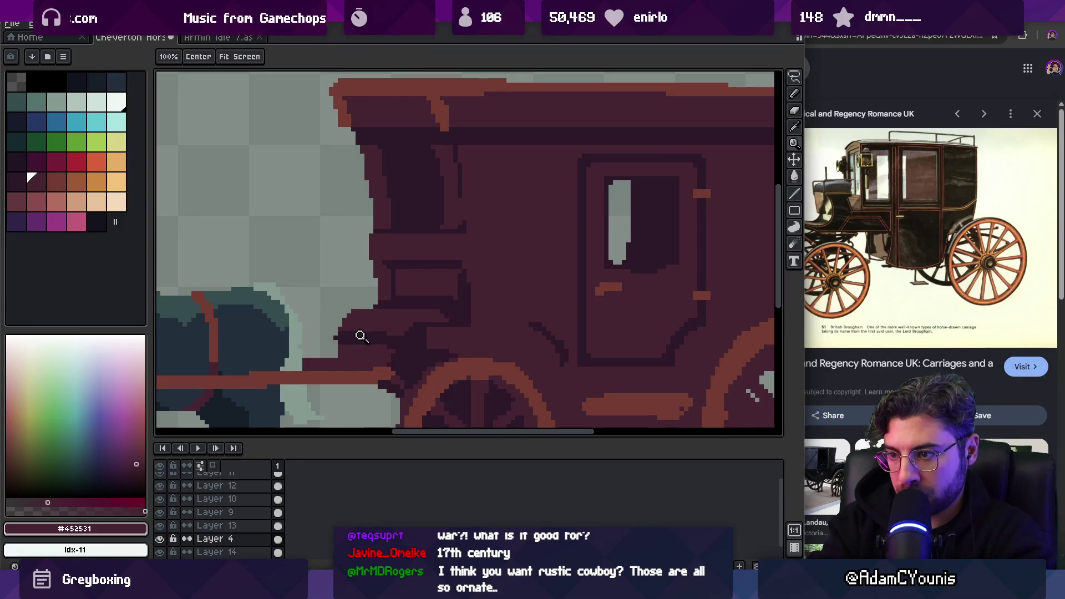
pyautogui.hscroll(-3, 362, 333)
pyautogui.scroll(-2, 361, 333)
pyautogui.keyDown('alt'); pyautogui.click(432, 287); pyautogui.keyUp('alt')
pyautogui.press('b')
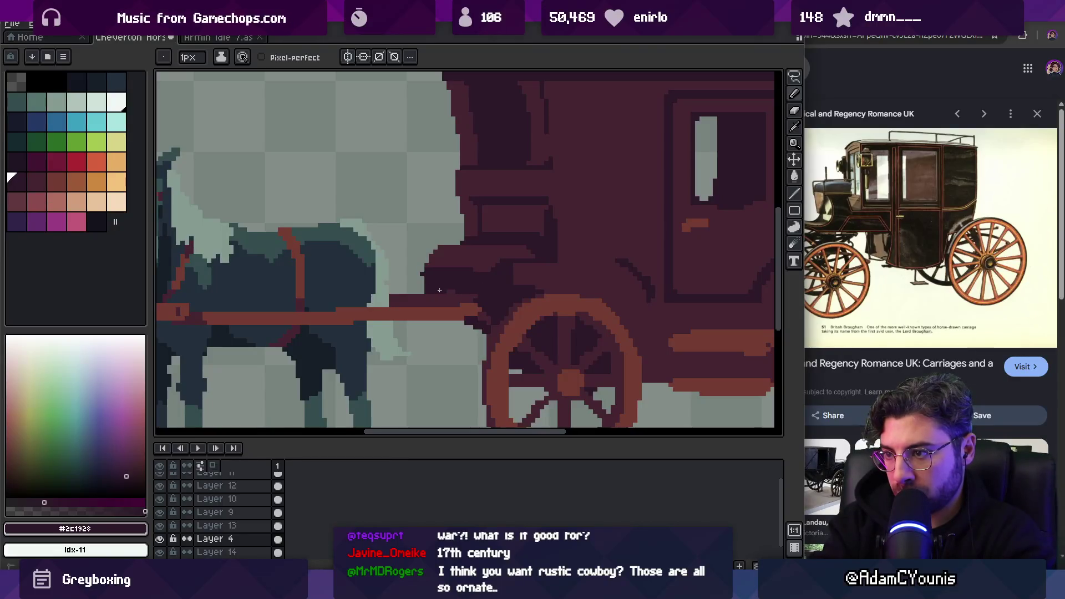
# Touch up the carriage front panel using the body colour, the pencil and the eraser
pyautogui.press('e')
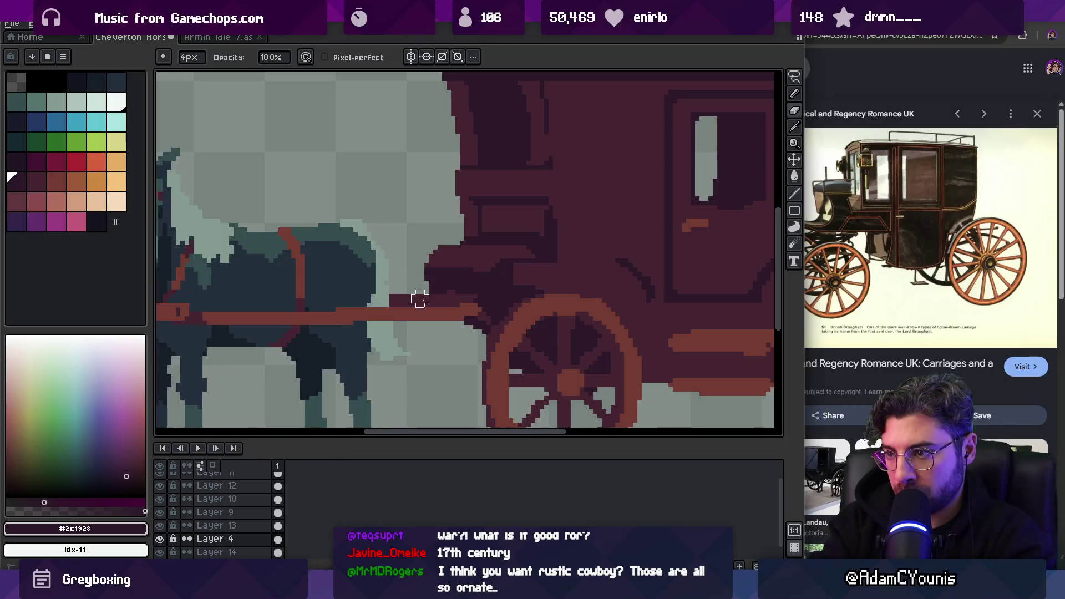
pyautogui.press('b')
pyautogui.scroll(-3, 420, 307)
pyautogui.scroll(3, 483, 268)
pyautogui.keyDown('alt'); pyautogui.click(414, 284); pyautogui.keyUp('alt')
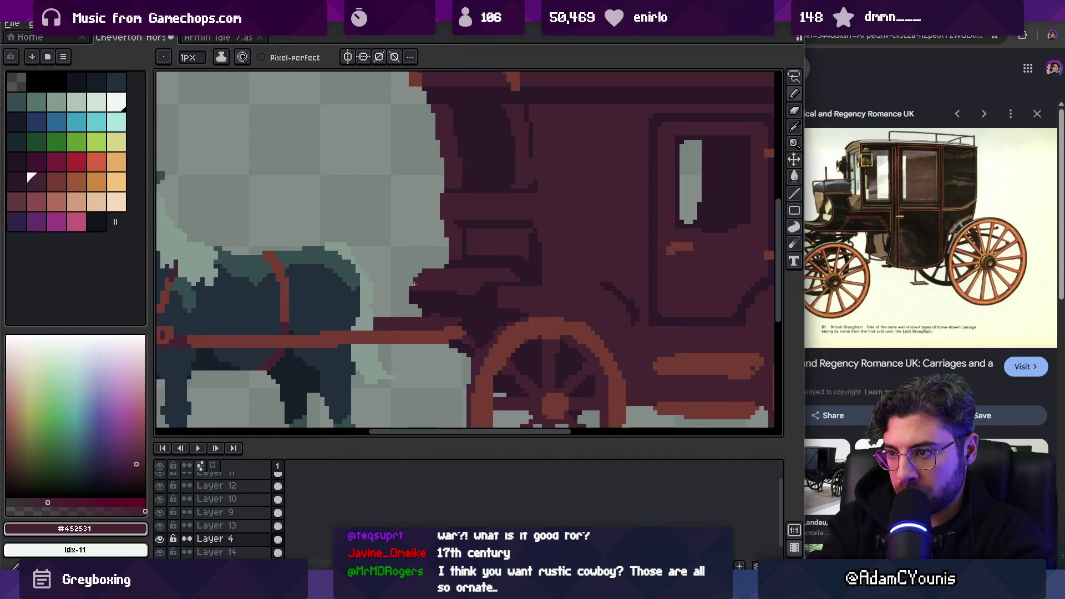
pyautogui.scroll(-2, 452, 281)
pyautogui.scroll(2, 488, 286)
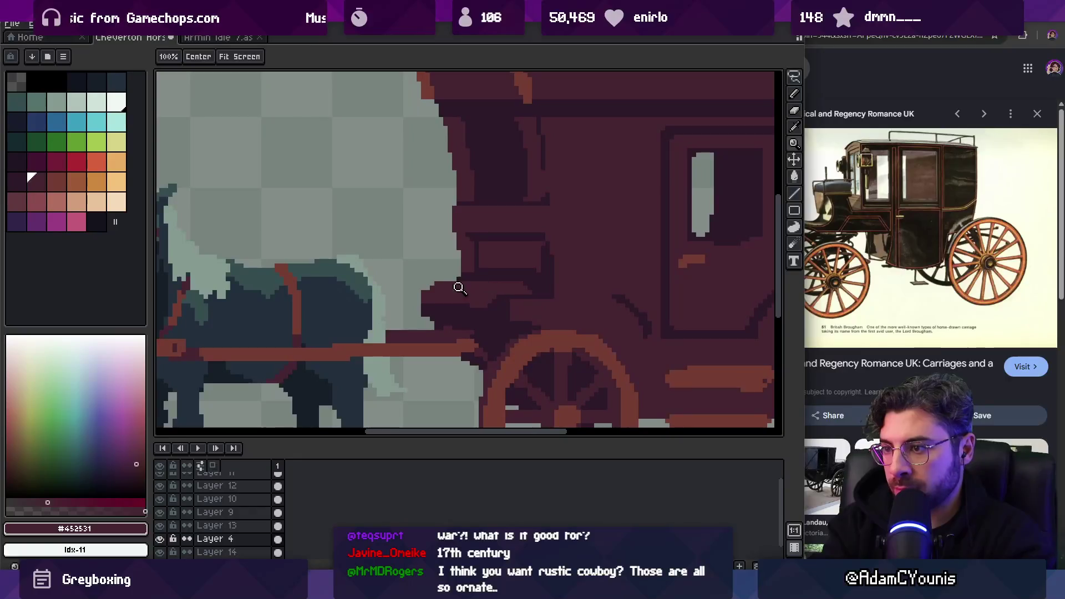
pyautogui.press('e')
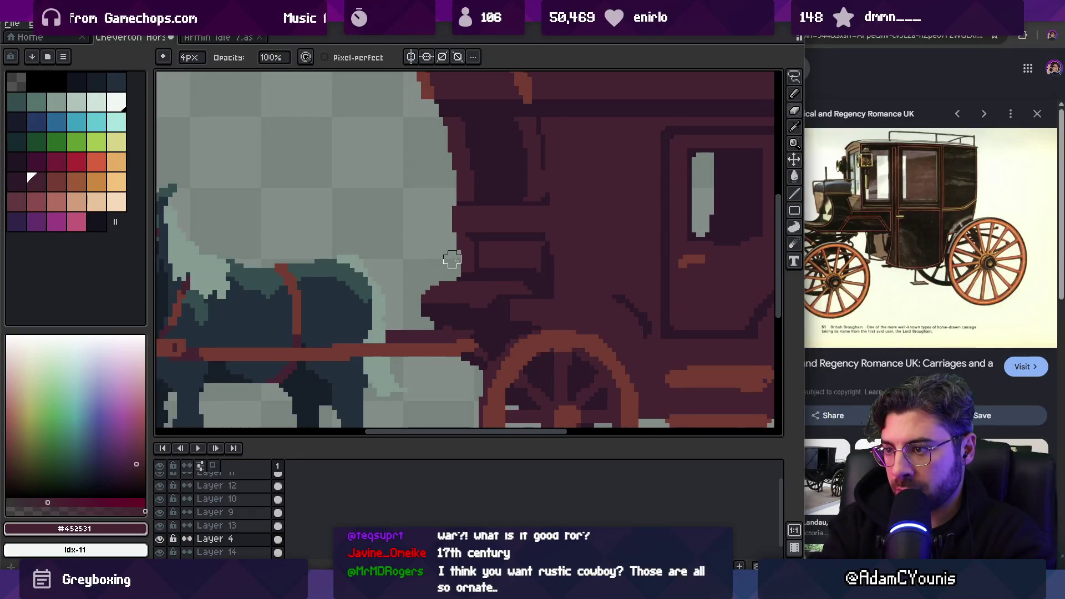
pyautogui.scroll(-3, 447, 260)
pyautogui.scroll(3, 447, 280)
pyautogui.press('b')
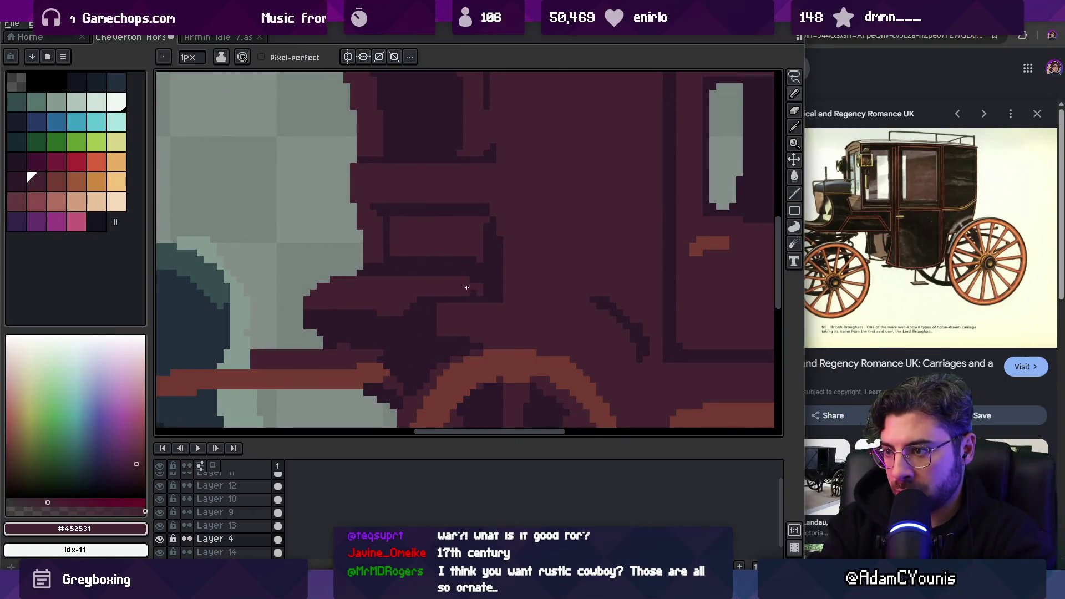
pyautogui.press('v')
pyautogui.scroll(-3, 485, 278)
pyautogui.scroll(3, 471, 278)
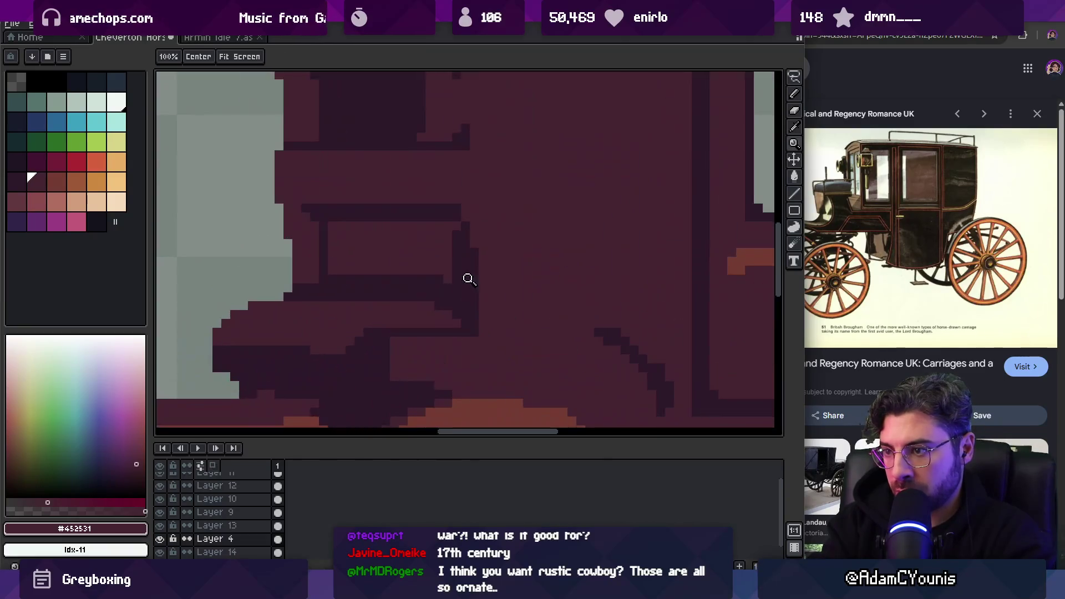
pyautogui.press('b')
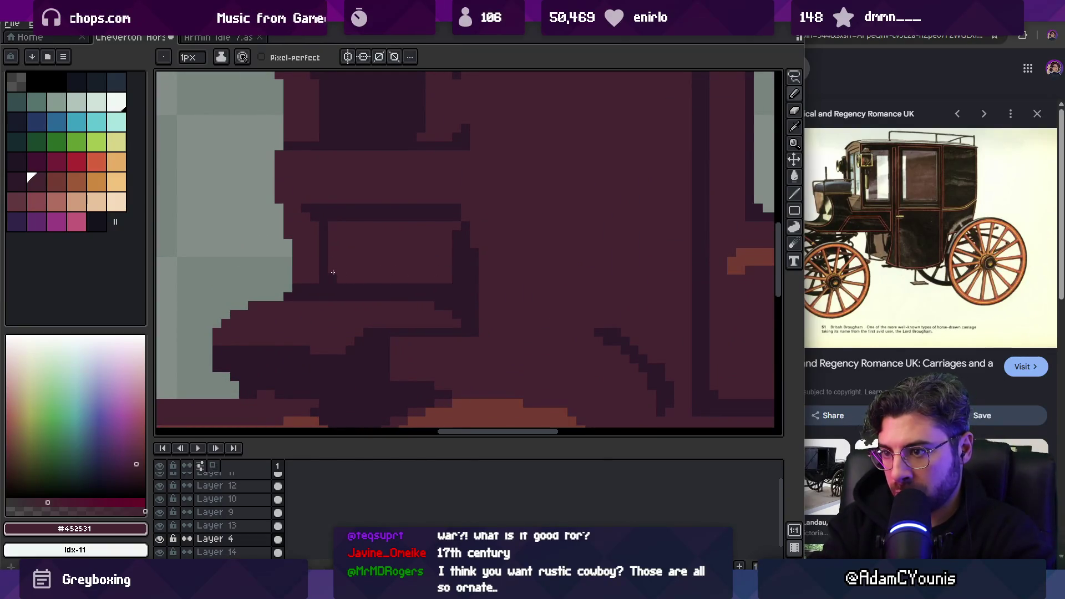
# Sample the dark outline colour and draw two short dark vertical lines on the carriage front
pyautogui.press('z')
pyautogui.scroll(-4, 360, 269)
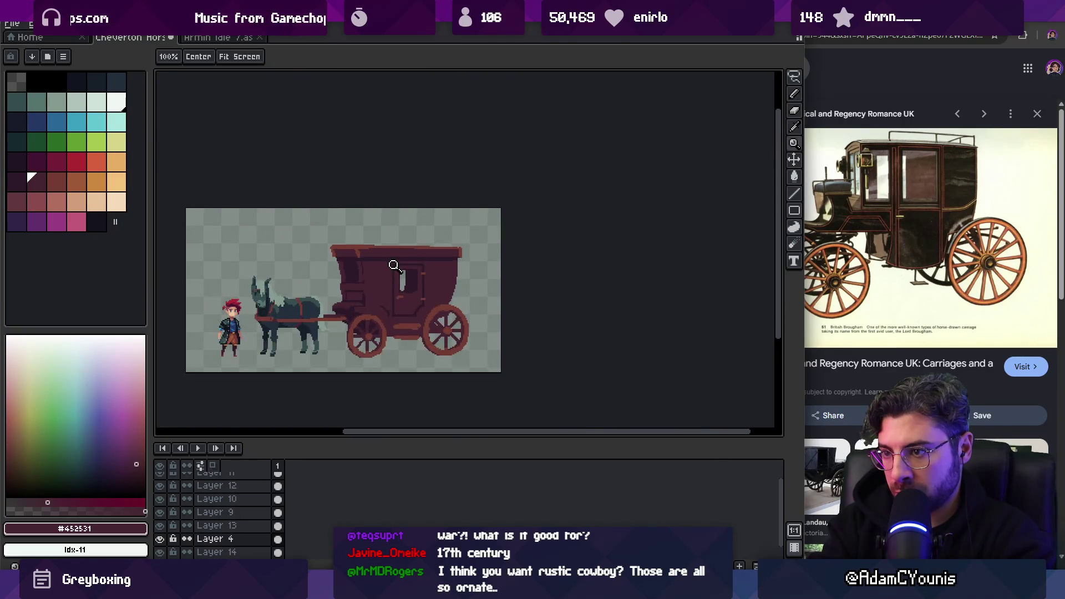
pyautogui.scroll(6, 392, 263)
pyautogui.press('b')
pyautogui.keyDown('alt'); pyautogui.click(325, 291); pyautogui.keyUp('alt')
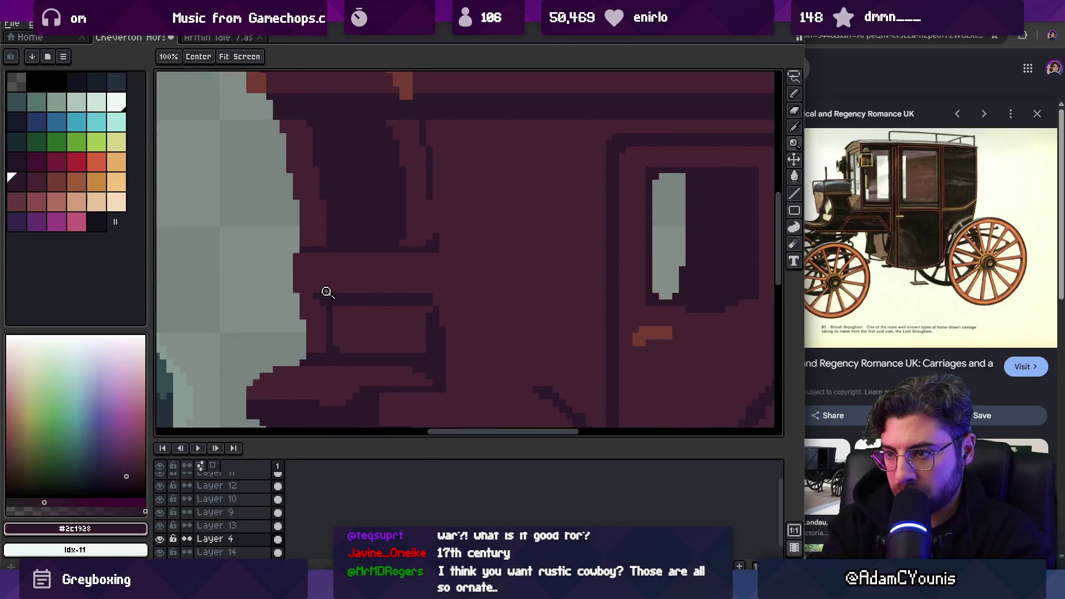
pyautogui.press('z')
pyautogui.scroll(-5, 323, 258)
pyautogui.scroll(3, 361, 261)
pyautogui.scroll(3, 345, 277)
pyautogui.press('b')
pyautogui.moveTo(323, 251); pyautogui.dragTo(323, 284)
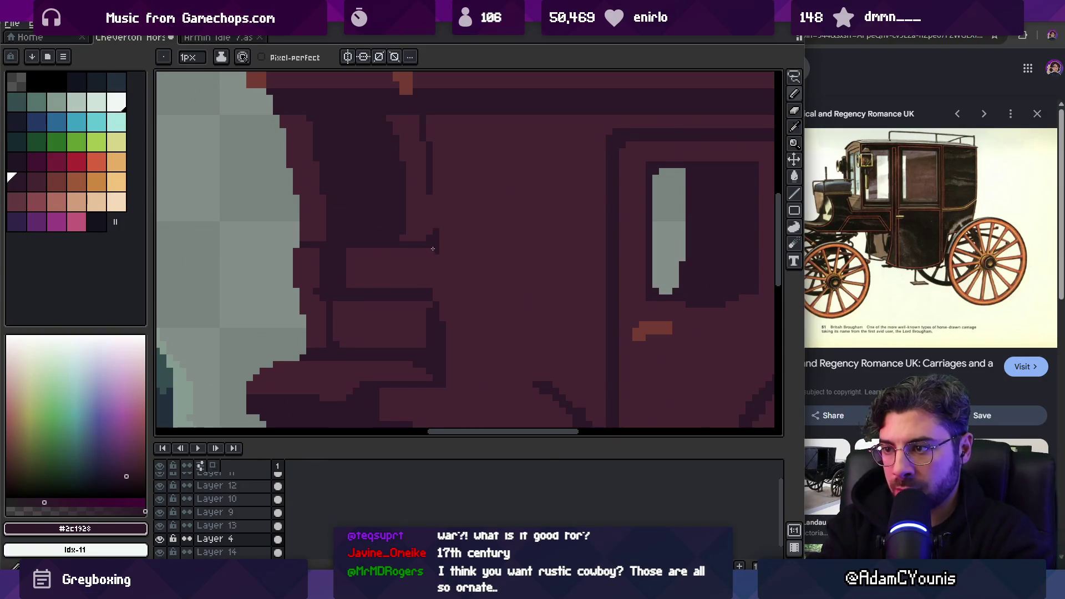
pyautogui.moveTo(434, 250); pyautogui.dragTo(434, 299)
pyautogui.press('z')
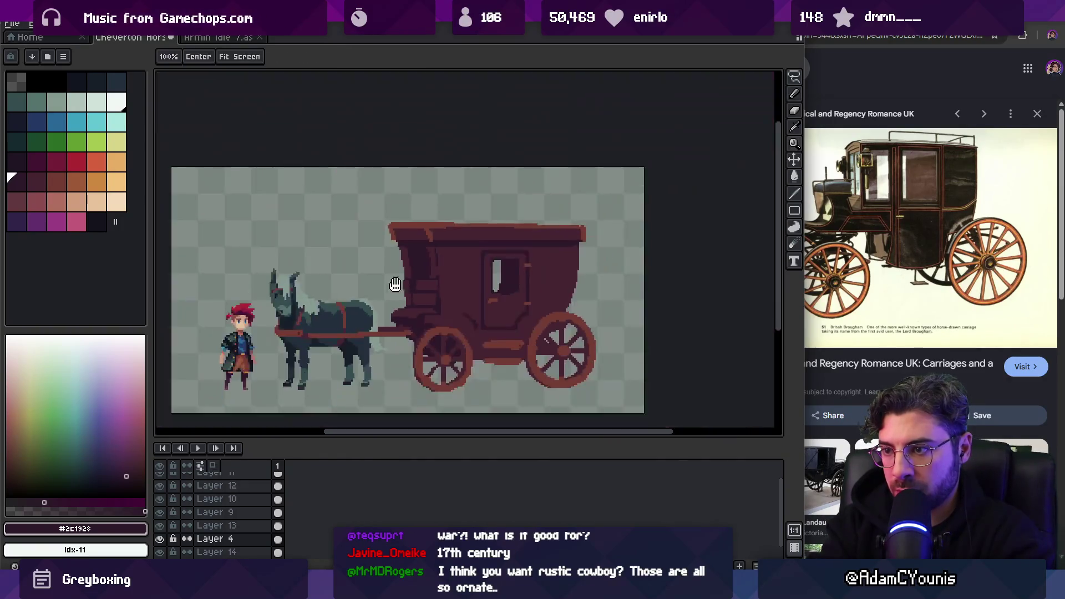
pyautogui.scroll(-5, 400, 251)
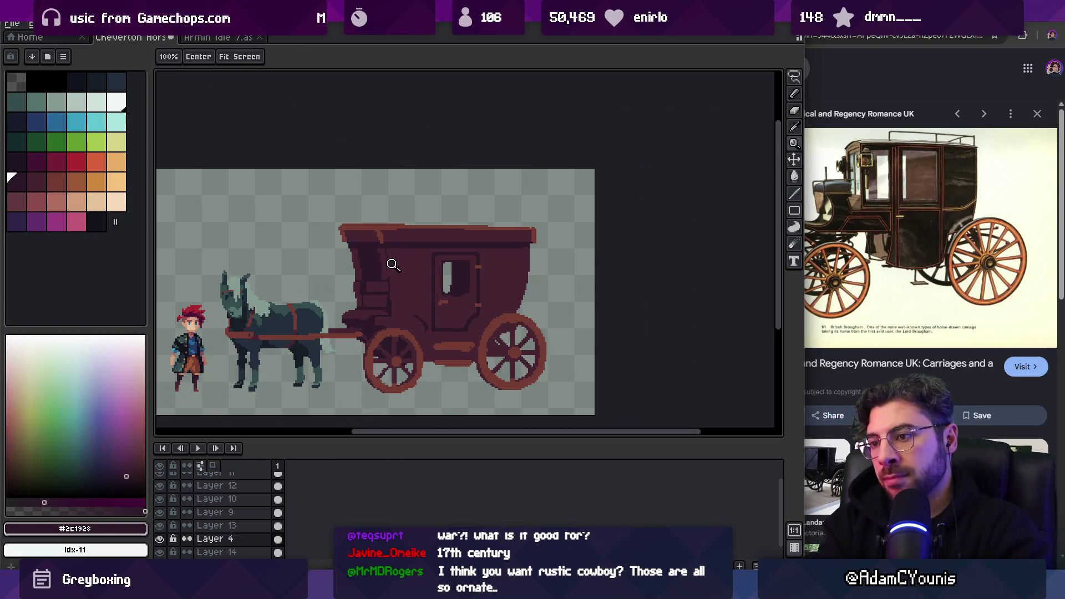
pyautogui.scroll(3, 366, 294)
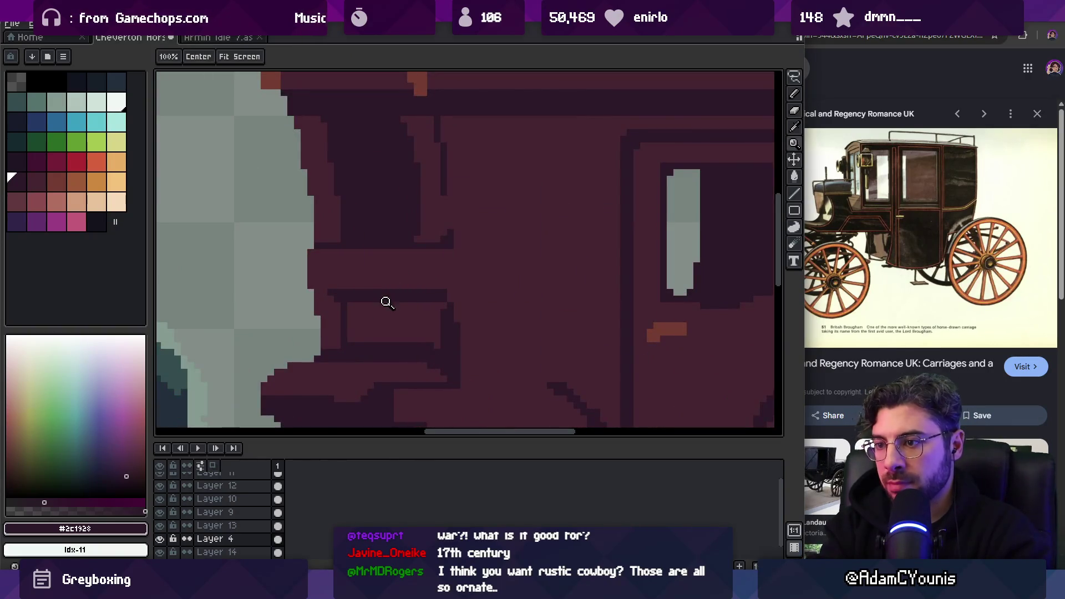
pyautogui.scroll(-4, 387, 301)
pyautogui.scroll(3, 387, 300)
pyautogui.scroll(-3, 408, 294)
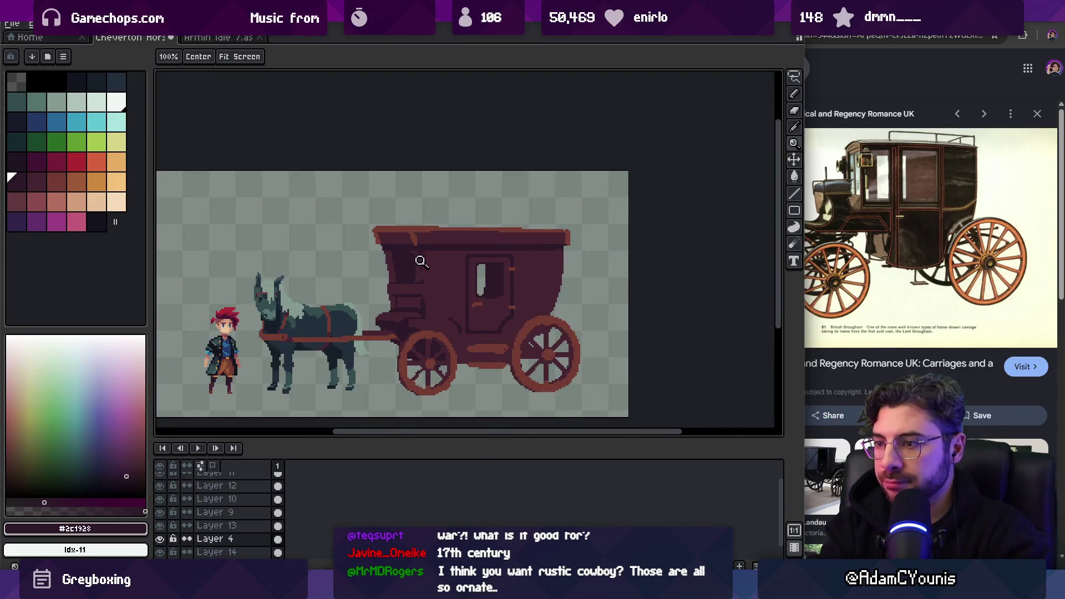
pyautogui.moveTo(395, 295); pyautogui.dragTo(442, 287)
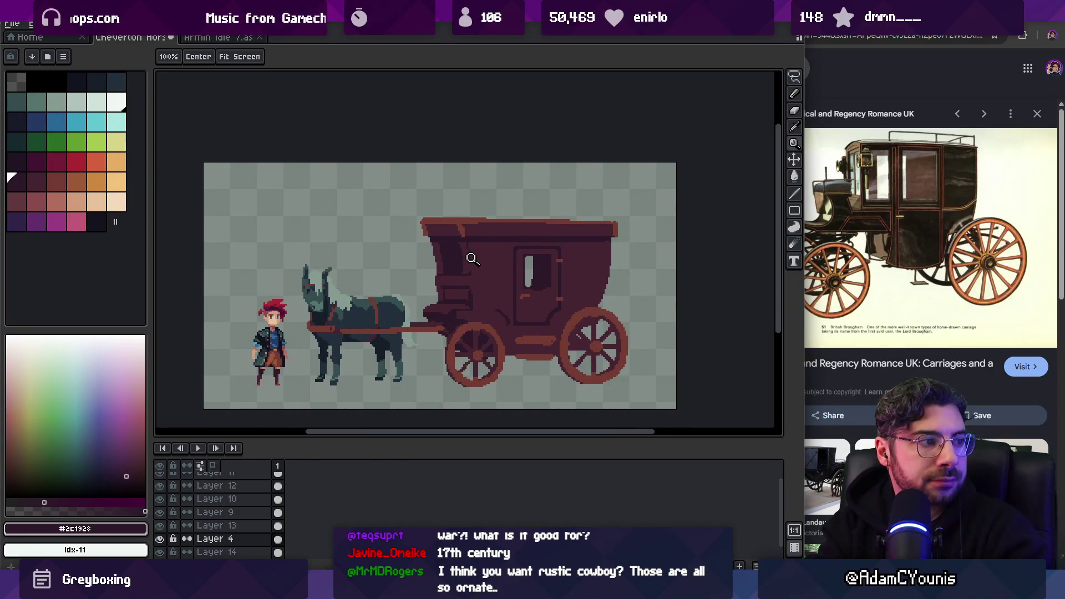
pyautogui.scroll(2, 460, 277)
pyautogui.press('v')
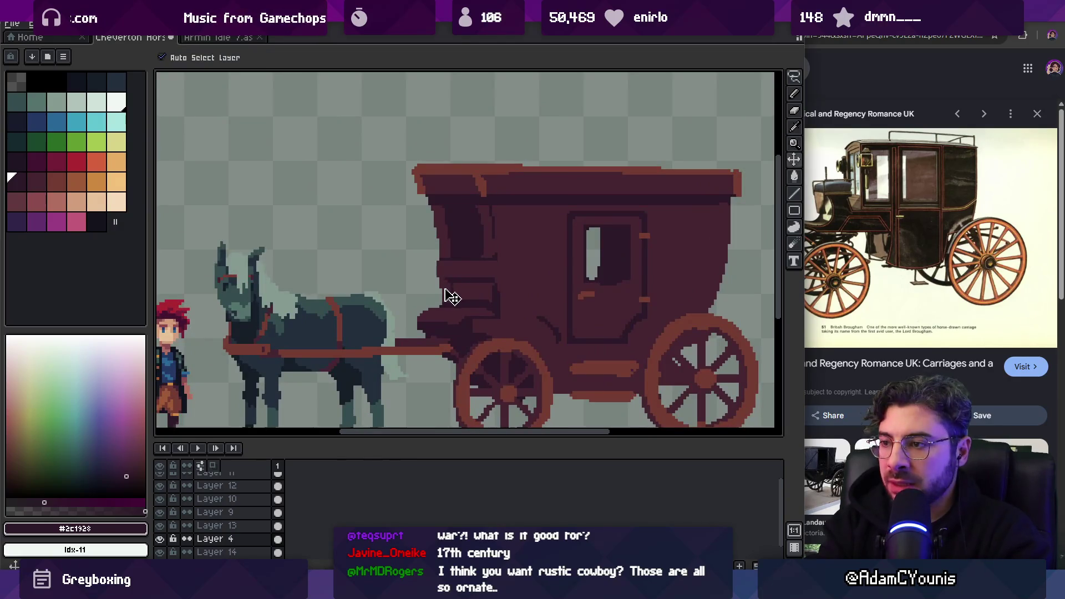
pyautogui.scroll(1, 452, 266)
pyautogui.scroll(-2, 464, 292)
pyautogui.scroll(1, 462, 259)
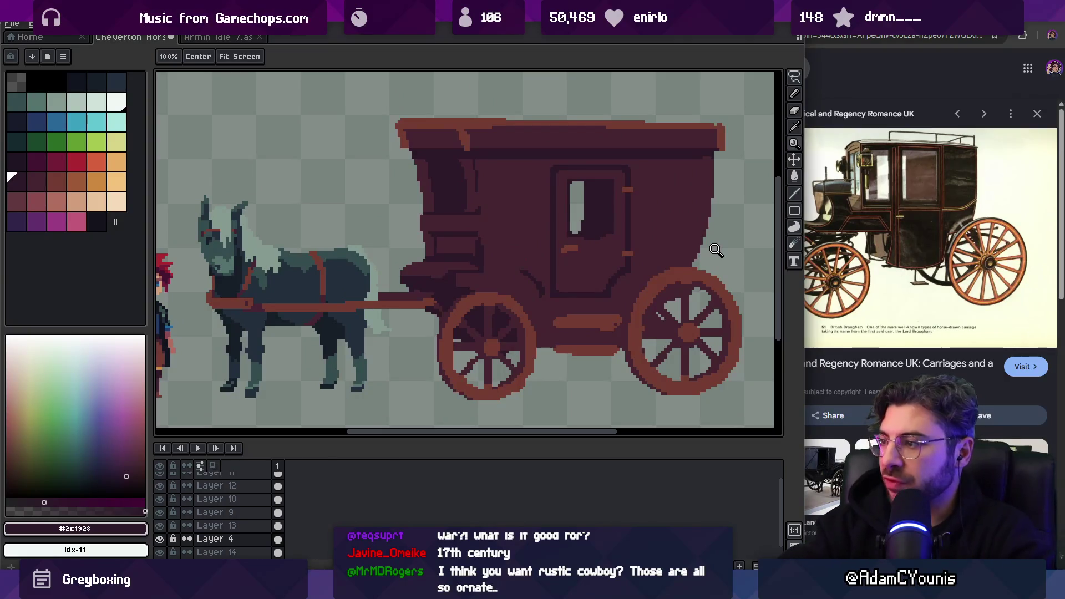
pyautogui.click(879, 57)
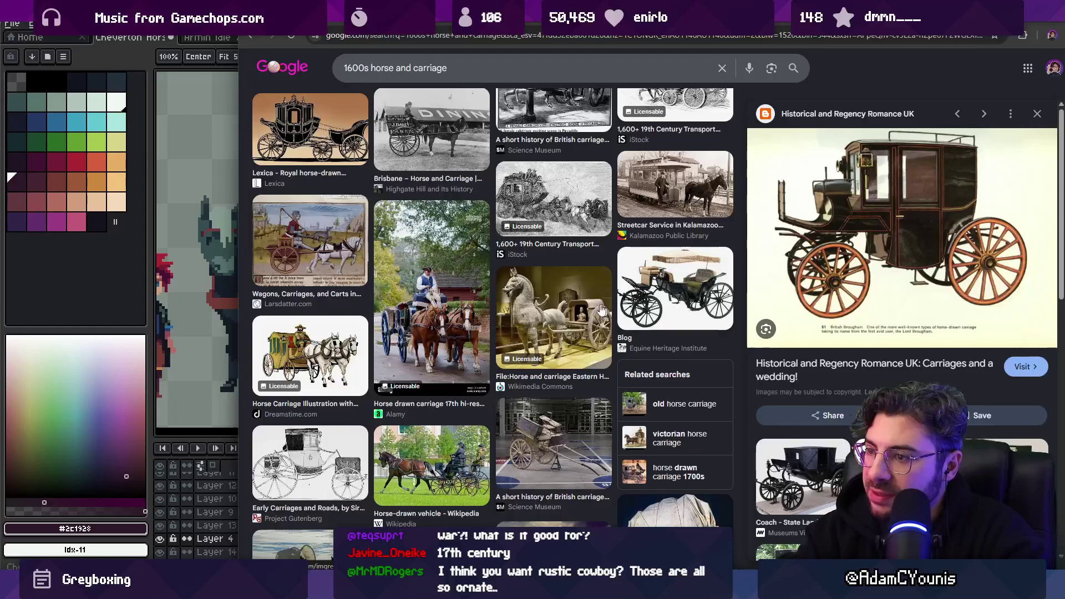
# Preview the Dreamstime horse carriage and Lexica royal carriage images
pyautogui.click(366, 331)
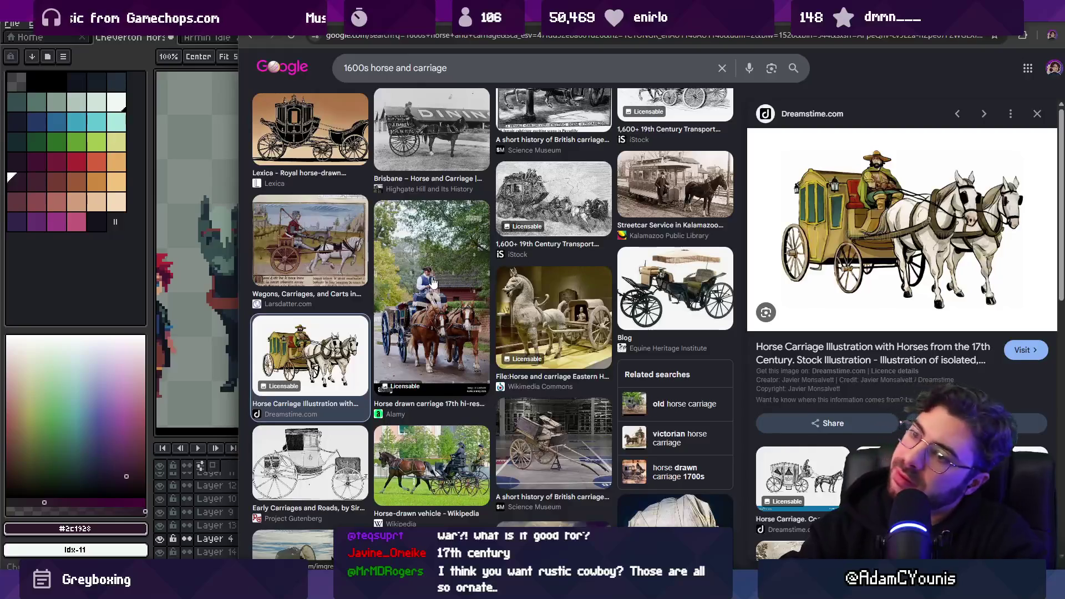
pyautogui.scroll(4, 341, 302)
pyautogui.click(316, 324)
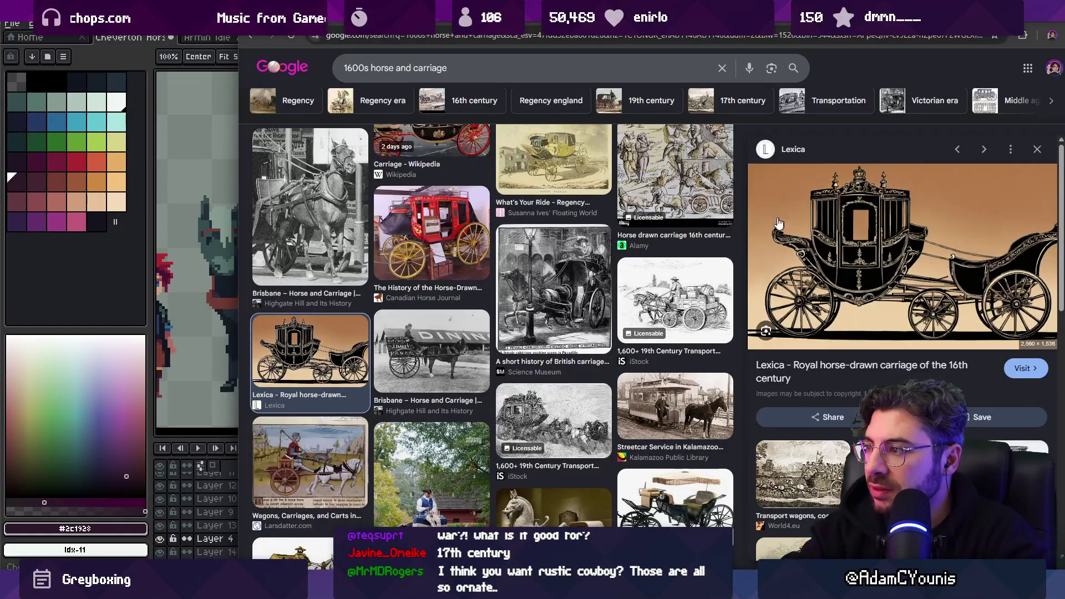
pyautogui.scroll(4, 391, 351)
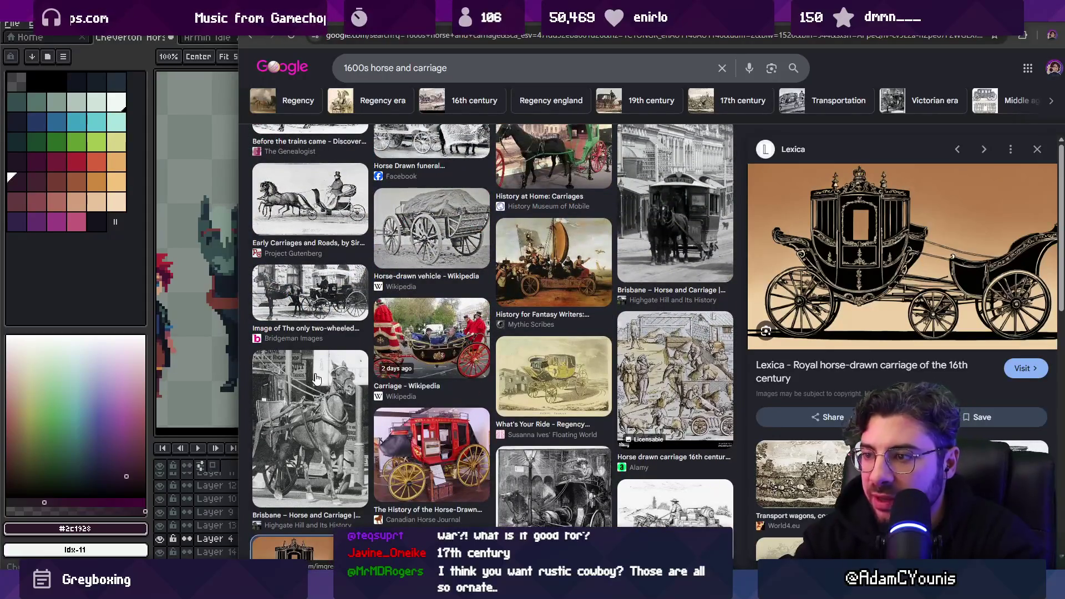
pyautogui.scroll(4, 316, 378)
# Search Google Images for 'horse drawn buggy', accepting the corrected query
pyautogui.click(468, 76)
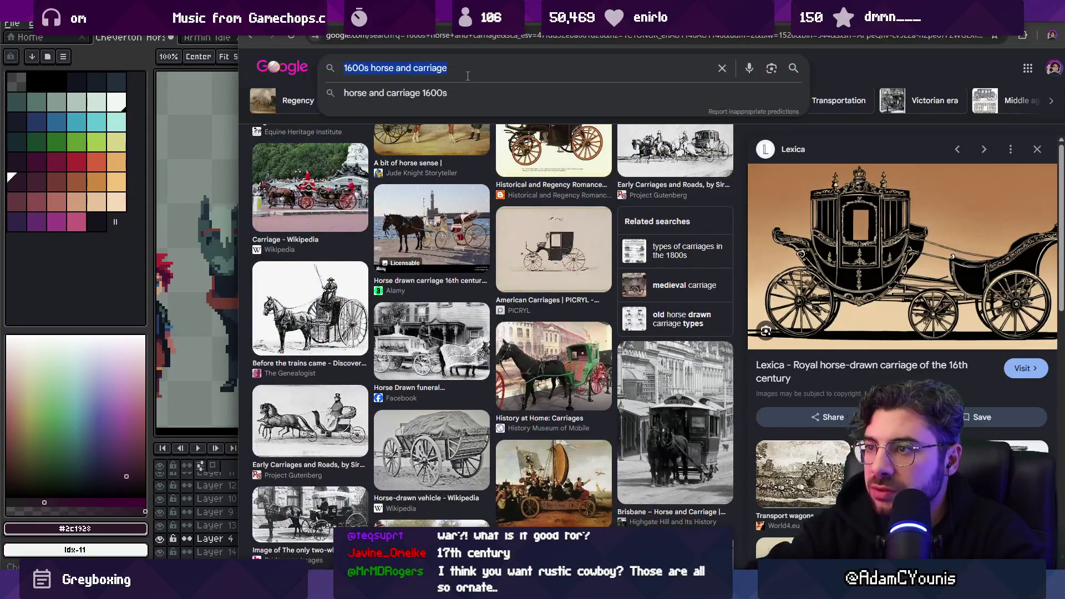
pyautogui.write('horse draw')
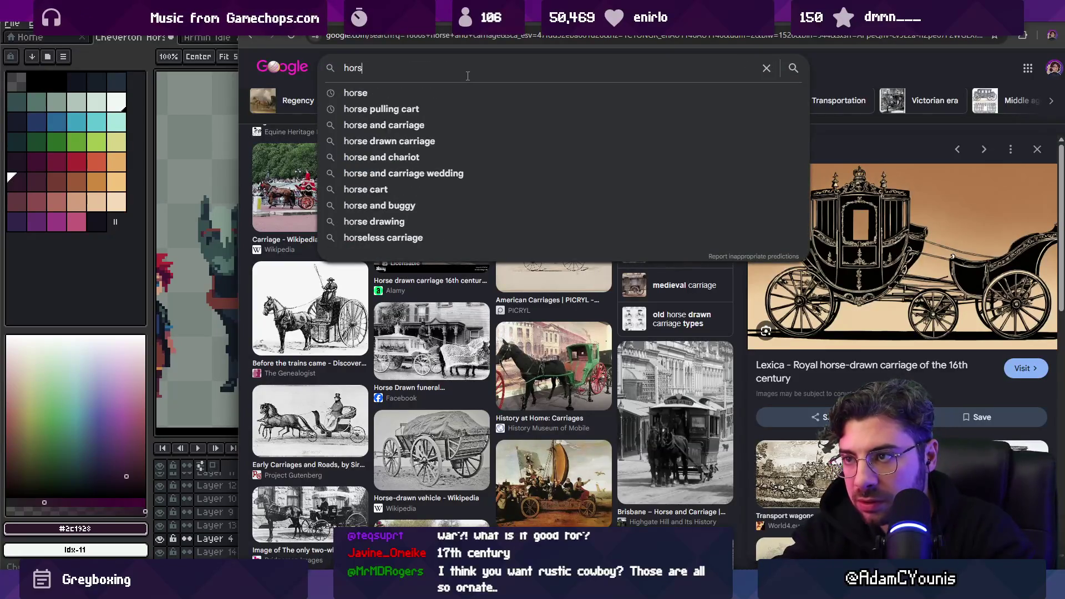
pyautogui.write('b vby')
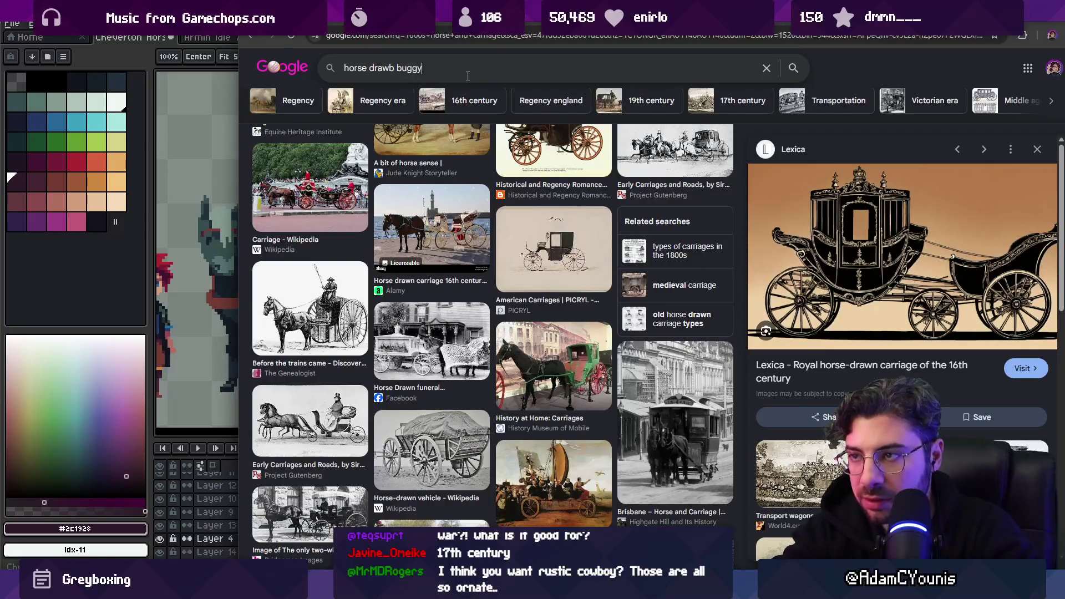
pyautogui.press('Return')
pyautogui.click(405, 183)
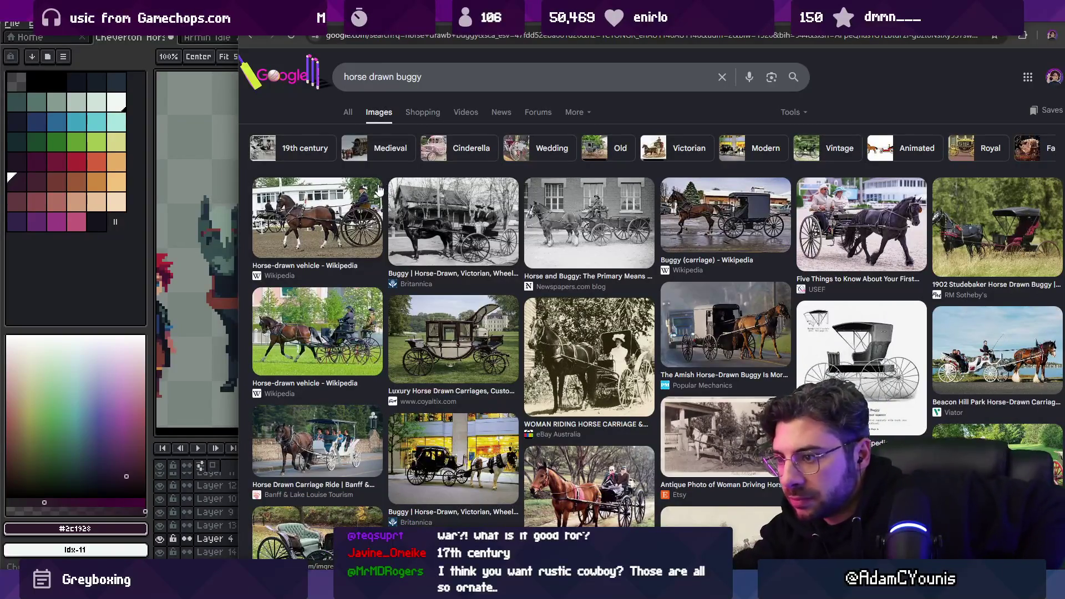
# Preview the Banff carriage, the Mini Horse buggy, then the red Spring Brook Resort carriage
pyautogui.click(344, 430)
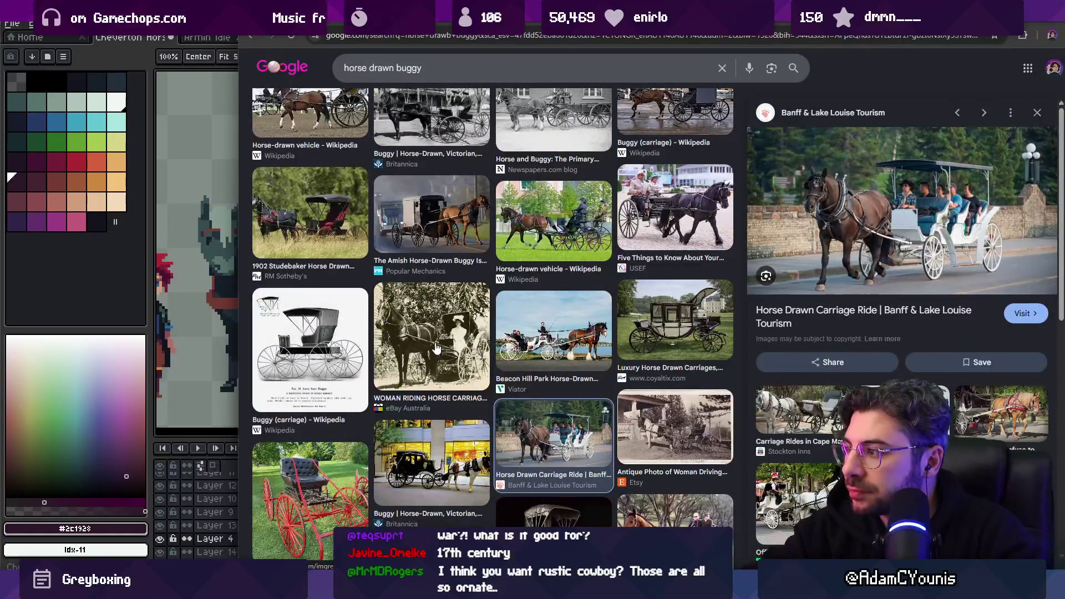
pyautogui.scroll(-2, 525, 332)
pyautogui.scroll(-4, 530, 329)
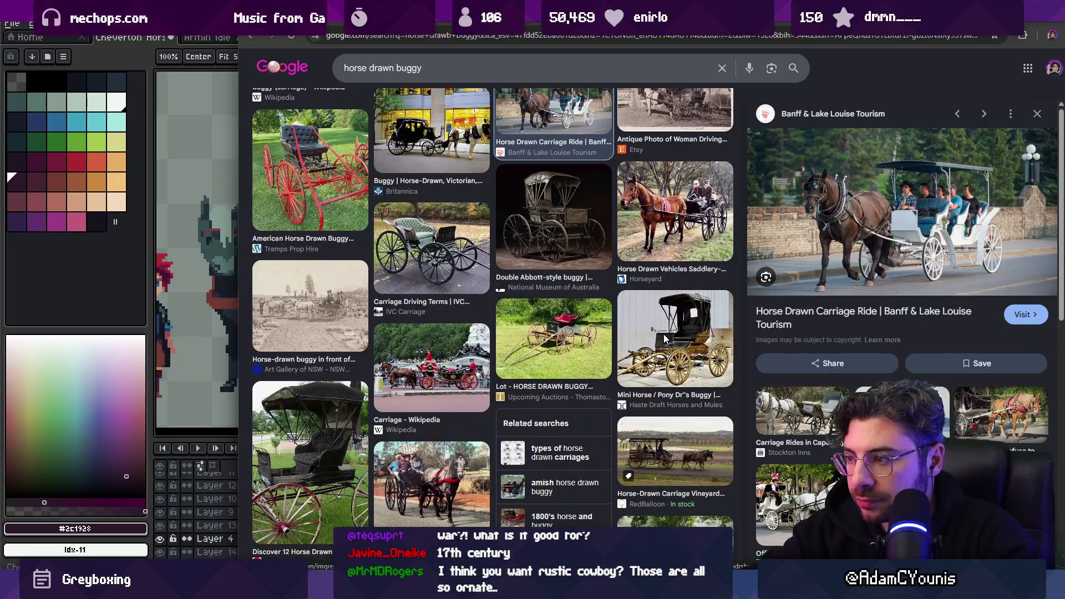
pyautogui.click(665, 339)
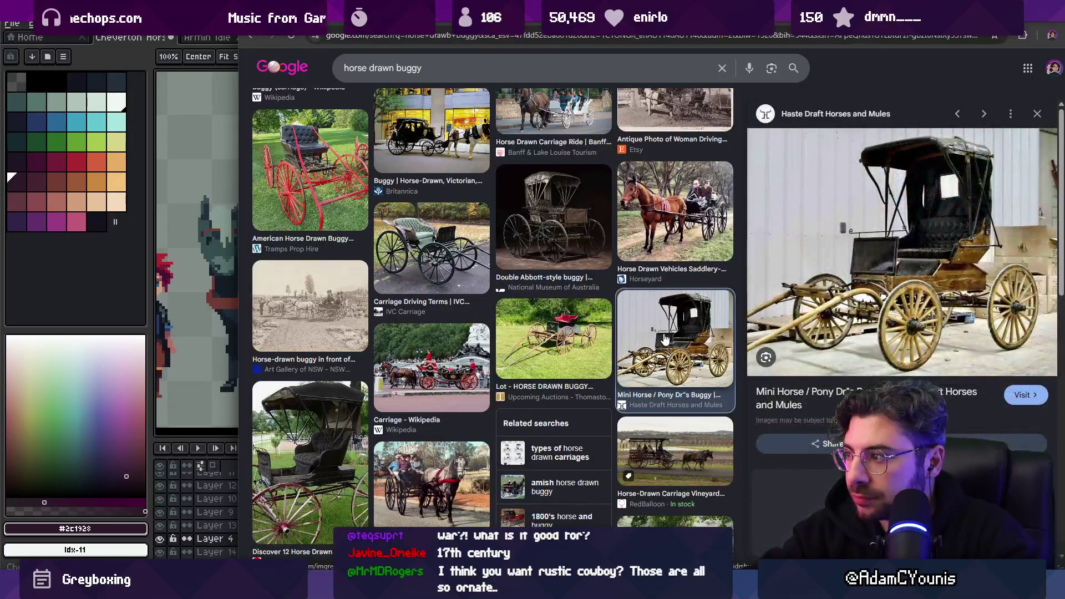
pyautogui.scroll(-5, 445, 325)
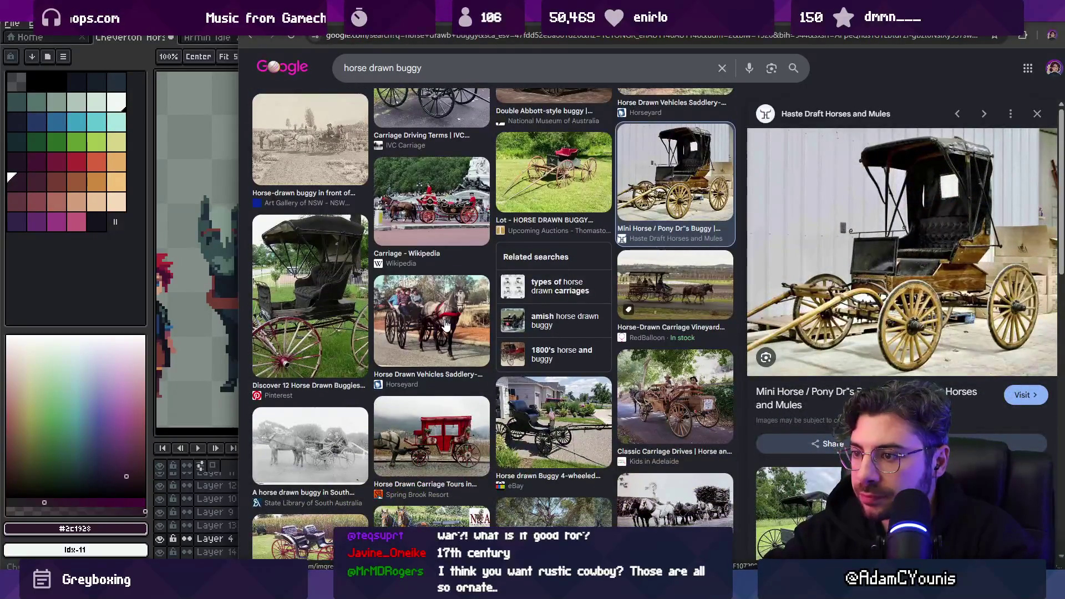
pyautogui.click(445, 325)
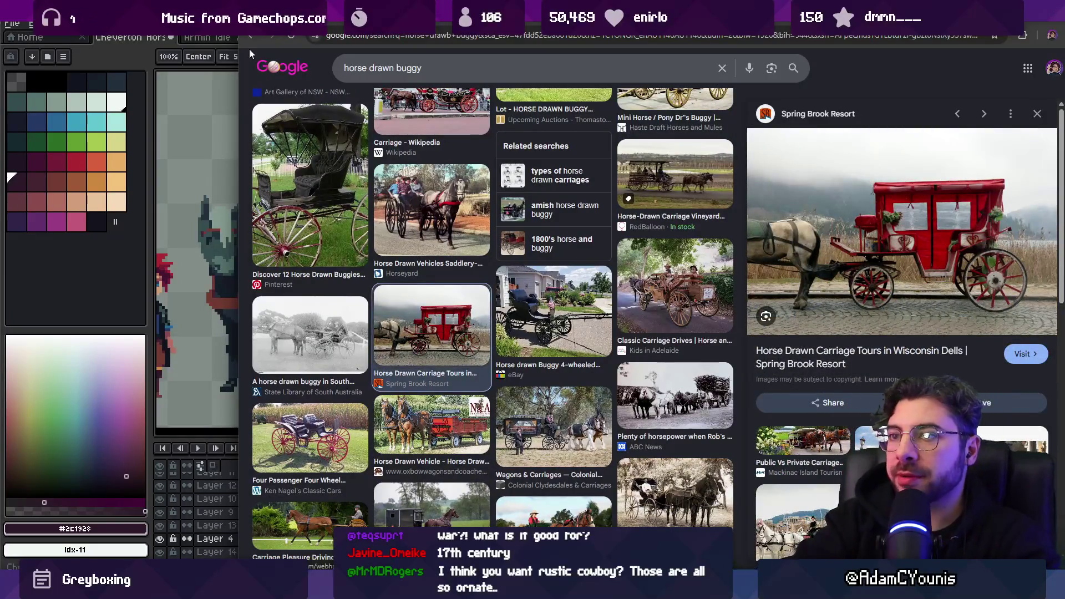
pyautogui.hotkey('alt', 'Tab')
# Centre the carriage and delete a thin rectangular strip of pixels across its front
pyautogui.moveTo(505, 255); pyautogui.dragTo(416, 247)
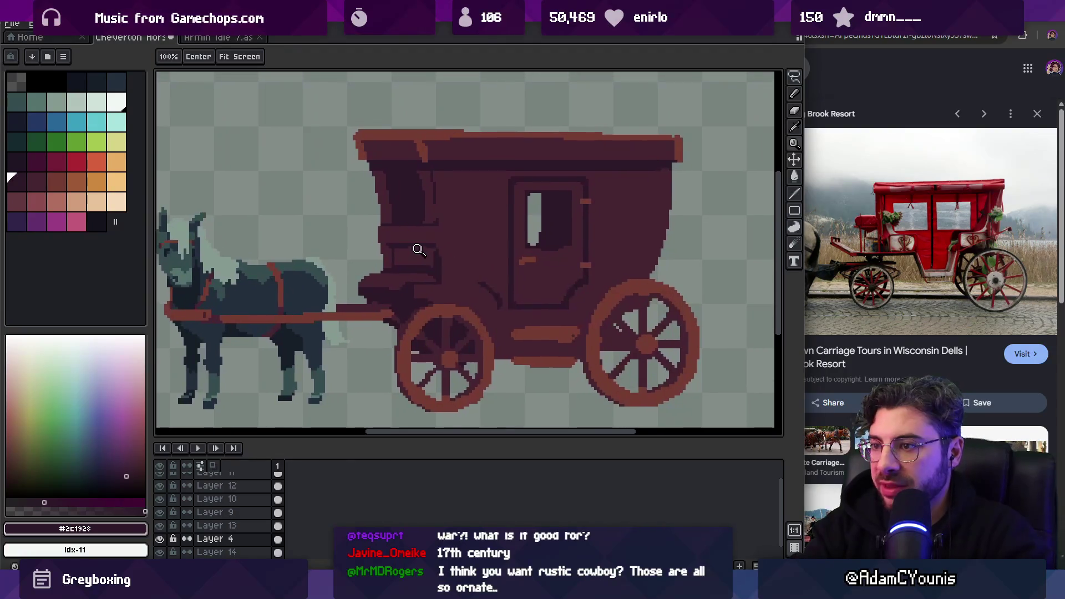
pyautogui.scroll(1, 411, 240)
pyautogui.press('q')
pyautogui.moveTo(354, 210)
pyautogui.mouseDown()
pyautogui.moveTo(439, 261)
pyautogui.moveTo(347, 273)
pyautogui.mouseUp()
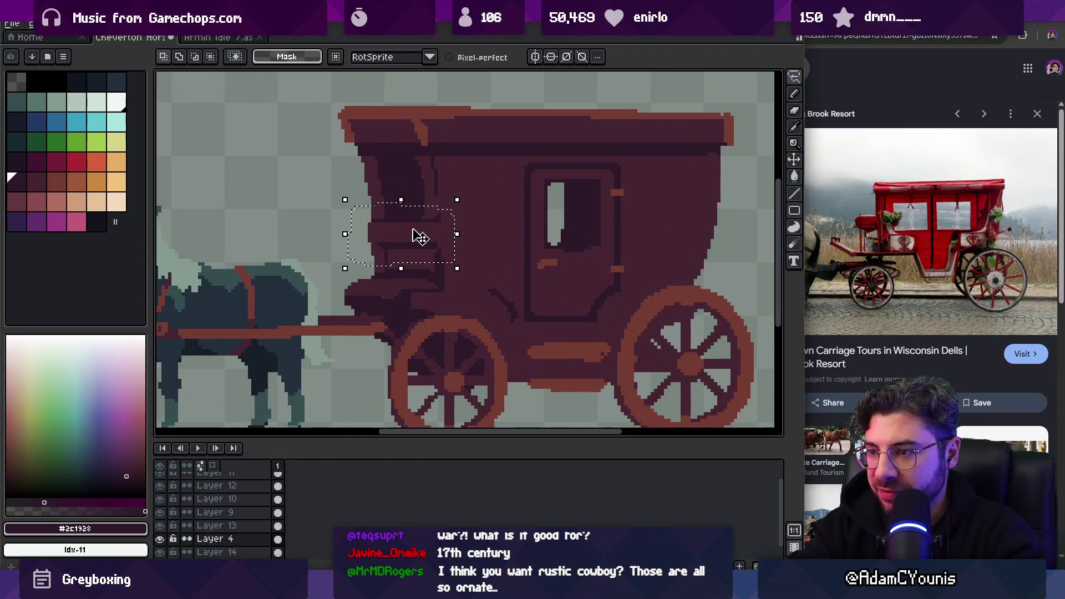
pyautogui.click(410, 236)
pyautogui.press('Return')
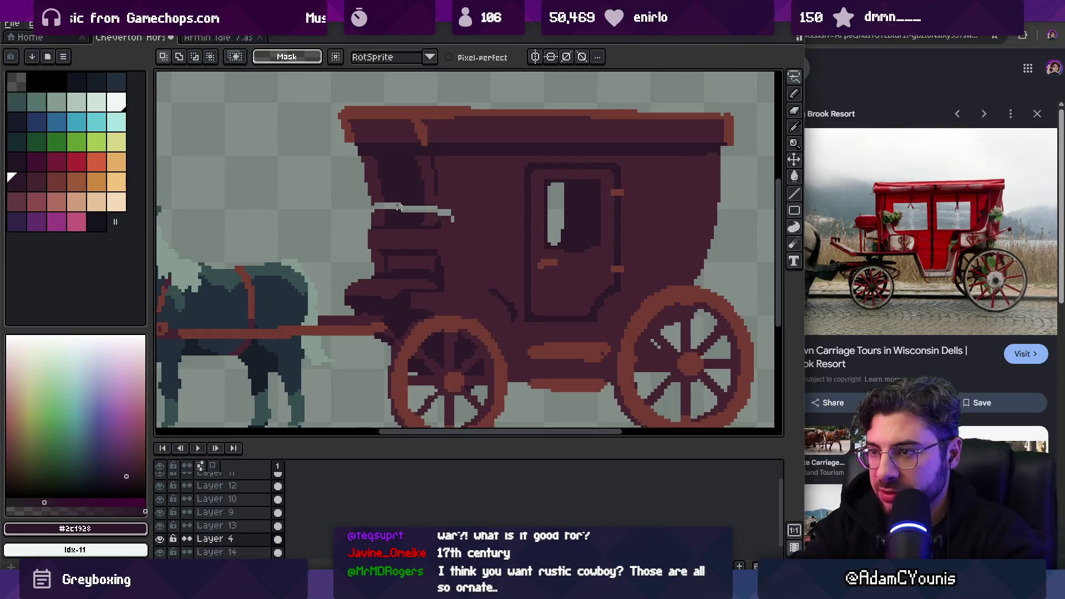
pyautogui.moveTo(439, 217); pyautogui.dragTo(447, 221)
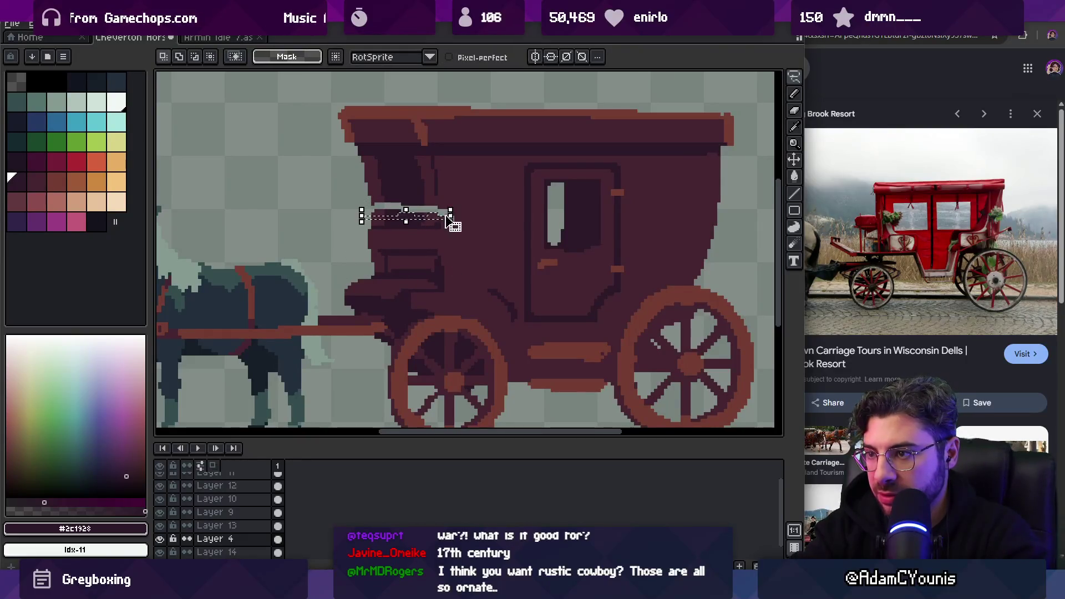
pyautogui.press('m')
pyautogui.moveTo(379, 221); pyautogui.dragTo(453, 206)
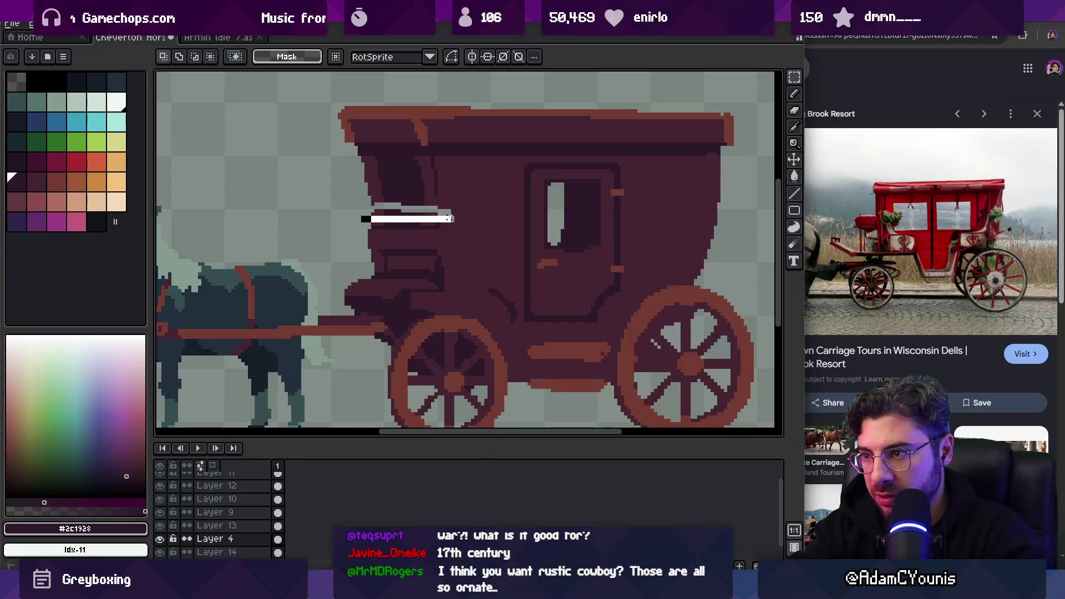
pyautogui.press('Delete')
# Zoom in and sample the lighter and darker maroon colours from the carriage
pyautogui.keyDown('alt'); pyautogui.click(439, 194); pyautogui.keyUp('alt')
pyautogui.press('z')
pyautogui.scroll(-1, 461, 219)
pyautogui.scroll(-1, 483, 236)
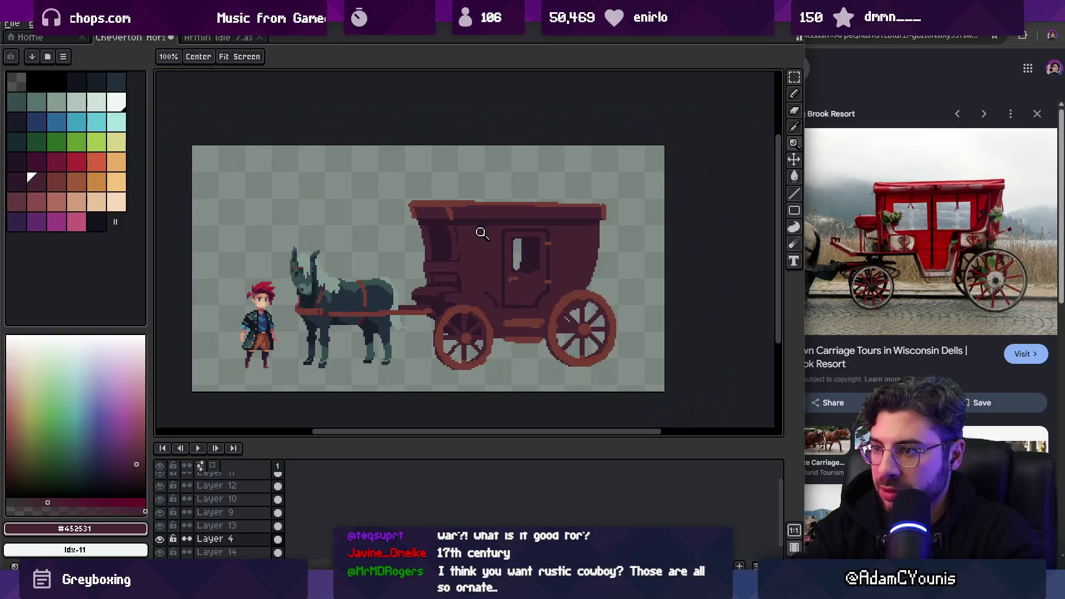
pyautogui.scroll(3, 455, 269)
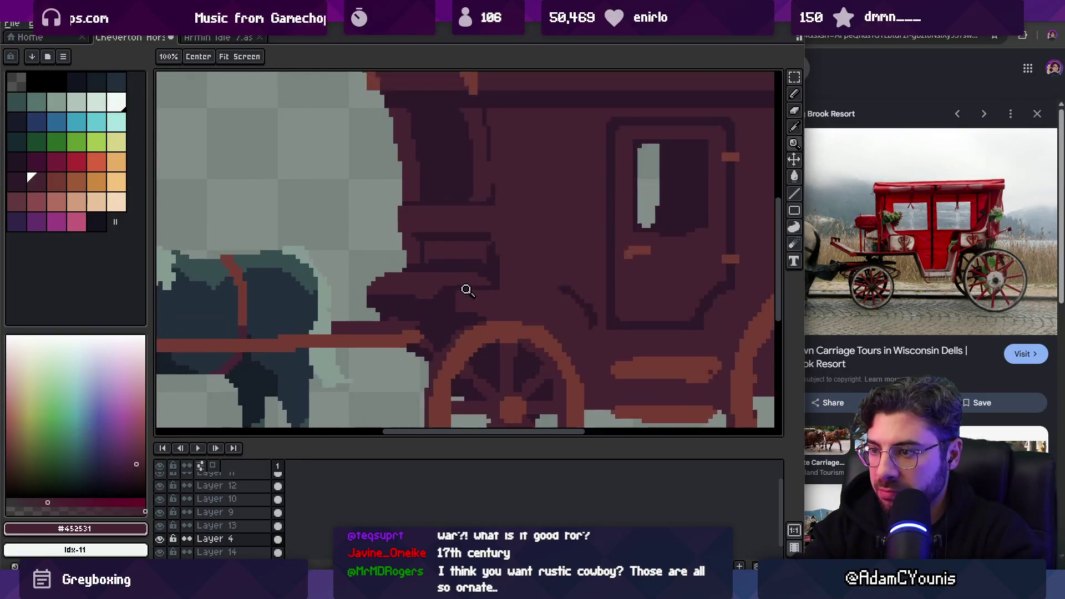
pyautogui.press('p')
pyautogui.press('z')
pyautogui.scroll(-3, 436, 256)
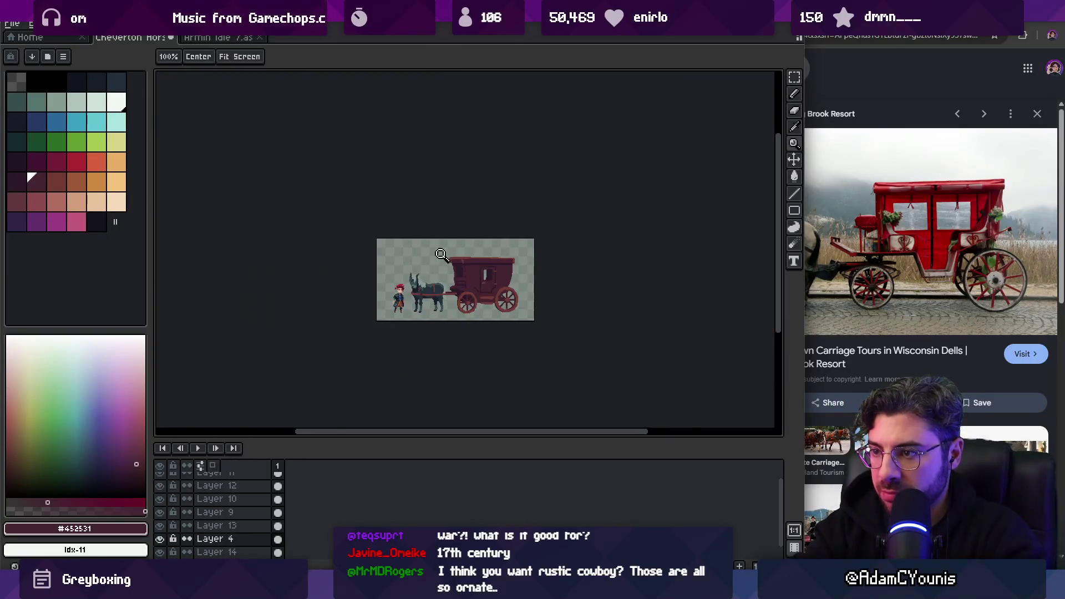
pyautogui.scroll(3, 460, 283)
pyautogui.keyDown('alt'); pyautogui.click(466, 294); pyautogui.keyUp('alt')
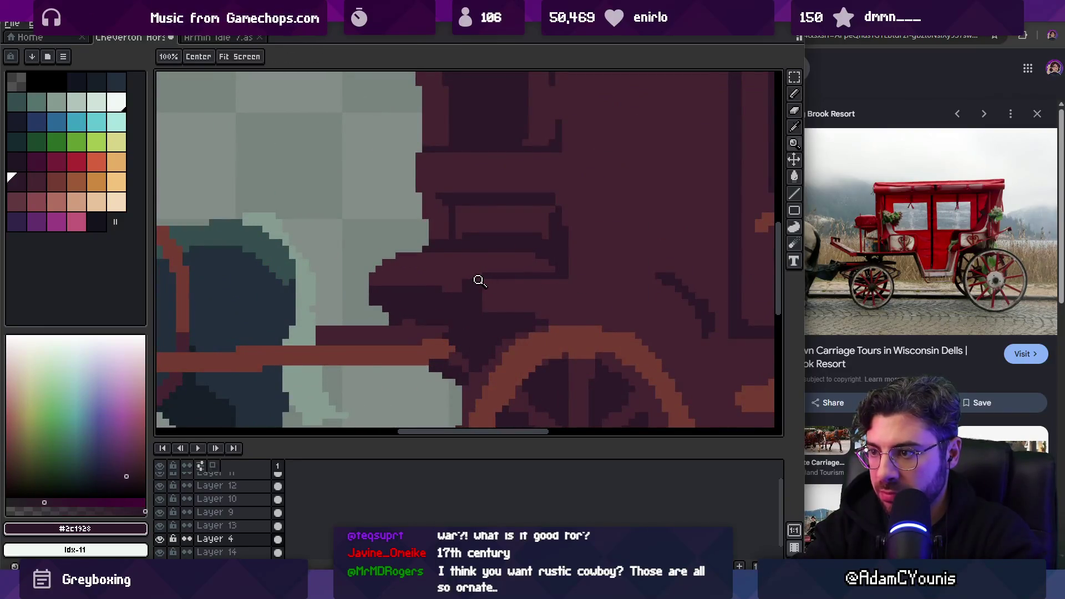
pyautogui.scroll(-1, 433, 309)
pyautogui.scroll(3, 434, 309)
pyautogui.press('p')
pyautogui.scroll(-3, 486, 291)
pyautogui.scroll(2, 428, 302)
pyautogui.keyDown('alt'); pyautogui.click(337, 293); pyautogui.keyUp('alt')
pyautogui.press('z')
pyautogui.scroll(-3, 449, 206)
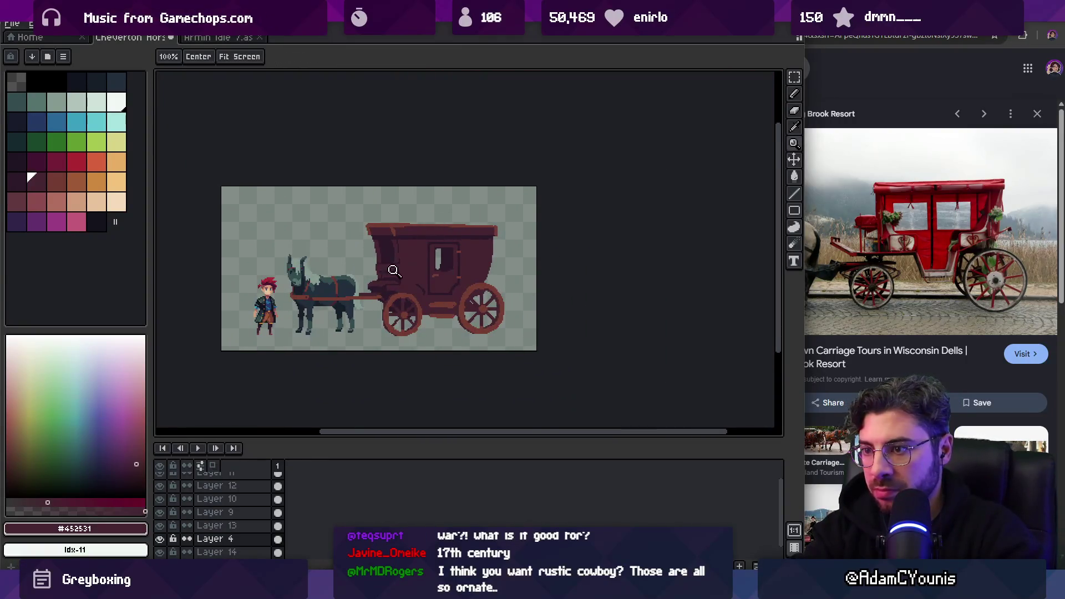
pyautogui.scroll(3, 395, 269)
# Paint over the carriage front near the shaft, filling the light grey gap with dark maroon
pyautogui.press('p')
pyautogui.moveTo(289, 300); pyautogui.dragTo(340, 301)
pyautogui.keyDown('alt'); pyautogui.click(351, 291); pyautogui.keyUp('alt')
pyautogui.press('-')
pyautogui.keyDown('alt'); pyautogui.click(343, 315); pyautogui.keyUp('alt')
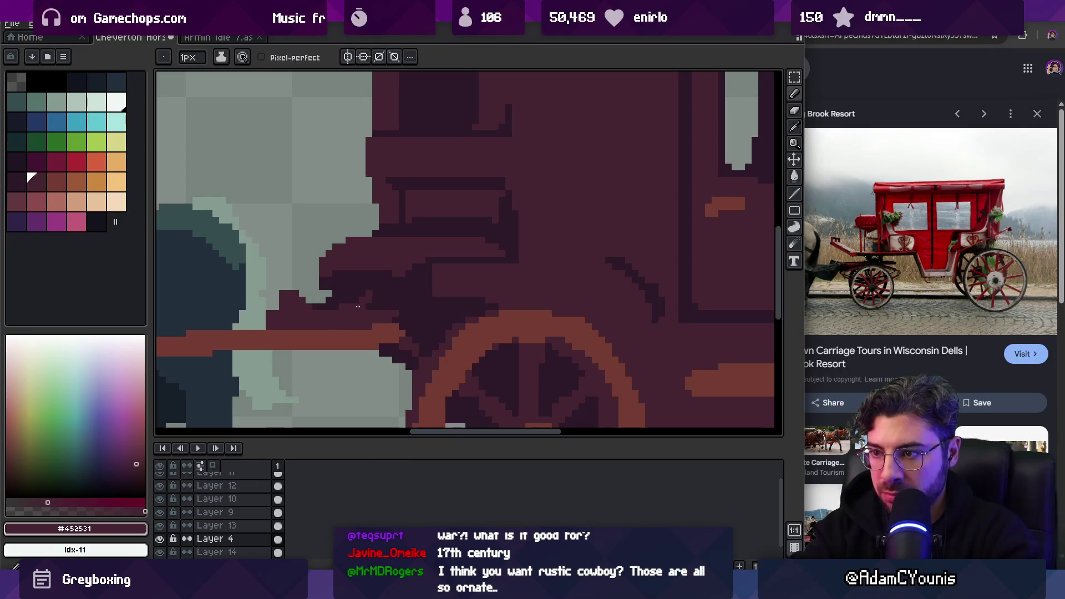
pyautogui.keyDown('alt'); pyautogui.click(399, 308); pyautogui.keyUp('alt')
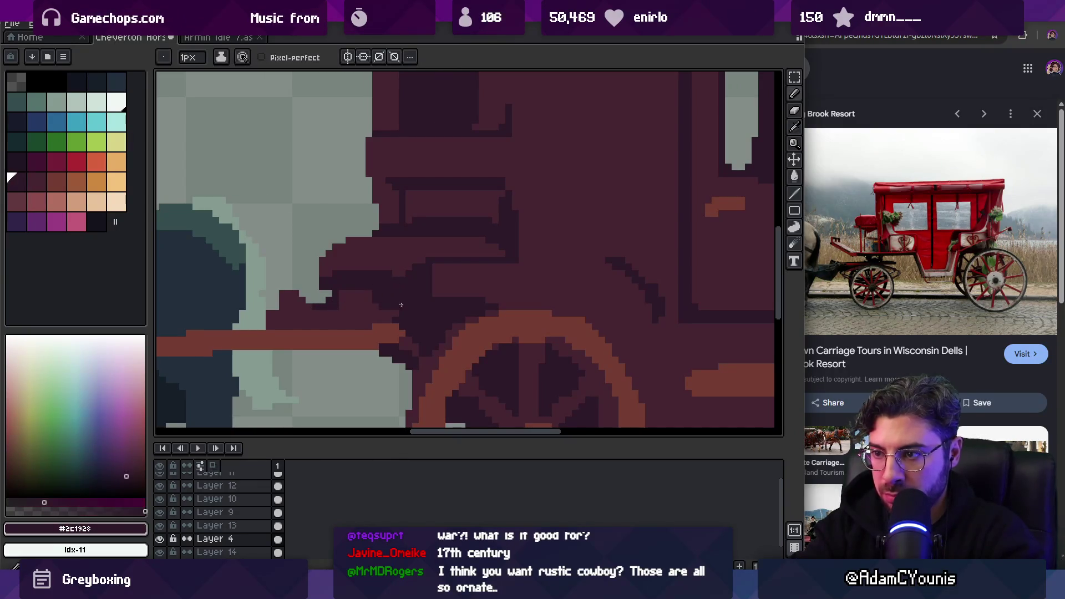
pyautogui.moveTo(336, 305)
pyautogui.mouseDown()
pyautogui.moveTo(303, 295)
pyautogui.moveTo(333, 295)
pyautogui.moveTo(301, 306)
pyautogui.mouseUp()
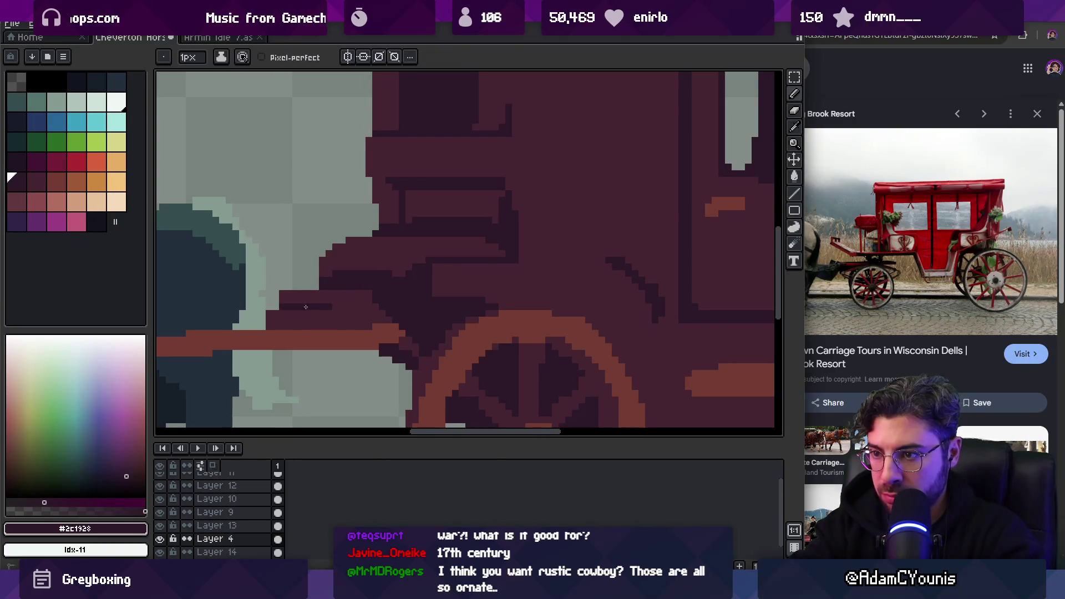
# Lasso the front section of the carriage body and raise it by one pixel
pyautogui.press('z')
pyautogui.scroll(-5, 344, 259)
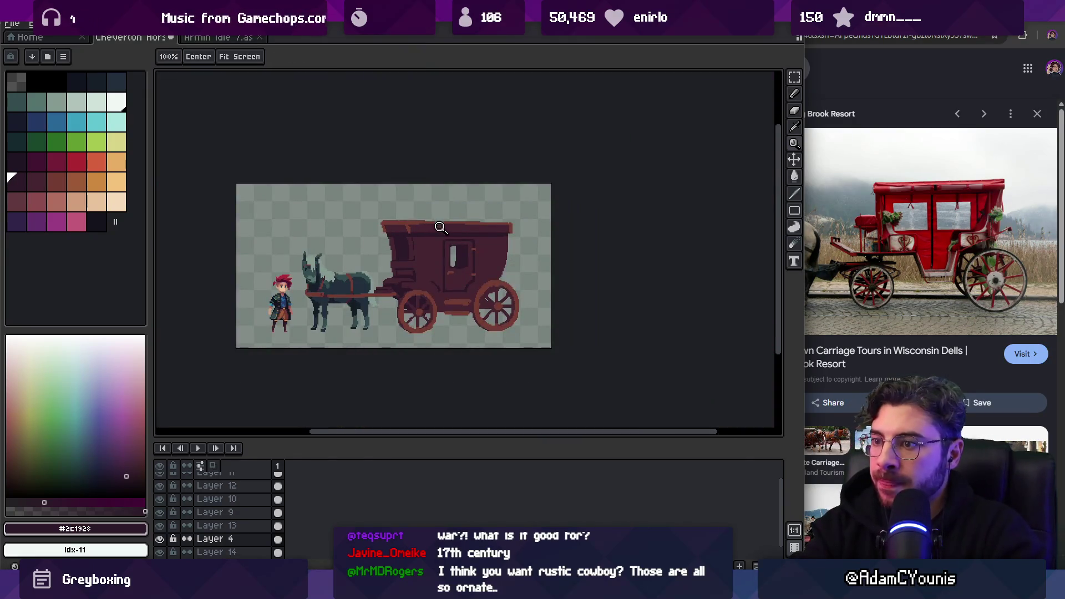
pyautogui.scroll(3, 437, 241)
pyautogui.press('q')
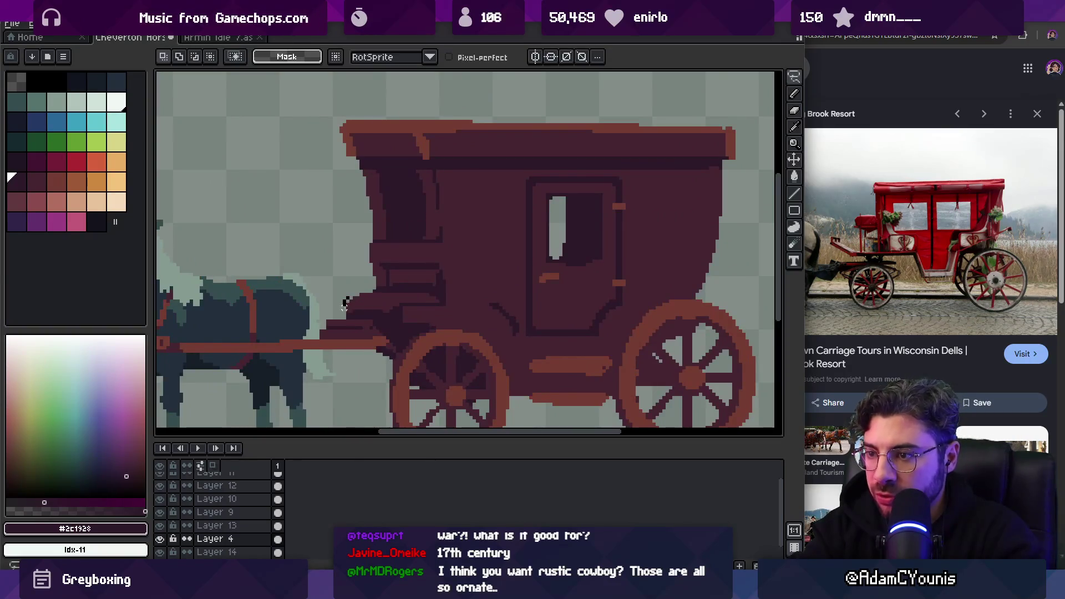
pyautogui.moveTo(458, 243); pyautogui.dragTo(339, 294)
pyautogui.click(410, 277)
pyautogui.moveTo(407, 270); pyautogui.dragTo(407, 267)
pyautogui.press('Return')
# Draw a dark row of pixels across the carriage front using the sampled front colour
pyautogui.press('b')
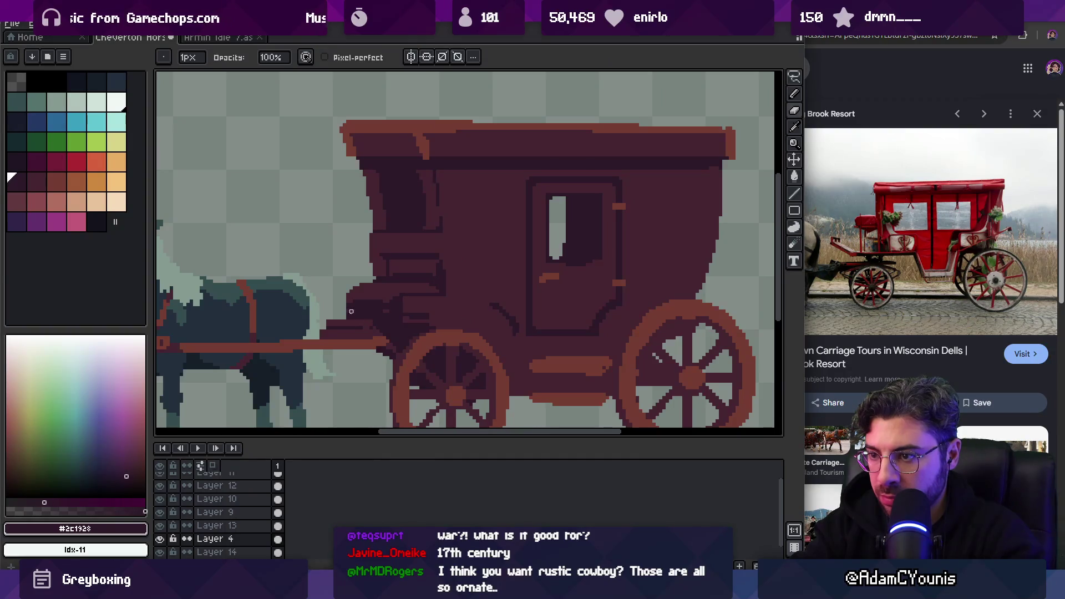
pyautogui.press('v')
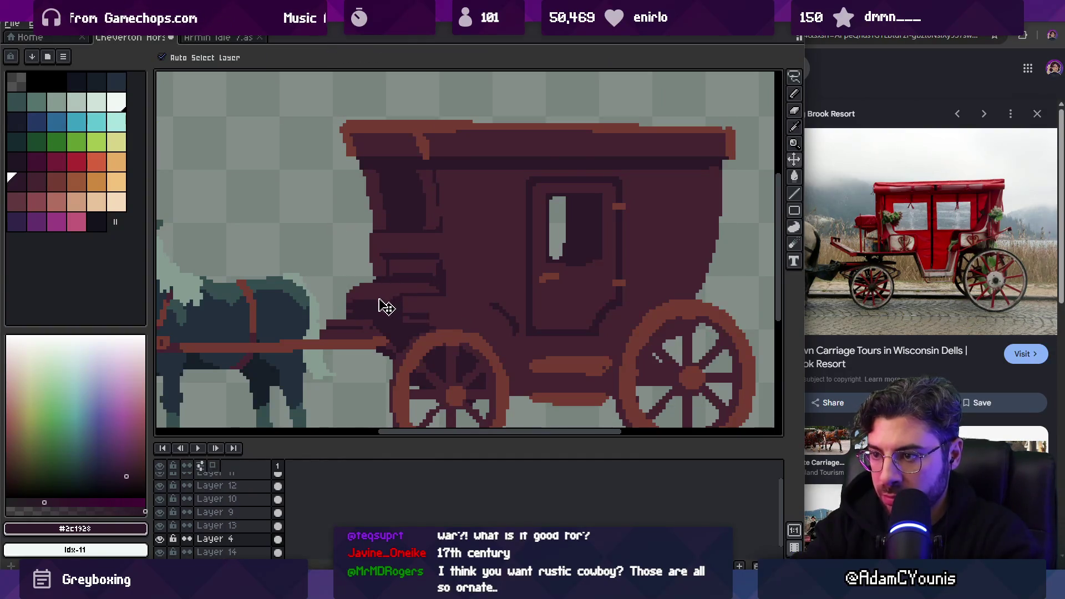
pyautogui.scroll(4, 393, 302)
pyautogui.press('b')
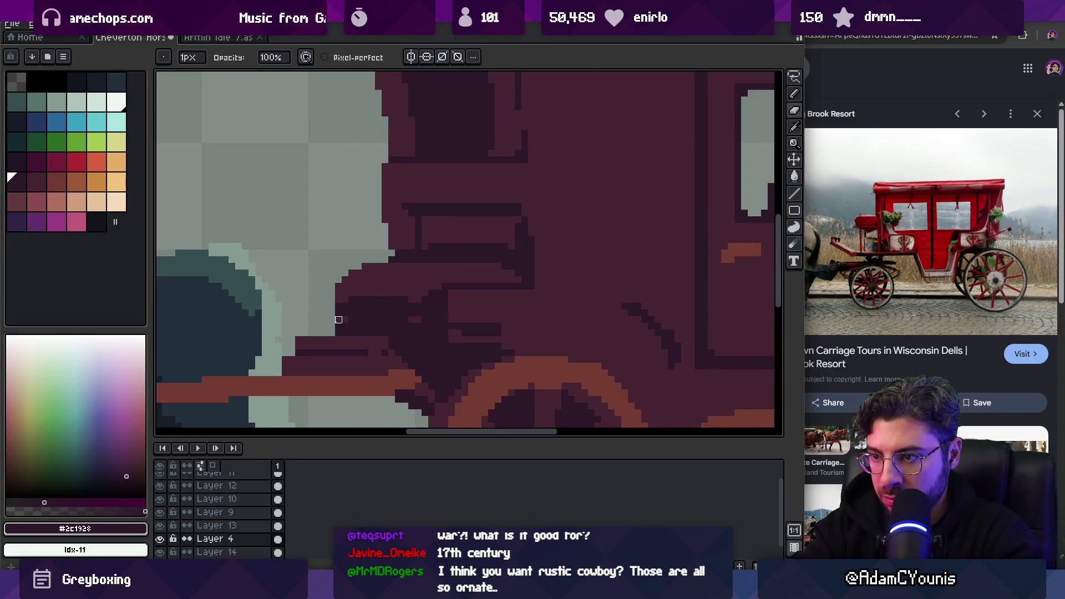
pyautogui.press('i')
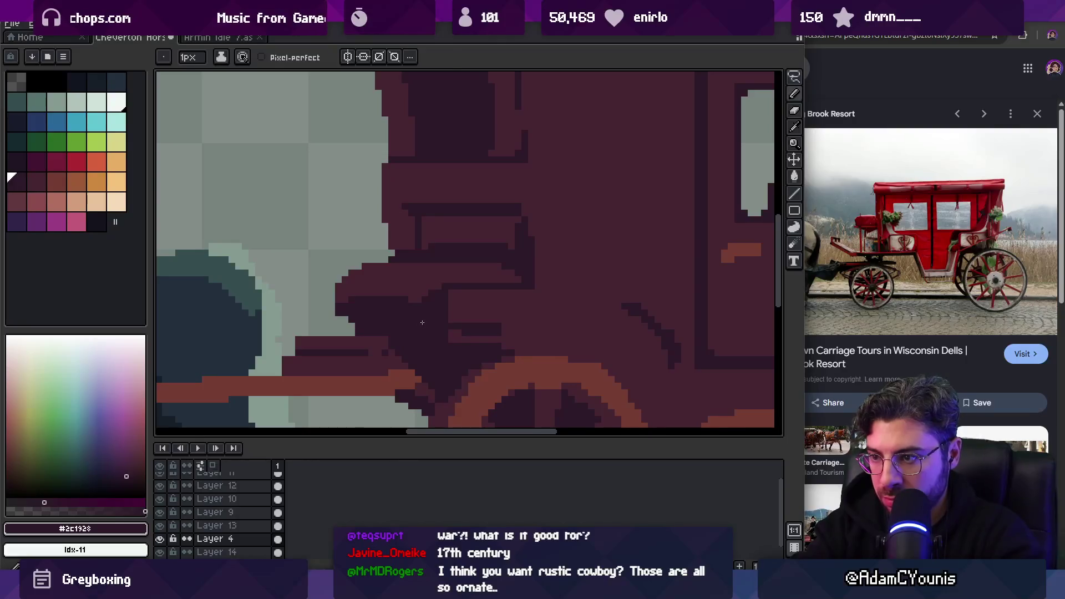
pyautogui.click(376, 281)
pyautogui.press('b')
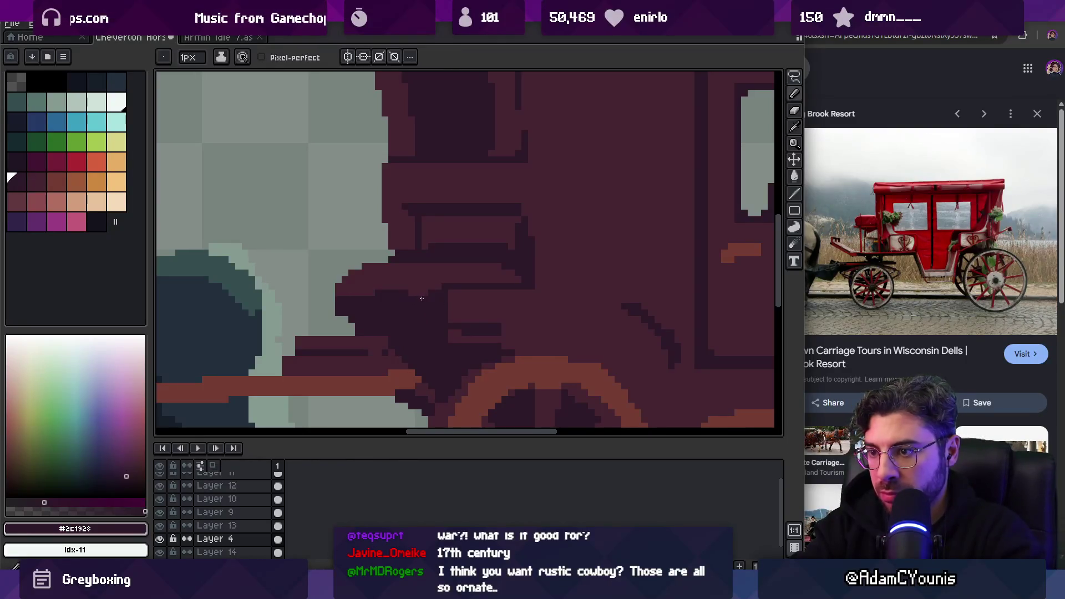
pyautogui.moveTo(344, 295); pyautogui.dragTo(423, 293)
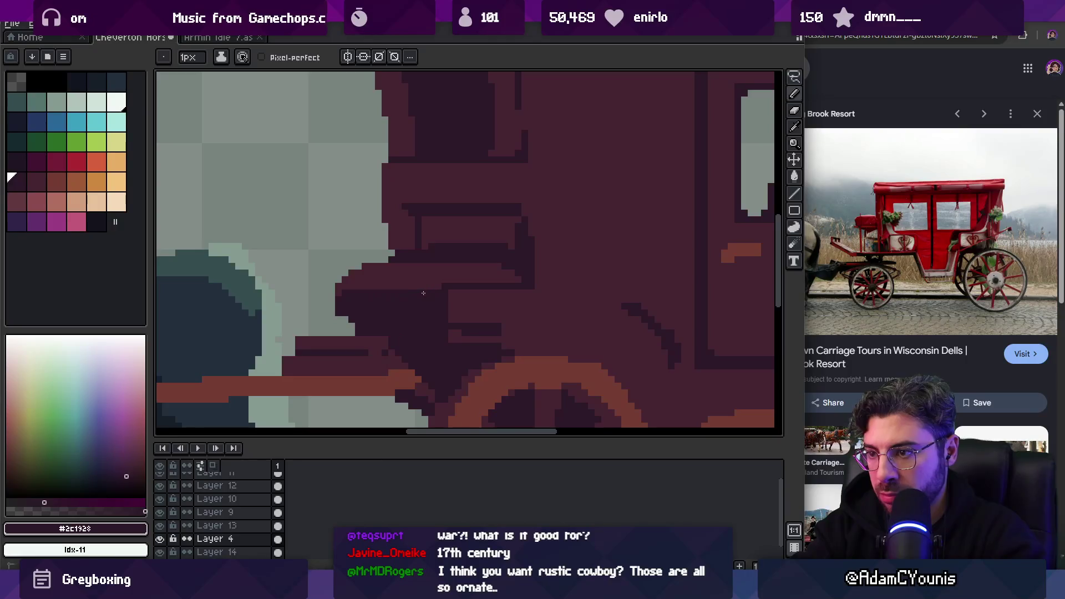
pyautogui.press('z')
pyautogui.press('1')
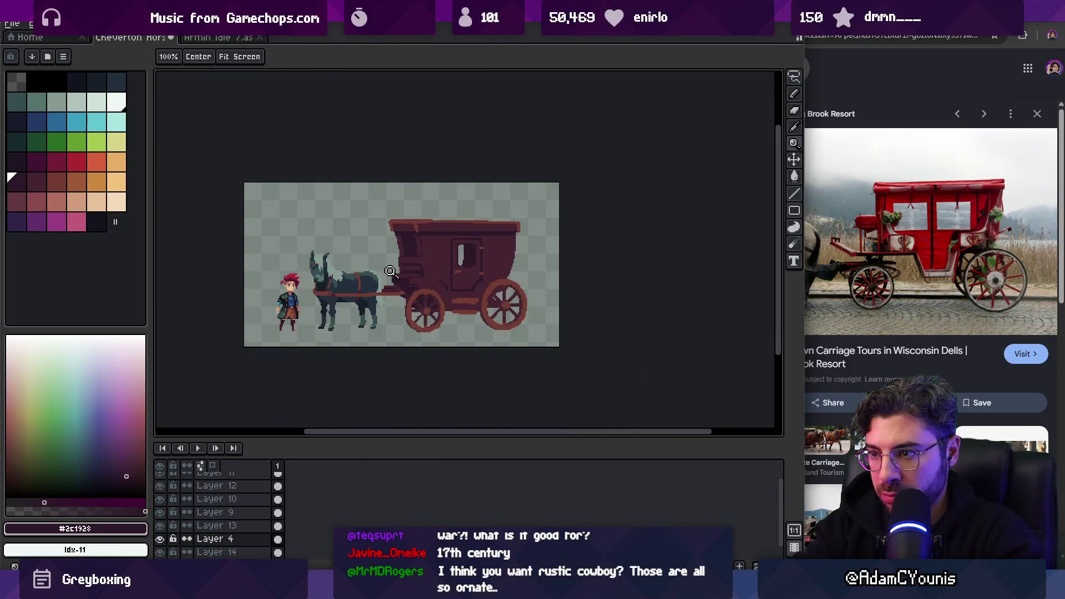
pyautogui.scroll(5, 391, 270)
pyautogui.press('b')
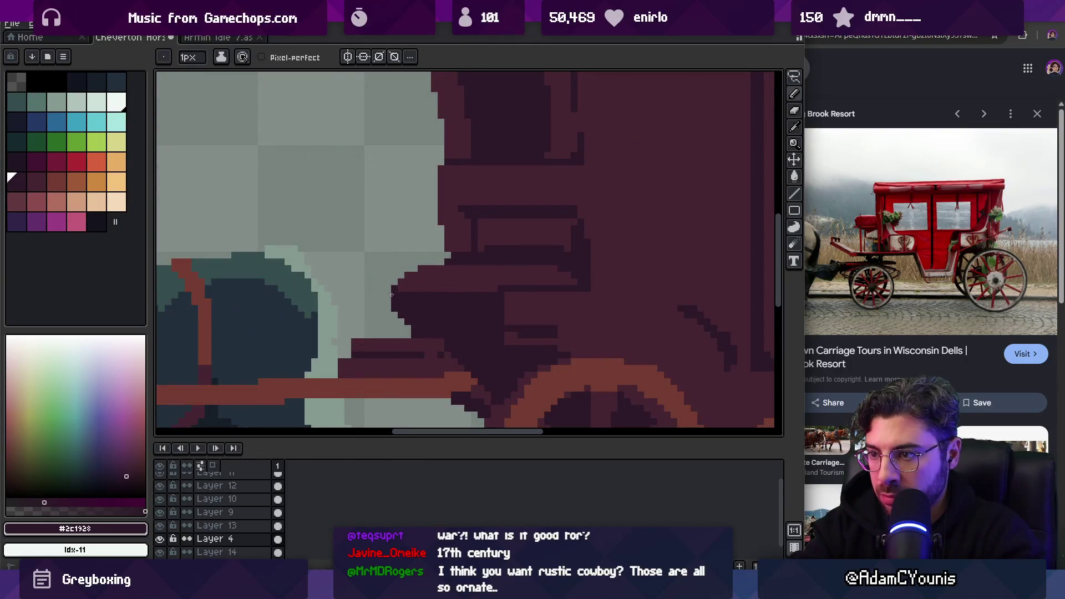
pyautogui.keyDown('alt'); pyautogui.click(392, 280); pyautogui.keyUp('alt')
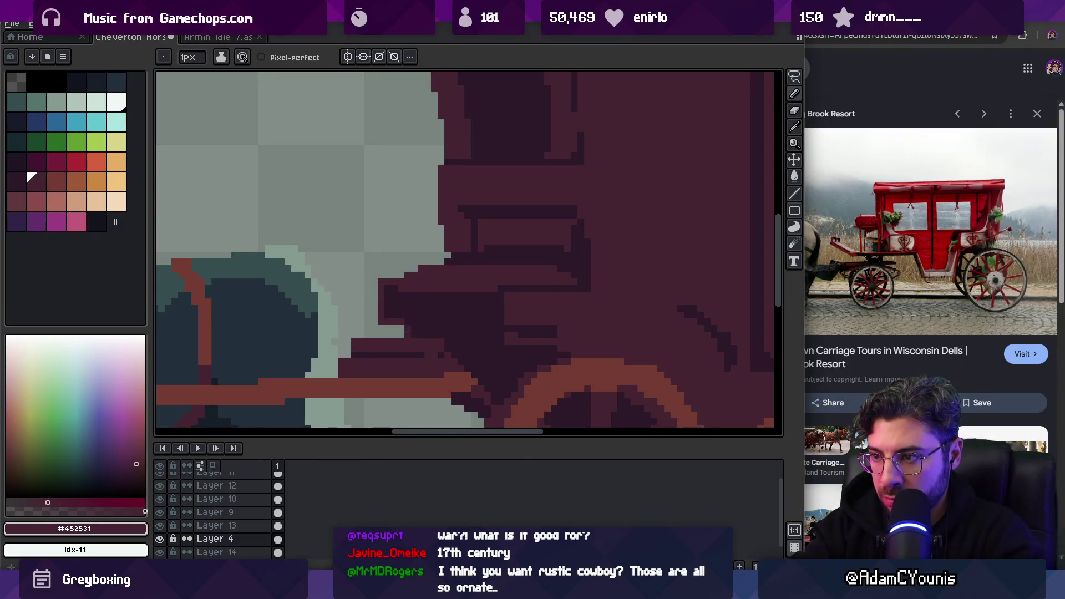
# Move the dark corner pixel at the carriage's lower front one cell to the right
pyautogui.press('z')
pyautogui.press('1')
pyautogui.click(462, 283)
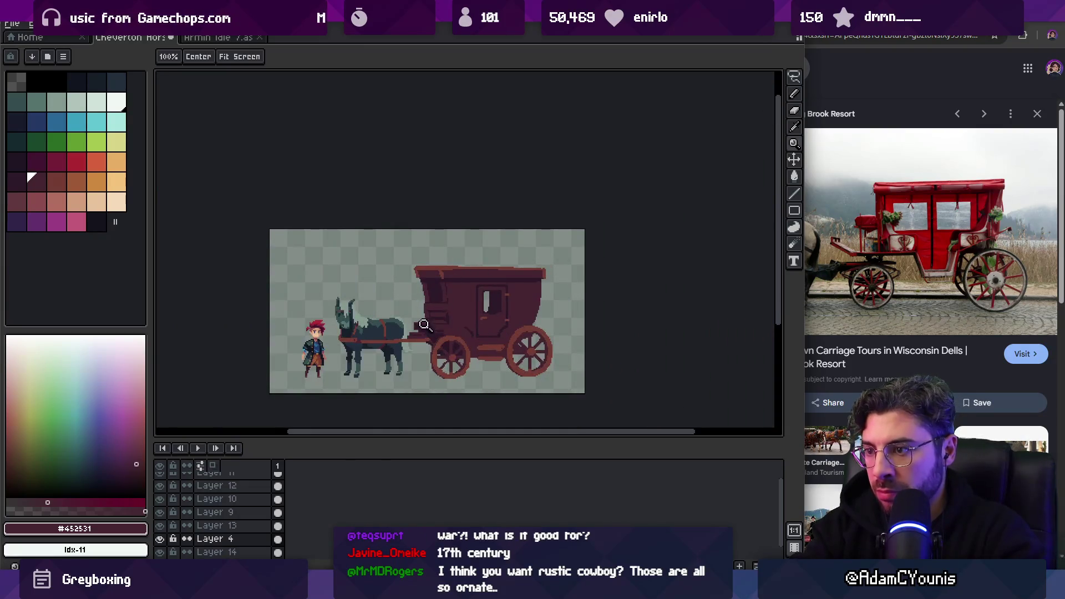
pyautogui.click(420, 325)
pyautogui.press('b')
pyautogui.keyDown('alt'); pyautogui.click(389, 313); pyautogui.keyUp('alt')
pyautogui.press('z')
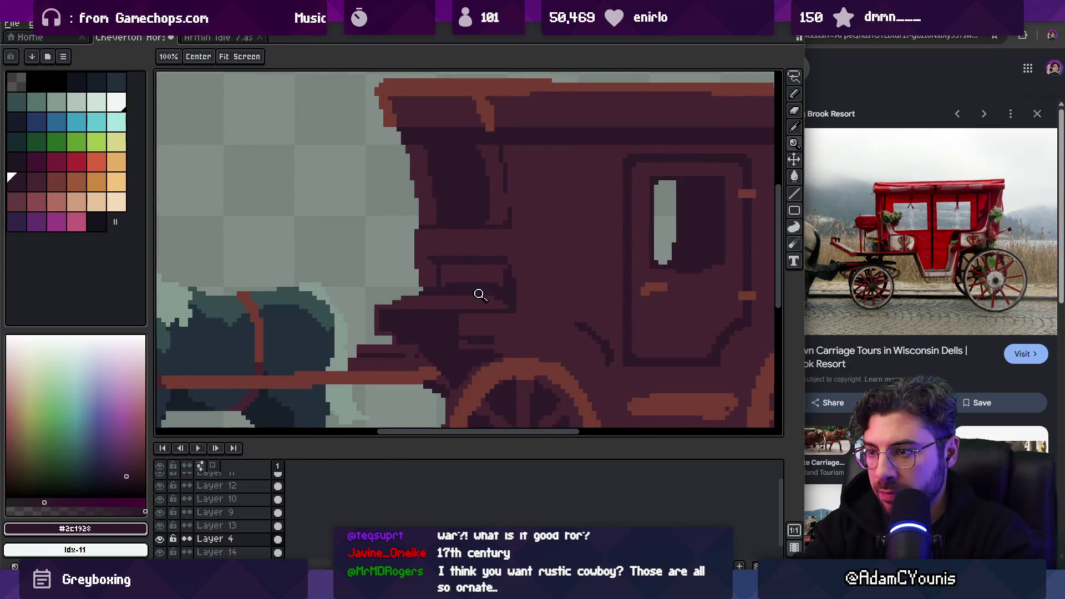
pyautogui.click(438, 297)
pyautogui.press('b')
pyautogui.hotkey('ctrl', 'z')
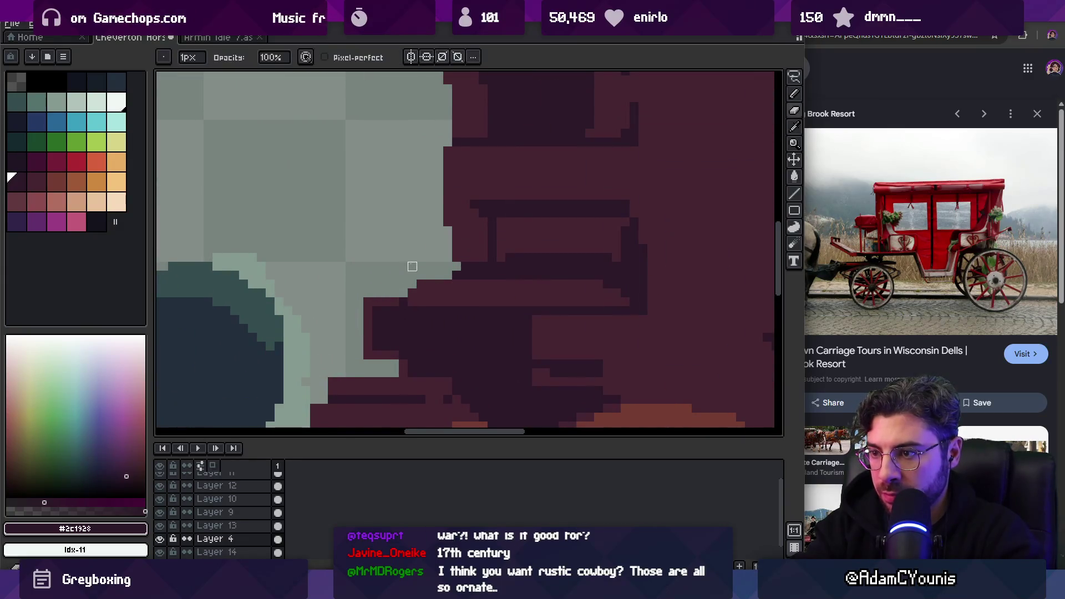
pyautogui.click(412, 294)
pyautogui.keyDown('alt'); pyautogui.click(422, 294); pyautogui.keyUp('alt')
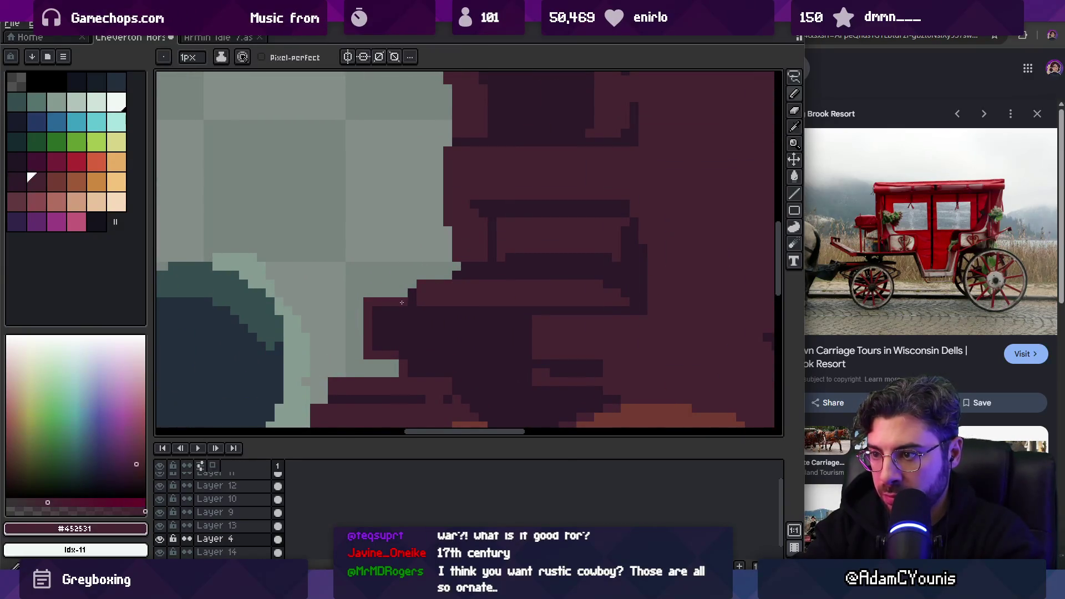
pyautogui.hotkey('ctrl', '0')
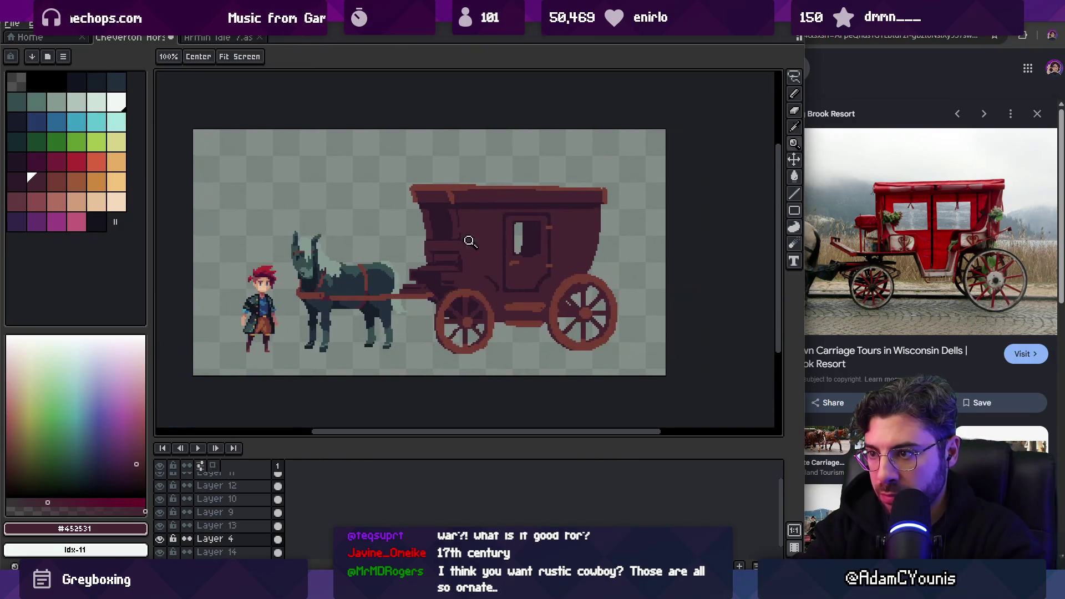
# Add a dark outline pixel on the carriage front and sample its outline and body reds
pyautogui.scroll(5, 468, 235)
pyautogui.keyDown('alt'); pyautogui.click(491, 272); pyautogui.keyUp('alt')
pyautogui.click(490, 272)
pyautogui.keyDown('alt'); pyautogui.click(496, 262); pyautogui.keyUp('alt')
pyautogui.keyDown('alt'); pyautogui.click(517, 248); pyautogui.keyUp('alt')
pyautogui.keyDown('alt'); pyautogui.click(502, 261); pyautogui.keyUp('alt')
pyautogui.click(510, 272)
pyautogui.keyDown('alt'); pyautogui.click(499, 251); pyautogui.keyUp('alt')
pyautogui.keyDown('alt'); pyautogui.click(501, 260); pyautogui.keyUp('alt')
pyautogui.keyDown('alt'); pyautogui.click(512, 272); pyautogui.keyUp('alt')
pyautogui.keyDown('alt'); pyautogui.click(503, 258); pyautogui.keyUp('alt')
pyautogui.keyDown('alt'); pyautogui.click(487, 267); pyautogui.keyUp('alt')
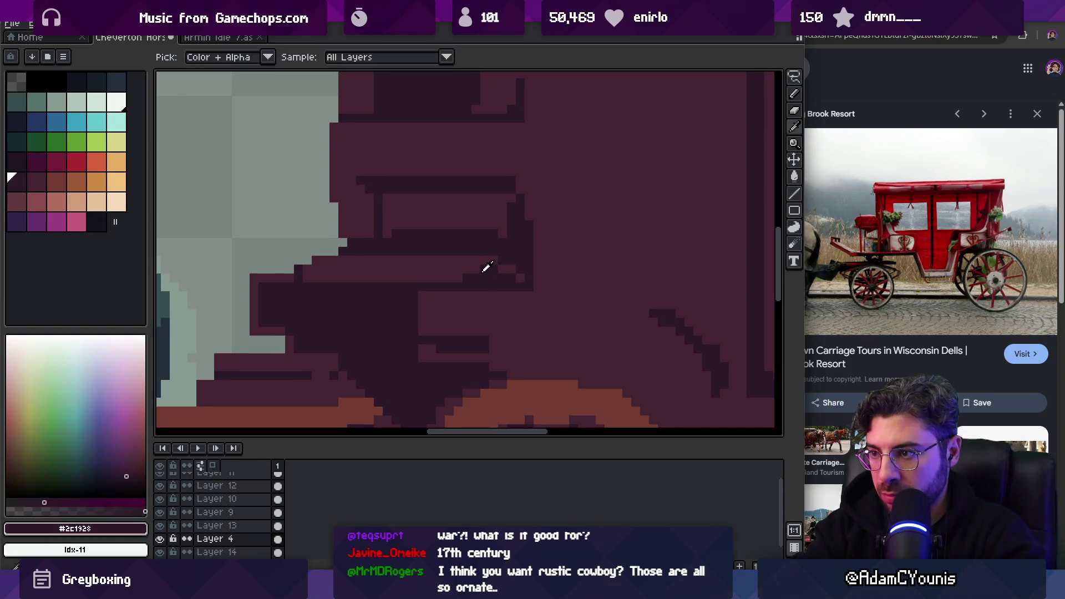
pyautogui.keyDown('alt'); pyautogui.click(505, 267); pyautogui.keyUp('alt')
pyautogui.keyDown('alt'); pyautogui.click(499, 266); pyautogui.keyUp('alt')
pyautogui.keyDown('alt'); pyautogui.click(489, 272); pyautogui.keyUp('alt')
pyautogui.keyDown('alt'); pyautogui.click(483, 275); pyautogui.keyUp('alt')
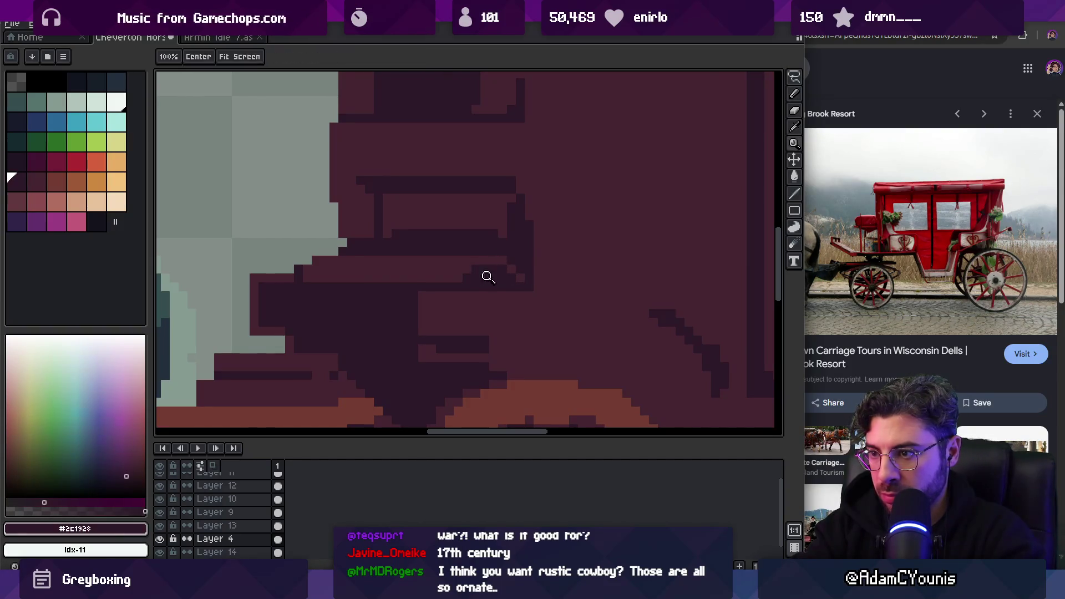
# Draw a dark vertical outline line up the carriage's front edge
pyautogui.press('z')
pyautogui.scroll(-5, 437, 269)
pyautogui.scroll(1, 471, 259)
pyautogui.scroll(4, 458, 284)
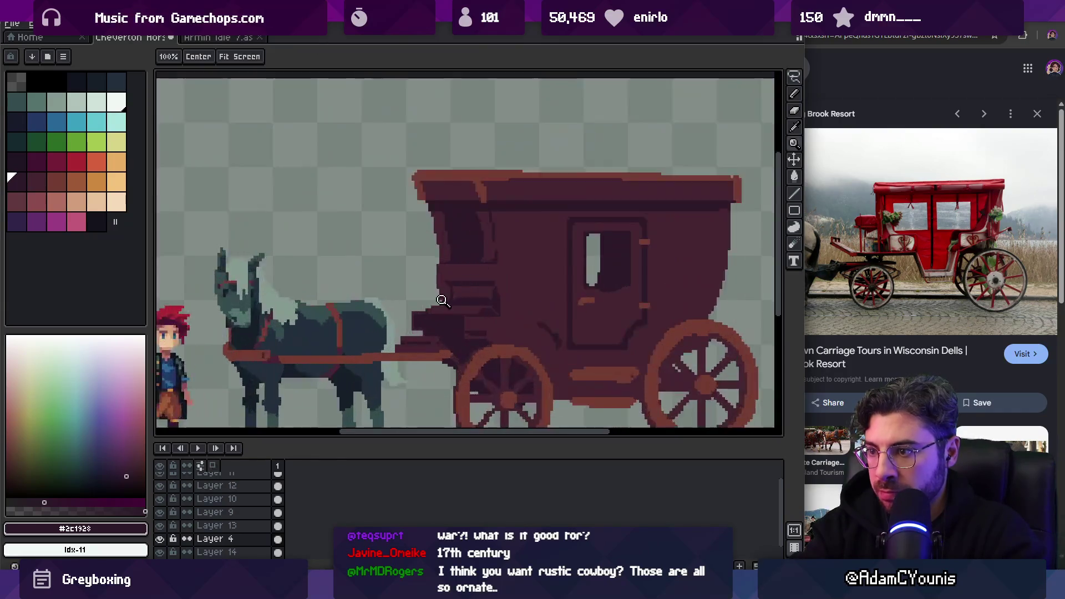
pyautogui.keyDown('alt'); pyautogui.click(437, 330); pyautogui.keyUp('alt')
pyautogui.press('b')
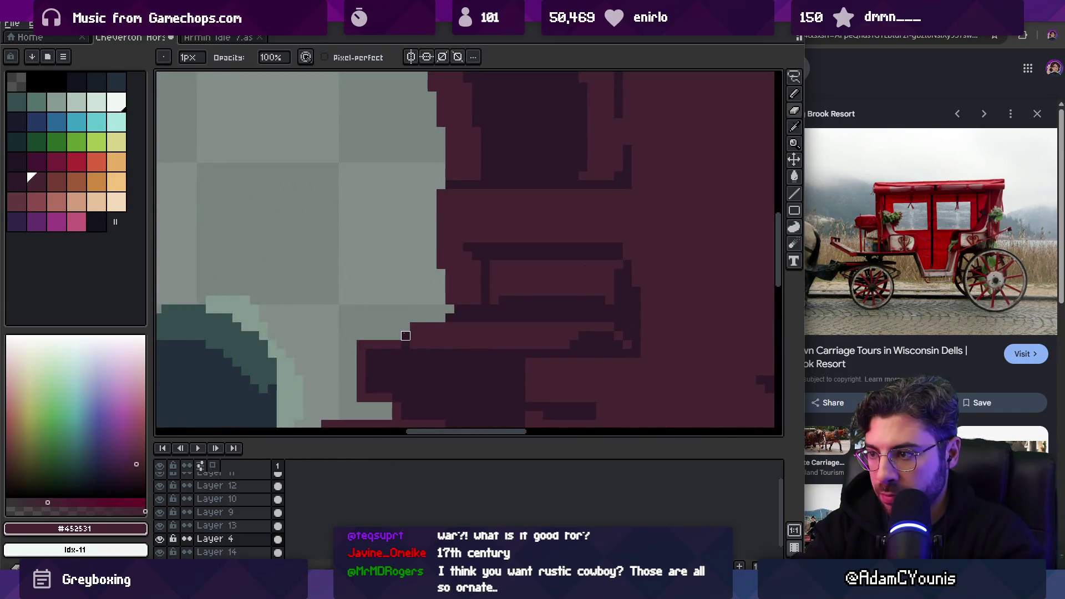
pyautogui.press('alt')
pyautogui.scroll(3, 435, 308)
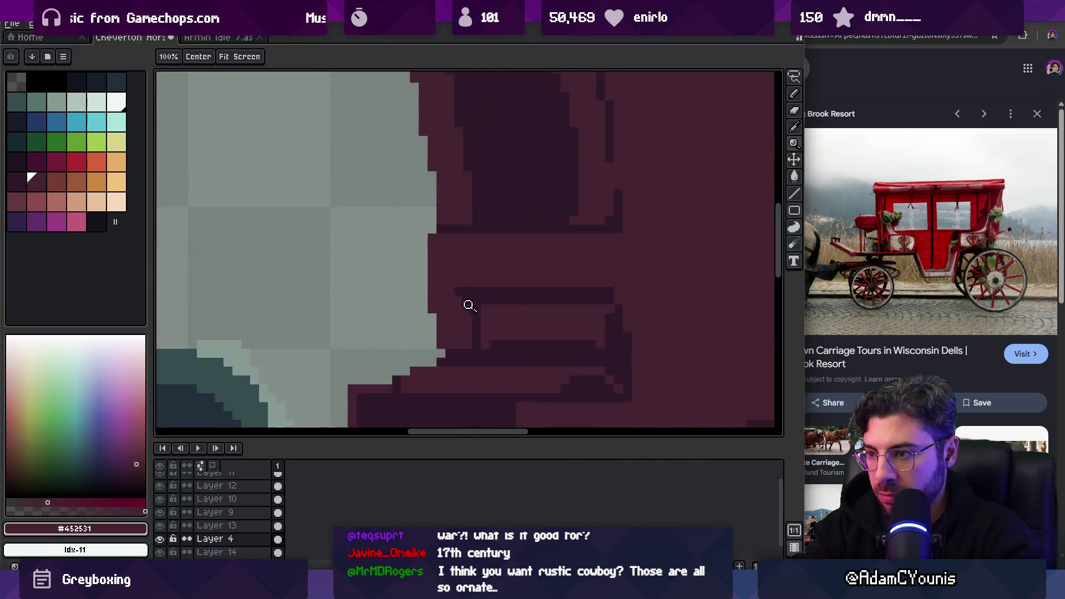
pyautogui.scroll(-5, 432, 318)
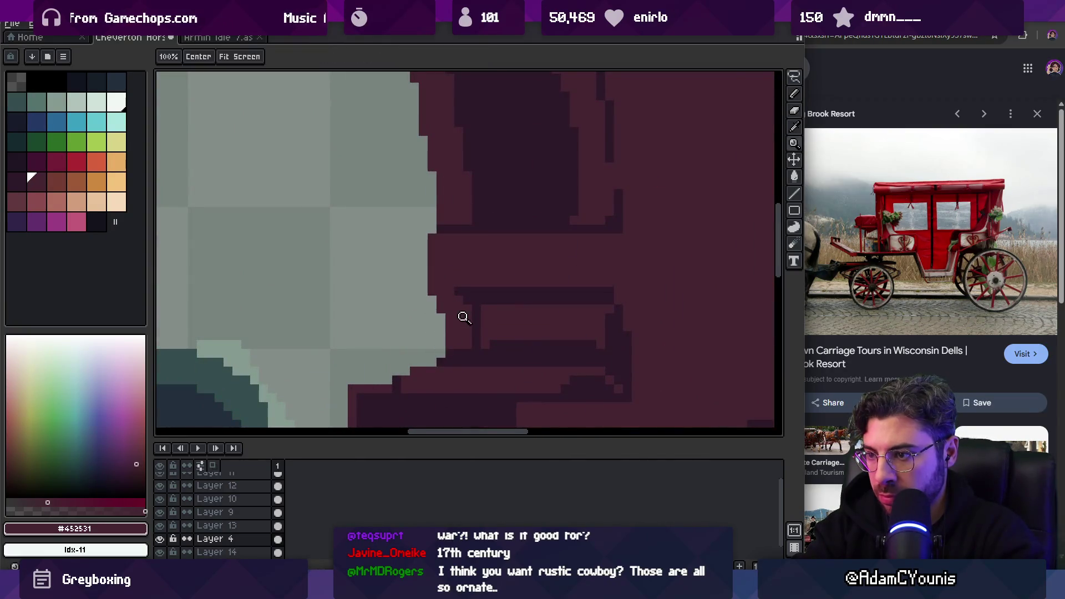
pyautogui.scroll(5, 487, 280)
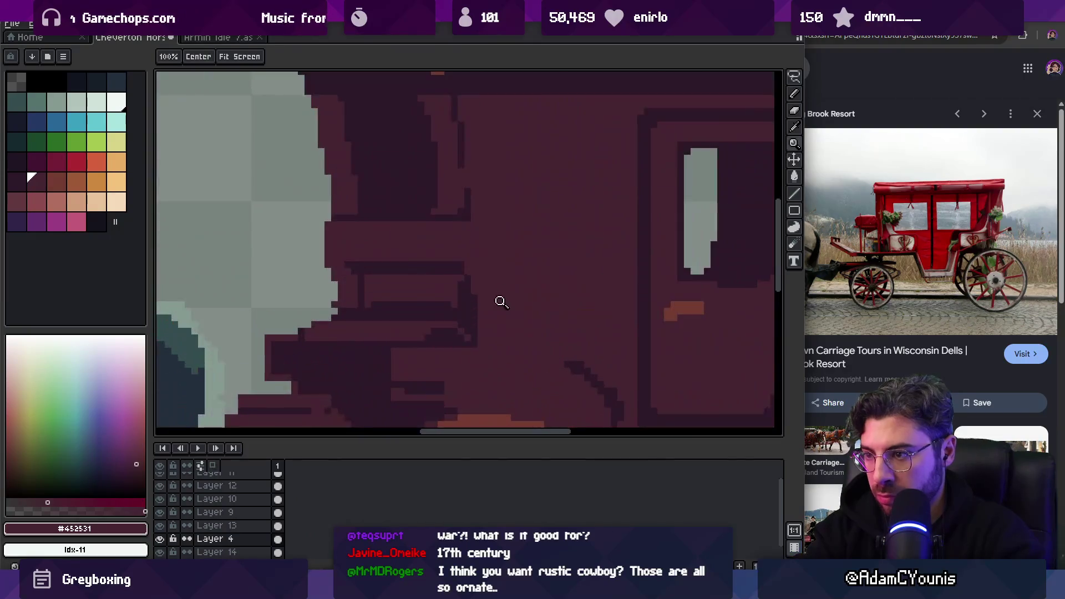
pyautogui.moveTo(471, 337); pyautogui.dragTo(479, 277)
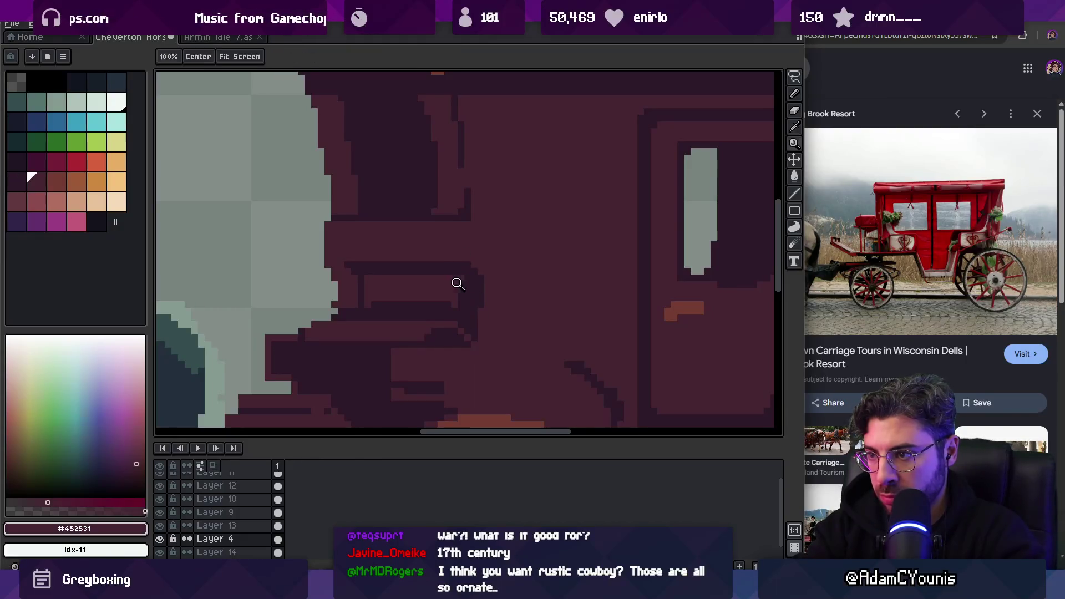
# Retouch the lower front step pixels with the dark outline and body red colours
pyautogui.scroll(-5, 477, 270)
pyautogui.scroll(3, 482, 272)
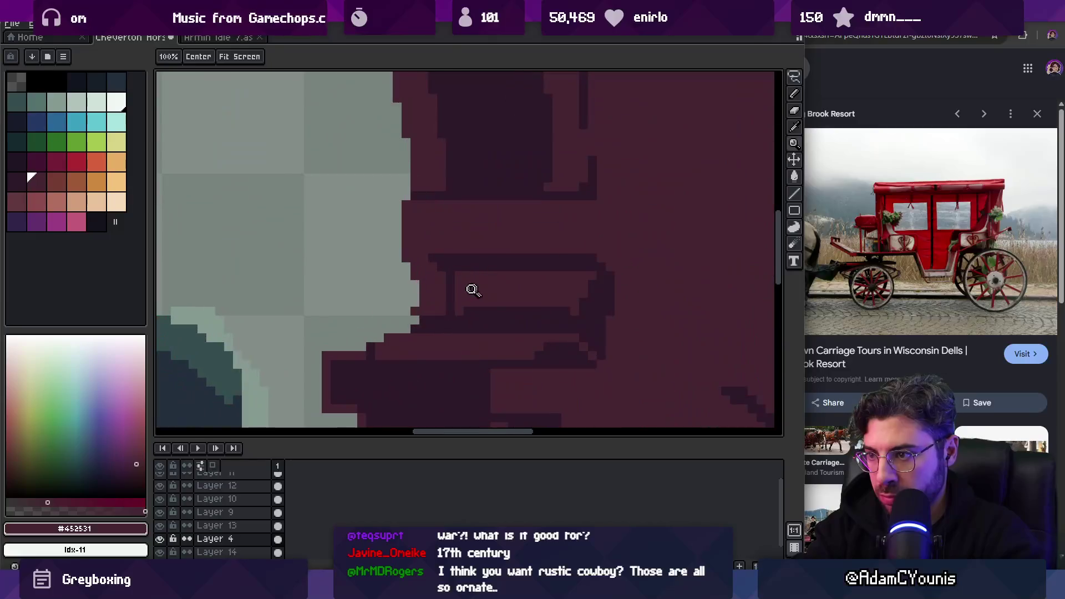
pyautogui.press('b')
pyautogui.keyDown('alt'); pyautogui.click(444, 285); pyautogui.keyUp('alt')
pyautogui.keyDown('alt'); pyautogui.click(451, 288); pyautogui.keyUp('alt')
pyautogui.click(441, 303)
pyautogui.keyDown('alt'); pyautogui.click(440, 297); pyautogui.keyUp('alt')
pyautogui.click(434, 306)
pyautogui.keyDown('alt'); pyautogui.click(442, 314); pyautogui.keyUp('alt')
pyautogui.keyDown('alt'); pyautogui.click(472, 311); pyautogui.keyUp('alt')
pyautogui.click(451, 310)
pyautogui.keyDown('alt'); pyautogui.click(549, 294); pyautogui.keyUp('alt')
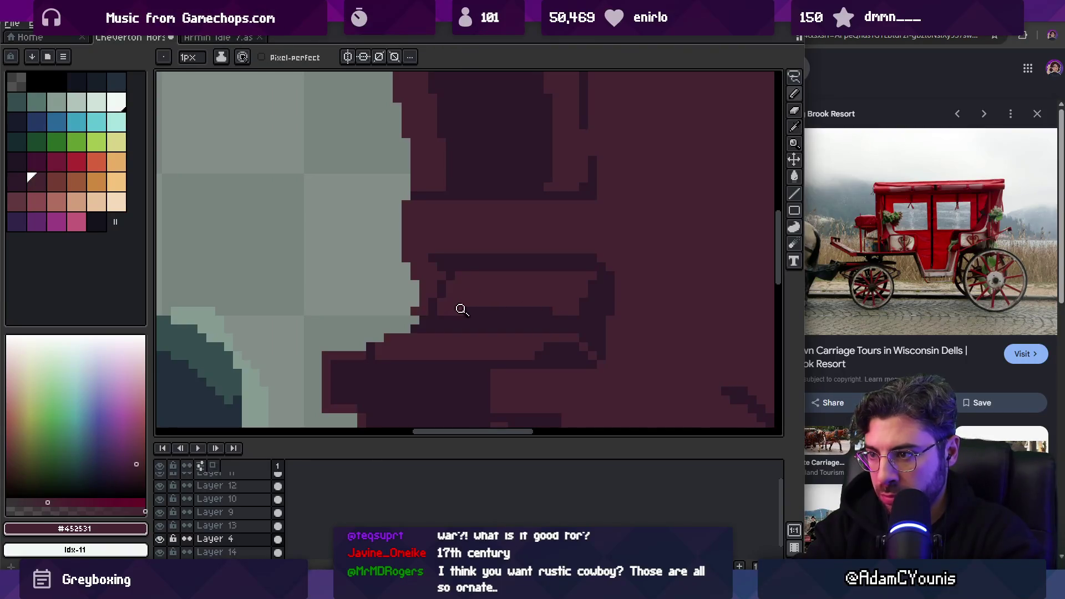
pyautogui.press('z')
pyautogui.scroll(-4, 457, 311)
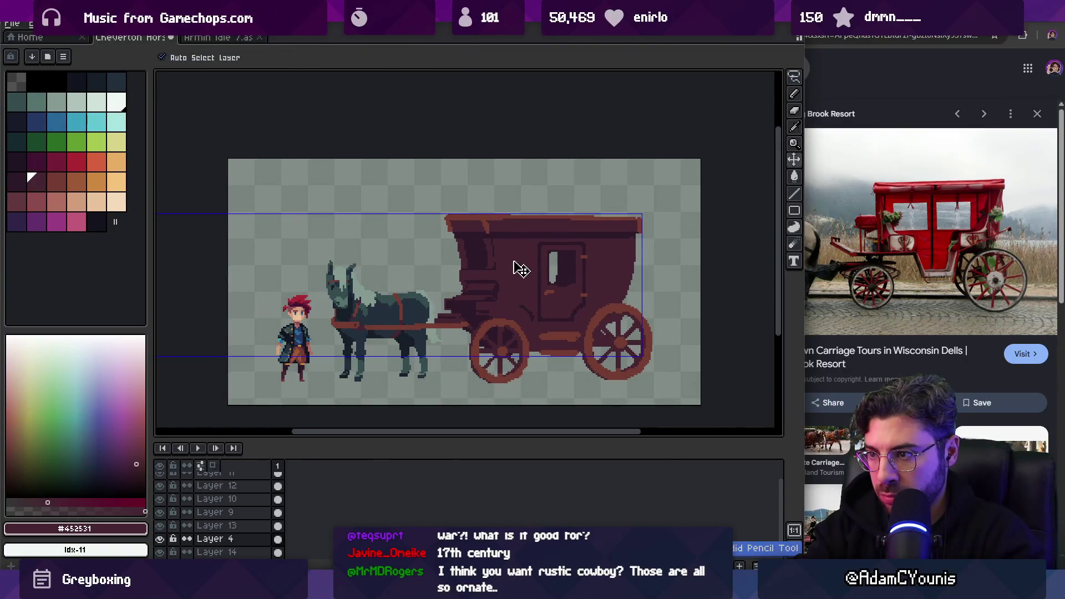
# Add a dark outline pixel to the carriage side
pyautogui.scroll(4, 517, 259)
pyautogui.press('b')
pyautogui.keyDown('alt'); pyautogui.click(385, 308); pyautogui.keyUp('alt')
pyautogui.click(362, 310)
pyautogui.press('z')
pyautogui.scroll(-4, 475, 312)
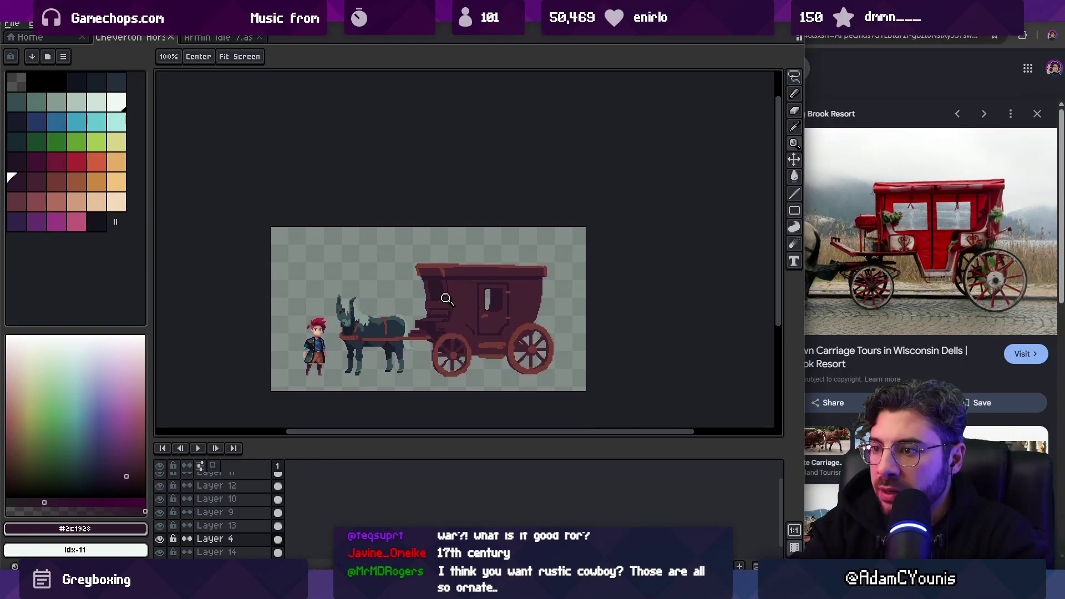
pyautogui.scroll(4, 447, 306)
# Shift a rectangular patch of the carriage front beside the door and commit it
pyautogui.press('b')
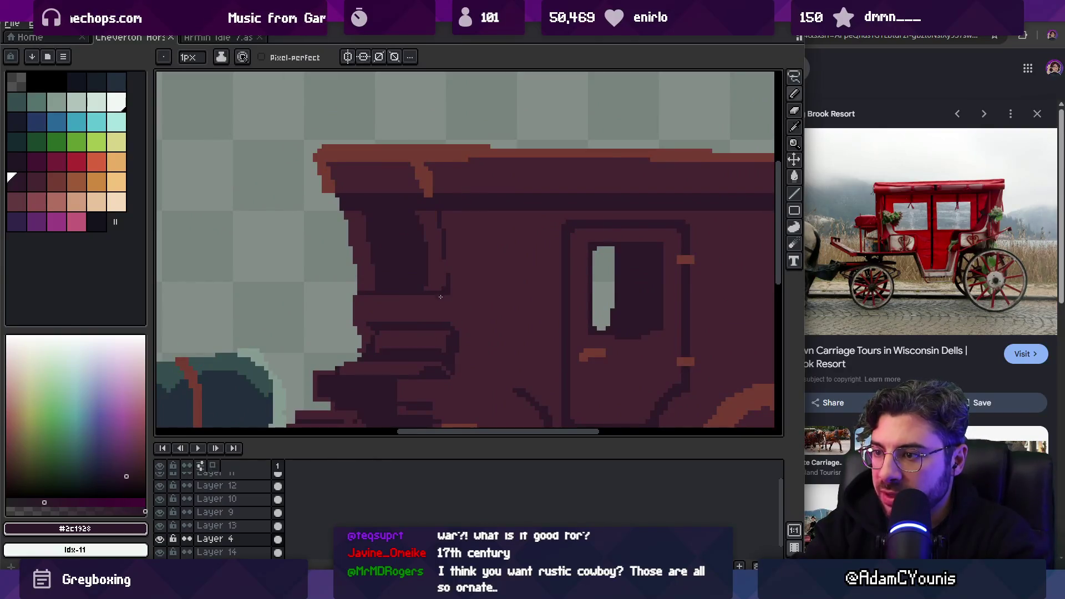
pyautogui.press('m')
pyautogui.moveTo(435, 316)
pyautogui.mouseDown()
pyautogui.moveTo(488, 250)
pyautogui.moveTo(456, 277)
pyautogui.moveTo(474, 310)
pyautogui.moveTo(475, 274)
pyautogui.moveTo(459, 288)
pyautogui.mouseUp()
pyautogui.press('i')
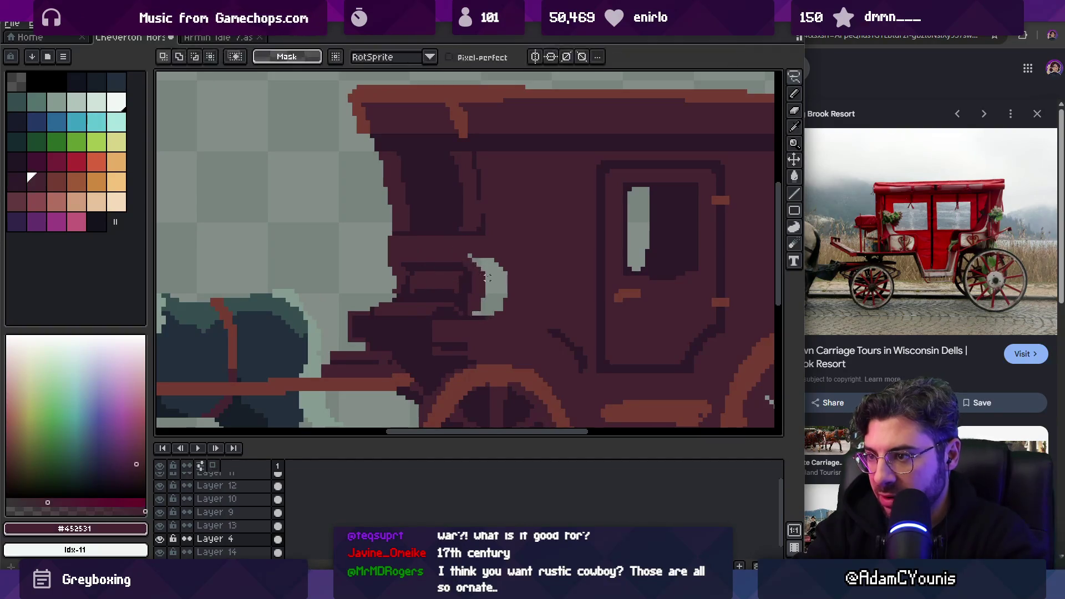
pyautogui.press('b')
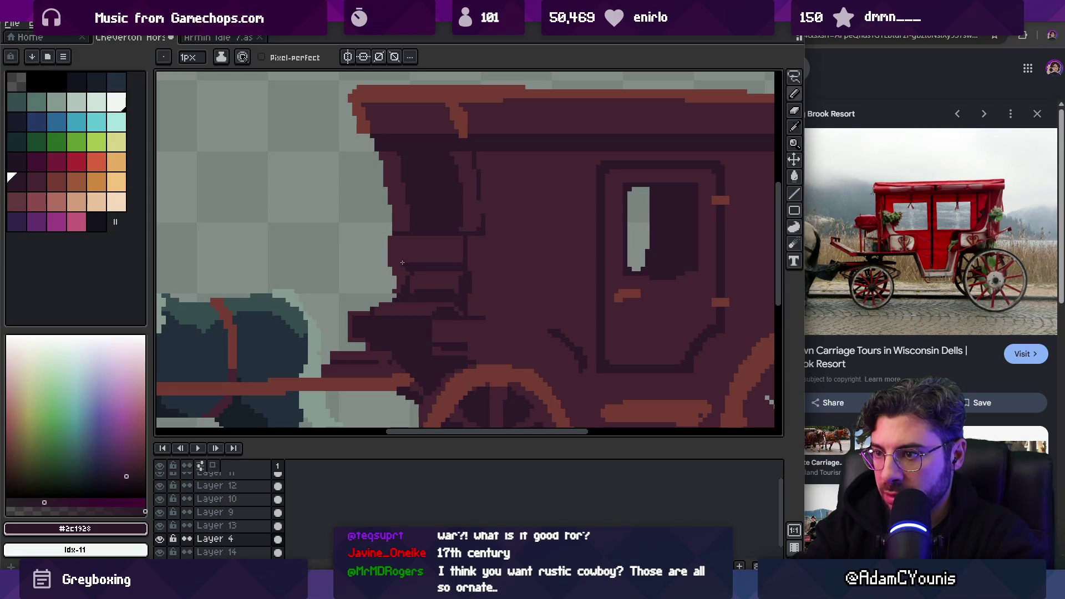
pyautogui.press('z')
pyautogui.scroll(-3, 456, 233)
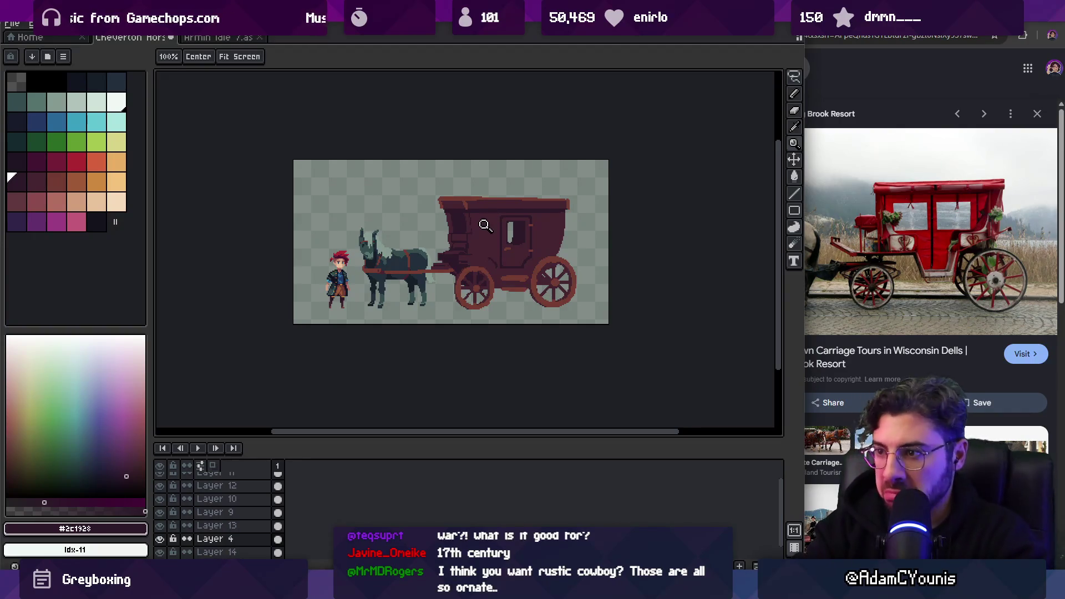
# Try shifting the wheel selection on Layer 13, then undo the move
pyautogui.scroll(2, 483, 222)
pyautogui.press('m')
pyautogui.keyDown('ctrl'); pyautogui.click(533, 214); pyautogui.keyUp('ctrl')
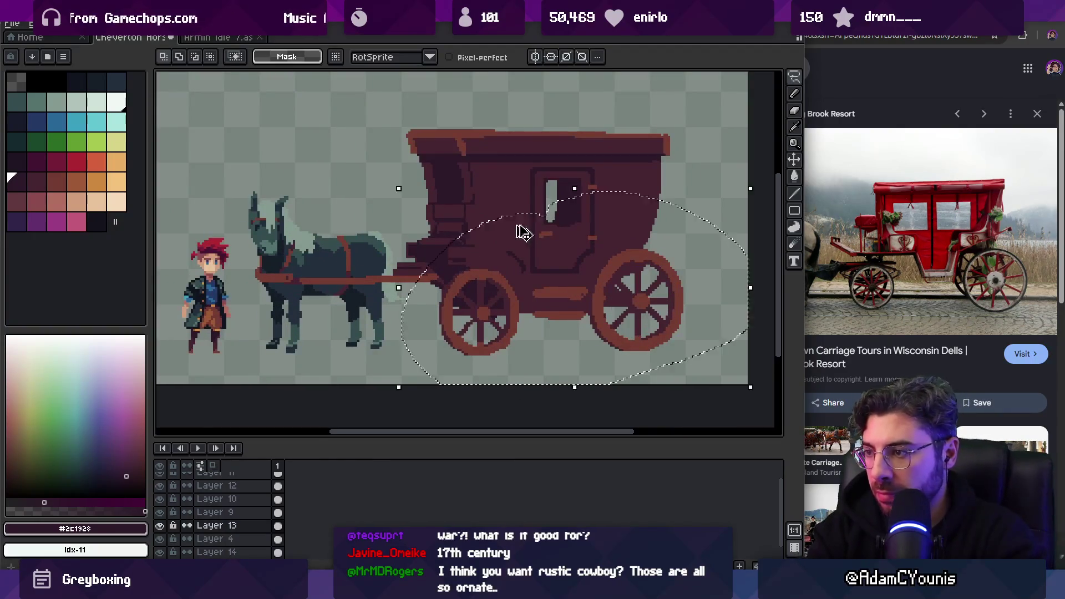
pyautogui.moveTo(538, 267); pyautogui.dragTo(537, 272)
pyautogui.hotkey('ctrl', 'z')
pyautogui.hotkey('ctrl', 'z')
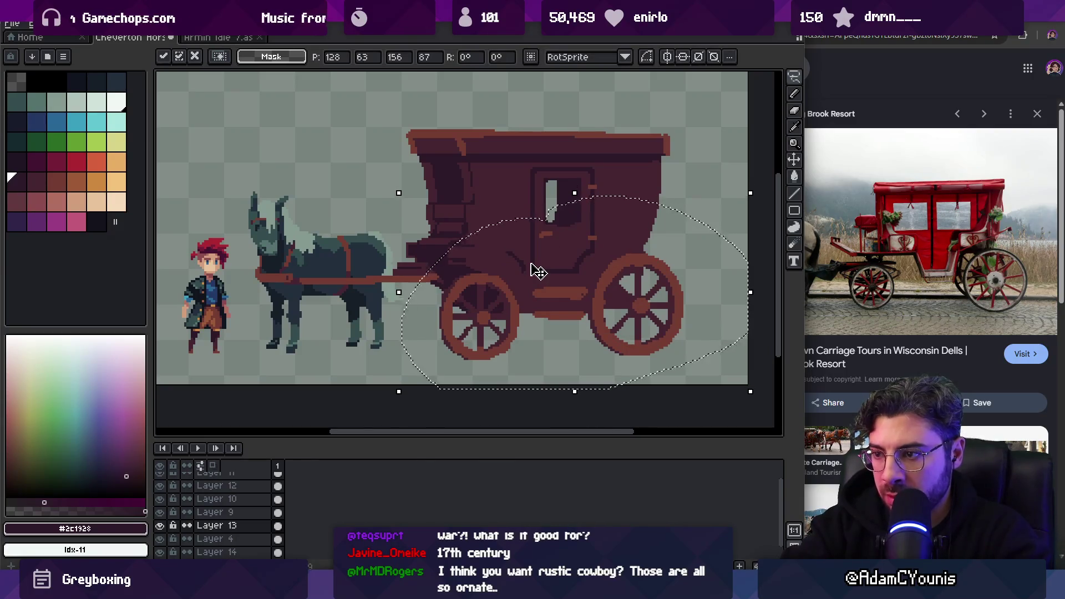
# Duplicate the wheels from Layer 14 onto a new layer and offset them as far-side wheels
pyautogui.keyDown('ctrl'); pyautogui.click(531, 263); pyautogui.keyUp('ctrl')
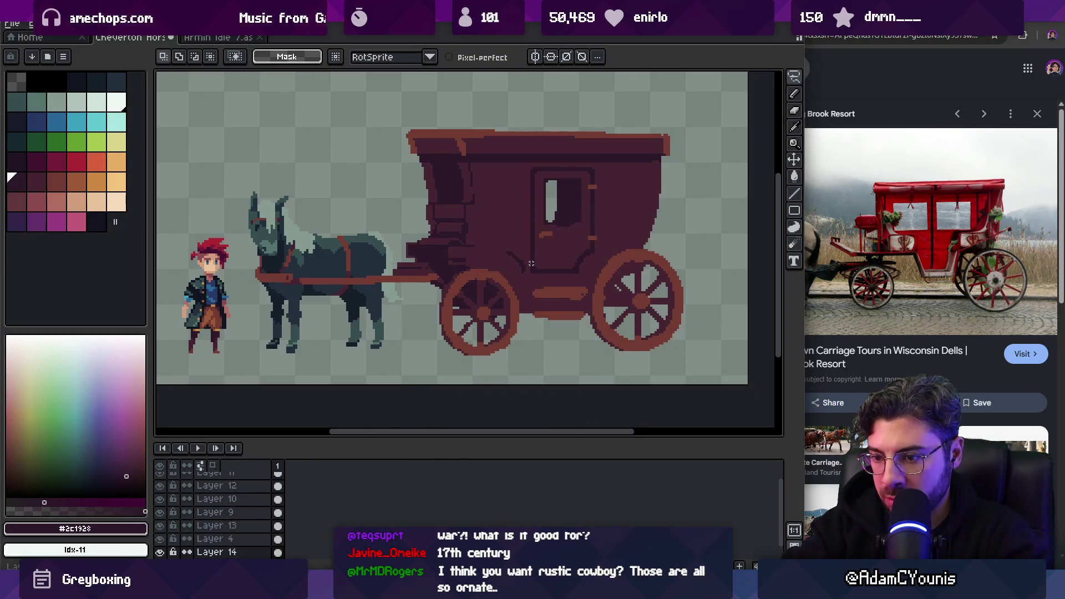
pyautogui.hotkey('ctrl', 'shift', 'd')
pyautogui.hotkey('ctrl', 'j')
pyautogui.hotkey('shift', 'Left')
pyautogui.hotkey('shift', 'Left')
pyautogui.hotkey('shift', 'Left')
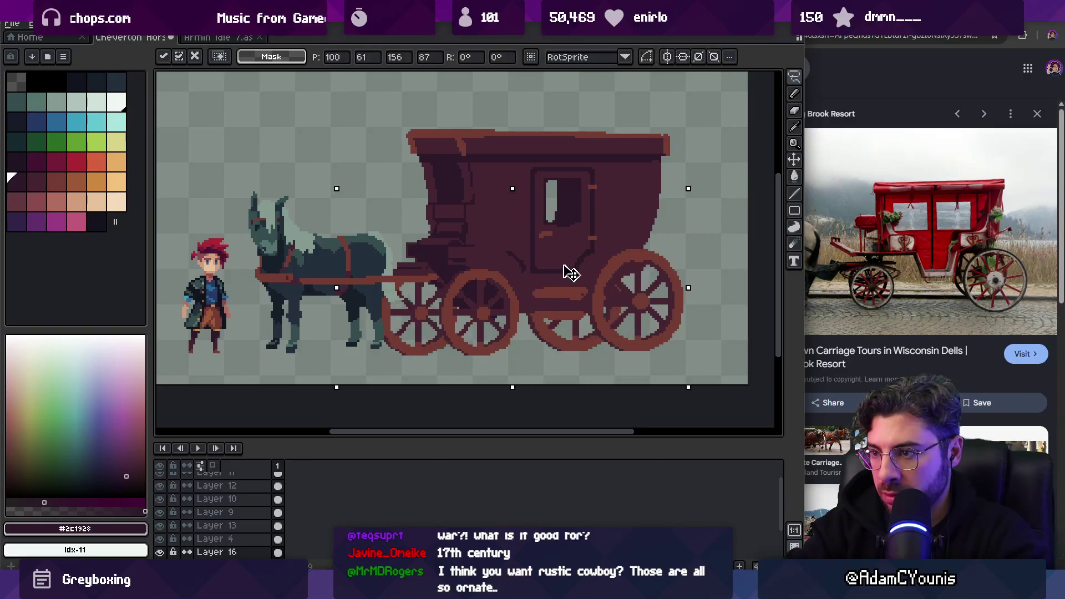
pyautogui.press('Right')
pyautogui.press('Right')
pyautogui.press('Right')
pyautogui.press('Up')
pyautogui.press('Up')
pyautogui.press('Up')
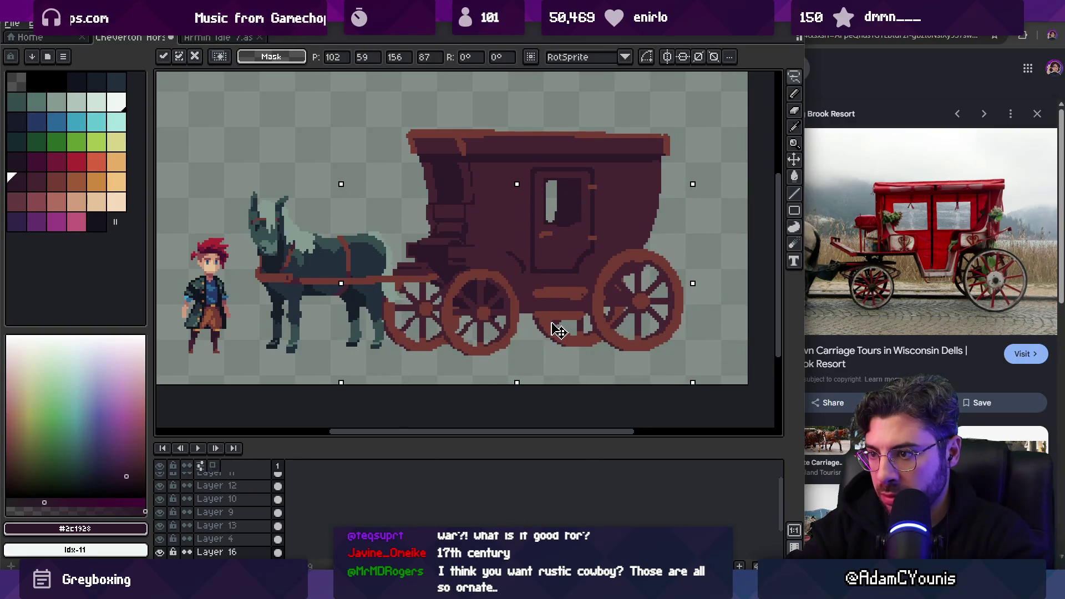
pyautogui.press('Right')
pyautogui.press('Up')
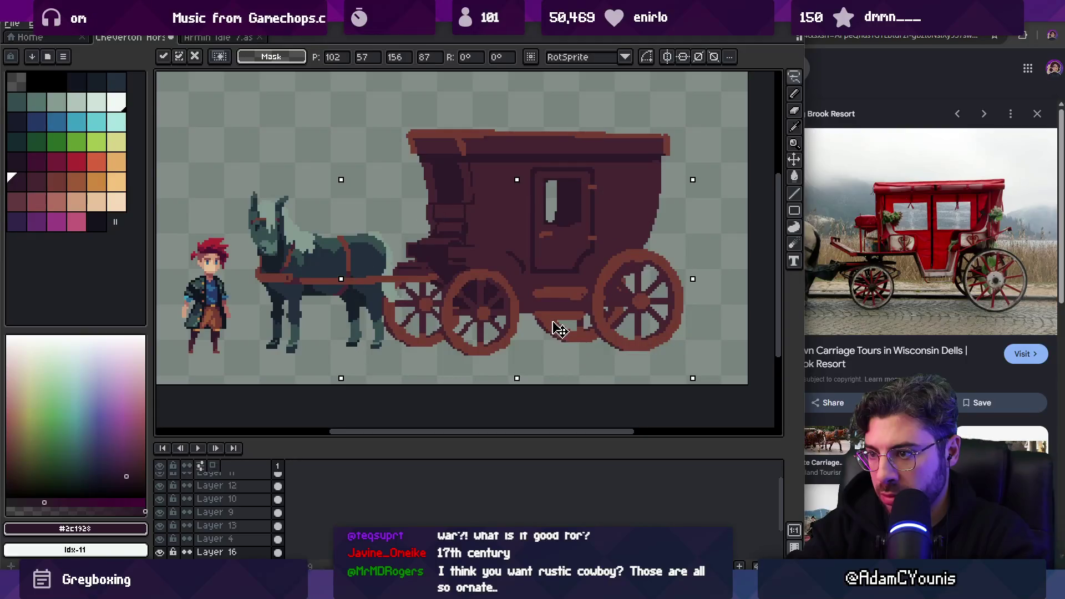
pyautogui.moveTo(559, 327); pyautogui.dragTo(569, 327)
# Shade the far-side wheel copy with a darker palette ramp, then undo the shading
pyautogui.moveTo(117, 182); pyautogui.dragTo(7, 182)
pyautogui.click(16, 161)
pyautogui.press('b')
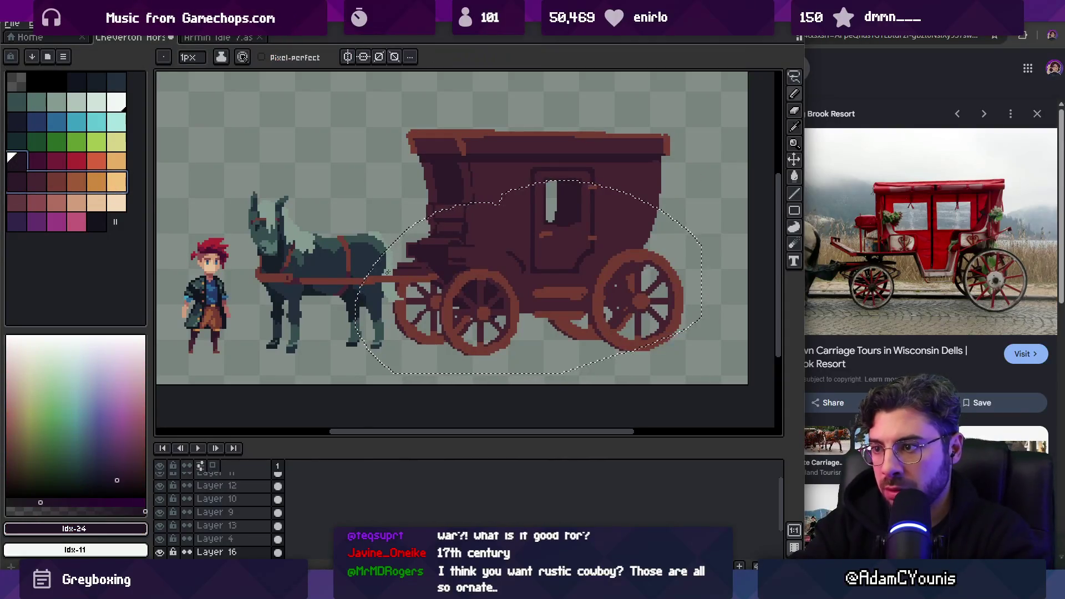
pyautogui.press('s')
pyautogui.moveTo(422, 328)
pyautogui.mouseDown()
pyautogui.moveTo(572, 327)
pyautogui.moveTo(627, 283)
pyautogui.moveTo(588, 355)
pyautogui.mouseUp()
pyautogui.press('z')
pyautogui.scroll(-2, 505, 266)
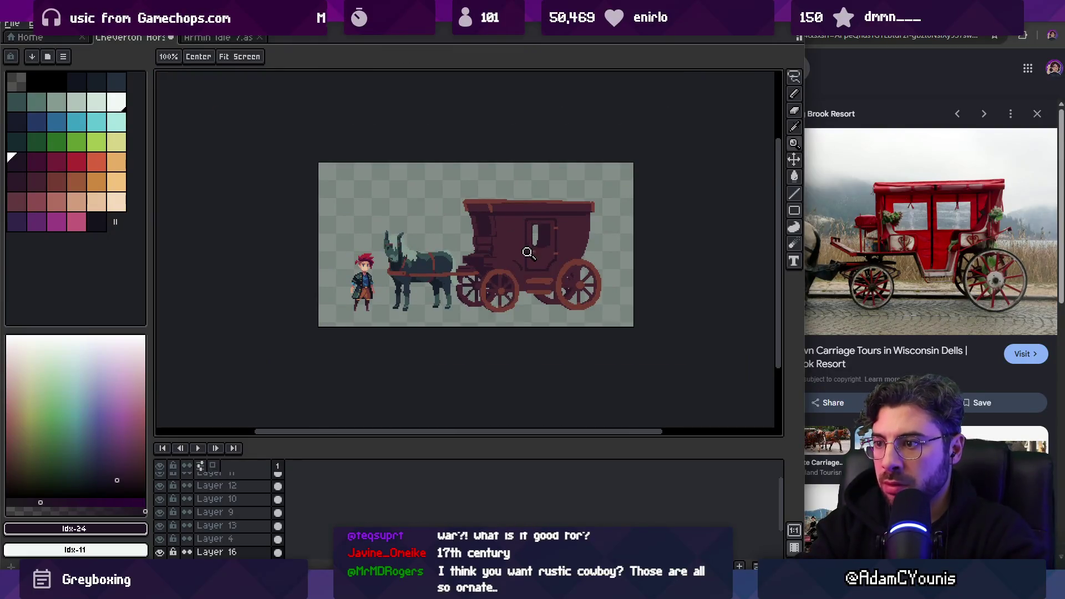
pyautogui.scroll(3, 495, 289)
pyautogui.scroll(1, 495, 289)
pyautogui.press('b')
pyautogui.keyDown('alt'); pyautogui.click(439, 286); pyautogui.keyUp('alt')
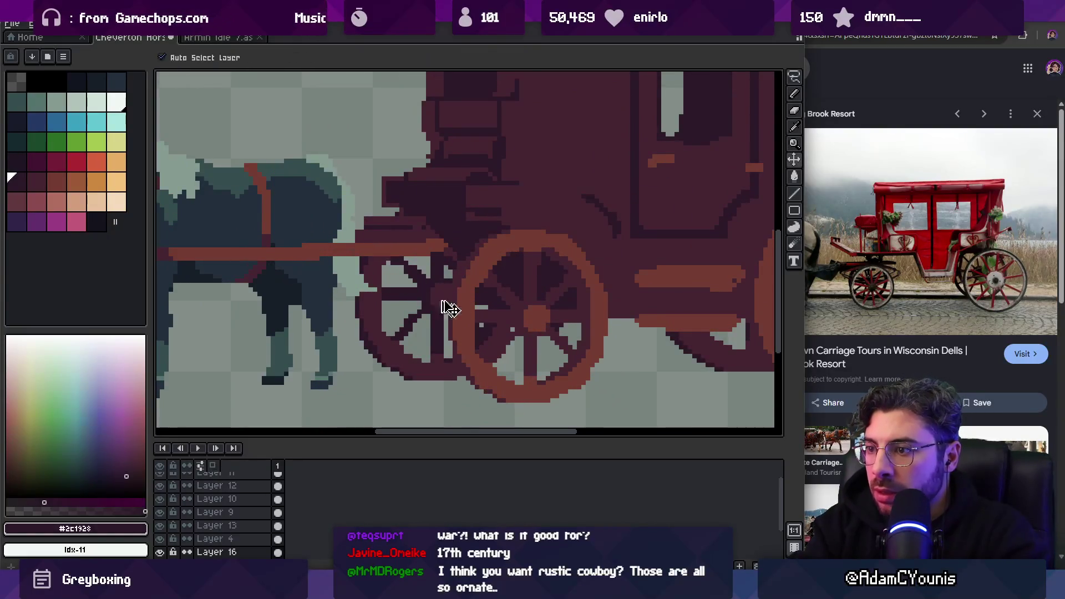
pyautogui.hotkey('ctrl', 'z')
pyautogui.hotkey('ctrl', 'z')
pyautogui.hotkey('ctrl', 'z')
# Shift the rear far-side wheel slightly and return to Layer 4, the carriage layer
pyautogui.press('v')
pyautogui.moveTo(449, 304); pyautogui.dragTo(476, 307)
pyautogui.press('z')
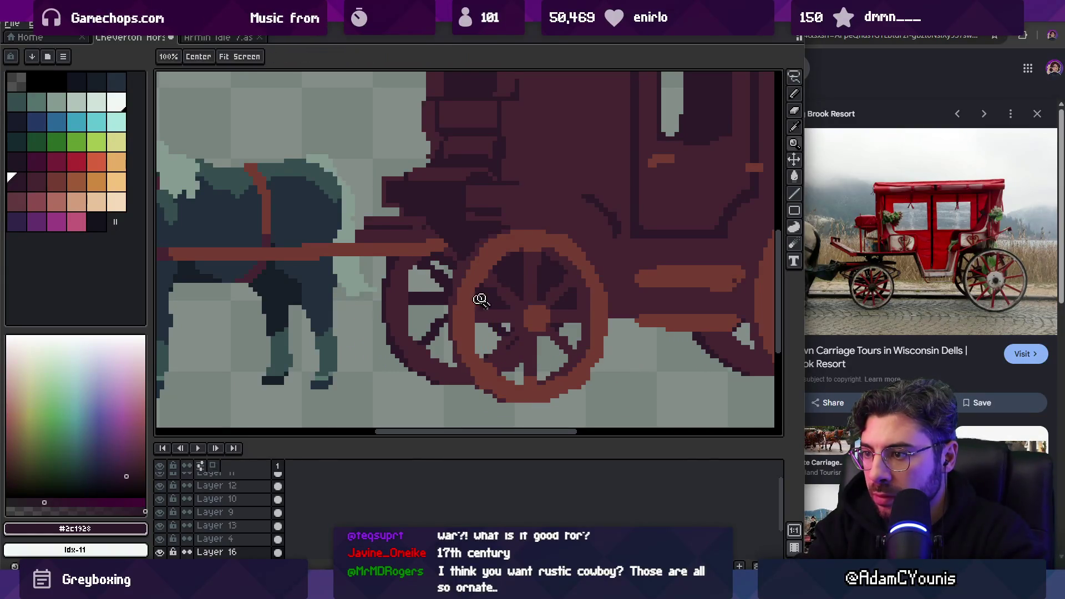
pyautogui.scroll(-5, 458, 293)
pyautogui.scroll(-1, 506, 279)
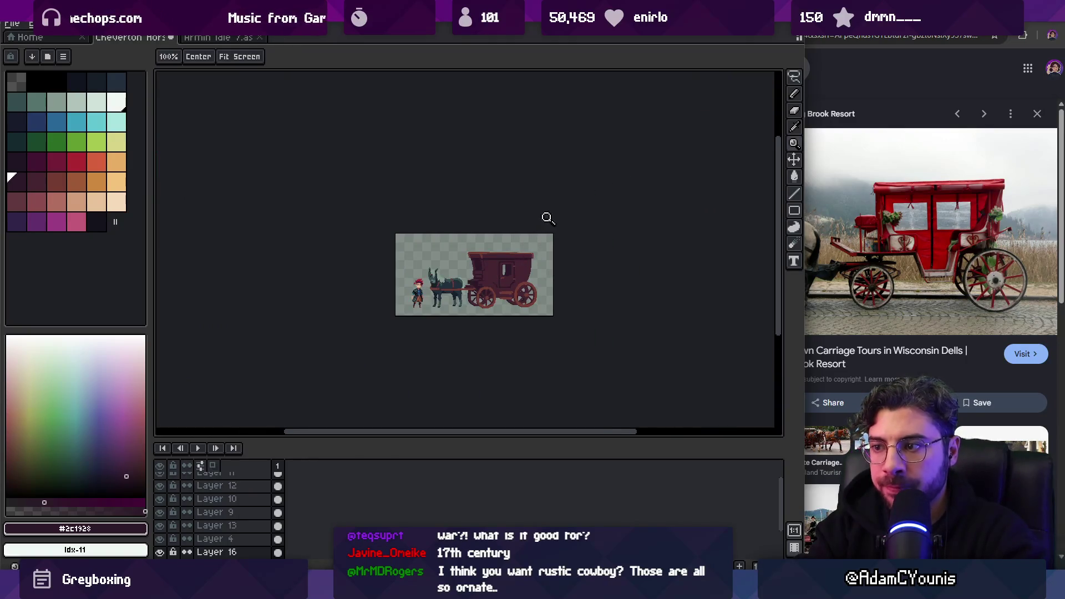
pyautogui.scroll(2, 524, 278)
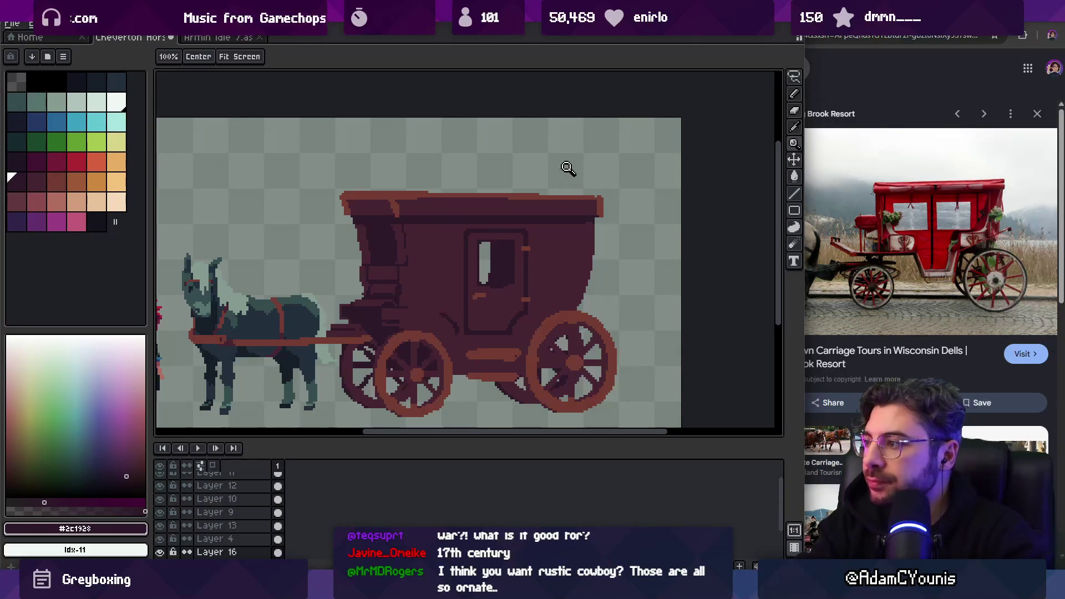
pyautogui.scroll(2, 412, 199)
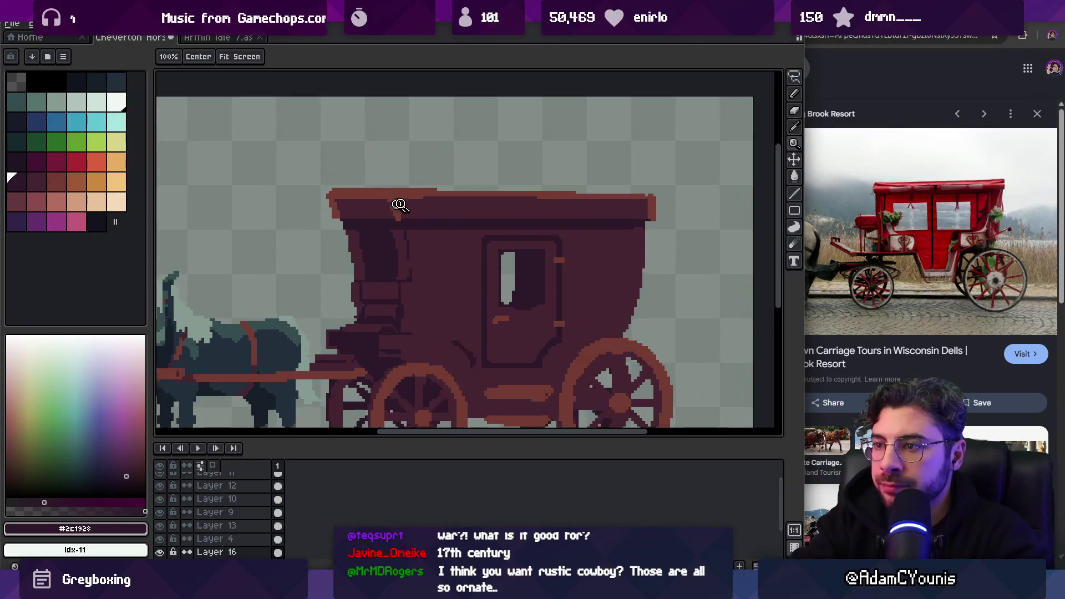
pyautogui.press('b')
pyautogui.keyDown('ctrl'); pyautogui.click(382, 208); pyautogui.keyUp('ctrl')
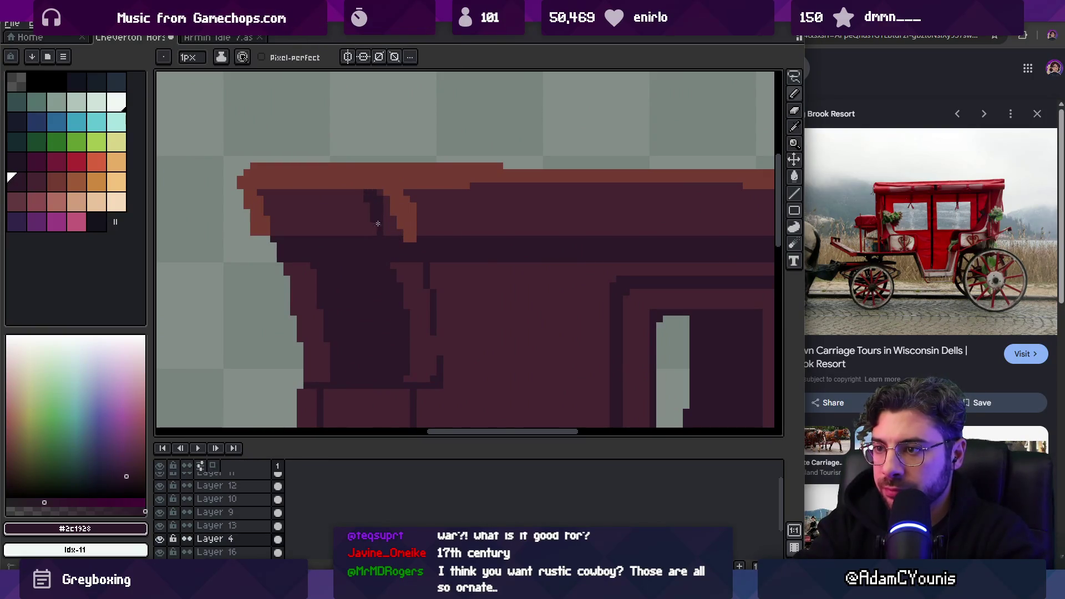
# Pick the carriage red #452531 and zoom in on the roof's front overhang
pyautogui.keyDown('alt'); pyautogui.click(395, 222); pyautogui.keyUp('alt')
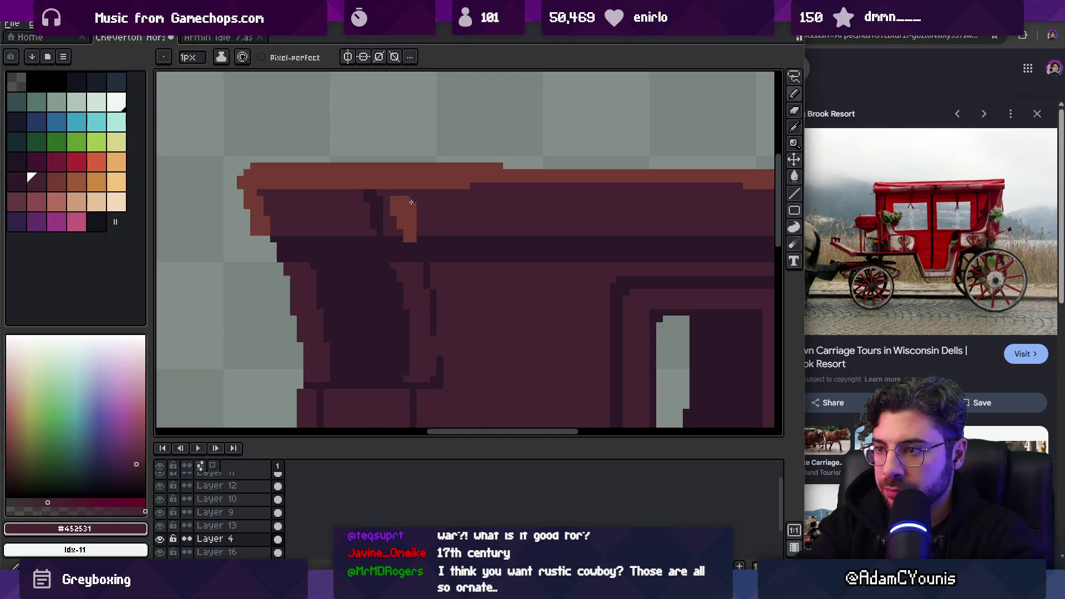
pyautogui.press('z')
pyautogui.scroll(-2, 418, 215)
pyautogui.scroll(-4, 438, 208)
pyautogui.scroll(5, 450, 213)
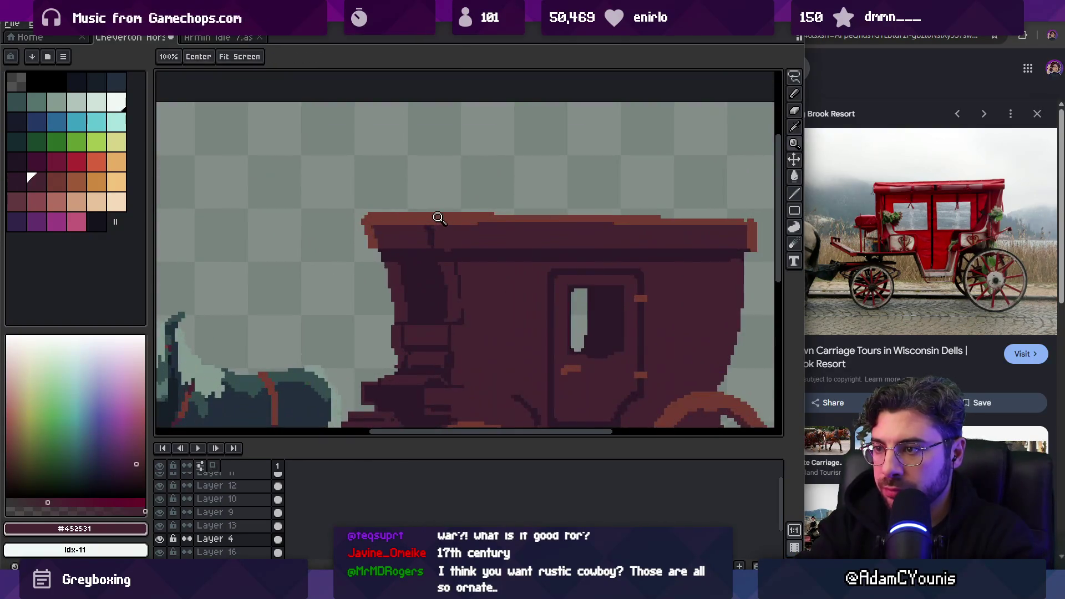
# Check the roof's Layer 16, then return to the carriage's Layer 4
pyautogui.press('v')
pyautogui.click(443, 192)
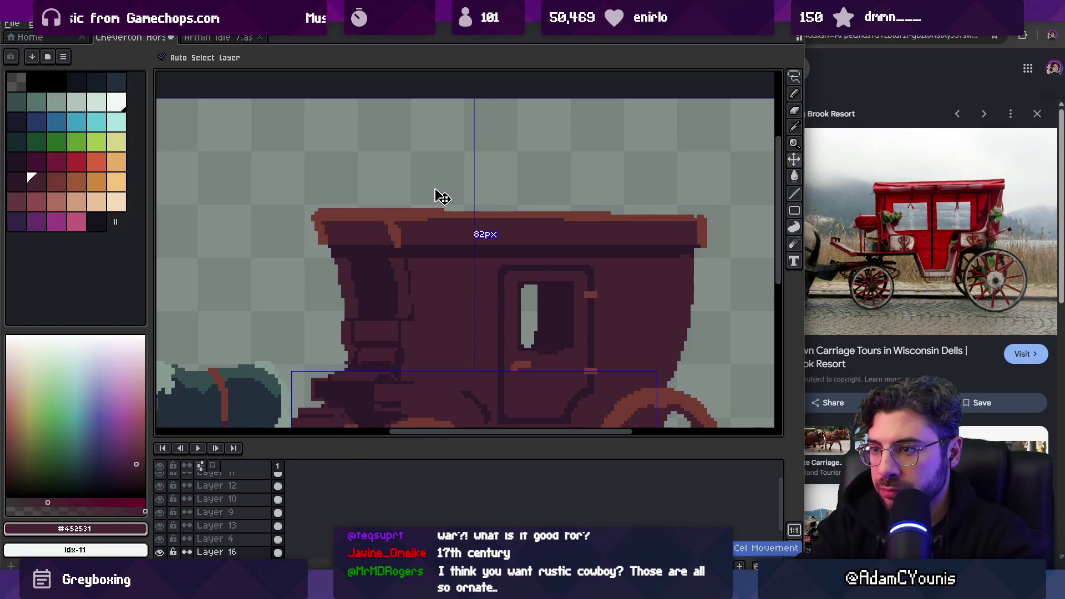
pyautogui.press('z')
pyautogui.press('i')
pyautogui.press('ctrl')
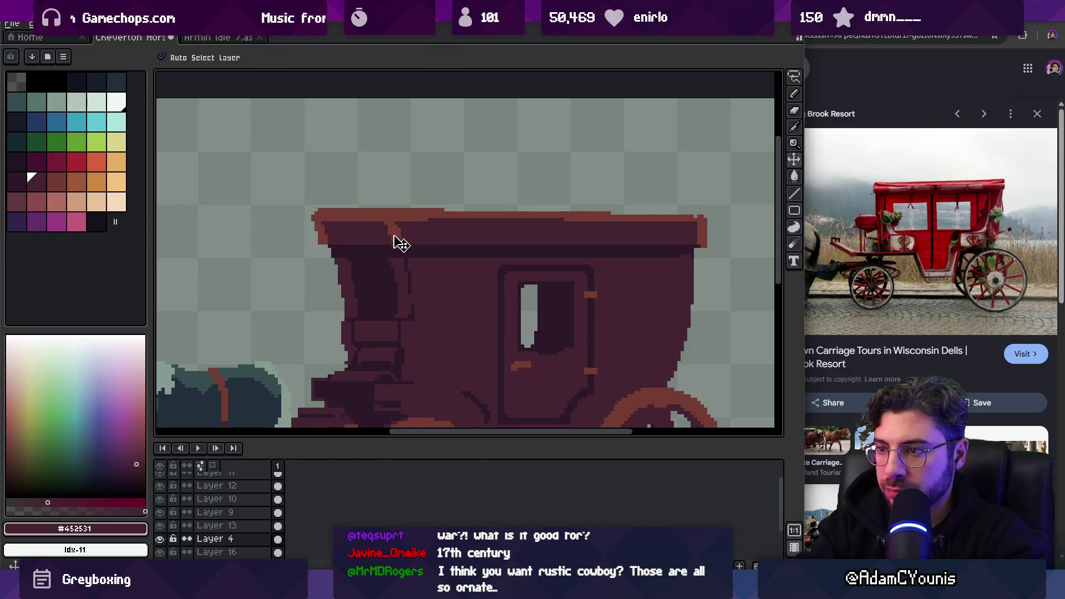
pyautogui.keyDown('ctrl'); pyautogui.click(394, 239); pyautogui.keyUp('ctrl')
# Touch up the overhang underside and sample the dark outline colour #2c1928
pyautogui.press('z')
pyautogui.scroll(-3, 398, 233)
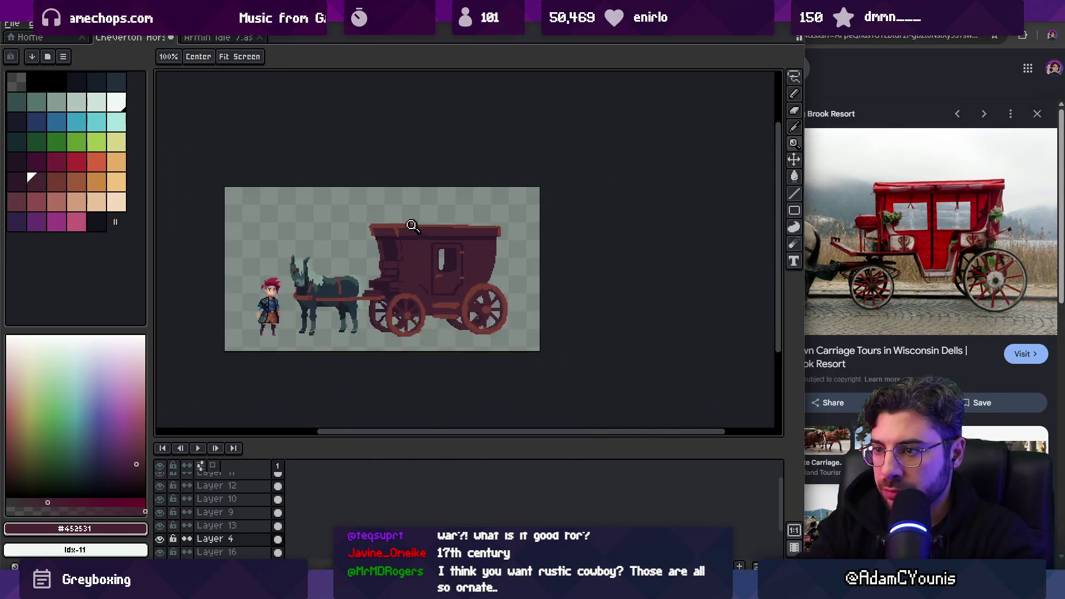
pyautogui.scroll(5, 398, 233)
pyautogui.press('i')
pyautogui.click(464, 215)
# Zoom out to the whole scene and marquee-select the carriage roof area
pyautogui.click(443, 240)
pyautogui.press('z')
pyautogui.scroll(-3, 480, 240)
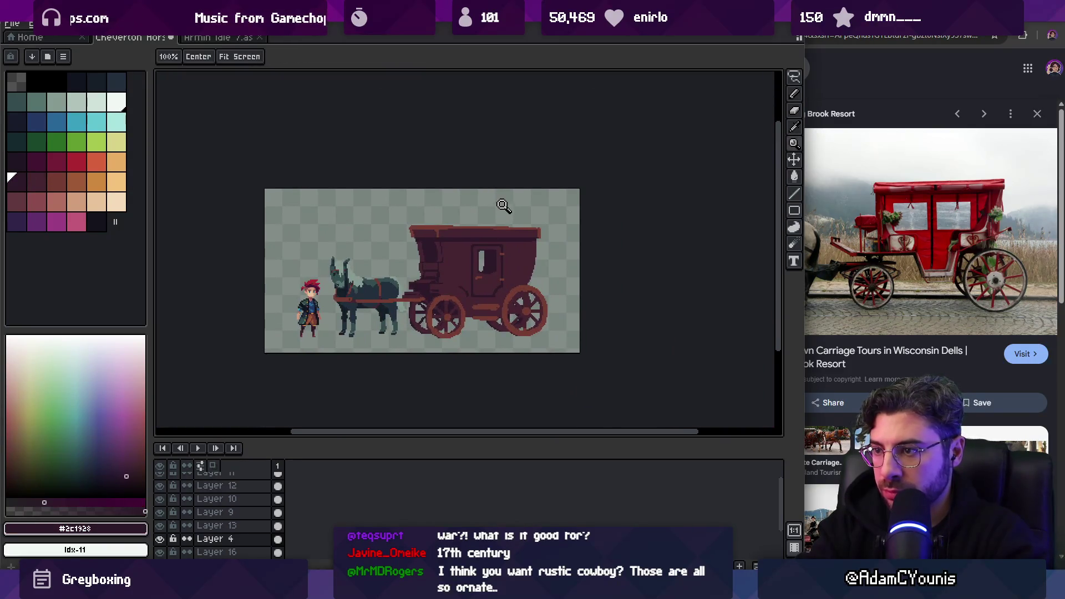
pyautogui.scroll(4, 447, 233)
pyautogui.press('m')
pyautogui.moveTo(311, 152); pyautogui.dragTo(759, 252)
# Nudge the carriage roof down one pixel and undo a stray outline stroke
pyautogui.moveTo(575, 233); pyautogui.dragTo(574, 231)
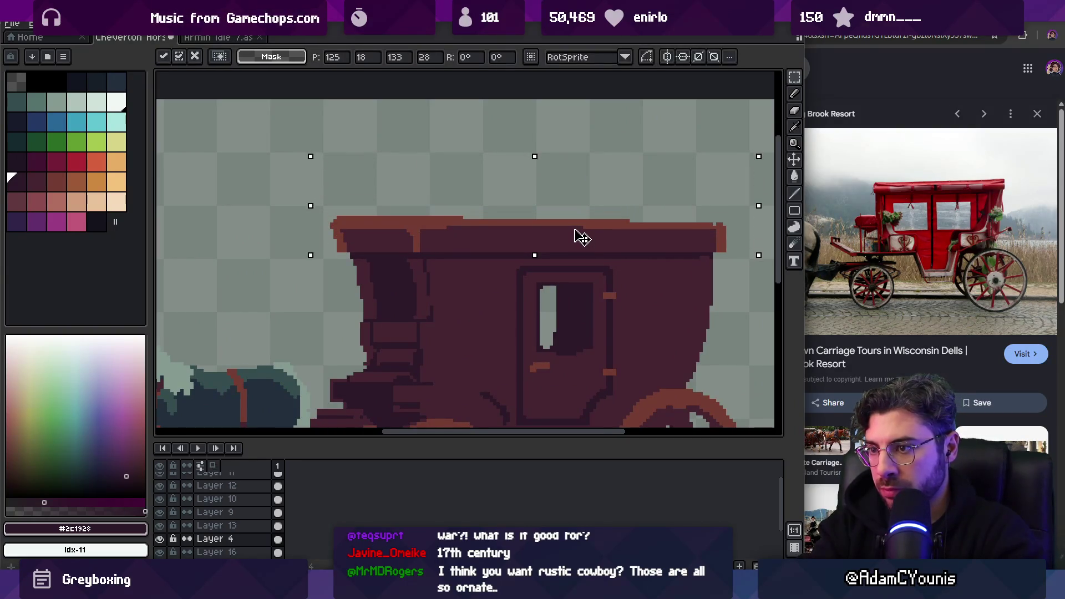
pyautogui.press('b')
pyautogui.hscroll(3, 564, 238)
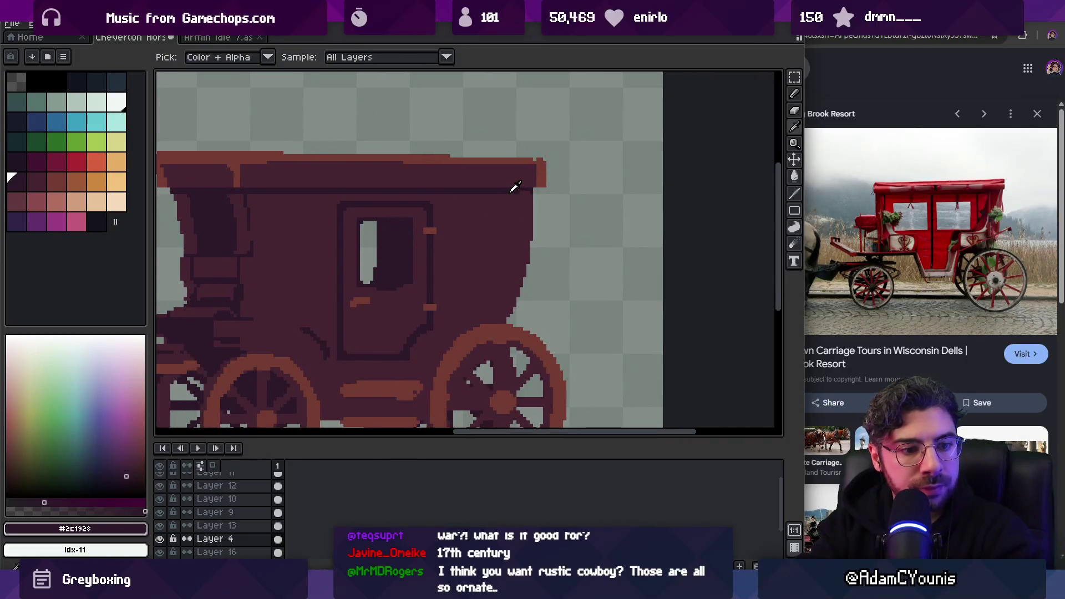
pyautogui.press('b')
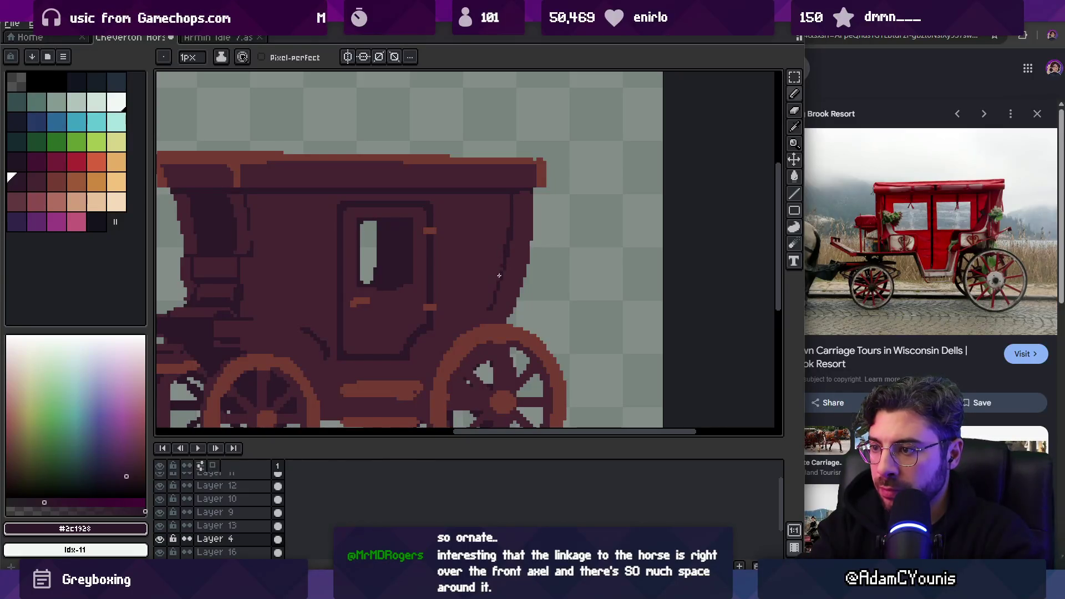
pyautogui.hotkey('ctrl', 'z')
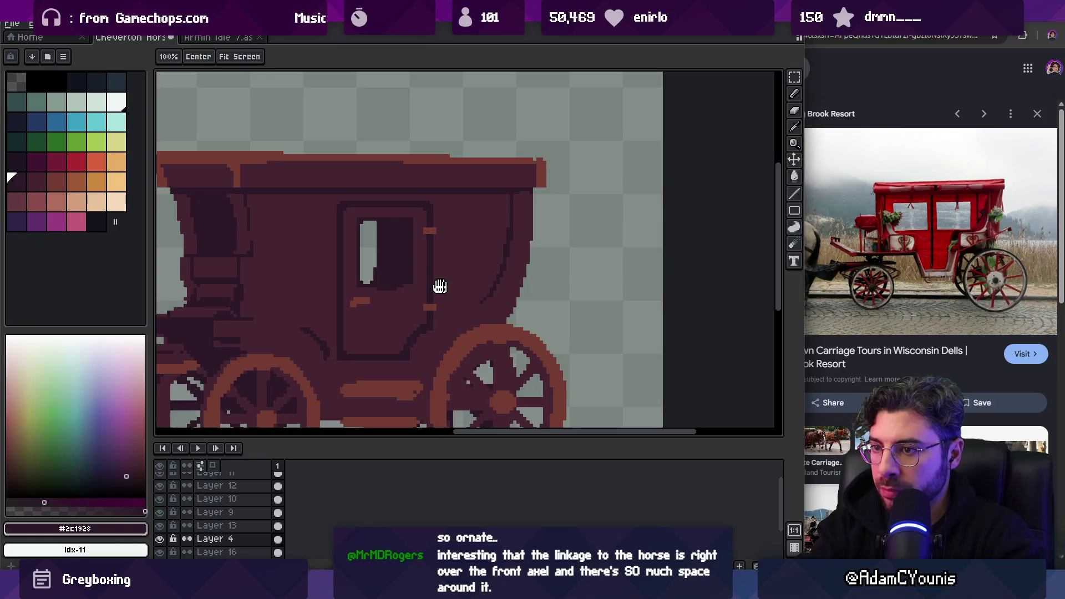
pyautogui.hscroll(-3, 368, 205)
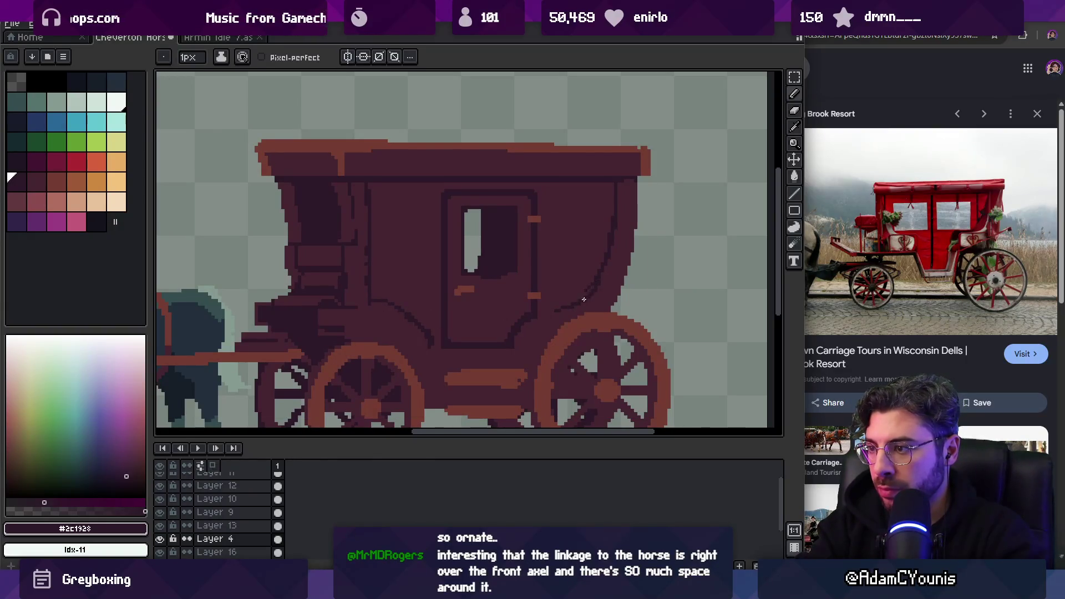
# Draw the body's front outline curve, alternating dark #2c1928 and body red #452531
pyautogui.keyDown('alt'); pyautogui.click(582, 275); pyautogui.keyUp('alt')
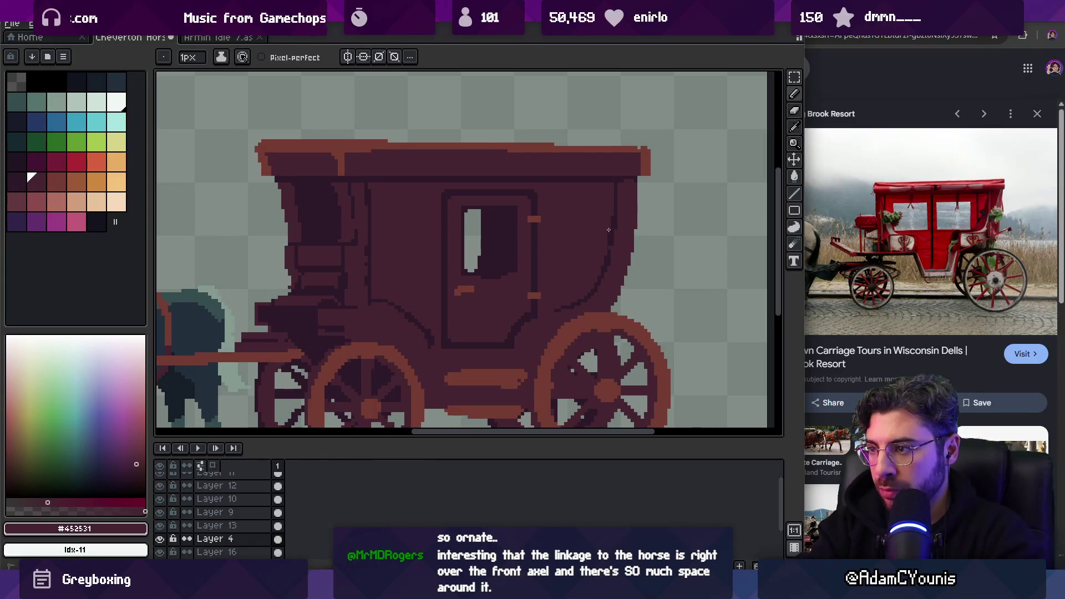
pyautogui.press('z')
pyautogui.scroll(-5, 600, 222)
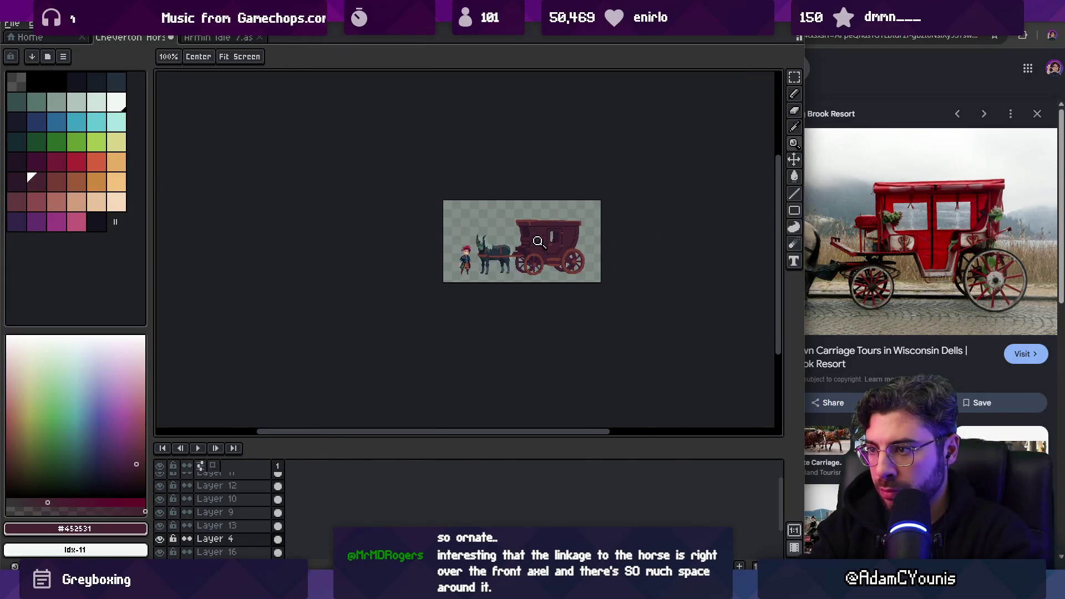
pyautogui.scroll(5, 536, 241)
pyautogui.press('b')
pyautogui.keyDown('alt'); pyautogui.click(512, 206); pyautogui.keyUp('alt')
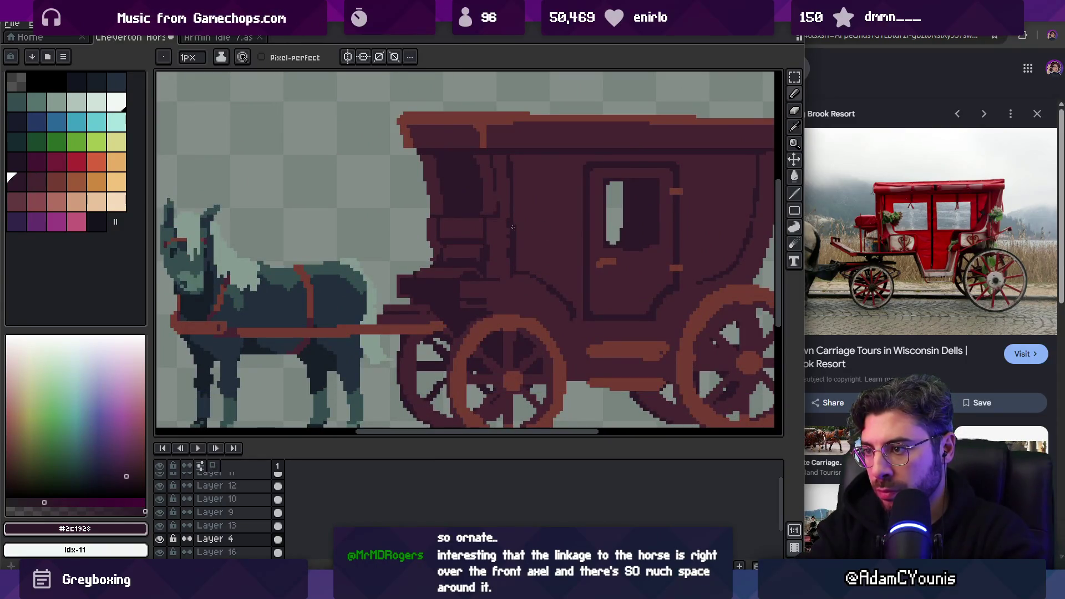
pyautogui.keyDown('alt'); pyautogui.click(514, 251); pyautogui.keyUp('alt')
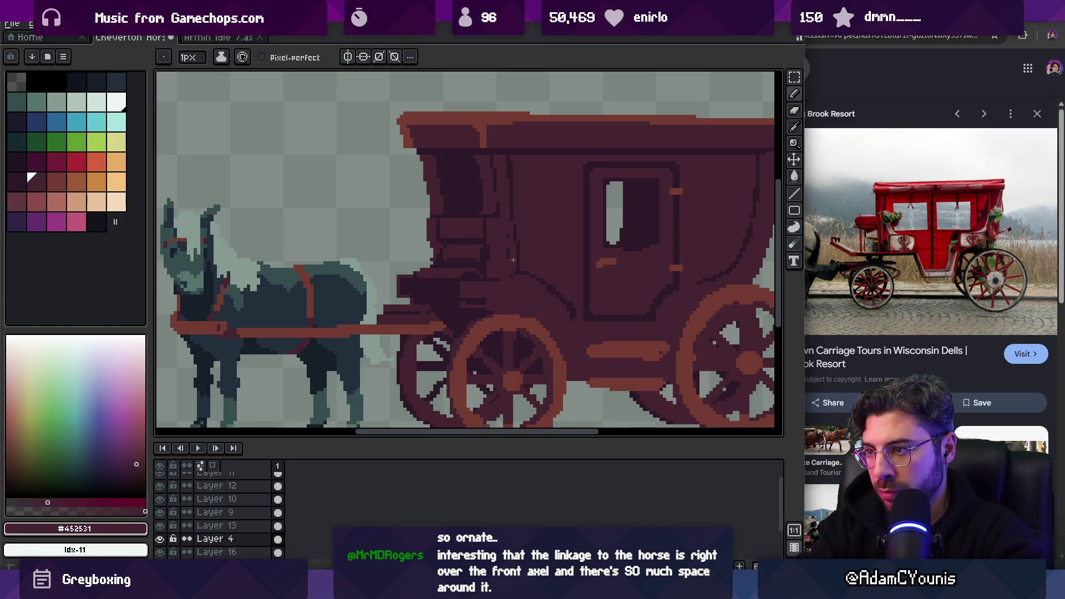
# Refine the upper outline curve beneath the roof, swapping between dark outline and body red
pyautogui.scroll(2, 514, 244)
pyautogui.keyDown('alt'); pyautogui.click(506, 195); pyautogui.keyUp('alt')
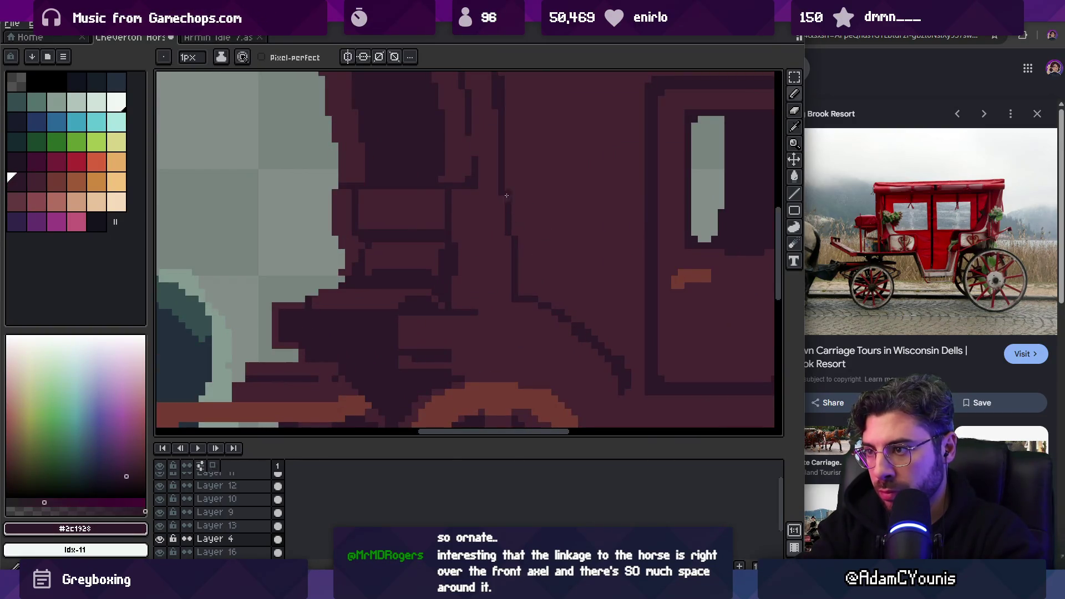
pyautogui.keyDown('alt'); pyautogui.click(509, 196); pyautogui.keyUp('alt')
pyautogui.press('z')
pyautogui.scroll(-3, 465, 174)
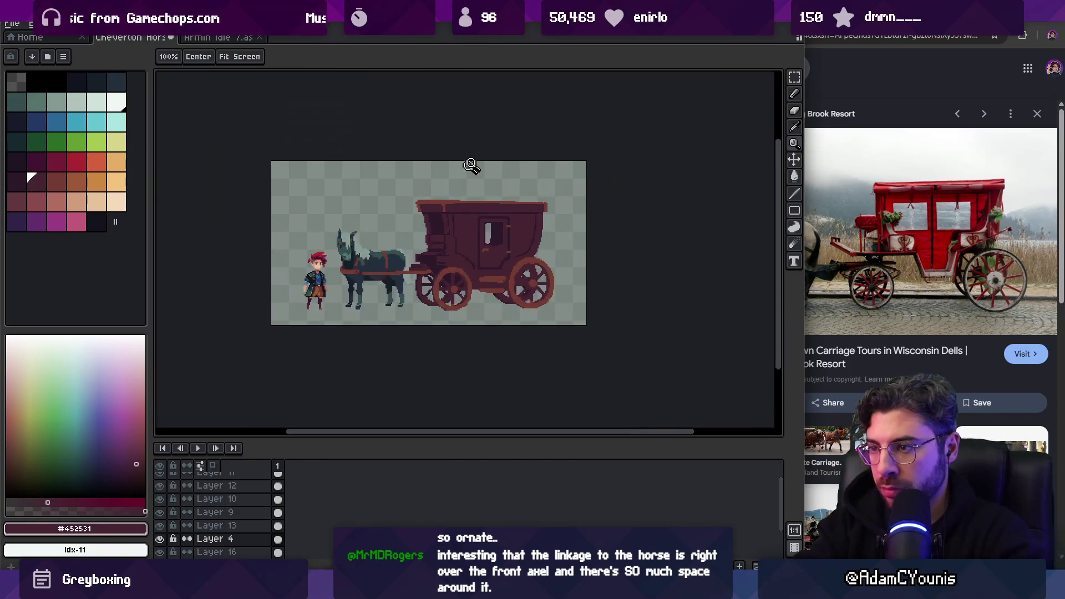
pyautogui.press('b')
pyautogui.scroll(2, 438, 219)
# Add the dark vertical outline line along the carriage body's back edge
pyautogui.keyDown('alt'); pyautogui.click(441, 212); pyautogui.keyUp('alt')
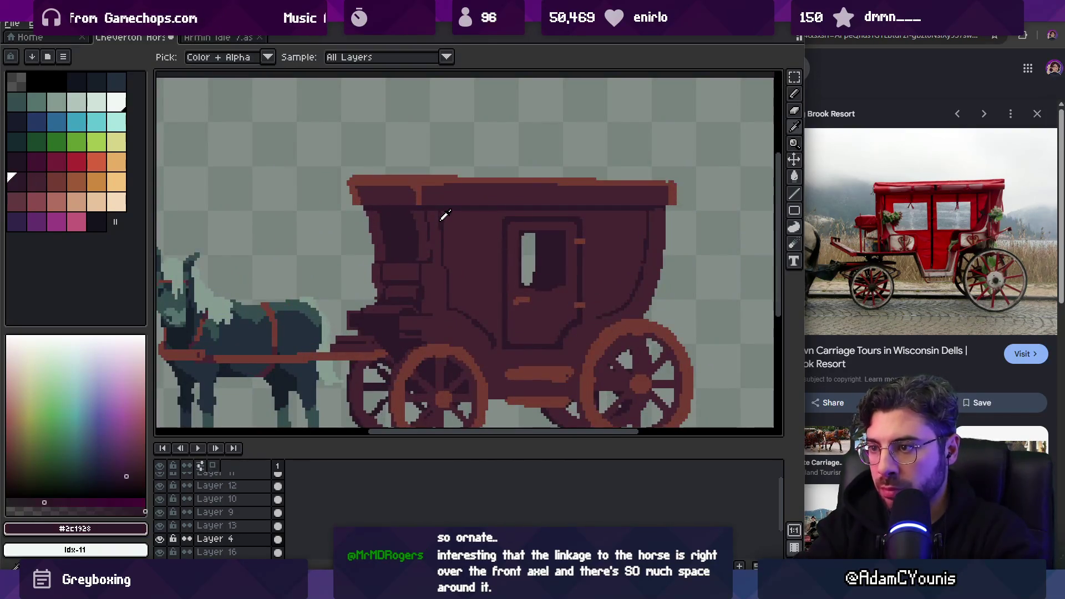
pyautogui.scroll(2, 443, 241)
pyautogui.keyDown('alt'); pyautogui.click(439, 211); pyautogui.keyUp('alt')
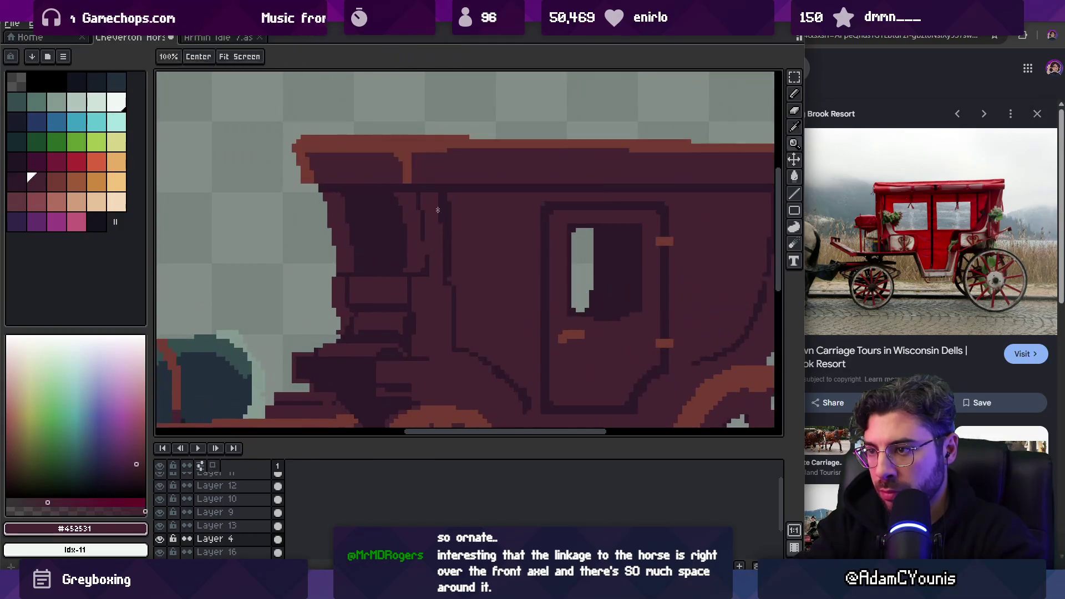
pyautogui.keyDown('alt'); pyautogui.click(452, 254); pyautogui.keyUp('alt')
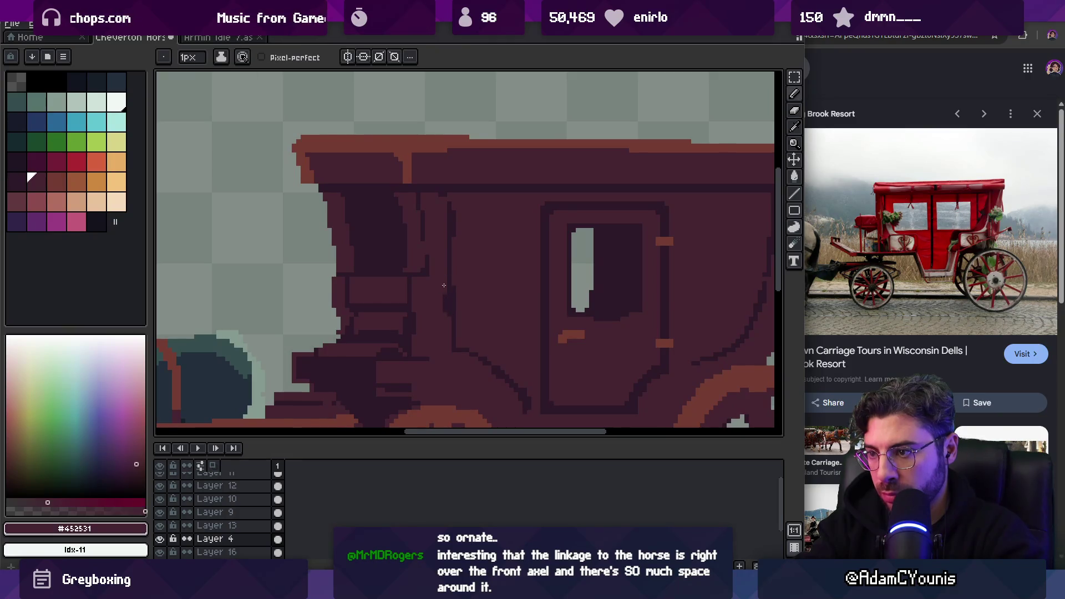
pyautogui.scroll(-6, 450, 203)
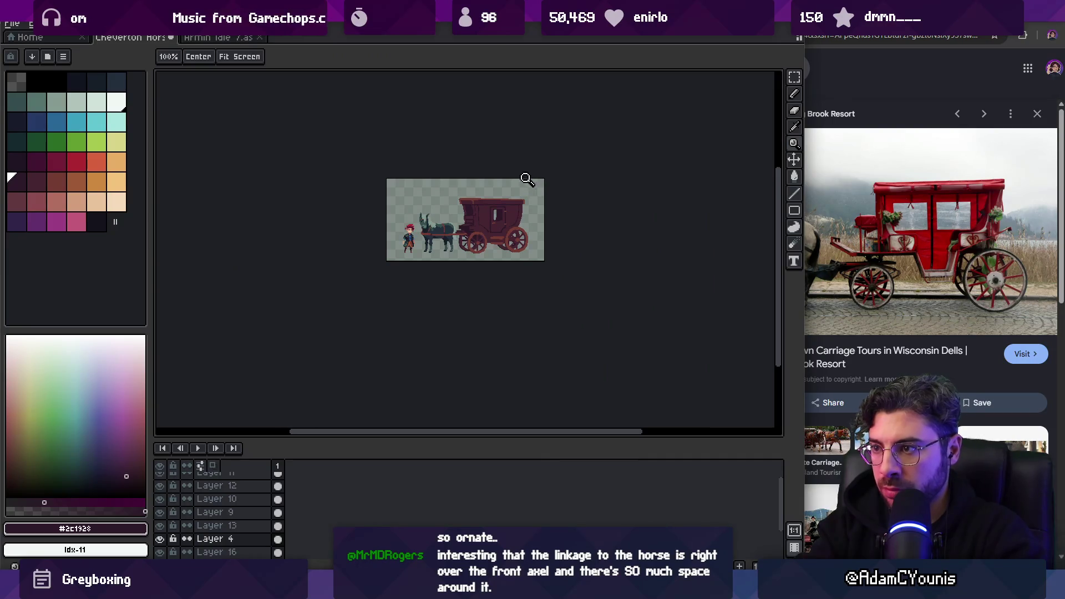
pyautogui.scroll(6, 497, 207)
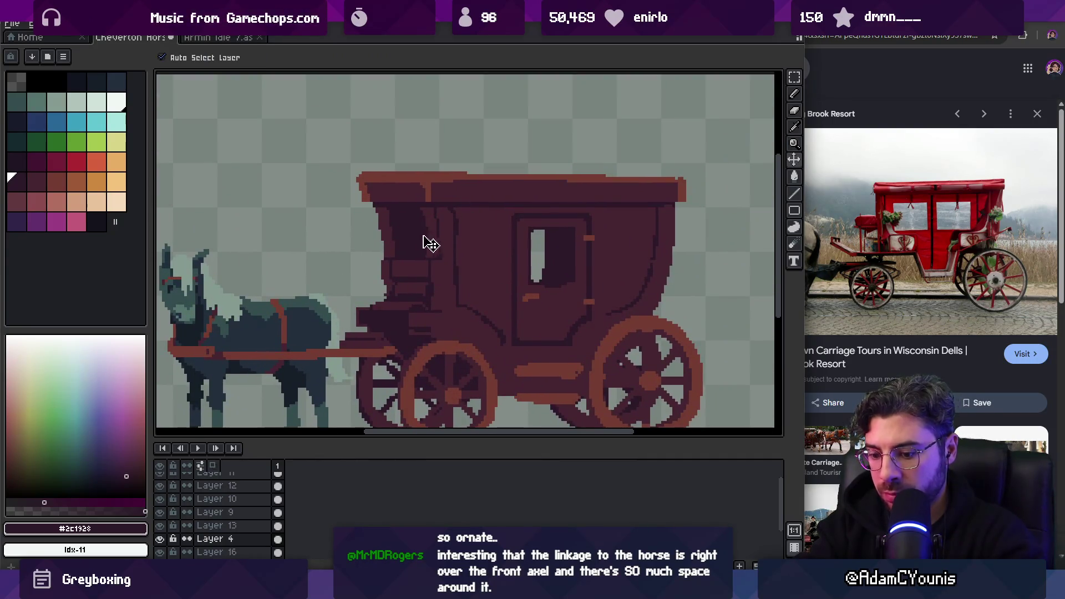
pyautogui.press('m')
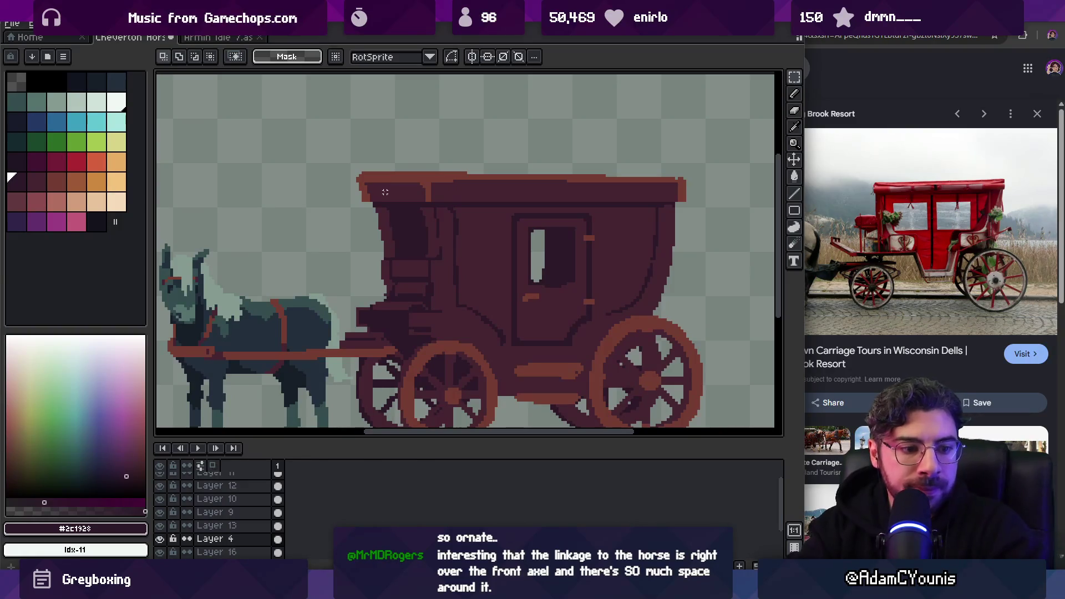
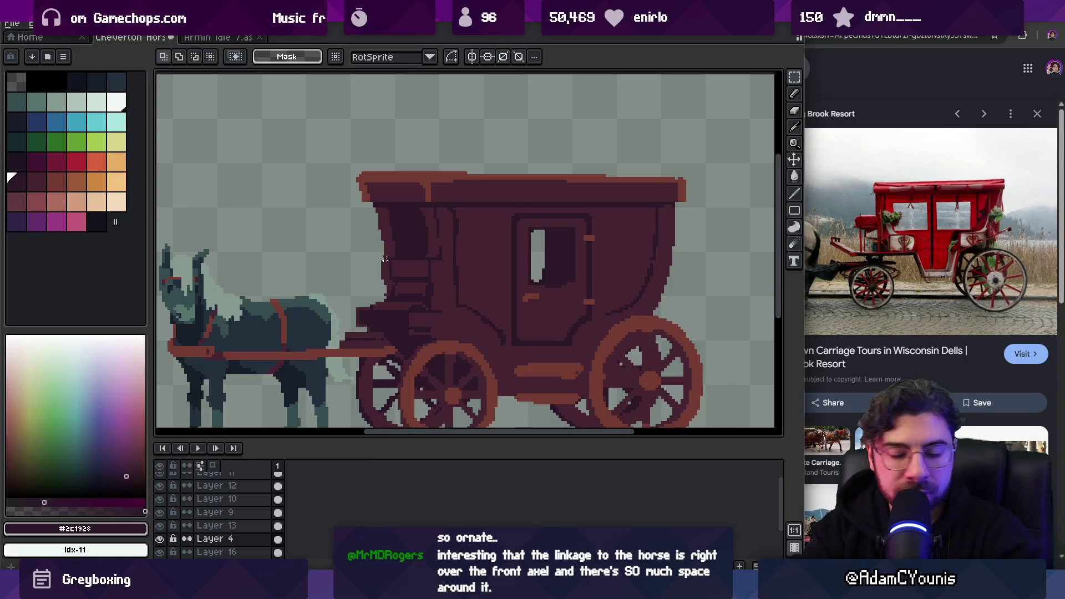
# Bring the 'horse drawn buggy' image results in front of the carriage canvas
pyautogui.moveTo(386, 257); pyautogui.dragTo(404, 214)
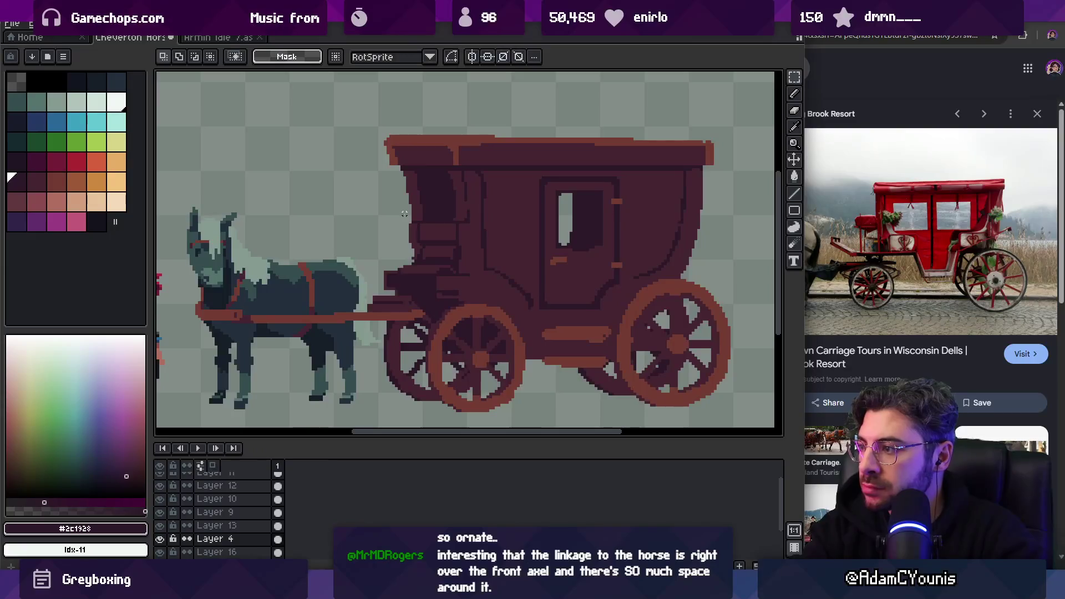
pyautogui.click(830, 259)
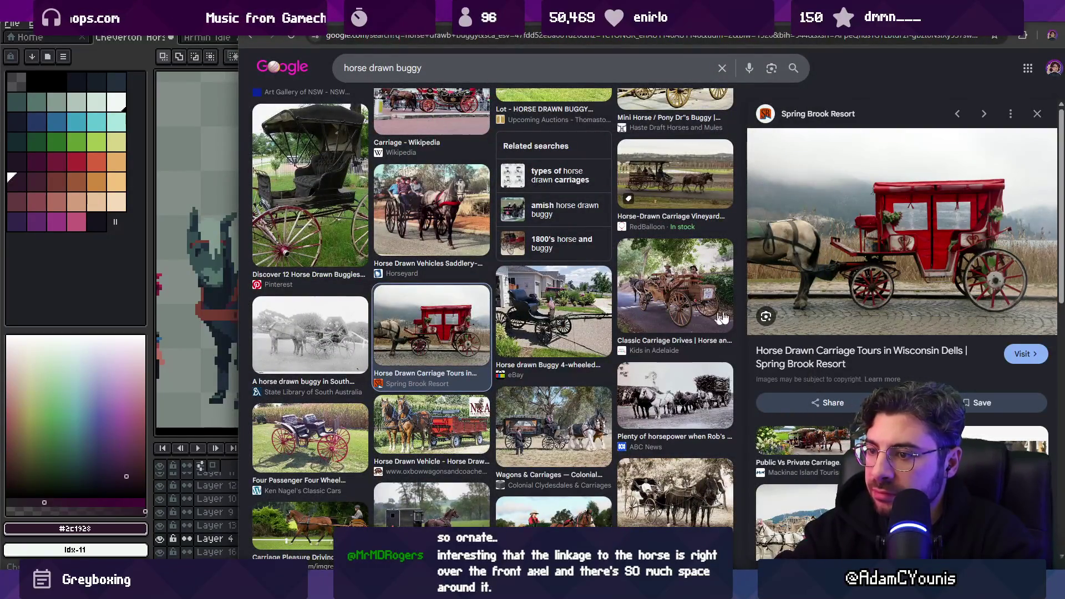
# Preview the South Australia, Amish, Wikipedia and 1902 Studebaker buggy reference photos
pyautogui.click(337, 332)
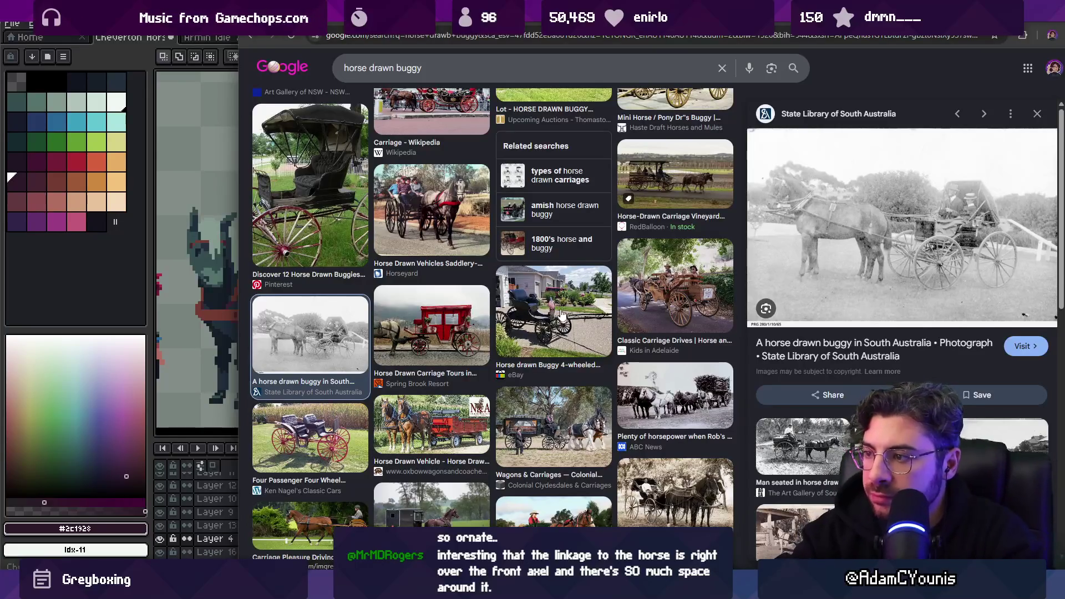
pyautogui.scroll(1, 661, 288)
pyautogui.scroll(10, 661, 288)
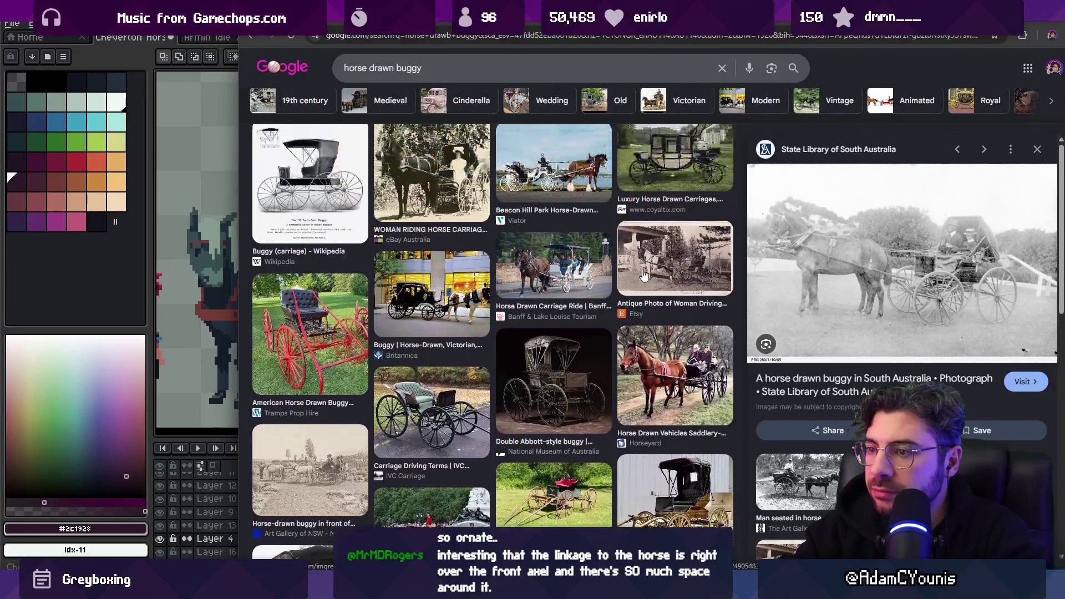
pyautogui.scroll(2, 602, 277)
pyautogui.click(477, 233)
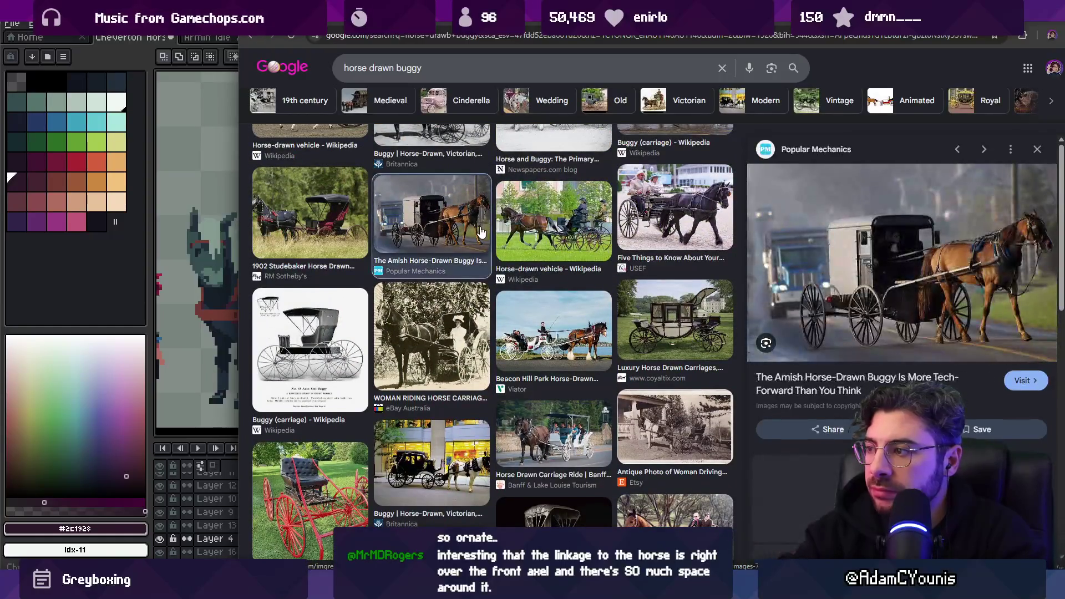
pyautogui.click(555, 228)
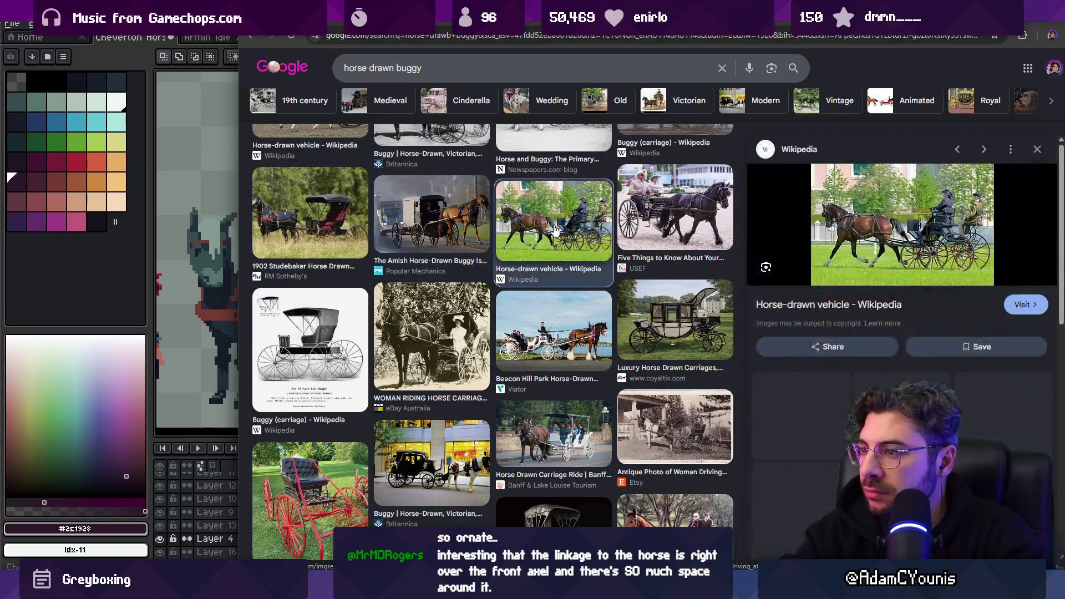
pyautogui.click(351, 226)
# Preview the Buggy (carriage) Wikipedia image and the Adobe Stock old horse and buggy photo
pyautogui.scroll(2, 351, 227)
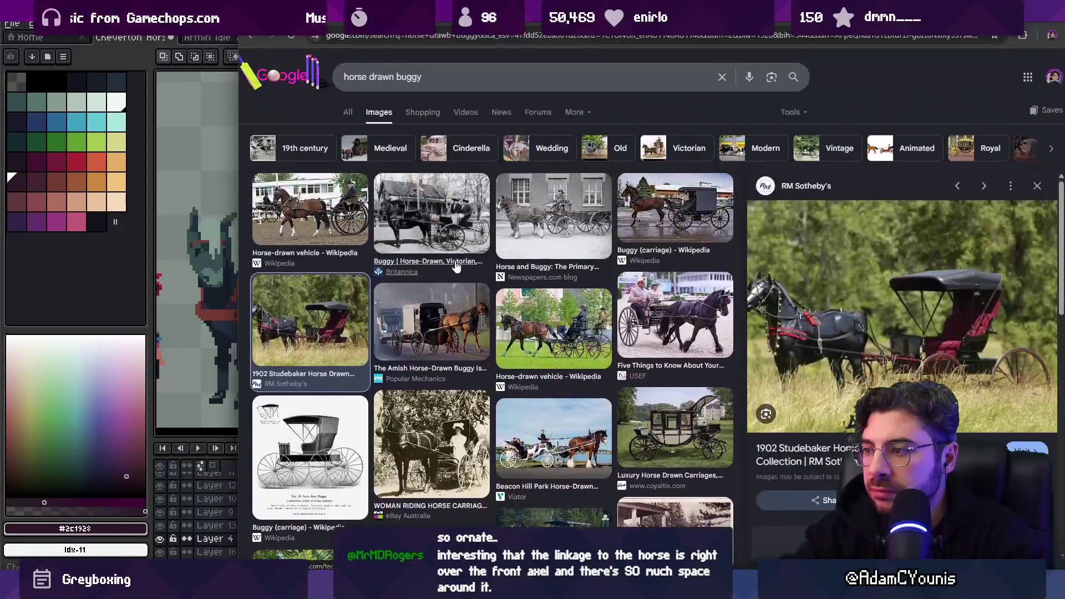
pyautogui.click(713, 230)
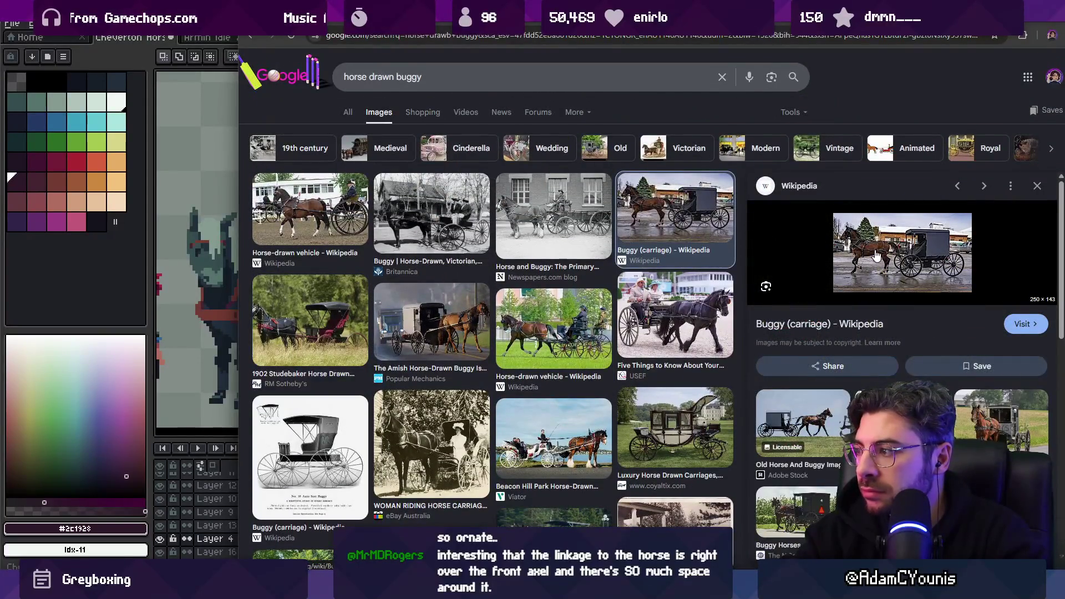
pyautogui.scroll(-1, 866, 311)
pyautogui.click(817, 359)
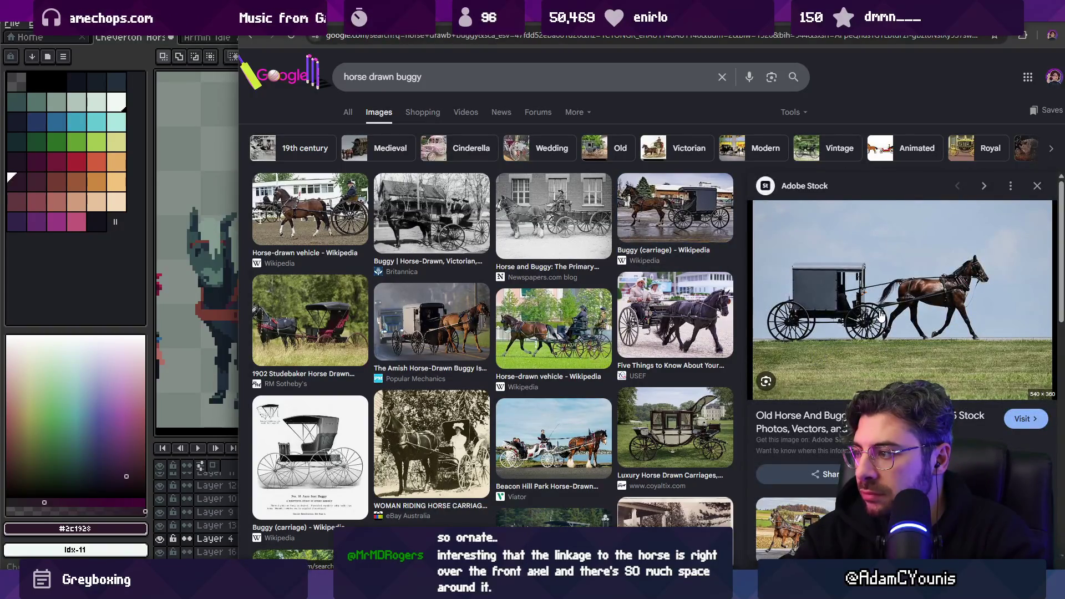
pyautogui.scroll(-5, 881, 315)
pyautogui.scroll(5, 794, 339)
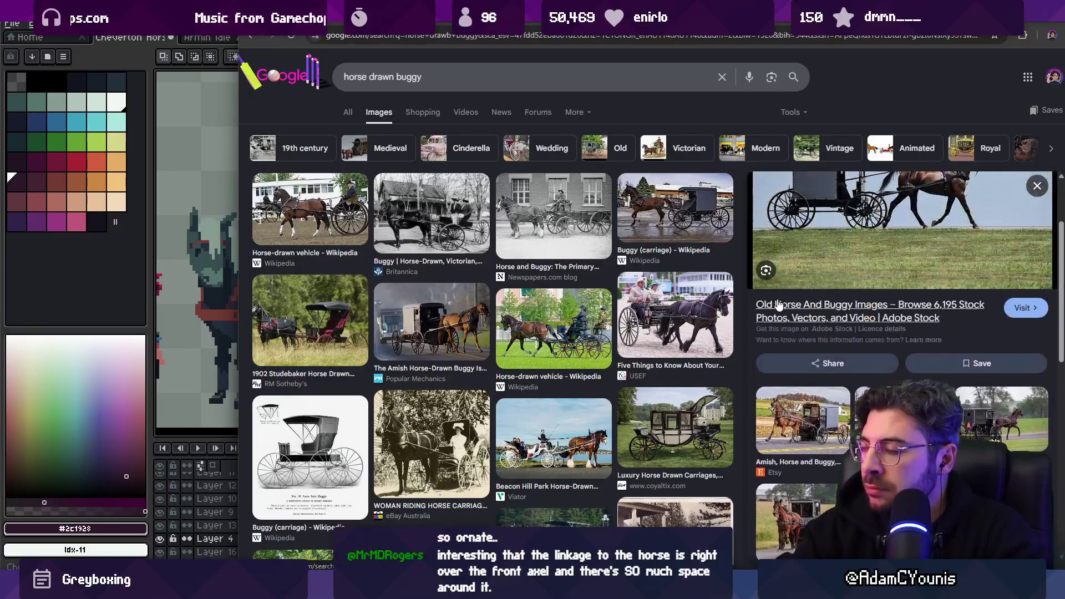
pyautogui.scroll(2, 788, 304)
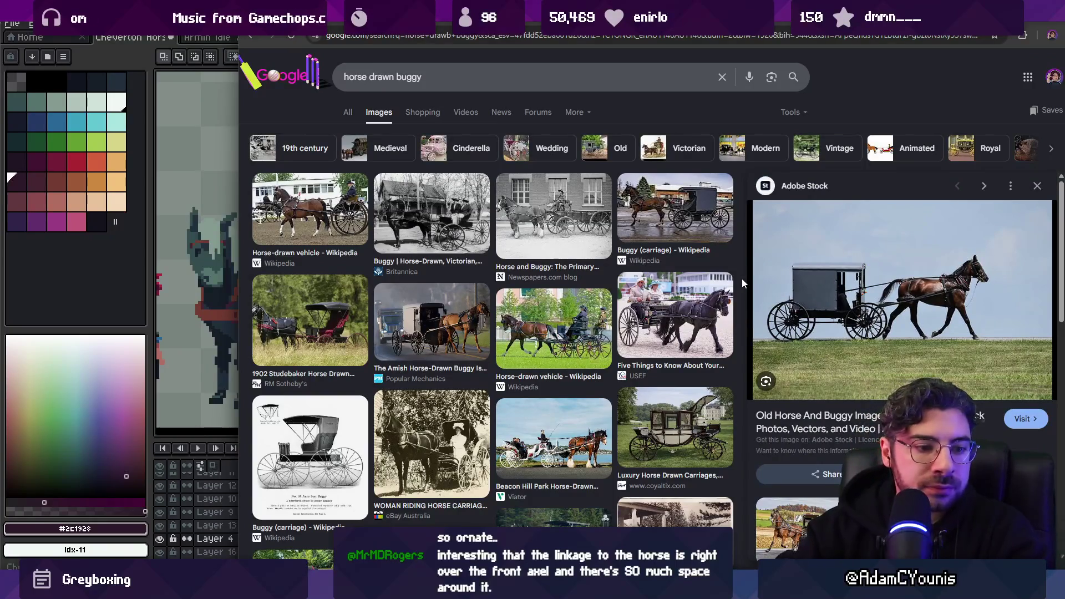
# Return to Aseprite, zoom in on the drawbar and select Layer 12
pyautogui.hotkey('alt', 'Tab')
pyautogui.press('z')
pyautogui.scroll(-3, 445, 238)
pyautogui.scroll(2, 387, 261)
pyautogui.keyDown('ctrl'); pyautogui.click(378, 271); pyautogui.keyUp('ctrl')
# Extend the drawbar rightward over the front wheel in colour #743c33
pyautogui.keyDown('alt'); pyautogui.click(388, 266); pyautogui.keyUp('alt')
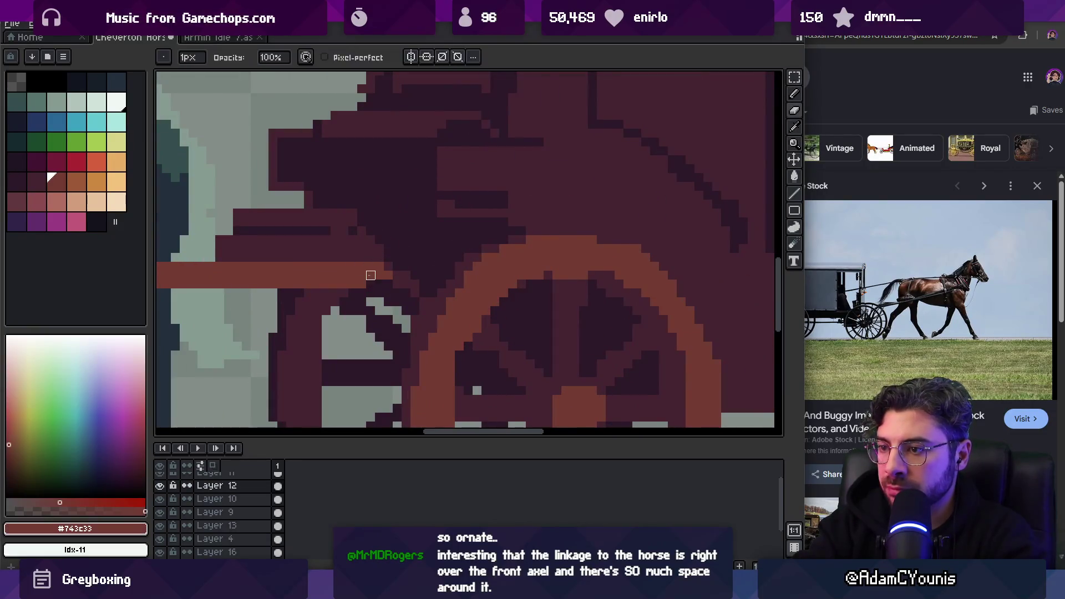
pyautogui.moveTo(380, 280); pyautogui.dragTo(425, 287)
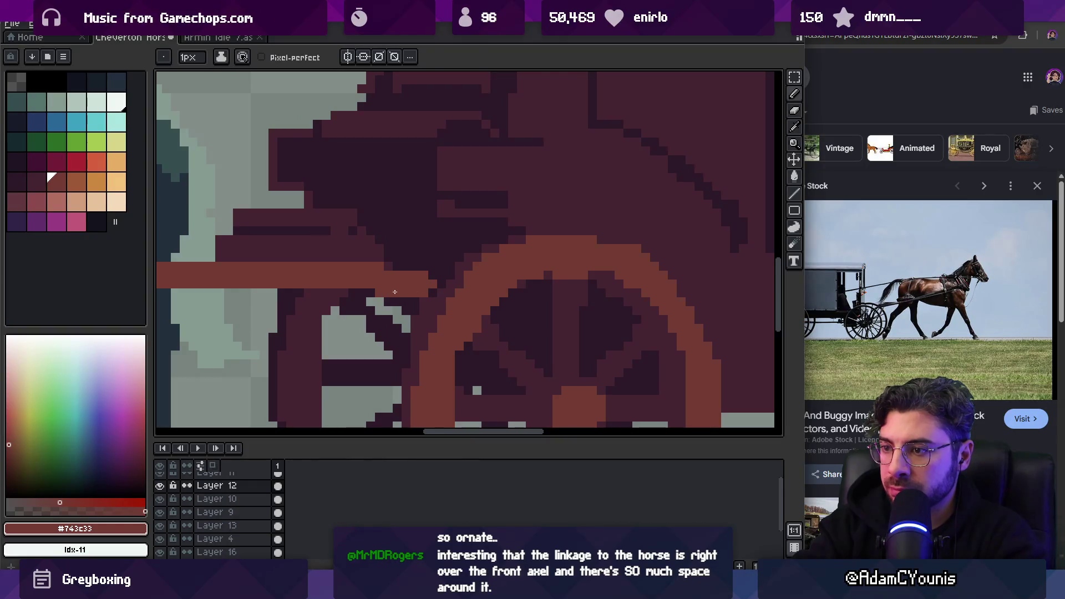
pyautogui.press('e')
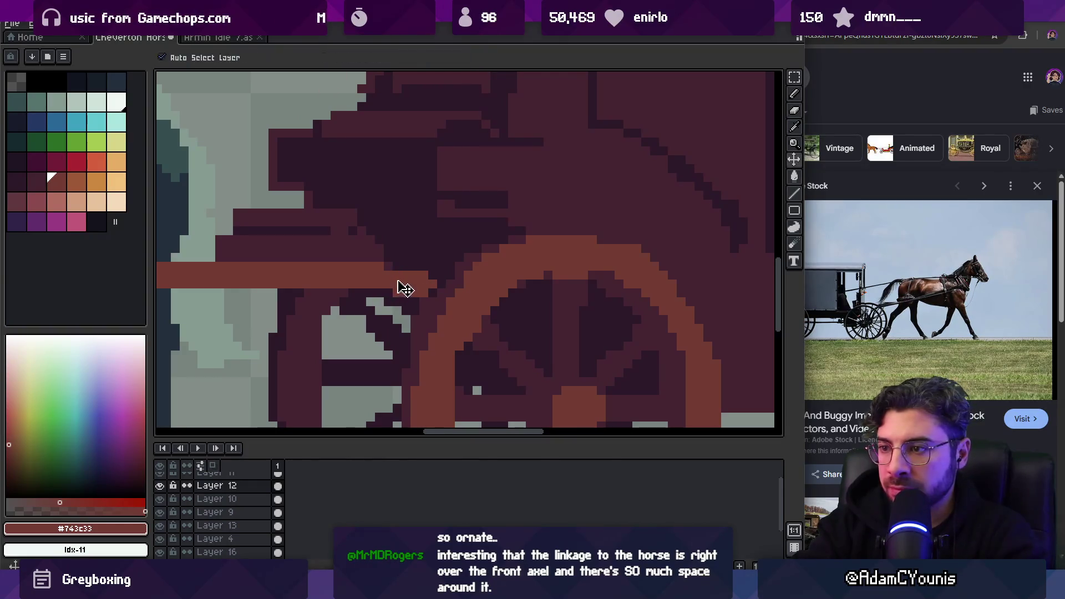
pyautogui.scroll(-3, 433, 256)
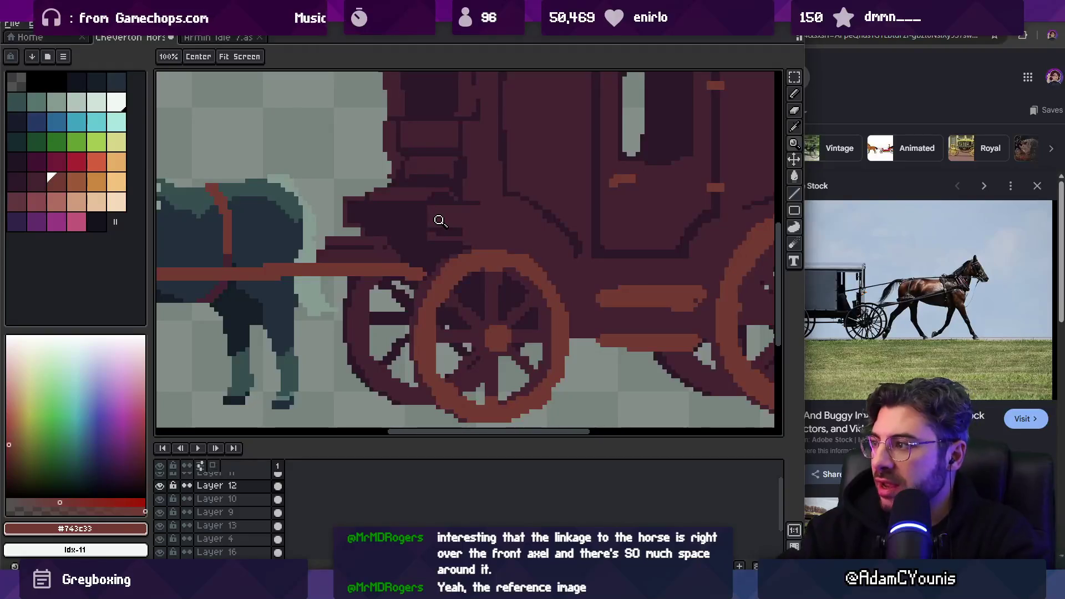
pyautogui.hotkey('alt', 'Tab')
# Compare the Wikipedia, Britannica and Popular Mechanics Amish buggy photos, then return to the carriage
pyautogui.click(367, 208)
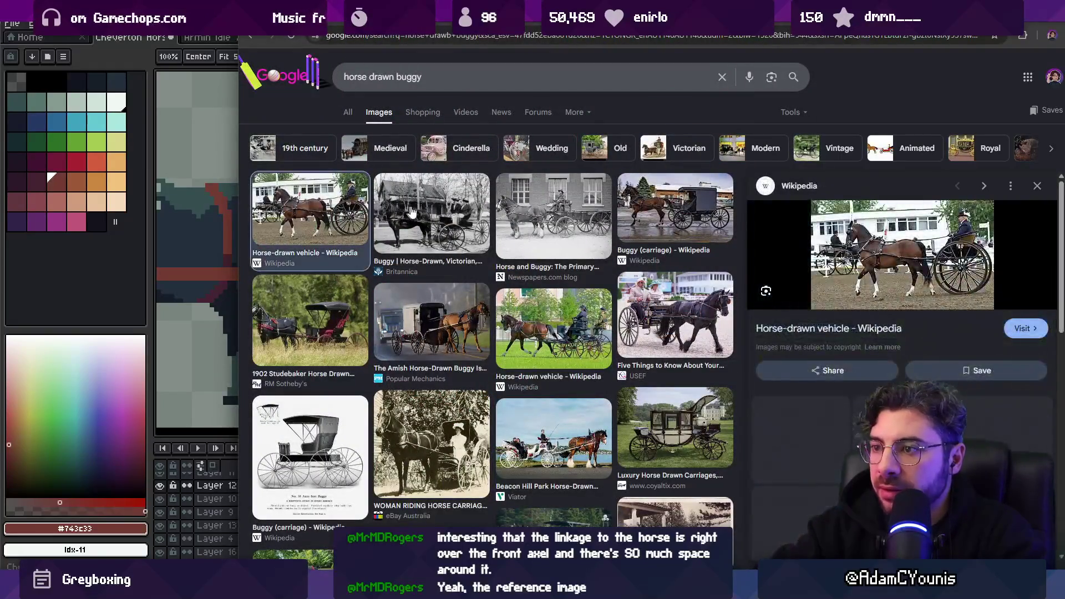
pyautogui.click(438, 219)
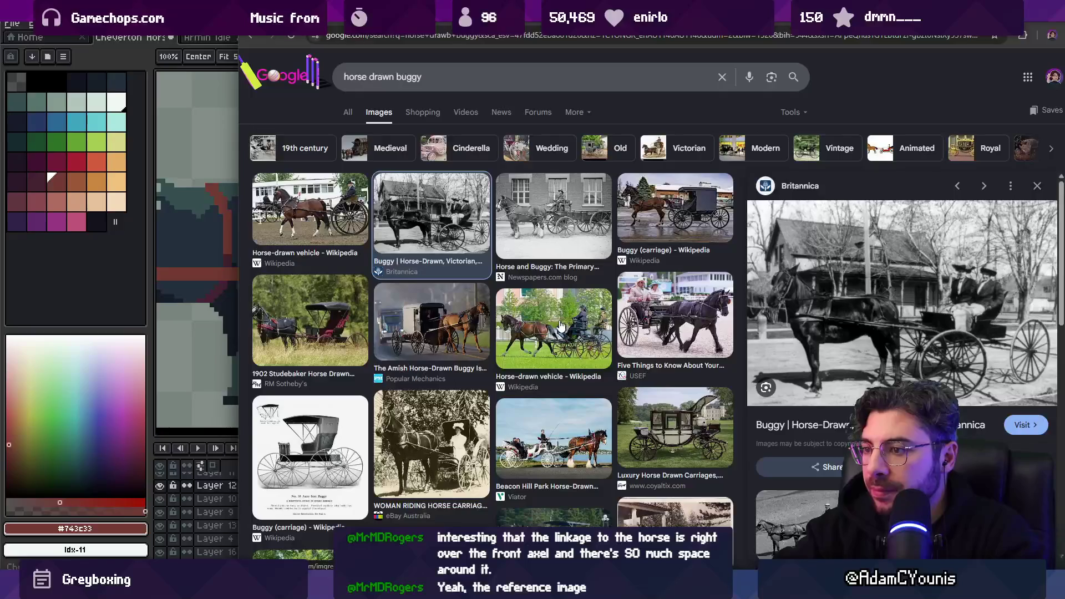
pyautogui.click(438, 324)
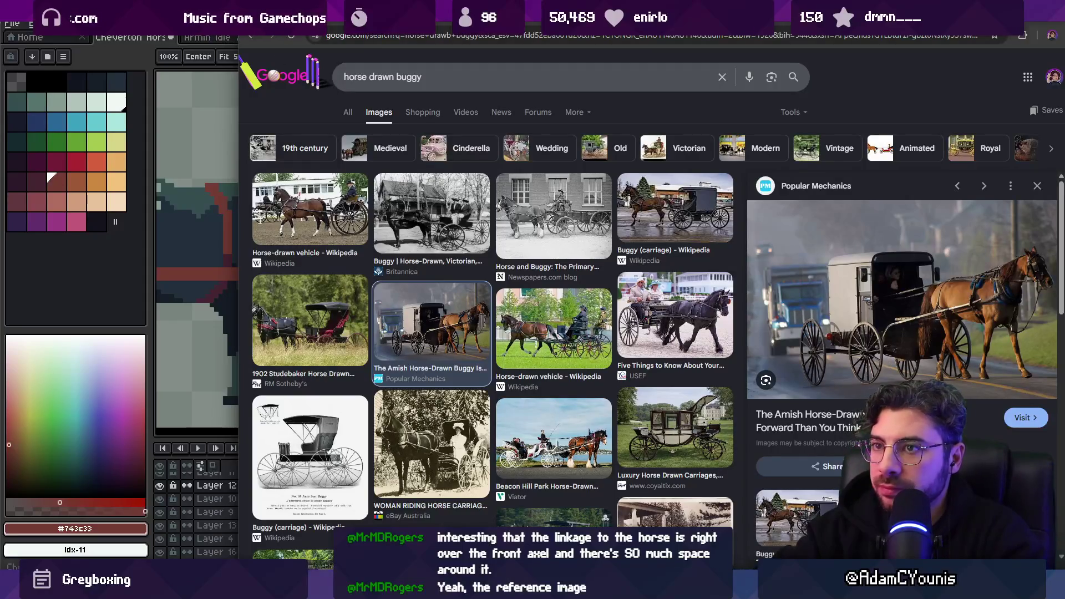
pyautogui.hotkey('alt', 'Tab')
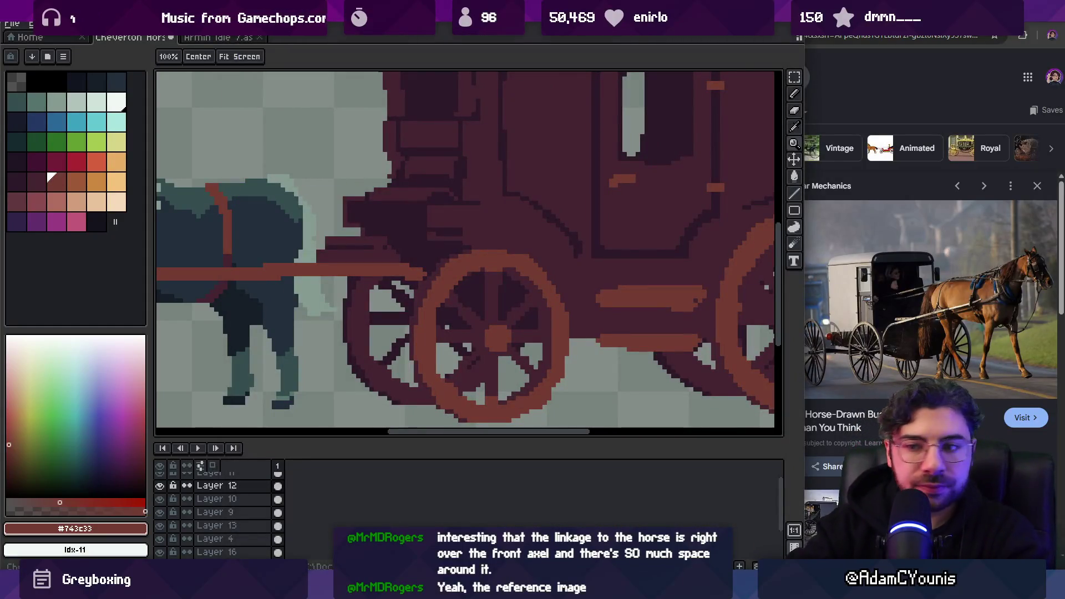
# Paint over stray dark outline pixels on the carriage with body colour #452531, retouching a few in #2c1928
pyautogui.scroll(-4, 499, 277)
pyautogui.scroll(2, 520, 269)
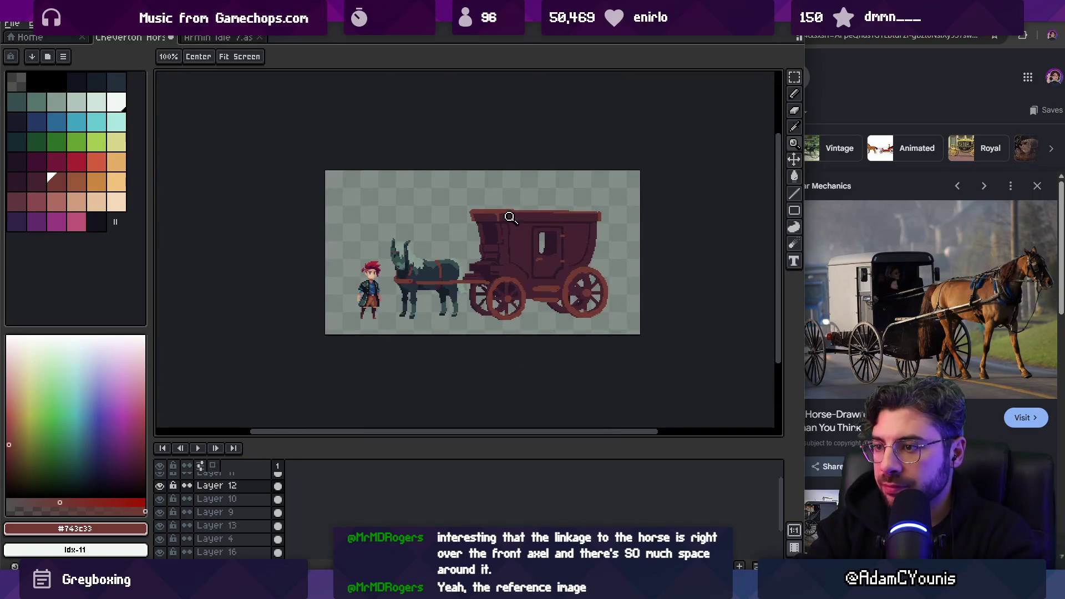
pyautogui.scroll(5, 558, 255)
pyautogui.keyDown('alt'); pyautogui.click(567, 258); pyautogui.keyUp('alt')
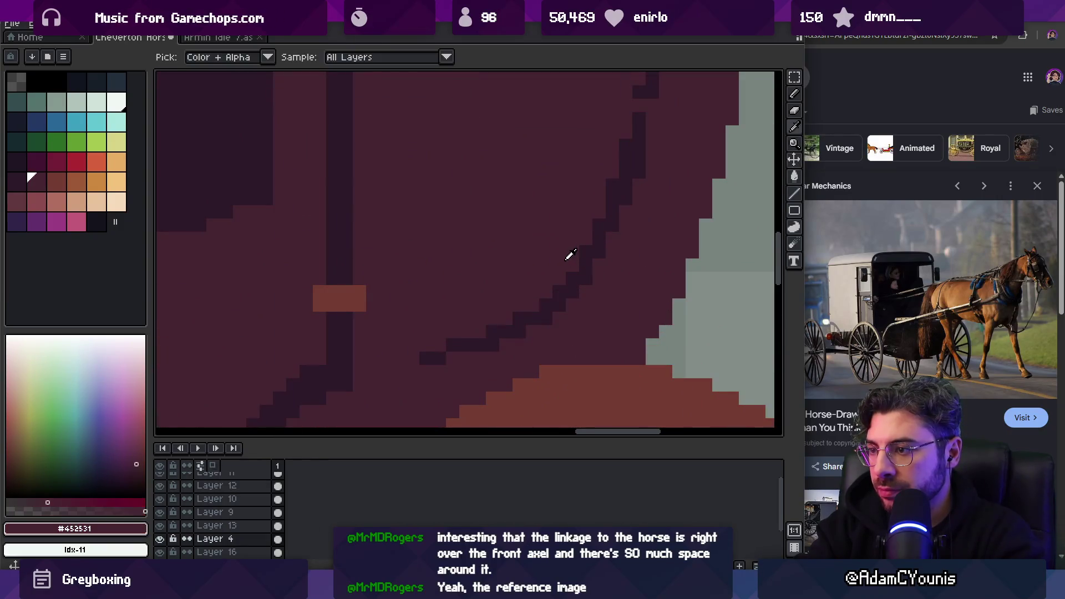
pyautogui.moveTo(517, 318); pyautogui.dragTo(576, 258)
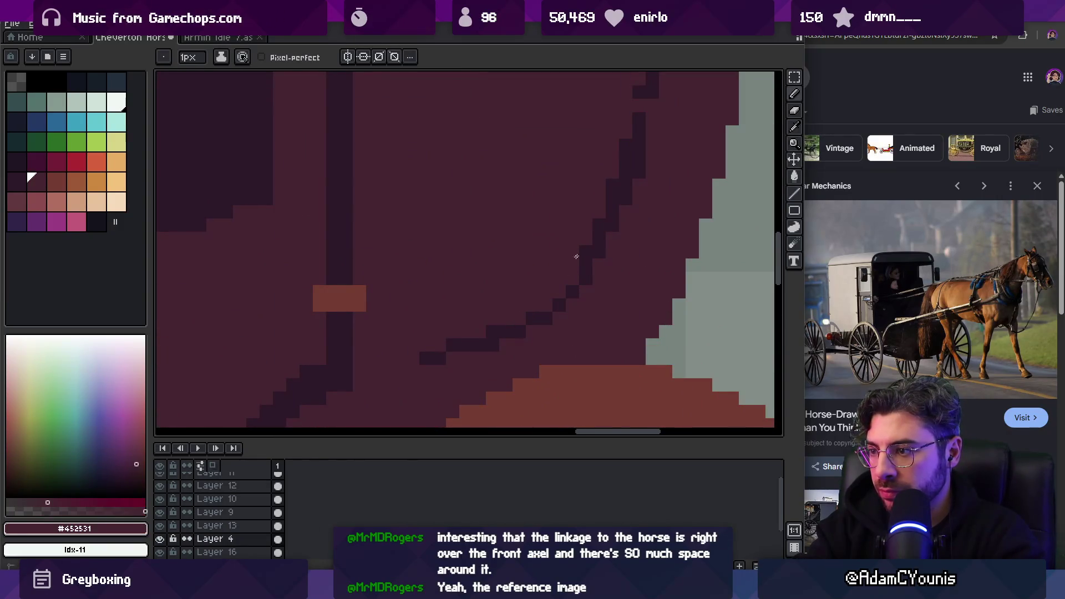
pyautogui.moveTo(608, 174); pyautogui.dragTo(583, 226)
pyautogui.moveTo(591, 268); pyautogui.dragTo(605, 217)
pyautogui.moveTo(605, 216)
pyautogui.mouseDown()
pyautogui.moveTo(589, 214)
pyautogui.moveTo(573, 284)
pyautogui.moveTo(558, 238)
pyautogui.mouseUp()
pyautogui.keyDown('alt'); pyautogui.click(573, 285); pyautogui.keyUp('alt')
pyautogui.click(580, 272)
pyautogui.keyDown('alt'); pyautogui.click(554, 257); pyautogui.keyUp('alt')
# Sample the dark outline #2c1928 and body #452531 colours from the carriage with the Alt eyedropper
pyautogui.scroll(-2, 545, 290)
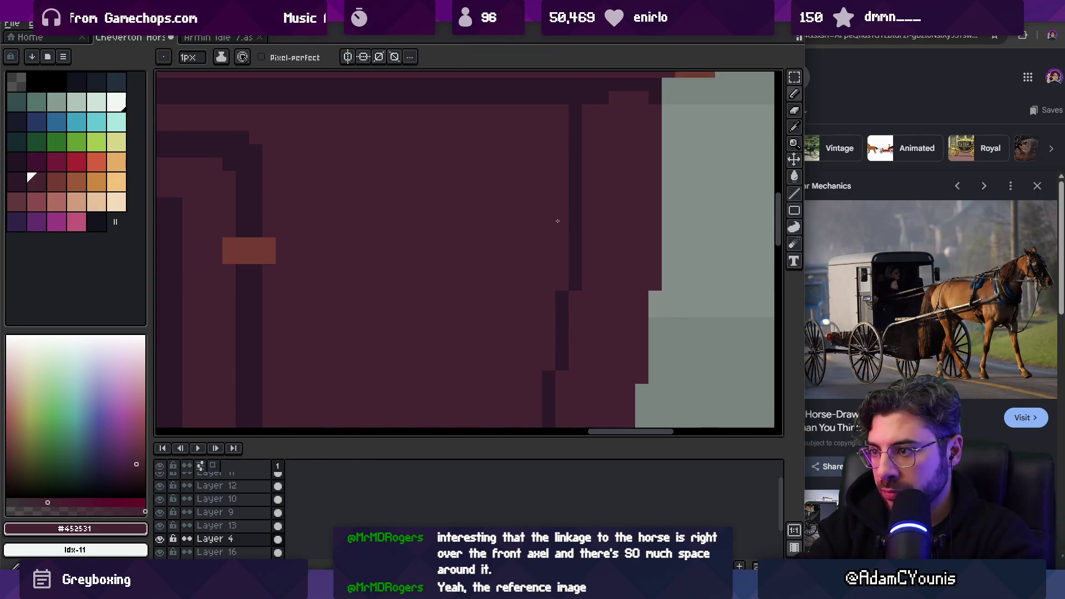
pyautogui.scroll(-5, 547, 205)
pyautogui.scroll(5, 563, 242)
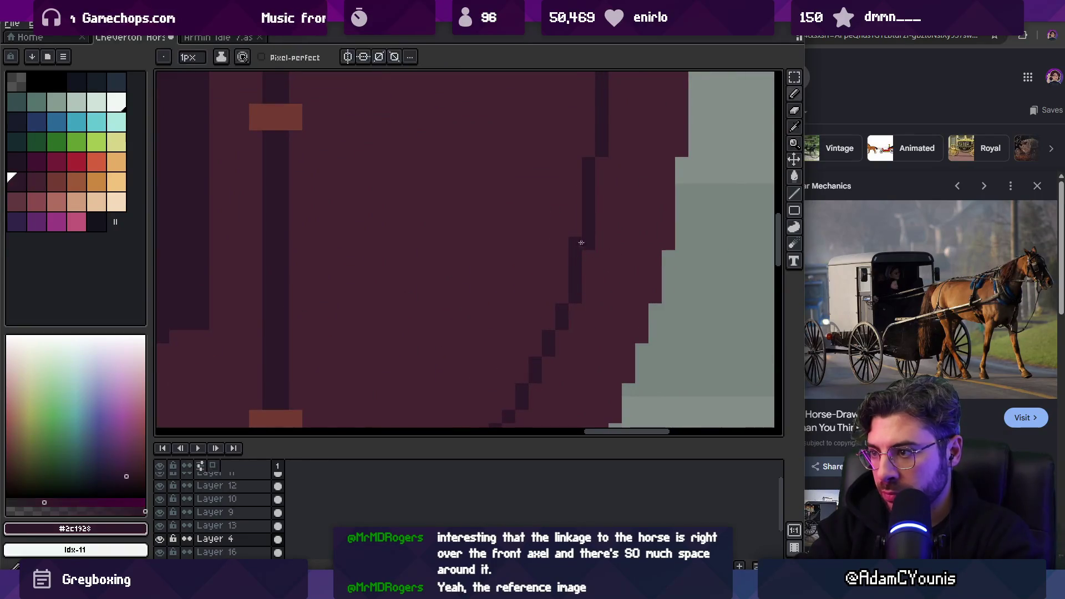
pyautogui.scroll(-5, 584, 238)
pyautogui.scroll(5, 576, 216)
pyautogui.press('alt')
pyautogui.scroll(-5, 597, 205)
pyautogui.scroll(5, 571, 222)
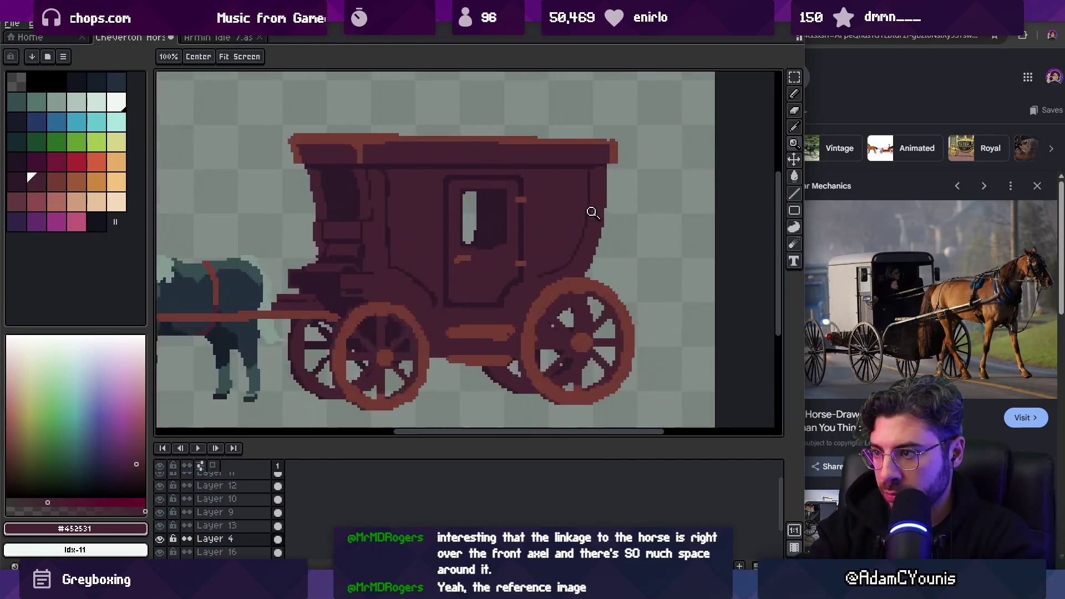
pyautogui.keyDown('alt'); pyautogui.click(569, 228); pyautogui.keyUp('alt')
pyautogui.keyDown('alt'); pyautogui.click(557, 200); pyautogui.keyUp('alt')
pyautogui.scroll(-5, 566, 219)
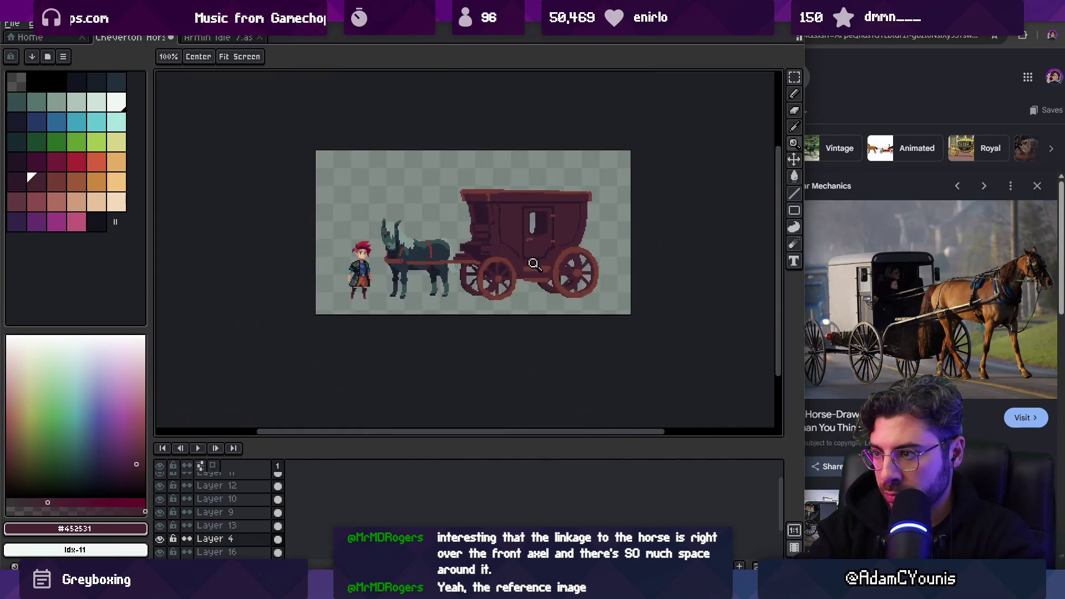
pyautogui.scroll(5, 592, 239)
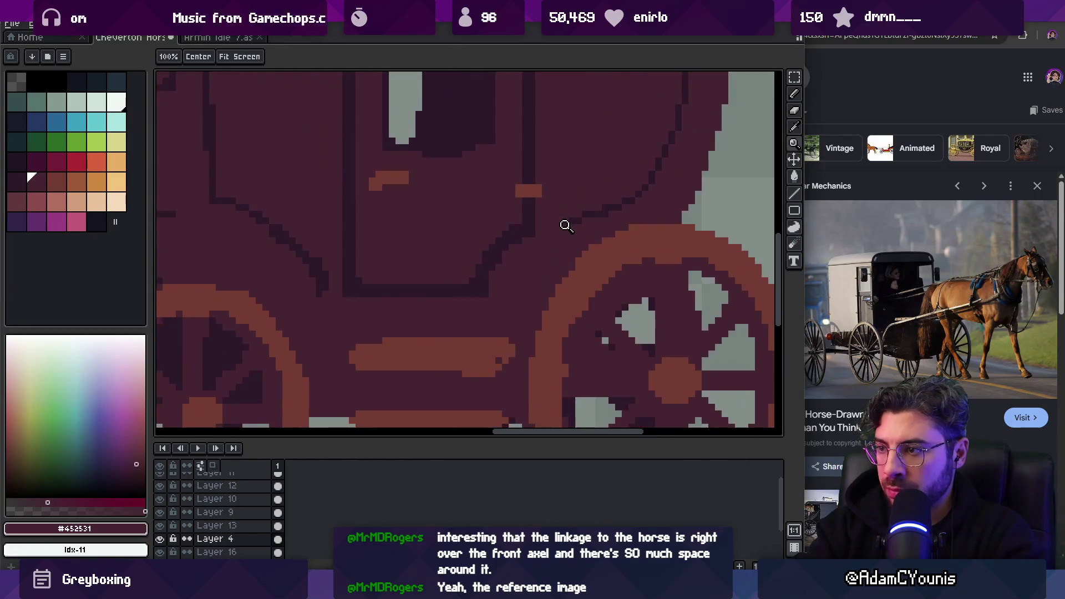
pyautogui.scroll(-5, 578, 211)
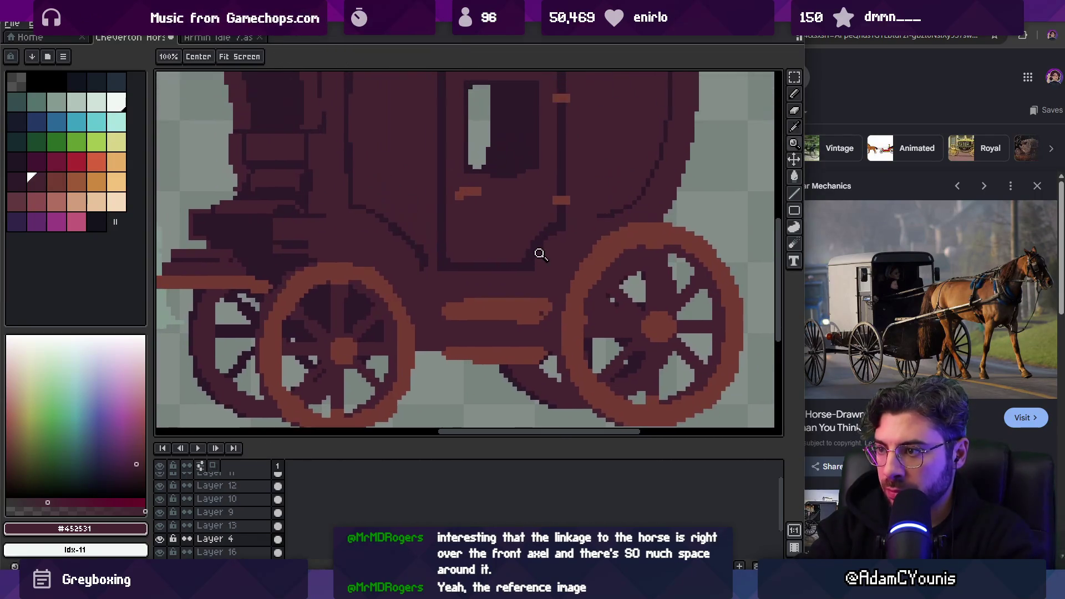
pyautogui.scroll(5, 541, 245)
pyautogui.keyDown('alt'); pyautogui.click(546, 231); pyautogui.keyUp('alt')
pyautogui.keyDown('alt'); pyautogui.click(588, 212); pyautogui.keyUp('alt')
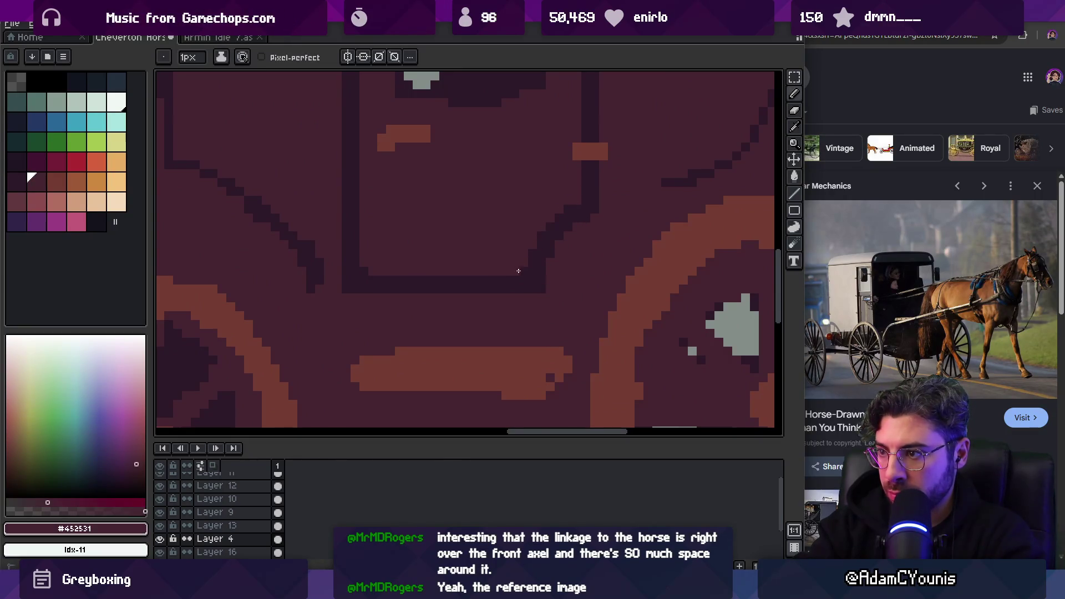
pyautogui.press('z')
pyautogui.scroll(-4, 555, 233)
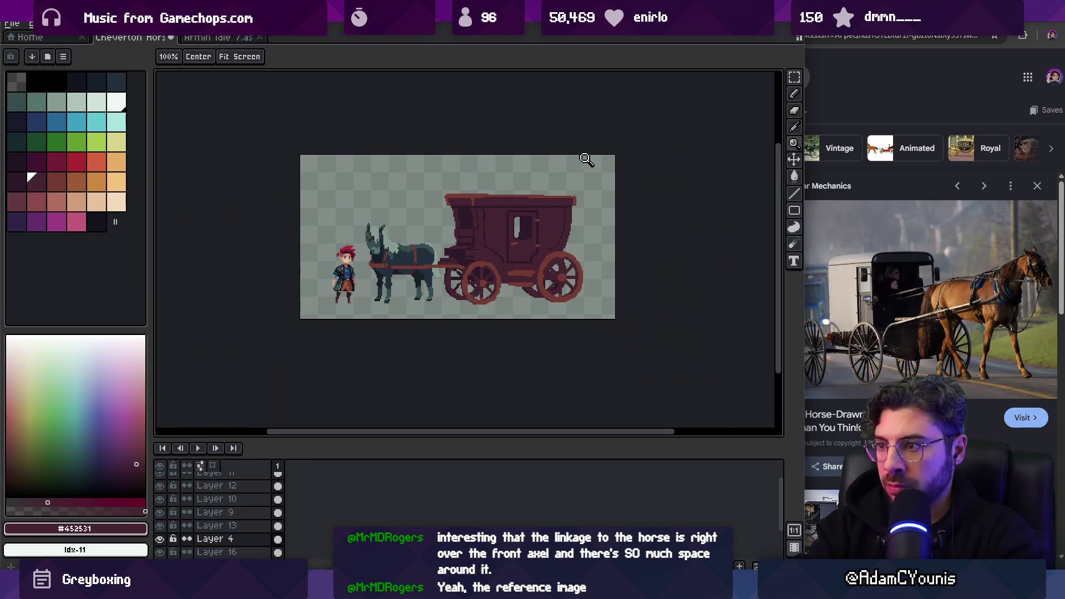
pyautogui.scroll(5, 500, 249)
# Draw dark #2c1928 diagonal pixel lines on the carriage body, covering stray pixels with #452531
pyautogui.press('b')
pyautogui.keyDown('alt'); pyautogui.click(476, 263); pyautogui.keyUp('alt')
pyautogui.moveTo(476, 262)
pyautogui.mouseDown()
pyautogui.moveTo(516, 267)
pyautogui.moveTo(504, 282)
pyautogui.moveTo(530, 318)
pyautogui.mouseUp()
pyautogui.keyDown('alt'); pyautogui.click(502, 277); pyautogui.keyUp('alt')
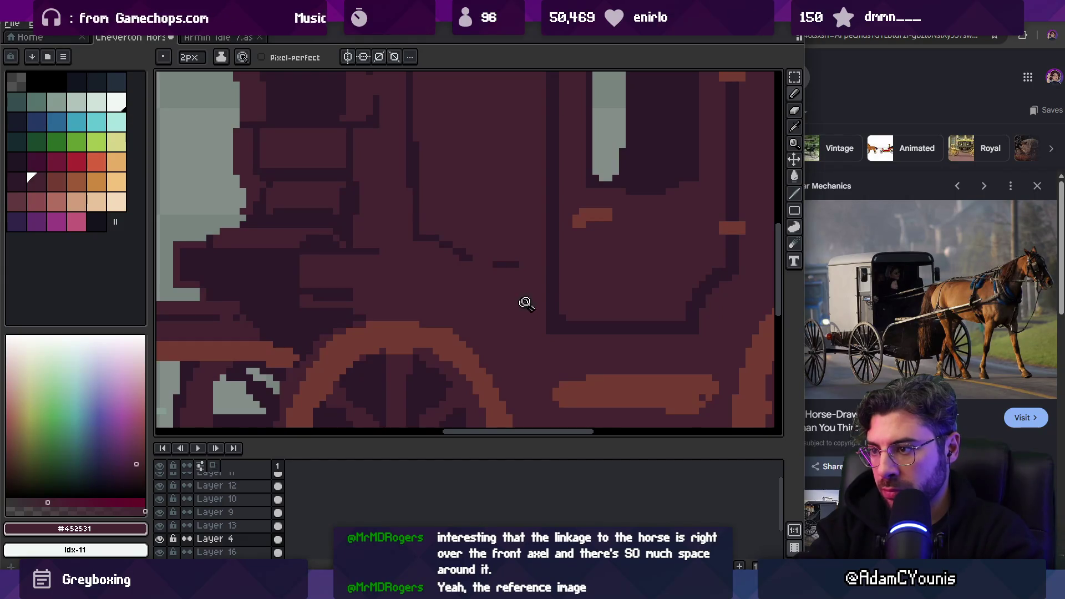
pyautogui.scroll(-5, 520, 306)
pyautogui.scroll(5, 505, 266)
pyautogui.keyDown('alt'); pyautogui.click(400, 274); pyautogui.keyUp('alt')
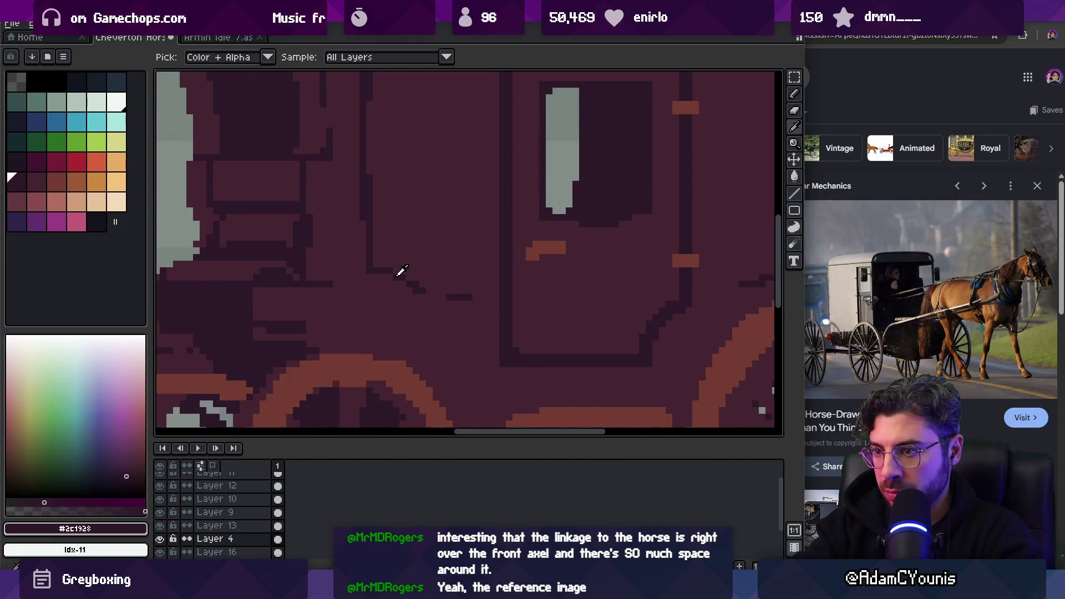
pyautogui.moveTo(384, 258)
pyautogui.mouseDown()
pyautogui.moveTo(418, 281)
pyautogui.moveTo(459, 287)
pyautogui.mouseUp()
pyautogui.keyDown('alt'); pyautogui.click(446, 269); pyautogui.keyUp('alt')
pyautogui.keyDown('alt'); pyautogui.click(380, 267); pyautogui.keyUp('alt')
pyautogui.click(446, 268)
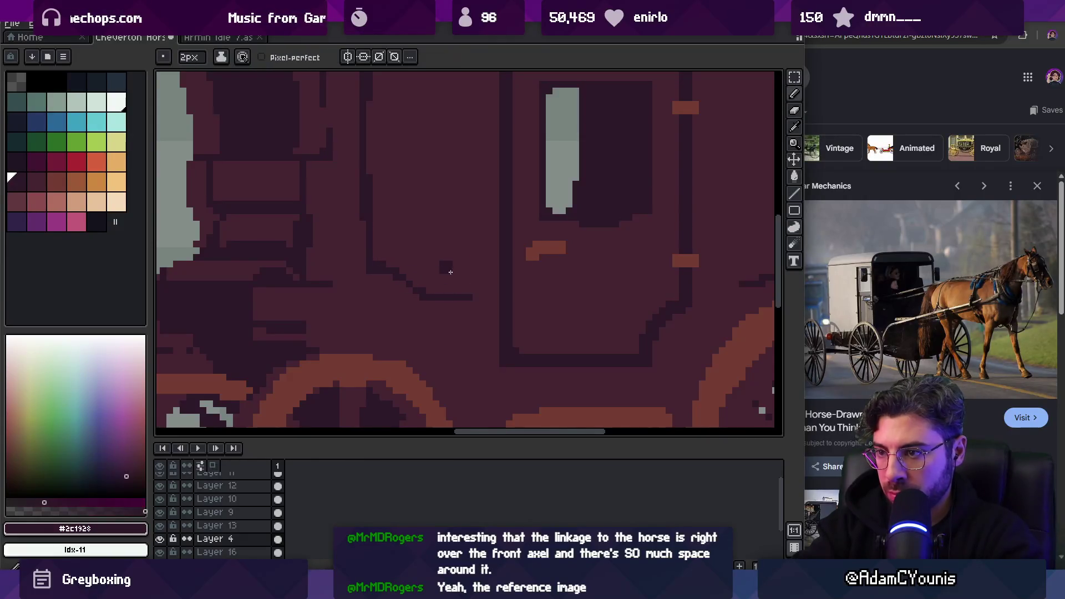
pyautogui.scroll(-5, 428, 275)
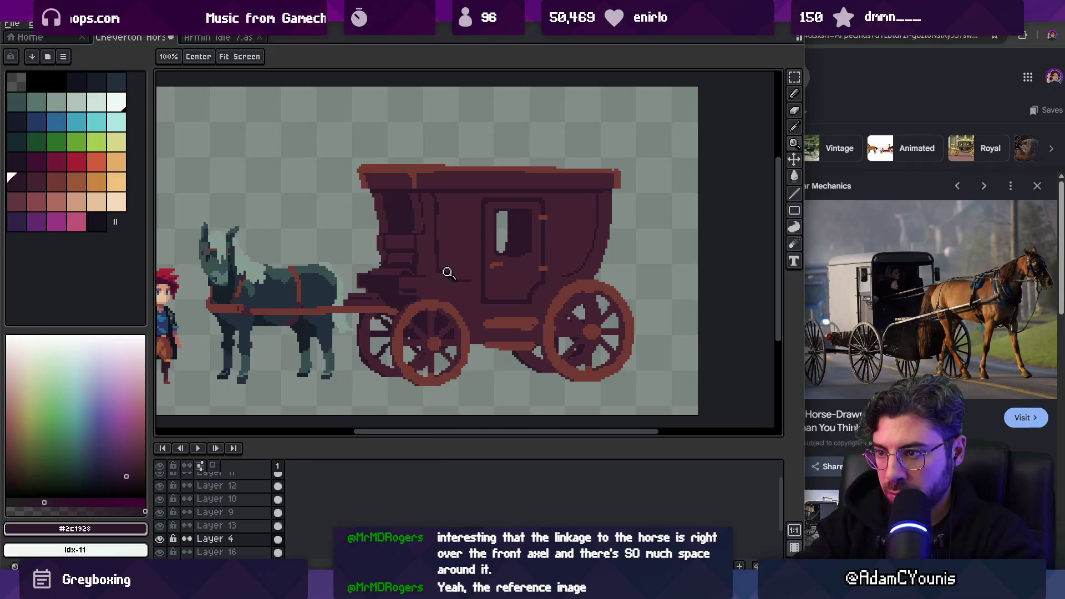
pyautogui.scroll(5, 438, 273)
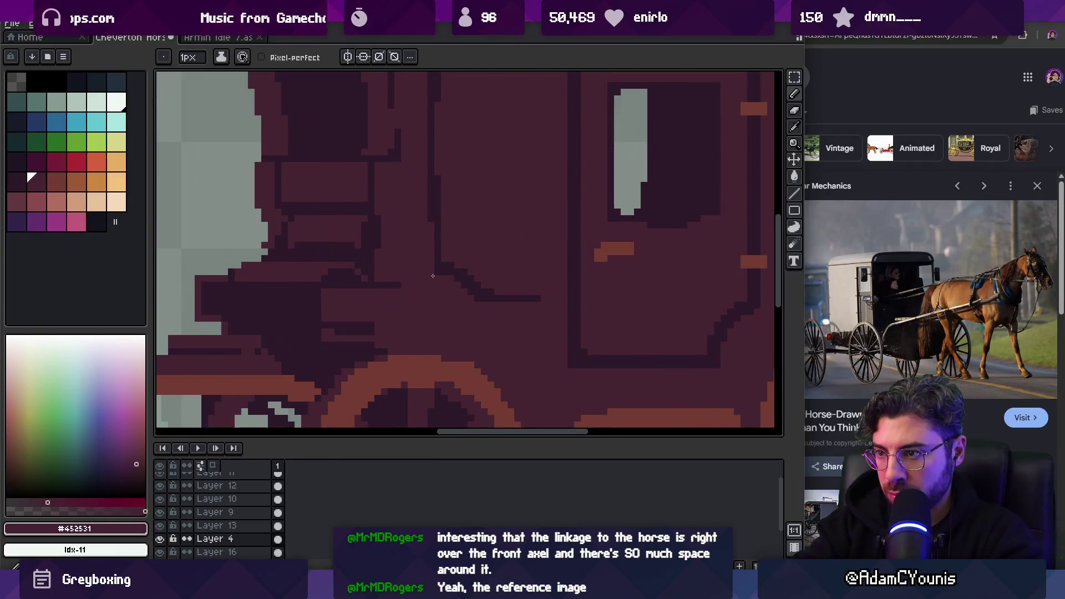
# Paint out the old dark vertical line and redraw it slightly further right
pyautogui.keyDown('alt'); pyautogui.click(473, 272); pyautogui.keyUp('alt')
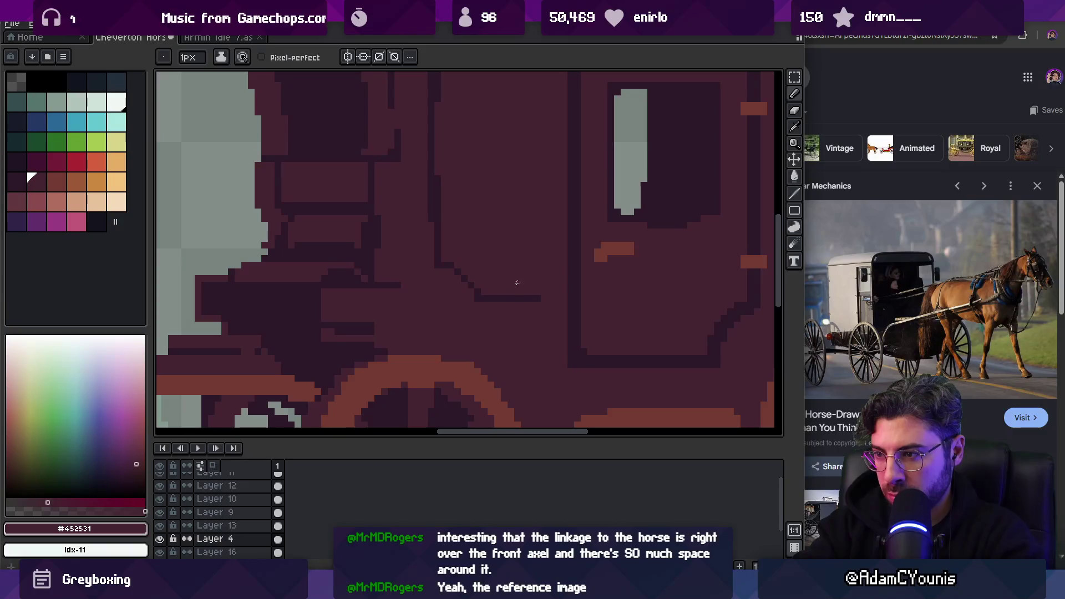
pyautogui.scroll(-6, 515, 285)
pyautogui.scroll(1, 542, 238)
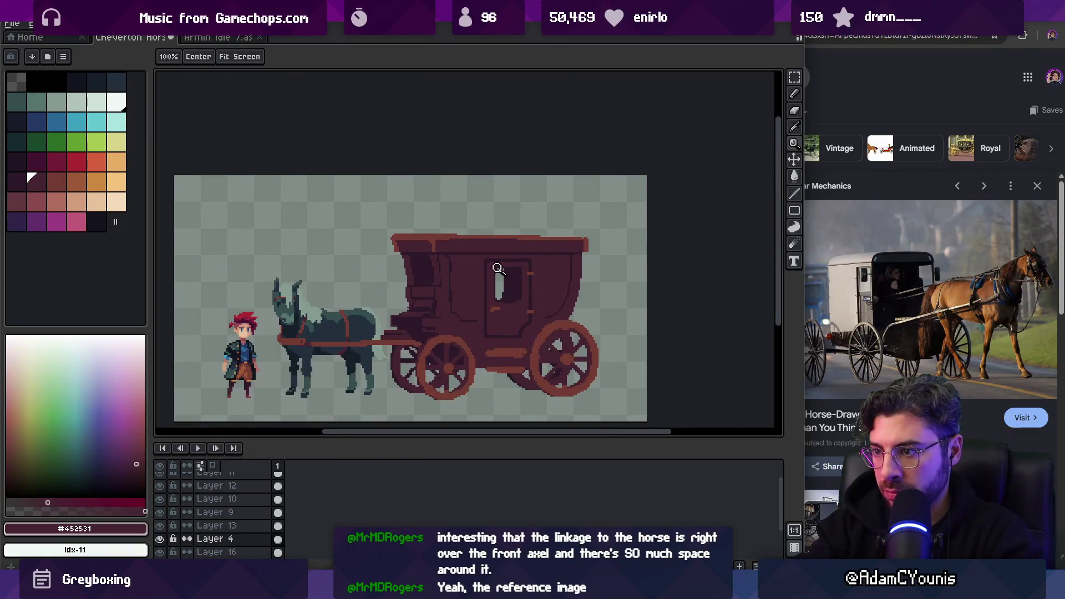
pyautogui.scroll(5, 506, 266)
pyautogui.keyDown('alt'); pyautogui.click(435, 316); pyautogui.keyUp('alt')
pyautogui.keyDown('alt'); pyautogui.click(435, 322); pyautogui.keyUp('alt')
pyautogui.moveTo(434, 222); pyautogui.dragTo(434, 330)
pyautogui.keyDown('alt'); pyautogui.click(443, 257); pyautogui.keyUp('alt')
pyautogui.click(441, 261)
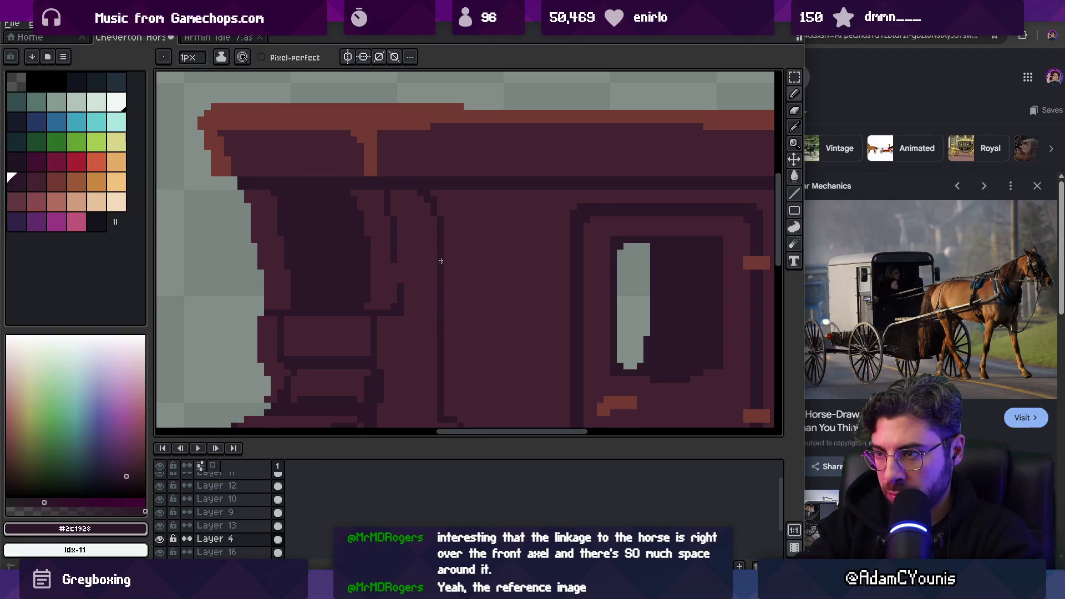
pyautogui.scroll(-7, 441, 258)
pyautogui.scroll(3, 404, 217)
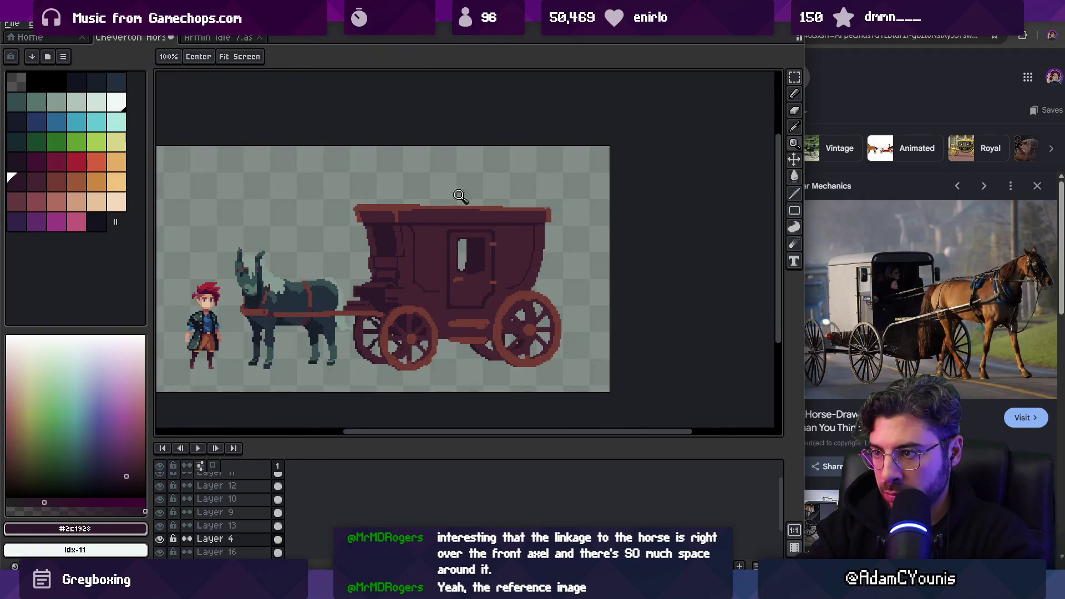
pyautogui.scroll(5, 468, 192)
pyautogui.keyDown('alt'); pyautogui.click(390, 206); pyautogui.keyUp('alt')
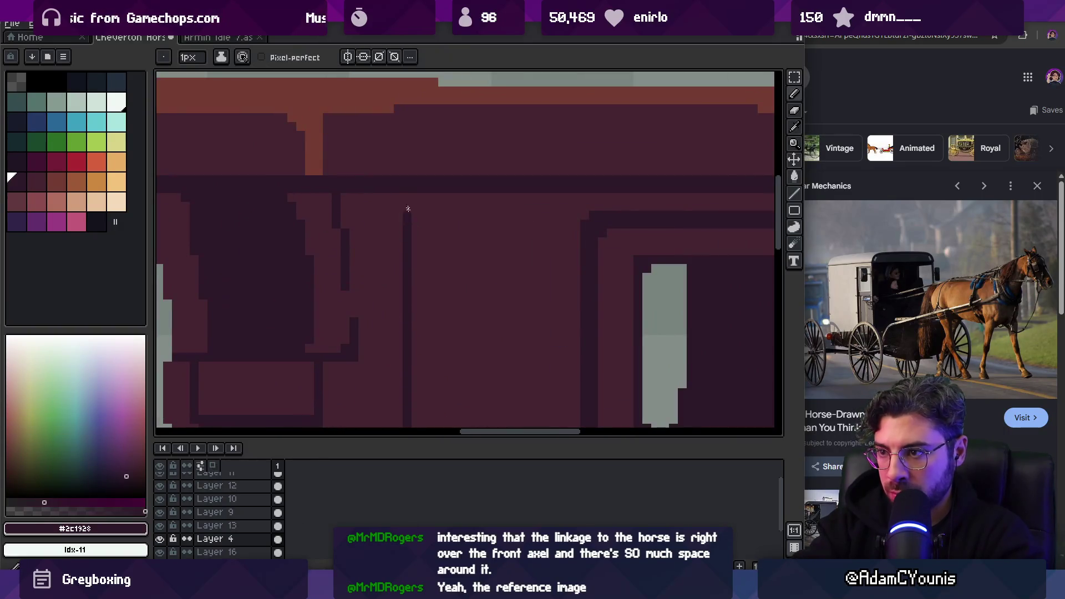
# Draw a short horizontal dark line across the carriage
pyautogui.scroll(-5, 399, 208)
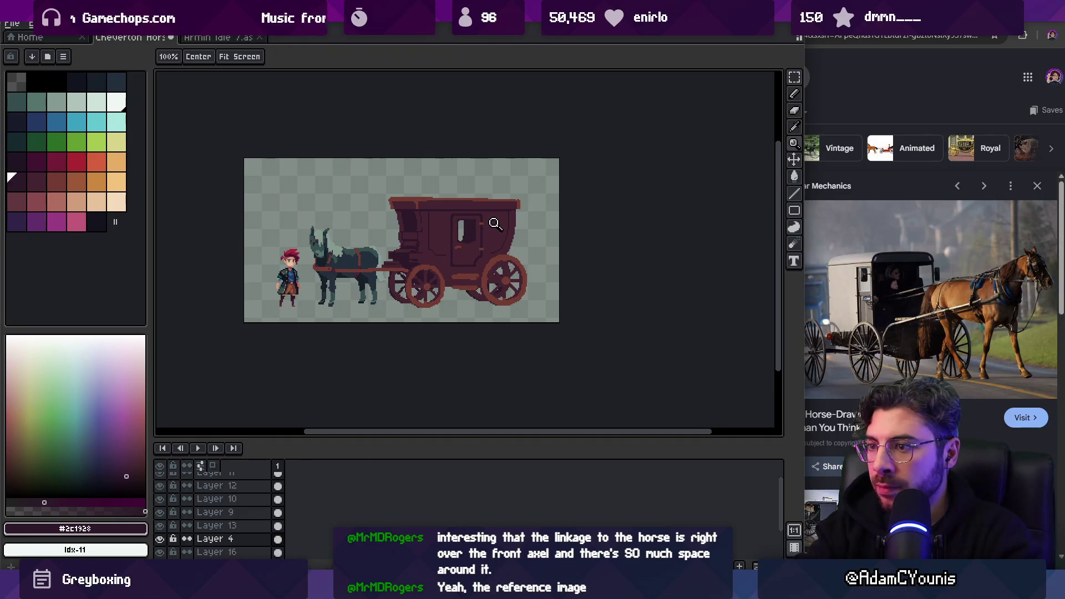
pyautogui.scroll(3, 452, 263)
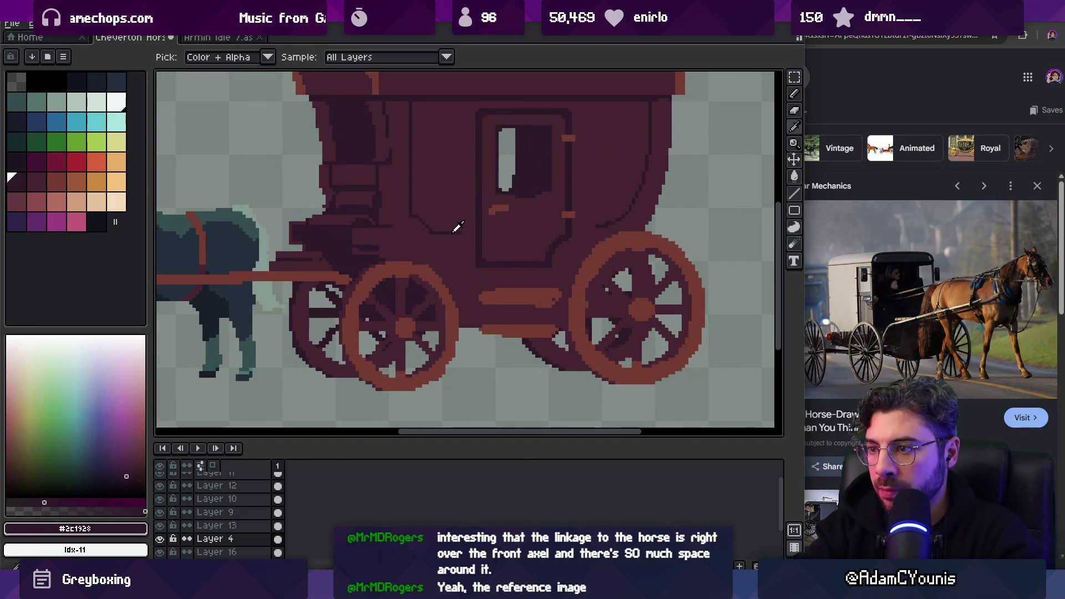
pyautogui.scroll(2, 480, 251)
pyautogui.press('b')
pyautogui.moveTo(444, 288); pyautogui.dragTo(468, 288)
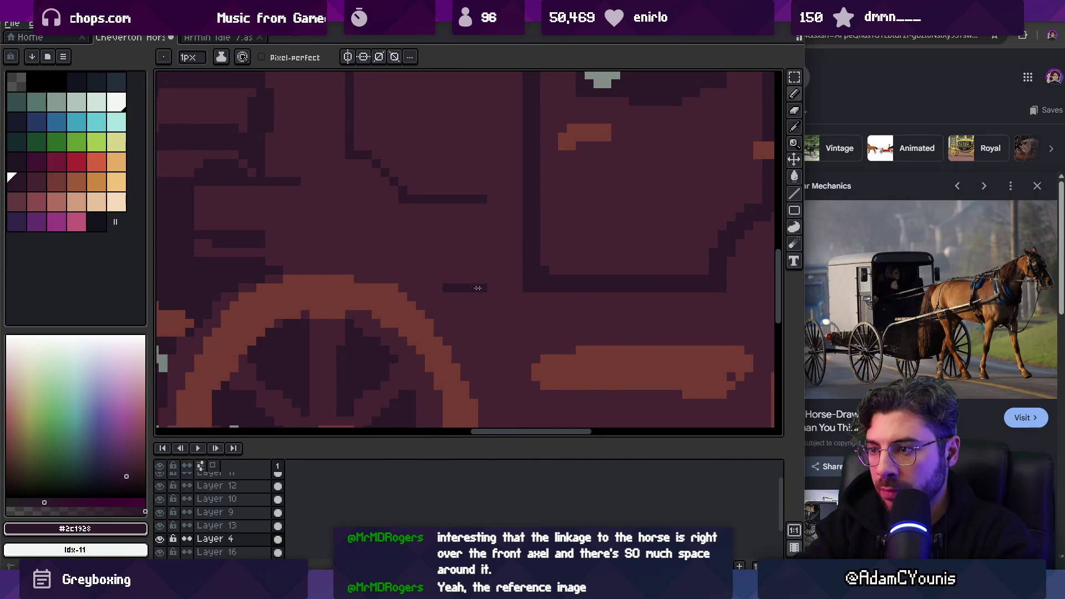
pyautogui.hscroll(3, 537, 262)
pyautogui.keyDown('alt'); pyautogui.click(657, 273); pyautogui.keyUp('alt')
# Extend the dark #2c1928 line toward the rear wheel
pyautogui.press('z')
pyautogui.scroll(-4, 547, 170)
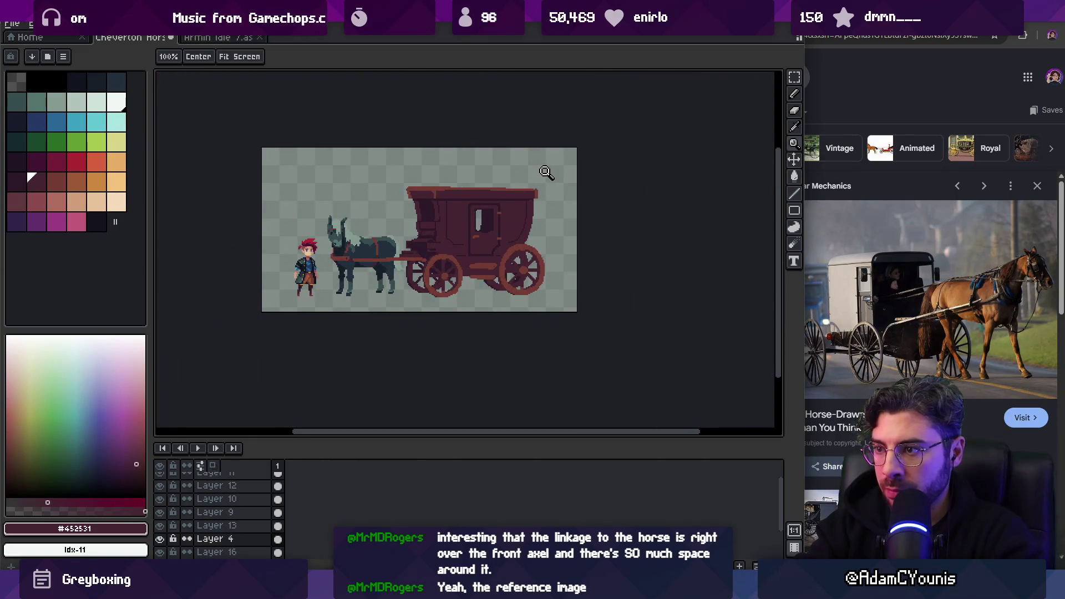
pyautogui.scroll(6, 549, 177)
pyautogui.press('b')
pyautogui.keyDown('alt'); pyautogui.click(571, 266); pyautogui.keyUp('alt')
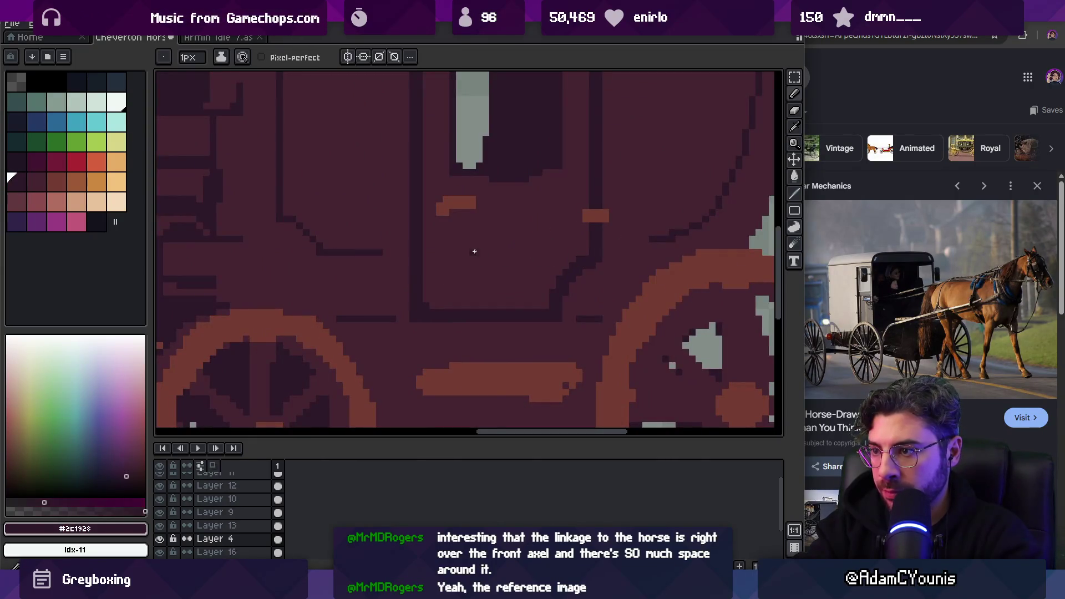
pyautogui.hscroll(2, 555, 247)
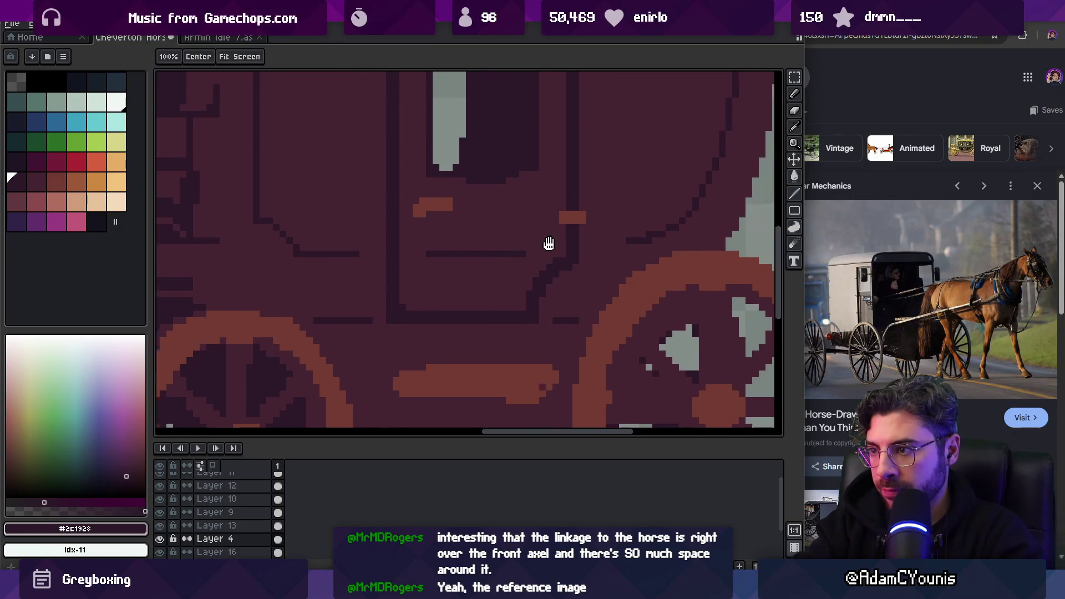
pyautogui.moveTo(580, 258); pyautogui.dragTo(627, 243)
pyautogui.keyDown('alt'); pyautogui.click(601, 222); pyautogui.keyUp('alt')
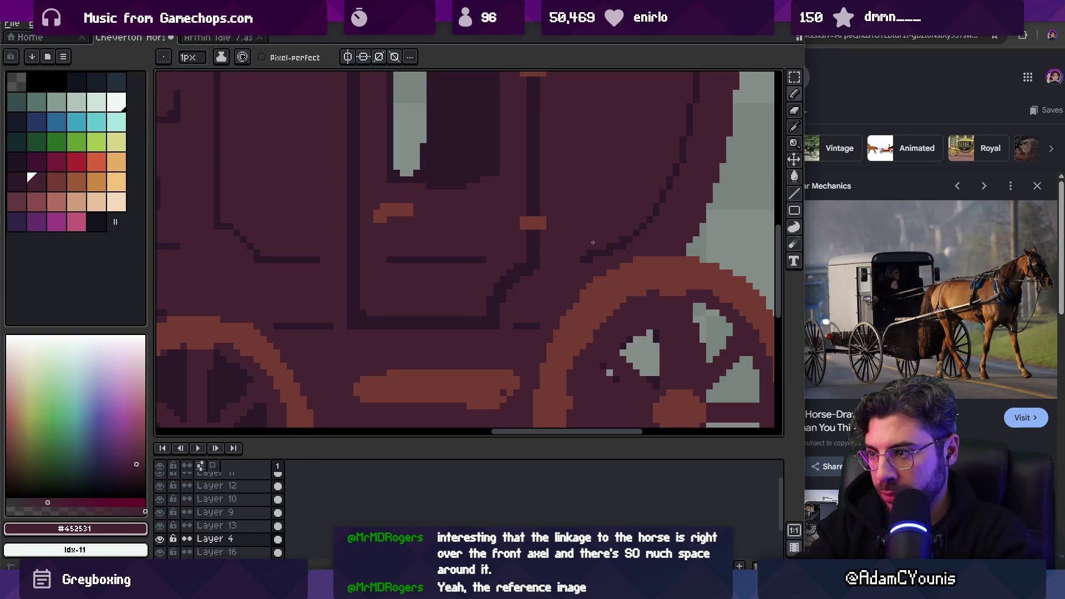
pyautogui.scroll(-3, 622, 236)
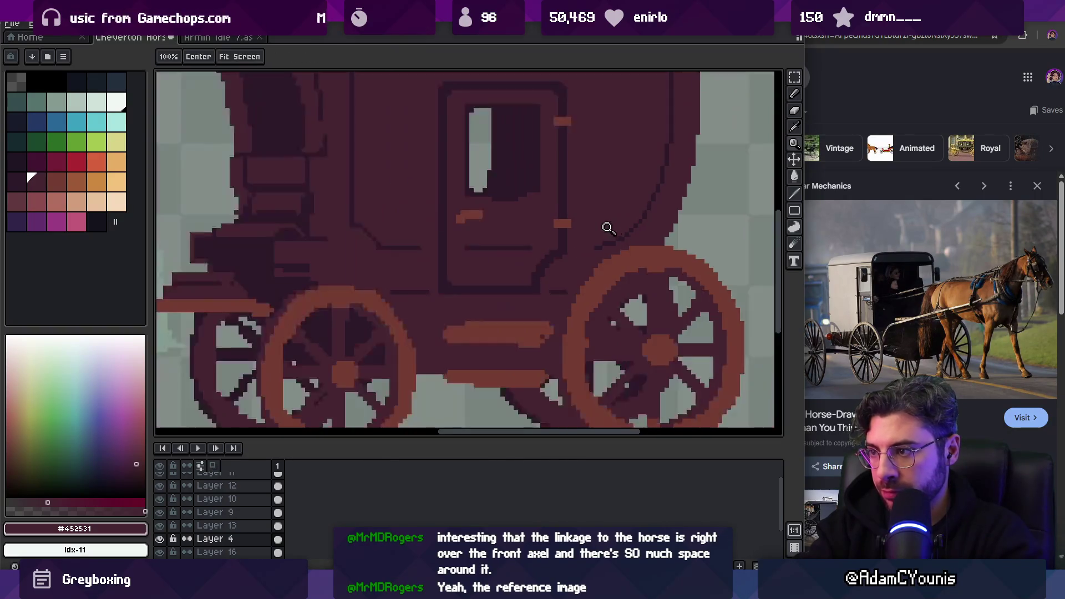
pyautogui.scroll(3, 623, 241)
pyautogui.keyDown('alt'); pyautogui.click(623, 241); pyautogui.keyUp('alt')
# Zoom around the carriage and resample the body colour #452531
pyautogui.press('z')
pyautogui.scroll(-4, 527, 223)
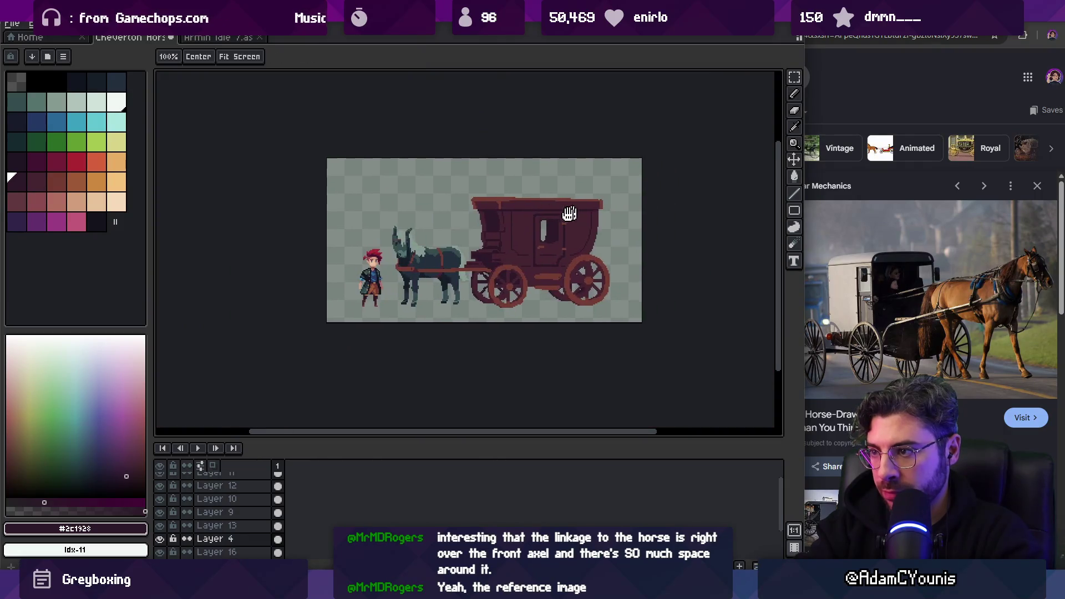
pyautogui.scroll(-1, 609, 190)
pyautogui.scroll(3, 574, 232)
pyautogui.scroll(2, 575, 232)
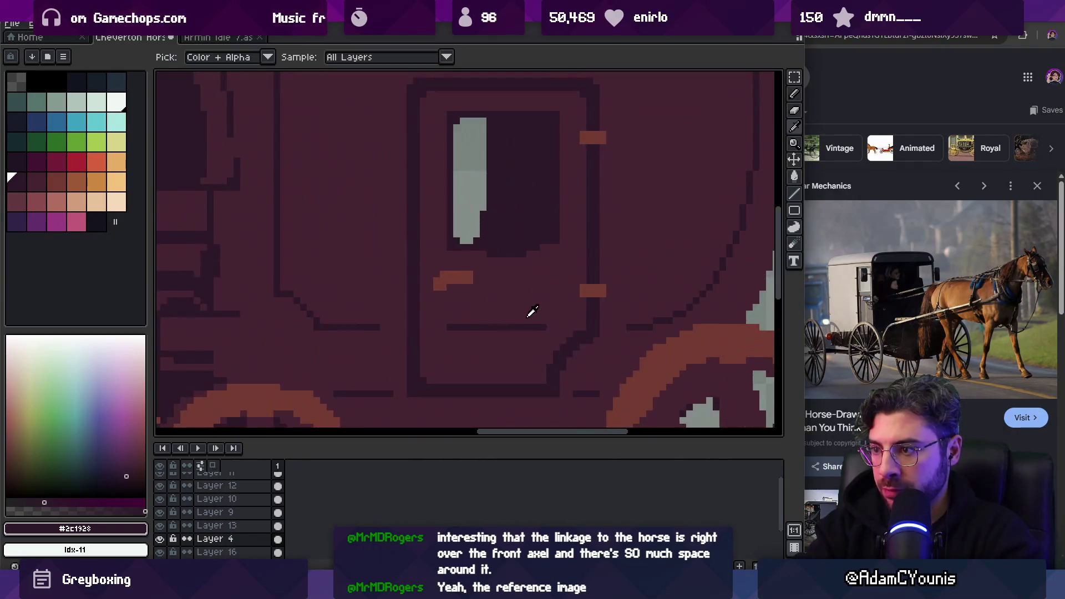
pyautogui.press('b')
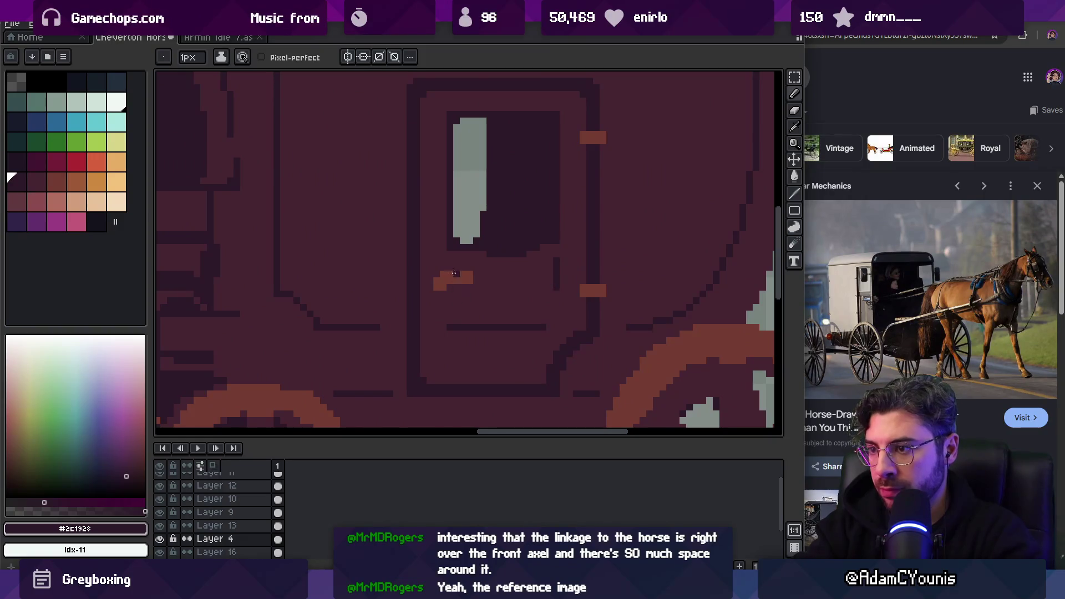
pyautogui.press('z')
pyautogui.scroll(-4, 455, 283)
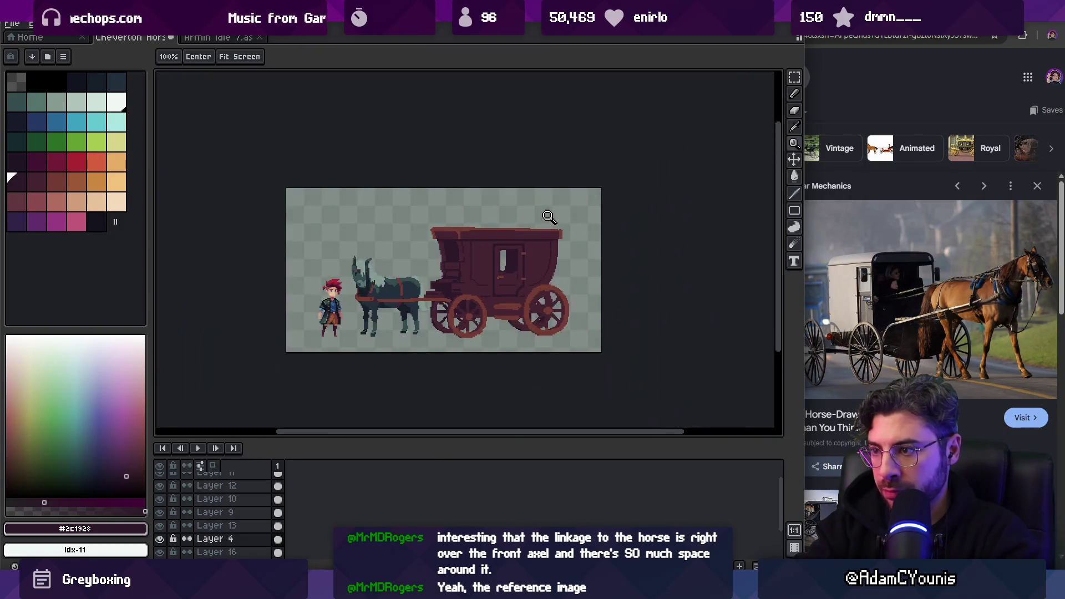
pyautogui.press('v')
pyautogui.press('z')
pyautogui.scroll(5, 566, 217)
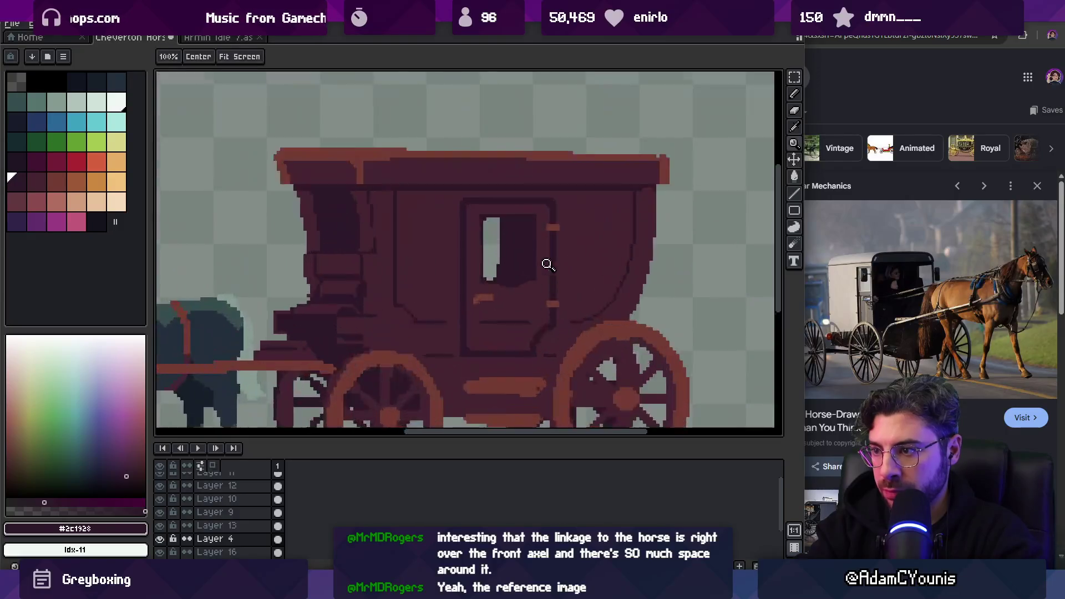
pyautogui.press('b')
pyautogui.keyDown('alt'); pyautogui.click(582, 286); pyautogui.keyUp('alt')
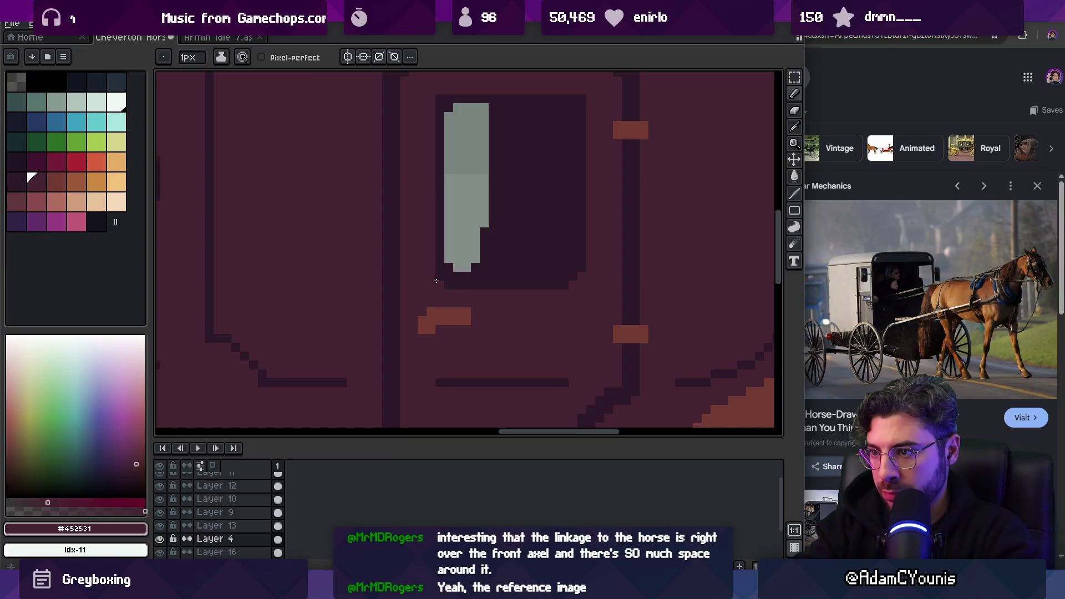
# Zoom far into the carriage body and add dark pixels above its horizontal edge
pyautogui.press('z')
pyautogui.scroll(-5, 521, 218)
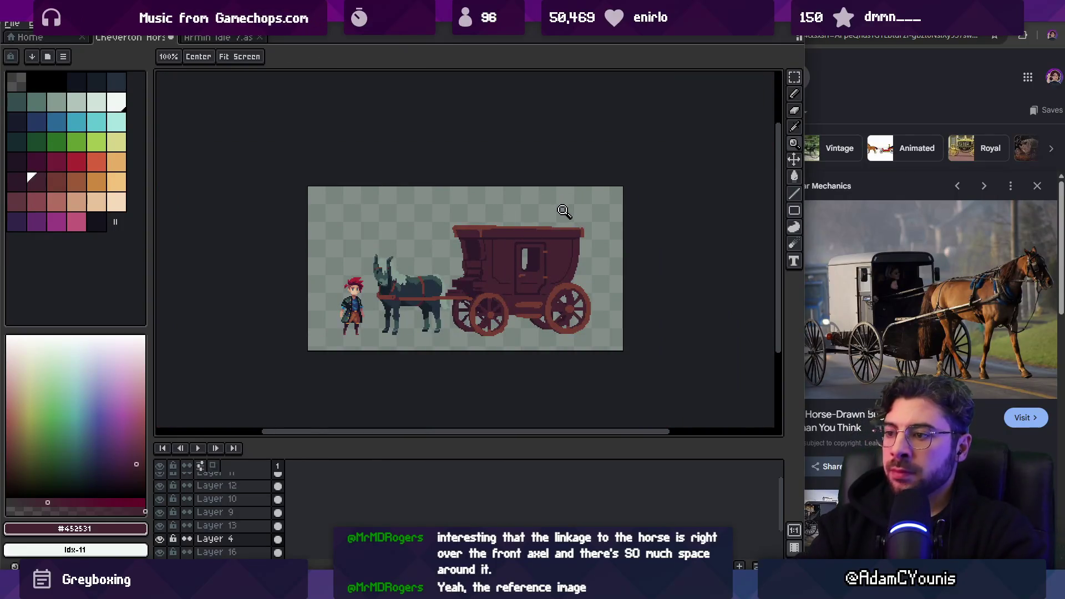
pyautogui.scroll(5, 551, 220)
pyautogui.keyDown('alt'); pyautogui.click(518, 148); pyautogui.keyUp('alt')
pyautogui.scroll(-4, 572, 177)
pyautogui.scroll(4, 583, 206)
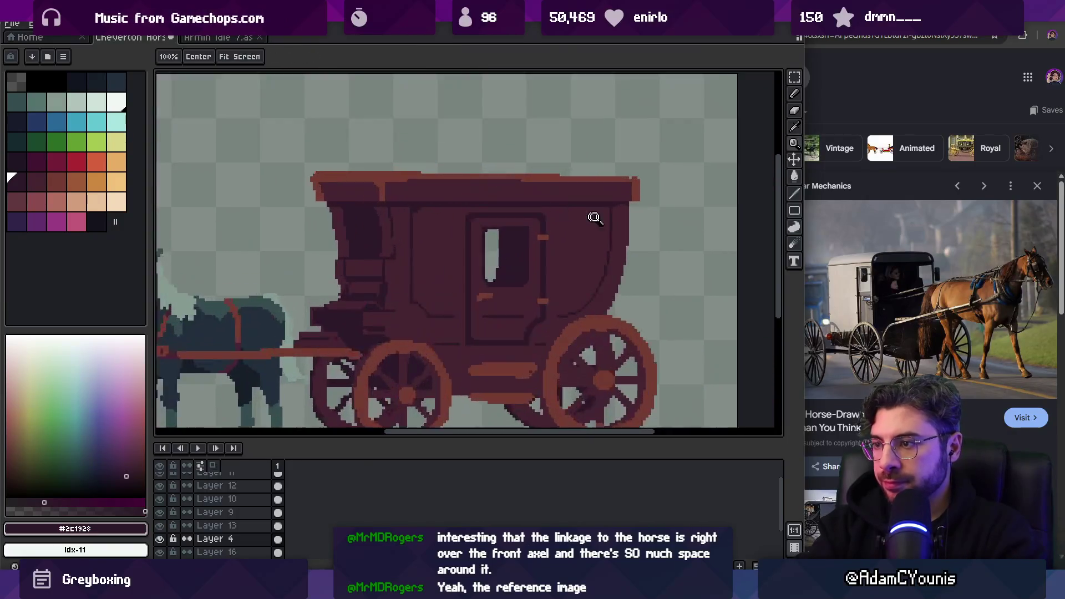
pyautogui.press('b')
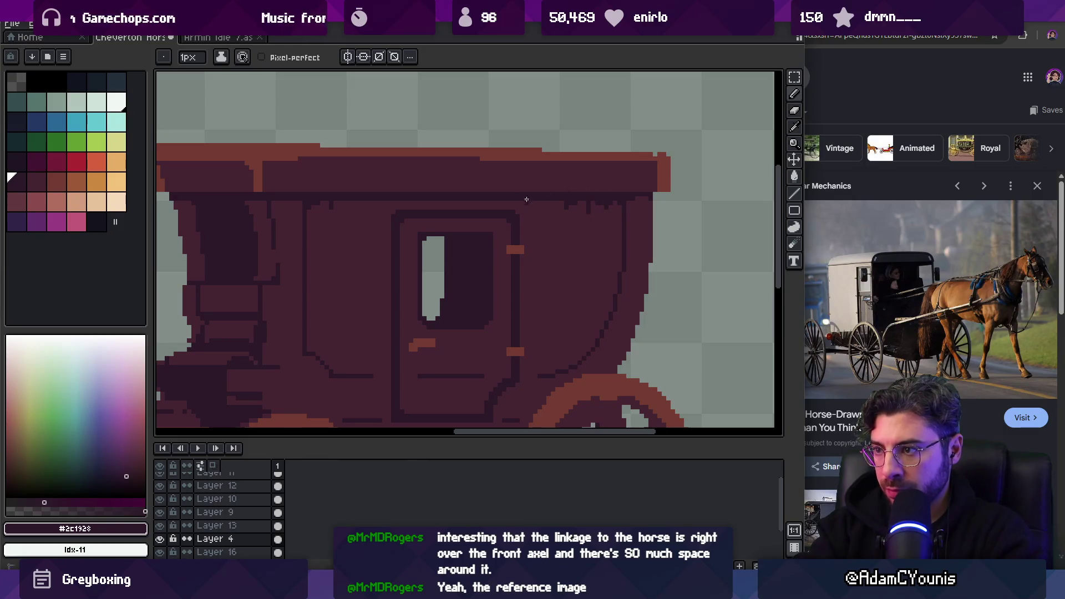
pyautogui.press('z')
pyautogui.scroll(-3, 473, 150)
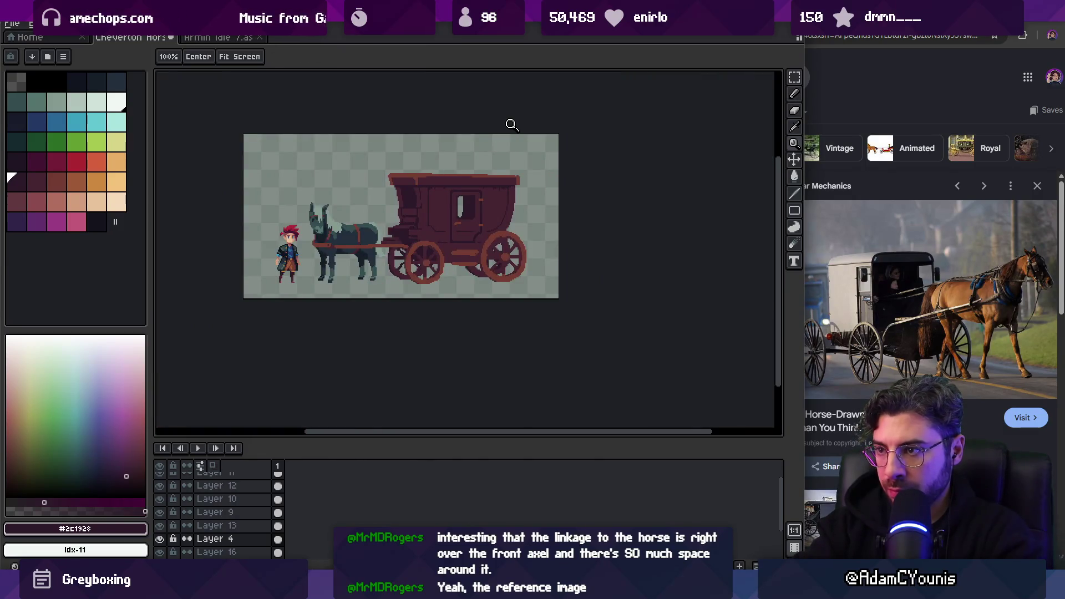
pyautogui.click(468, 170)
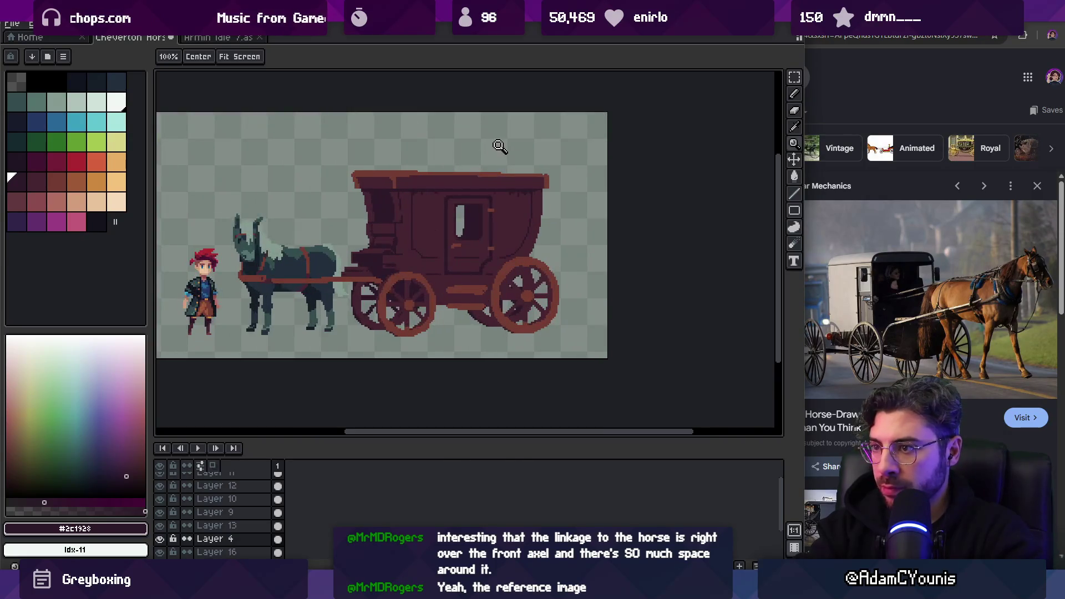
pyautogui.click(409, 244)
pyautogui.press('b')
pyautogui.moveTo(511, 255); pyautogui.dragTo(511, 268)
pyautogui.click(551, 268)
# Draw a vertical dark line and a dark pixel beside the carriage door
pyautogui.press('z')
pyautogui.scroll(-5, 494, 242)
pyautogui.scroll(5, 642, 252)
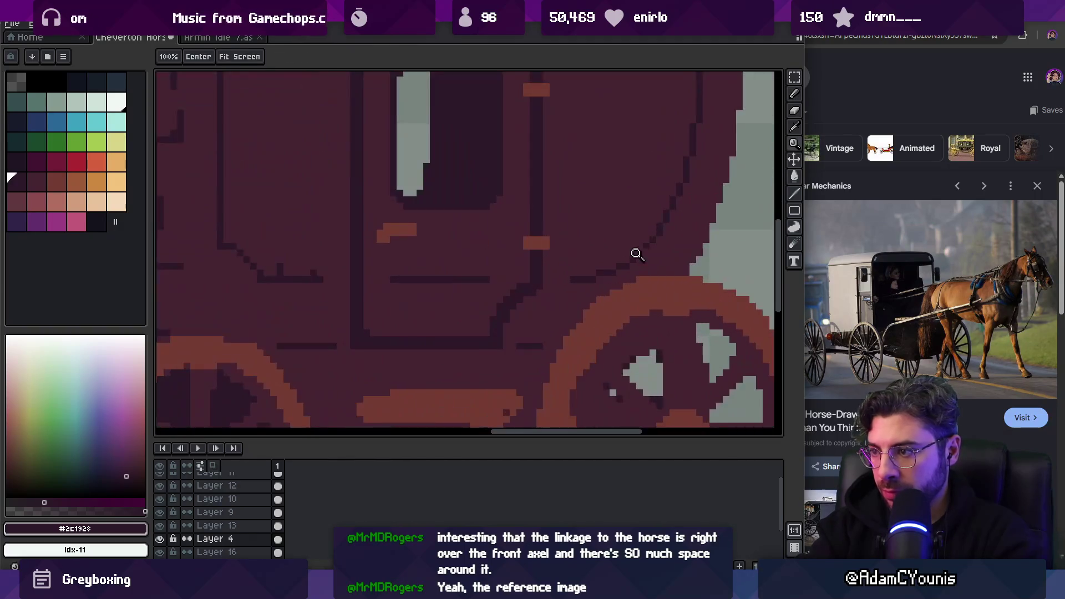
pyautogui.press('b')
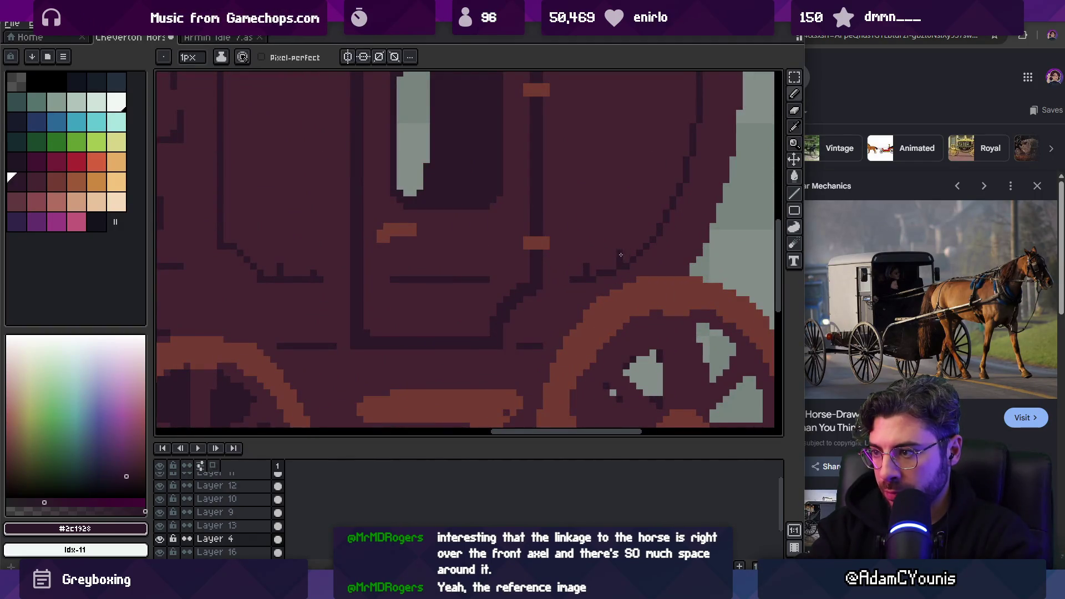
pyautogui.press('z')
pyautogui.scroll(-5, 621, 256)
pyautogui.scroll(5, 599, 222)
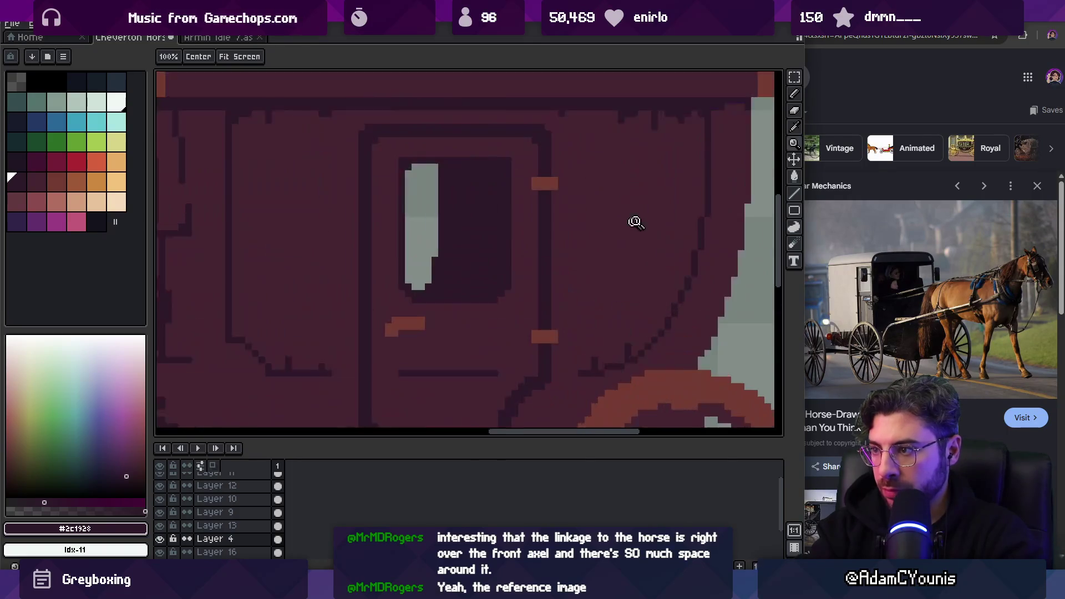
pyautogui.press('b')
pyautogui.press('z')
pyautogui.scroll(-5, 622, 312)
pyautogui.scroll(5, 500, 293)
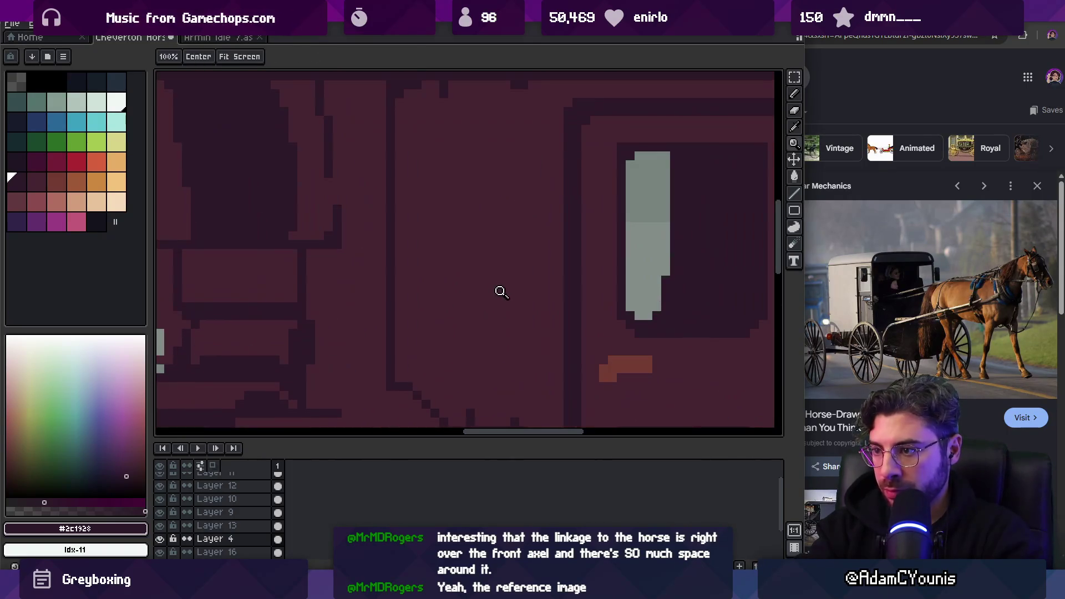
pyautogui.press('b')
pyautogui.moveTo(514, 299); pyautogui.dragTo(514, 372)
pyautogui.click(448, 225)
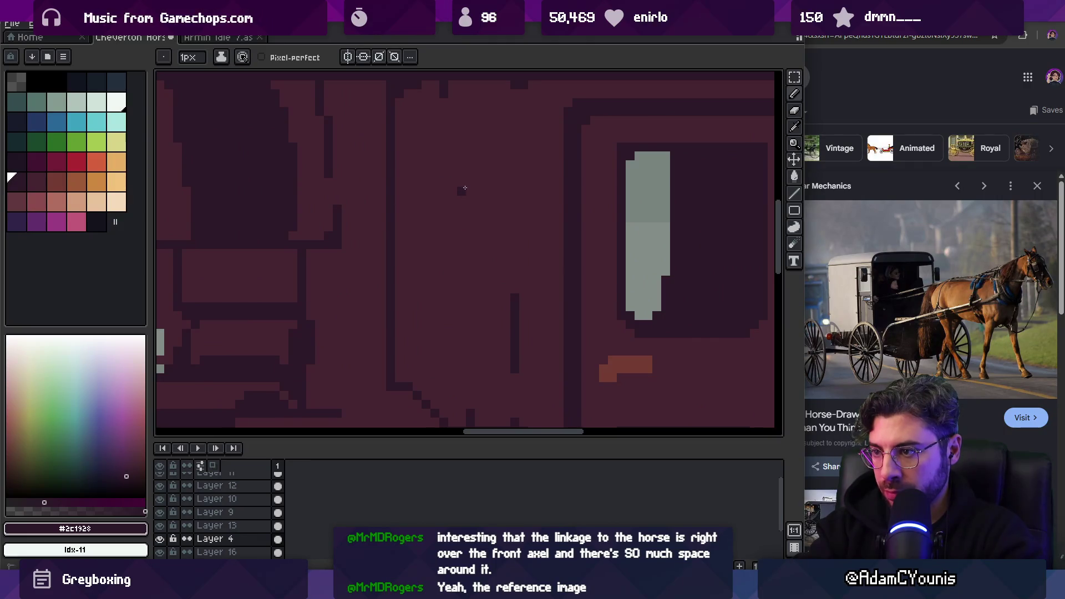
# Repaint the roof edge in #452531 over old notches and draw new #2c1928 notches
pyautogui.press('z')
pyautogui.scroll(-5, 515, 155)
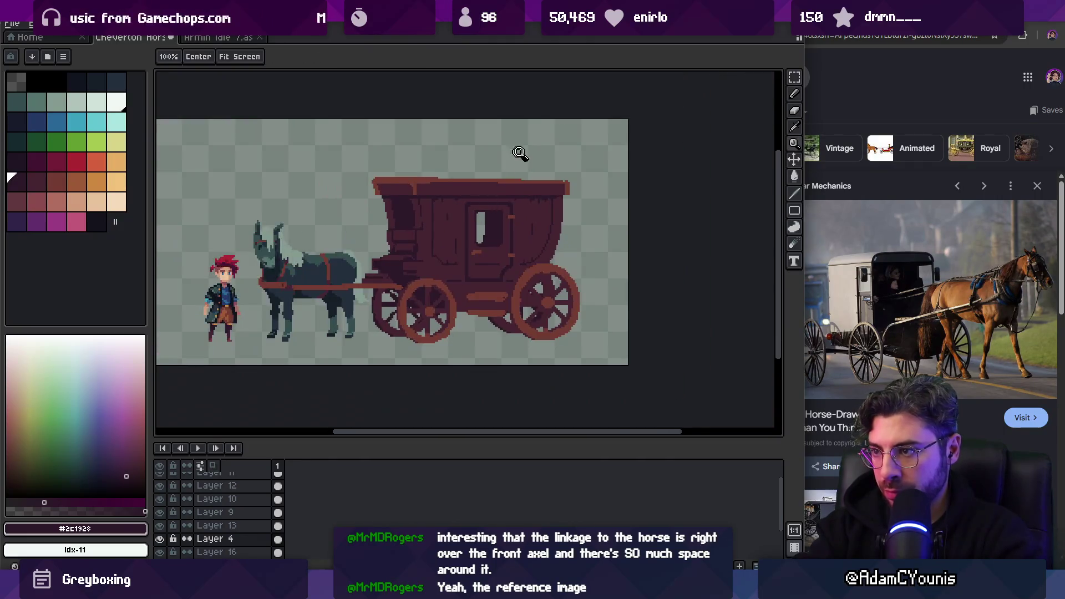
pyautogui.scroll(5, 560, 189)
pyautogui.press('b')
pyautogui.keyDown('alt'); pyautogui.click(491, 197); pyautogui.keyUp('alt')
pyautogui.keyDown('alt'); pyautogui.click(467, 196); pyautogui.keyUp('alt')
pyautogui.moveTo(475, 189)
pyautogui.mouseDown()
pyautogui.moveTo(467, 203)
pyautogui.moveTo(507, 214)
pyautogui.moveTo(553, 198)
pyautogui.mouseUp()
pyautogui.keyDown('alt'); pyautogui.click(488, 211); pyautogui.keyUp('alt')
pyautogui.keyDown('alt'); pyautogui.click(514, 182); pyautogui.keyUp('alt')
pyautogui.keyDown('alt'); pyautogui.click(537, 209); pyautogui.keyUp('alt')
pyautogui.click(549, 193)
pyautogui.keyDown('alt'); pyautogui.click(546, 183); pyautogui.keyUp('alt')
# Zoom out and pan across the carriage to review the touch-ups
pyautogui.press('z')
pyautogui.scroll(-5, 555, 194)
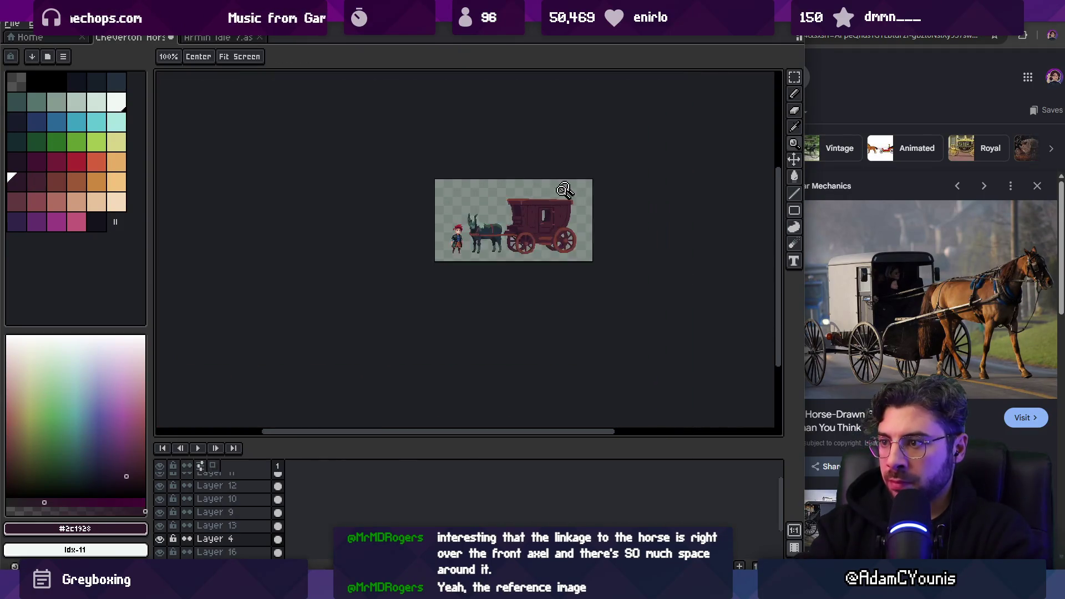
pyautogui.scroll(3, 571, 182)
pyautogui.scroll(1, 555, 288)
pyautogui.moveTo(554, 288)
pyautogui.mouseDown()
pyautogui.moveTo(539, 273)
pyautogui.moveTo(559, 268)
pyautogui.mouseUp()
pyautogui.scroll(1, 558, 280)
pyautogui.scroll(1, 552, 286)
# Darken the pixels along the top of the axle with dark maroon #452531
pyautogui.press('b')
pyautogui.keyDown('alt'); pyautogui.click(494, 245); pyautogui.keyUp('alt')
pyautogui.moveTo(451, 271); pyautogui.dragTo(543, 272)
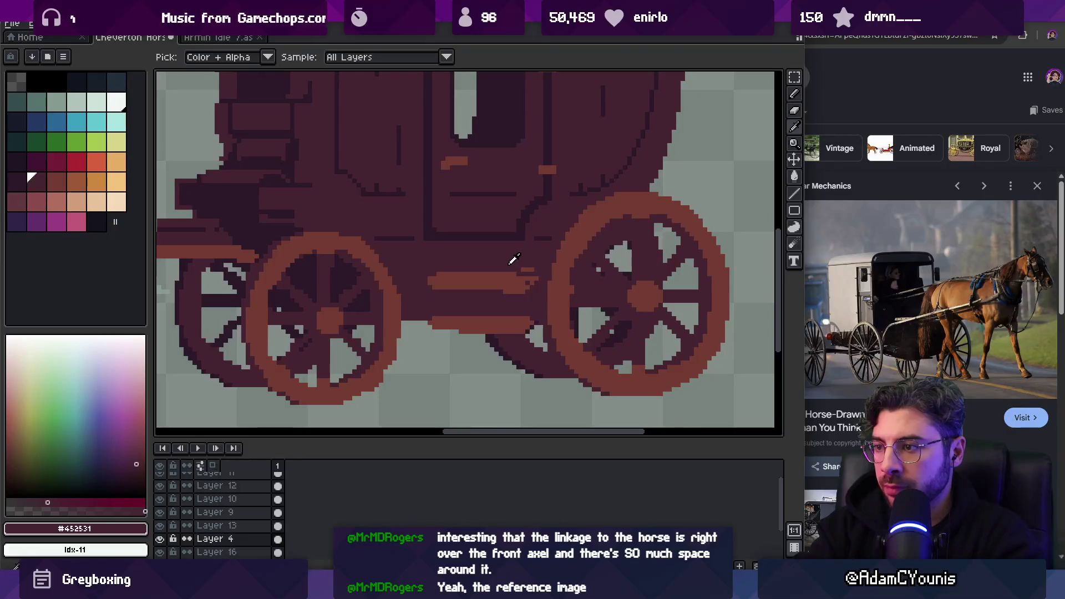
pyautogui.moveTo(451, 270)
pyautogui.mouseDown()
pyautogui.moveTo(534, 270)
pyautogui.moveTo(505, 291)
pyautogui.moveTo(527, 287)
pyautogui.mouseUp()
pyautogui.keyDown('alt'); pyautogui.click(526, 291); pyautogui.keyUp('alt')
pyautogui.keyDown('alt'); pyautogui.click(520, 278); pyautogui.keyUp('alt')
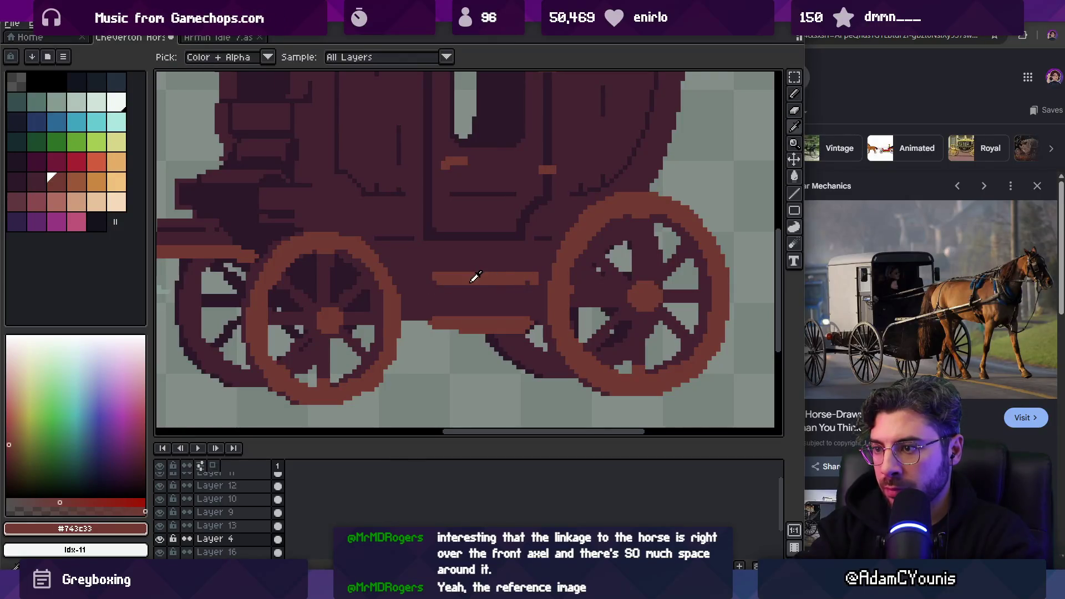
pyautogui.keyDown('alt'); pyautogui.click(538, 272); pyautogui.keyUp('alt')
pyautogui.scroll(-5, 555, 239)
pyautogui.scroll(4, 555, 239)
# Lasso-select the axle bar and move it up one pixel
pyautogui.press('q')
pyautogui.moveTo(481, 254)
pyautogui.mouseDown()
pyautogui.moveTo(483, 330)
pyautogui.moveTo(568, 325)
pyautogui.mouseUp()
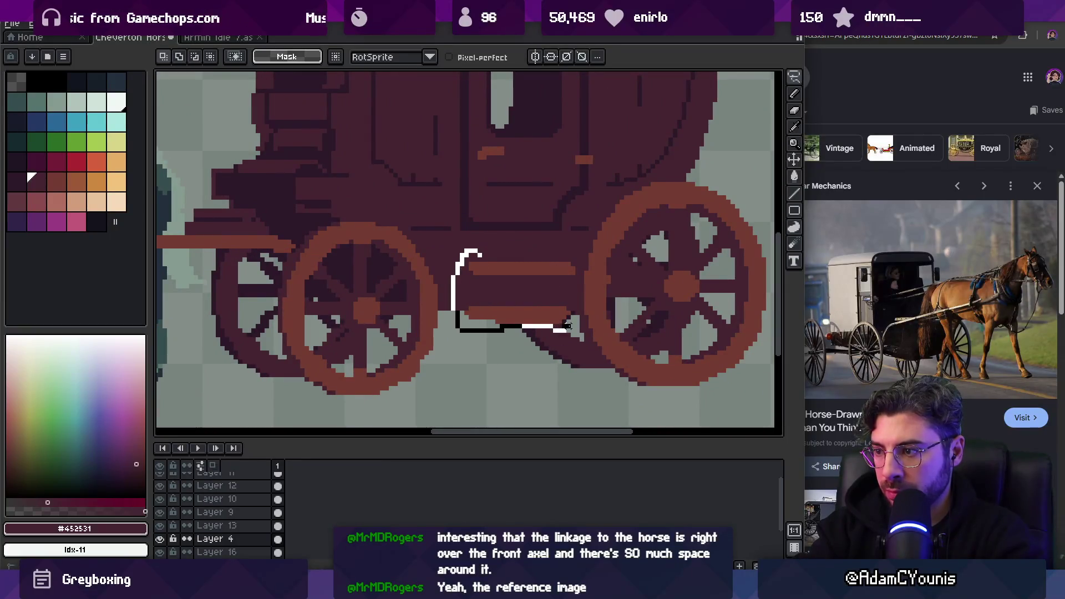
pyautogui.moveTo(582, 275); pyautogui.dragTo(519, 247)
pyautogui.moveTo(523, 283); pyautogui.dragTo(523, 276)
pyautogui.hotkey('ctrl', 'd')
pyautogui.press('b')
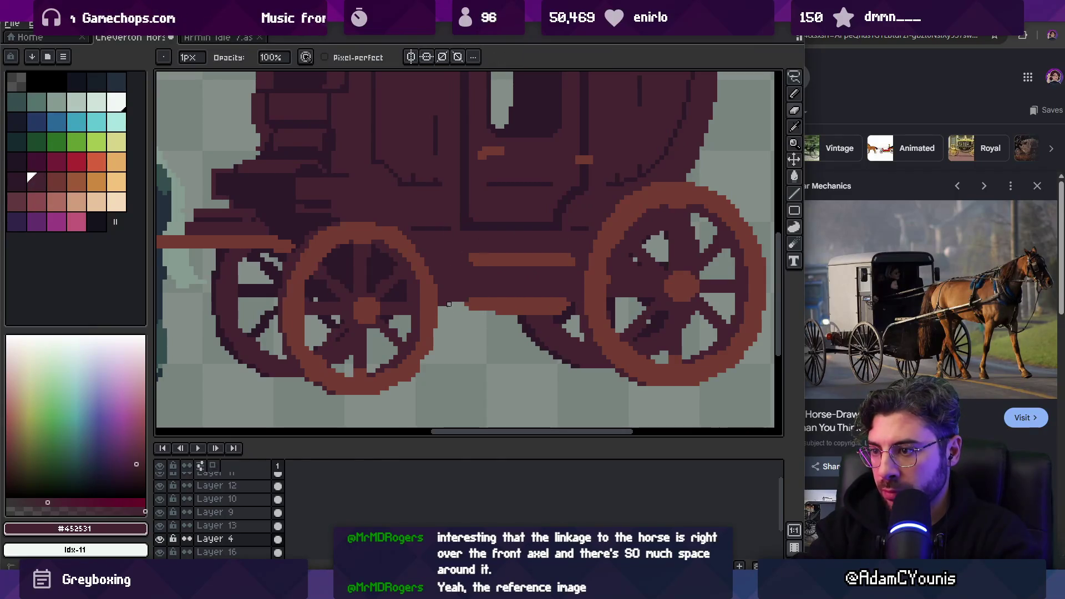
# Draw a dark line under the axle bar and zoom out to check it
pyautogui.press('e')
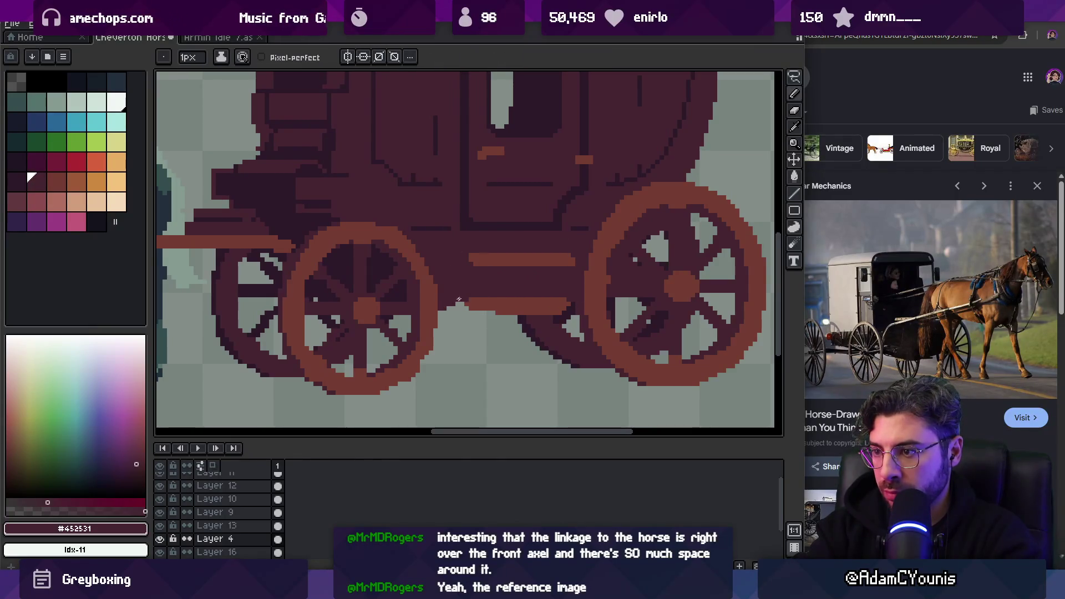
pyautogui.press('b')
pyautogui.moveTo(561, 313); pyautogui.dragTo(509, 313)
pyautogui.press('z')
pyautogui.scroll(-3, 538, 298)
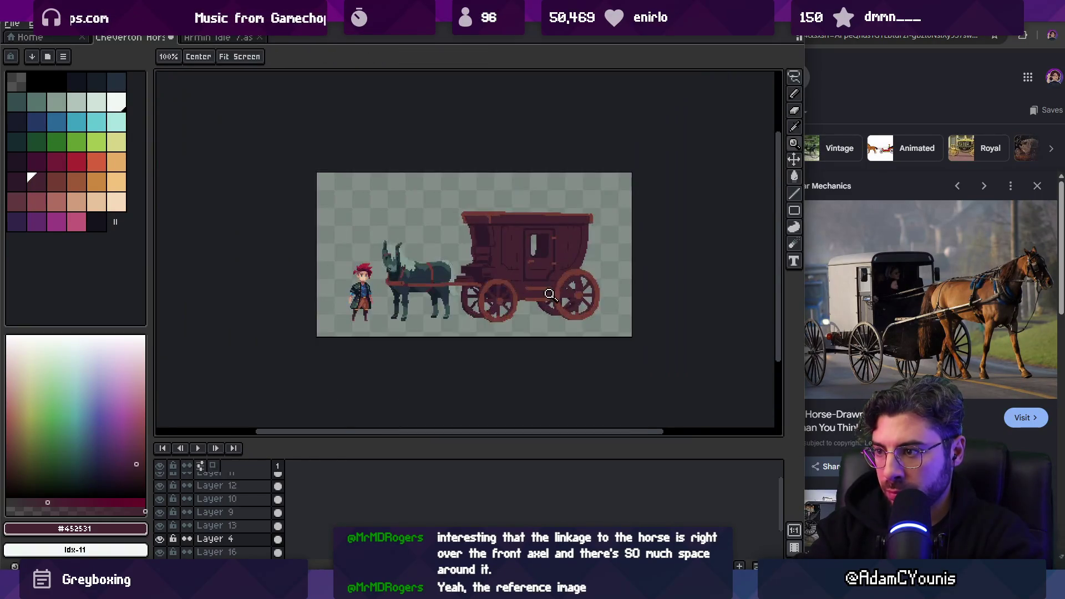
pyautogui.scroll(4, 472, 302)
# Sample dark maroon #452531 and orange-brown #743c33 while reviewing the whole carriage
pyautogui.press('b')
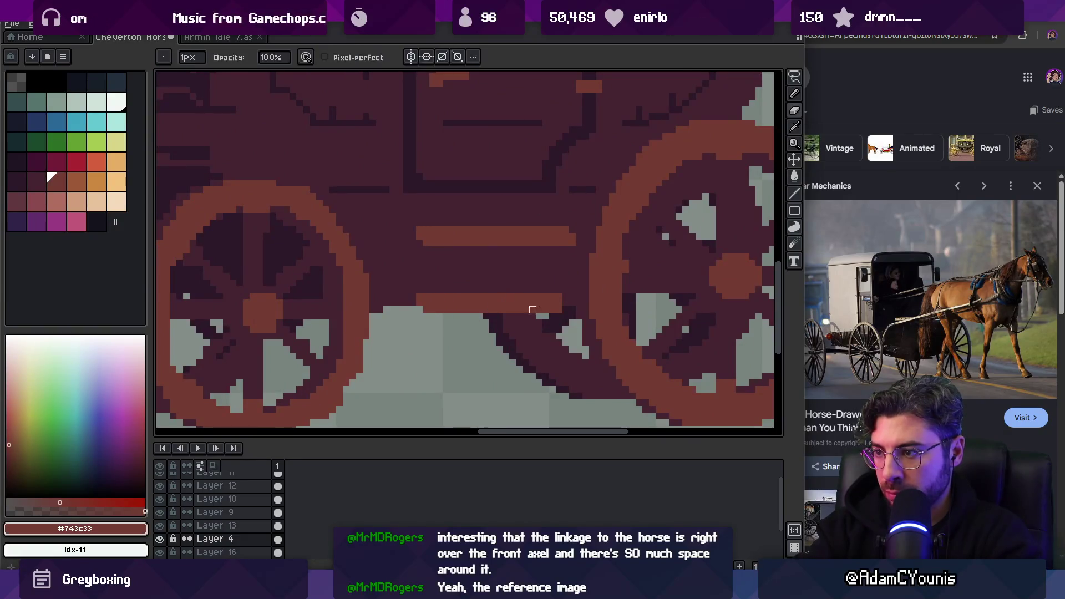
pyautogui.keyDown('alt'); pyautogui.click(426, 310); pyautogui.keyUp('alt')
pyautogui.scroll(-4, 426, 309)
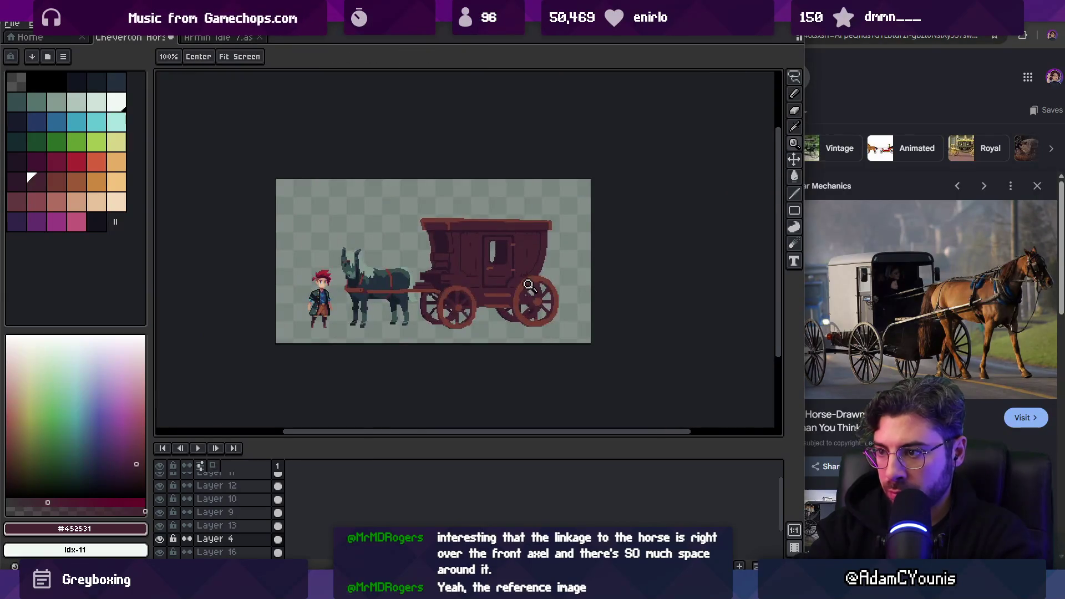
pyautogui.scroll(4, 517, 291)
pyautogui.keyDown('alt'); pyautogui.click(518, 291); pyautogui.keyUp('alt')
pyautogui.press('z')
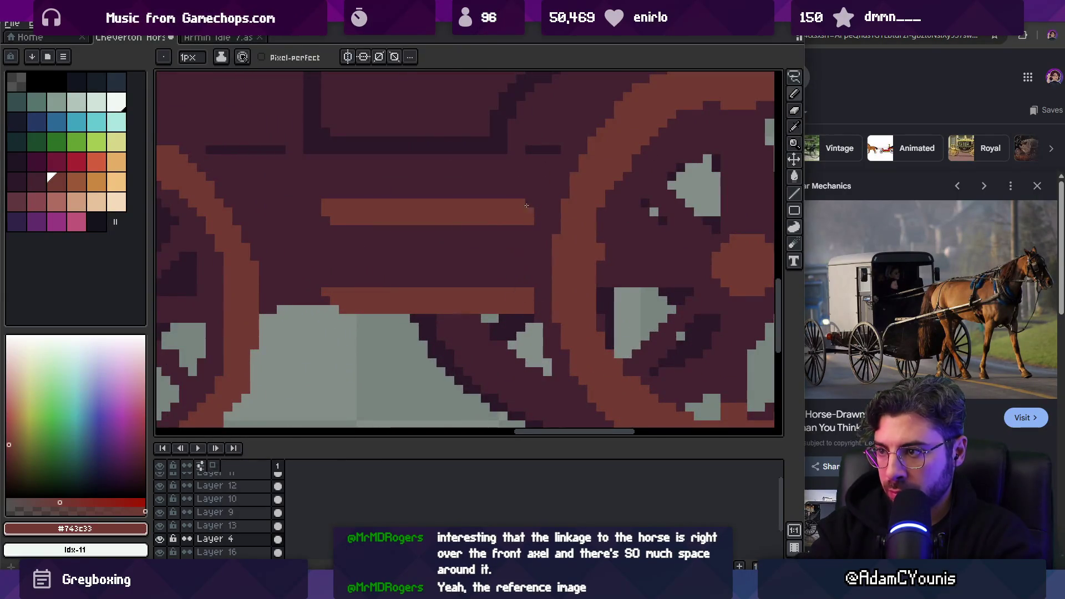
pyautogui.scroll(-3, 524, 289)
pyautogui.scroll(3, 524, 284)
pyautogui.press('b')
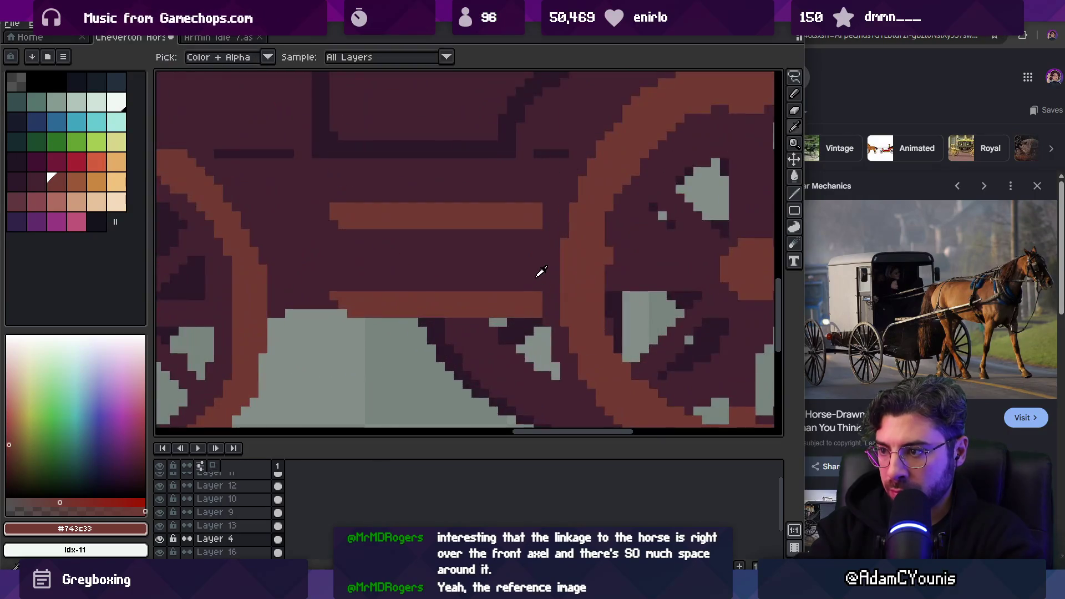
pyautogui.keyDown('alt'); pyautogui.click(536, 273); pyautogui.keyUp('alt')
pyautogui.press('z')
pyautogui.scroll(-4, 528, 249)
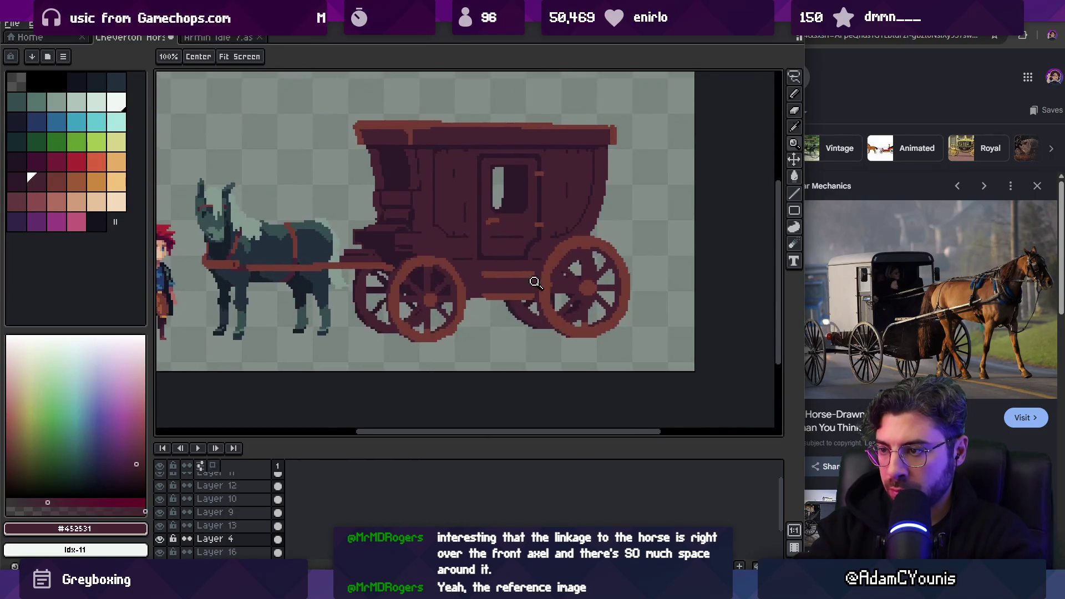
pyautogui.scroll(3, 544, 275)
pyautogui.scroll(4, 545, 276)
# Draw two rows of darkest maroon #2c1928 under the orange bar
pyautogui.keyDown('alt'); pyautogui.click(521, 209); pyautogui.keyUp('alt')
pyautogui.press('b')
pyautogui.moveTo(428, 287); pyautogui.dragTo(615, 286)
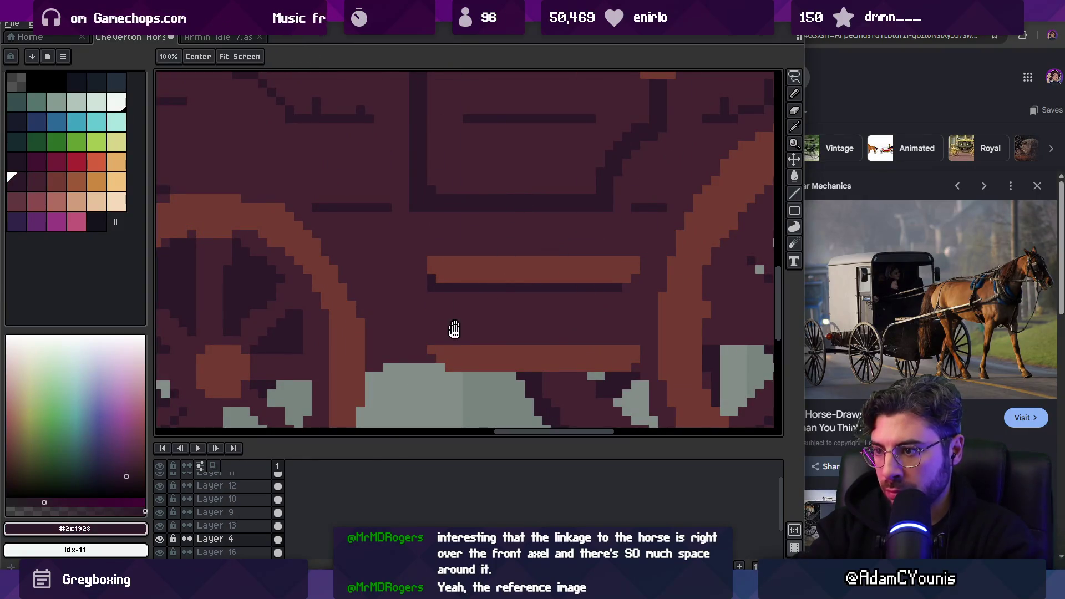
pyautogui.scroll(-2, 461, 278)
pyautogui.scroll(-4, 487, 266)
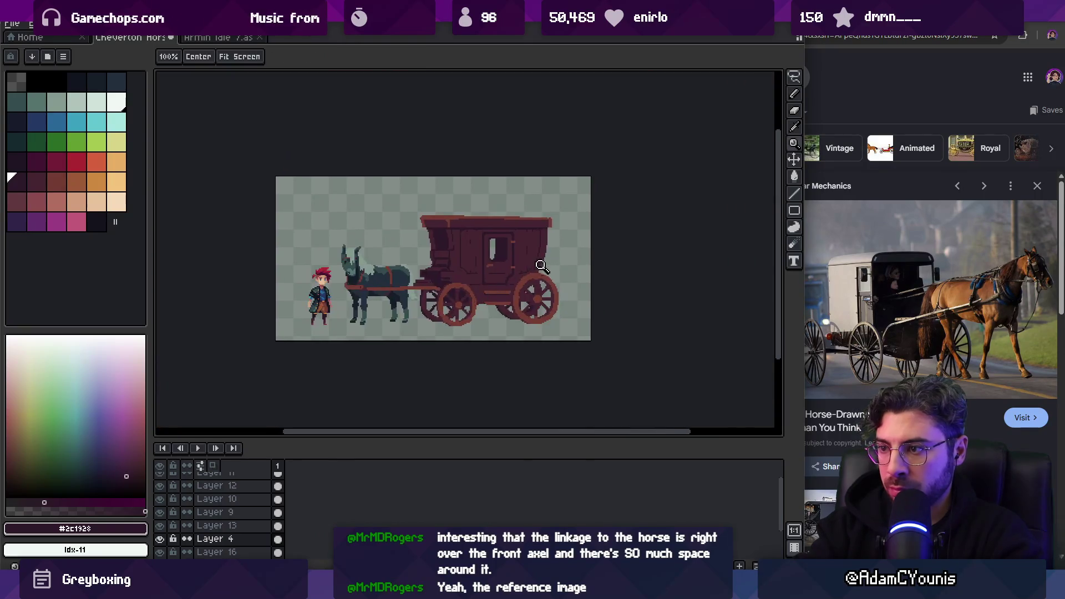
pyautogui.scroll(4, 519, 291)
pyautogui.moveTo(606, 281); pyautogui.dragTo(440, 283)
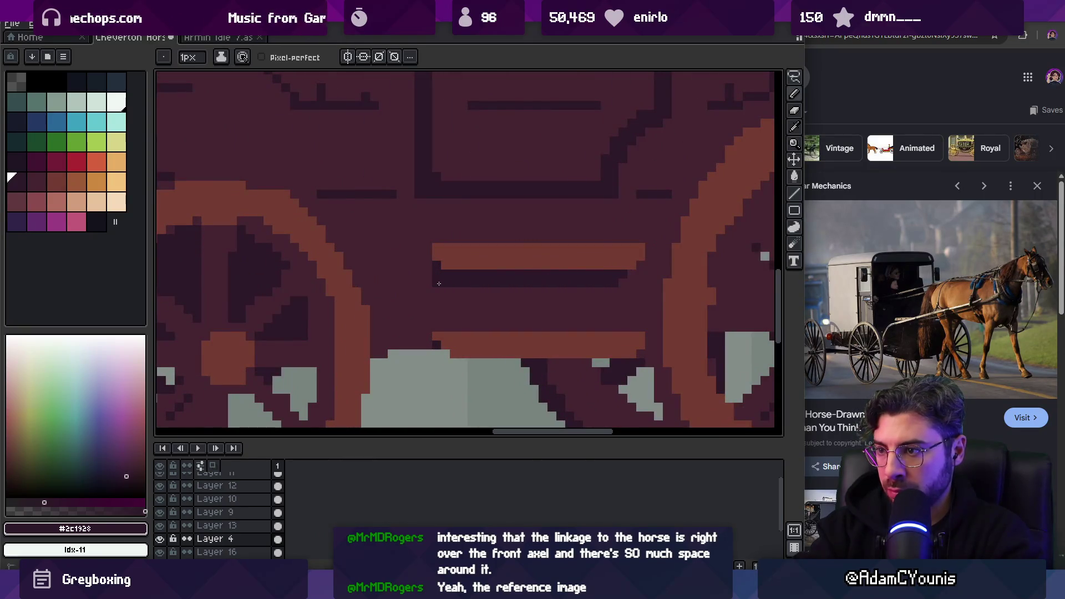
pyautogui.scroll(-4, 514, 243)
pyautogui.scroll(4, 522, 277)
# Draw a row of dark pixels between the wheels and review the carriage
pyautogui.press('b')
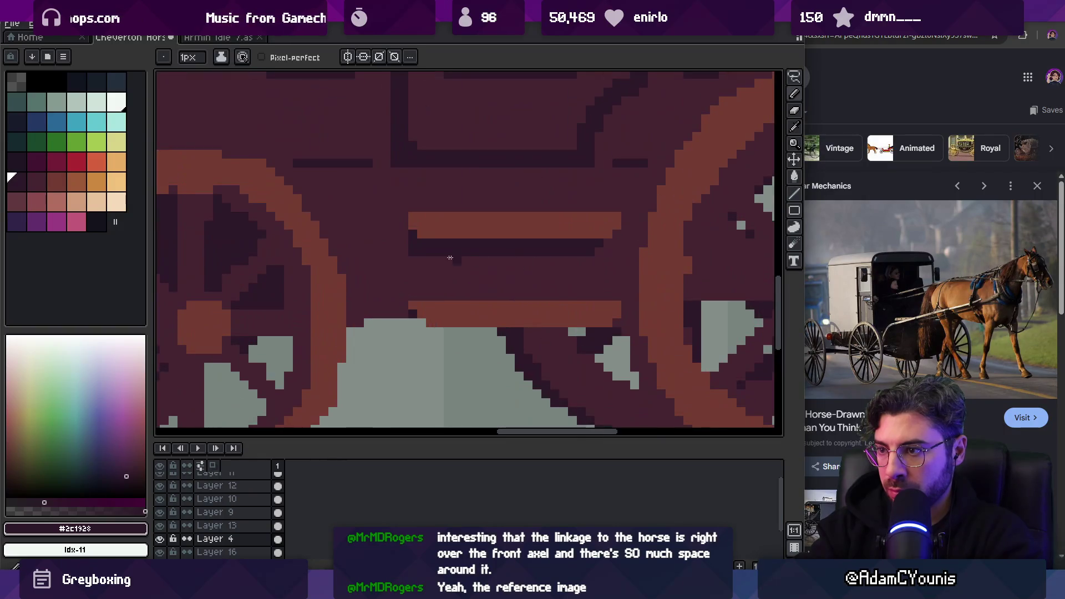
pyautogui.moveTo(413, 262)
pyautogui.mouseDown()
pyautogui.moveTo(584, 260)
pyautogui.moveTo(411, 269)
pyautogui.mouseUp()
pyautogui.press('v')
pyautogui.press('b')
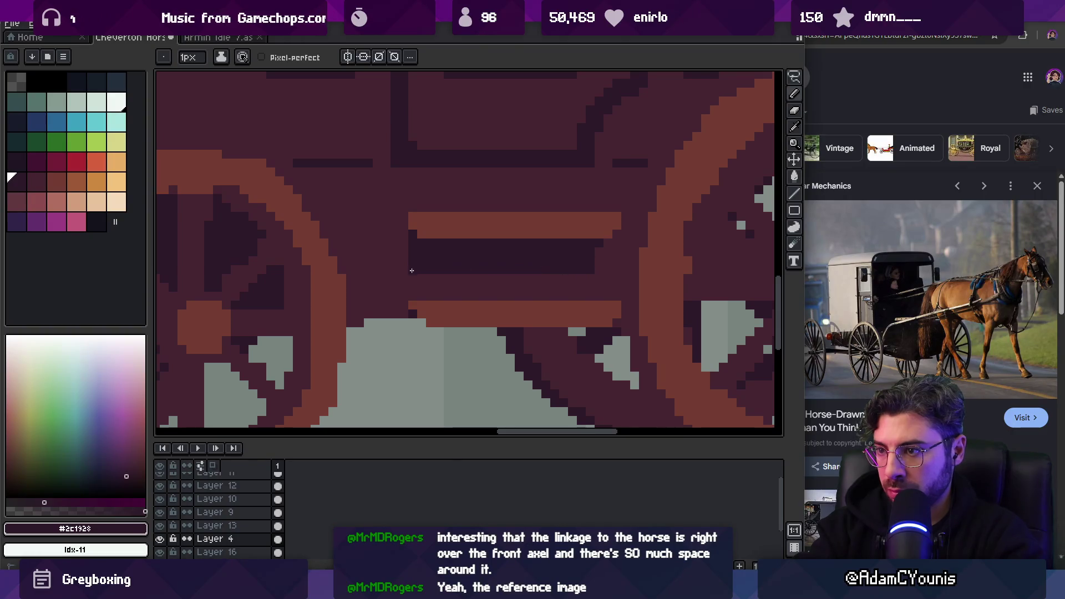
pyautogui.press('z')
pyautogui.scroll(-8, 449, 271)
pyautogui.scroll(1, 575, 252)
pyautogui.scroll(8, 583, 239)
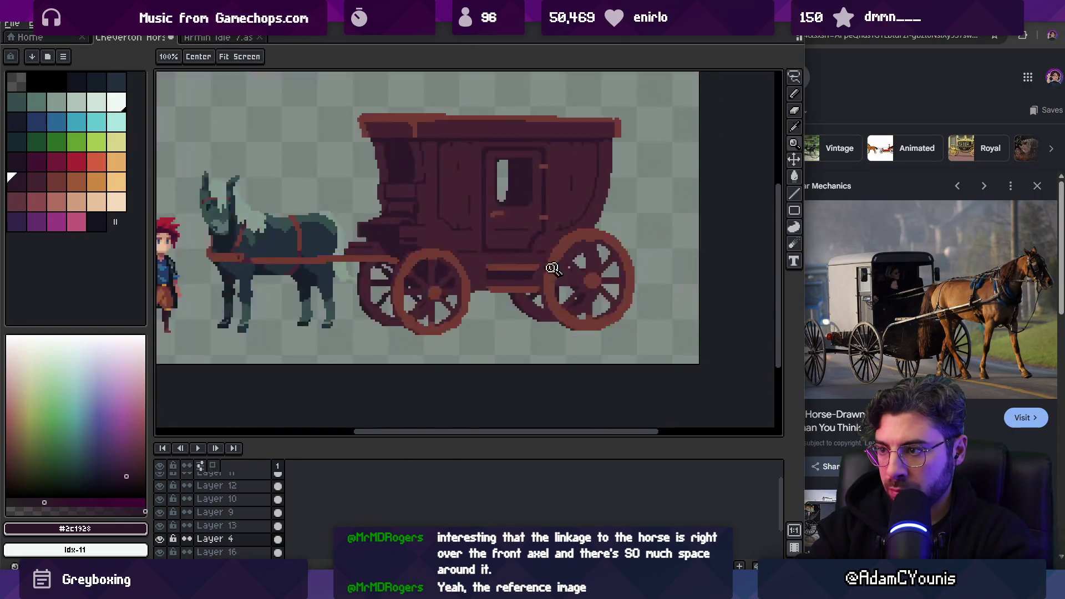
# Try painting a dark #452531 row between the two orange bars, then undo it
pyautogui.press('b')
pyautogui.keyDown('alt'); pyautogui.click(477, 355); pyautogui.keyUp('alt')
pyautogui.press('i')
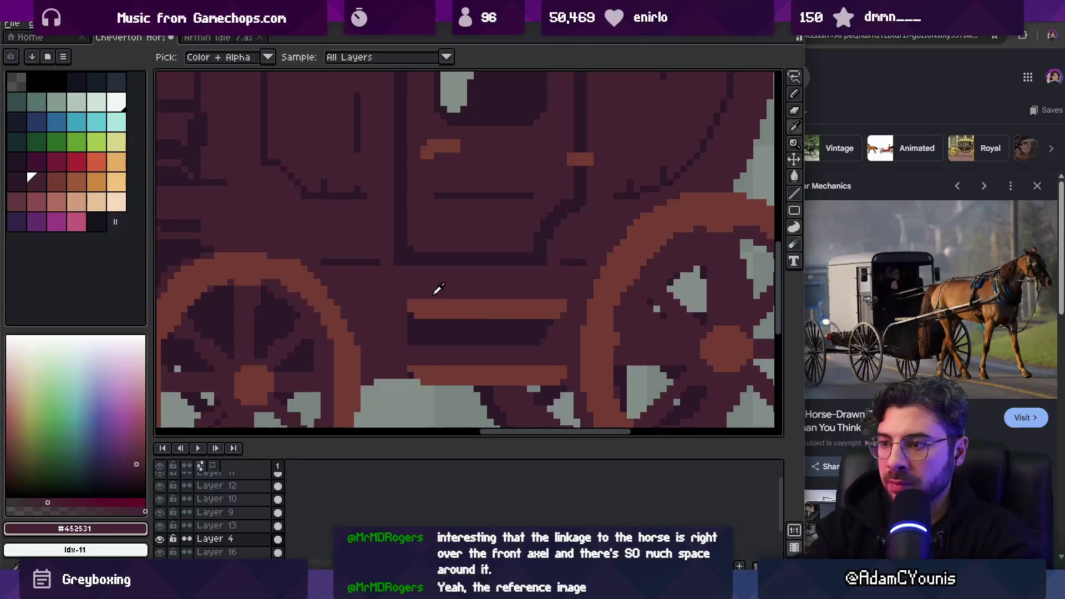
pyautogui.keyDown('alt'); pyautogui.click(414, 325); pyautogui.keyUp('alt')
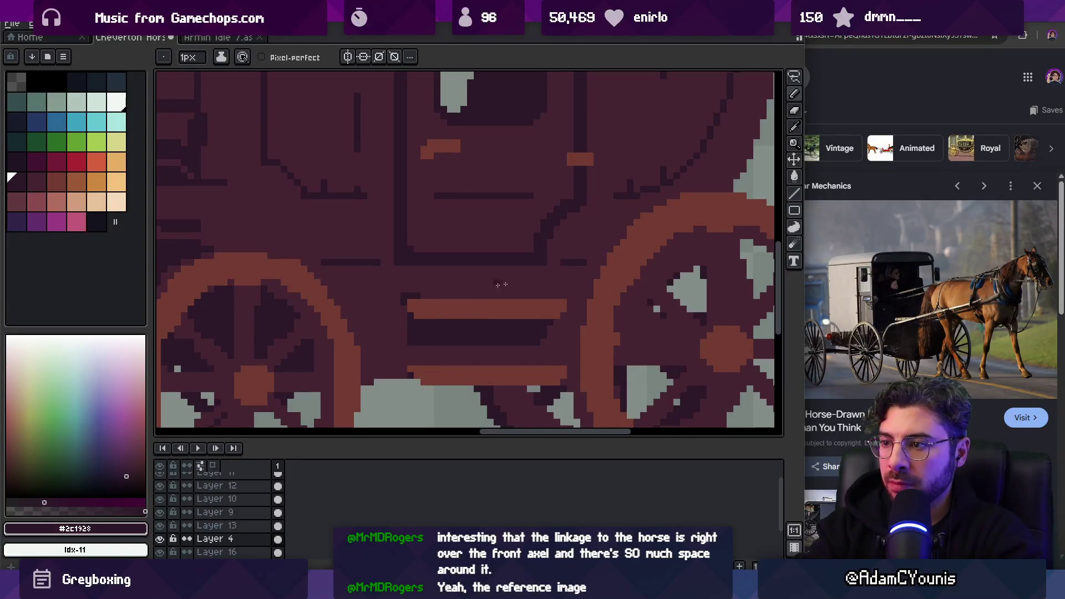
pyautogui.press('z')
pyautogui.scroll(-5, 546, 283)
pyautogui.scroll(5, 527, 288)
pyautogui.click(525, 289)
pyautogui.keyDown('alt'); pyautogui.click(503, 260); pyautogui.keyUp('alt')
pyautogui.press('b')
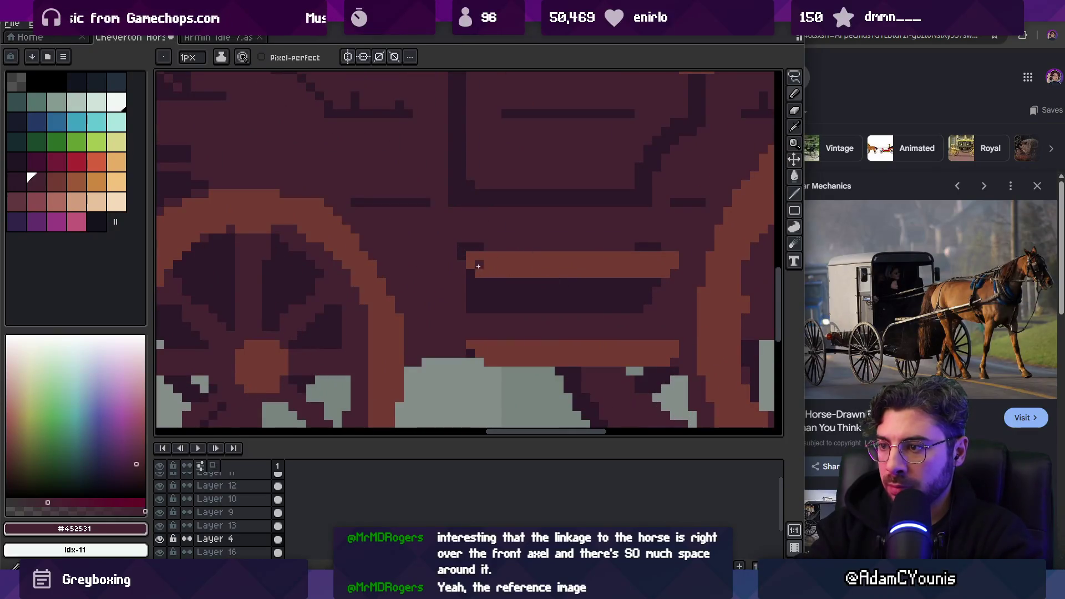
pyautogui.moveTo(508, 266); pyautogui.dragTo(672, 266)
pyautogui.press('v')
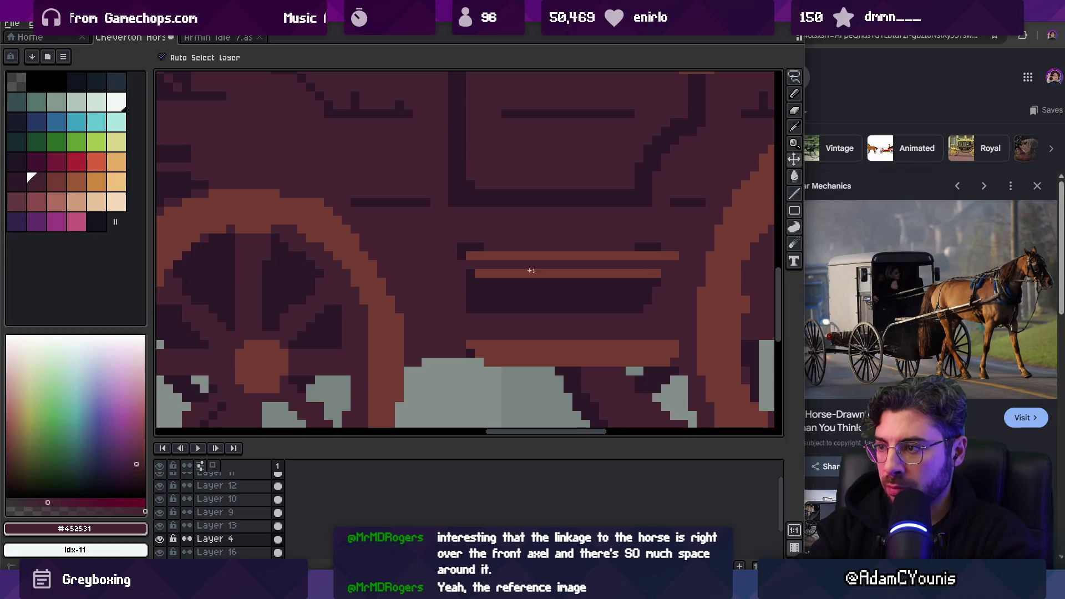
pyautogui.hotkey('ctrl', 'z')
pyautogui.scroll(-3, 523, 269)
pyautogui.scroll(3, 599, 233)
# Darken the orange bar's right-end pixel and draw a dark line across the bar
pyautogui.press('i')
pyautogui.keyDown('alt'); pyautogui.click(598, 234); pyautogui.keyUp('alt')
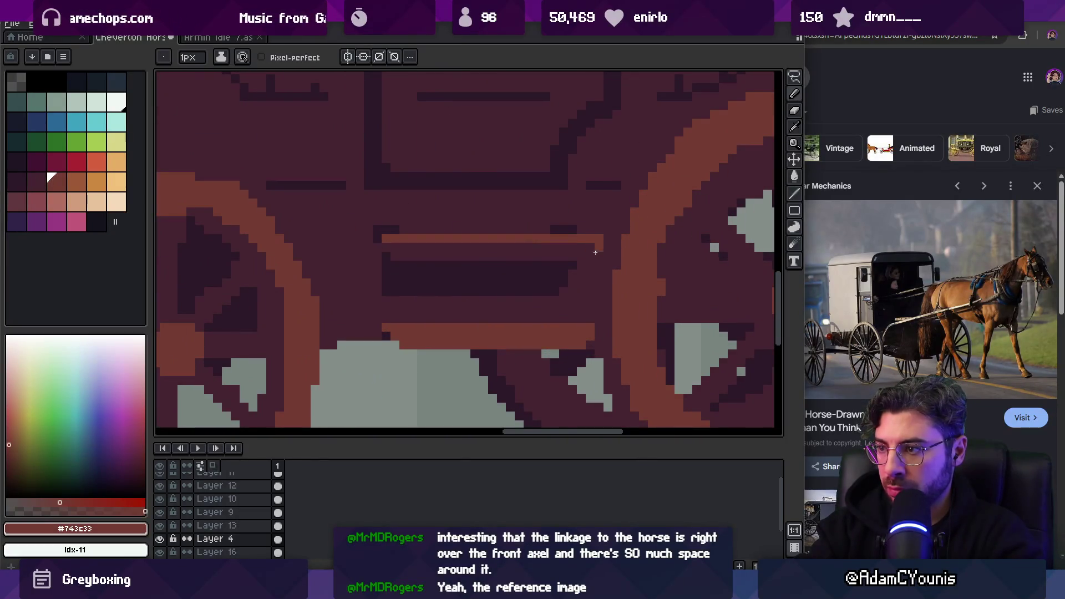
pyautogui.keyDown('alt'); pyautogui.click(598, 268); pyautogui.keyUp('alt')
pyautogui.click(599, 244)
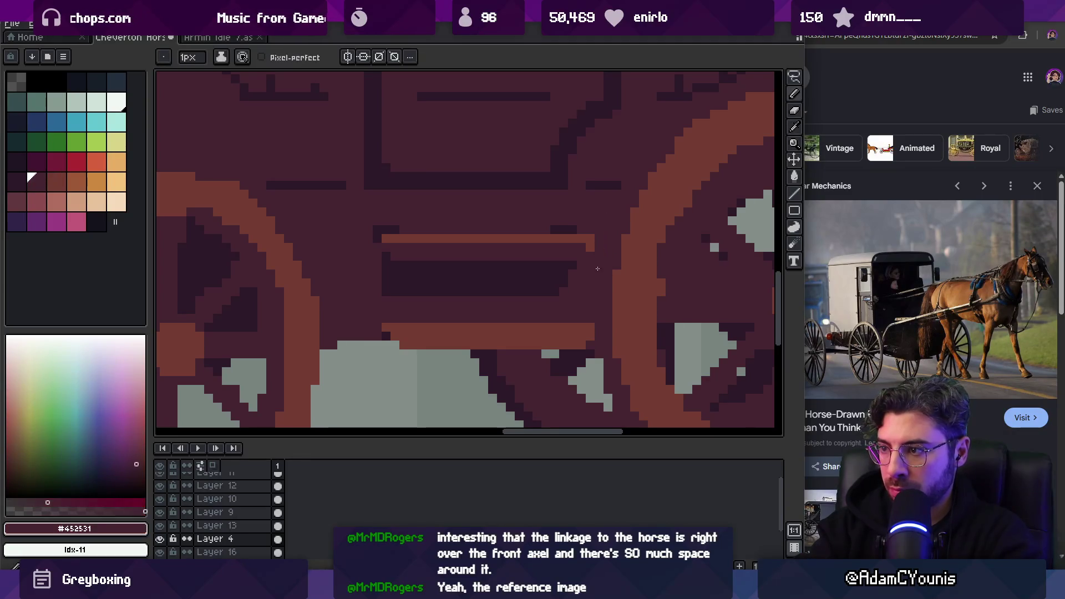
pyautogui.keyDown('alt'); pyautogui.click(387, 244); pyautogui.keyUp('alt')
pyautogui.keyDown('alt'); pyautogui.click(381, 328); pyautogui.keyUp('alt')
pyautogui.moveTo(400, 336)
pyautogui.mouseDown()
pyautogui.moveTo(584, 336)
pyautogui.moveTo(396, 345)
pyautogui.mouseUp()
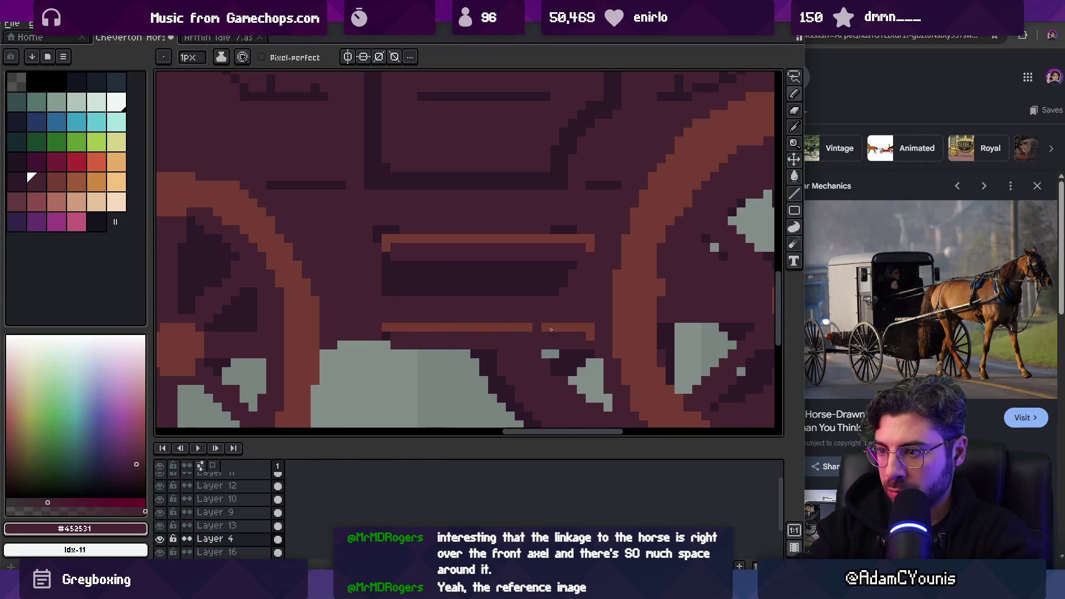
# Paint orange pixels above the step bar and zoom in on the step area
pyautogui.keyDown('alt'); pyautogui.click(537, 328); pyautogui.keyUp('alt')
pyautogui.click(465, 319)
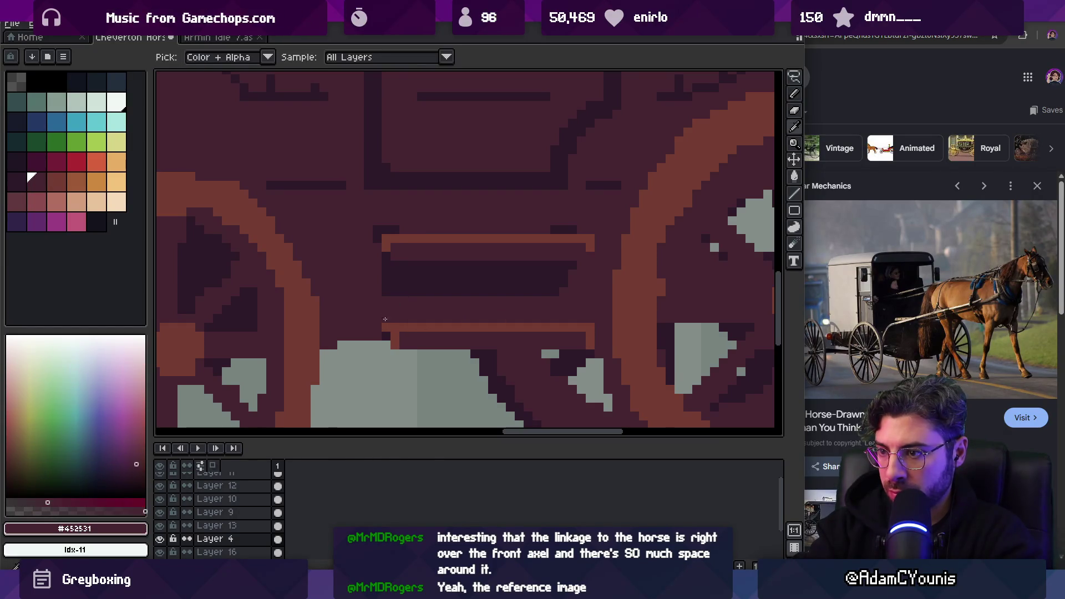
pyautogui.keyDown('alt'); pyautogui.click(385, 328); pyautogui.keyUp('alt')
pyautogui.press('z')
pyautogui.scroll(-4, 594, 280)
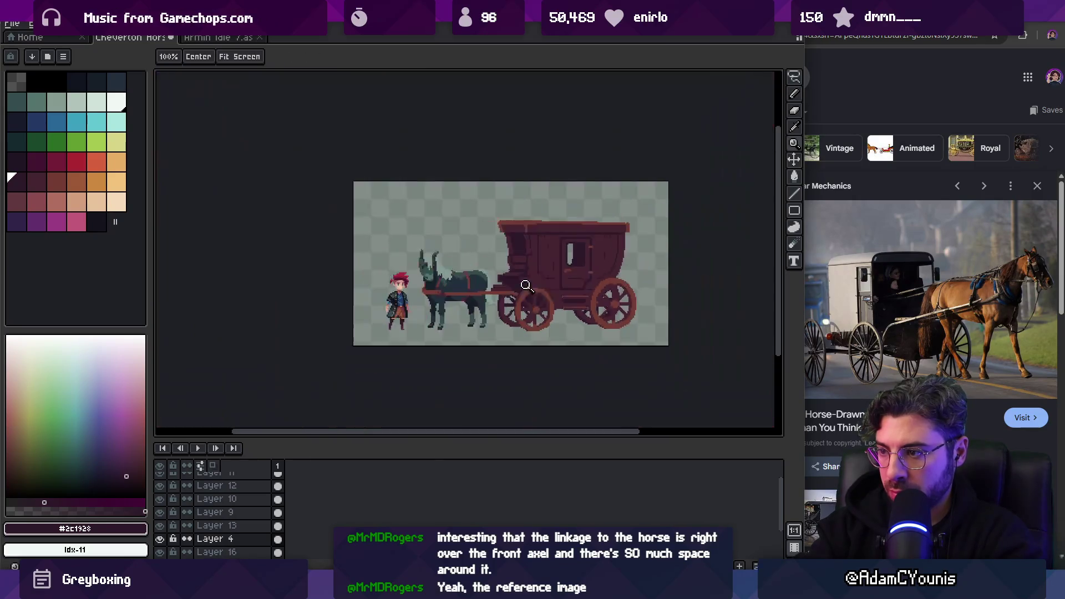
pyautogui.scroll(-1, 593, 280)
pyautogui.click(577, 303)
pyautogui.scroll(3, 577, 303)
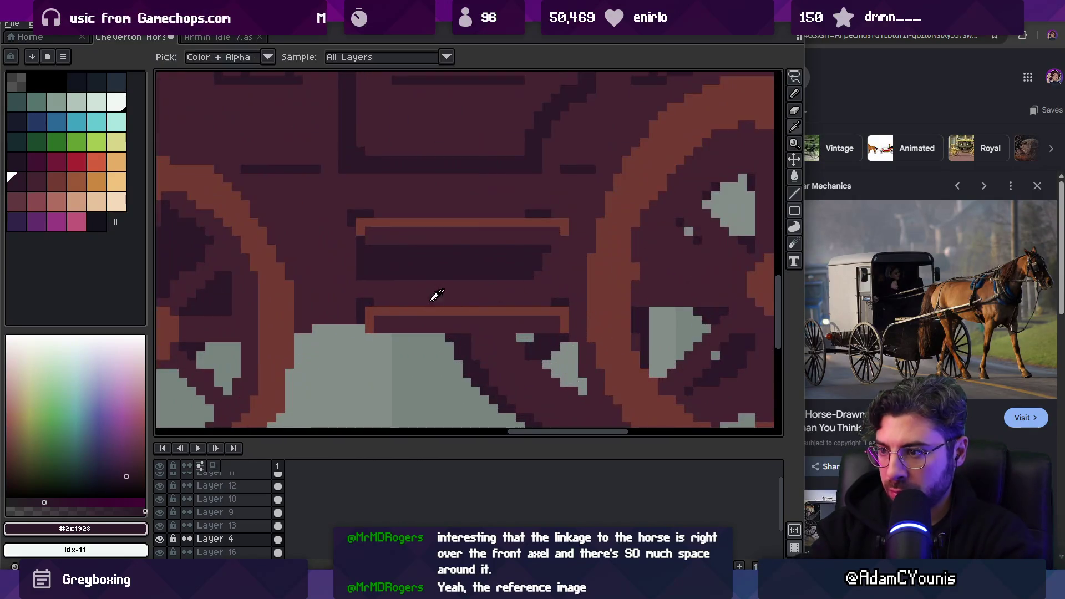
pyautogui.press('b')
pyautogui.keyDown('alt'); pyautogui.click(380, 314); pyautogui.keyUp('alt')
pyautogui.scroll(1, 395, 302)
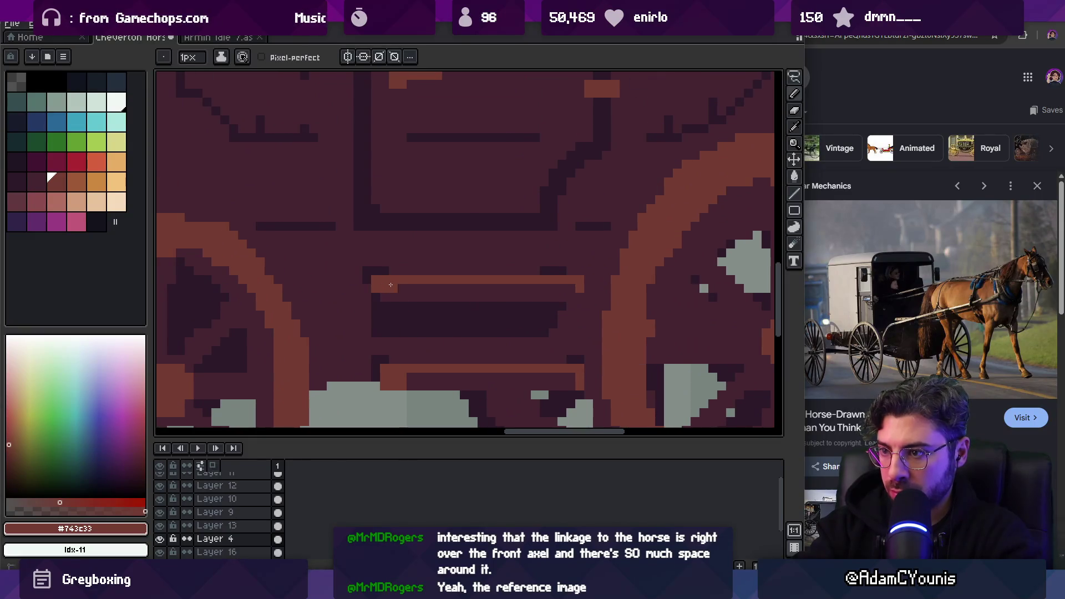
# Pan the view onto the wheels and step, then bring the reference image search forward
pyautogui.press('h')
pyautogui.scroll(-4, 511, 266)
pyautogui.scroll(4, 493, 280)
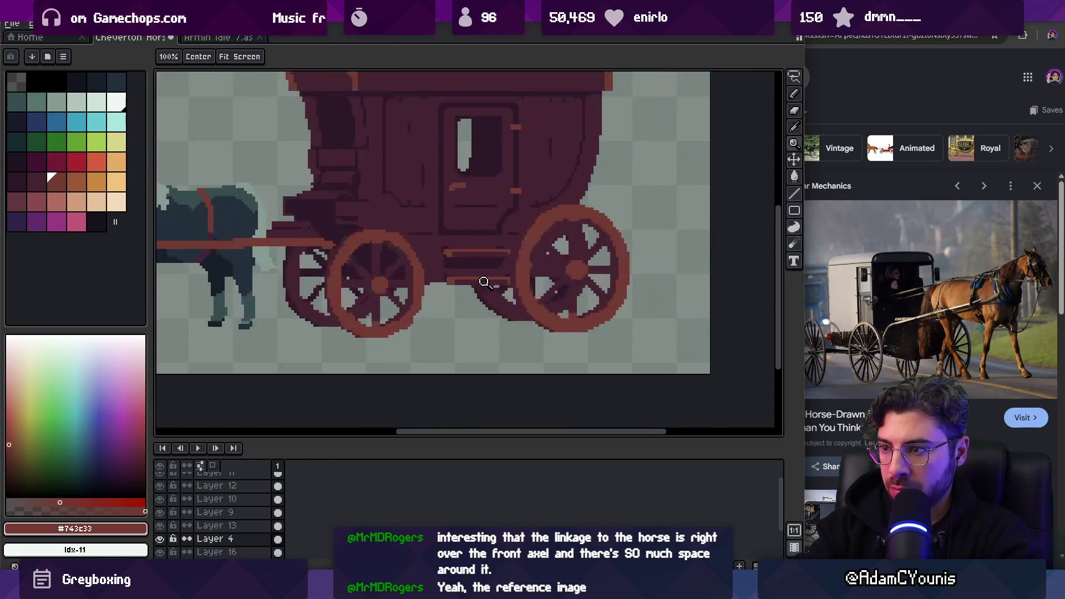
pyautogui.moveTo(486, 282); pyautogui.dragTo(496, 303)
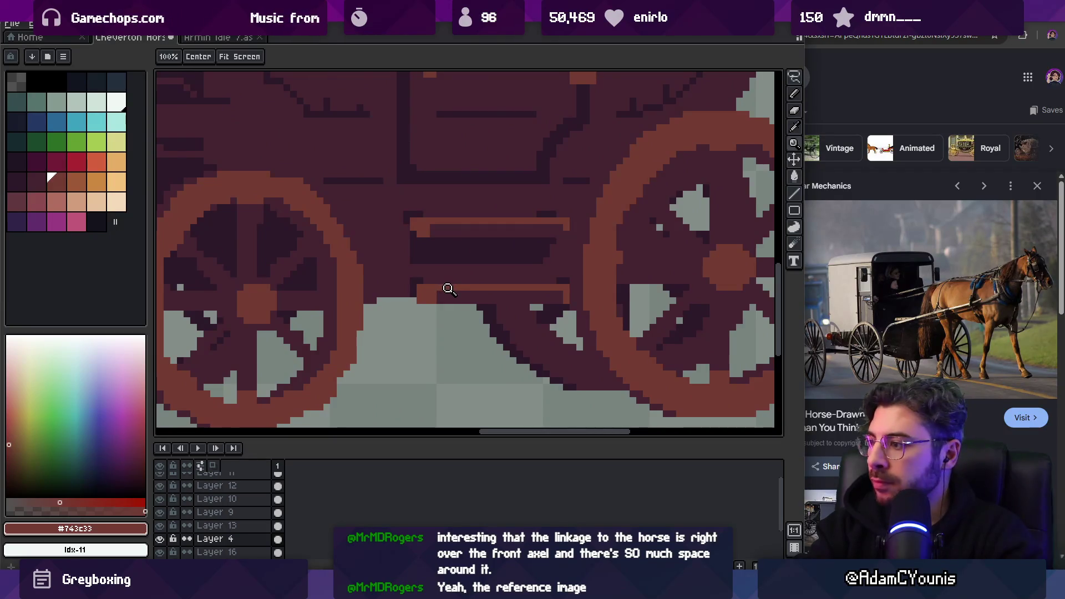
pyautogui.scroll(-4, 865, 322)
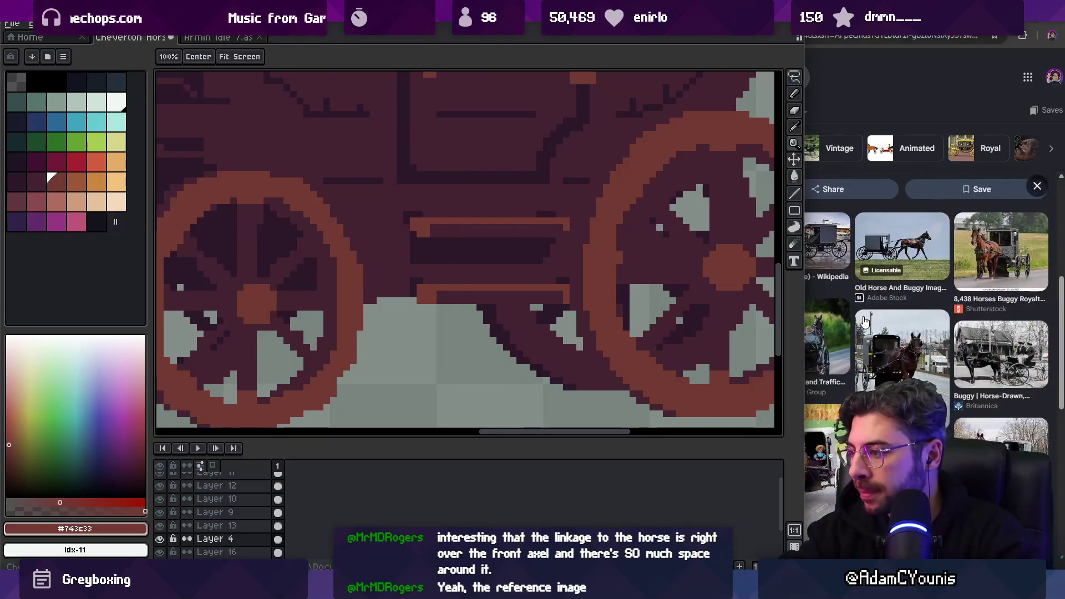
pyautogui.click(896, 347)
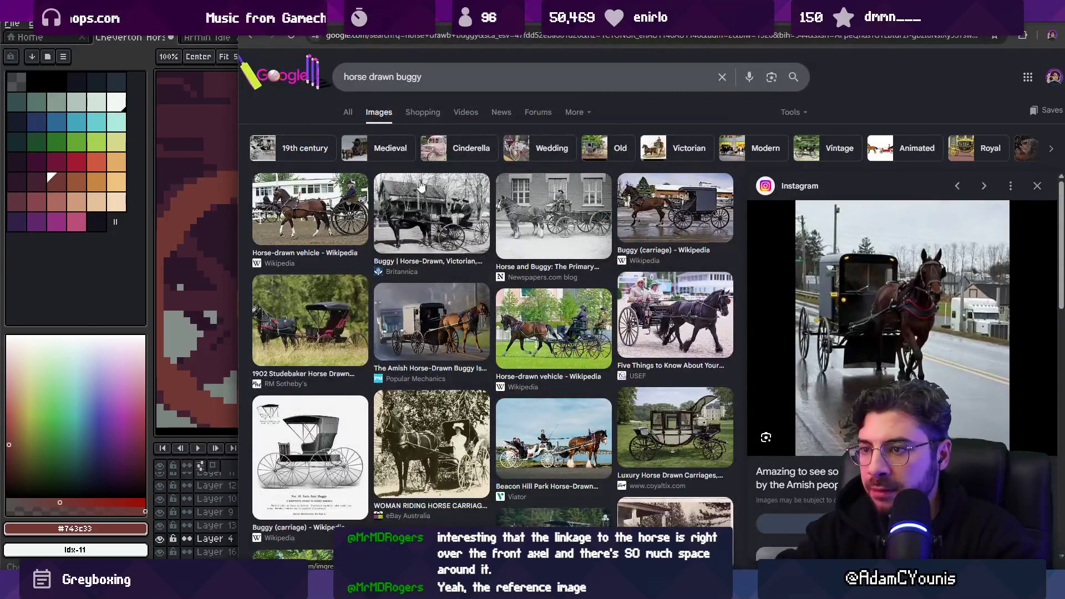
# Search Google Images for 'horse carriage', preview a luxury carriage photo, and return to Aseprite
pyautogui.click(417, 81)
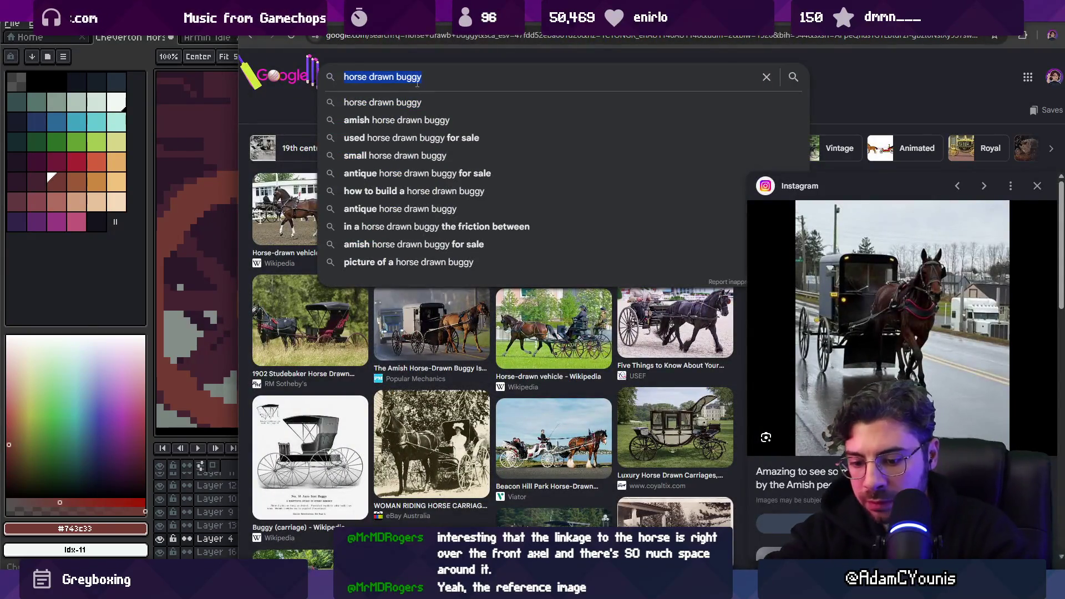
pyautogui.write('horse carriage')
pyautogui.press('Return')
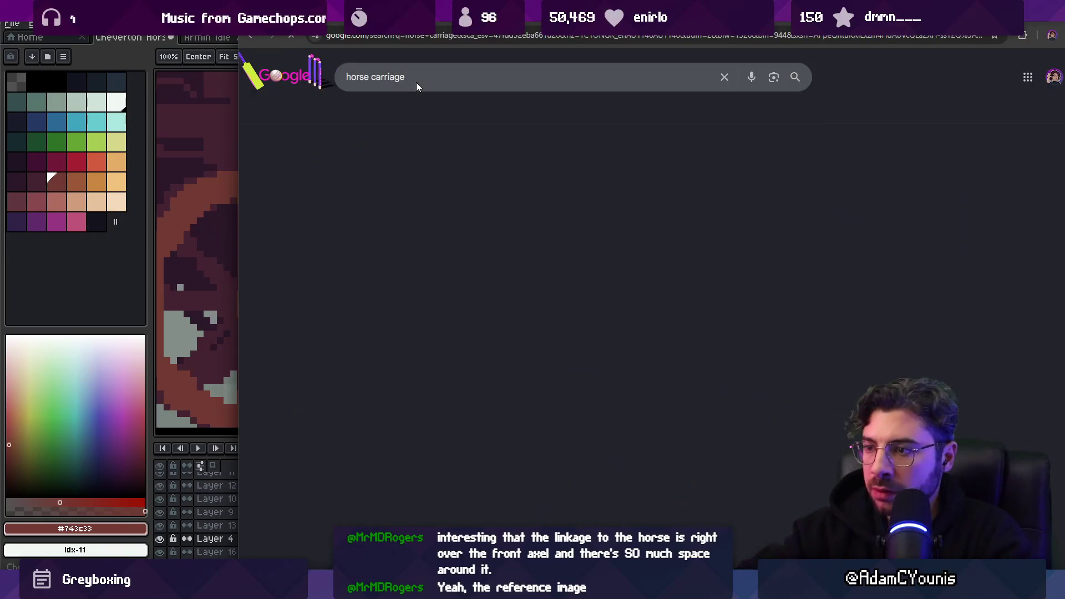
pyautogui.click(432, 234)
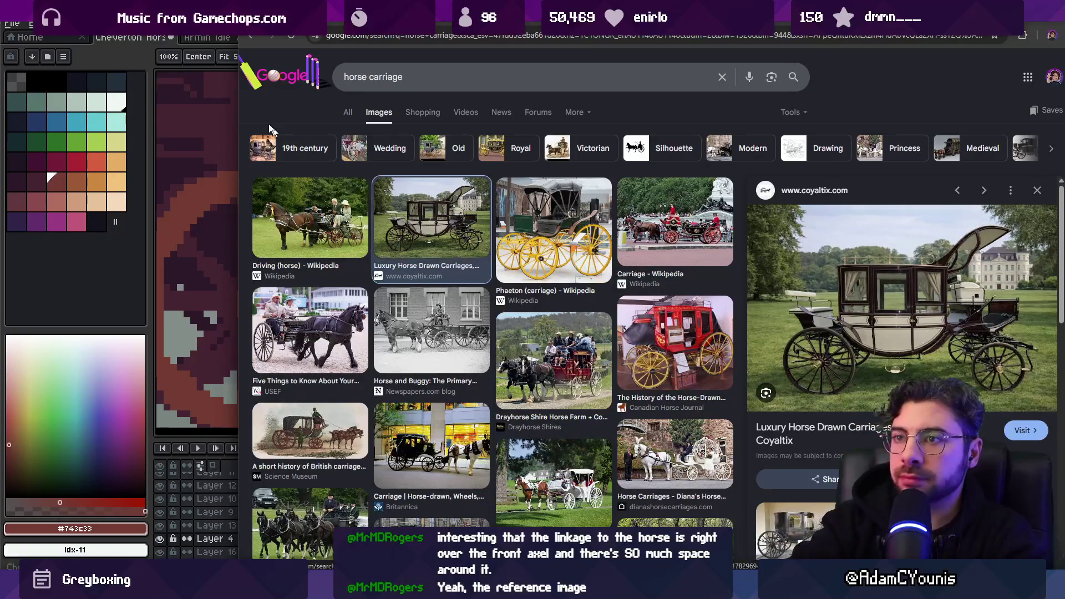
pyautogui.hotkey('alt', 'Tab')
pyautogui.scroll(-3, 527, 250)
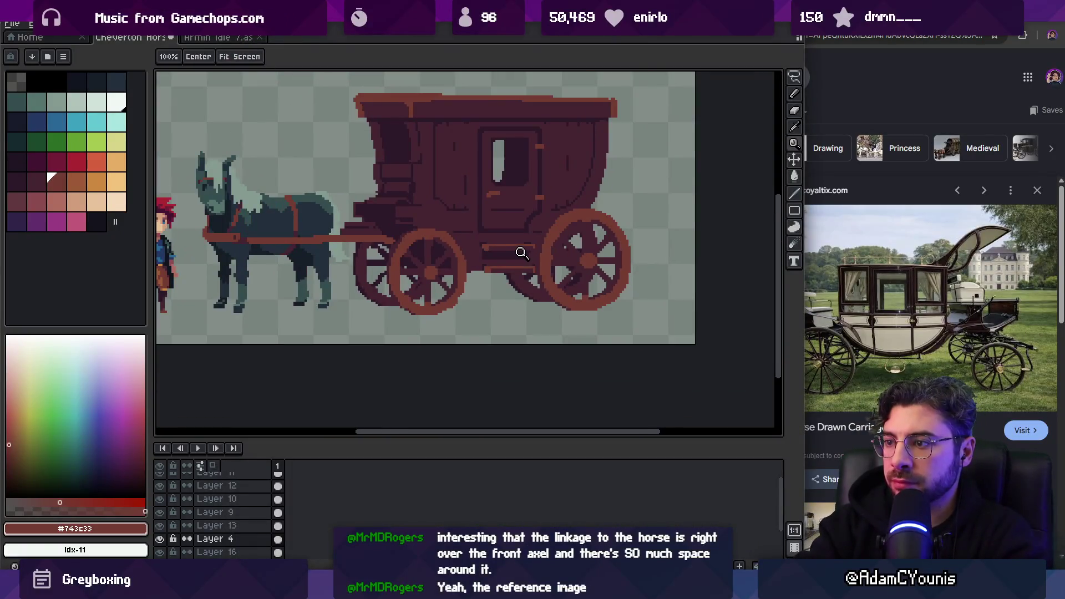
# Select the undercarriage strip with the rectangular marquee and move it lower
pyautogui.scroll(5, 521, 254)
pyautogui.press('m')
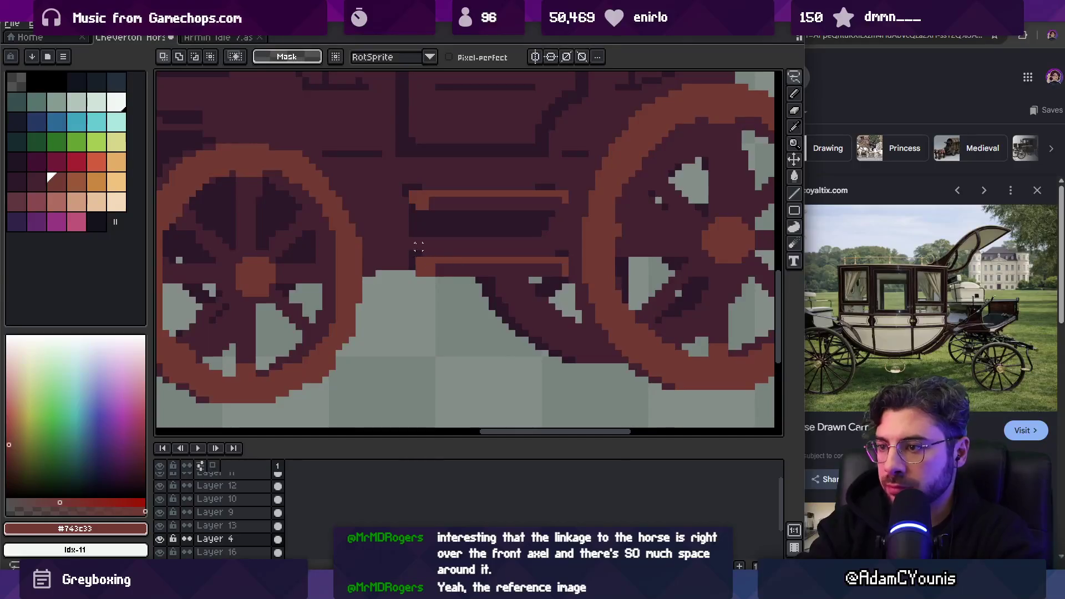
pyautogui.moveTo(411, 256); pyautogui.dragTo(458, 283)
pyautogui.click(411, 264)
pyautogui.press('m')
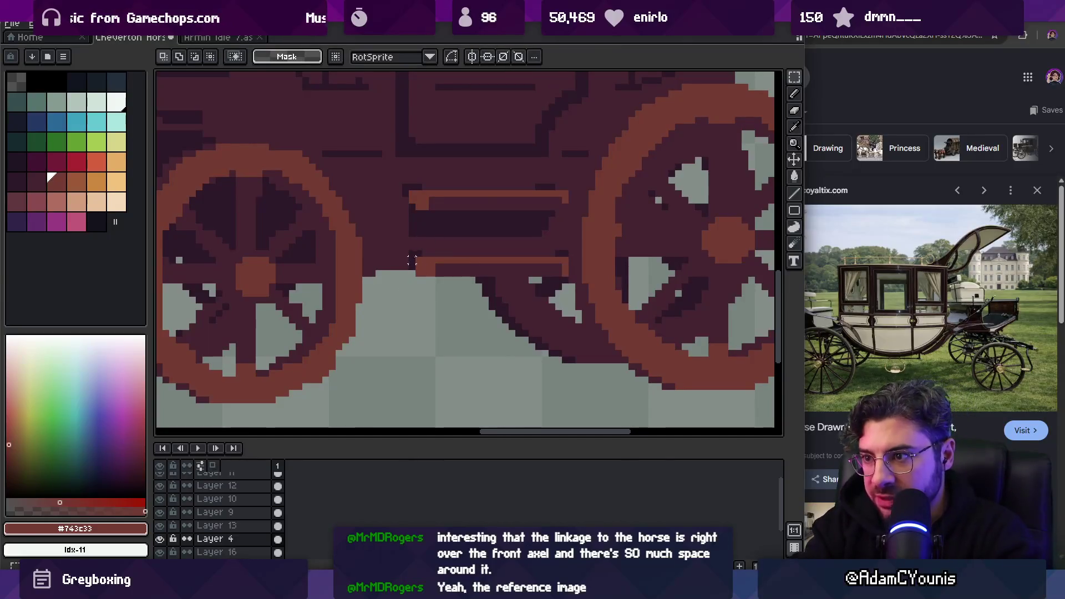
pyautogui.moveTo(411, 253); pyautogui.dragTo(566, 273)
pyautogui.moveTo(494, 276); pyautogui.dragTo(502, 332)
pyautogui.press('z')
pyautogui.scroll(-4, 528, 272)
pyautogui.scroll(-1, 531, 269)
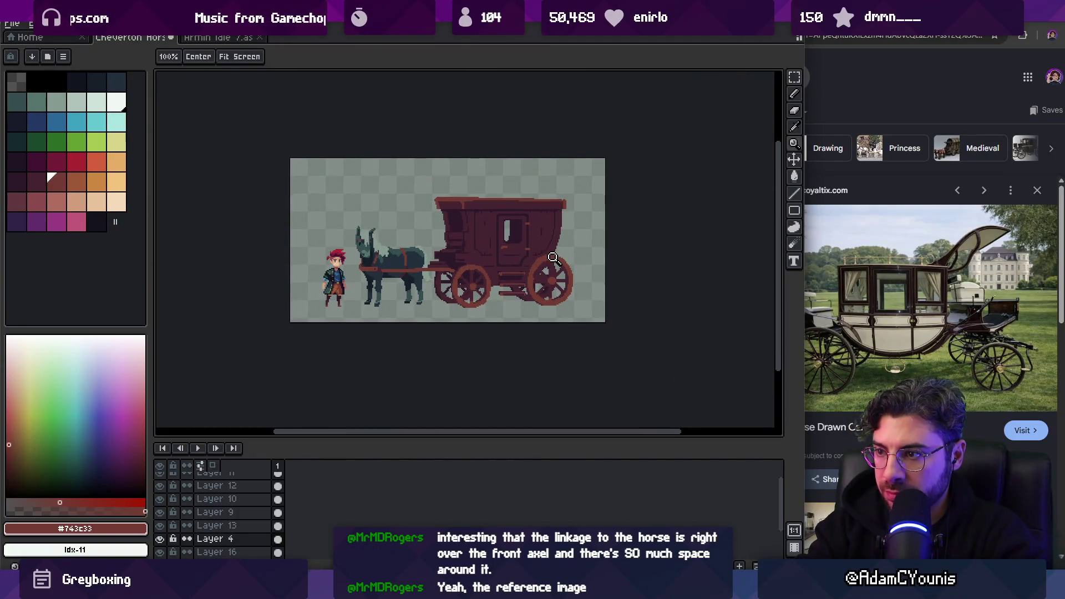
pyautogui.scroll(6, 553, 257)
# Fill the grey gap under the carriage with dark #452531 pixels and touch up the step's right end
pyautogui.press('b')
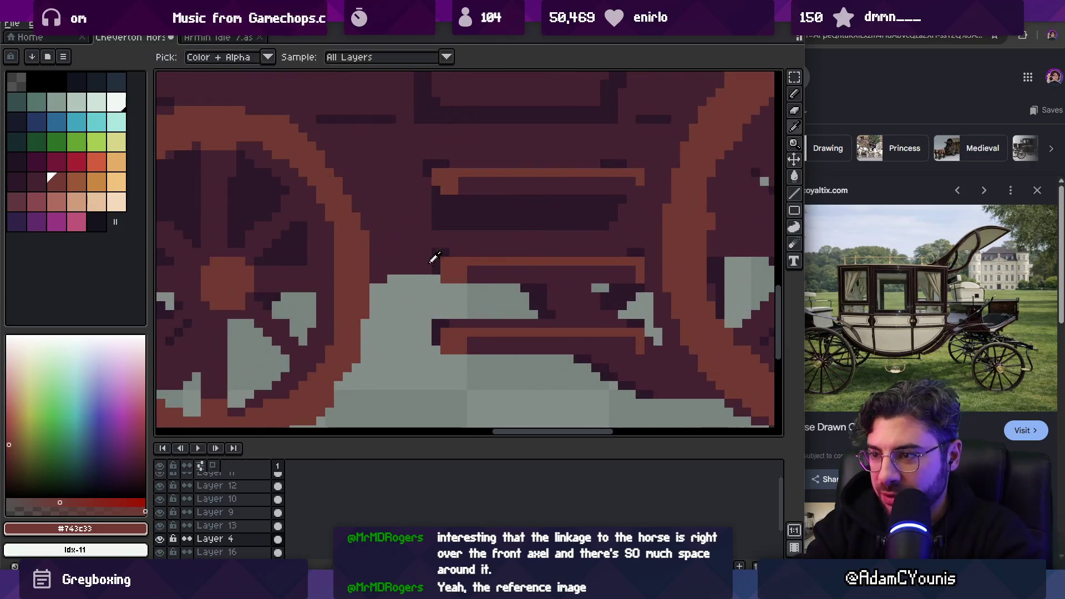
pyautogui.keyDown('alt'); pyautogui.click(436, 281); pyautogui.keyUp('alt')
pyautogui.moveTo(436, 281); pyautogui.dragTo(447, 304)
pyautogui.moveTo(622, 289); pyautogui.dragTo(617, 321)
pyautogui.moveTo(453, 289); pyautogui.dragTo(457, 321)
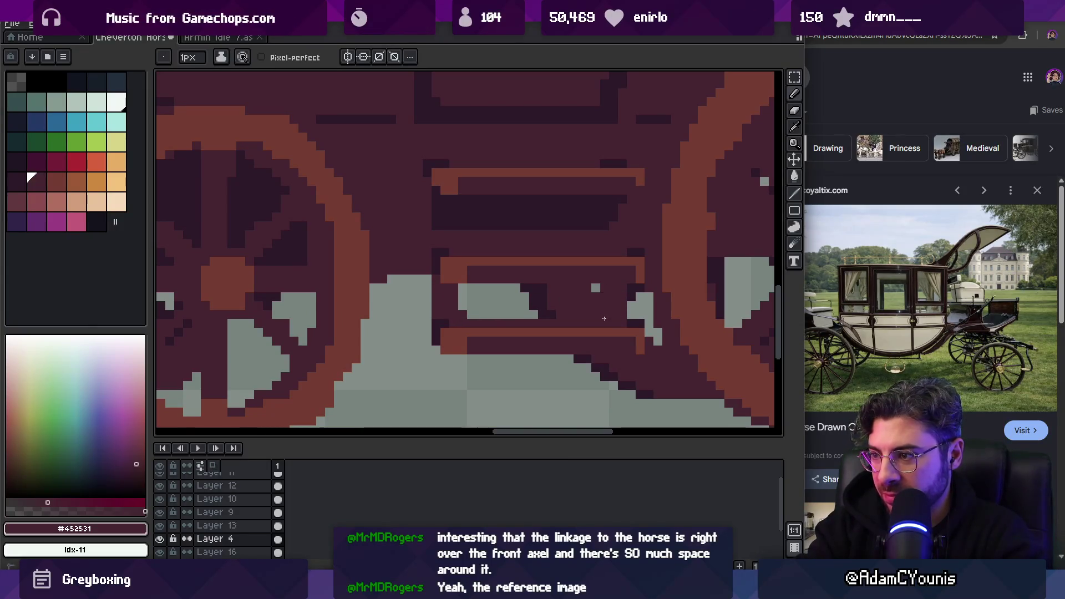
pyautogui.press('z')
pyautogui.scroll(-5, 565, 279)
pyautogui.scroll(5, 564, 277)
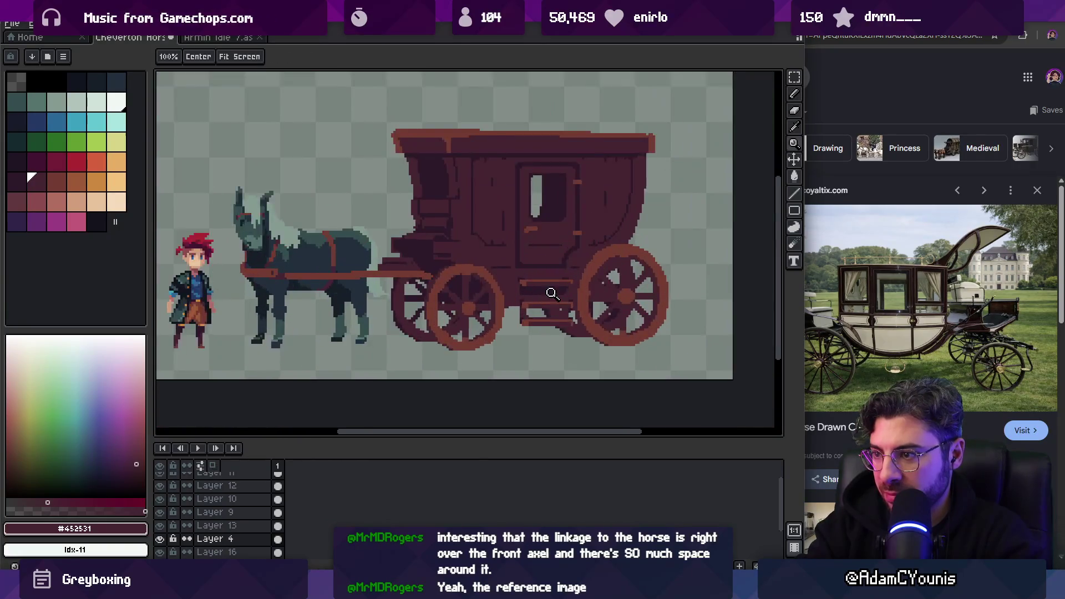
# Draw a dark row under the step and a short #2c1928 column beside it
pyautogui.press('b')
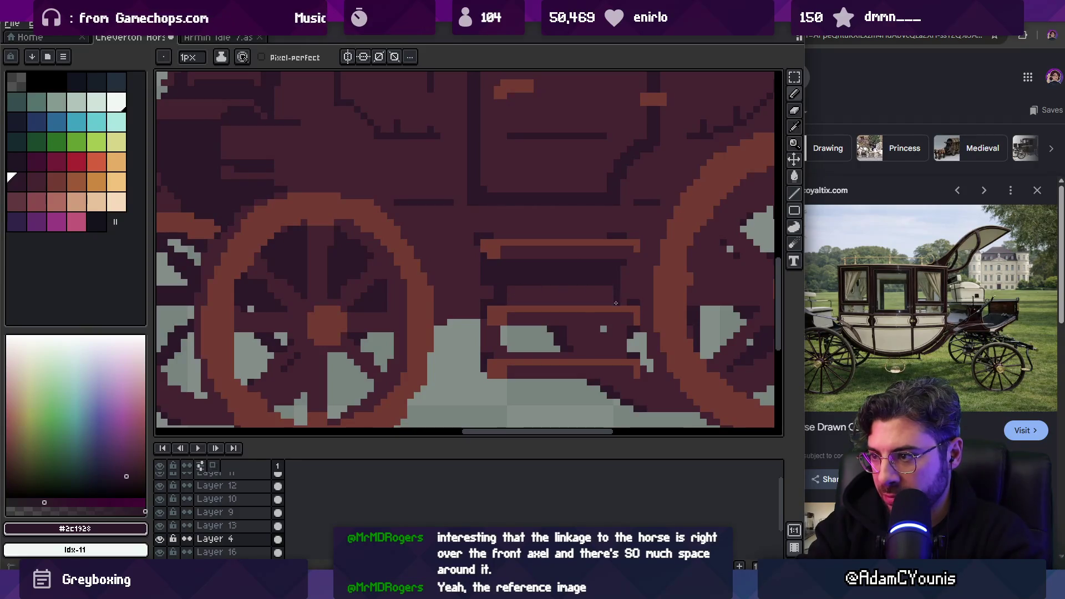
pyautogui.moveTo(607, 303); pyautogui.dragTo(503, 303)
pyautogui.press('z')
pyautogui.scroll(-5, 599, 266)
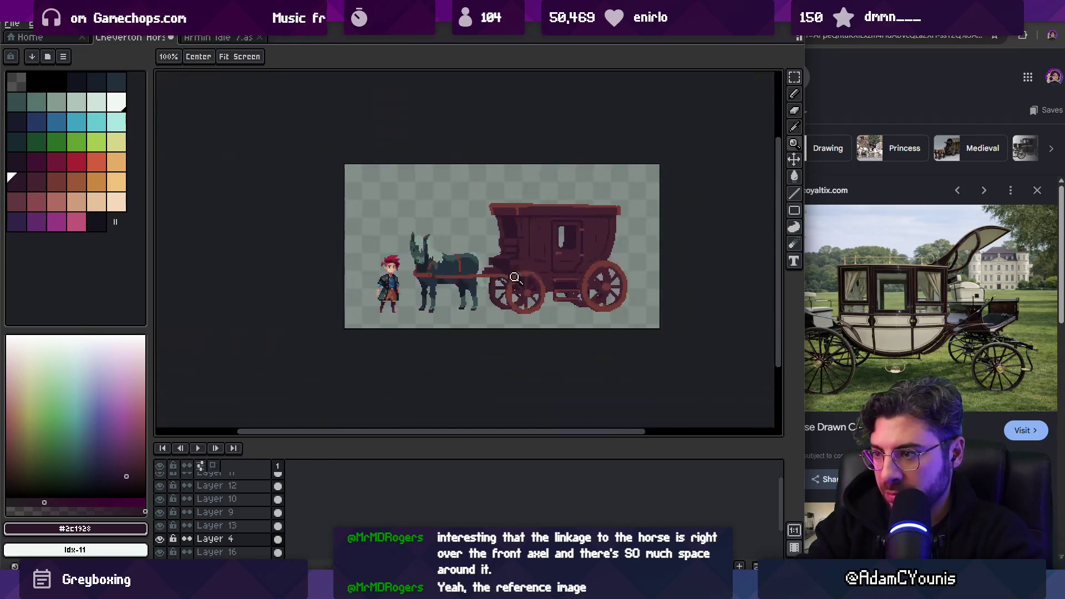
pyautogui.scroll(5, 590, 278)
pyautogui.press('b')
pyautogui.press('alt')
pyautogui.keyDown('alt'); pyautogui.click(422, 253); pyautogui.keyUp('alt')
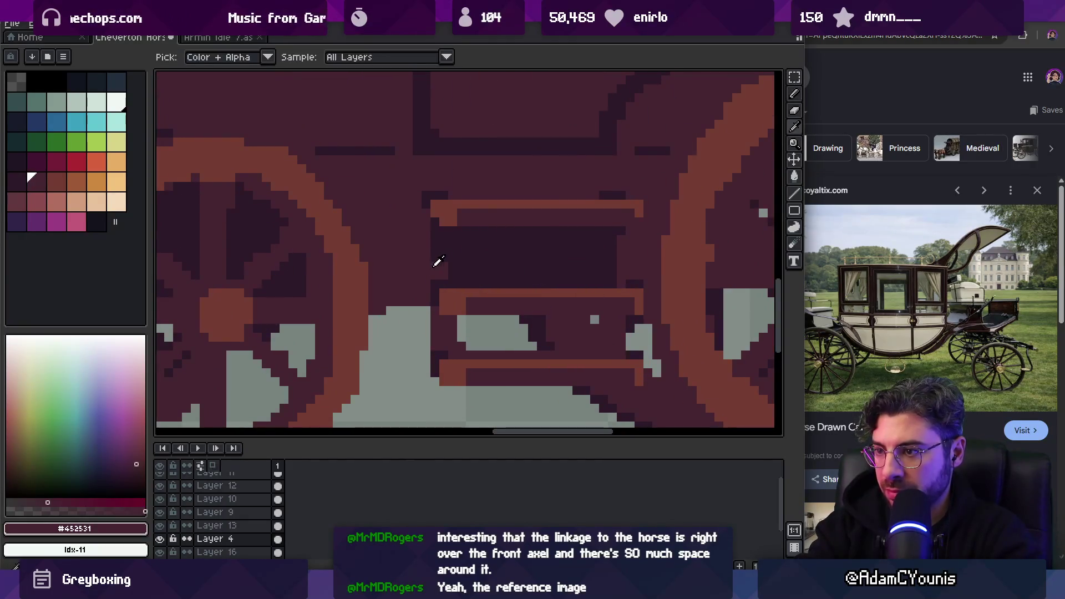
pyautogui.keyDown('alt'); pyautogui.click(428, 267); pyautogui.keyUp('alt')
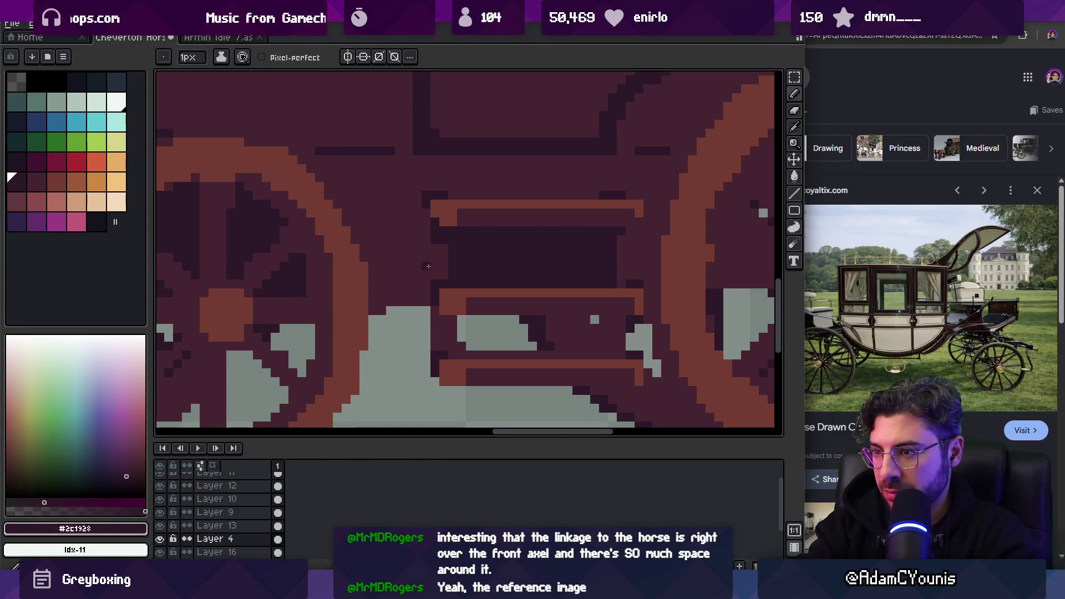
pyautogui.moveTo(425, 263); pyautogui.dragTo(426, 276)
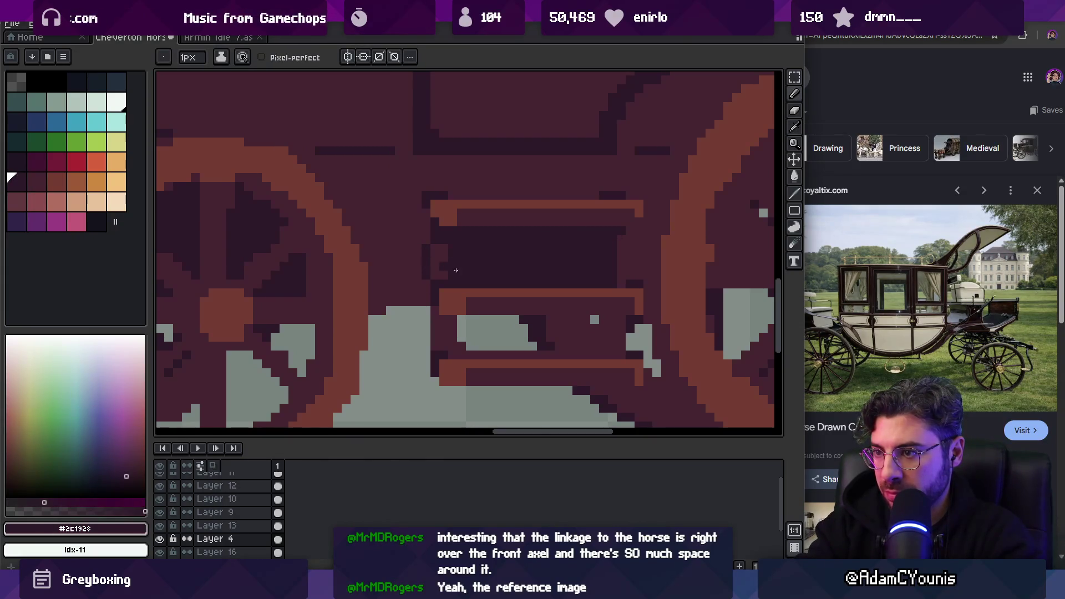
pyautogui.scroll(-5, 637, 247)
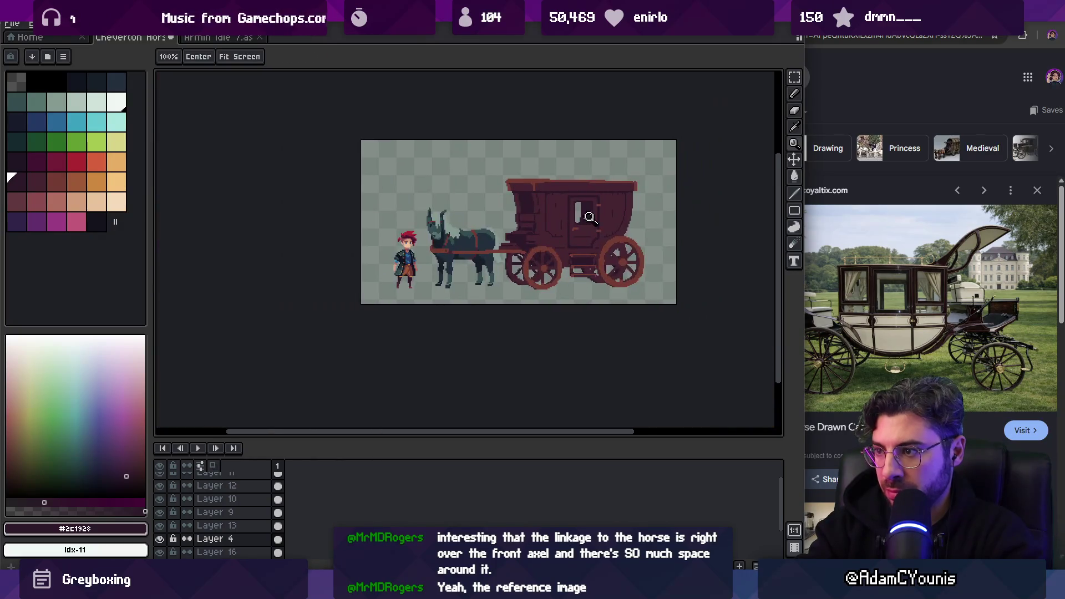
pyautogui.scroll(-1, 614, 233)
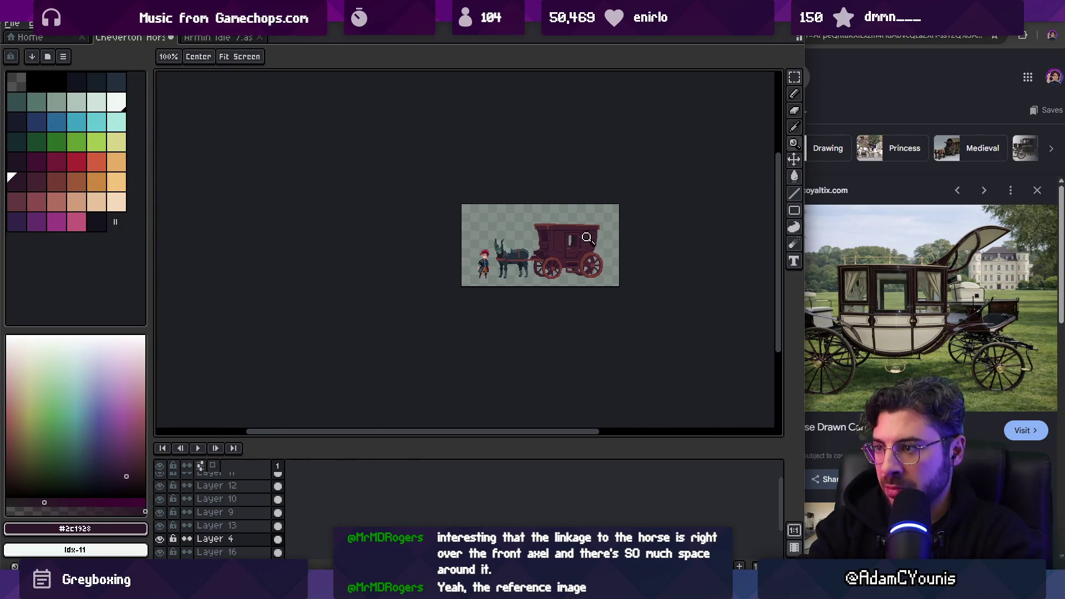
pyautogui.scroll(1, 588, 230)
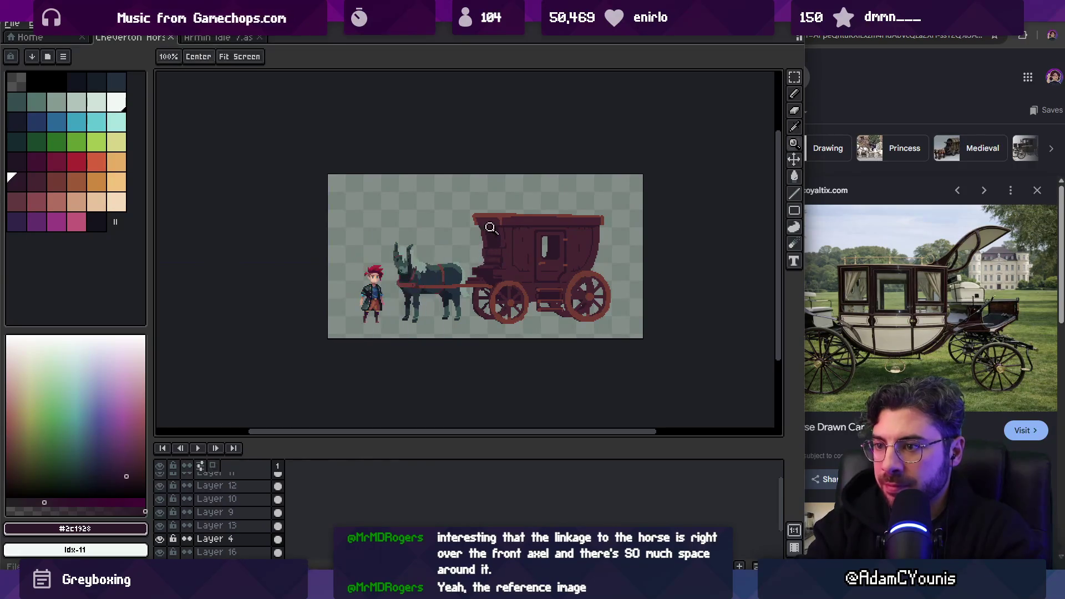
# Add a new layer and paint a dark red 4 px mark on the carriage front
pyautogui.hotkey('shift', 'n')
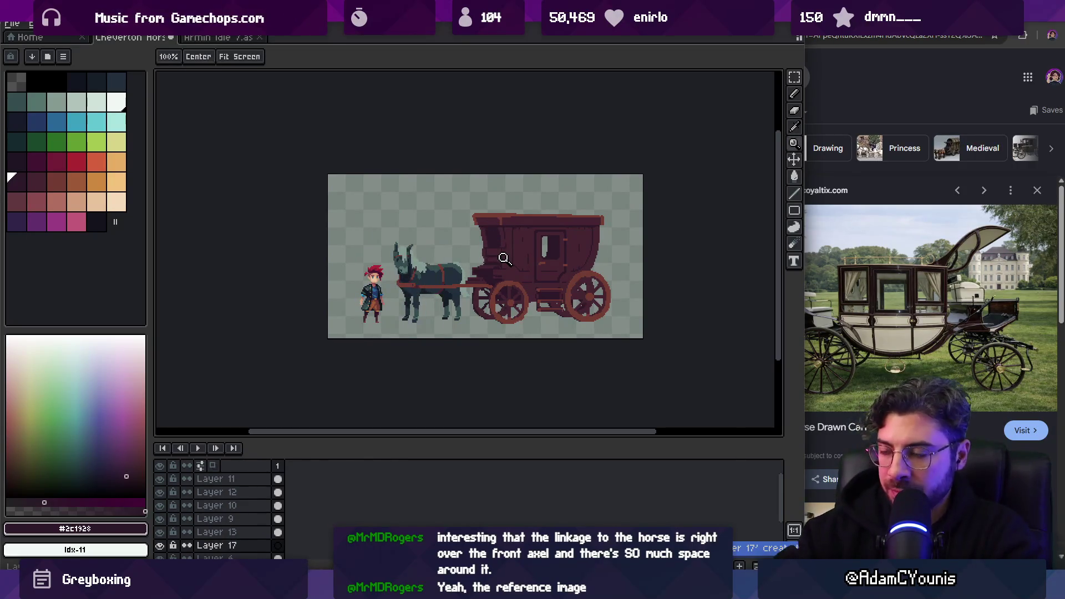
pyautogui.scroll(1, 469, 244)
pyautogui.click(75, 162)
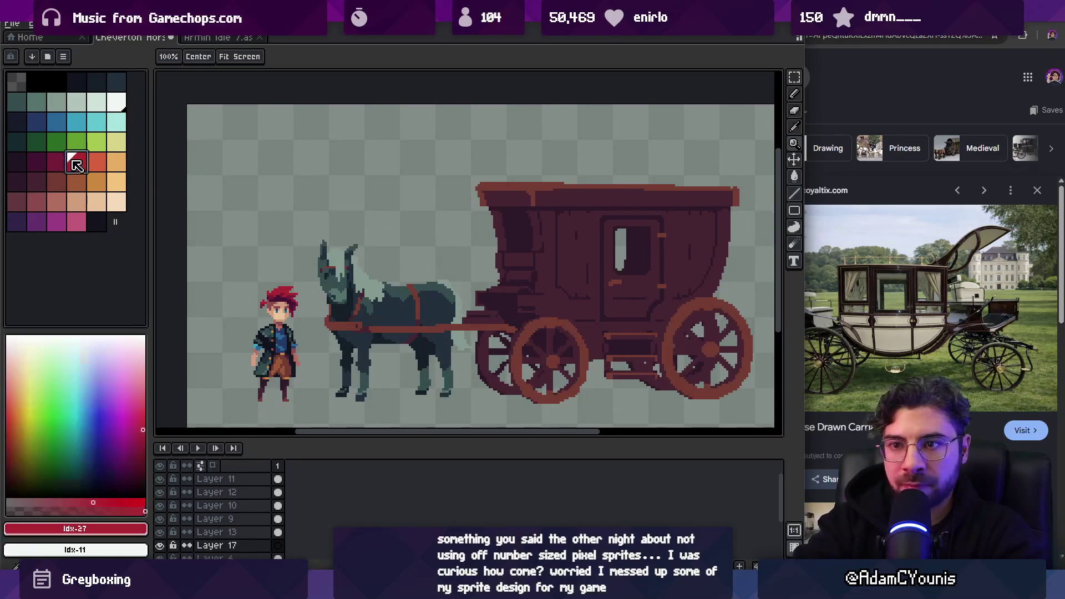
pyautogui.press('b')
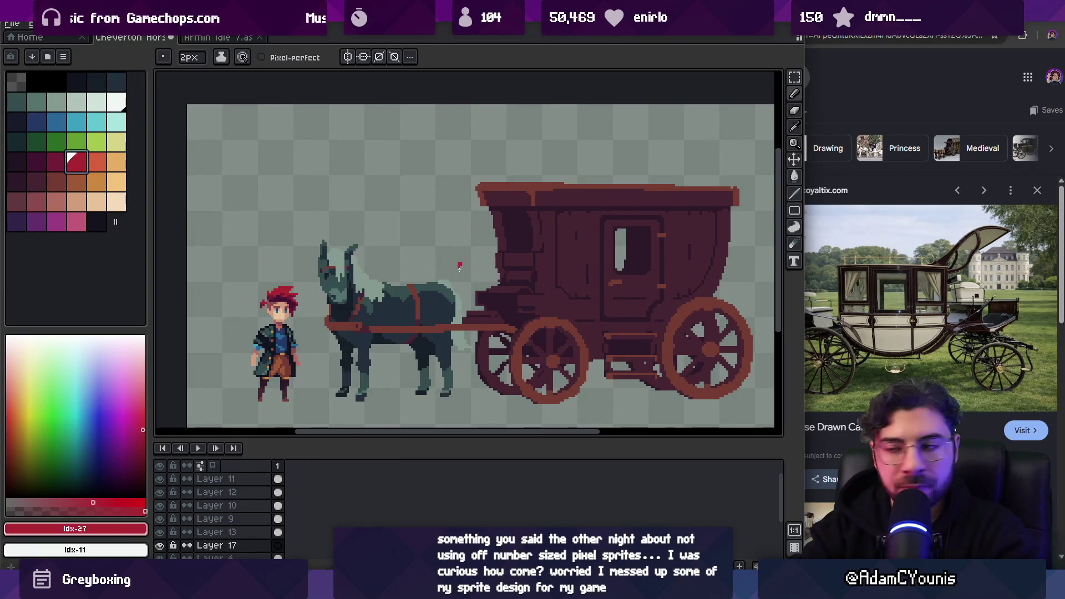
pyautogui.press('+')
pyautogui.moveTo(492, 238); pyautogui.dragTo(504, 242)
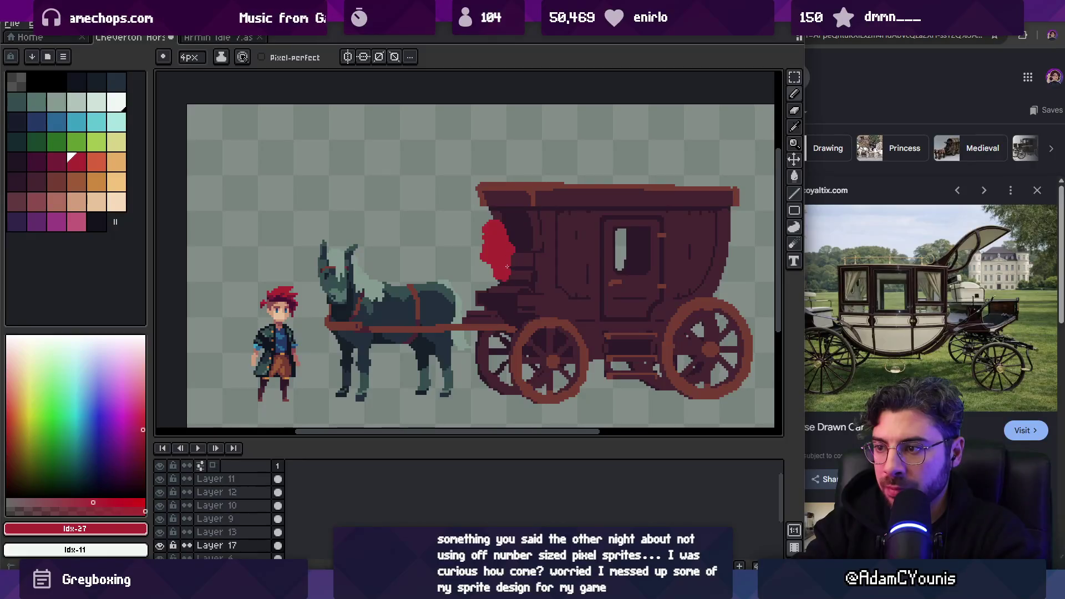
# Extend the red blob downward and cut away its left protrusion with a lasso selection
pyautogui.press('v')
pyautogui.hotkey('ctrl', 'z')
pyautogui.click(497, 287)
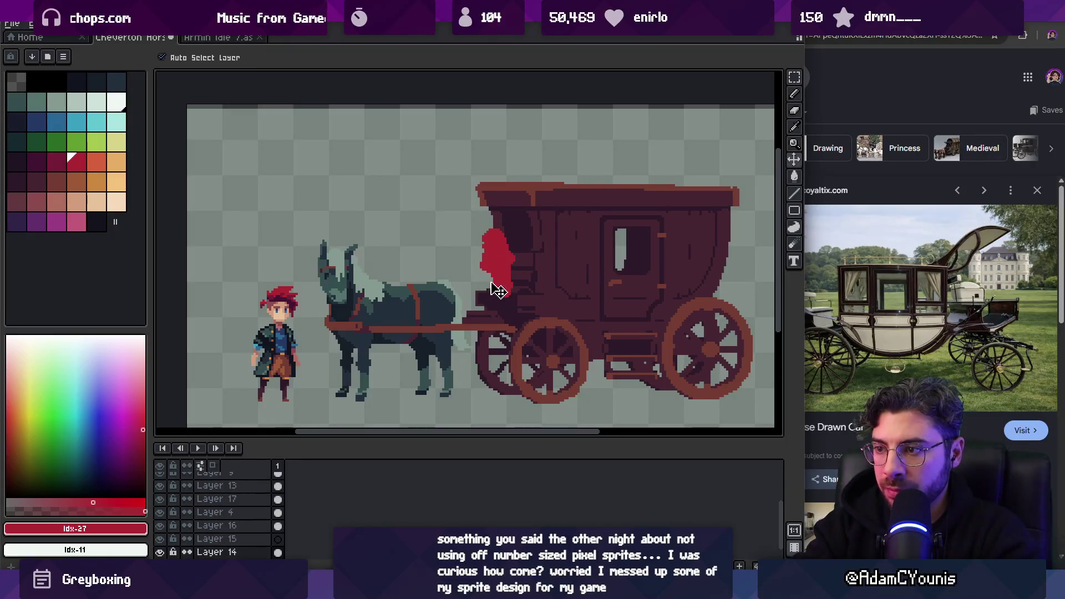
pyautogui.press('b')
pyautogui.keyDown('alt'); pyautogui.click(505, 286); pyautogui.keyUp('alt')
pyautogui.moveTo(499, 281)
pyautogui.mouseDown()
pyautogui.moveTo(480, 285)
pyautogui.moveTo(488, 296)
pyautogui.mouseUp()
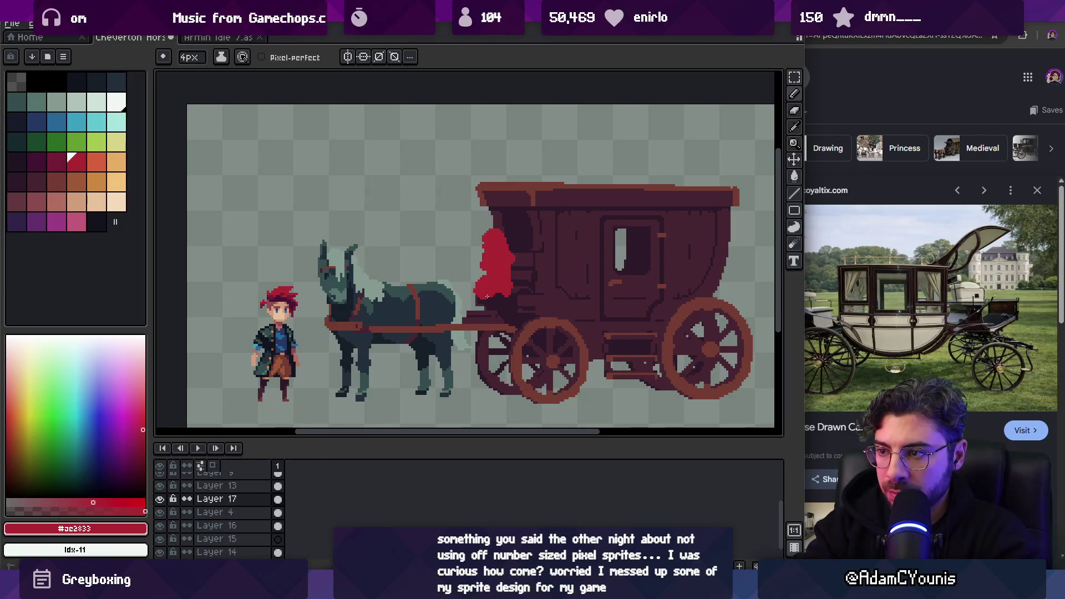
pyautogui.press('q')
pyautogui.press('b')
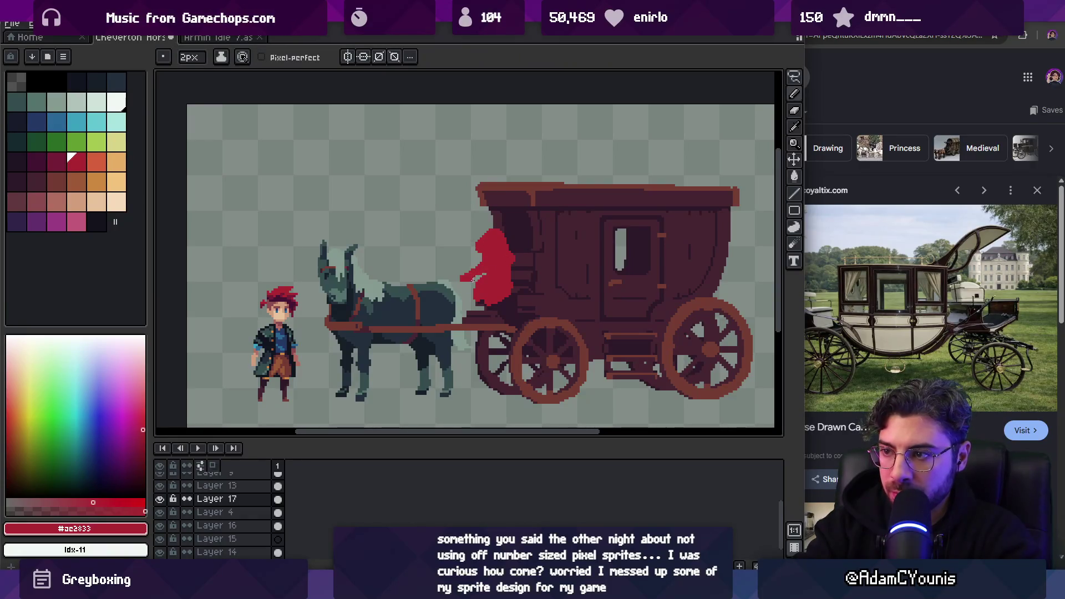
pyautogui.press('q')
pyautogui.moveTo(476, 280); pyautogui.dragTo(483, 311)
pyautogui.press('Delete')
pyautogui.press('b')
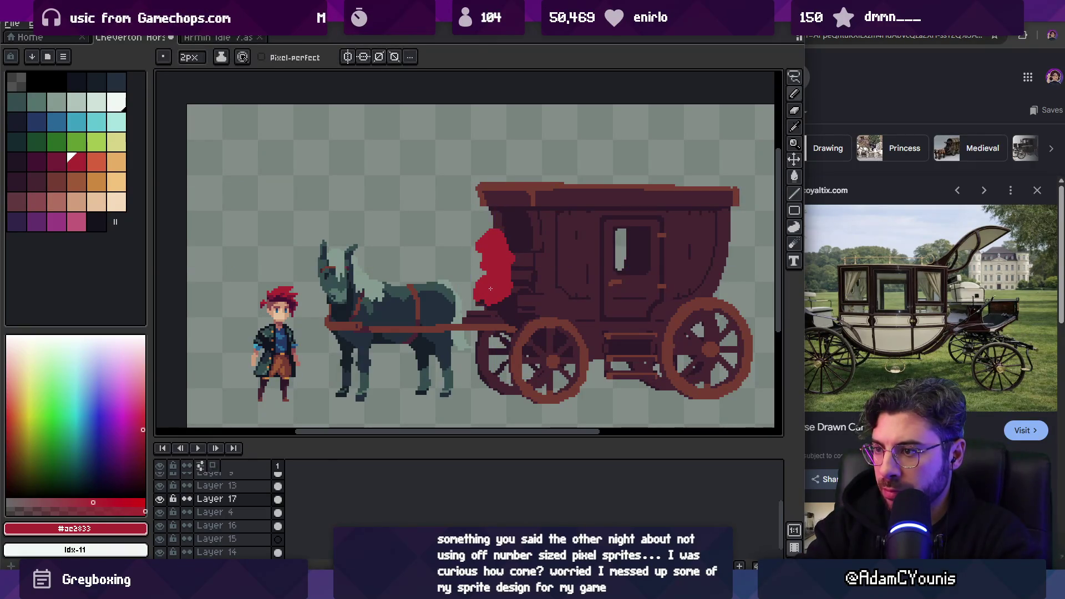
# Erase the red blob beside the carriage and zoom the view out
pyautogui.press('e')
pyautogui.moveTo(488, 228)
pyautogui.mouseDown()
pyautogui.moveTo(488, 300)
pyautogui.moveTo(516, 244)
pyautogui.moveTo(488, 266)
pyautogui.mouseUp()
pyautogui.scroll(-2, 488, 266)
pyautogui.press('b')
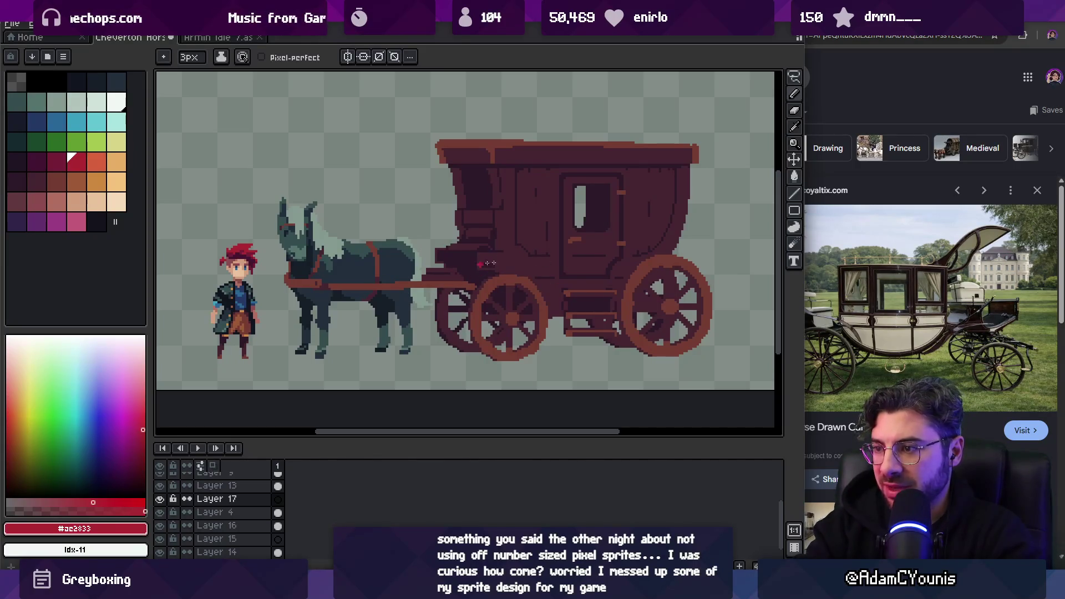
pyautogui.press('z')
pyautogui.scroll(-2, 535, 266)
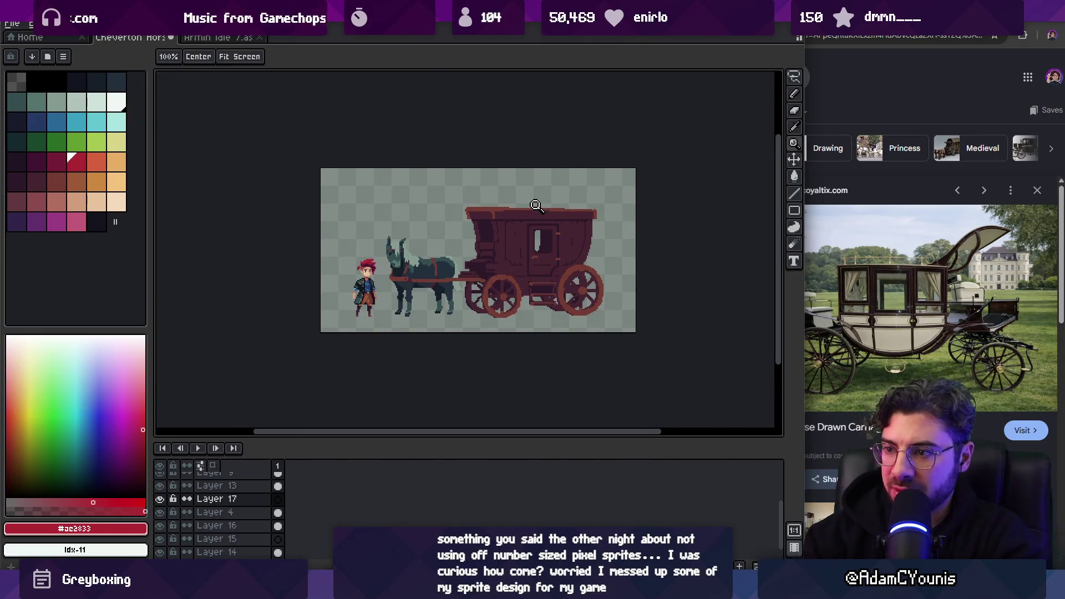
# Hide the red-haired character's layer and shift Layer 16's horse and carriage about 32 px left
pyautogui.press('v')
pyautogui.click(437, 244)
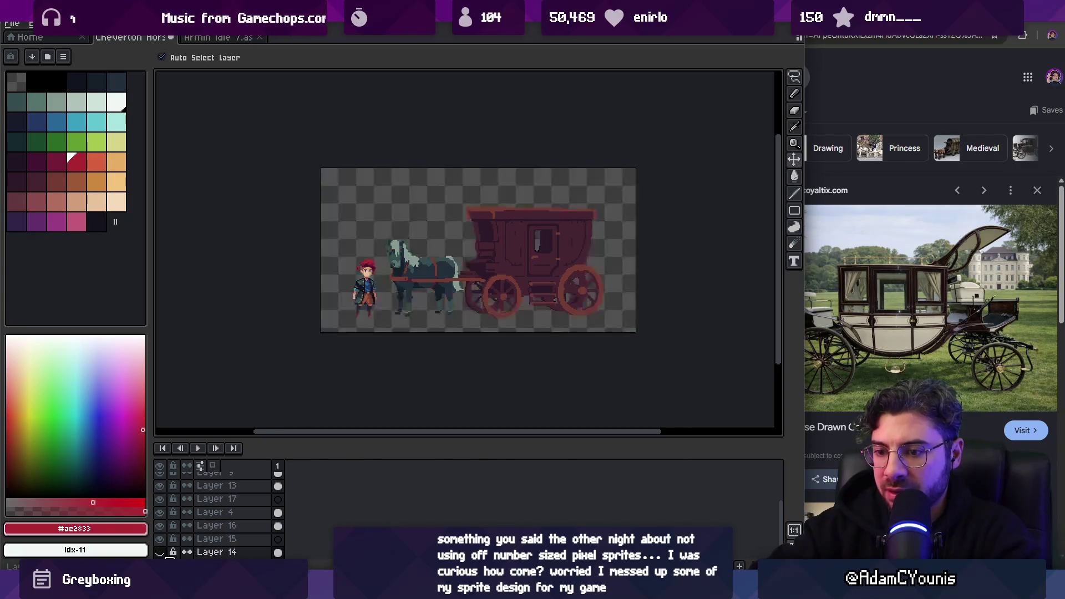
pyautogui.scroll(3, 261, 444)
pyautogui.click(160, 478)
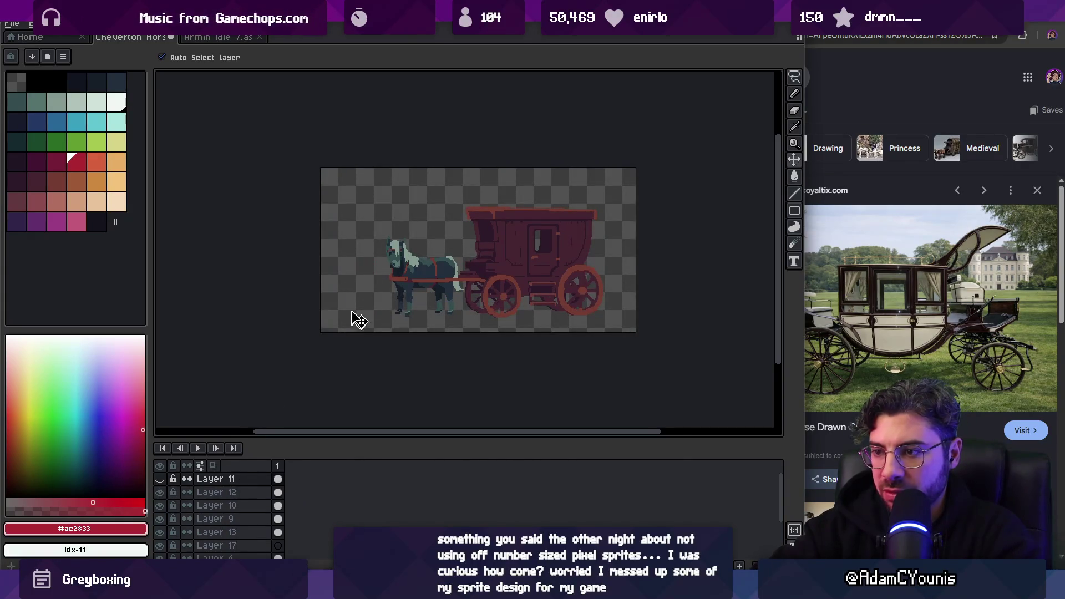
pyautogui.hscroll(2, 451, 290)
pyautogui.hscroll(2, 493, 283)
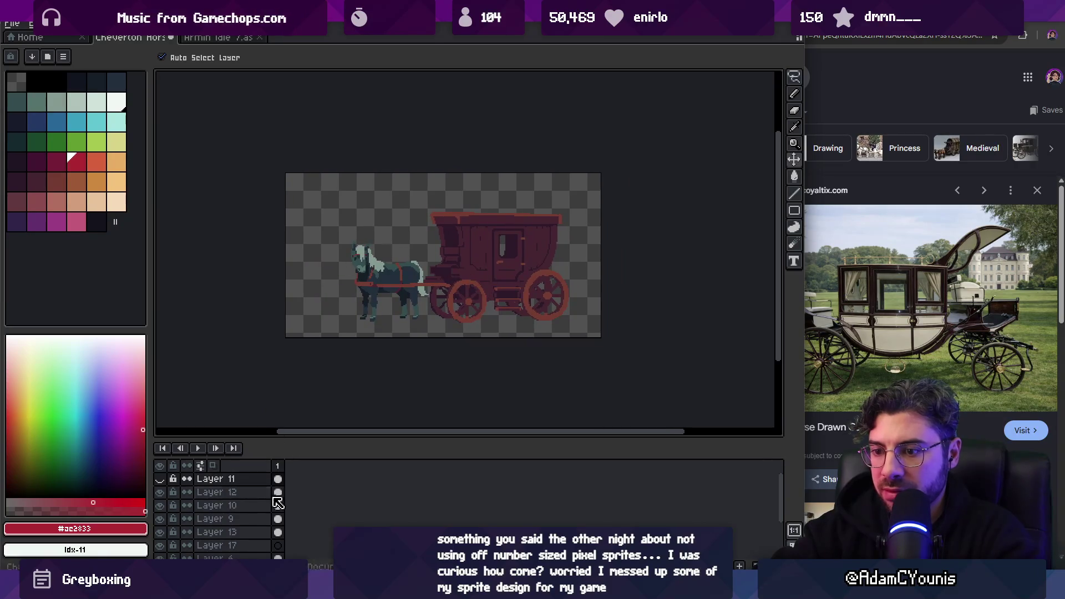
pyautogui.scroll(-3, 275, 507)
pyautogui.click(278, 526)
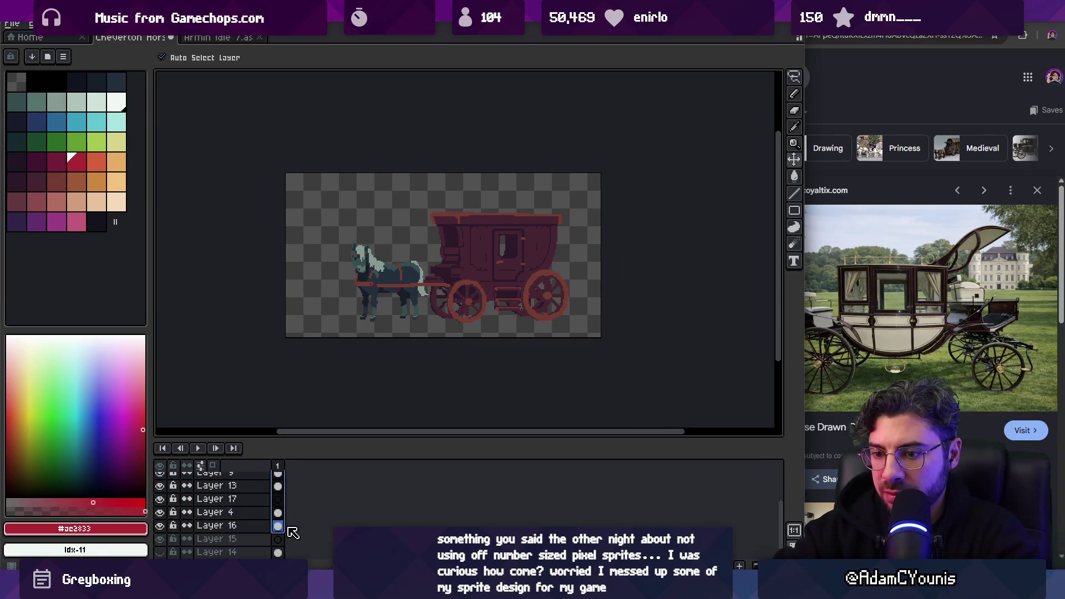
pyautogui.moveTo(491, 272); pyautogui.dragTo(466, 269)
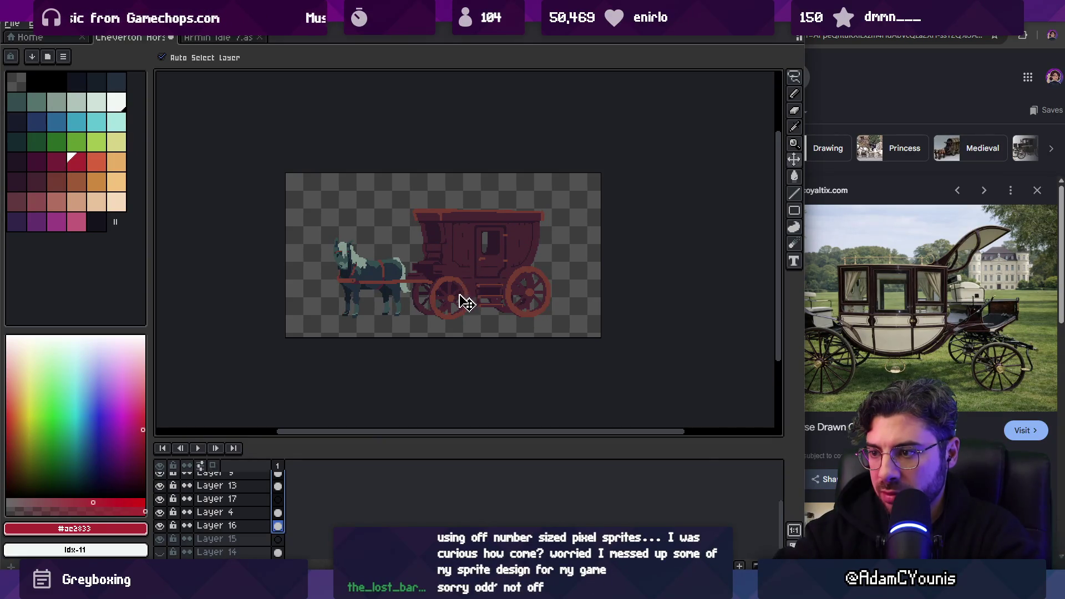
# Pick the wheel's rim colour #743c33 with the Pencil
pyautogui.scroll(4, 466, 300)
pyautogui.press('b')
pyautogui.keyDown('alt'); pyautogui.click(492, 311); pyautogui.keyUp('alt')
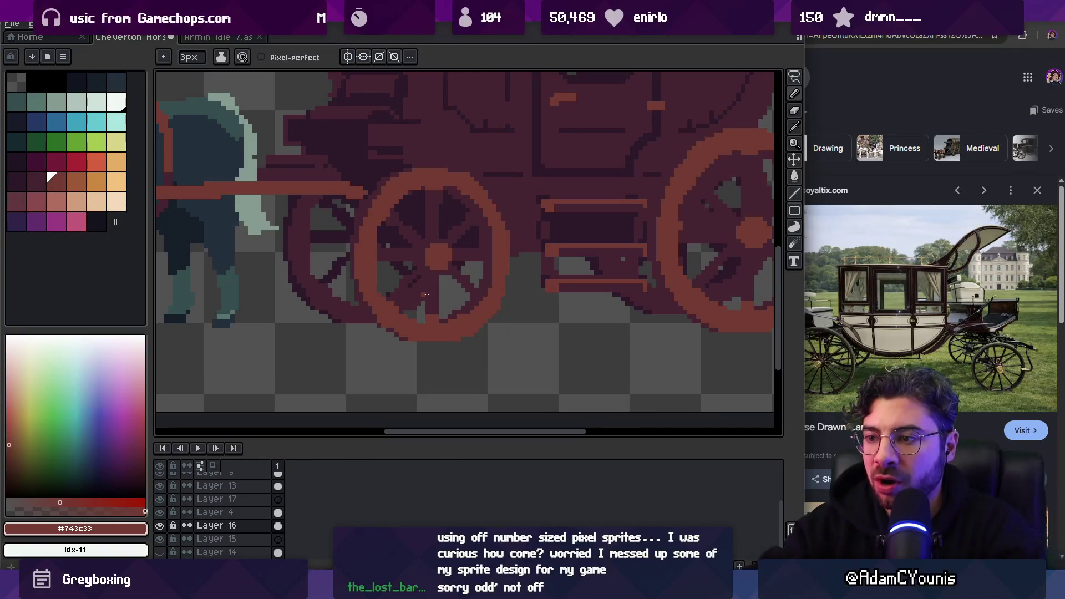
# Redraw wheel rim pixels in dark purple #2c1928 and erase a stray dark pixel
pyautogui.press('e')
pyautogui.scroll(5, 325, 287)
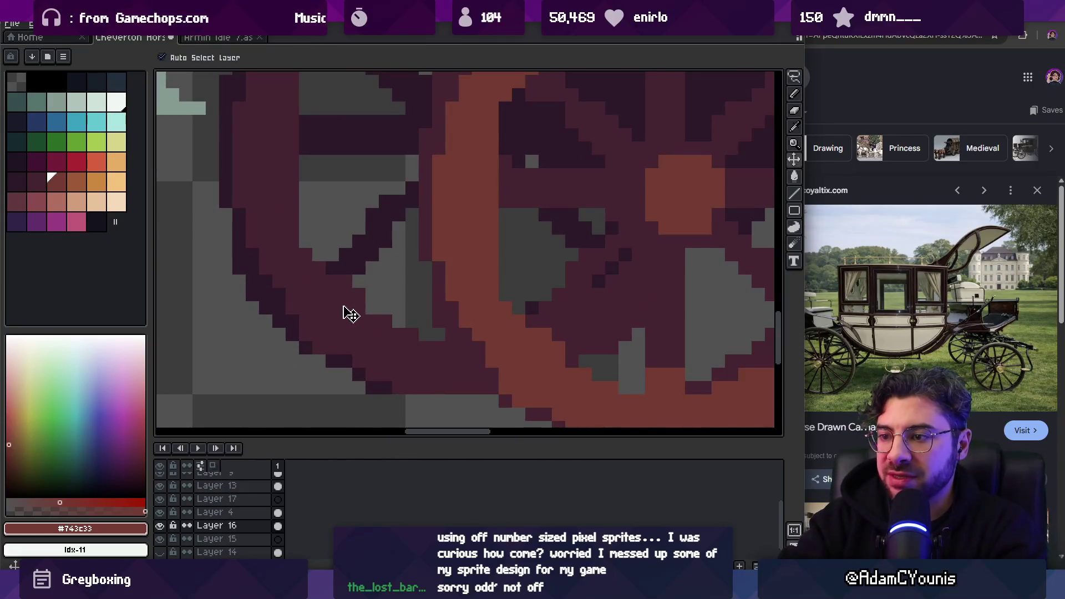
pyautogui.press('b')
pyautogui.moveTo(333, 295)
pyautogui.mouseDown()
pyautogui.moveTo(352, 261)
pyautogui.moveTo(343, 283)
pyautogui.mouseUp()
pyautogui.keyDown('alt'); pyautogui.click(352, 261); pyautogui.keyUp('alt')
pyautogui.press('e')
pyautogui.click(343, 282)
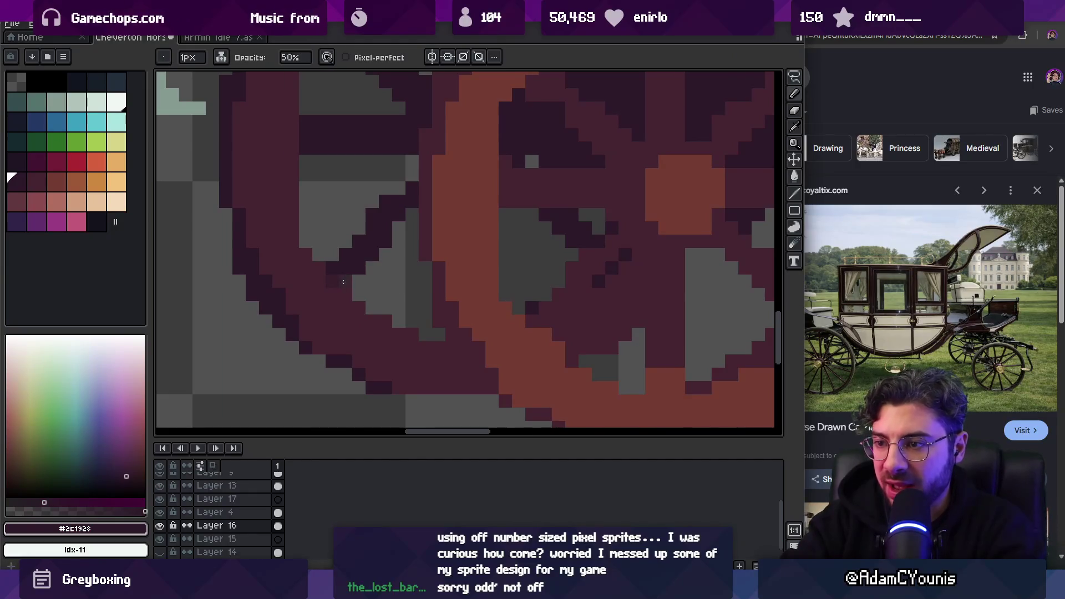
# Touch up rim pixels in dark purple and #452531, then switch to the sketching app
pyautogui.press('b')
pyautogui.click(344, 279)
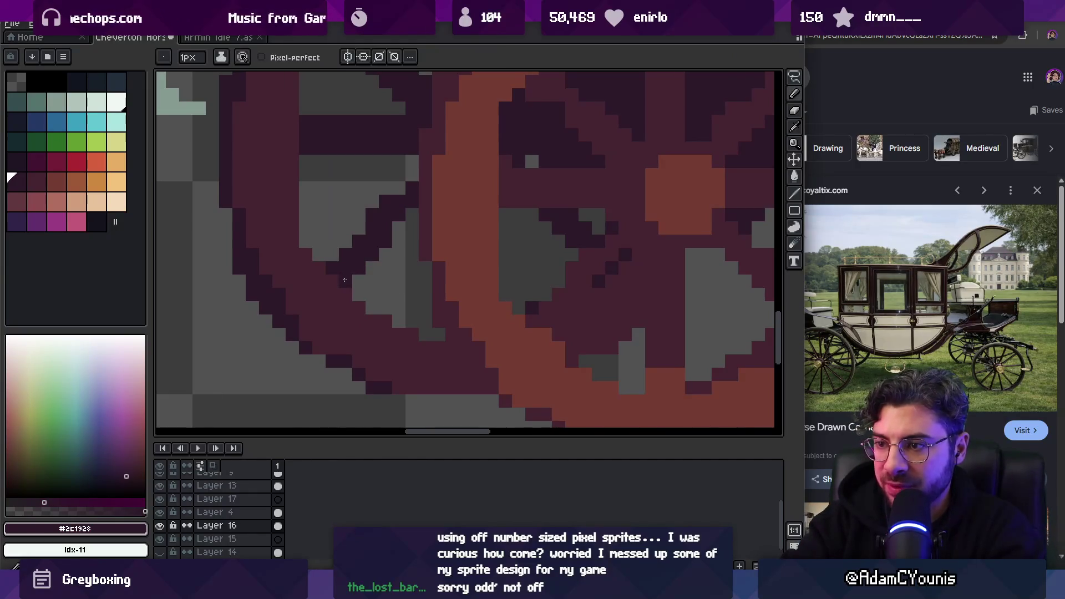
pyautogui.click(348, 364)
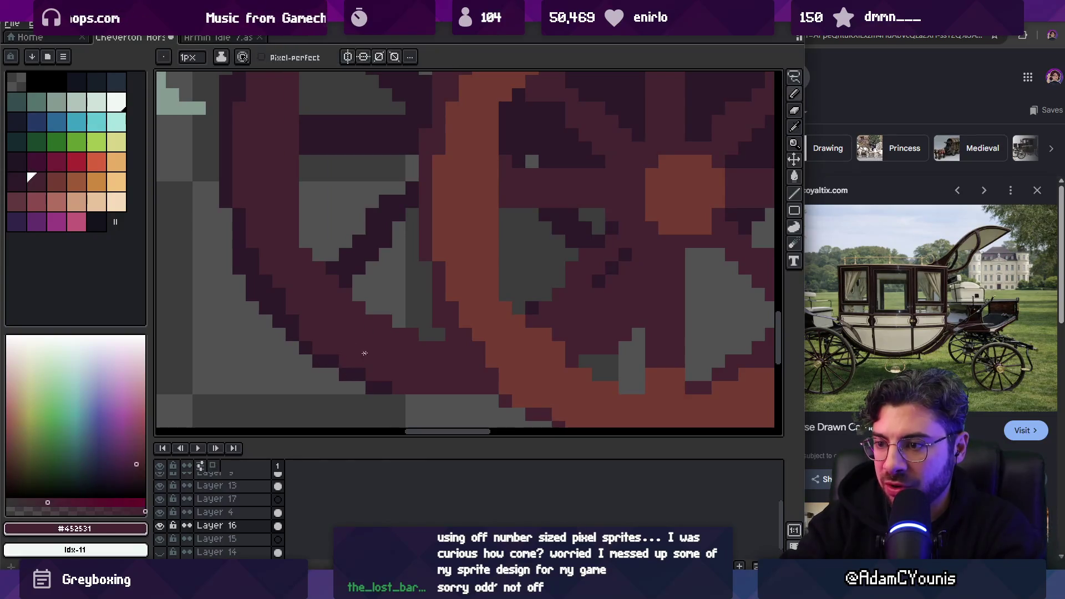
pyautogui.scroll(-3, 355, 355)
pyautogui.scroll(3, 389, 319)
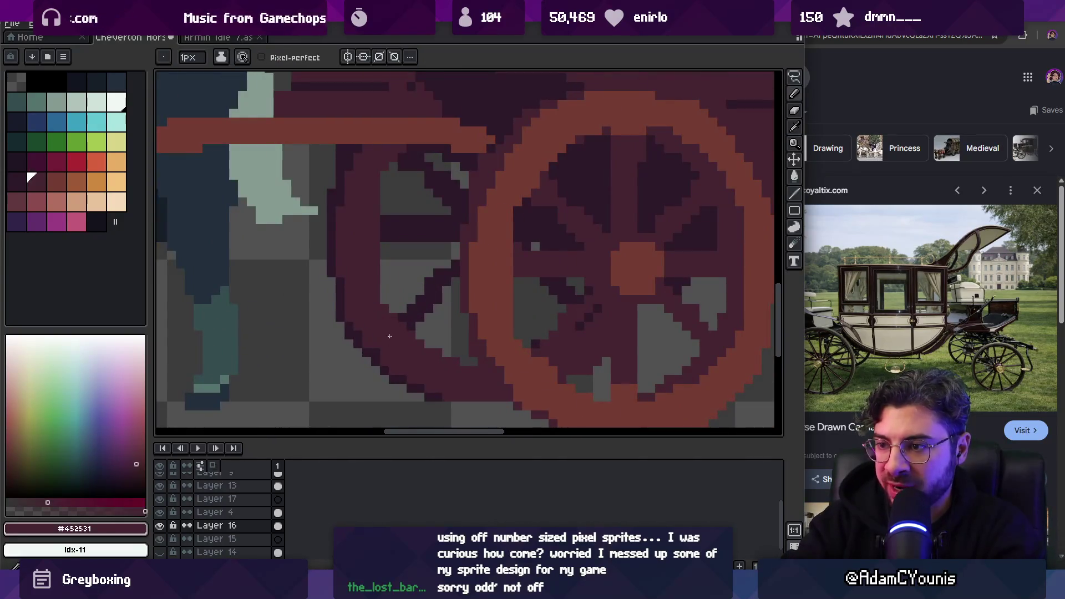
pyautogui.scroll(-3, 404, 322)
pyautogui.hotkey('alt', 'Tab')
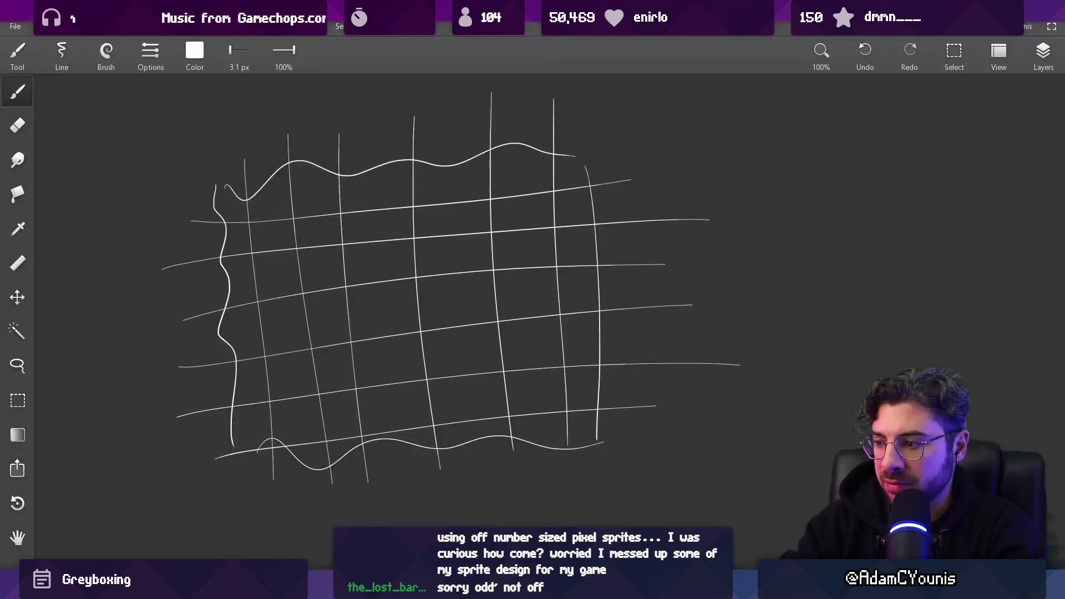
# Draw a straight-edged rectangle outline with the brush
pyautogui.scroll(-5, 384, 209)
pyautogui.scroll(2, 407, 204)
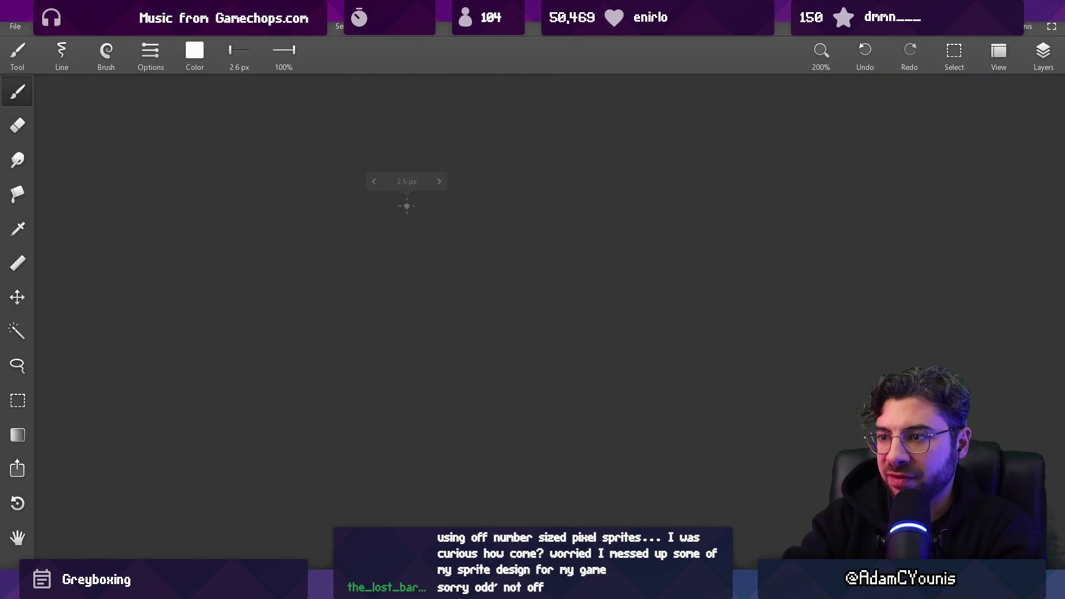
pyautogui.moveTo(381, 176)
pyautogui.mouseDown()
pyautogui.moveTo(383, 370)
pyautogui.moveTo(706, 171)
pyautogui.mouseUp()
pyautogui.hotkey('ctrl', 'z')
pyautogui.moveTo(385, 170); pyautogui.dragTo(725, 170)
pyautogui.moveTo(719, 173); pyautogui.dragTo(719, 441)
pyautogui.moveTo(715, 450); pyautogui.dragTo(386, 450)
pyautogui.moveTo(387, 442); pyautogui.dragTo(386, 366)
# Divide the rectangle with three vertical and three horizontal grid lines
pyautogui.moveTo(549, 173); pyautogui.dragTo(549, 443)
pyautogui.moveTo(471, 174); pyautogui.dragTo(471, 441)
pyautogui.moveTo(625, 171); pyautogui.dragTo(626, 424)
pyautogui.moveTo(386, 369); pyautogui.dragTo(743, 369)
pyautogui.moveTo(394, 298); pyautogui.dragTo(741, 298)
pyautogui.moveTo(392, 236)
pyautogui.mouseDown()
pyautogui.moveTo(711, 236)
pyautogui.moveTo(650, 235)
pyautogui.mouseUp()
# Select the whole grid and drag a copy of it to the left
pyautogui.press('m')
pyautogui.moveTo(601, 122); pyautogui.dragTo(722, 465)
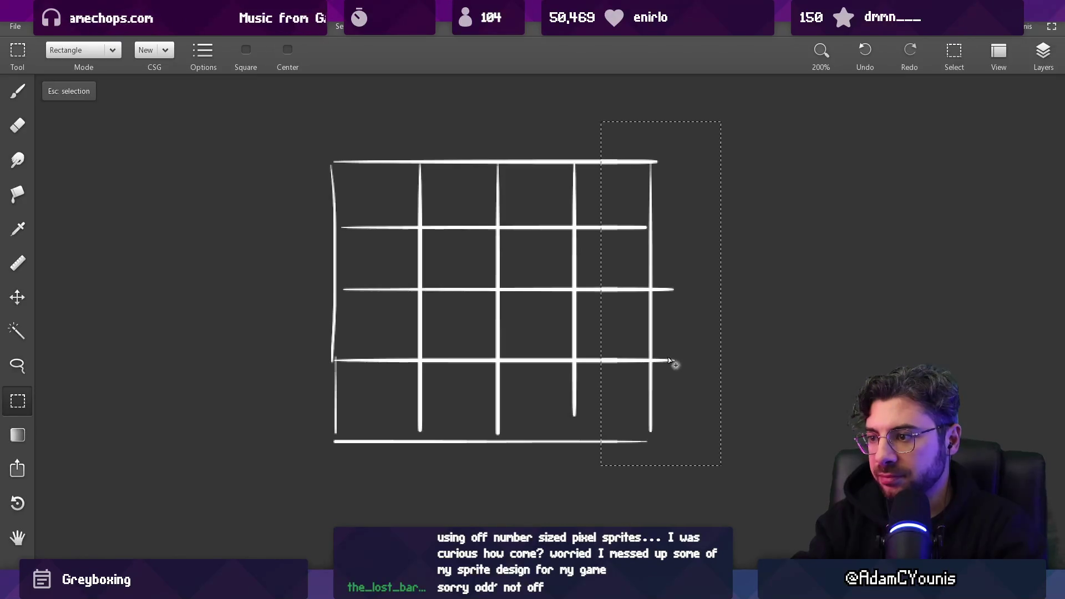
pyautogui.press('Escape')
pyautogui.press('b')
pyautogui.scroll(-3, 626, 293)
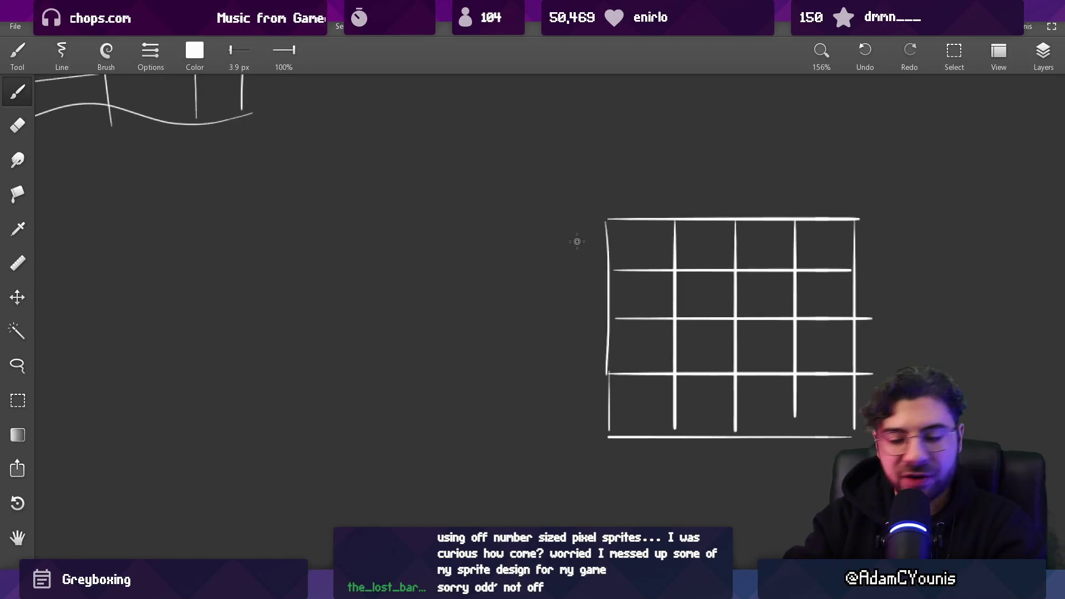
pyautogui.press('m')
pyautogui.moveTo(566, 162)
pyautogui.mouseDown()
pyautogui.moveTo(799, 414)
pyautogui.moveTo(922, 485)
pyautogui.mouseUp()
pyautogui.moveTo(815, 370)
pyautogui.mouseDown()
pyautogui.moveTo(735, 354)
pyautogui.moveTo(437, 367)
pyautogui.mouseUp()
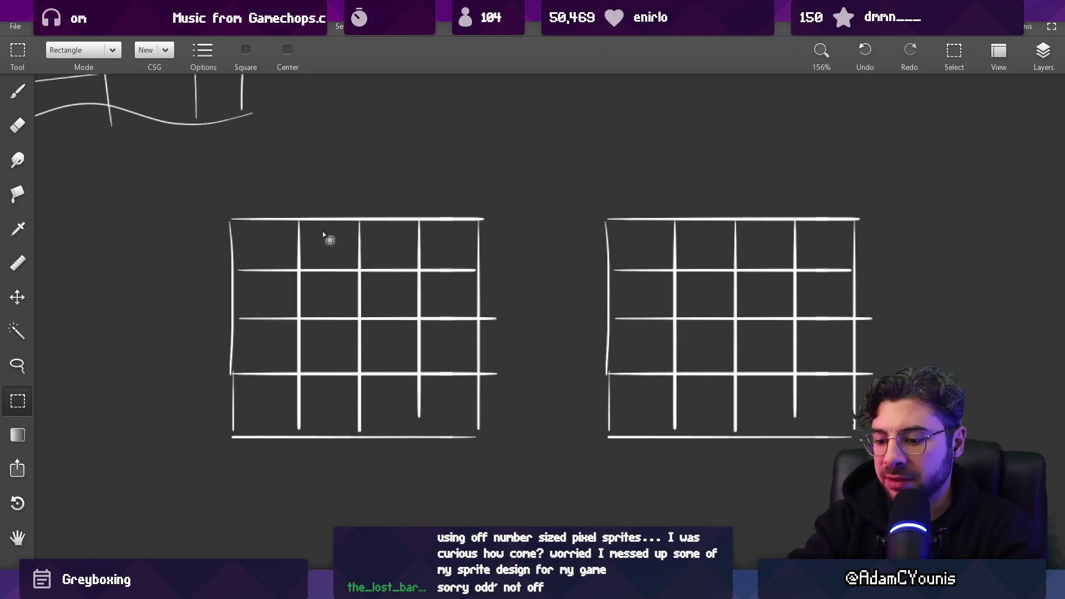
pyautogui.moveTo(201, 180); pyautogui.dragTo(511, 493)
# Fade the left grid's lines with the eraser at 74% opacity
pyautogui.press('e')
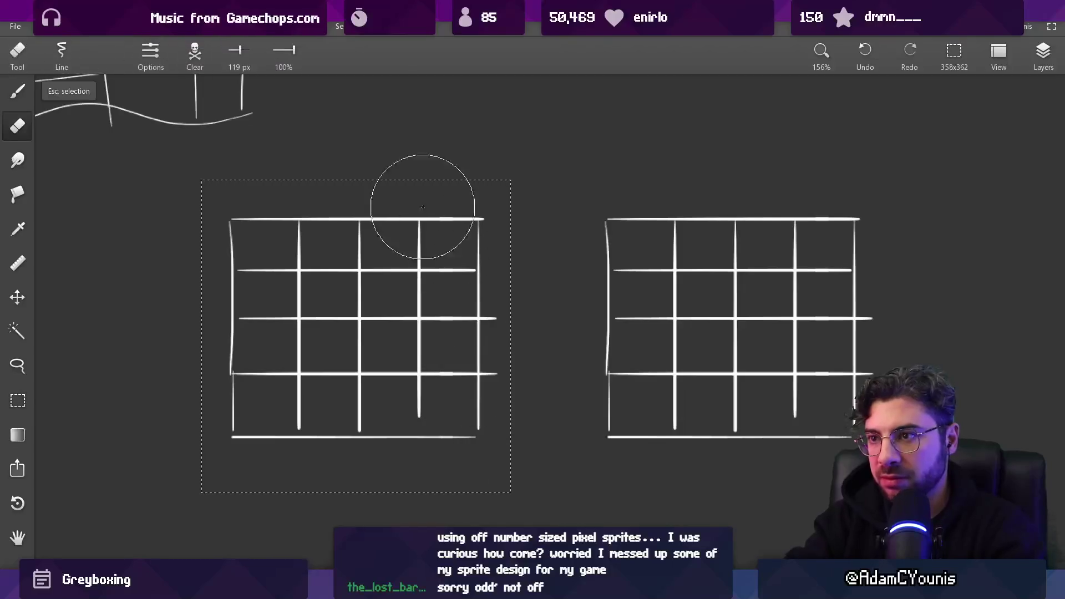
pyautogui.moveTo(297, 52); pyautogui.dragTo(282, 52)
pyautogui.moveTo(255, 222)
pyautogui.mouseDown()
pyautogui.moveTo(273, 231)
pyautogui.moveTo(279, 429)
pyautogui.moveTo(535, 344)
pyautogui.mouseUp()
pyautogui.press('Escape')
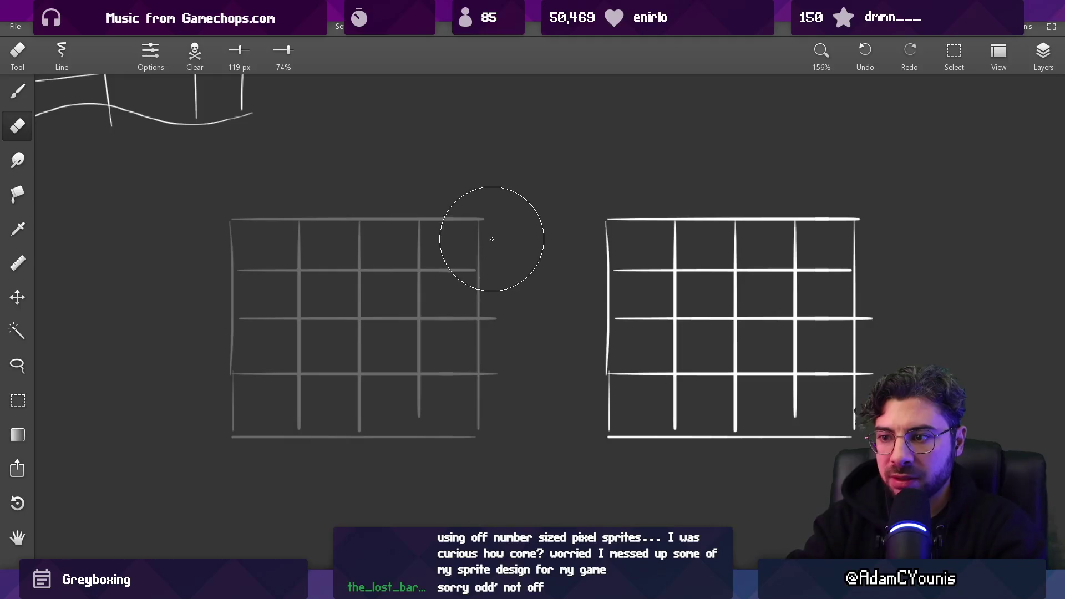
pyautogui.press('b')
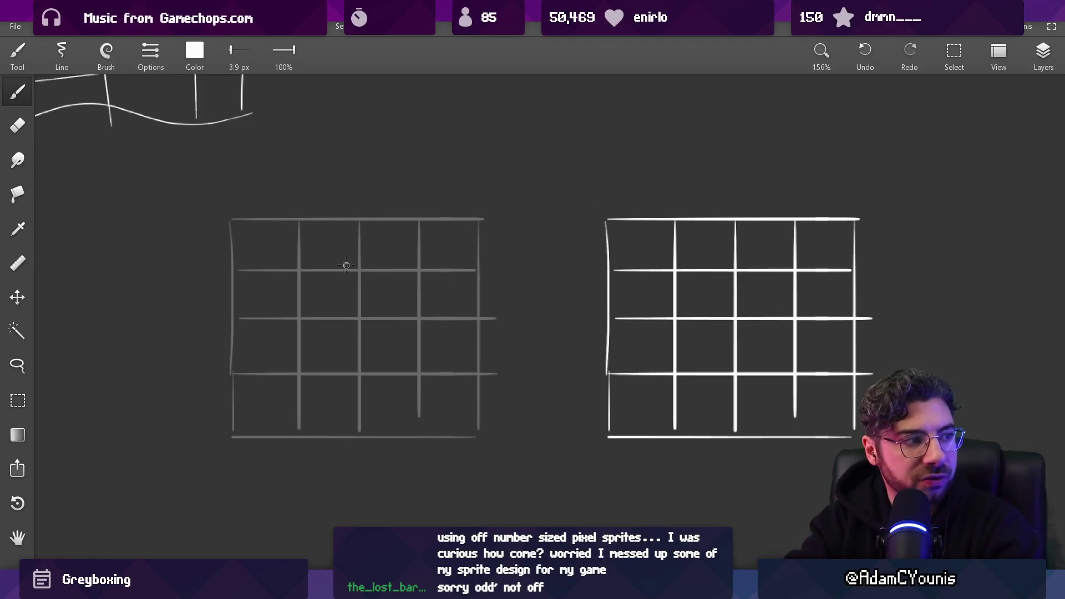
# Check the layer list, select the right grid, then delete and restore it
pyautogui.press('m')
pyautogui.click(1031, 65)
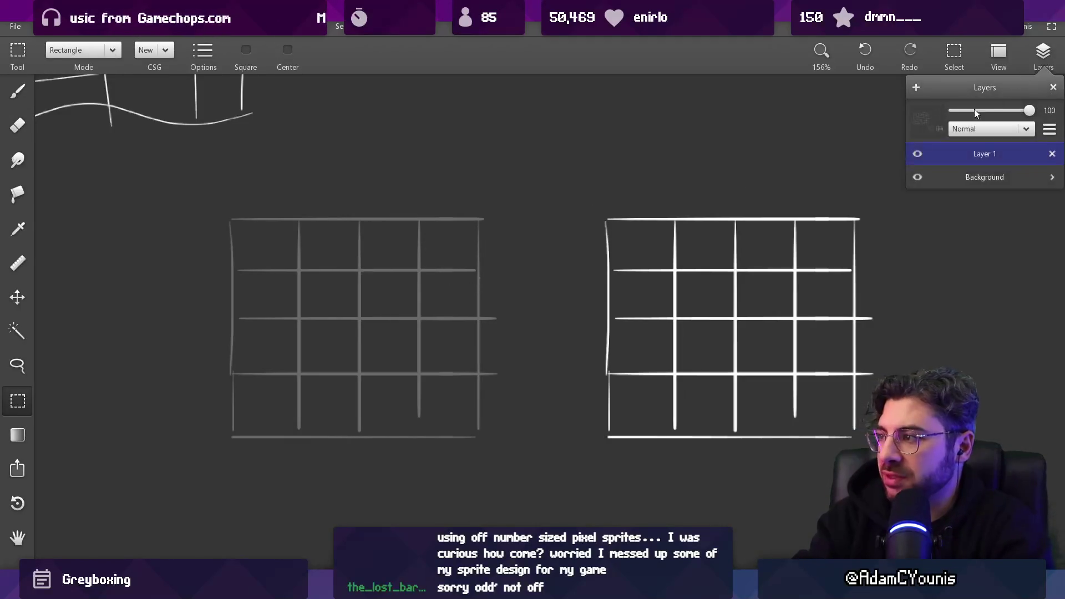
pyautogui.click(705, 223)
pyautogui.click(1040, 52)
pyautogui.click(633, 245)
pyautogui.moveTo(578, 173); pyautogui.dragTo(857, 447)
pyautogui.press('Delete')
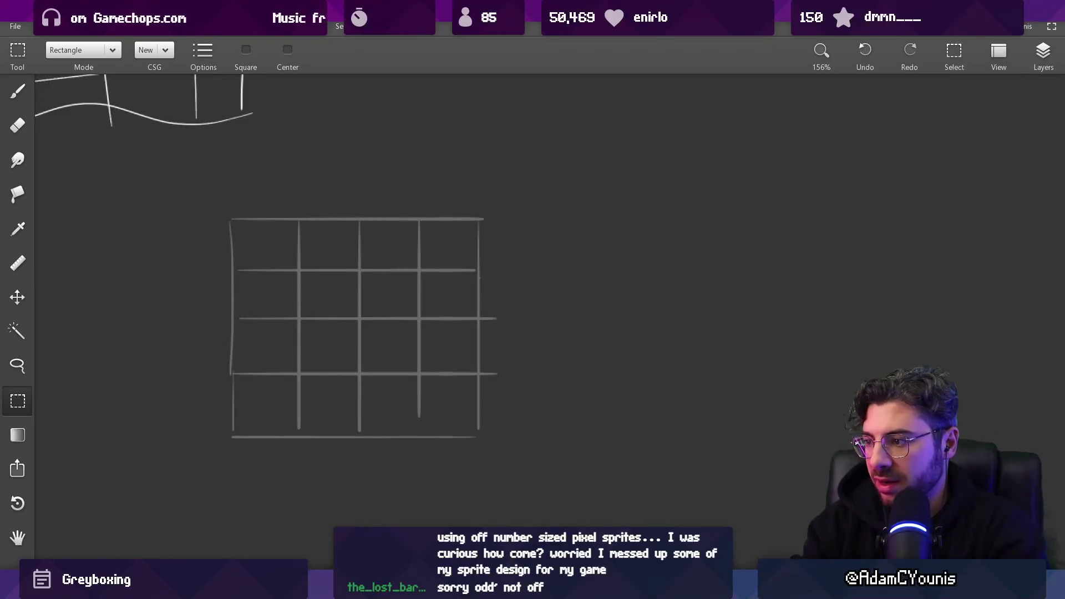
pyautogui.hotkey('ctrl', 'z')
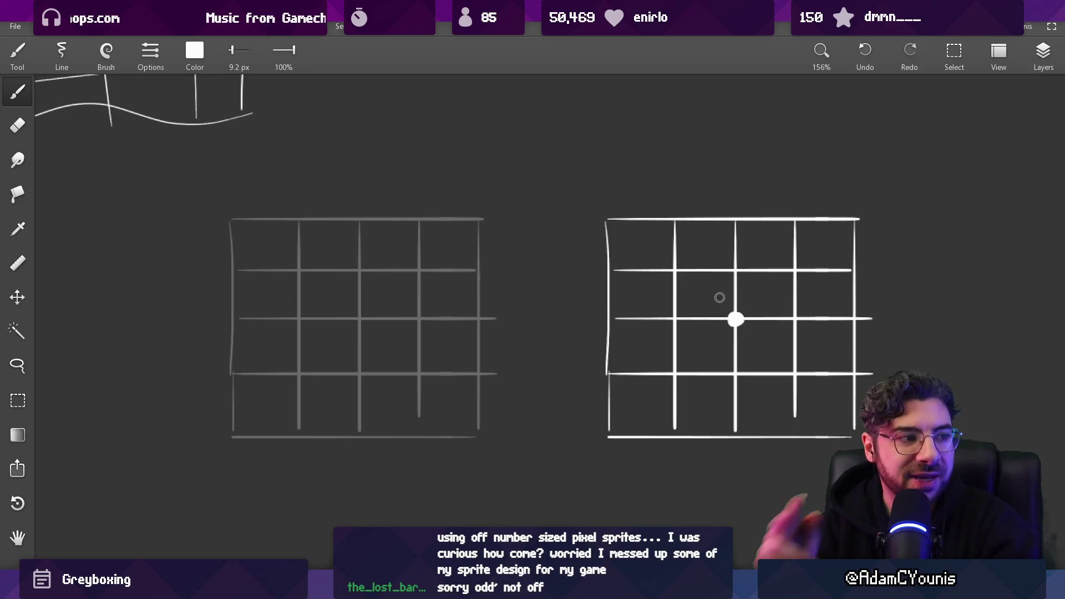
# Cut the right grid, paste it back as a copy, and move it up-left
pyautogui.press('v')
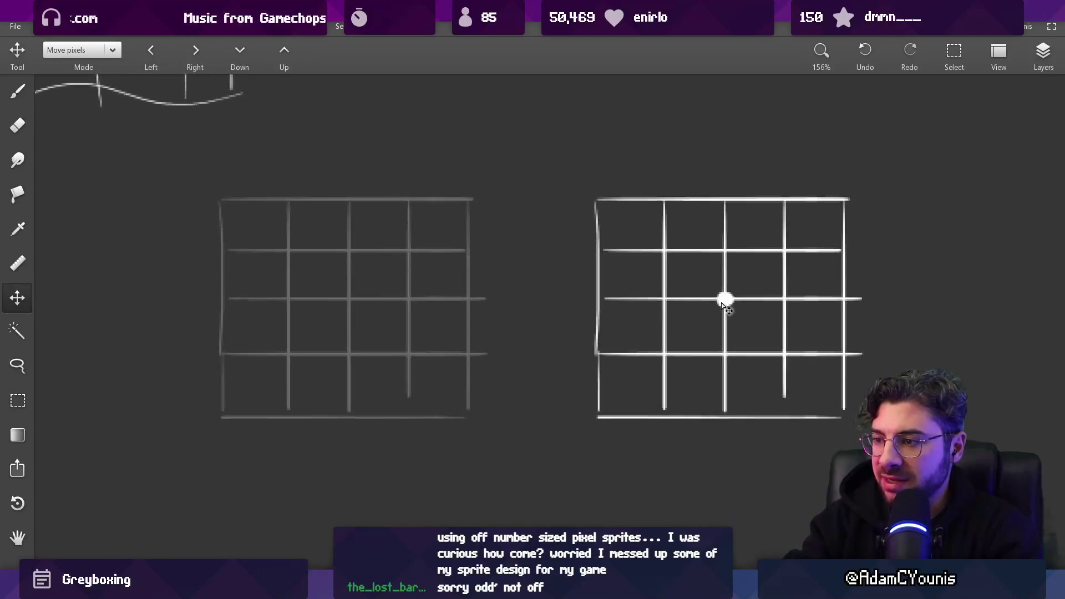
pyautogui.press('m')
pyautogui.moveTo(584, 183); pyautogui.dragTo(880, 472)
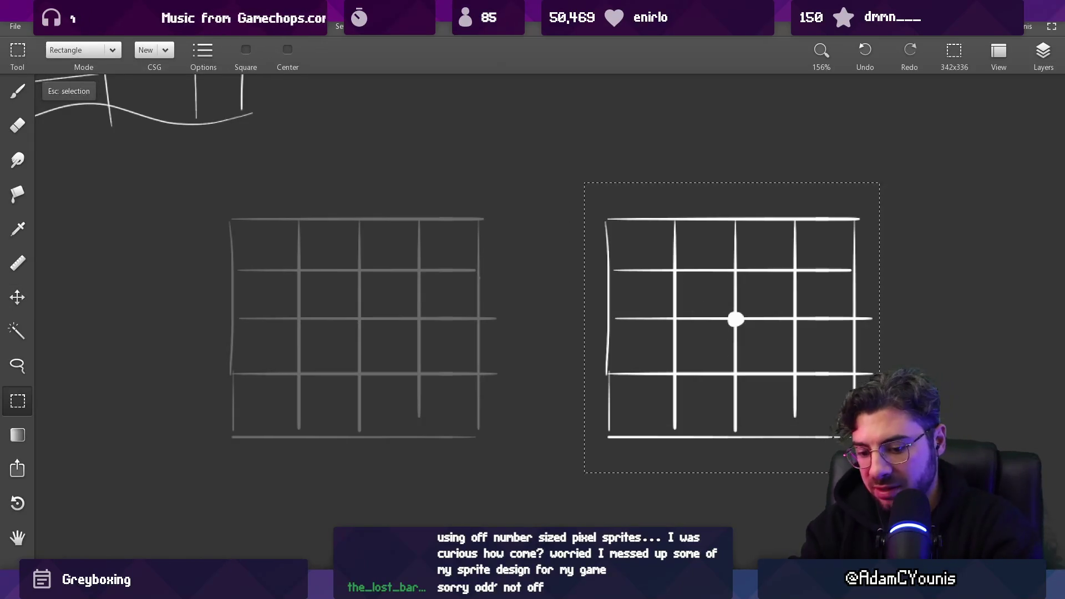
pyautogui.press('Delete')
pyautogui.hotkey('ctrl', 'v')
pyautogui.moveTo(735, 318)
pyautogui.mouseDown()
pyautogui.moveTo(704, 283)
pyautogui.moveTo(637, 281)
pyautogui.moveTo(654, 299)
pyautogui.moveTo(671, 298)
pyautogui.mouseUp()
# Make Layer 1 active and move the bright grid onto the numbered grid
pyautogui.press('b')
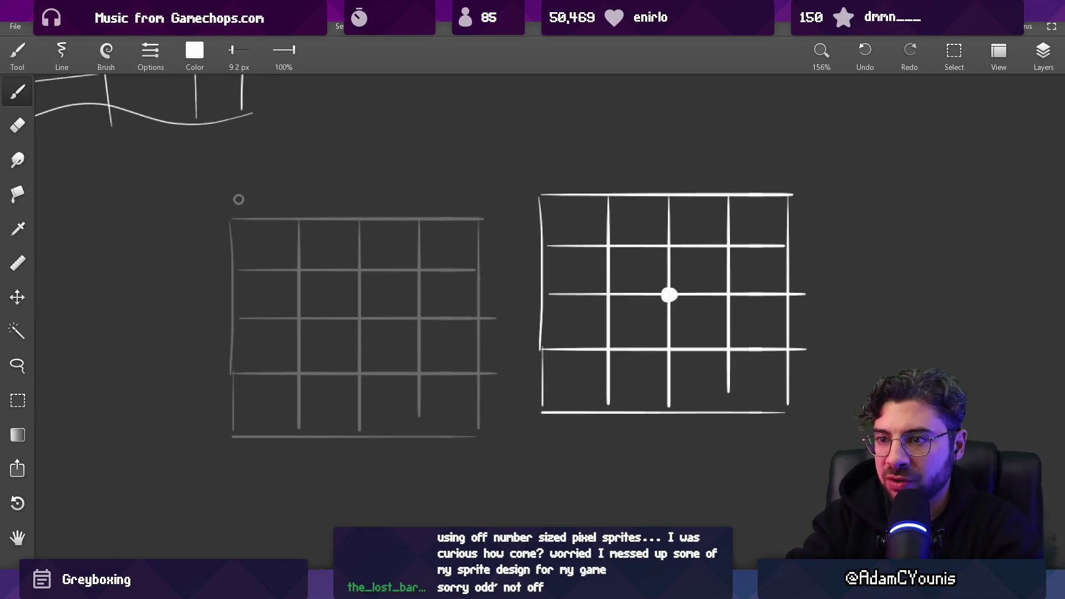
pyautogui.click(1043, 56)
pyautogui.click(971, 175)
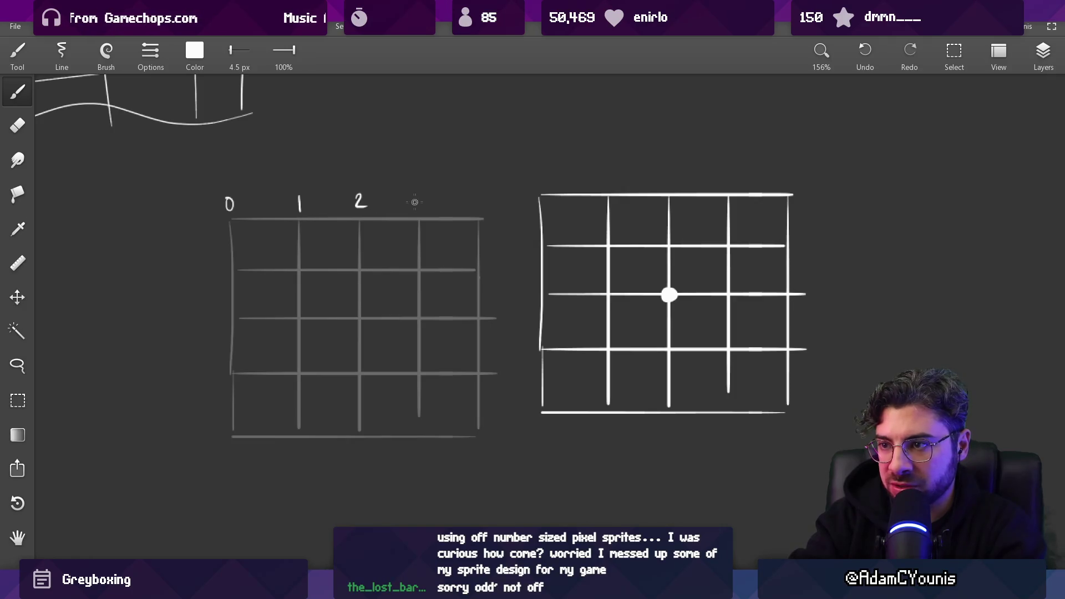
pyautogui.click(1042, 55)
pyautogui.press('v')
pyautogui.moveTo(669, 295)
pyautogui.mouseDown()
pyautogui.moveTo(653, 245)
pyautogui.moveTo(360, 305)
pyautogui.moveTo(364, 325)
pyautogui.moveTo(414, 299)
pyautogui.moveTo(727, 294)
pyautogui.moveTo(528, 209)
pyautogui.moveTo(372, 301)
pyautogui.moveTo(358, 321)
pyautogui.mouseUp()
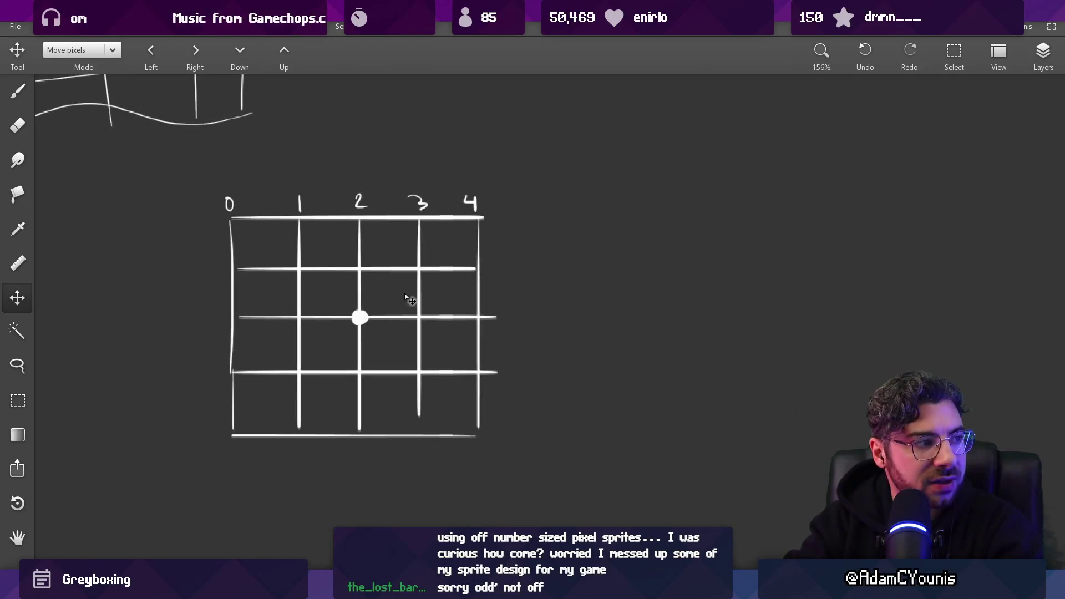
# Switch to the Copy layer and move the bright grid back to the right
pyautogui.press('b')
pyautogui.click(1043, 53)
pyautogui.click(977, 176)
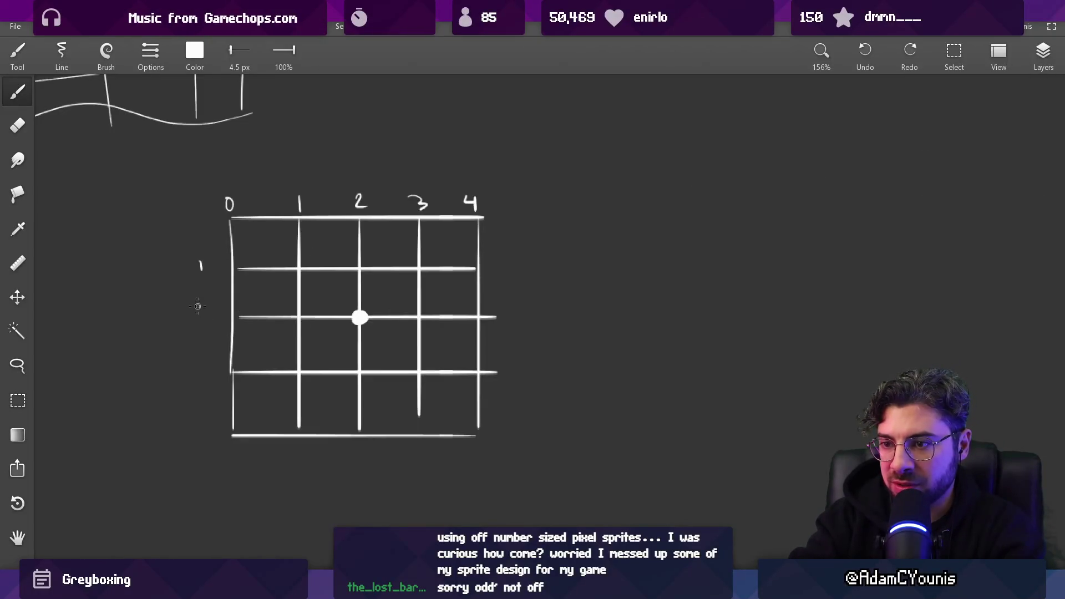
pyautogui.press('v')
pyautogui.click(1043, 52)
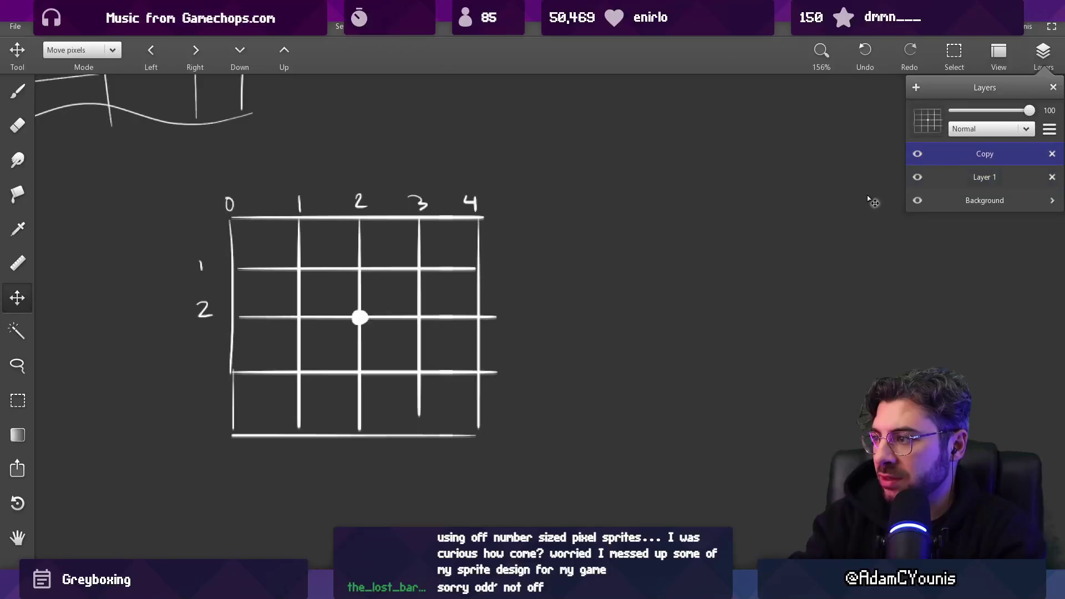
pyautogui.moveTo(409, 321)
pyautogui.mouseDown()
pyautogui.moveTo(457, 280)
pyautogui.moveTo(407, 325)
pyautogui.moveTo(372, 324)
pyautogui.moveTo(767, 313)
pyautogui.moveTo(669, 293)
pyautogui.mouseUp()
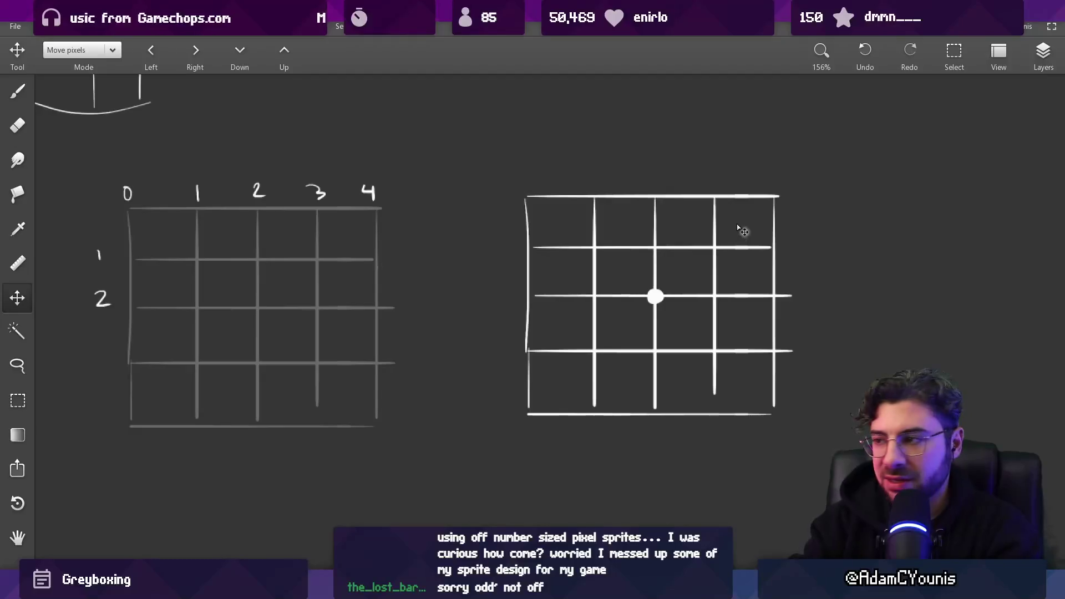
# Erase the bright grid's bottom row and rightmost column
pyautogui.press('e')
pyautogui.moveTo(744, 207); pyautogui.dragTo(759, 472)
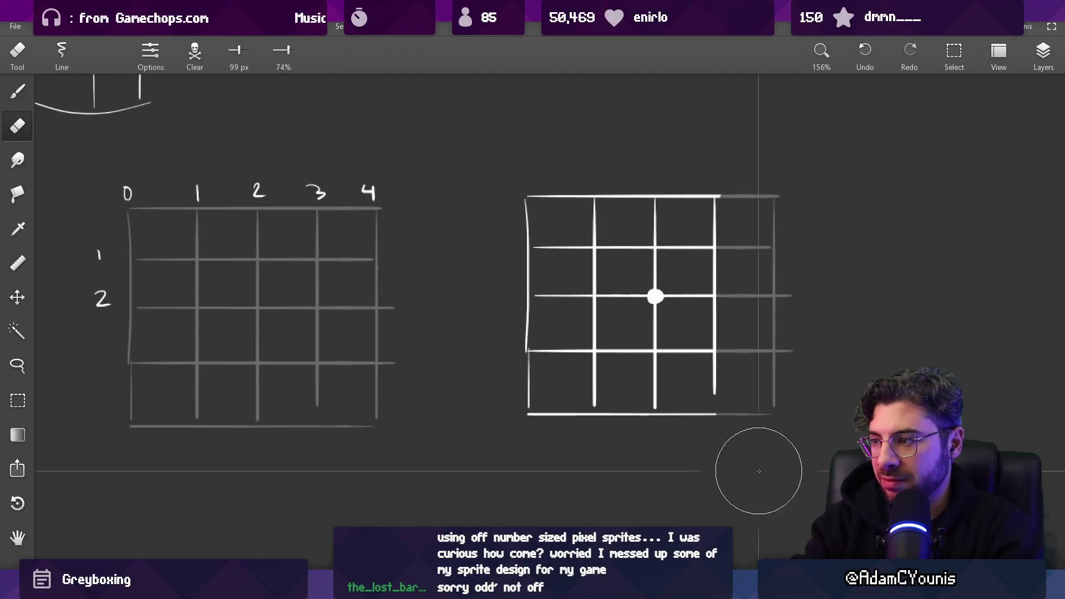
pyautogui.hotkey('ctrl', 'z')
pyautogui.moveTo(286, 50); pyautogui.dragTo(405, 71)
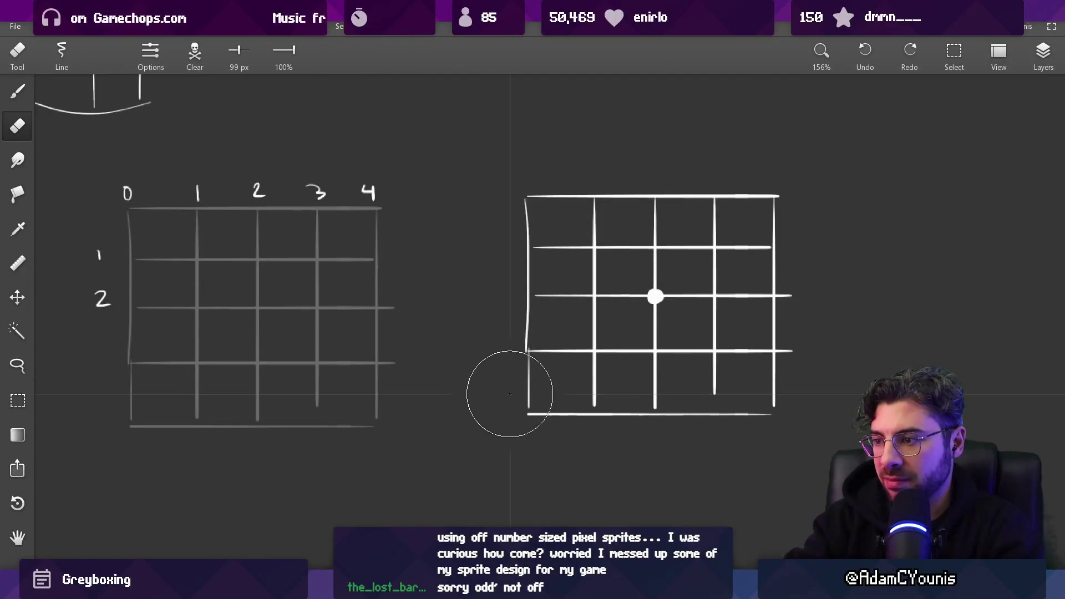
pyautogui.moveTo(744, 194)
pyautogui.mouseDown()
pyautogui.moveTo(687, 315)
pyautogui.moveTo(645, 295)
pyautogui.mouseUp()
pyautogui.press('b')
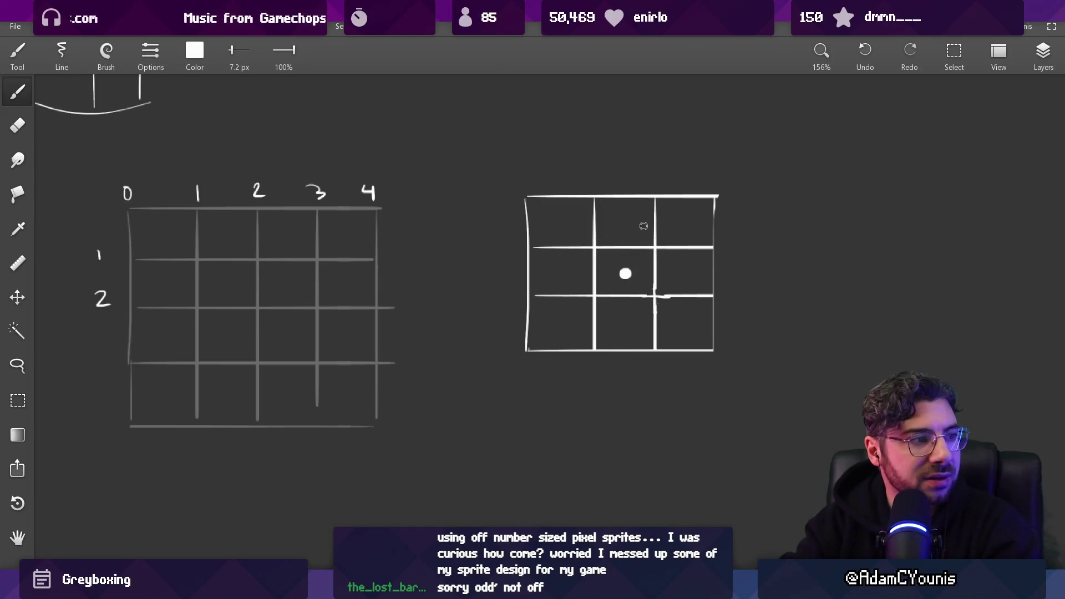
# Move the trimmed bright grid over the numbered grid, offset by half a cell
pyautogui.press('v')
pyautogui.moveTo(628, 269)
pyautogui.mouseDown()
pyautogui.moveTo(588, 226)
pyautogui.moveTo(345, 195)
pyautogui.moveTo(257, 298)
pyautogui.moveTo(261, 311)
pyautogui.moveTo(333, 296)
pyautogui.mouseUp()
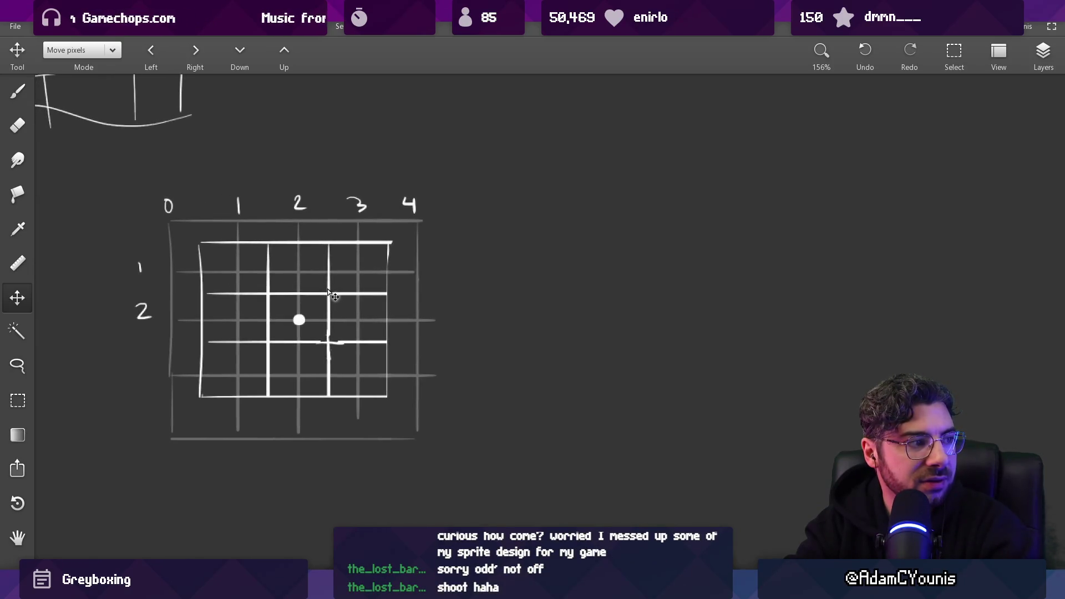
pyautogui.press('b')
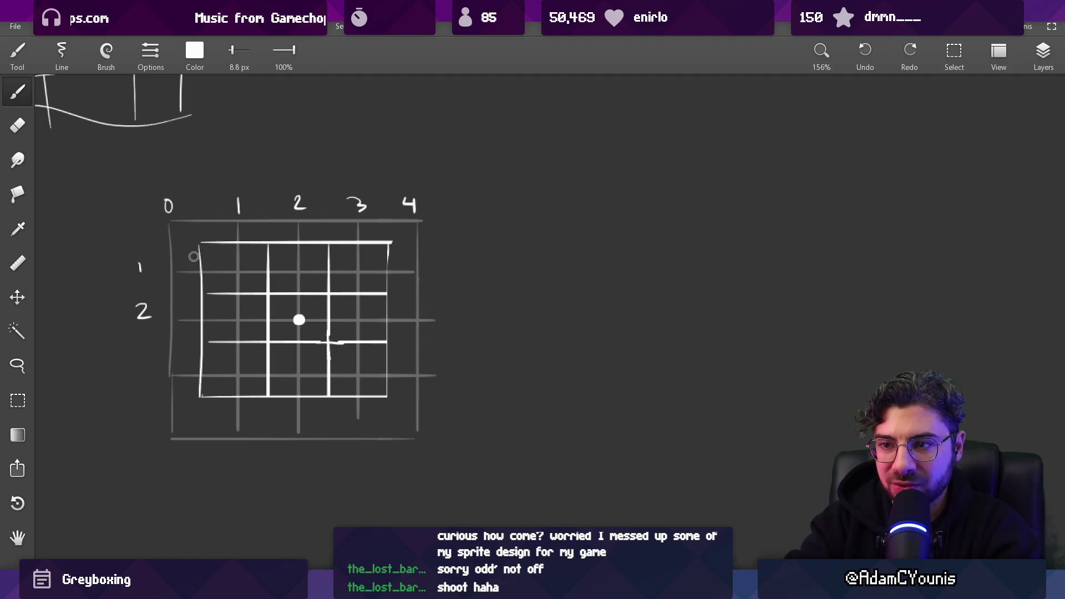
# Fine-tune the white grid's position over the numbered grid with small nudges
pyautogui.press('v')
pyautogui.moveTo(298, 320); pyautogui.dragTo(297, 317)
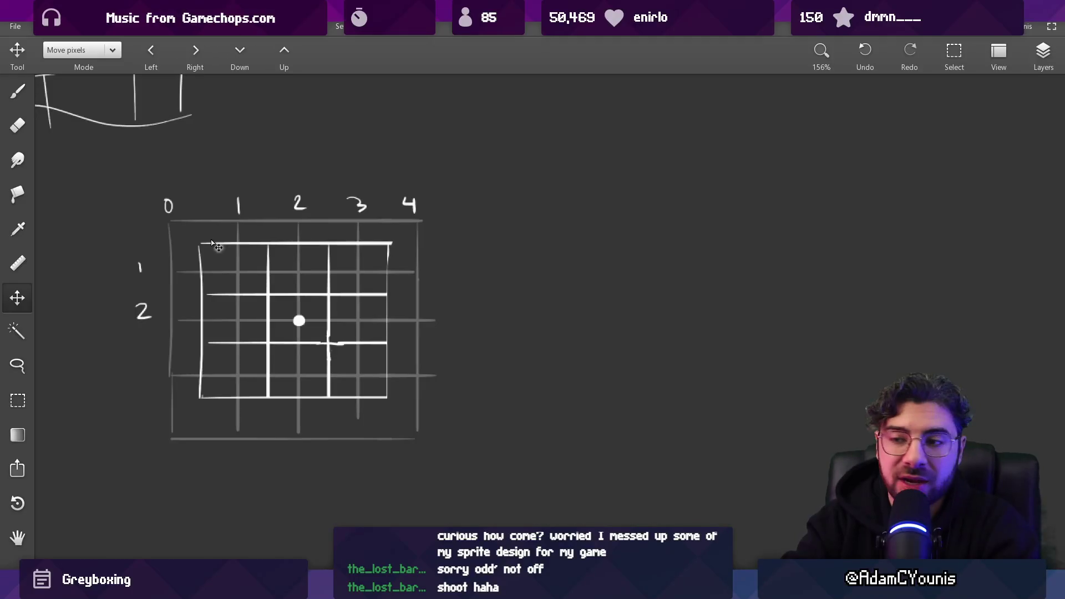
pyautogui.moveTo(298, 321)
pyautogui.mouseDown()
pyautogui.moveTo(271, 296)
pyautogui.moveTo(335, 357)
pyautogui.moveTo(272, 299)
pyautogui.moveTo(333, 305)
pyautogui.moveTo(271, 314)
pyautogui.moveTo(300, 321)
pyautogui.mouseUp()
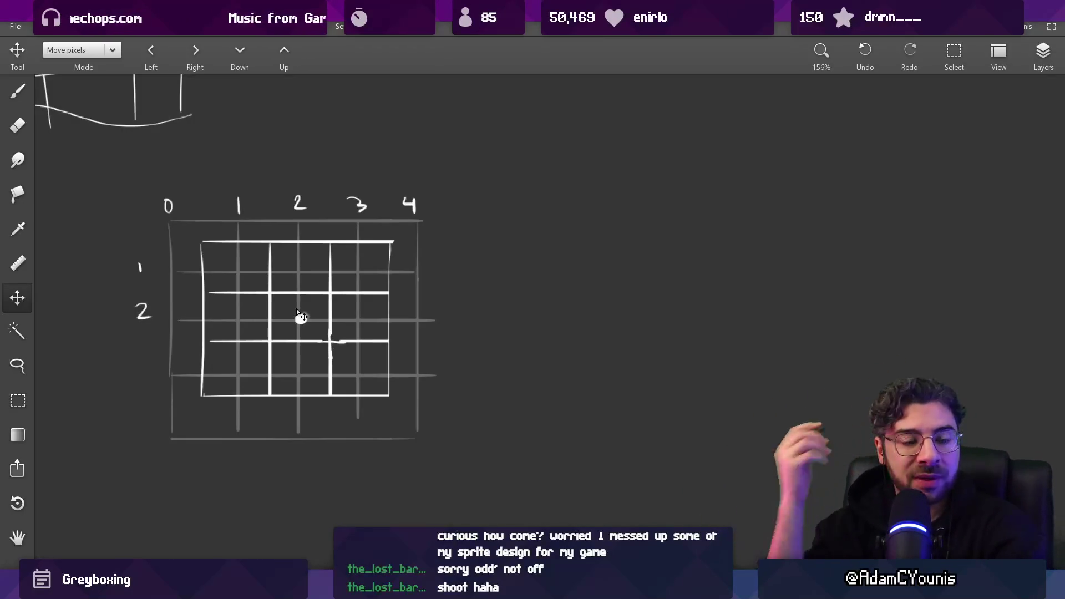
pyautogui.moveTo(302, 319); pyautogui.dragTo(301, 320)
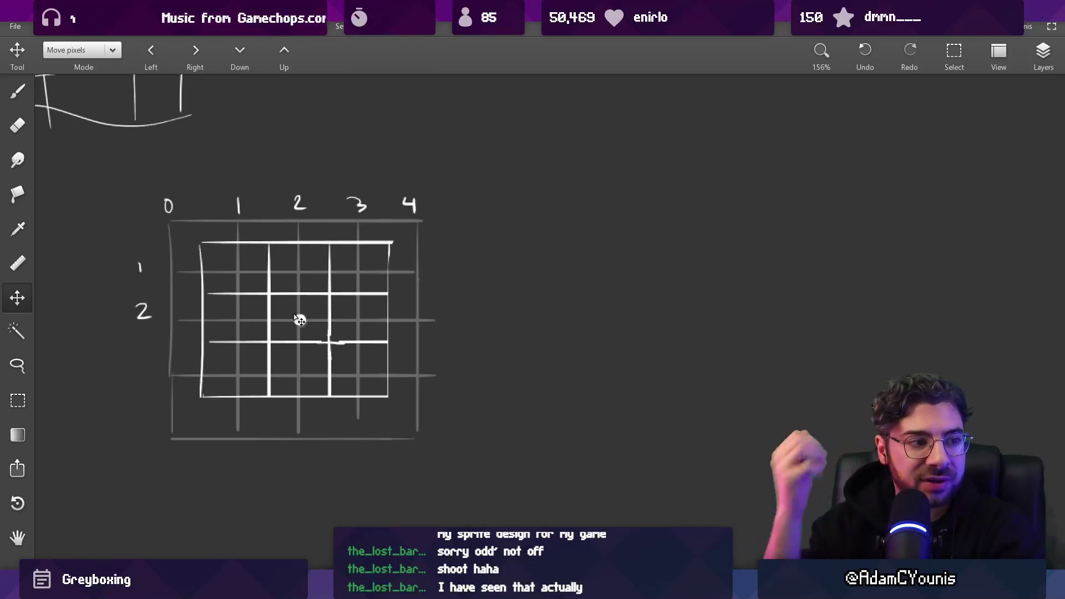
# Undo back to the full bright grid and move it over the numbered grid
pyautogui.hotkey('ctrl', 'z')
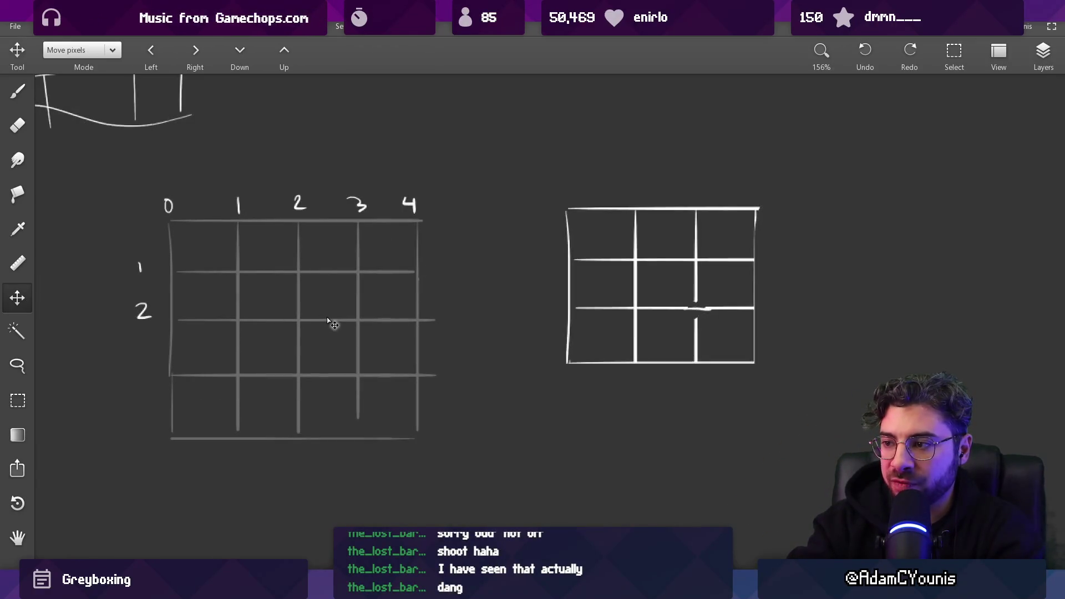
pyautogui.moveTo(697, 308)
pyautogui.mouseDown()
pyautogui.moveTo(290, 328)
pyautogui.moveTo(300, 319)
pyautogui.mouseUp()
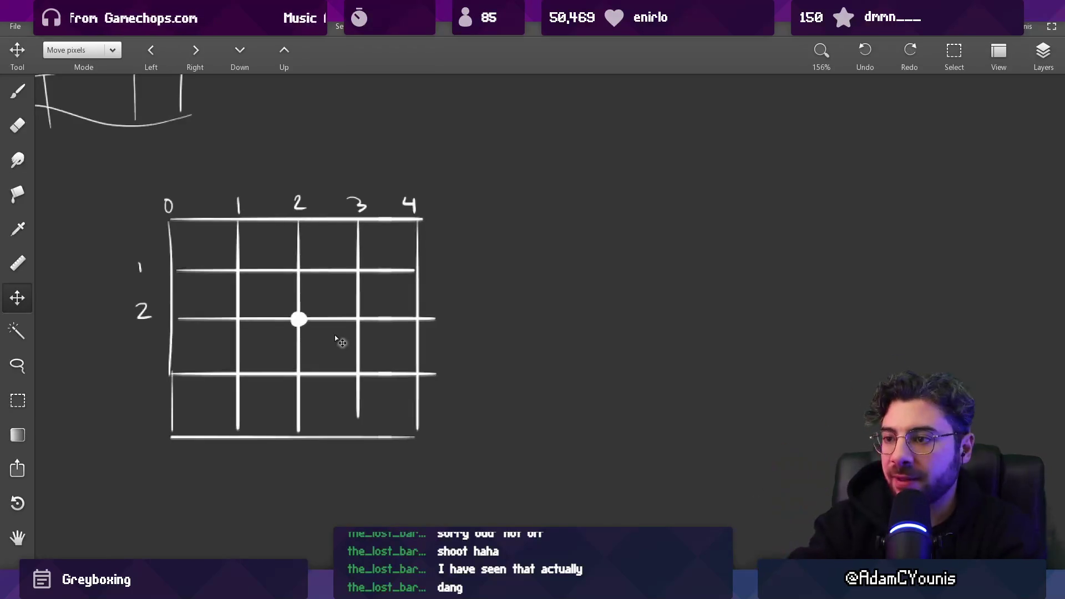
pyautogui.hotkey('ctrl', 'v')
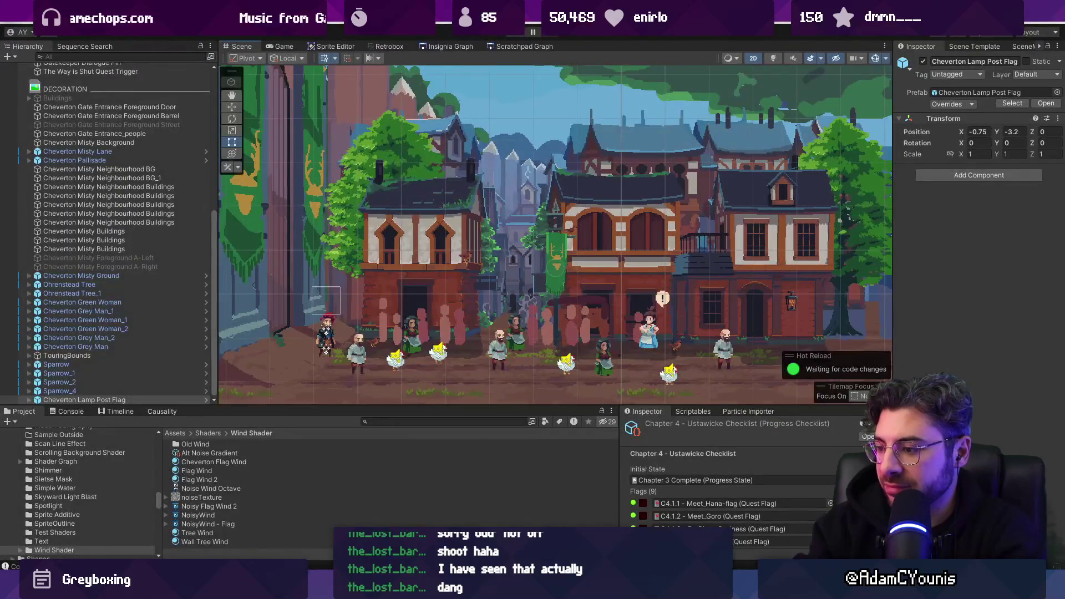
# Bring the horse-and-carriage sprite back up in Aseprite and sample the horse's pale mane colour
pyautogui.hotkey('alt', 'Tab')
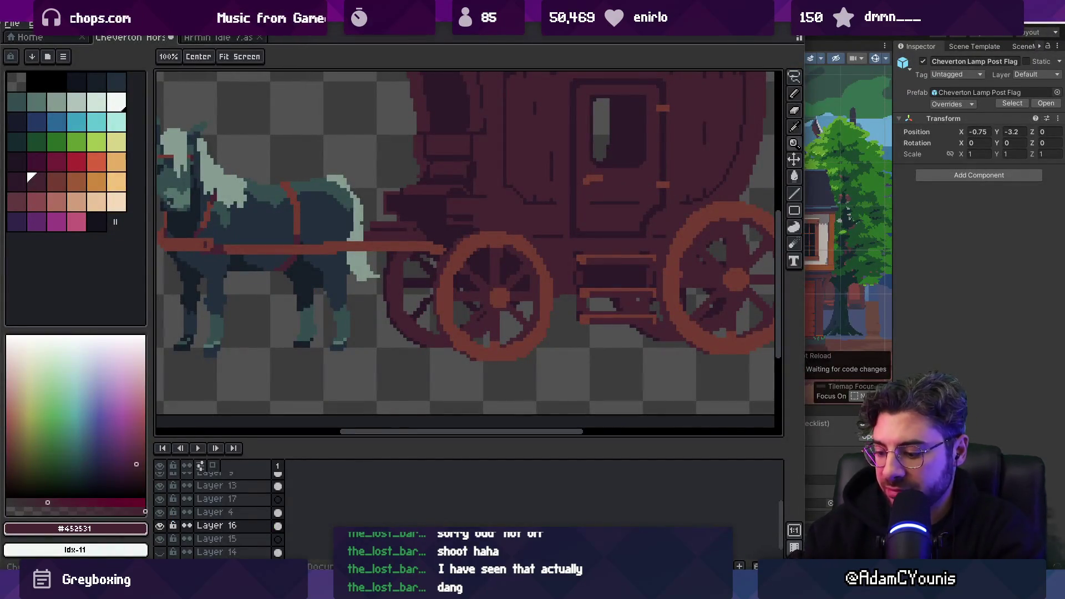
pyautogui.scroll(-2, 483, 245)
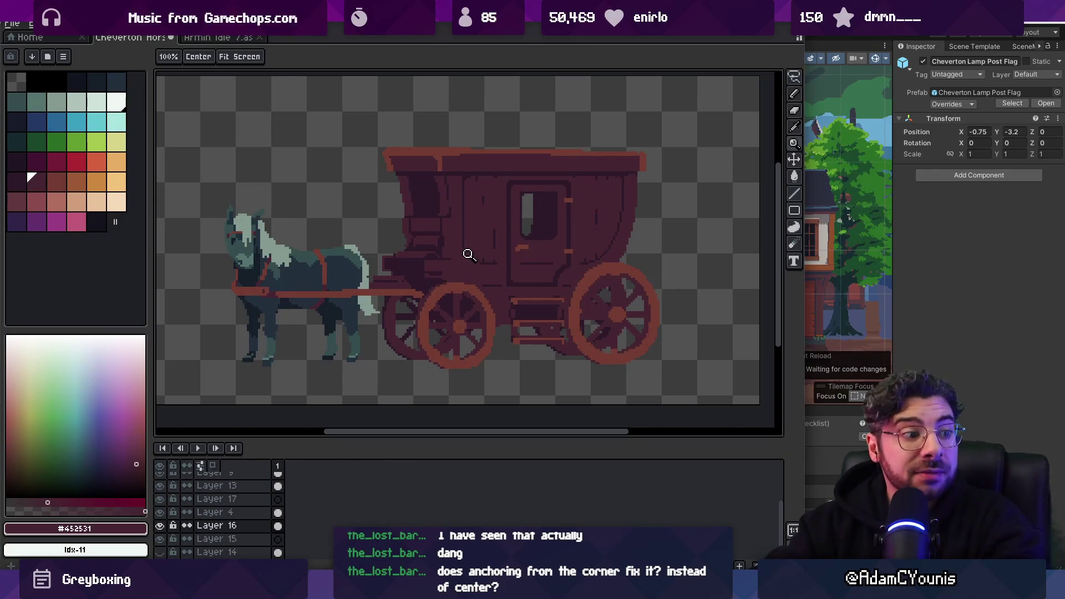
pyautogui.press('v')
pyautogui.scroll(5, 403, 286)
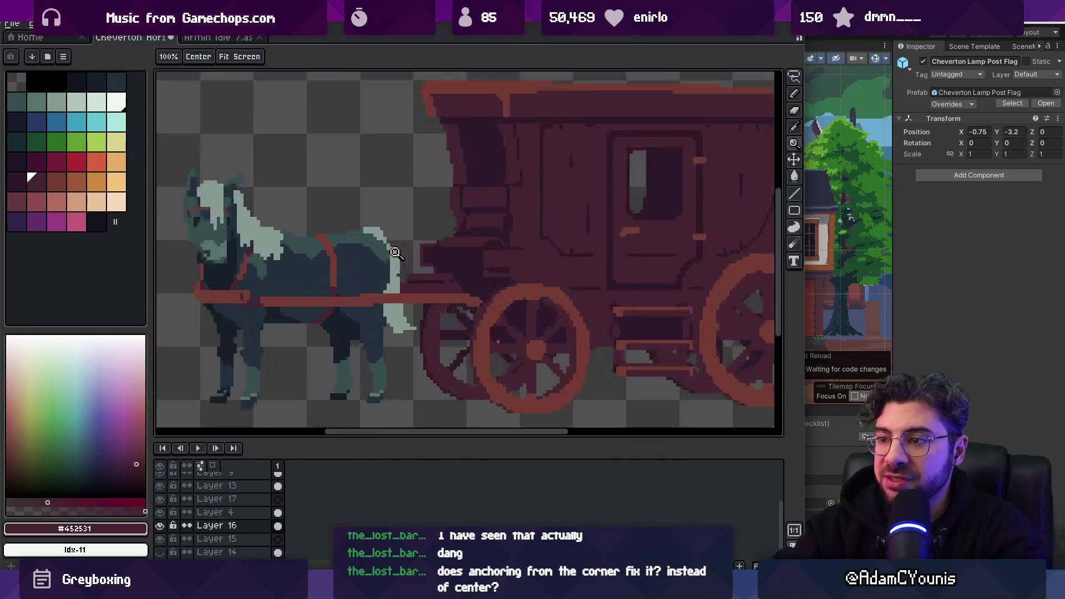
pyautogui.press('b')
pyautogui.keyDown('alt'); pyautogui.click(406, 283); pyautogui.keyUp('alt')
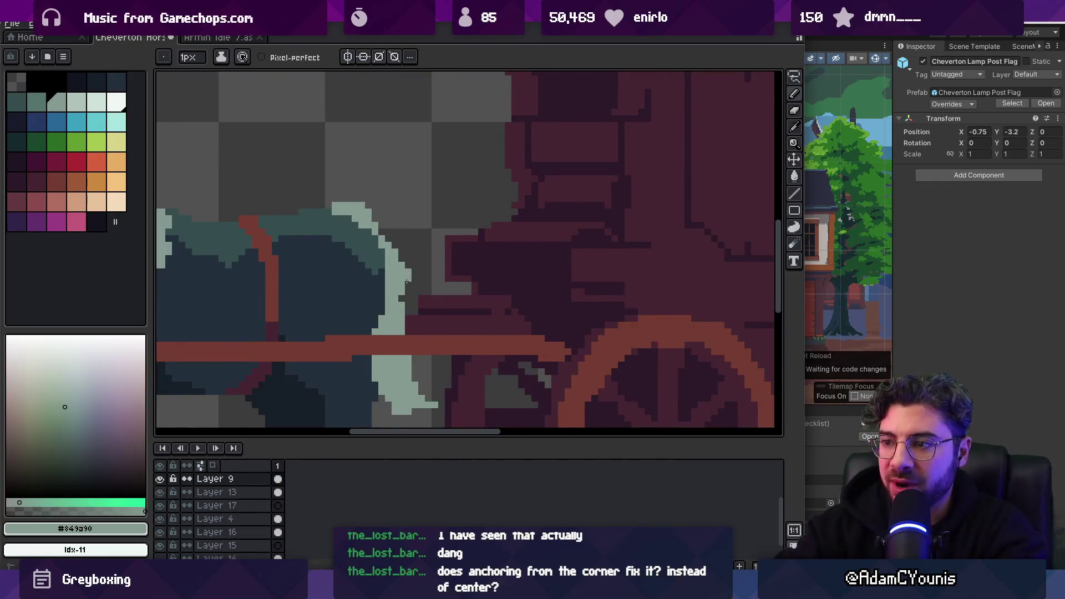
pyautogui.scroll(1, 399, 270)
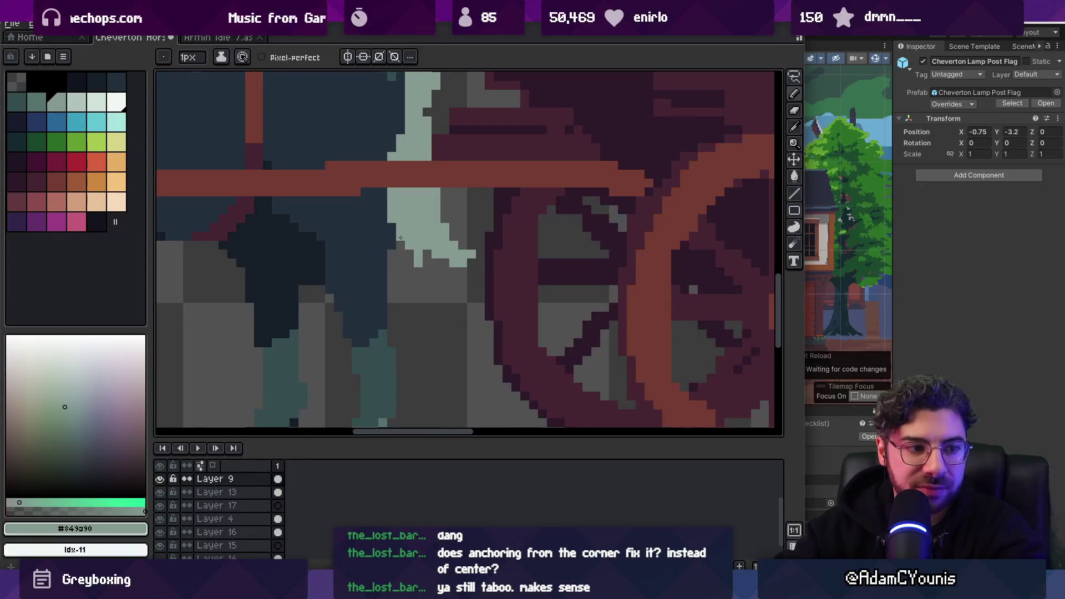
pyautogui.scroll(-5, 436, 221)
pyautogui.scroll(5, 433, 220)
# Retouch the mane by erasing pixels and painting a dark body-colour pixel at its edge
pyautogui.press('e')
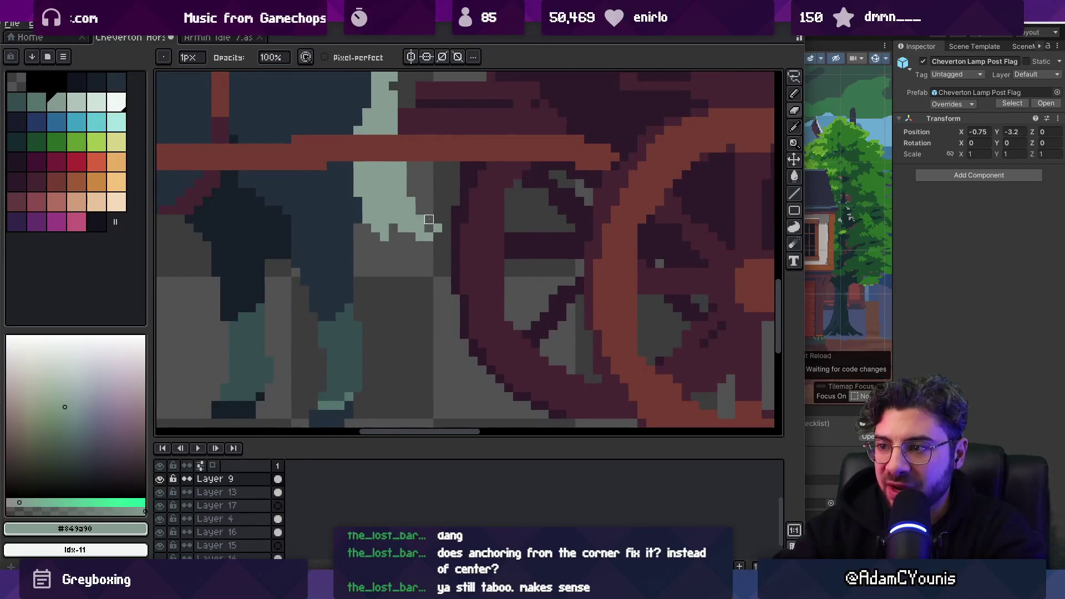
pyautogui.scroll(-5, 420, 201)
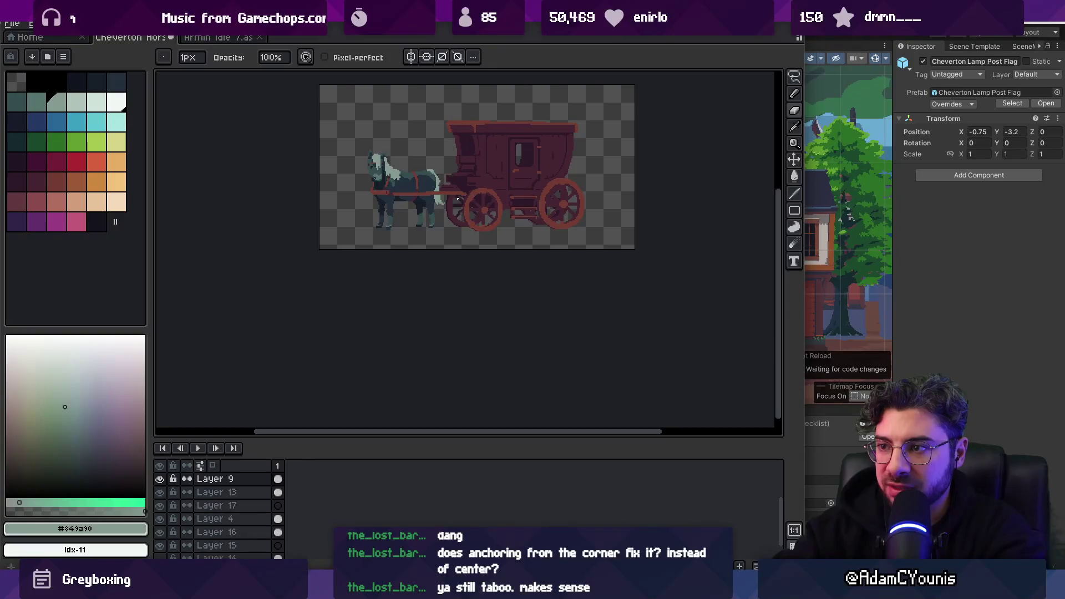
pyautogui.scroll(5, 386, 167)
pyautogui.keyDown('alt'); pyautogui.click(473, 300); pyautogui.keyUp('alt')
pyautogui.press('v')
pyautogui.press('b')
pyautogui.click(493, 265)
pyautogui.keyDown('alt'); pyautogui.click(508, 289); pyautogui.keyUp('alt')
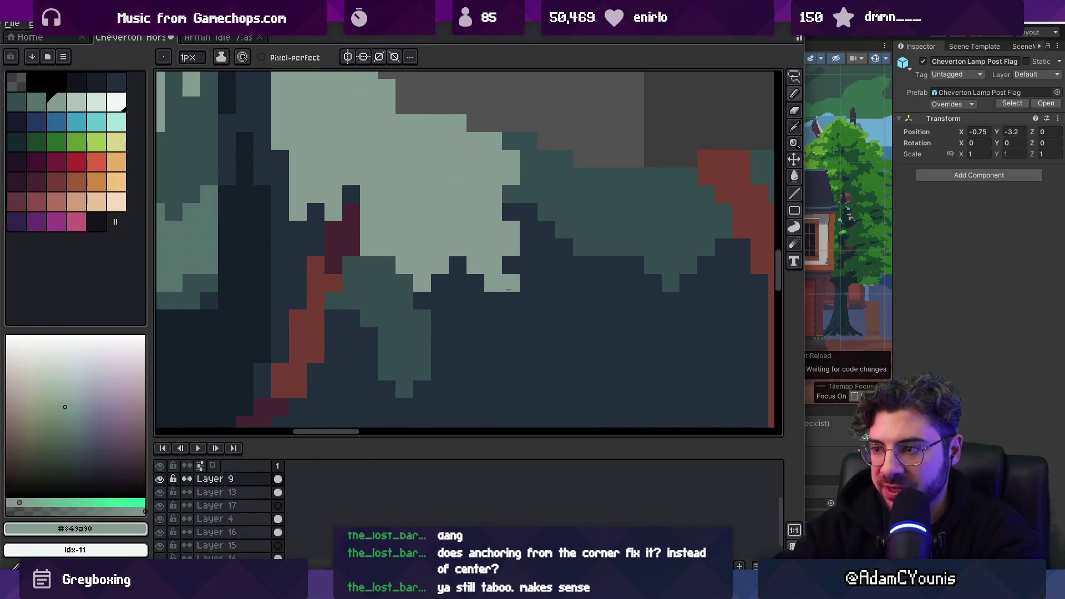
# Shift the selected mane pixels up one pixel, then sample the horse's dark teal
pyautogui.scroll(-5, 511, 249)
pyautogui.scroll(4, 514, 247)
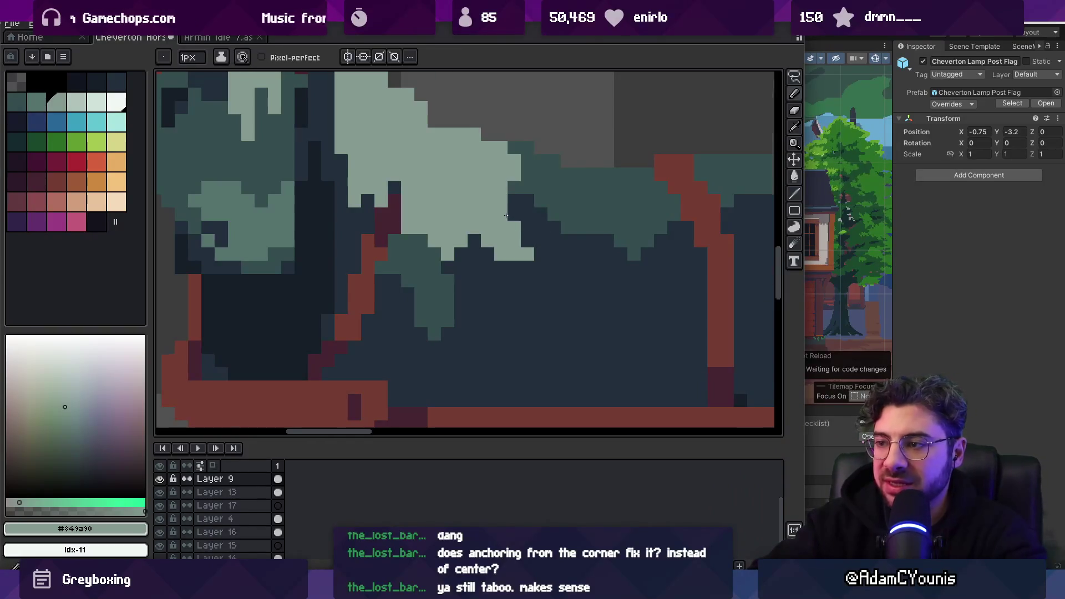
pyautogui.scroll(-3, 527, 222)
pyautogui.scroll(3, 489, 211)
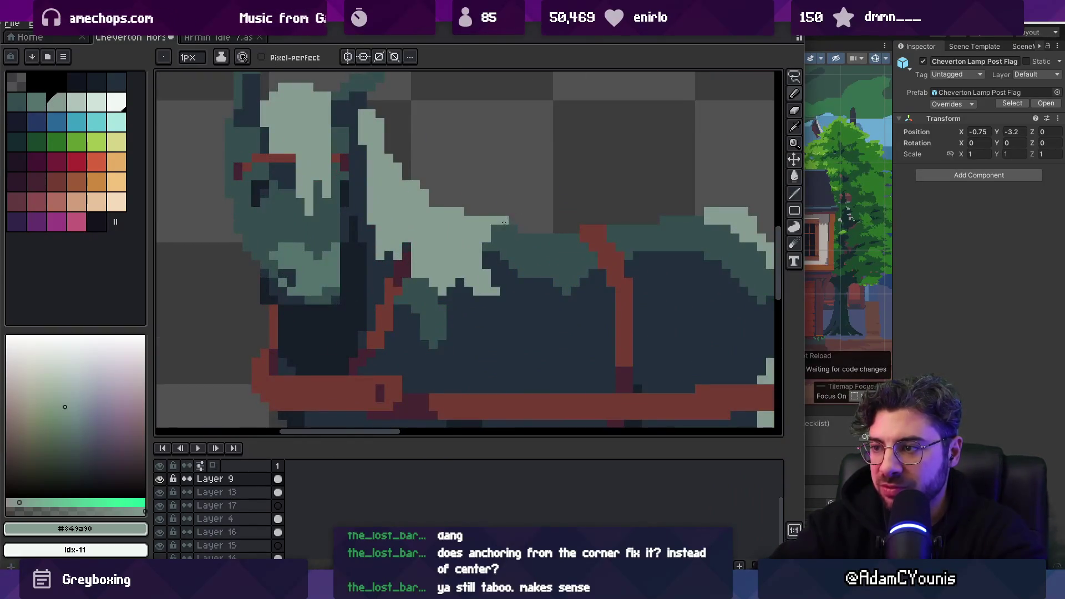
pyautogui.press('m')
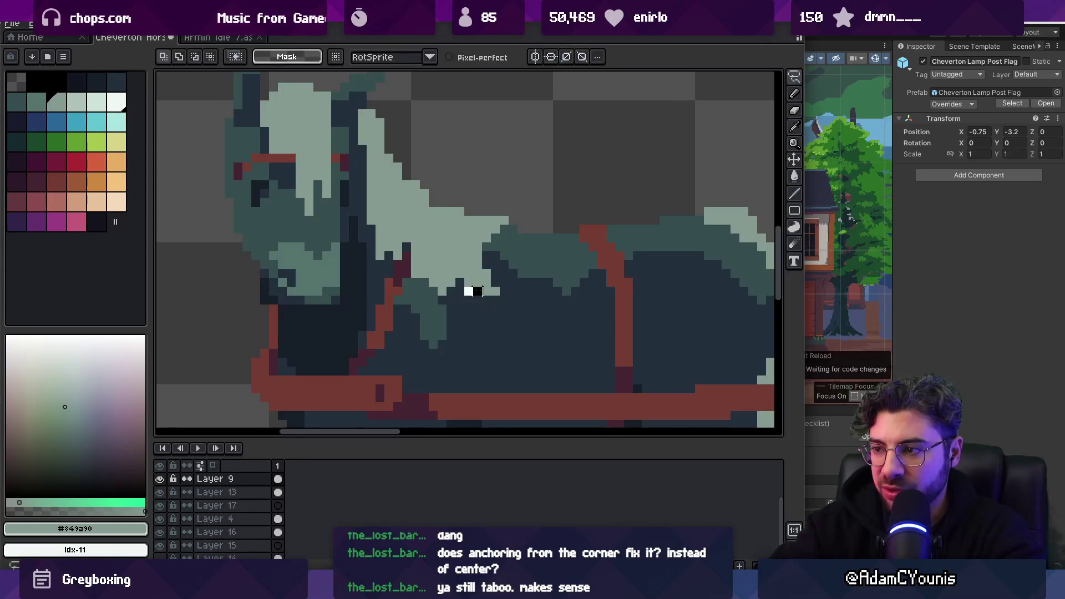
pyautogui.moveTo(483, 320); pyautogui.dragTo(484, 310)
pyautogui.click(486, 294)
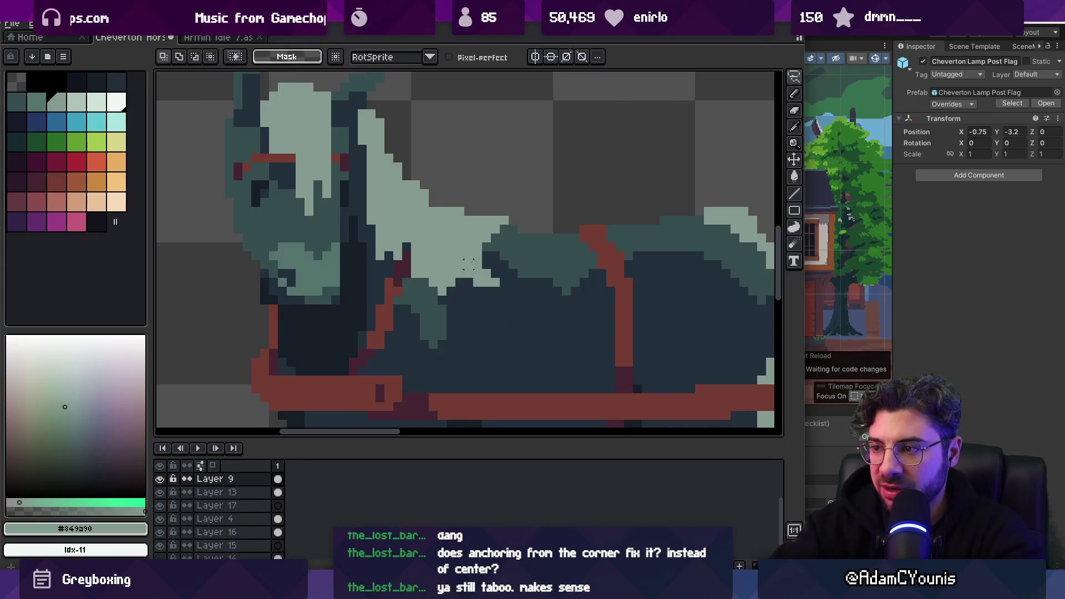
pyautogui.press('b')
pyautogui.scroll(-4, 475, 277)
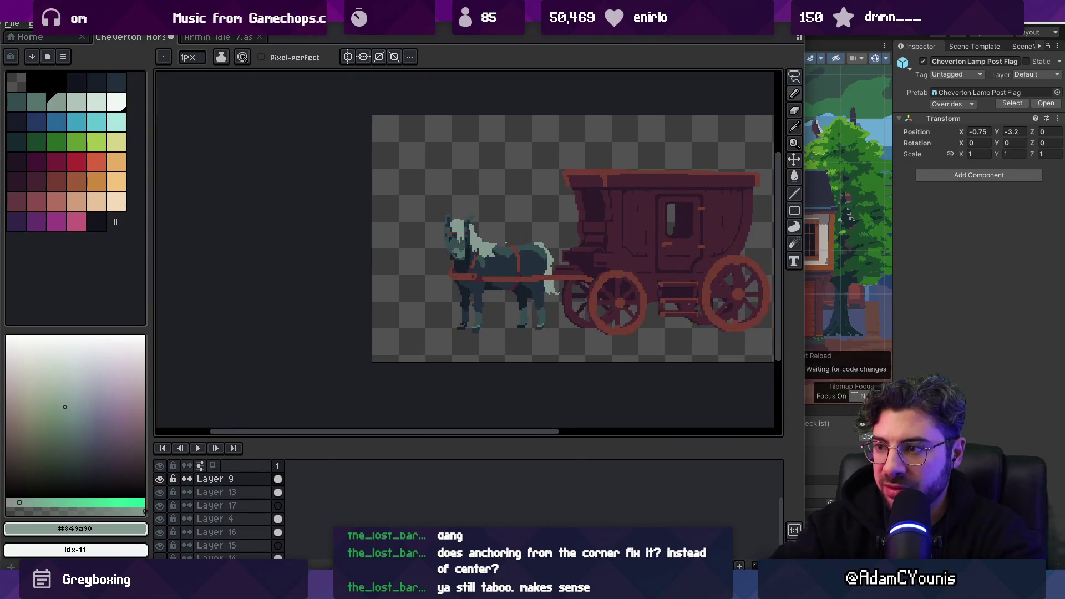
pyautogui.scroll(3, 499, 250)
pyautogui.keyDown('alt'); pyautogui.click(444, 270); pyautogui.keyUp('alt')
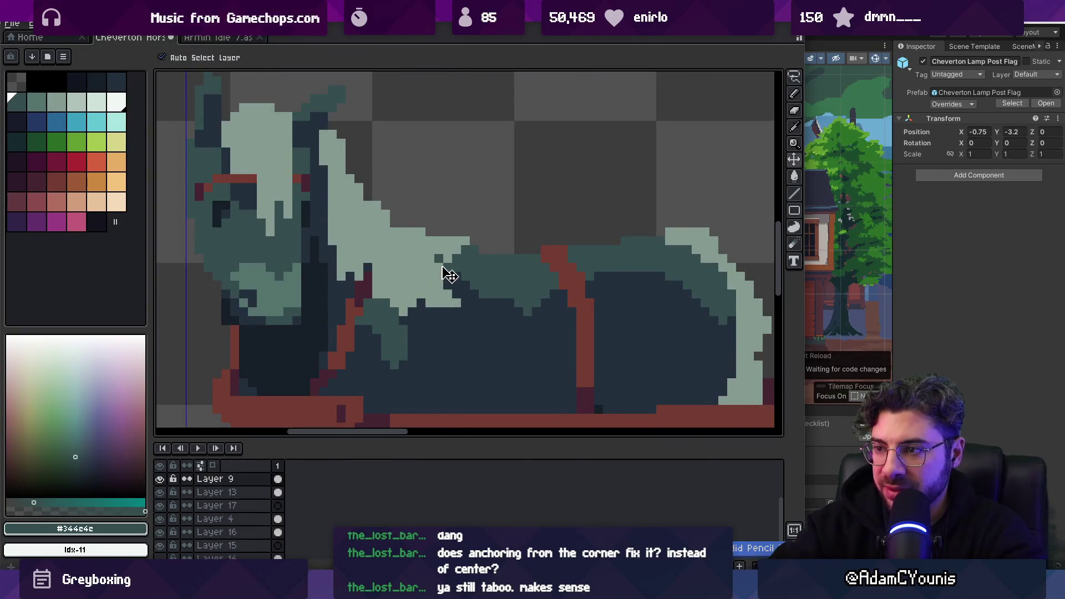
# Sample the horse's grey-green, then export the sprite as Cheverton Horse and Carriage.png
pyautogui.keyDown('alt'); pyautogui.click(446, 307); pyautogui.keyUp('alt')
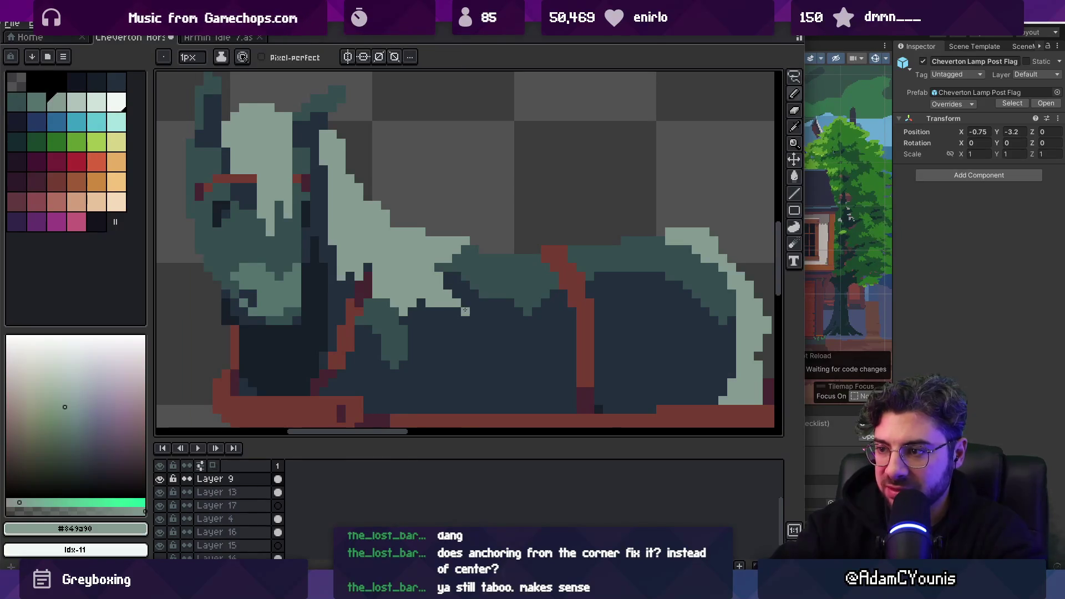
pyautogui.scroll(-4, 452, 294)
pyautogui.press('ctrl')
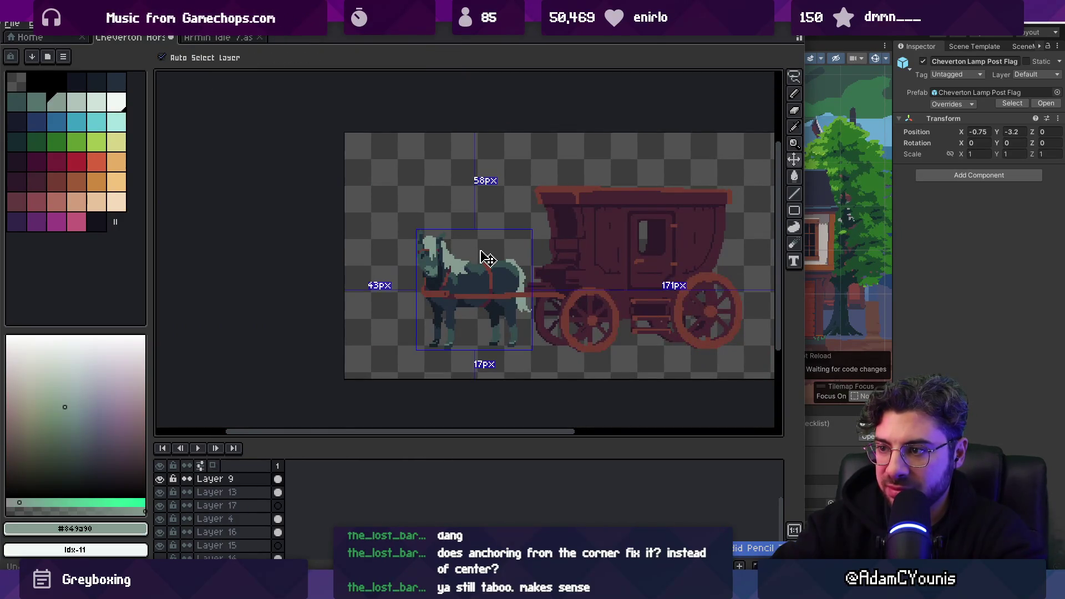
pyautogui.hscroll(5, 452, 284)
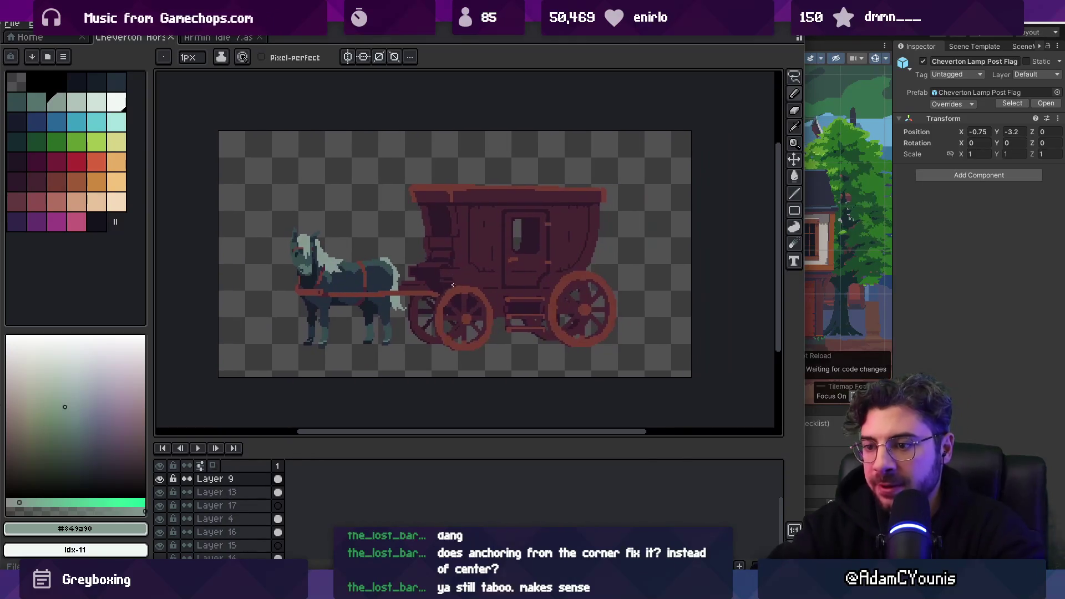
pyautogui.hotkey('ctrl', 'shift', 'e')
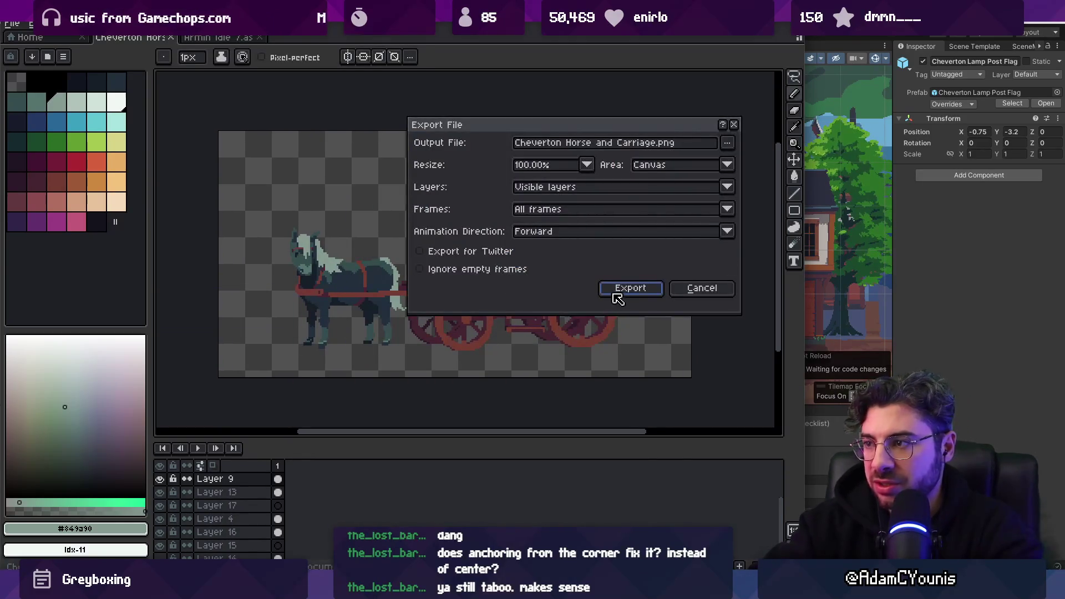
pyautogui.click(613, 294)
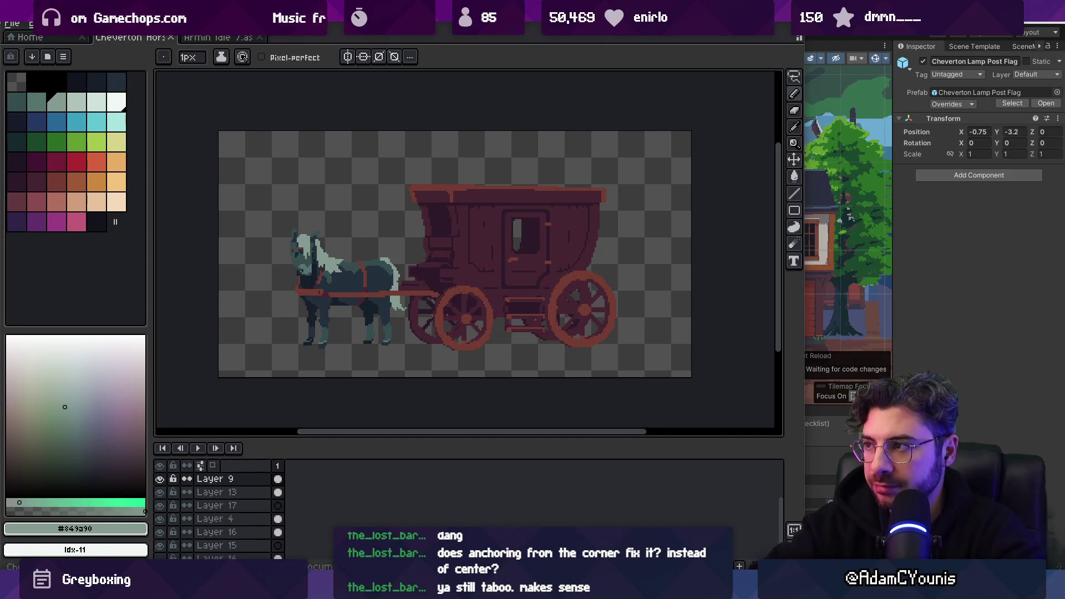
pyautogui.hotkey('alt', 'Tab')
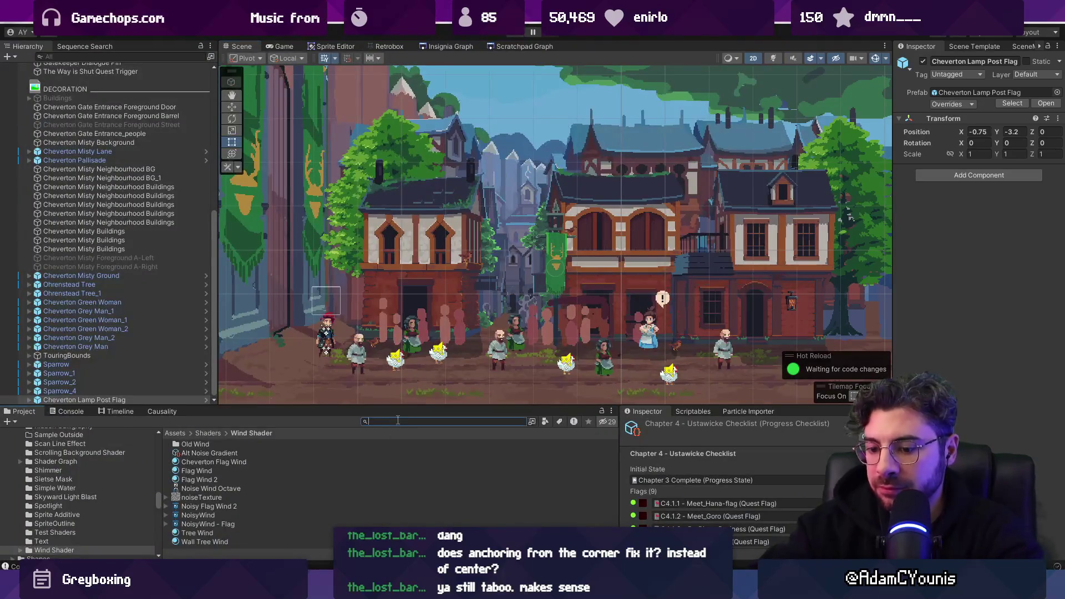
# Find the horse-and-carriage PNG in the Project panel and import it as a Single sprite
pyautogui.press('BackSpace')
pyautogui.write('rse and ca')
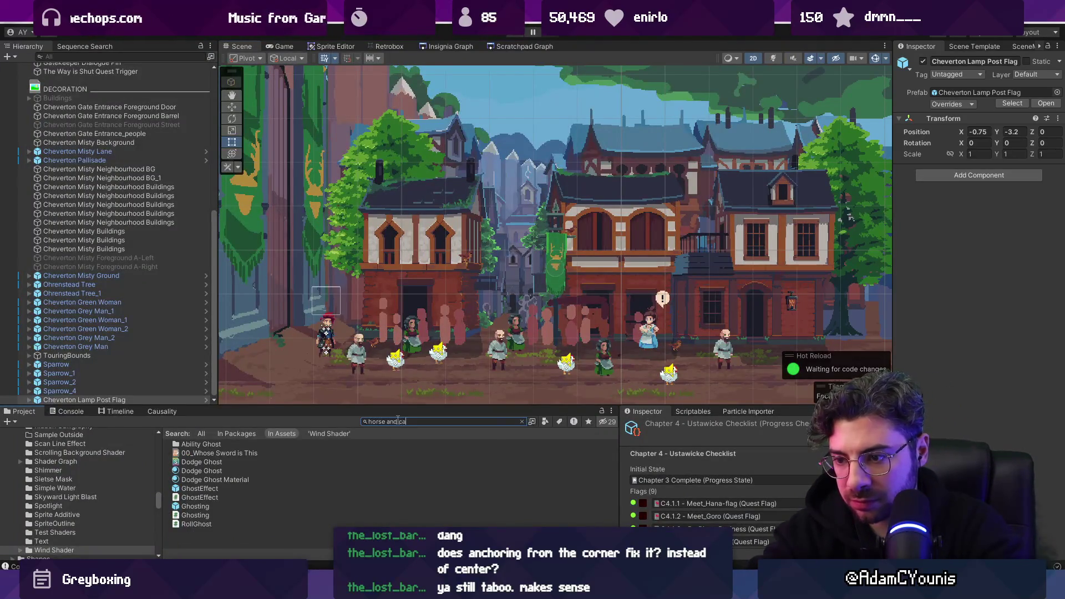
pyautogui.write('rriage')
pyautogui.moveTo(224, 450); pyautogui.dragTo(515, 329)
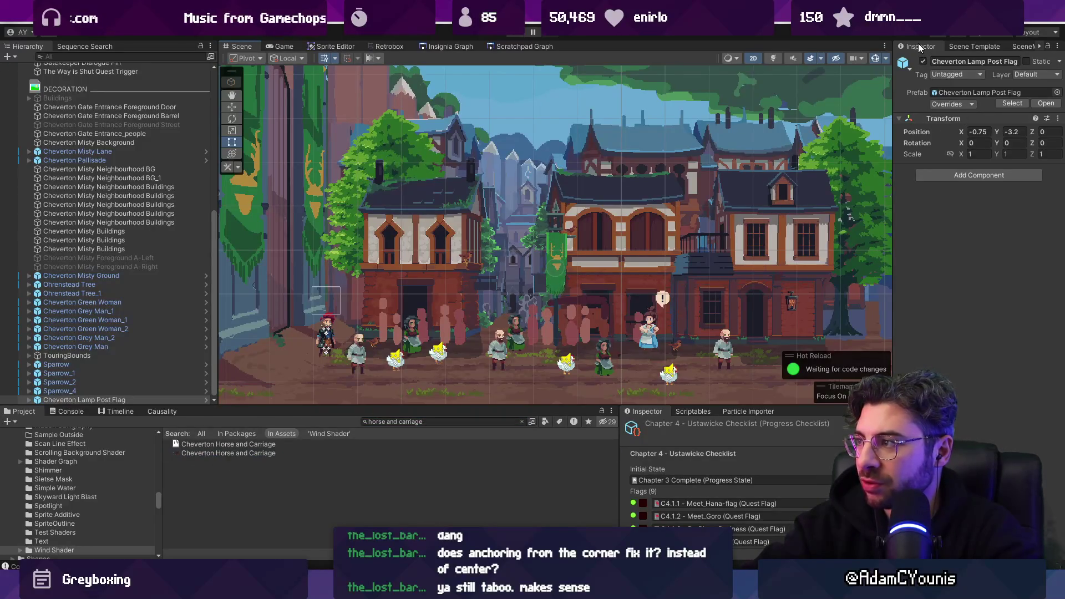
pyautogui.click(234, 453)
pyautogui.click(1015, 122)
pyautogui.click(990, 132)
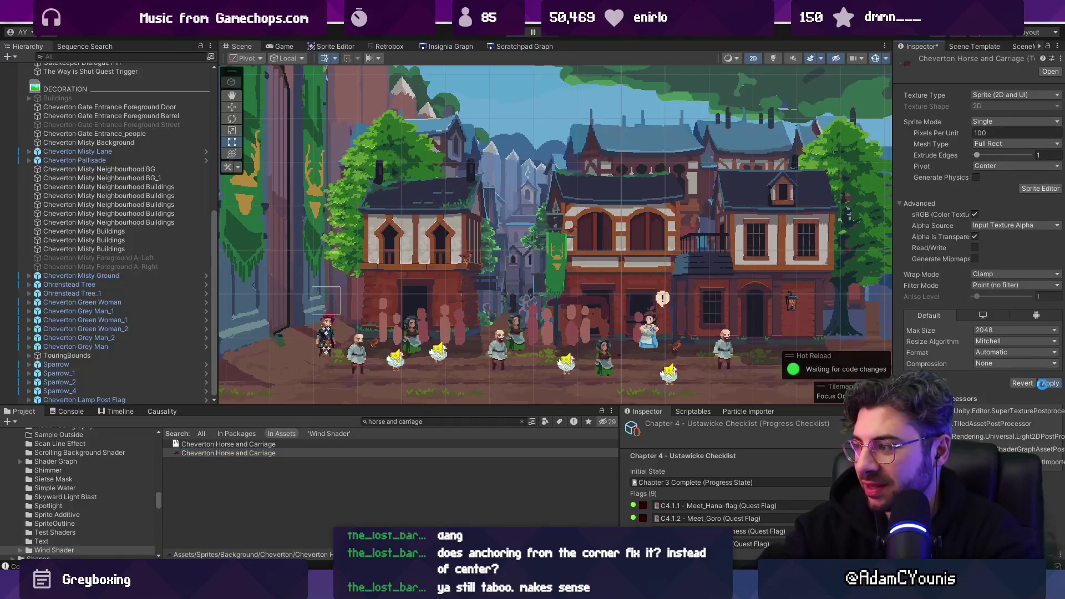
# Place the sprite in the scene on the Foreground1 sorting layer and move it onto the street
pyautogui.moveTo(487, 335); pyautogui.dragTo(504, 329)
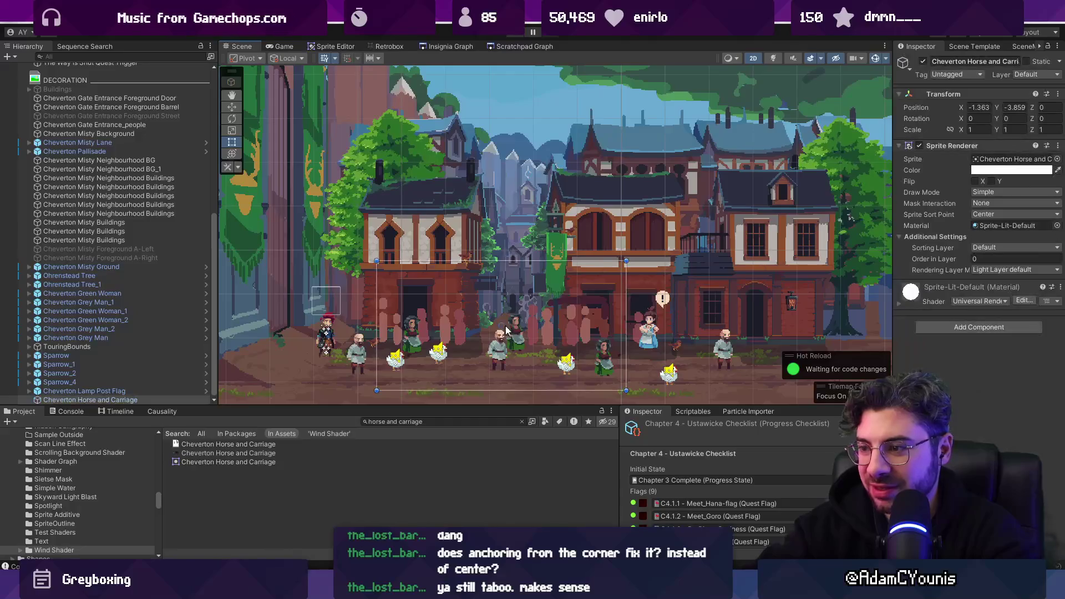
pyautogui.click(1004, 249)
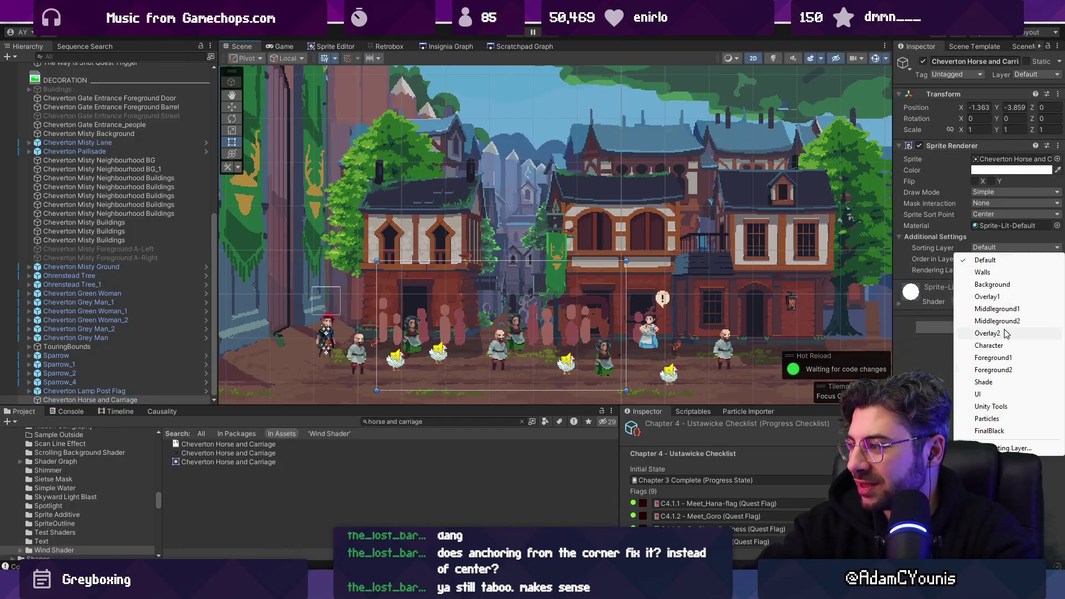
pyautogui.click(993, 358)
pyautogui.press('w')
pyautogui.press('f')
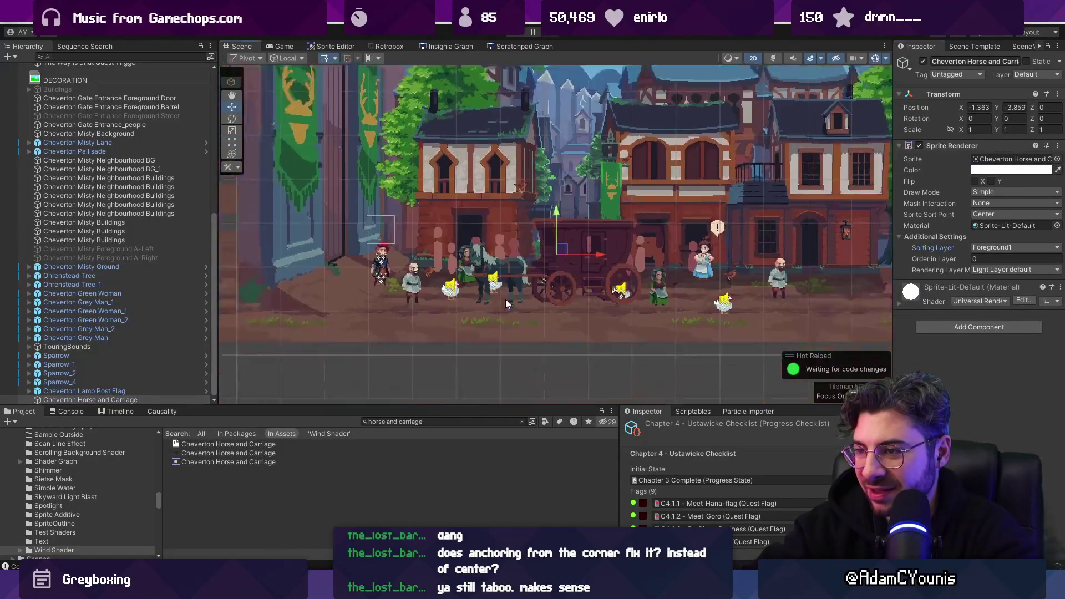
pyautogui.moveTo(591, 228); pyautogui.dragTo(690, 252)
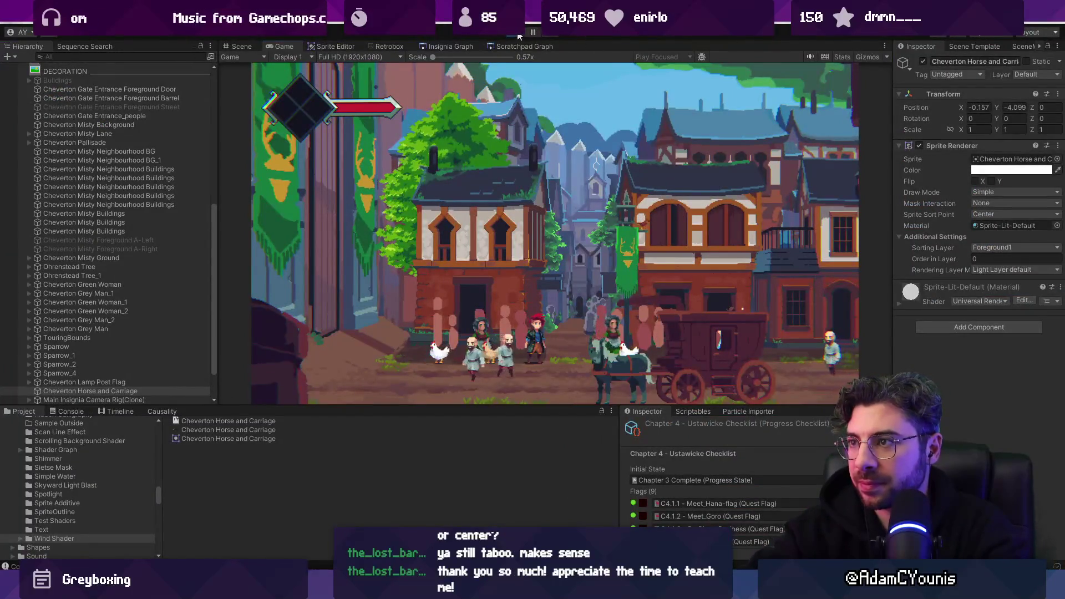
# Stop play, nudge the carriage right and up, and move Chicken_3 and Chicken_1 left
pyautogui.click(519, 35)
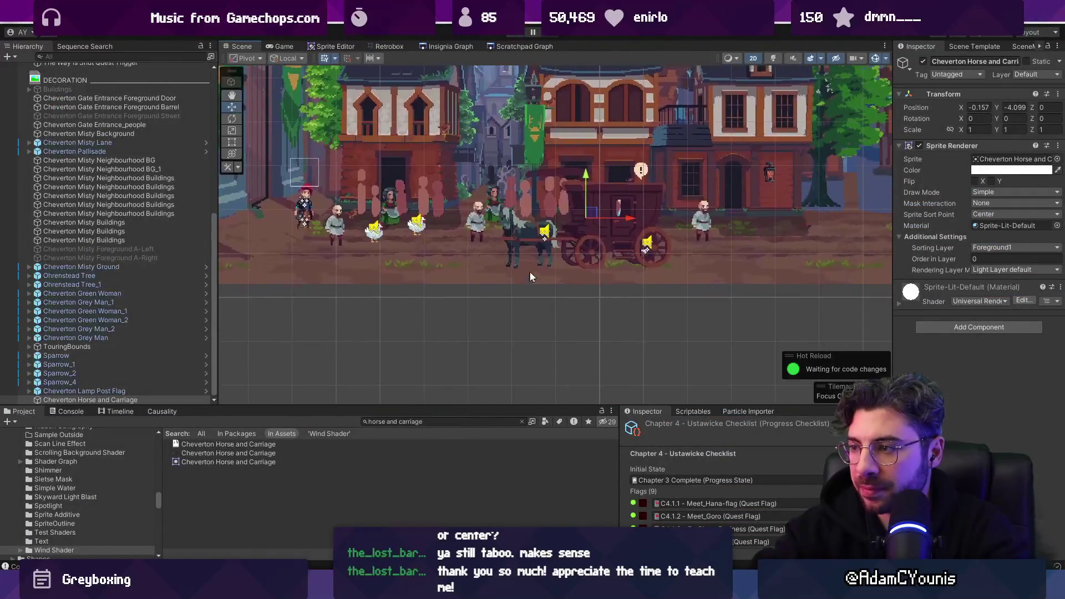
pyautogui.scroll(2, 520, 281)
pyautogui.moveTo(611, 200); pyautogui.dragTo(623, 195)
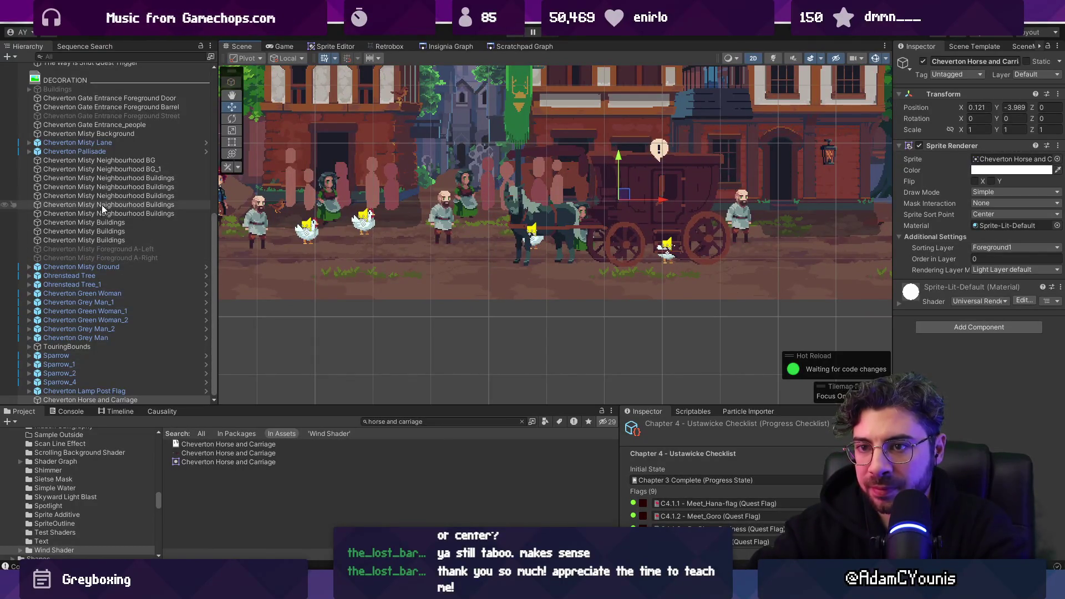
pyautogui.scroll(10, 99, 266)
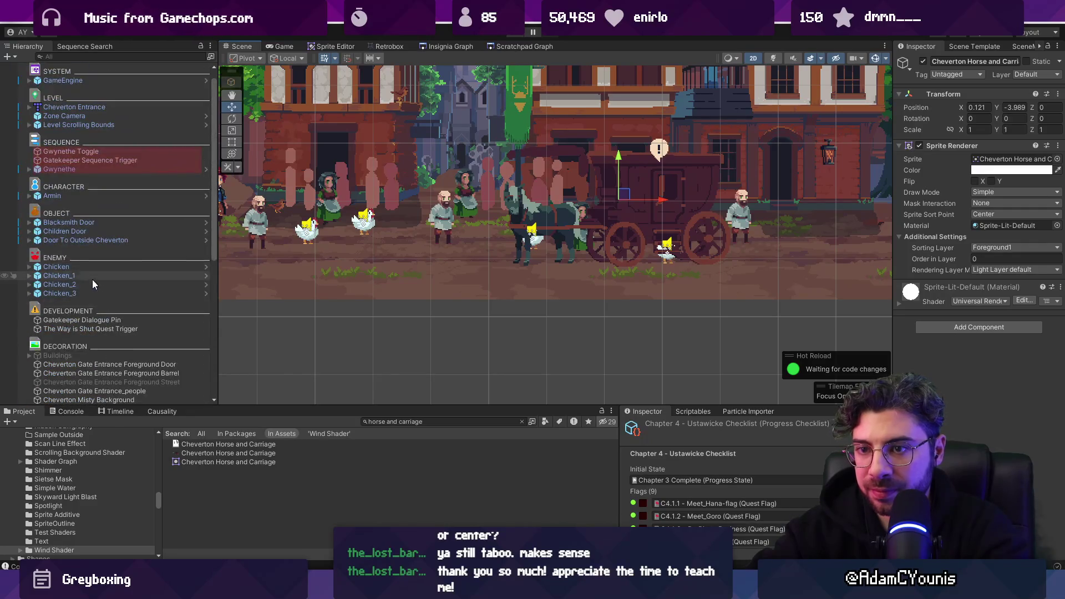
pyautogui.click(91, 288)
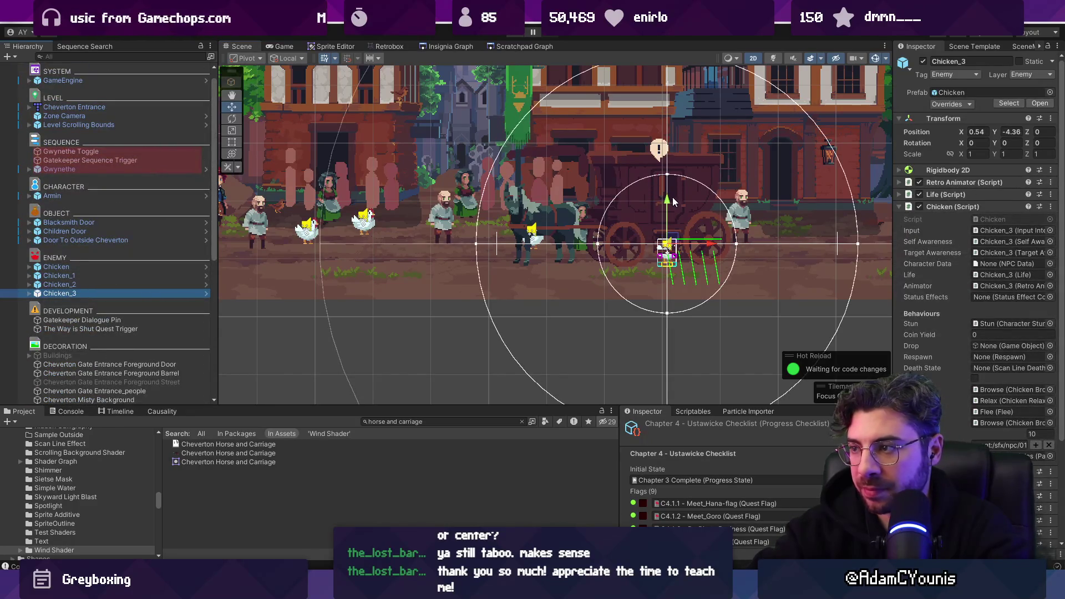
pyautogui.moveTo(673, 243); pyautogui.dragTo(475, 228)
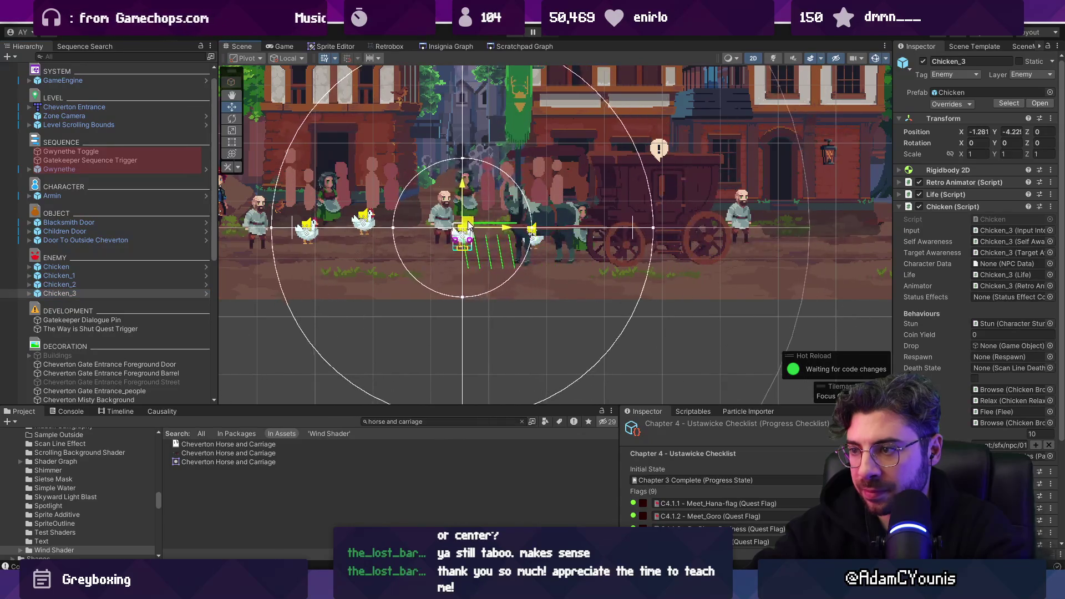
pyautogui.click(148, 285)
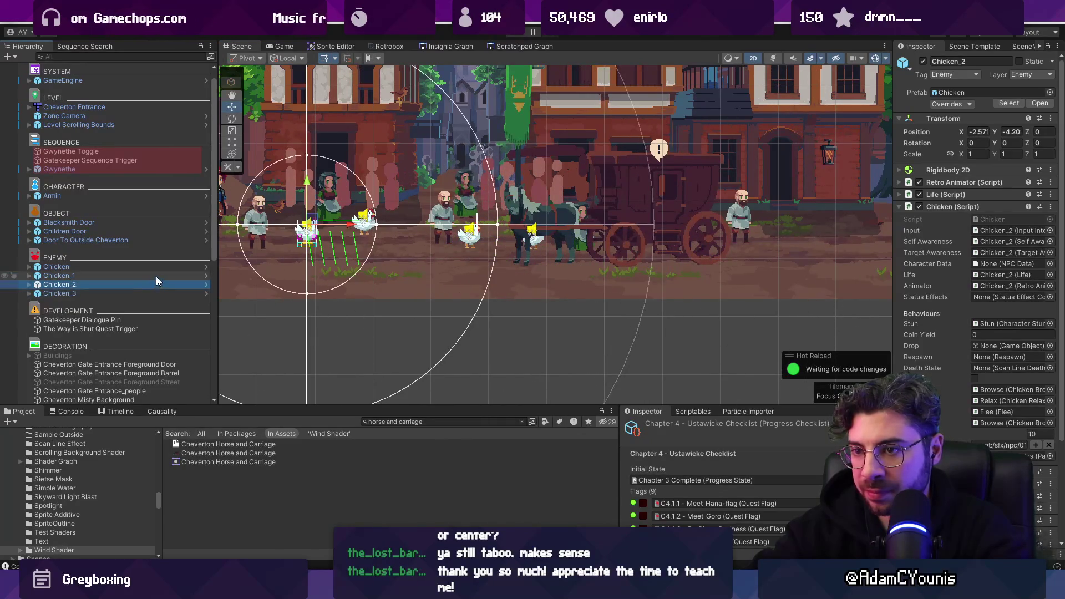
pyautogui.click(155, 276)
pyautogui.moveTo(536, 226); pyautogui.dragTo(532, 224)
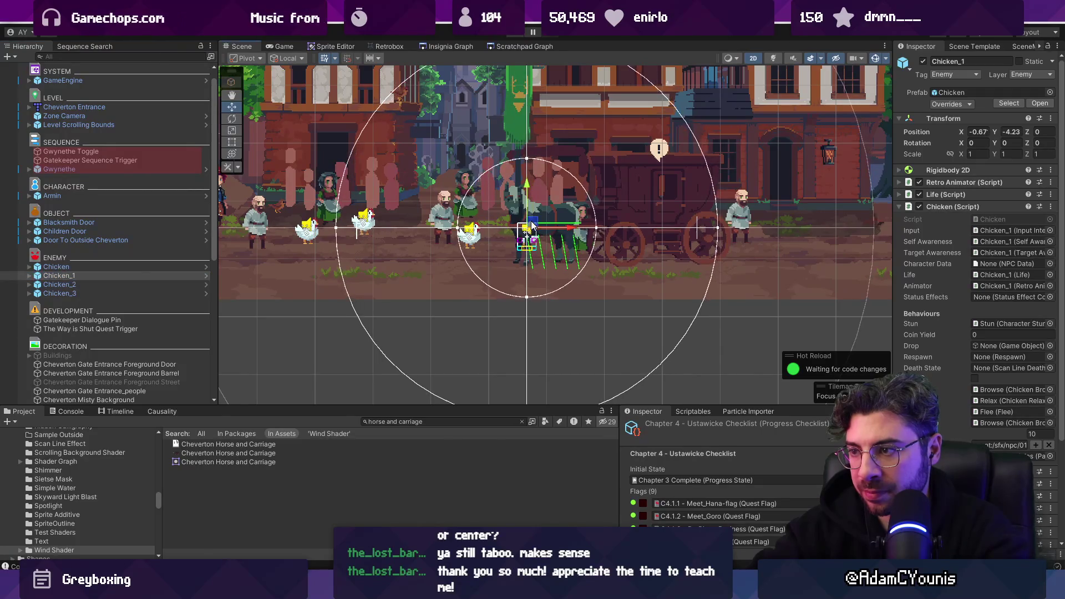
# Play-test by walking the player up to the carriage and back, then stop
pyautogui.click(515, 34)
pyautogui.press('Right')
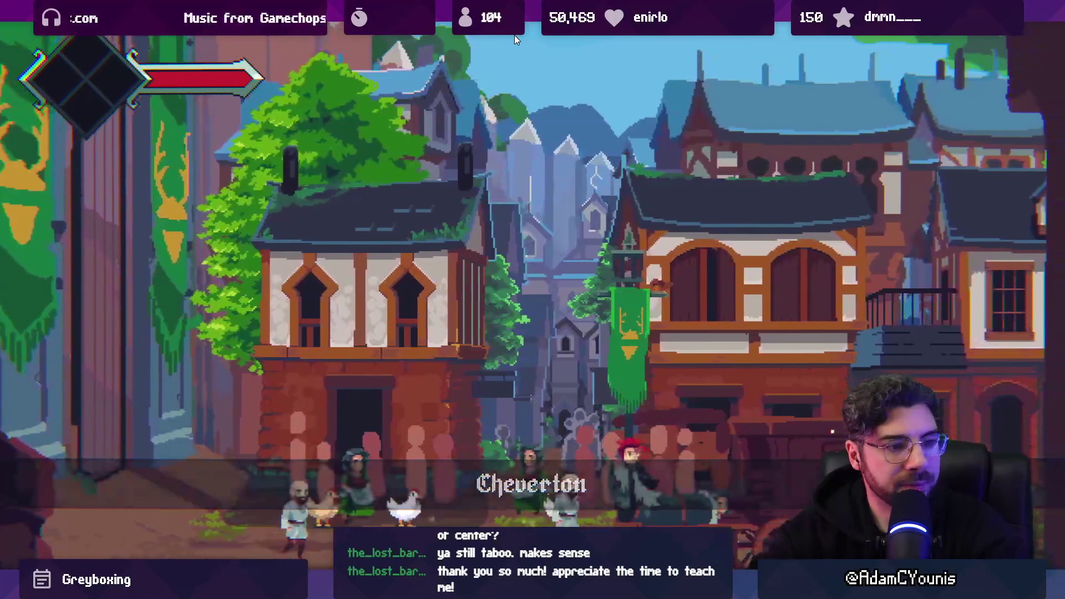
pyautogui.click(514, 35)
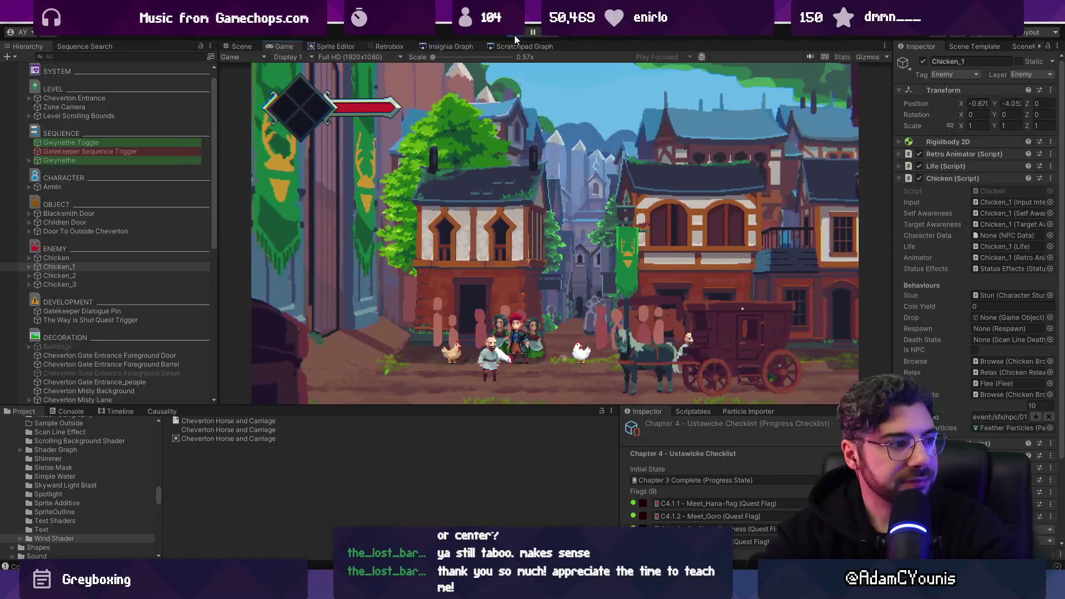
pyautogui.press('Right')
pyautogui.press('Right')
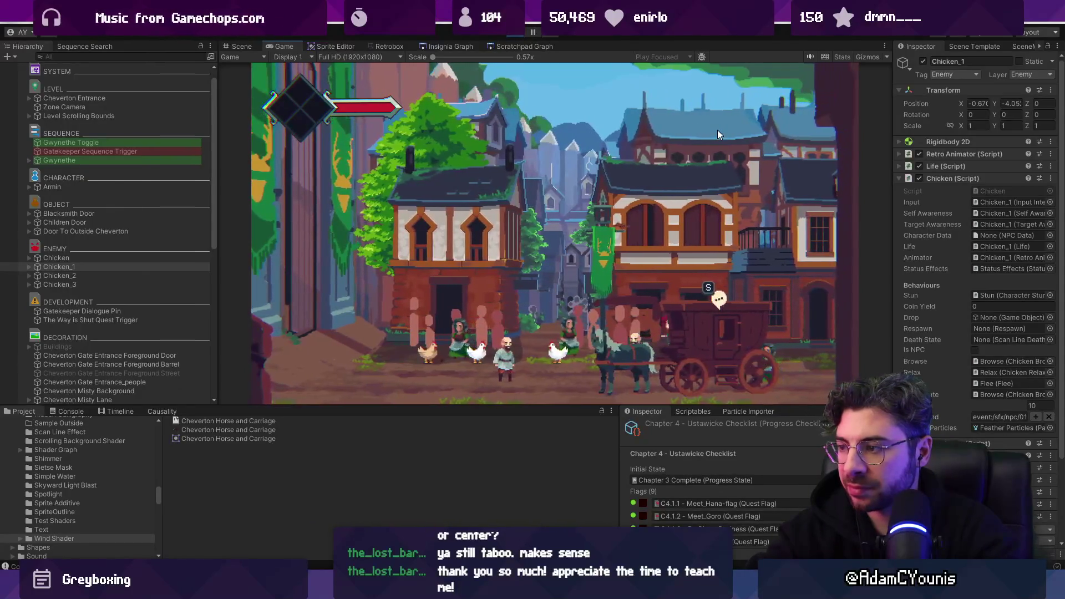
pyautogui.press('Left')
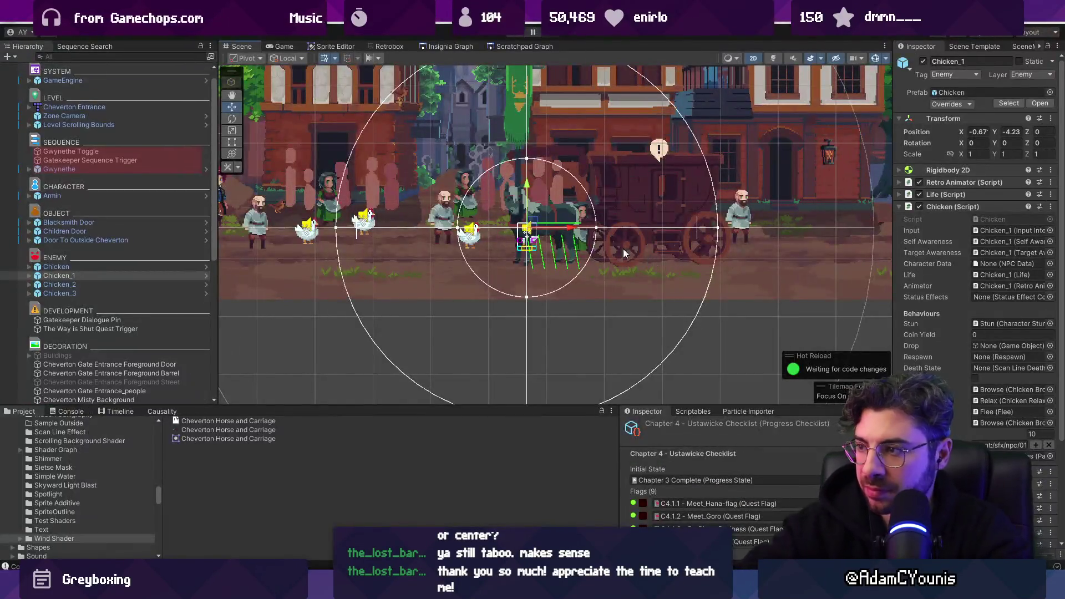
pyautogui.click(623, 248)
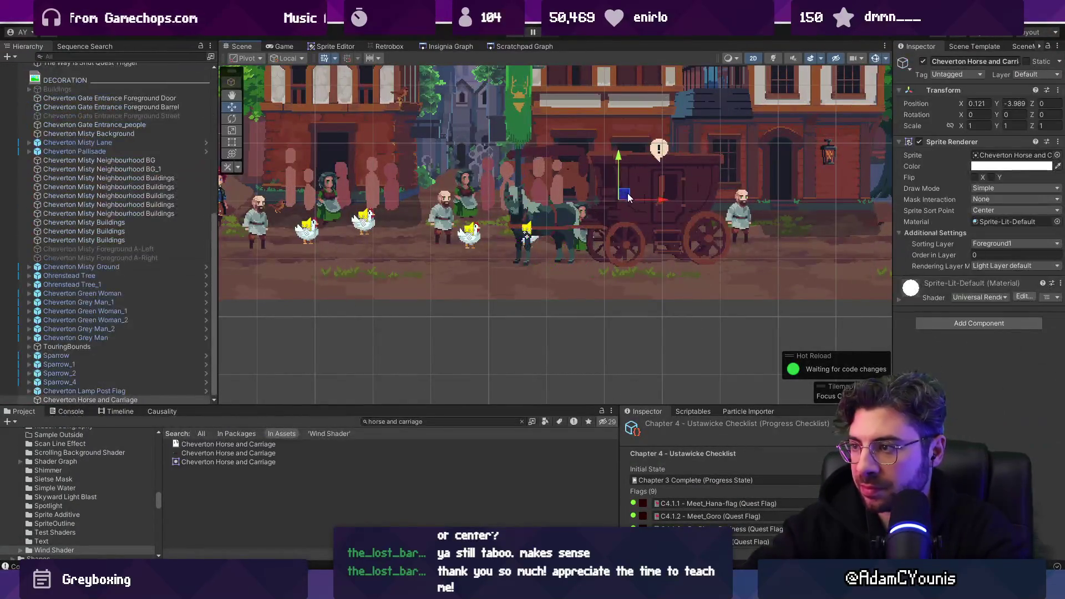
# Move the carriage further right, then play-test through town into the door to Blacksmith Street
pyautogui.moveTo(578, 251); pyautogui.dragTo(741, 244)
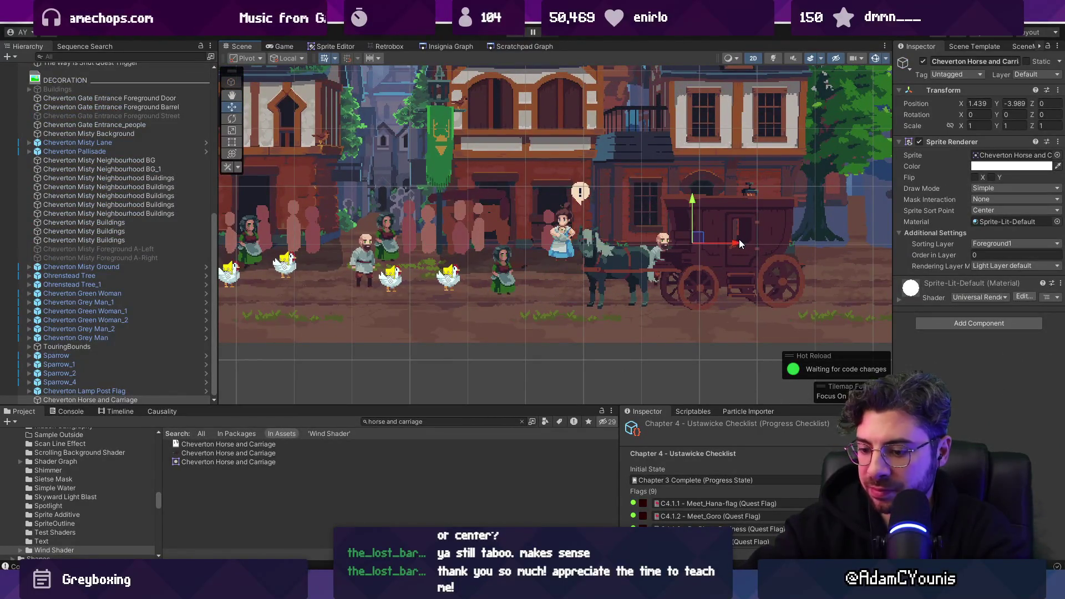
pyautogui.press('F11')
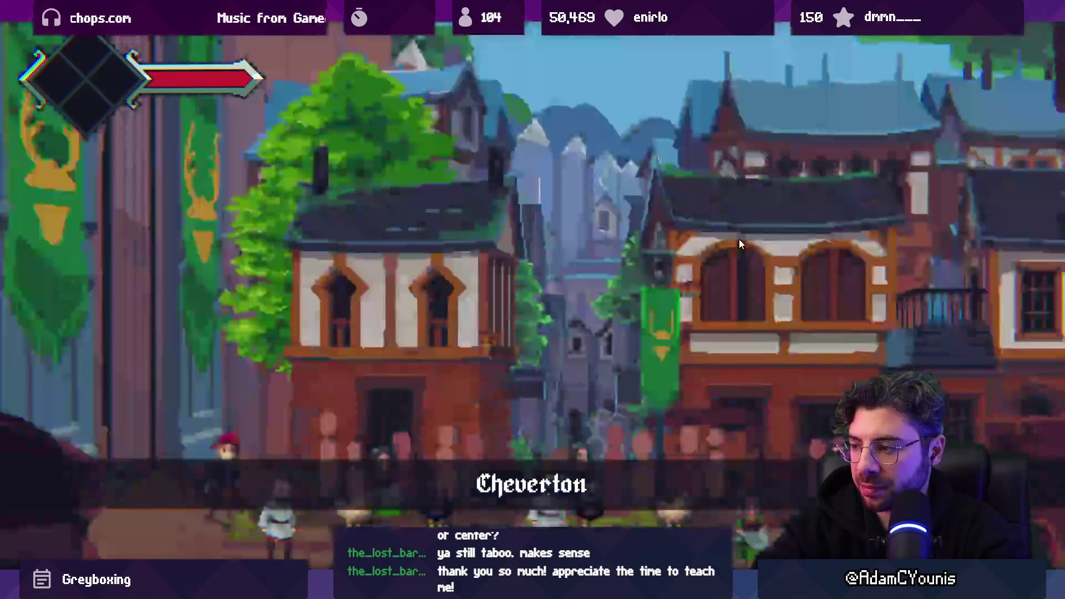
pyautogui.press('d')
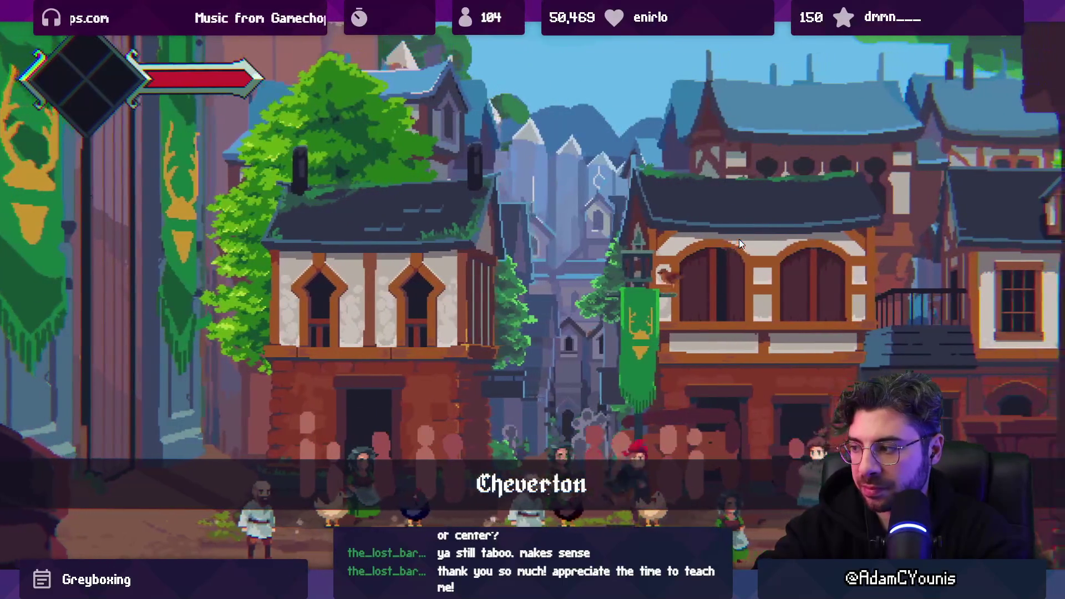
pyautogui.press('a')
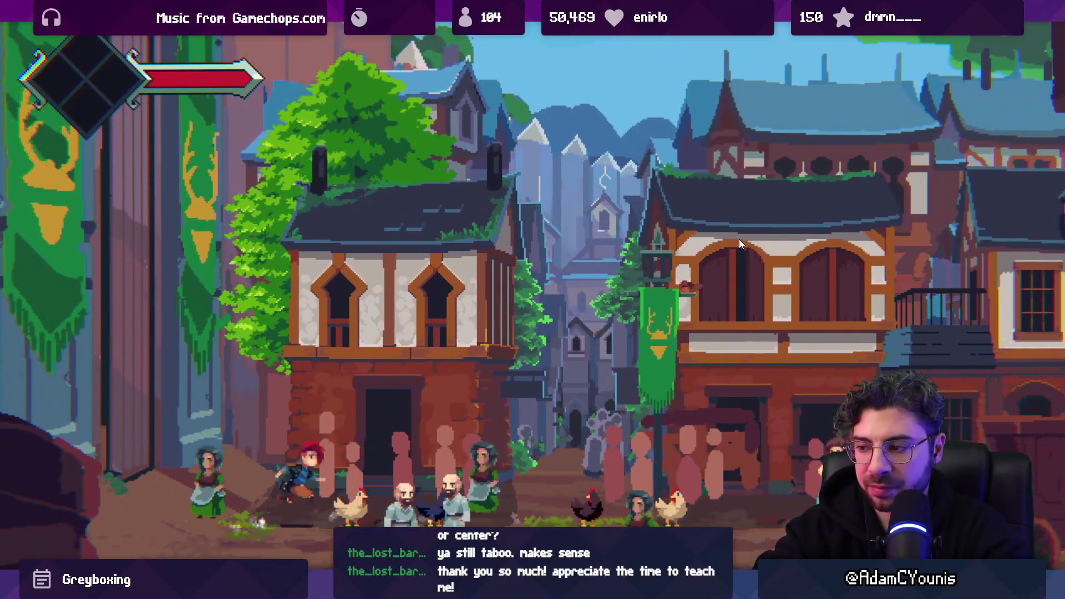
pyautogui.press('d')
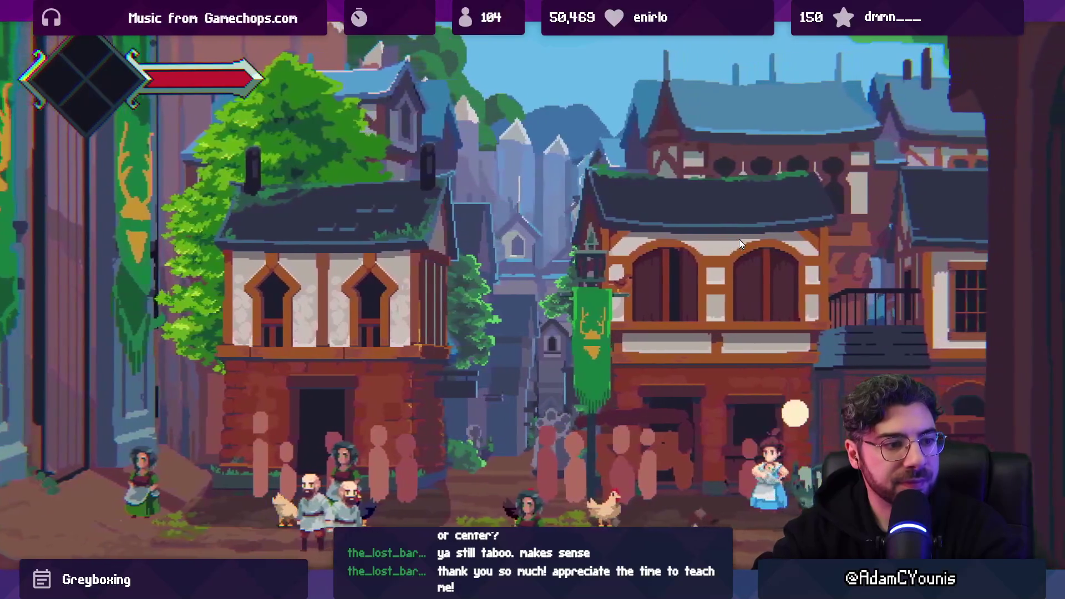
pyautogui.press('s')
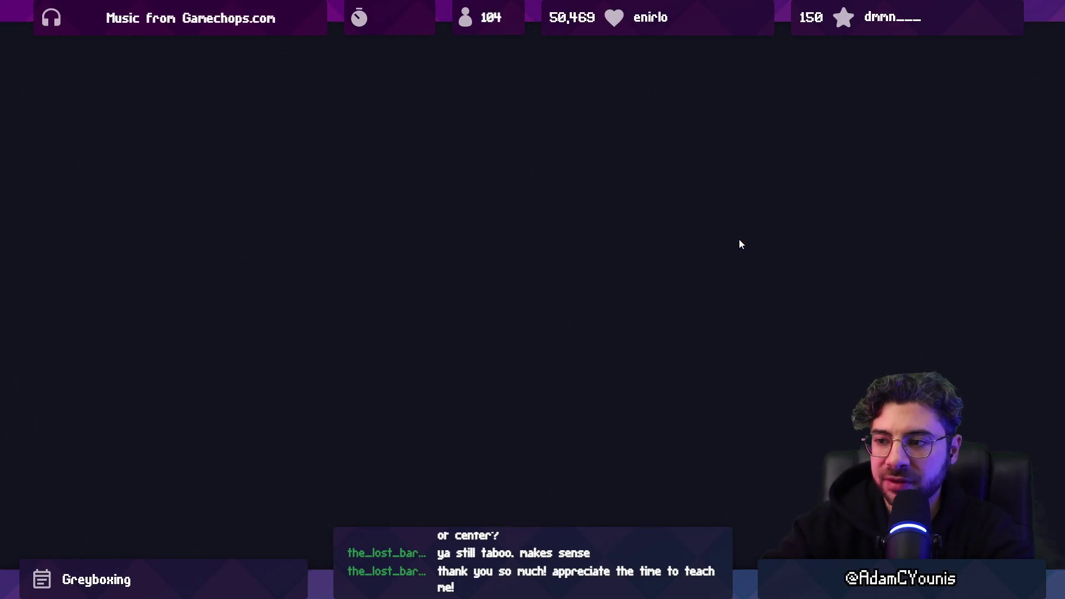
pyautogui.press('Escape')
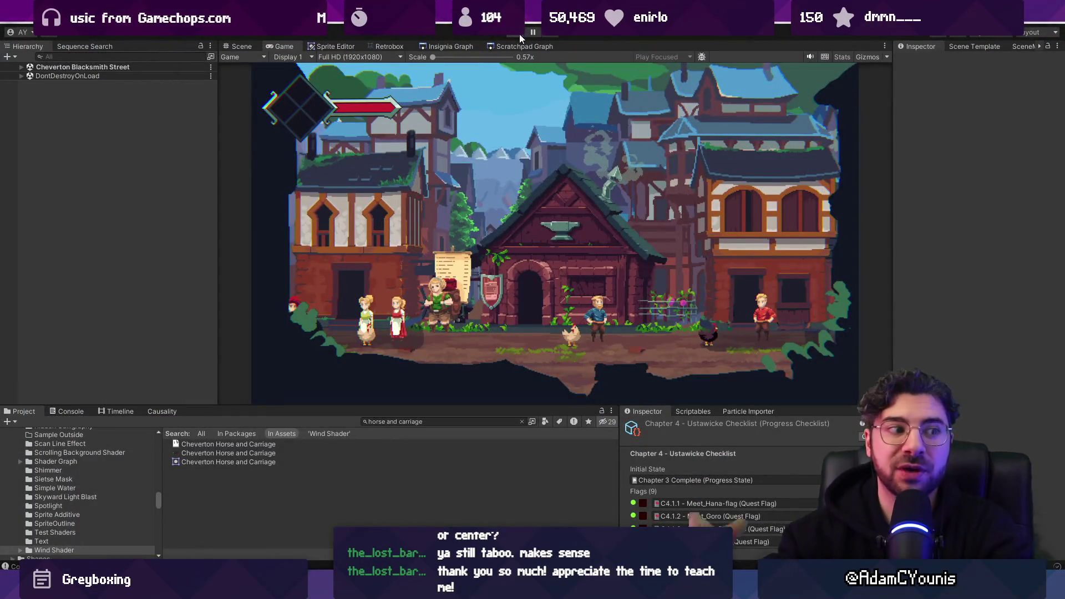
pyautogui.click(520, 35)
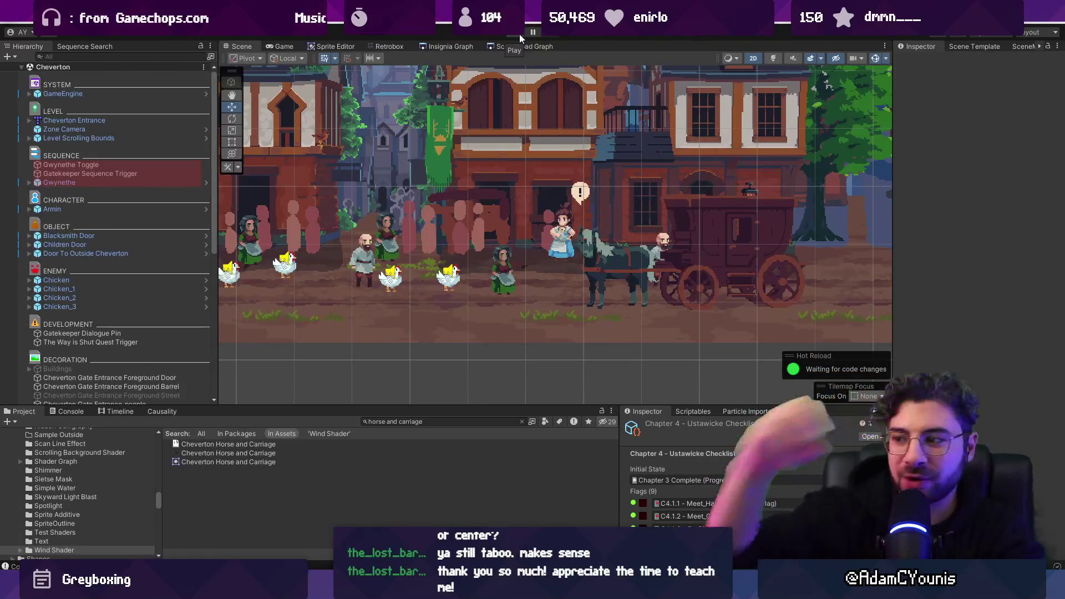
pyautogui.click(700, 259)
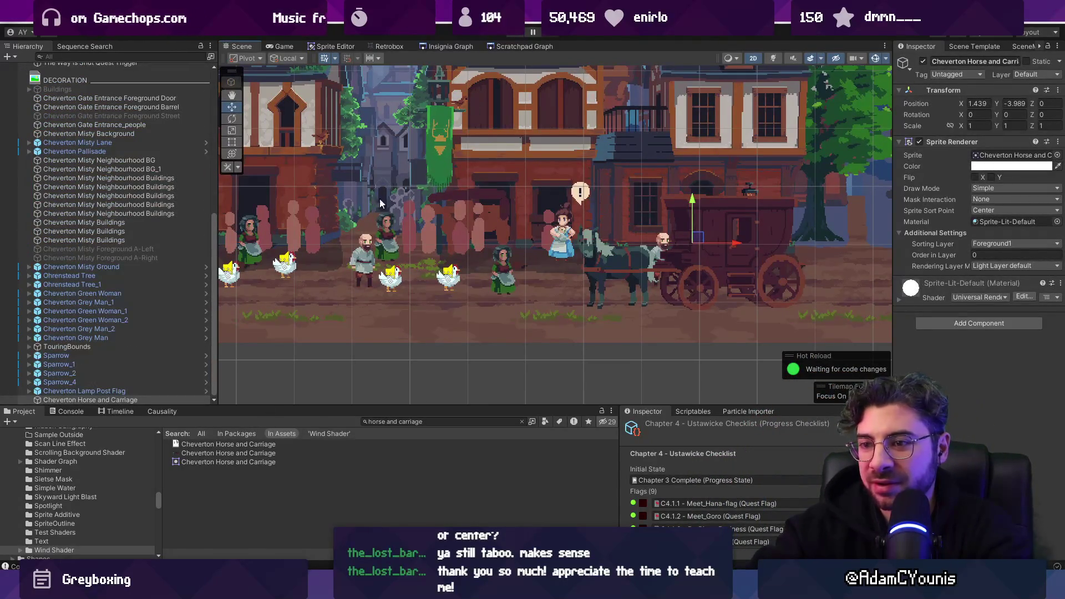
# Paste the horse and carriage into Cheverton Blacksmith Street and set its X position to 1.03
pyautogui.click(431, 47)
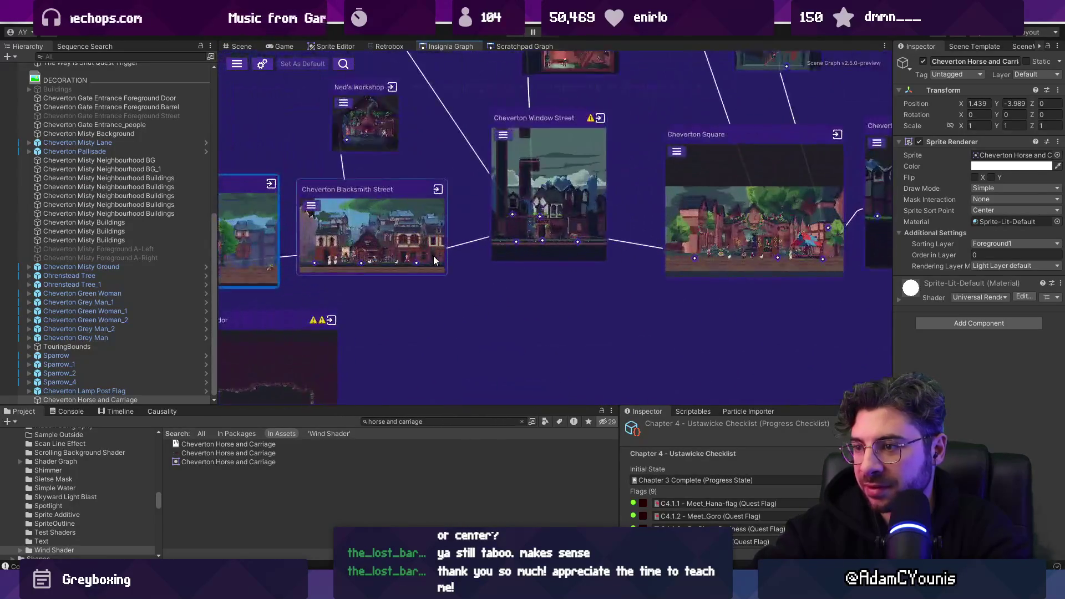
pyautogui.doubleClick(409, 222)
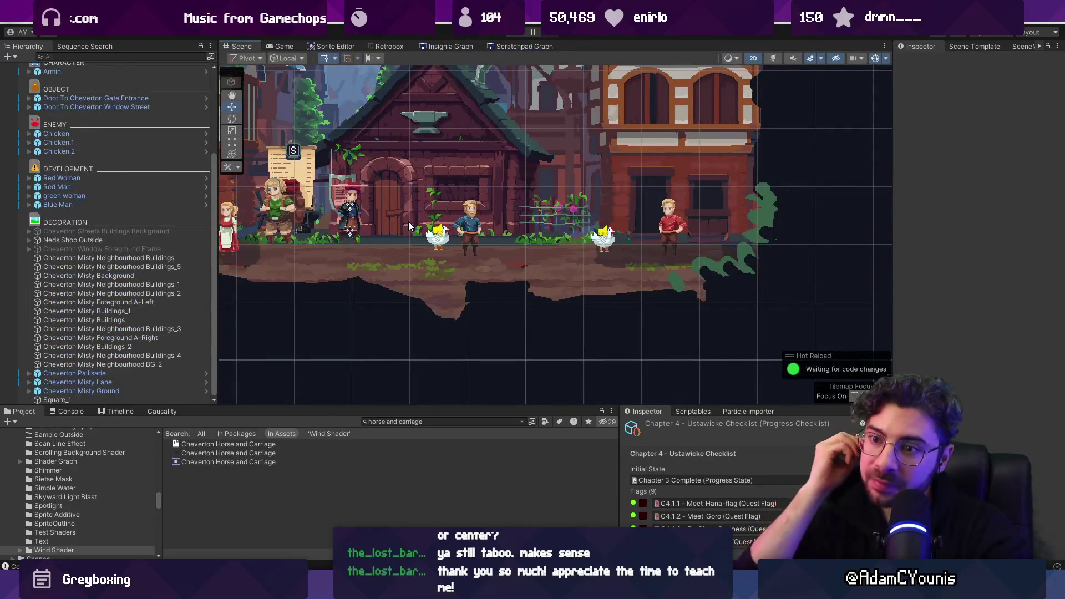
pyautogui.hotkey('ctrl', 'v')
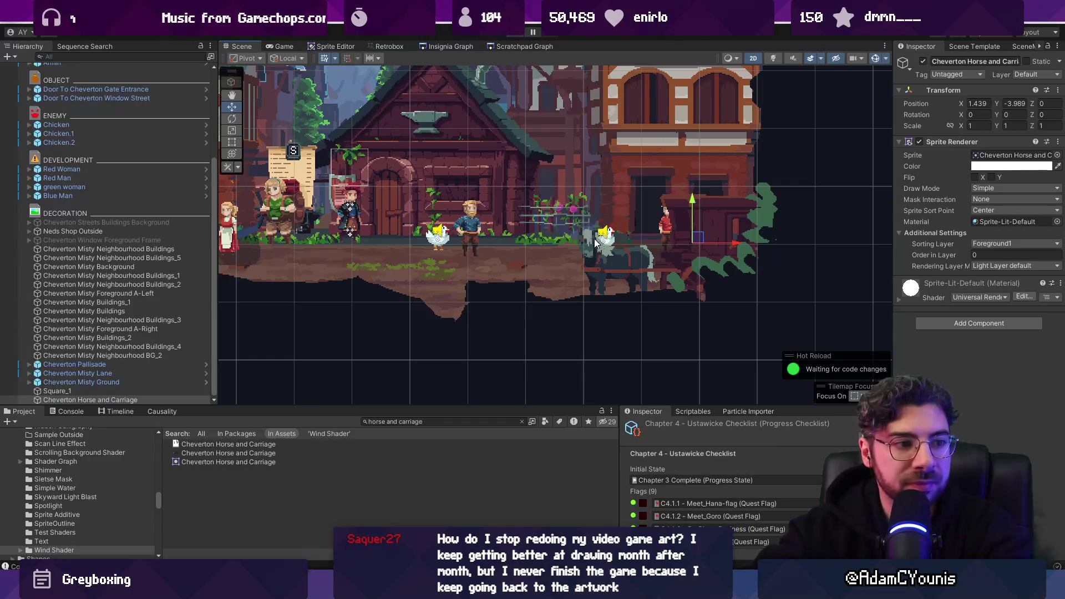
pyautogui.moveTo(686, 245)
pyautogui.mouseDown()
pyautogui.moveTo(696, 225)
pyautogui.moveTo(661, 213)
pyautogui.moveTo(651, 220)
pyautogui.mouseUp()
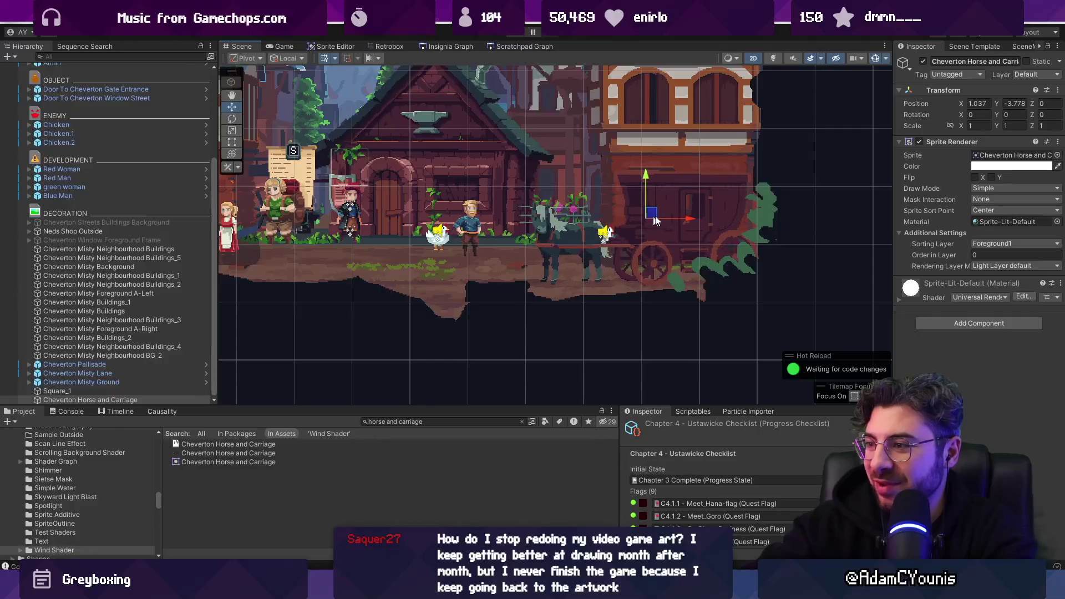
pyautogui.write('1.03')
pyautogui.click(1028, 104)
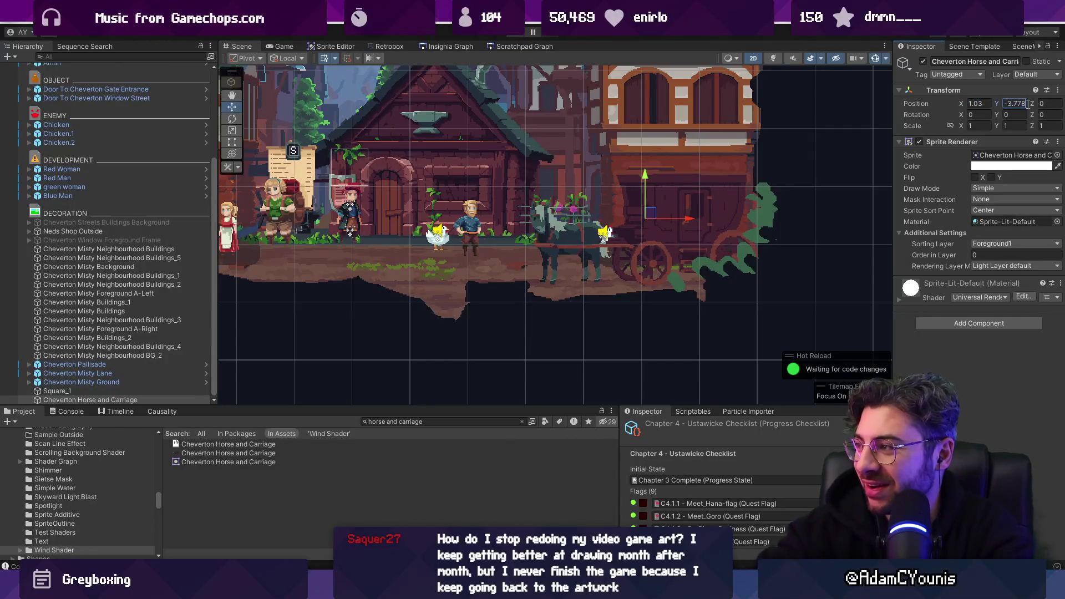
# Run a play test of the Blacksmith Street scene and stop it
pyautogui.scroll(-2, 666, 166)
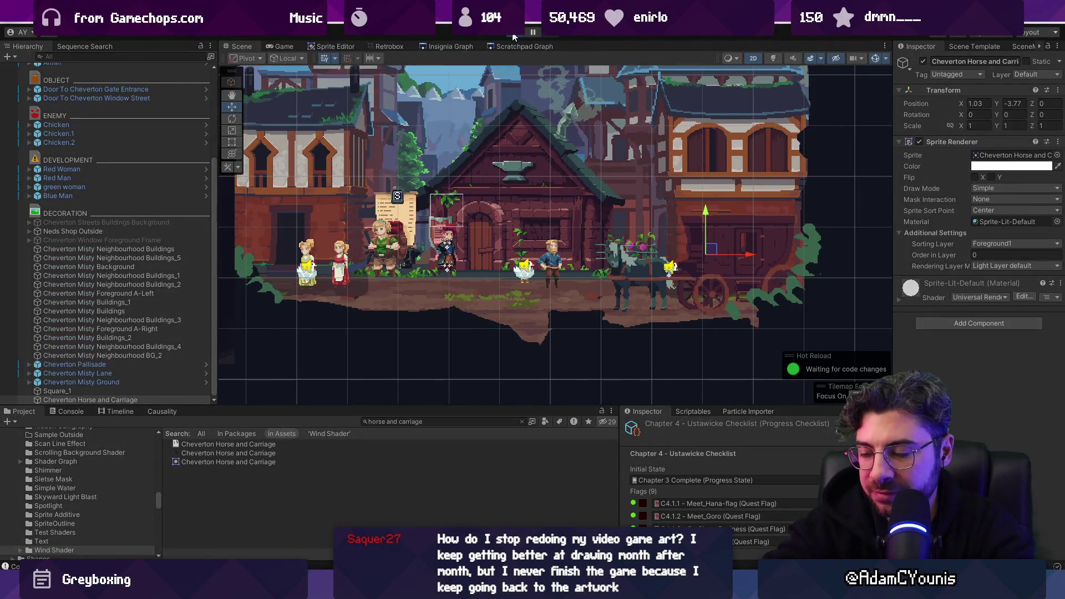
pyautogui.click(513, 37)
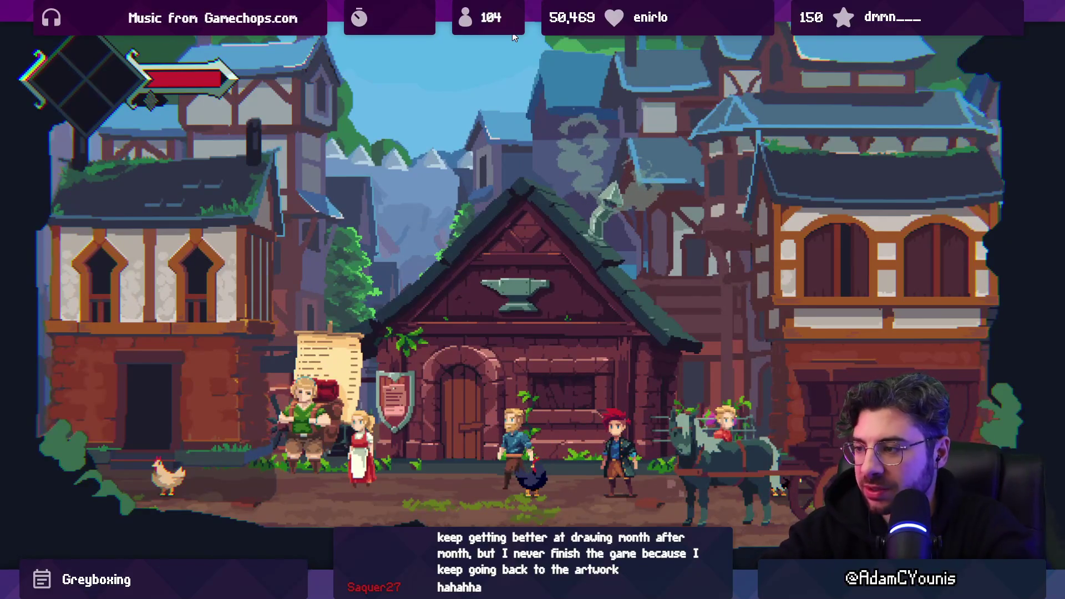
pyautogui.click(515, 36)
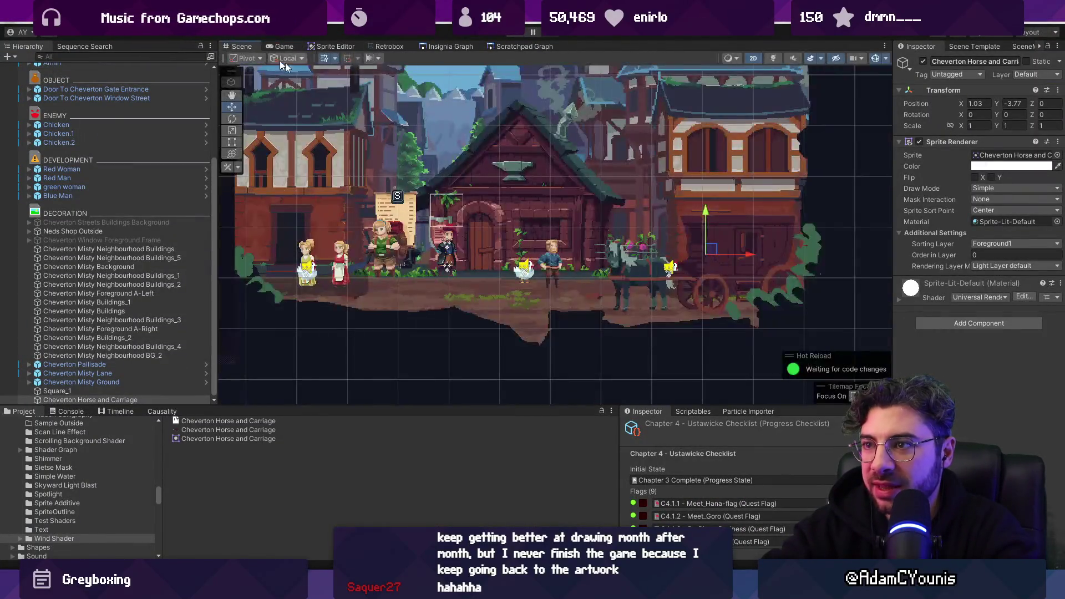
pyautogui.scroll(5, 546, 243)
# Round Neds Shop Outside's Y to -2.76 and Blue Man's position to X -0.48, Y -3.78
pyautogui.click(545, 242)
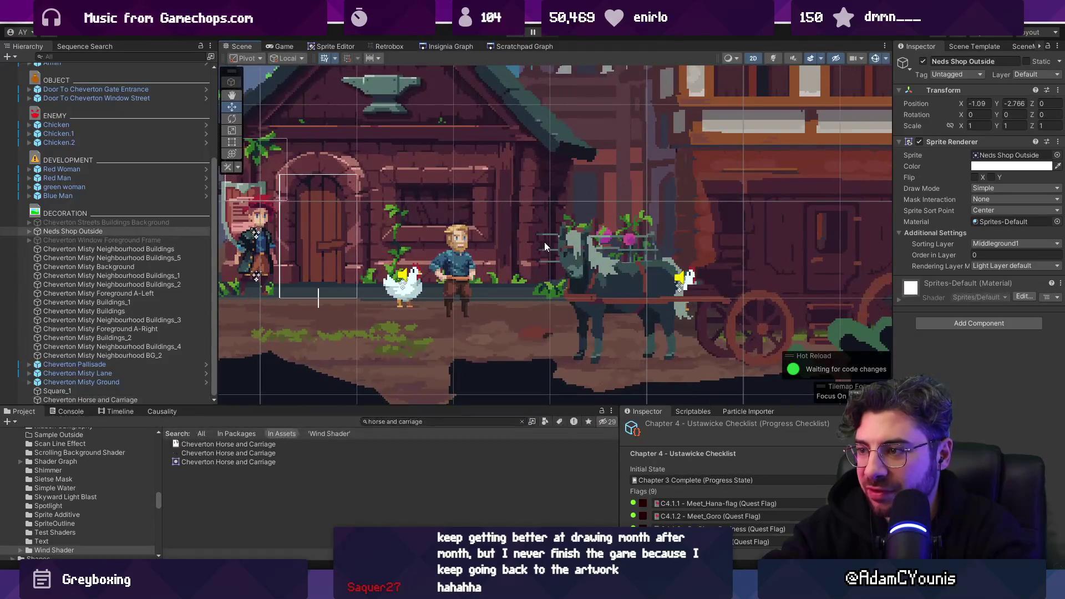
pyautogui.moveTo(618, 161); pyautogui.dragTo(627, 202)
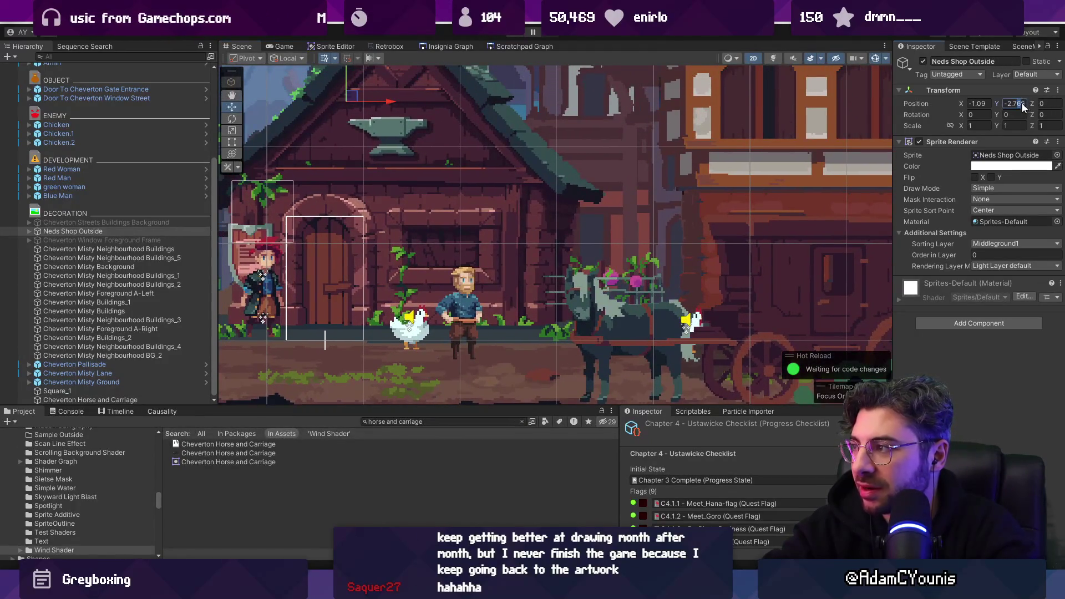
pyautogui.press('BackSpace')
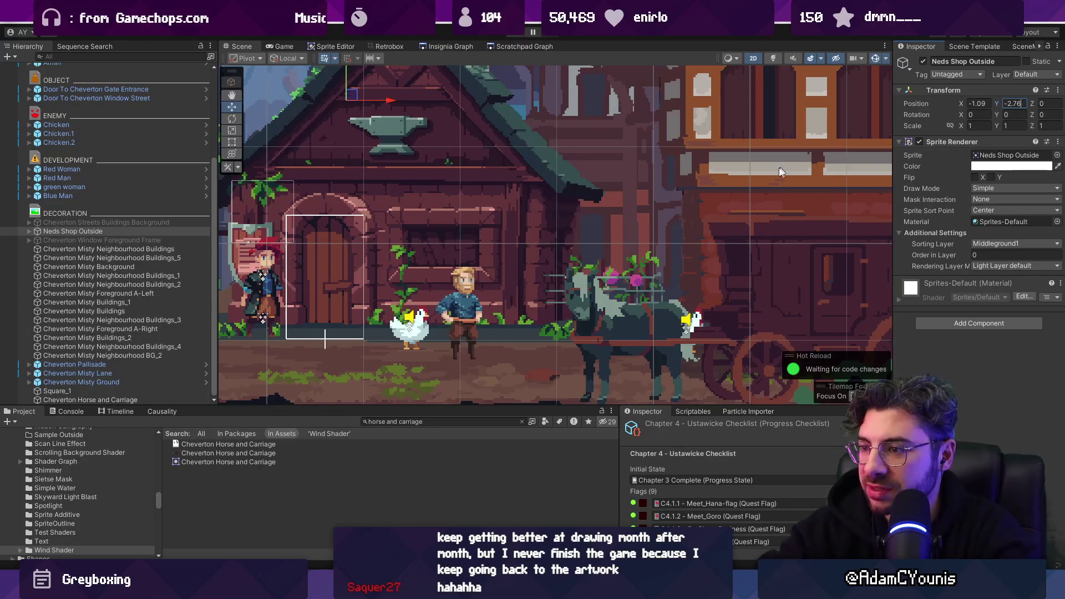
pyautogui.click(473, 295)
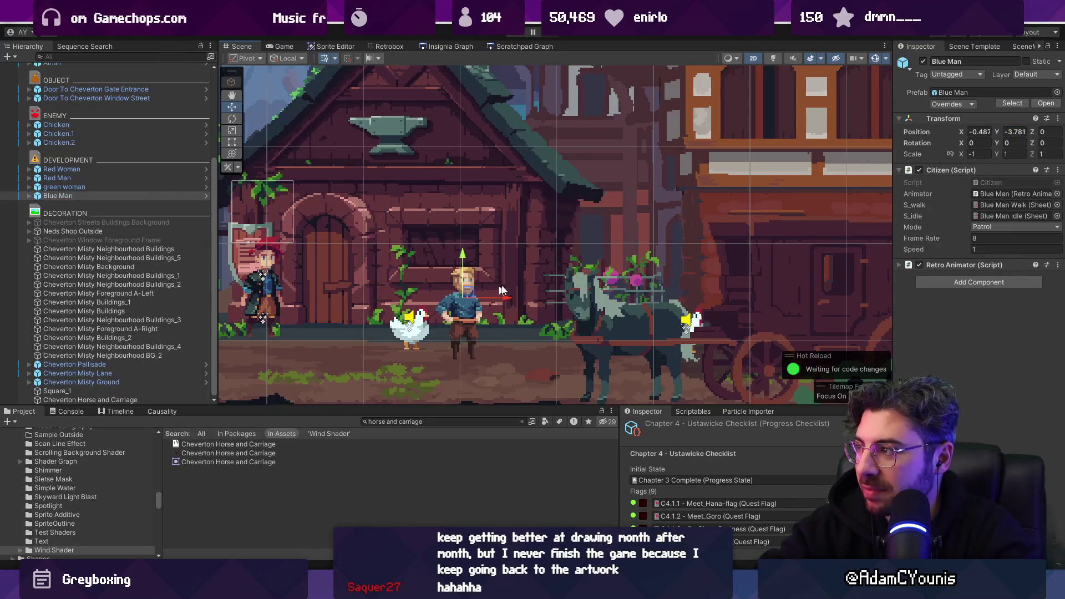
pyautogui.press('BackSpace')
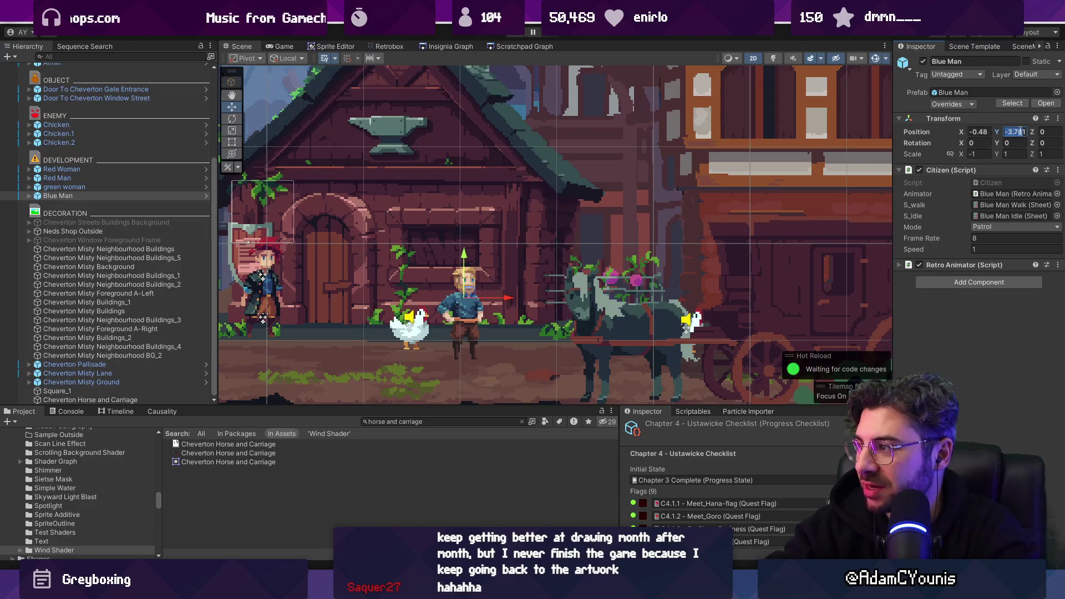
pyautogui.write('-')
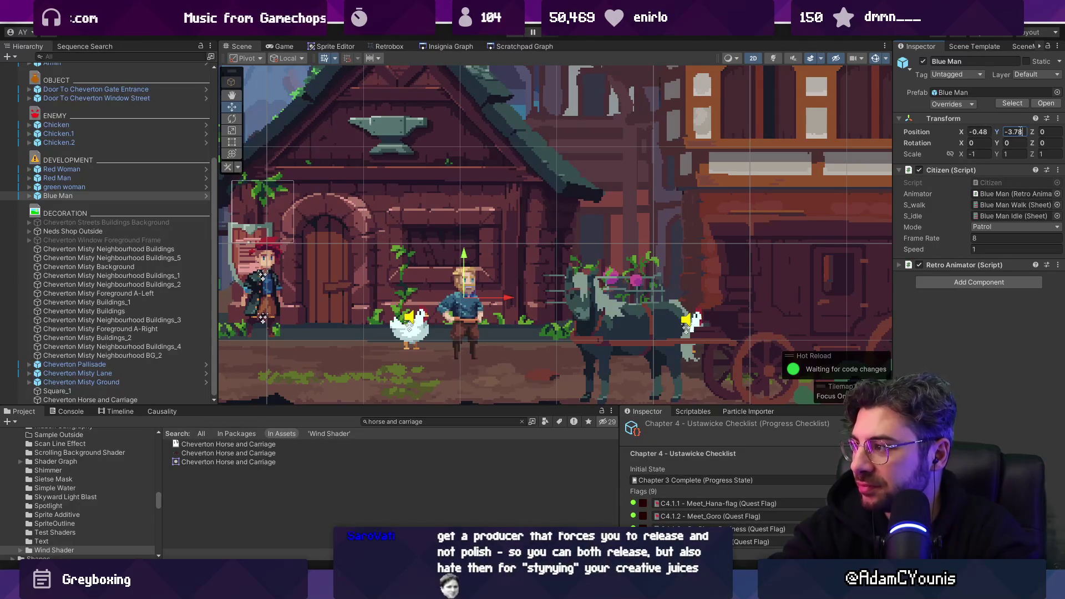
# Select all the neighbourhood building layers down to BG_2
pyautogui.click(661, 235)
pyautogui.scroll(-2, 662, 235)
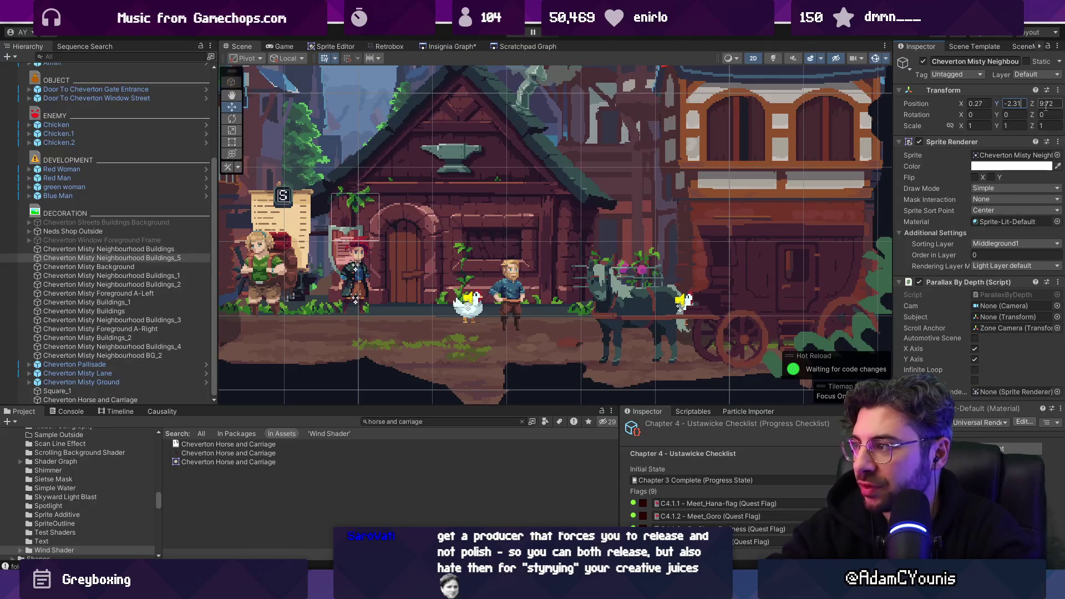
pyautogui.click(143, 248)
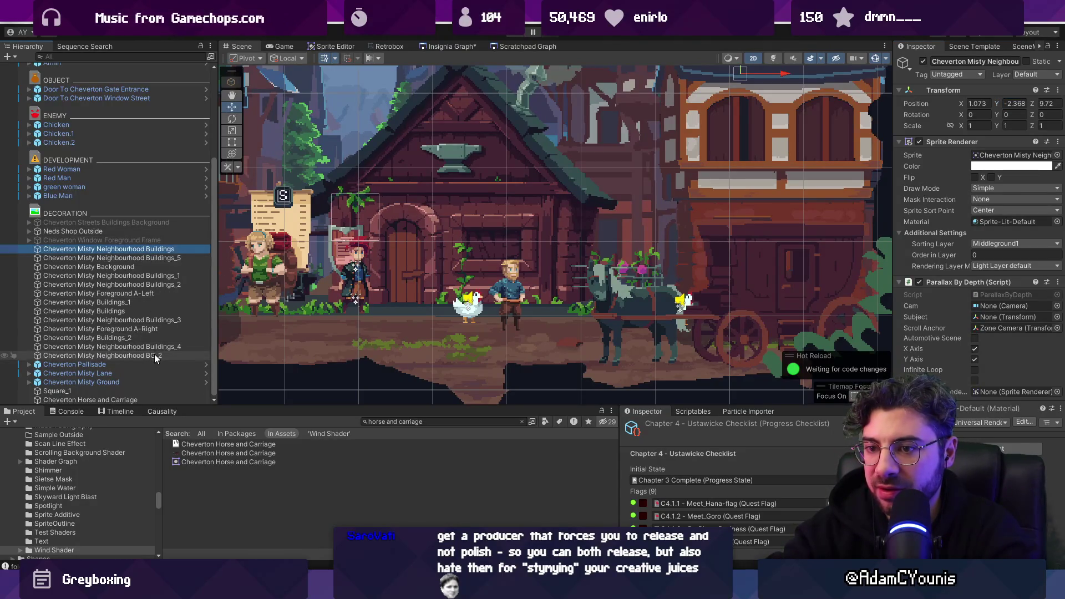
pyautogui.keyDown('shift'); pyautogui.click(154, 355); pyautogui.keyUp('shift')
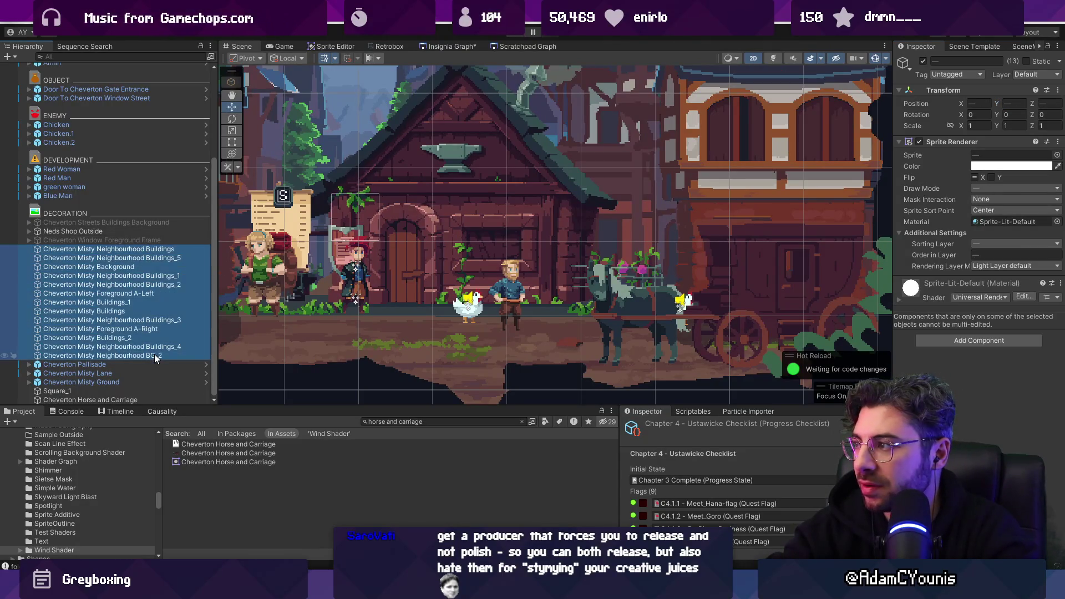
# Set move increment snapping to 0.01, use global handles, and align the buildings to the grid
pyautogui.click(379, 59)
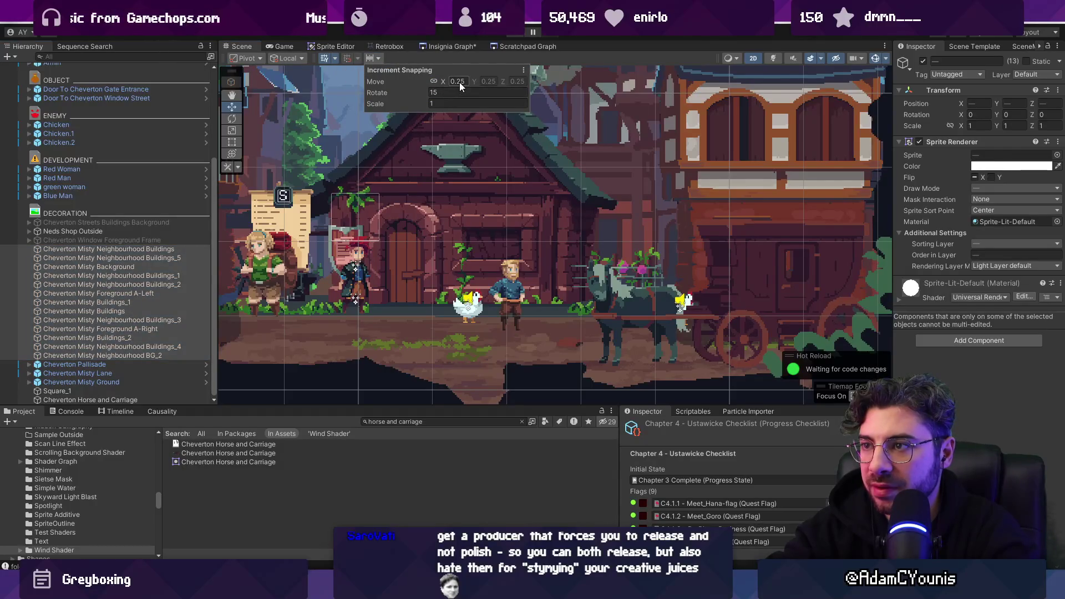
pyautogui.write('0.01')
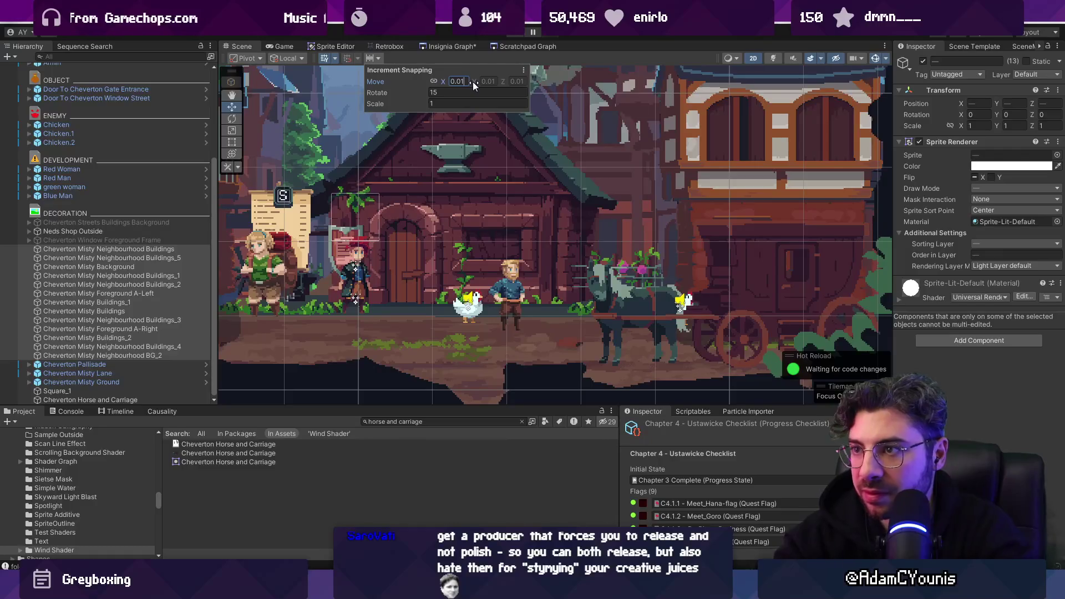
pyautogui.click(317, 65)
pyautogui.click(300, 72)
pyautogui.click(361, 58)
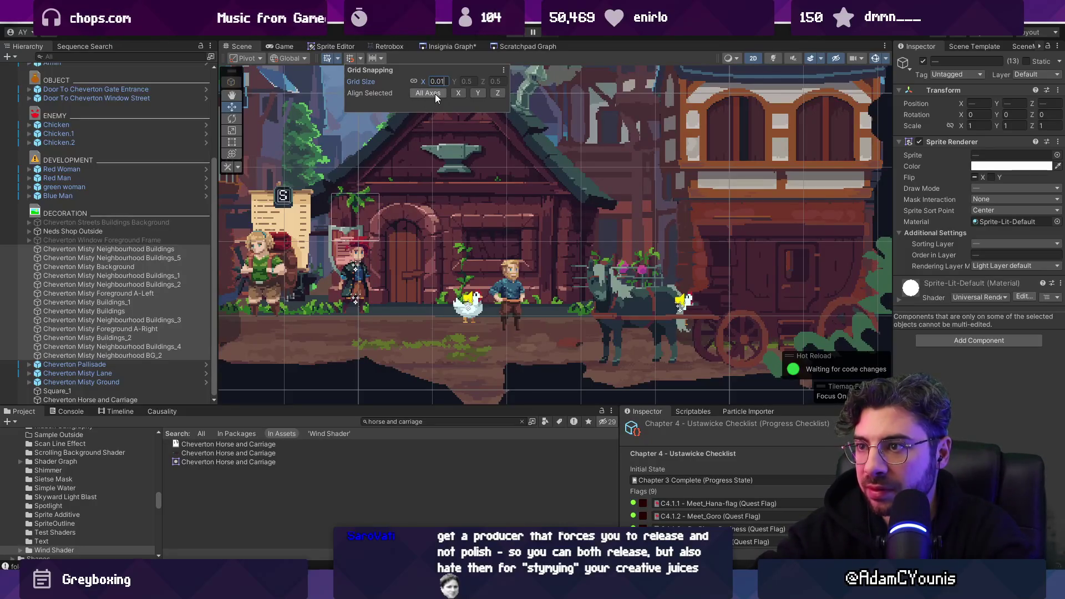
pyautogui.click(435, 95)
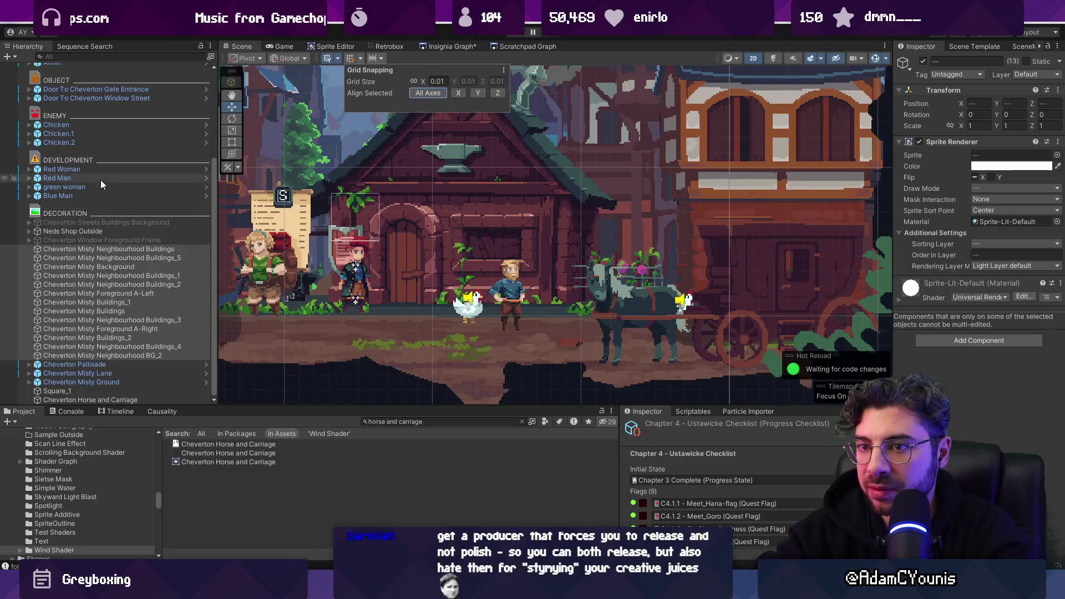
# Select the street buildings down to the horse and carriage plus the three chickens, then run the game
pyautogui.click(103, 222)
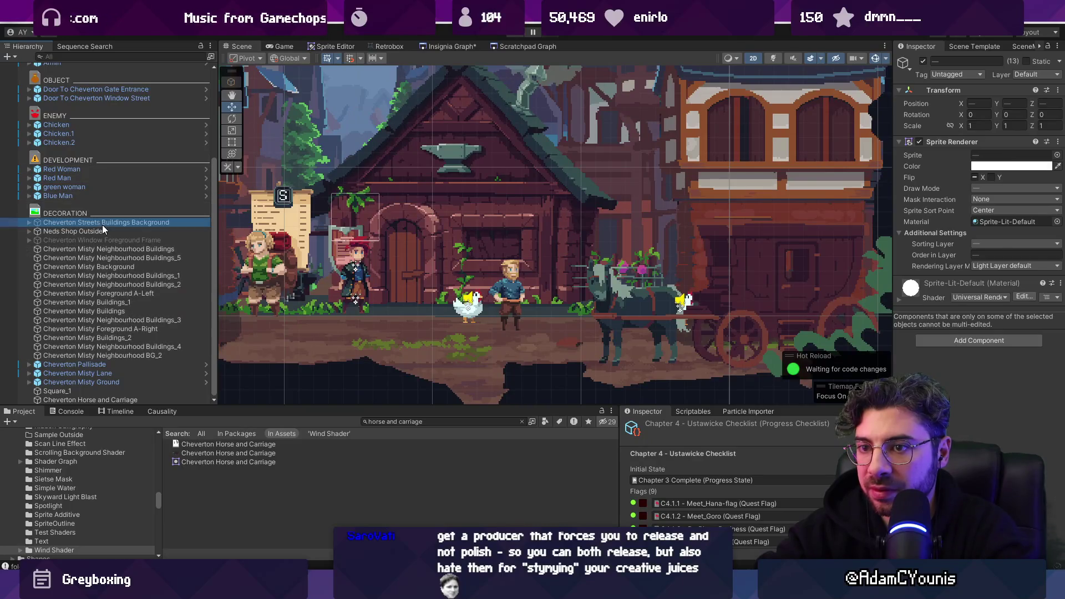
pyautogui.keyDown('shift'); pyautogui.click(108, 399); pyautogui.keyUp('shift')
pyautogui.scroll(5, 173, 180)
pyautogui.keyDown('ctrl'); pyautogui.click(138, 265); pyautogui.keyUp('ctrl')
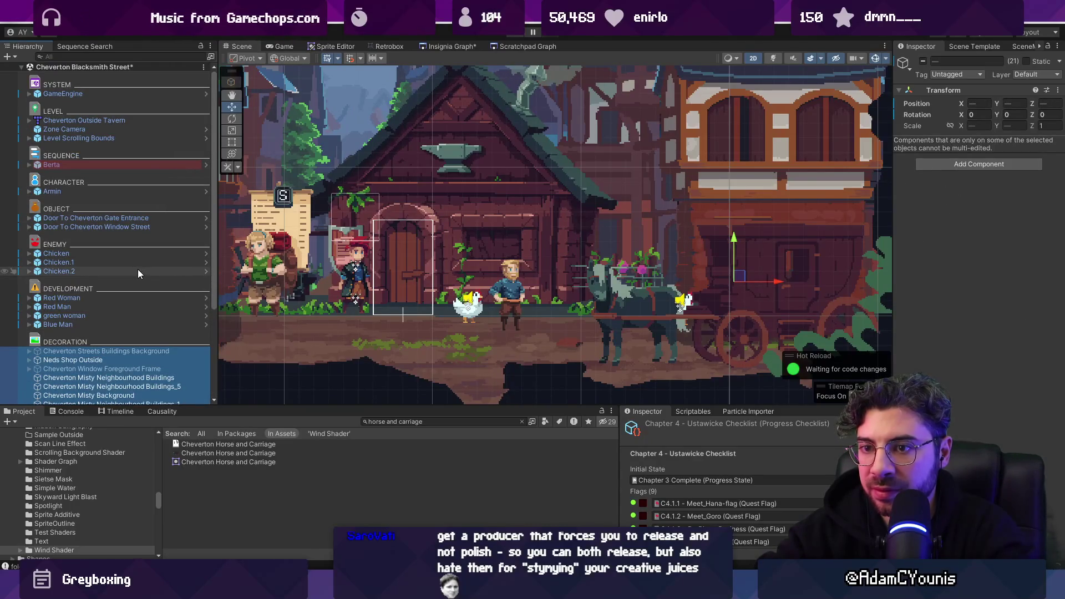
pyautogui.keyDown('ctrl'); pyautogui.click(138, 270); pyautogui.keyUp('ctrl')
pyautogui.keyDown('ctrl'); pyautogui.click(138, 255); pyautogui.keyUp('ctrl')
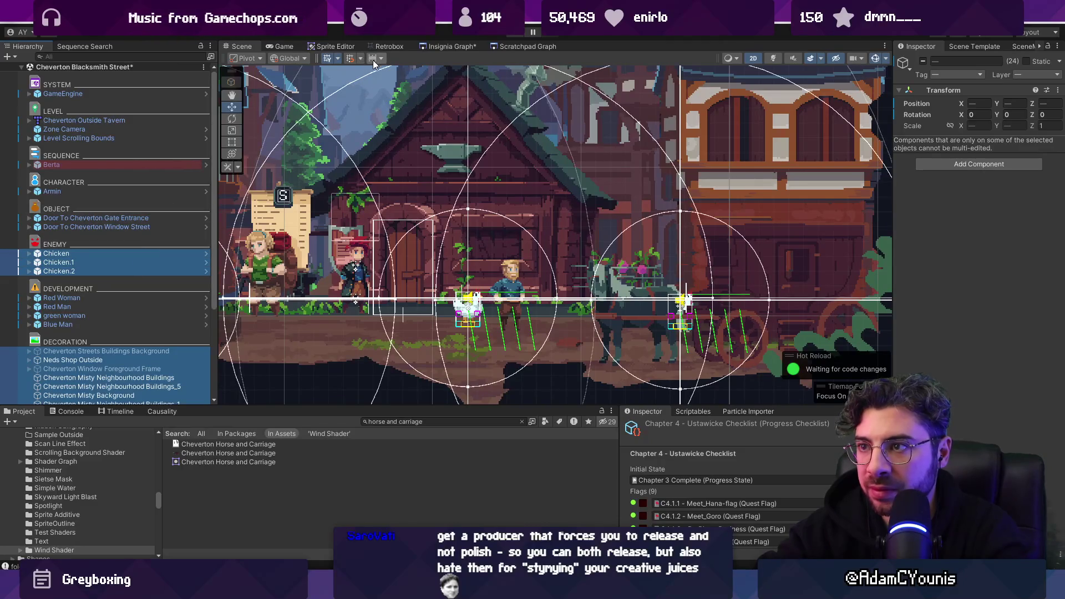
pyautogui.click(351, 57)
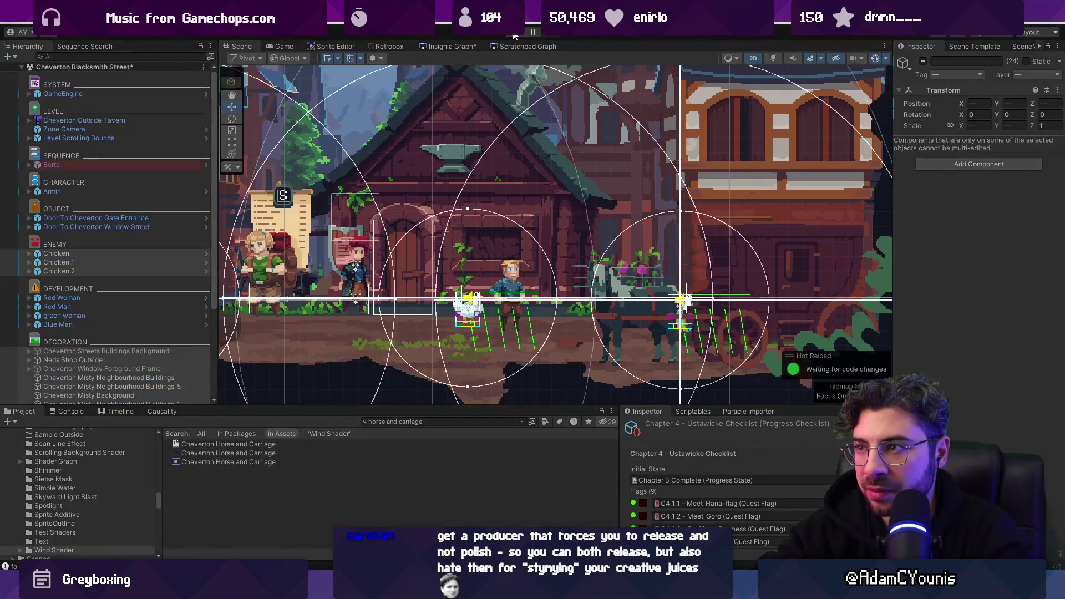
pyautogui.click(514, 34)
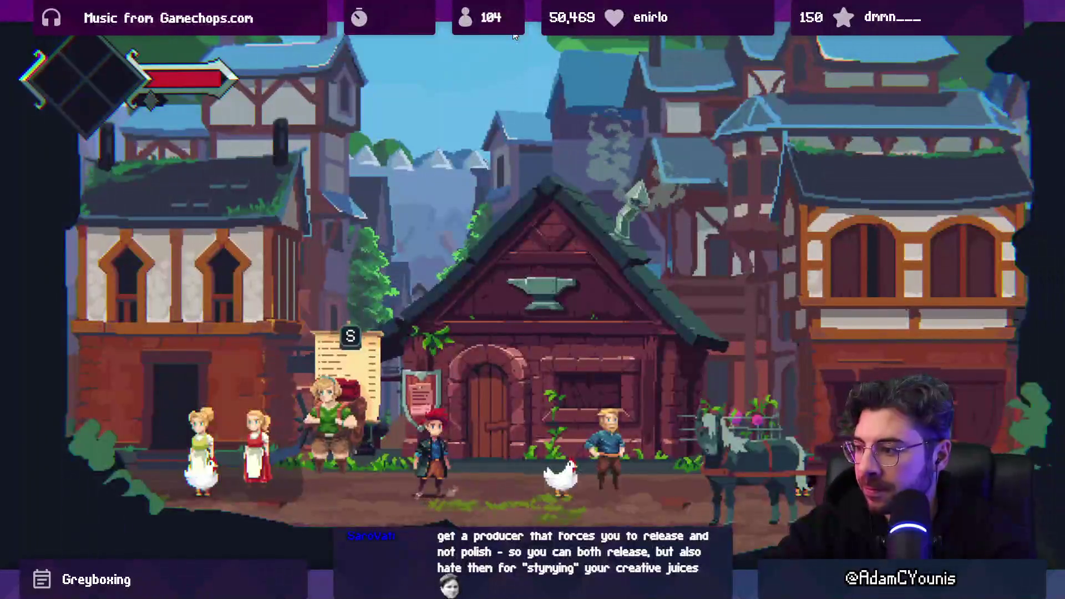
# Run and jump the character past the horse cart, notice board and inn door, then stop
pyautogui.press('Right')
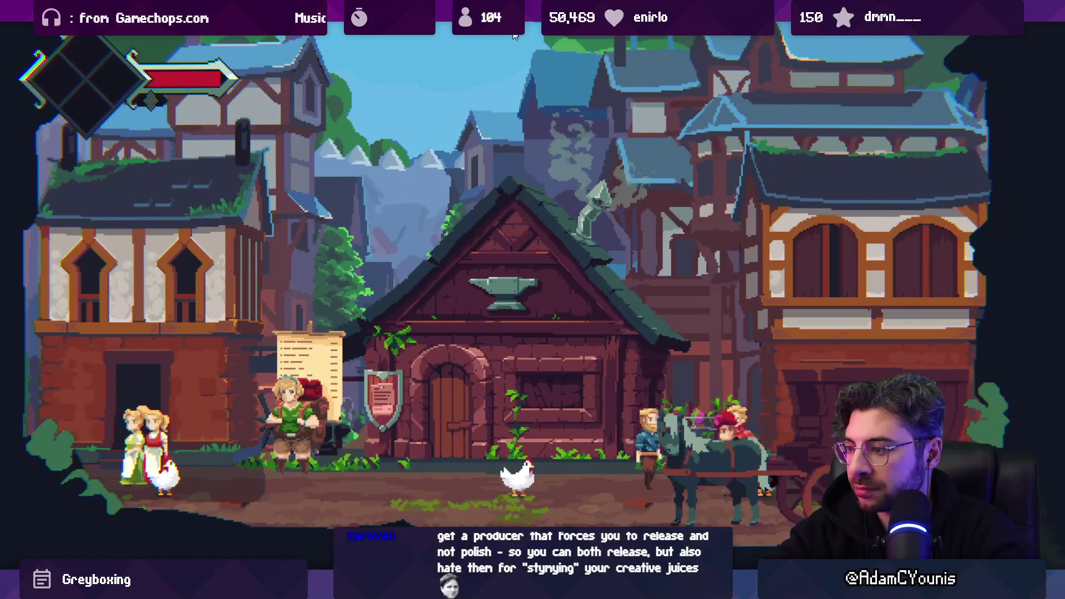
pyautogui.press('Left')
pyautogui.press('Right')
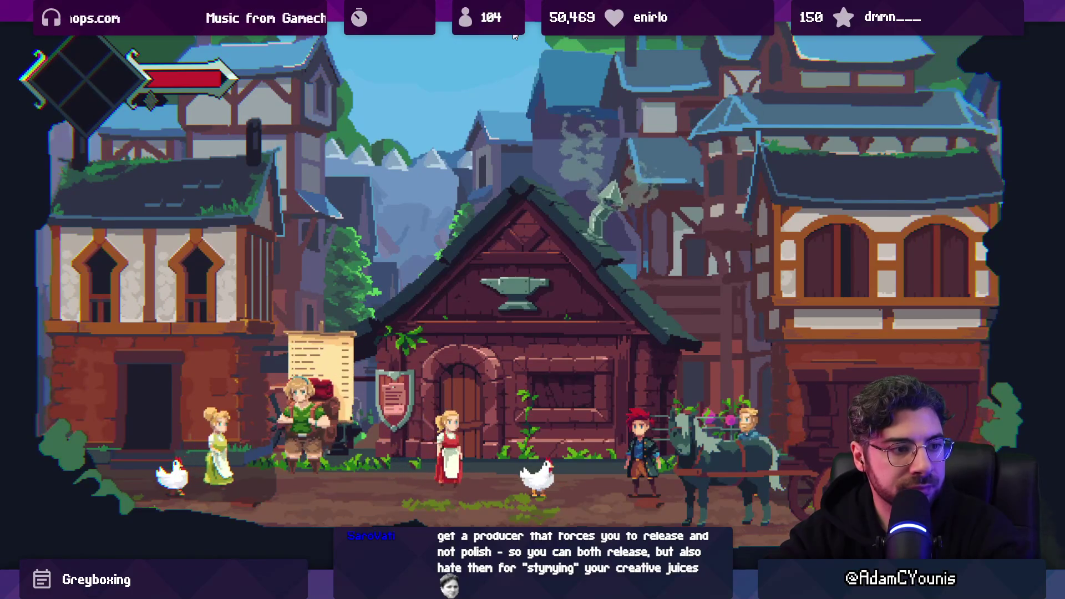
pyautogui.press('Left')
pyautogui.press('space')
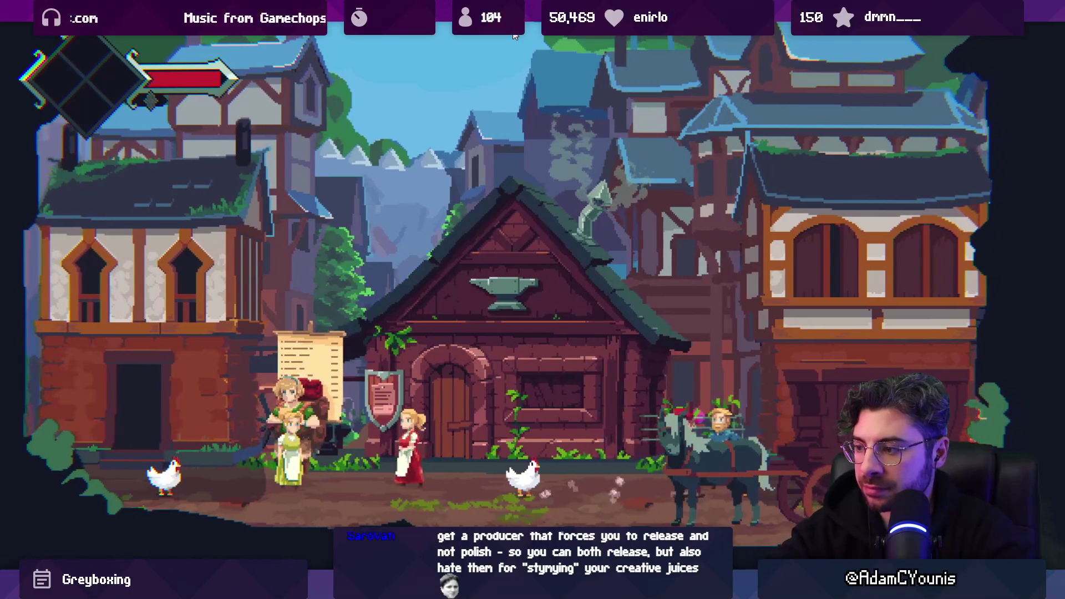
pyautogui.press('Left')
pyautogui.press('space')
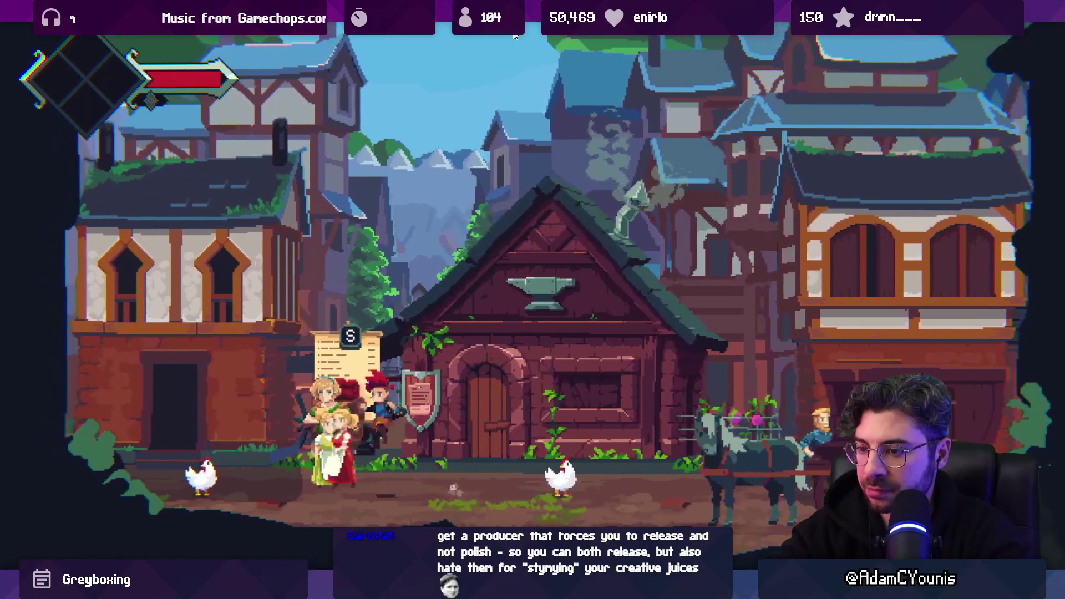
pyautogui.press('Right')
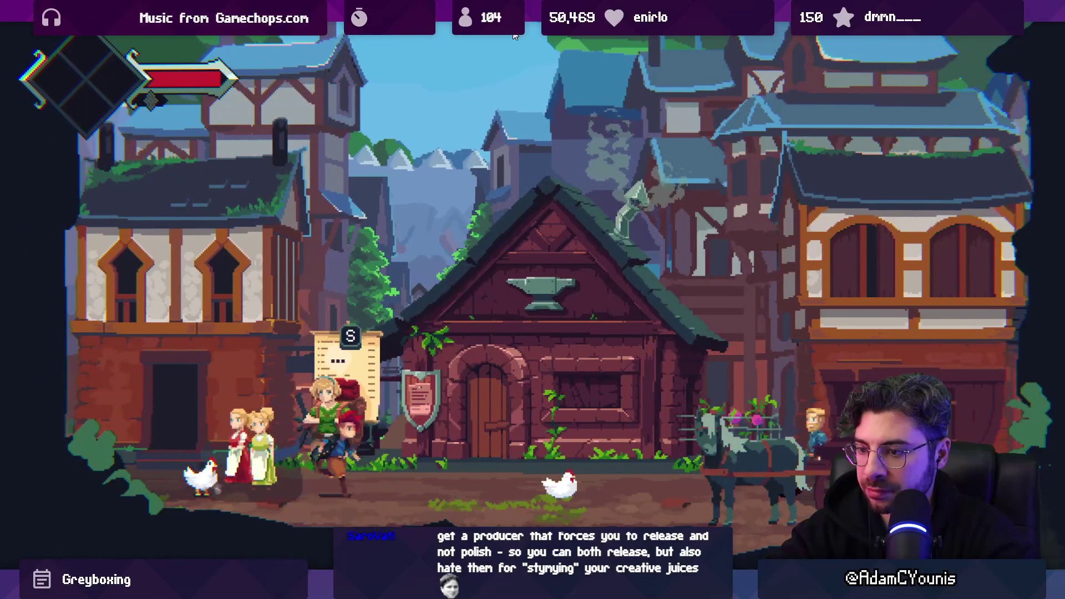
pyautogui.press('Right')
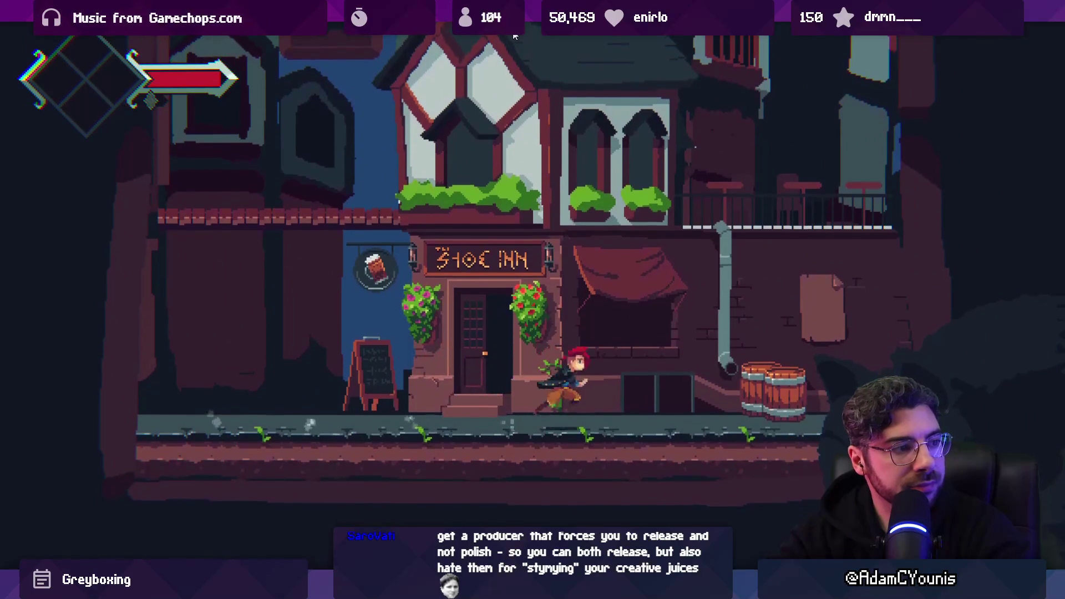
pyautogui.press('Left')
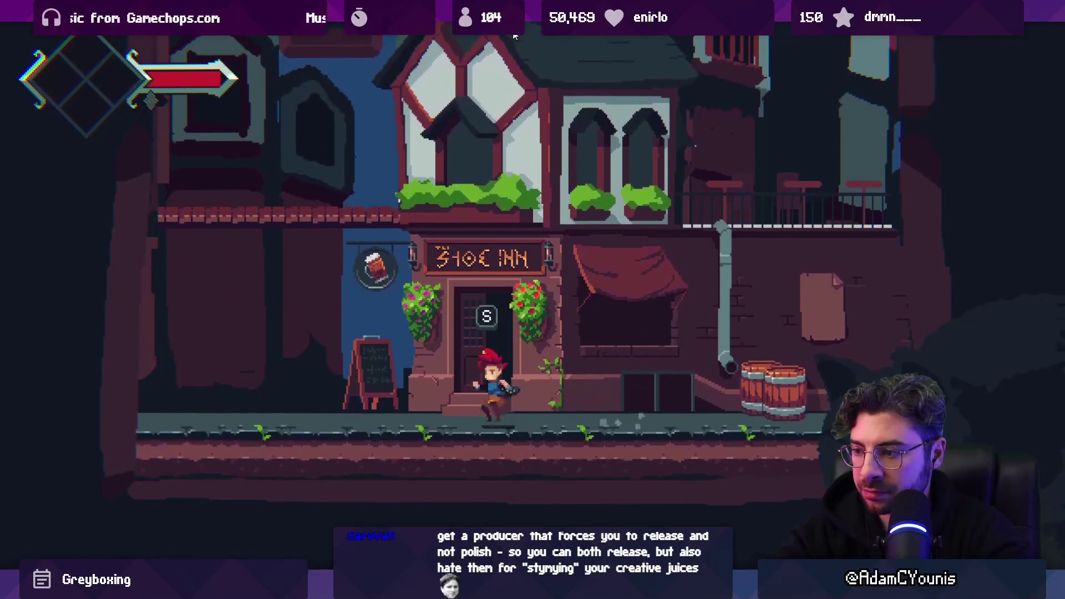
pyautogui.press('Left')
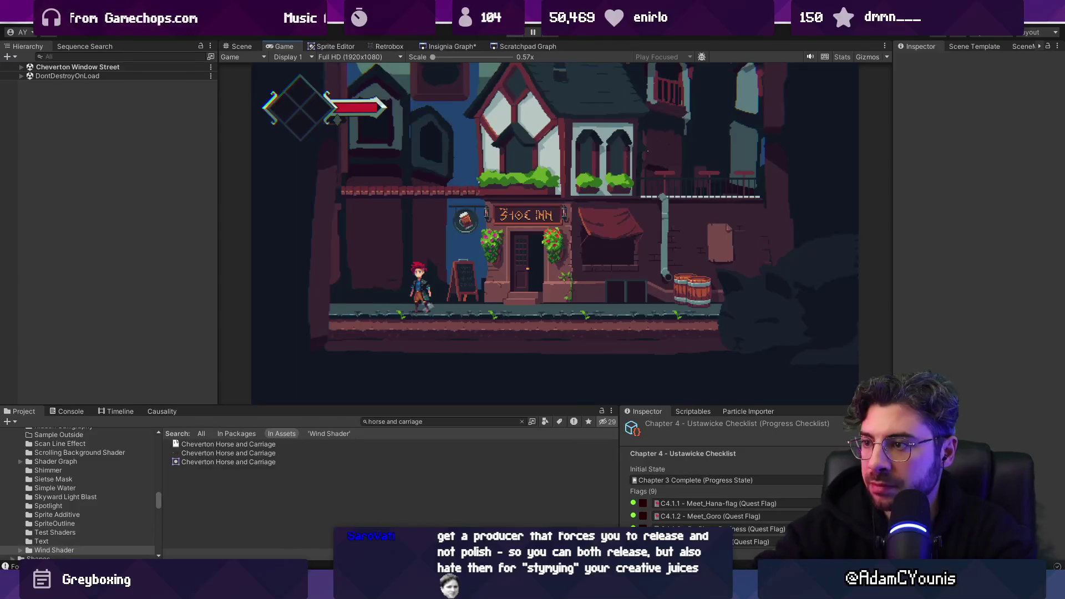
pyautogui.hotkey('ctrl', 'p')
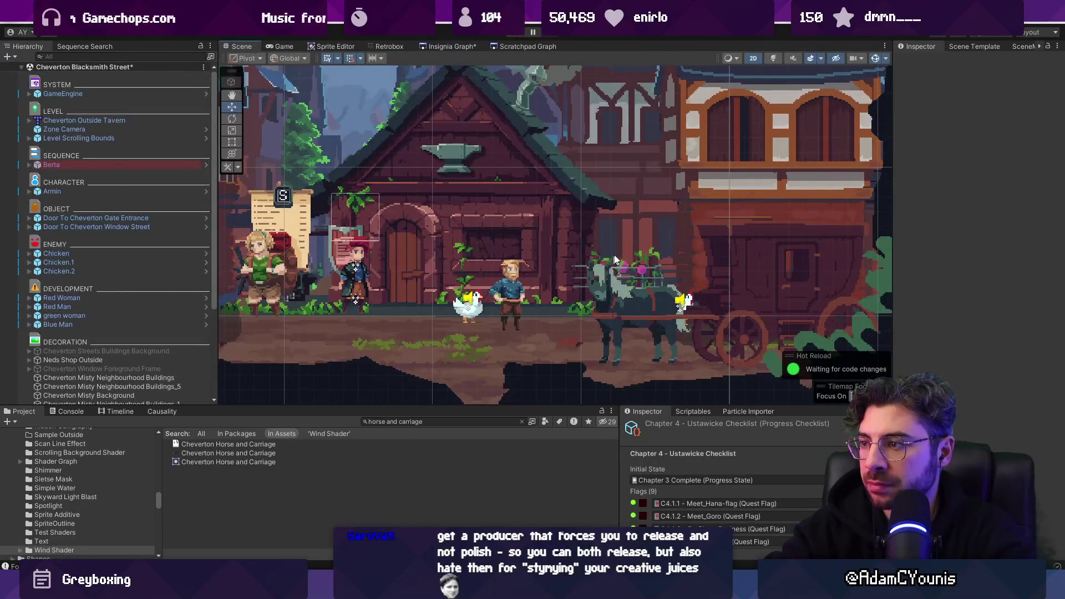
# Zoom the Scene view, run and stop another play test, then return to the Aseprite sprite
pyautogui.scroll(-2, 632, 266)
pyautogui.scroll(-3, 498, 217)
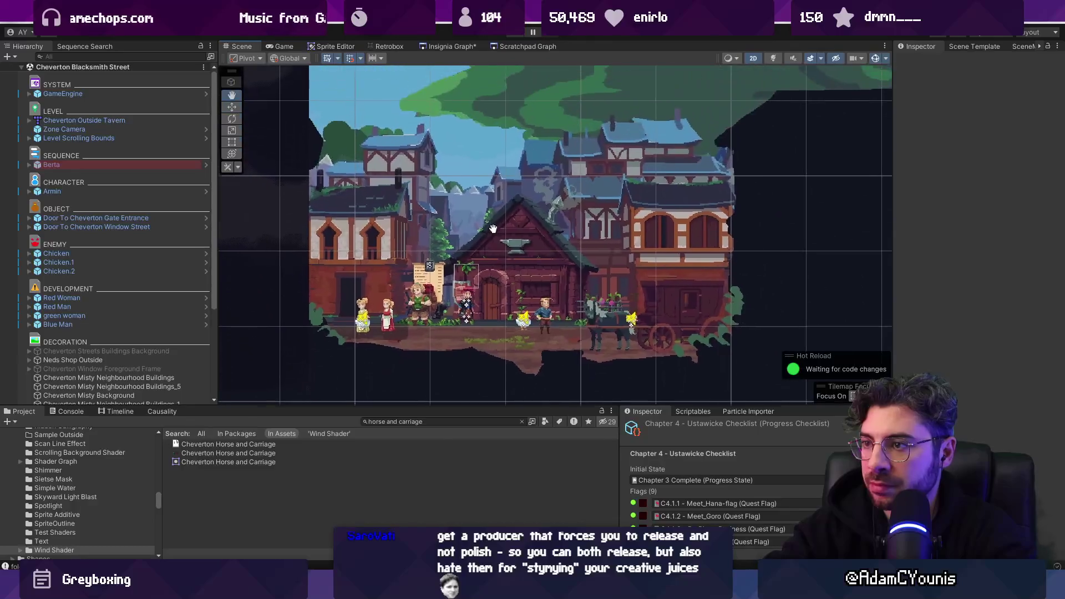
pyautogui.scroll(1, 505, 229)
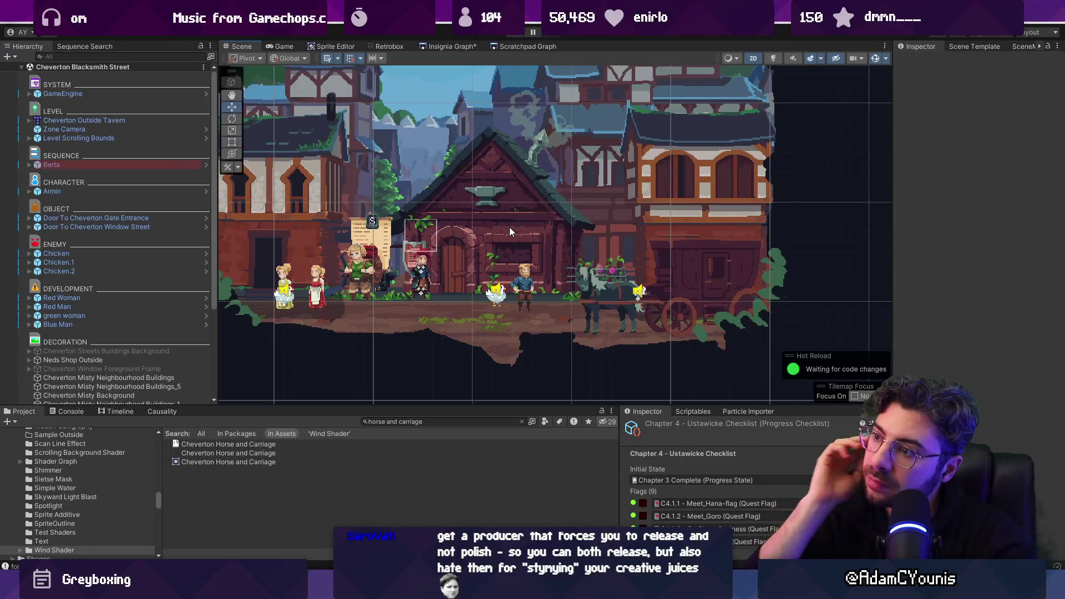
pyautogui.scroll(-1, 547, 279)
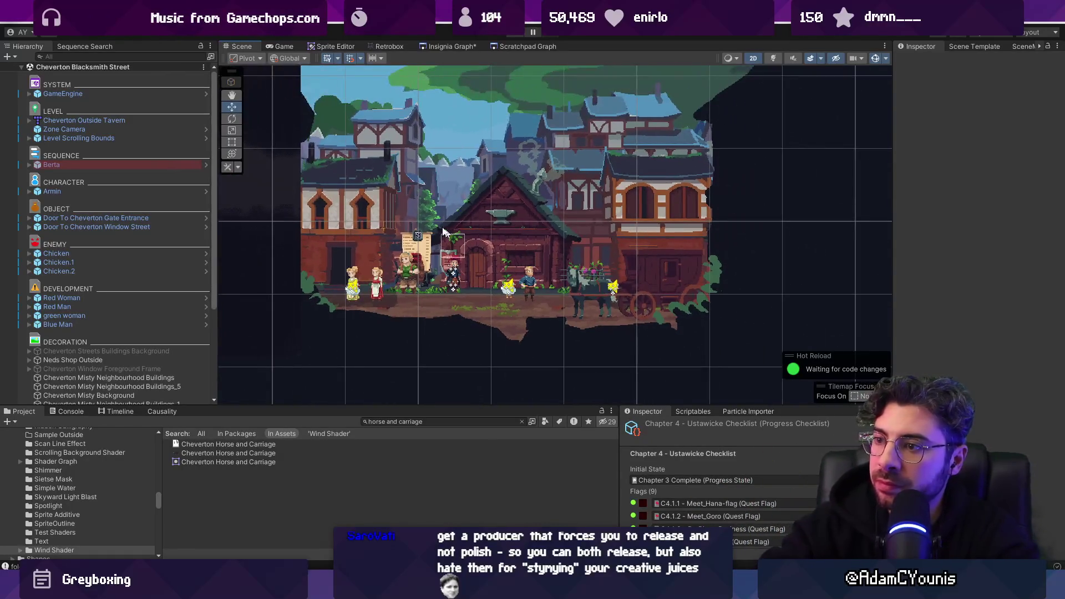
pyautogui.click(516, 34)
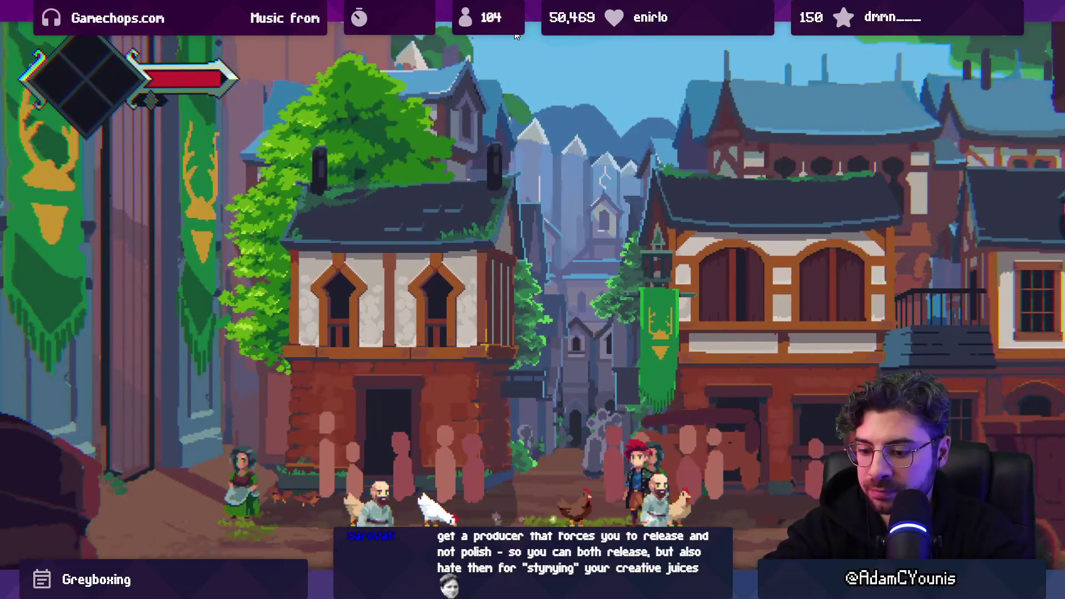
pyautogui.hotkey('ctrl', 'p')
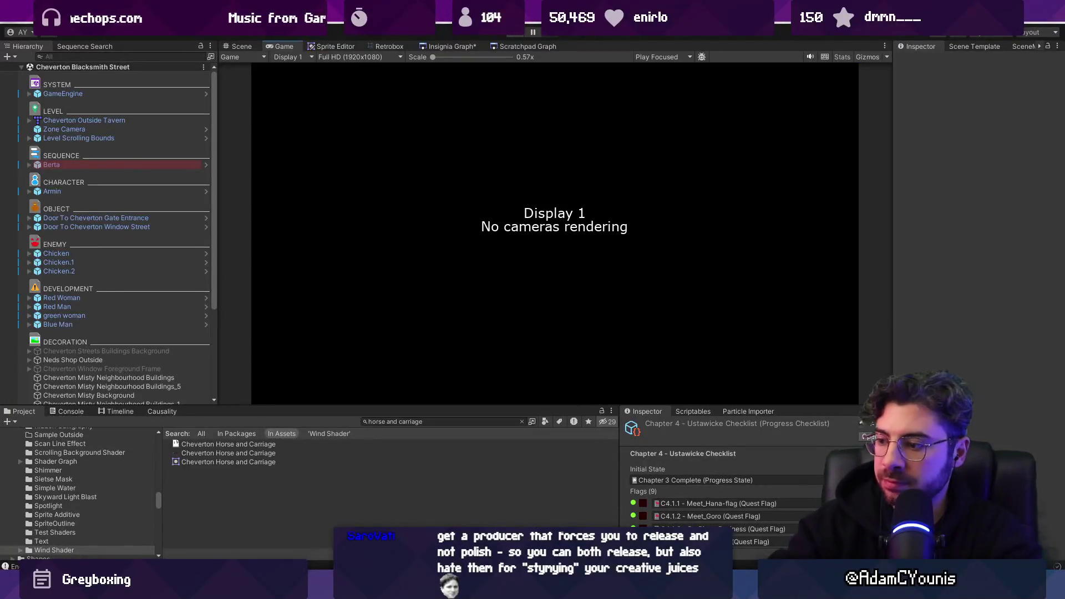
pyautogui.hotkey('alt', 'Tab')
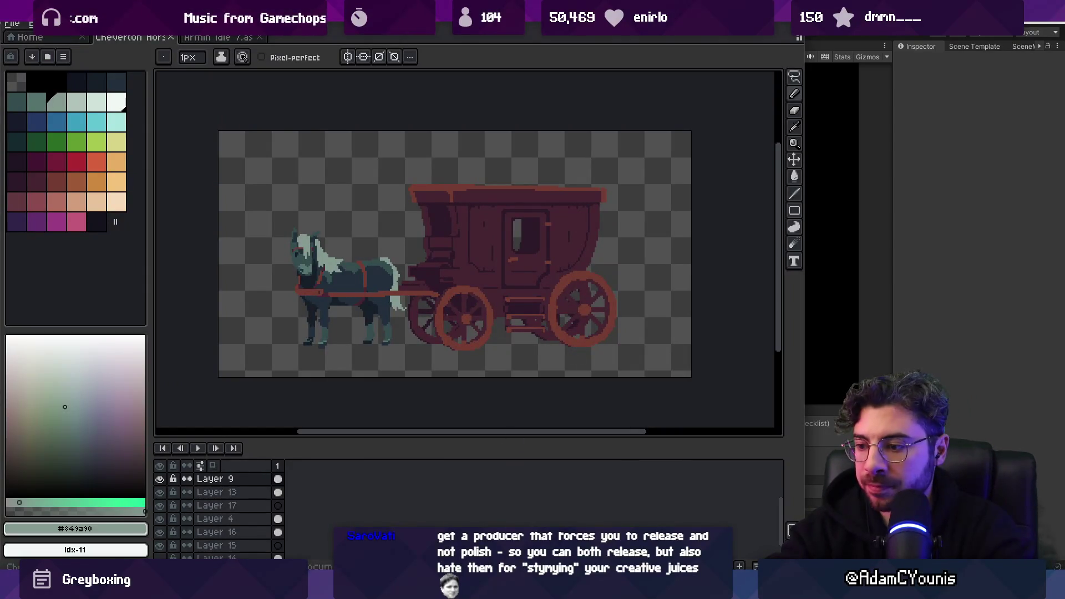
# In Chrome, search 'youtube horse pulling carriage through busy street' and open 'Carriage driving horses - happy in traffic'
pyautogui.moveTo(496, 588)
pyautogui.click(547, 508)
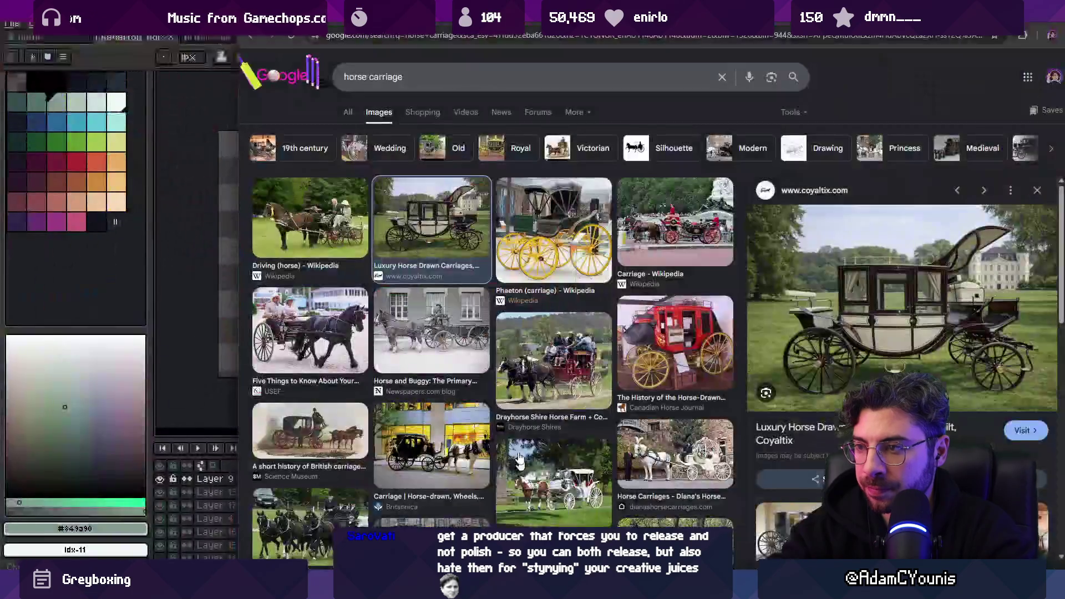
pyautogui.click(397, 35)
pyautogui.write('youtube horse pulling c')
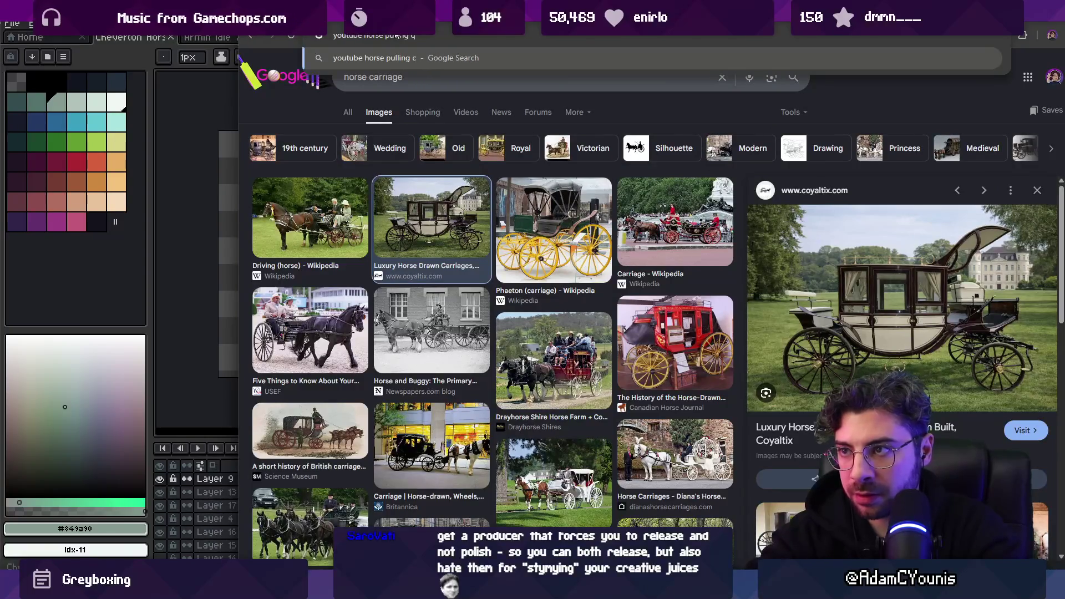
pyautogui.write('arriage t')
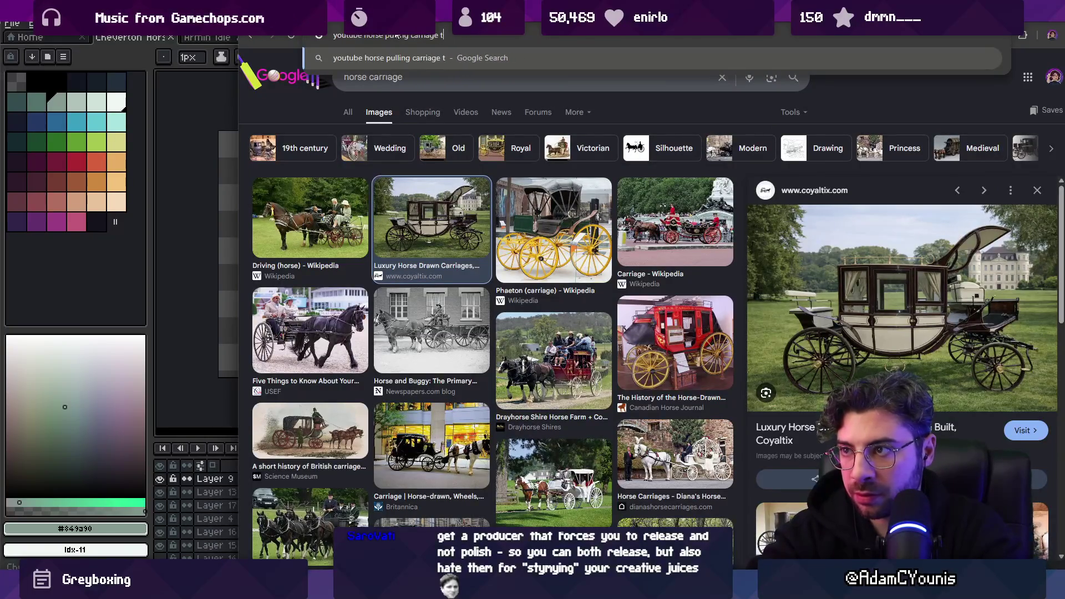
pyautogui.write('hrough busy stree')
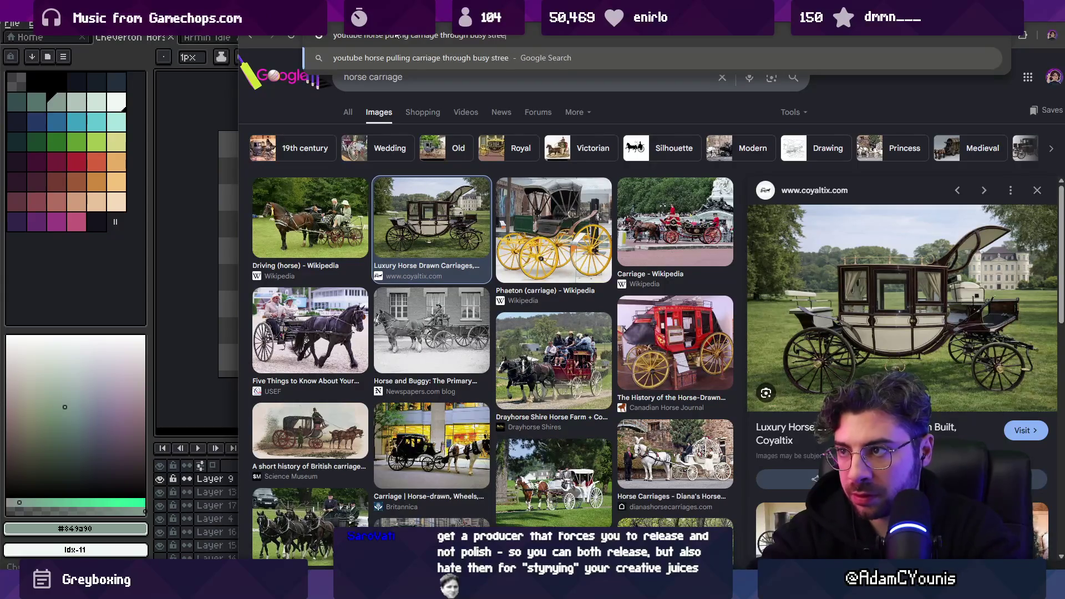
pyautogui.write('t')
pyautogui.press('Return')
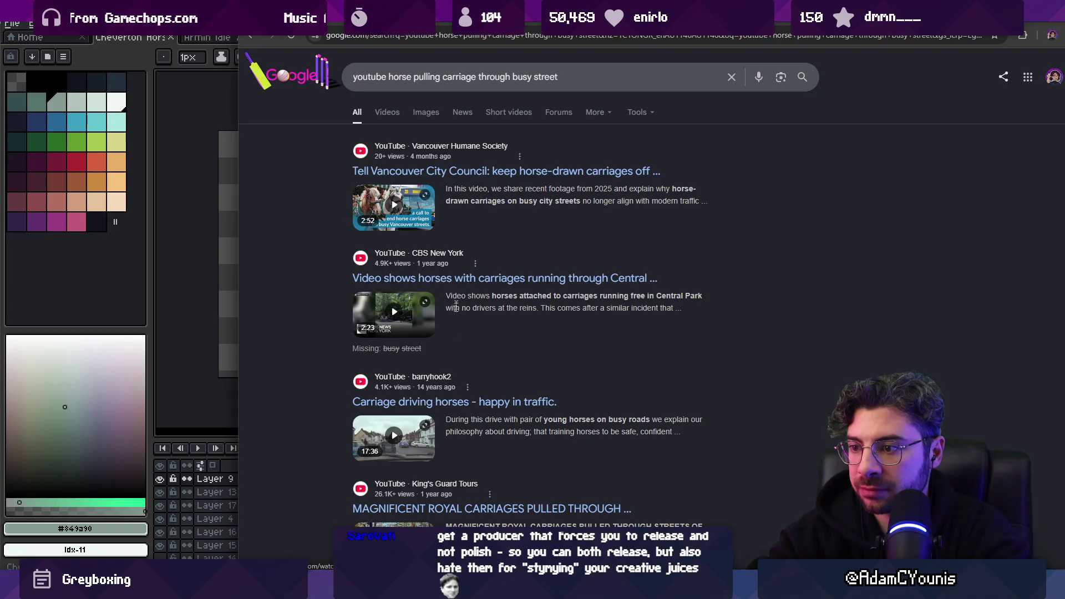
pyautogui.click(480, 407)
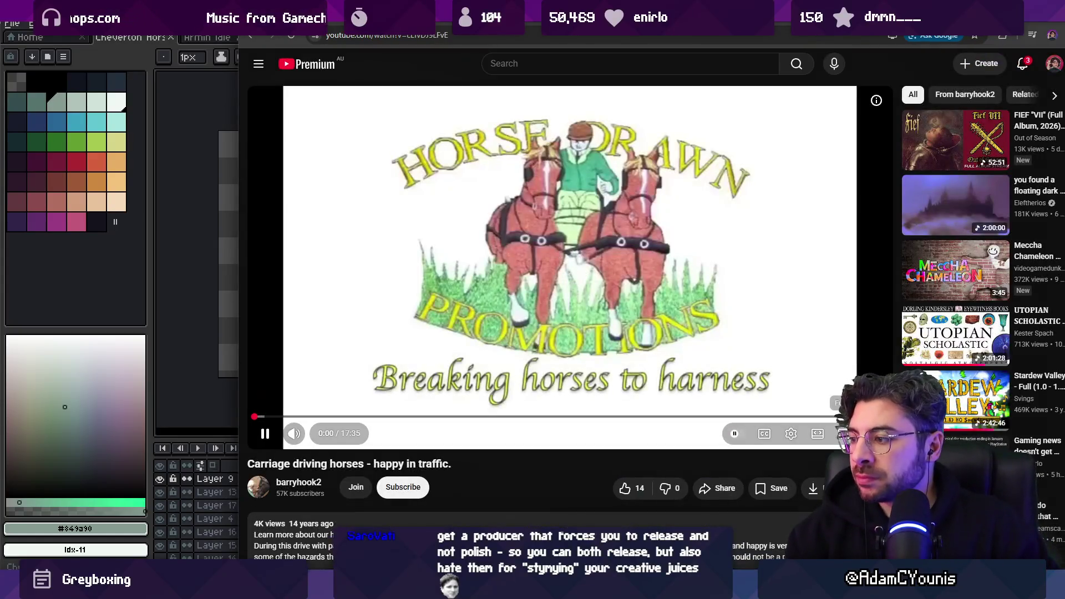
# Watch the carriage video briefly in full screen, then switch the player to theater mode
pyautogui.doubleClick(591, 400)
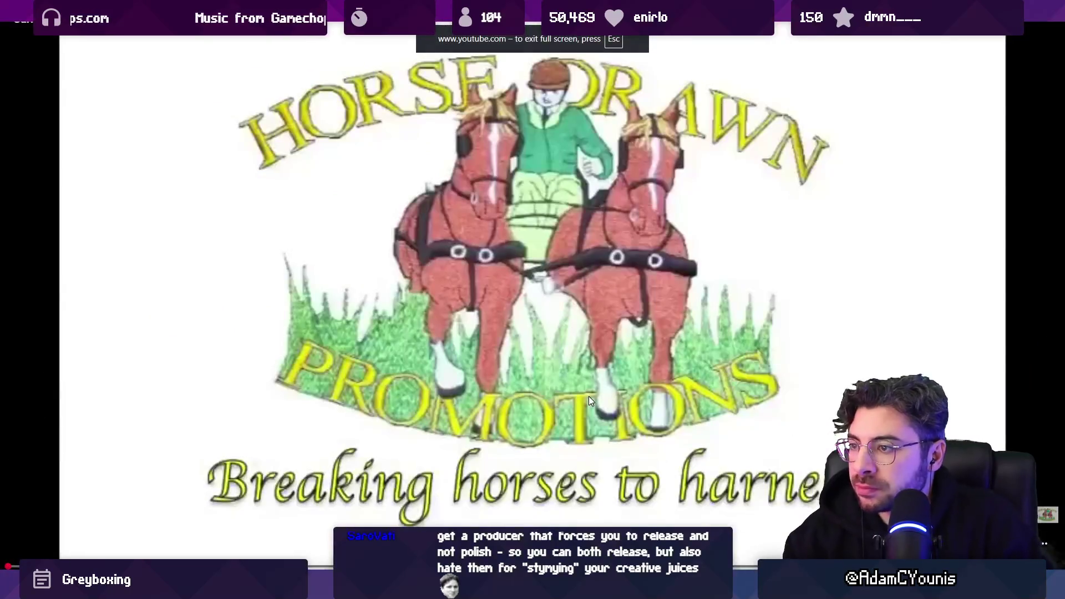
pyautogui.press('Escape')
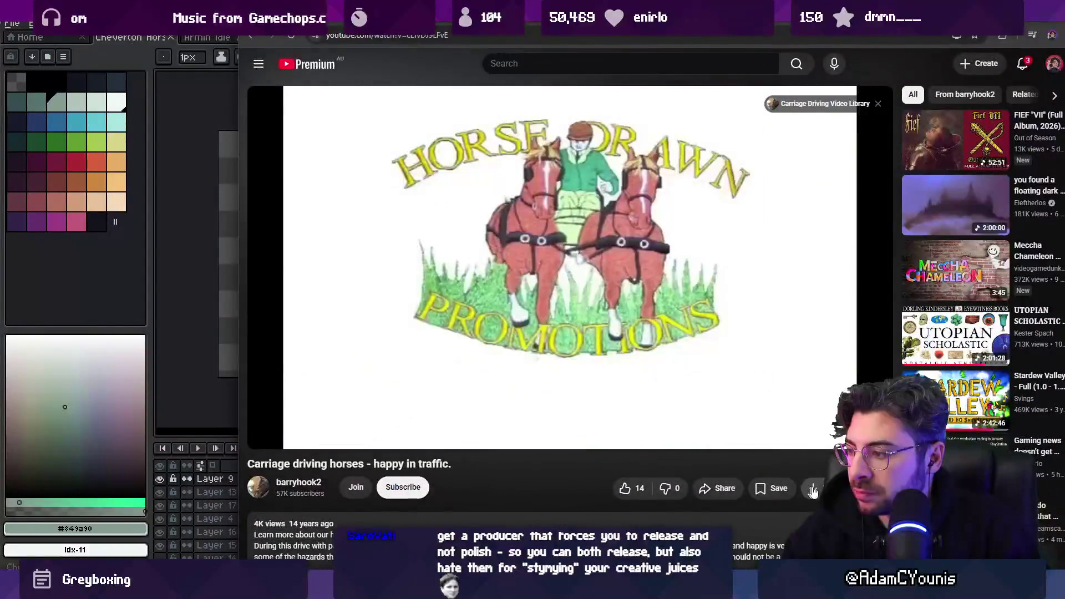
pyautogui.click(834, 440)
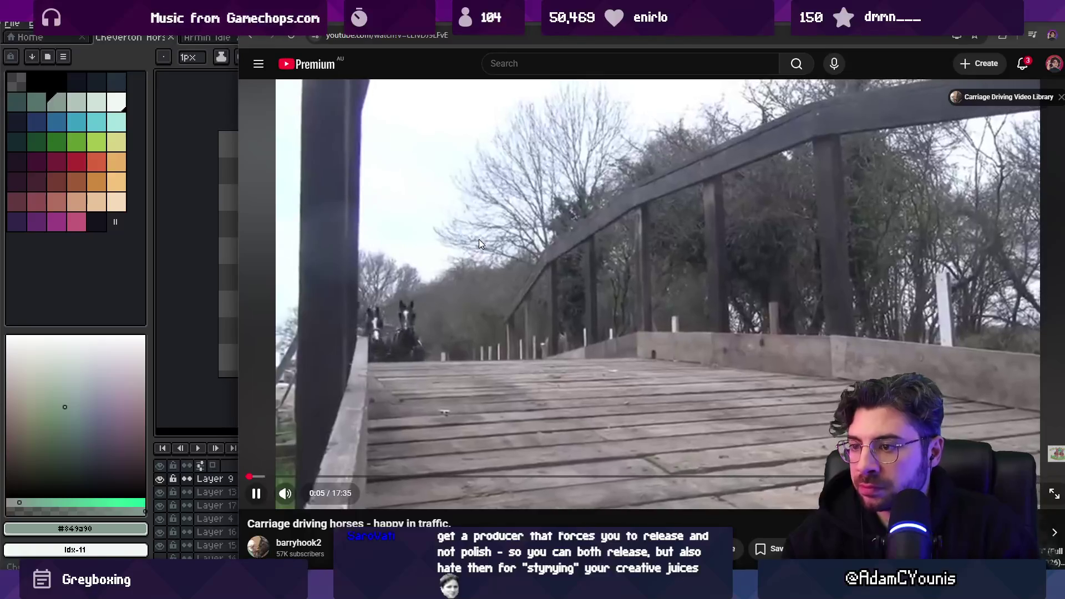
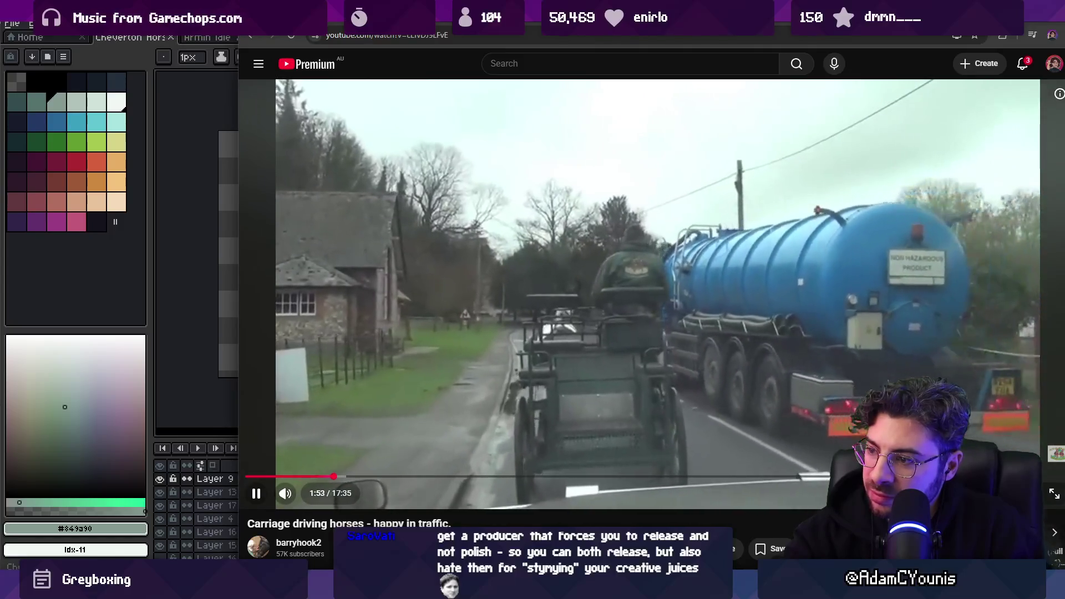
# Skip the carriage video to its final moments and begin a 'horses pulling carriage slowly' search
pyautogui.press('Right')
pyautogui.press('Right')
pyautogui.press('Right')
pyautogui.press('Right')
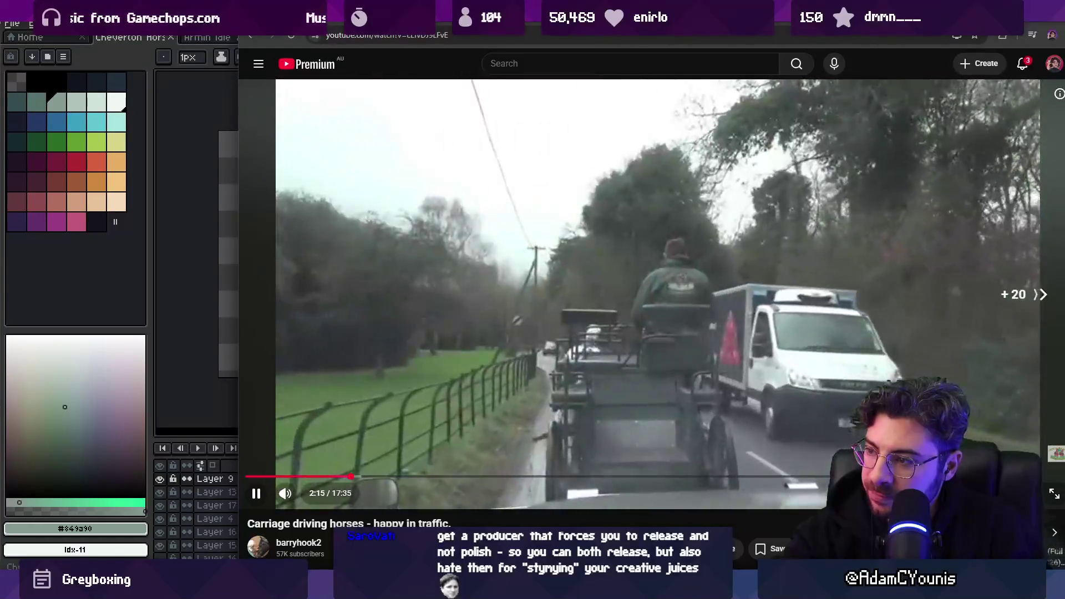
pyautogui.press('Right')
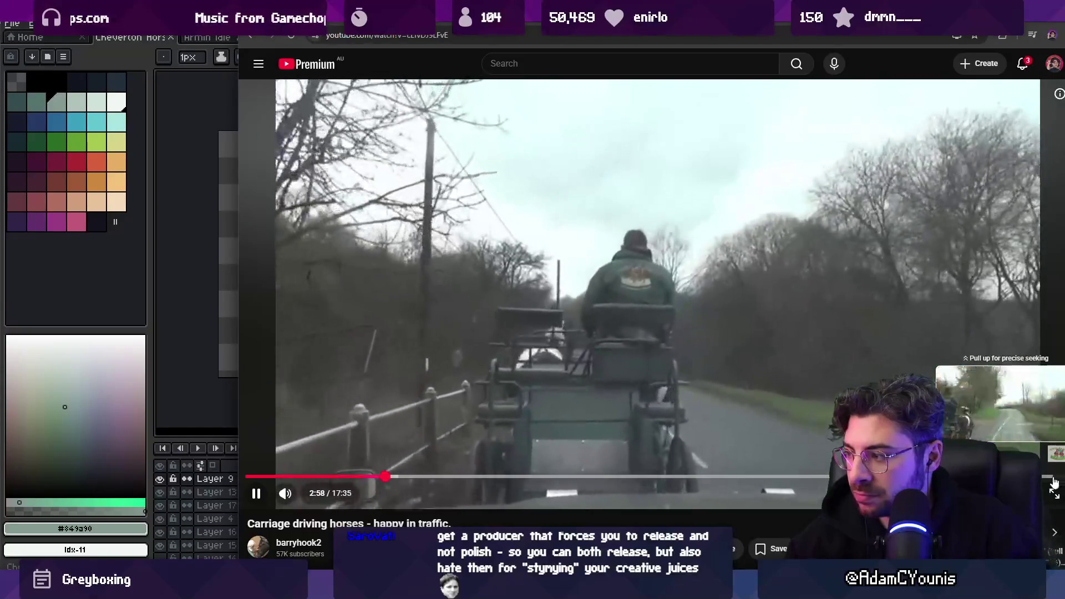
pyautogui.click(1046, 477)
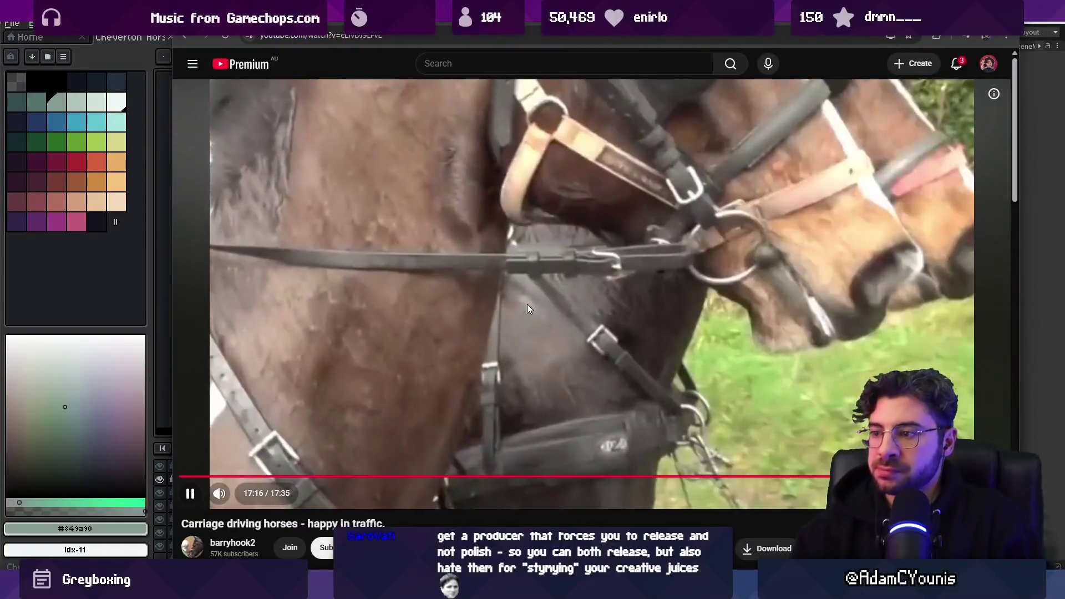
pyautogui.scroll(-6, 606, 339)
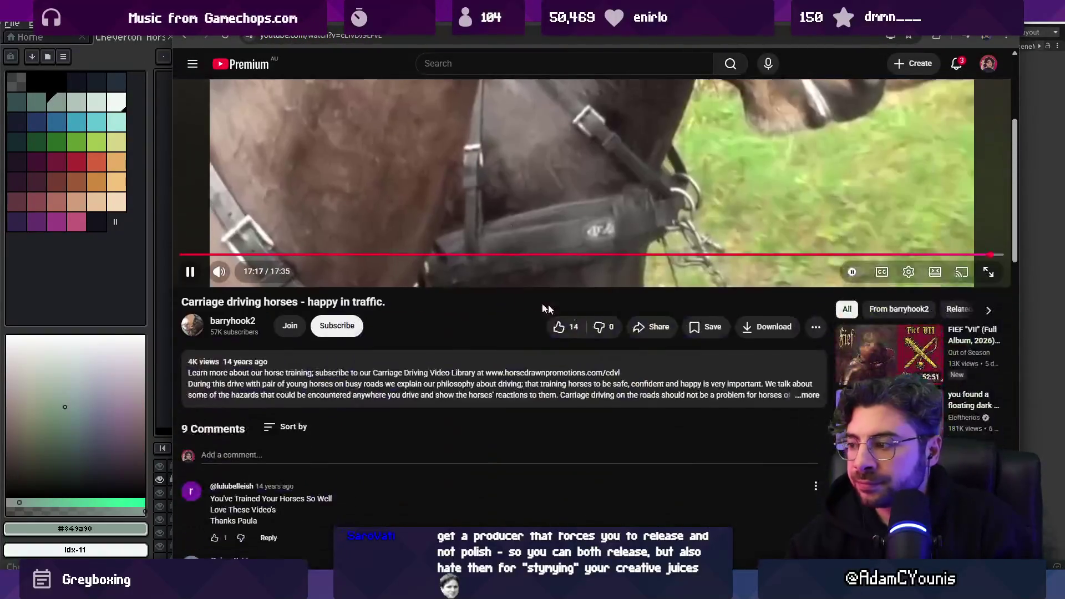
pyautogui.scroll(6, 606, 340)
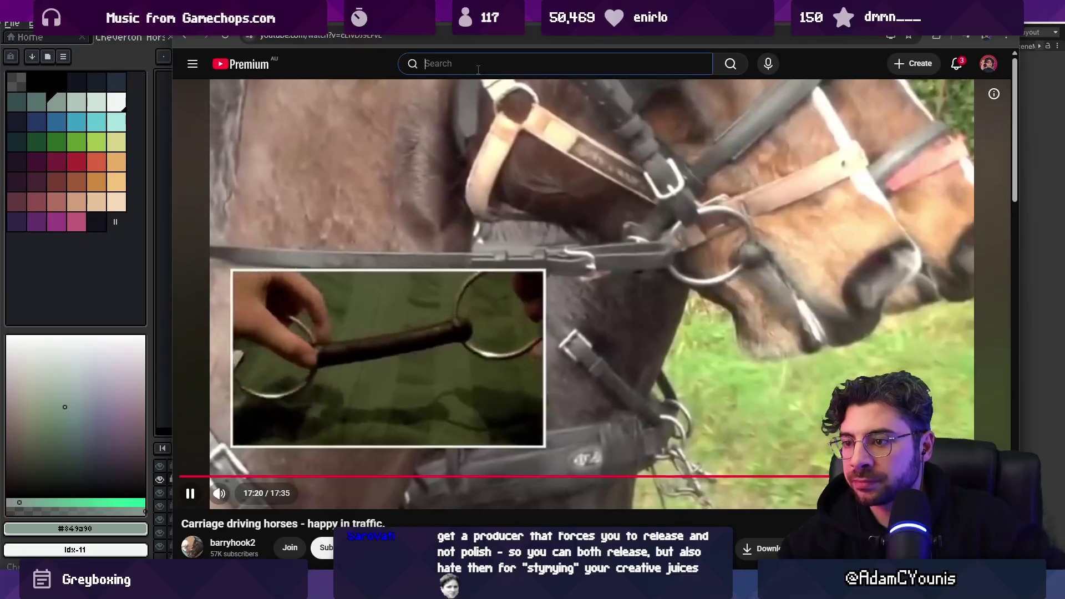
pyautogui.click(478, 64)
pyautogui.write('horses pull')
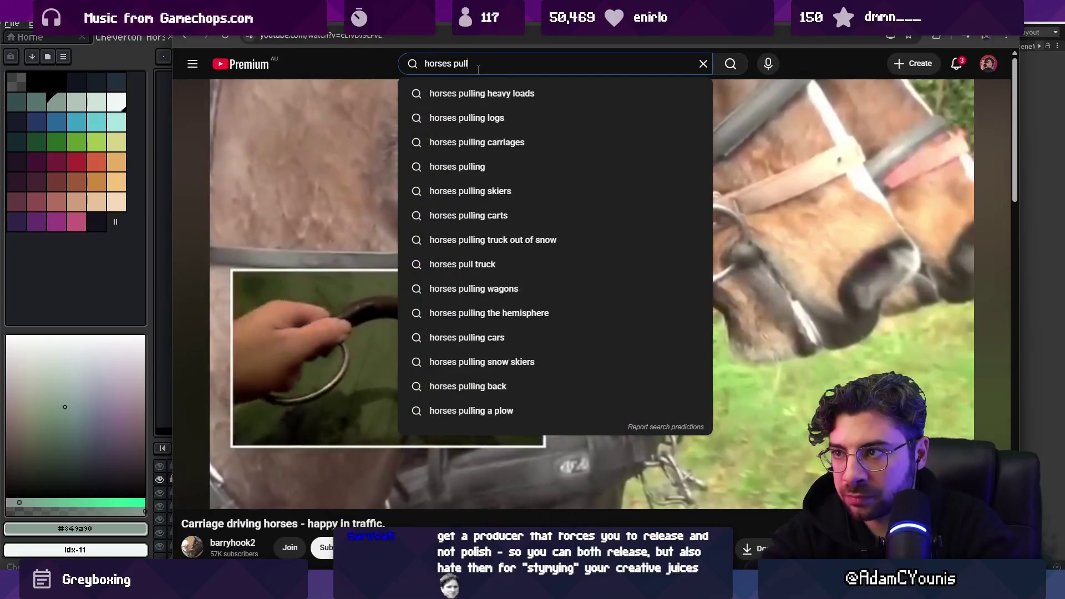
pyautogui.write('ing carriage slowly')
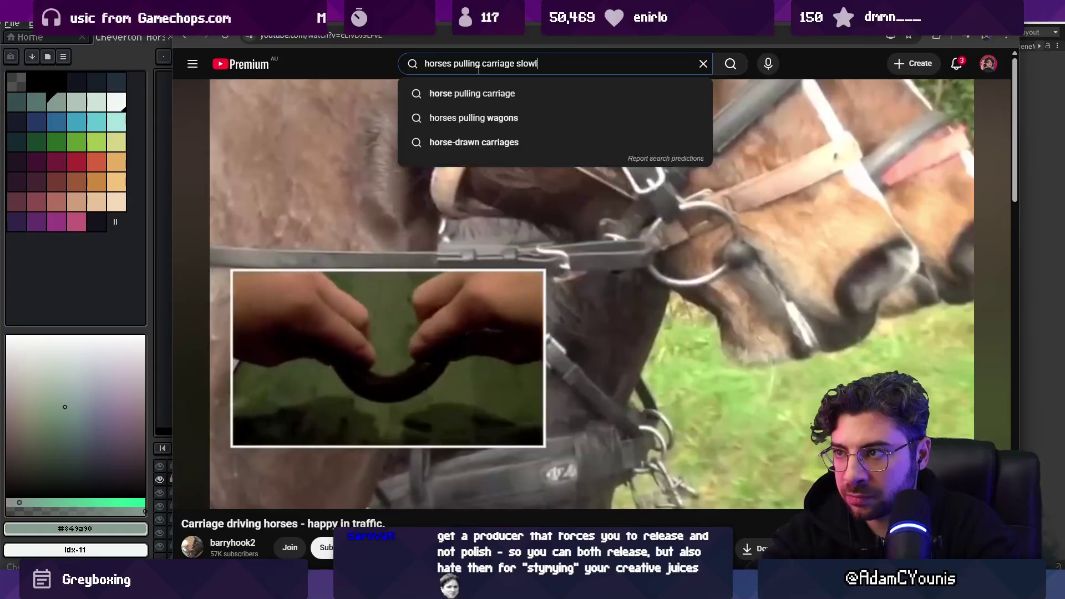
# Run the search, play and pause the downtown horse-drawn carriage video, then return to Aseprite
pyautogui.press('Return')
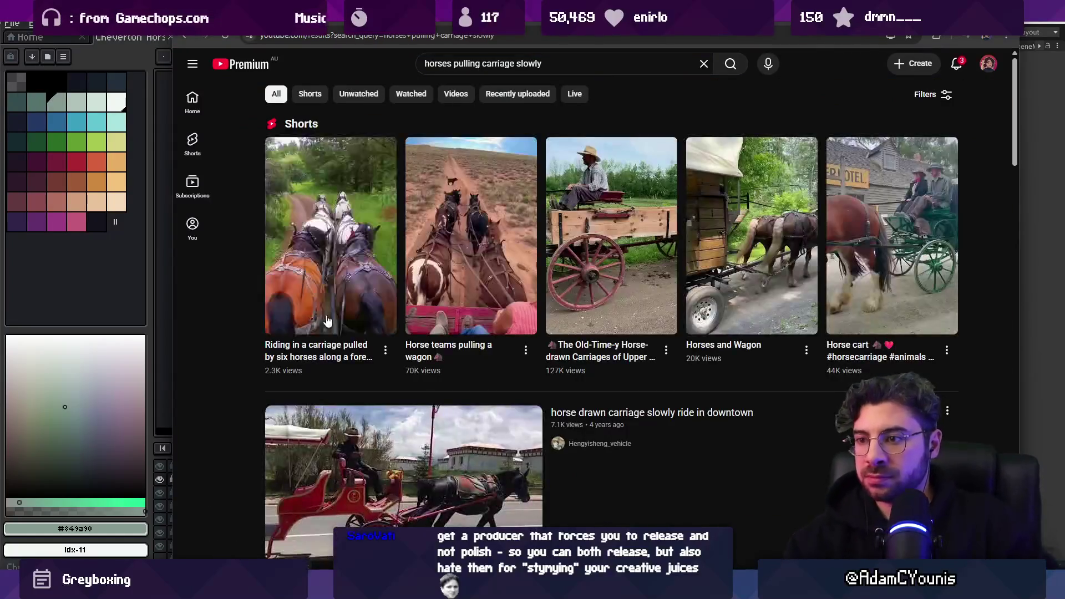
pyautogui.scroll(-3, 350, 316)
pyautogui.click(371, 322)
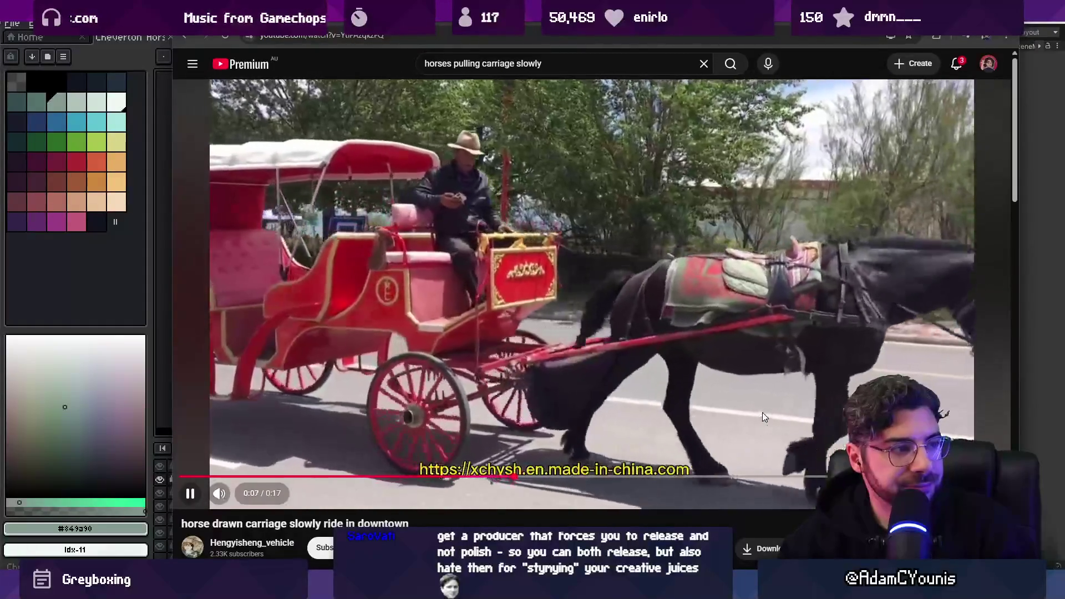
pyautogui.click(763, 413)
pyautogui.hotkey('alt', 'Tab')
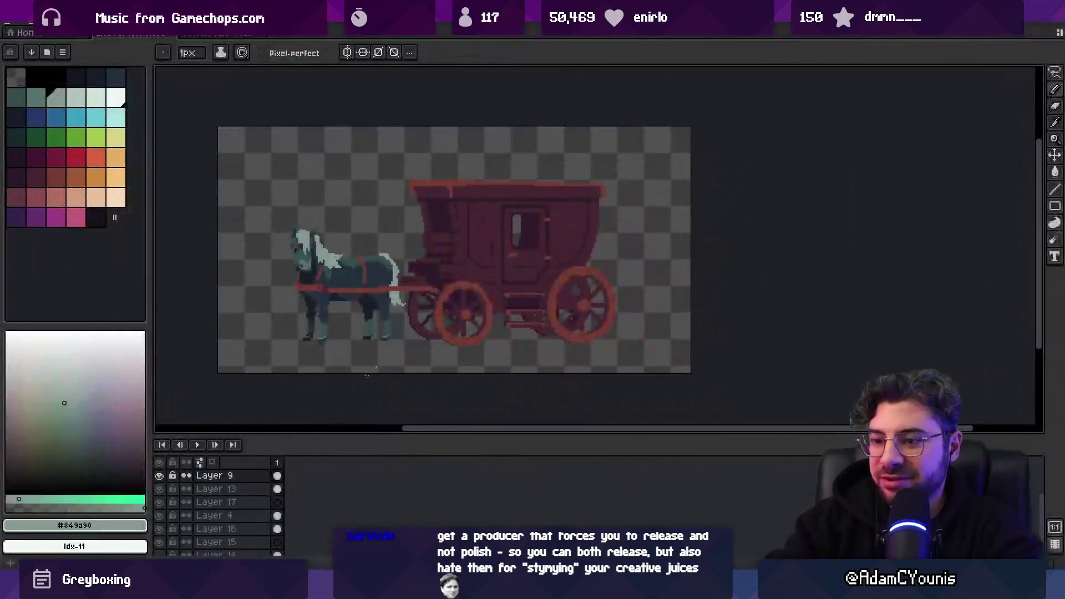
# Maximise the sprite window and try a cyan bucket fill on the background, then undo it
pyautogui.scroll(-2, 222, 499)
pyautogui.click(201, 482)
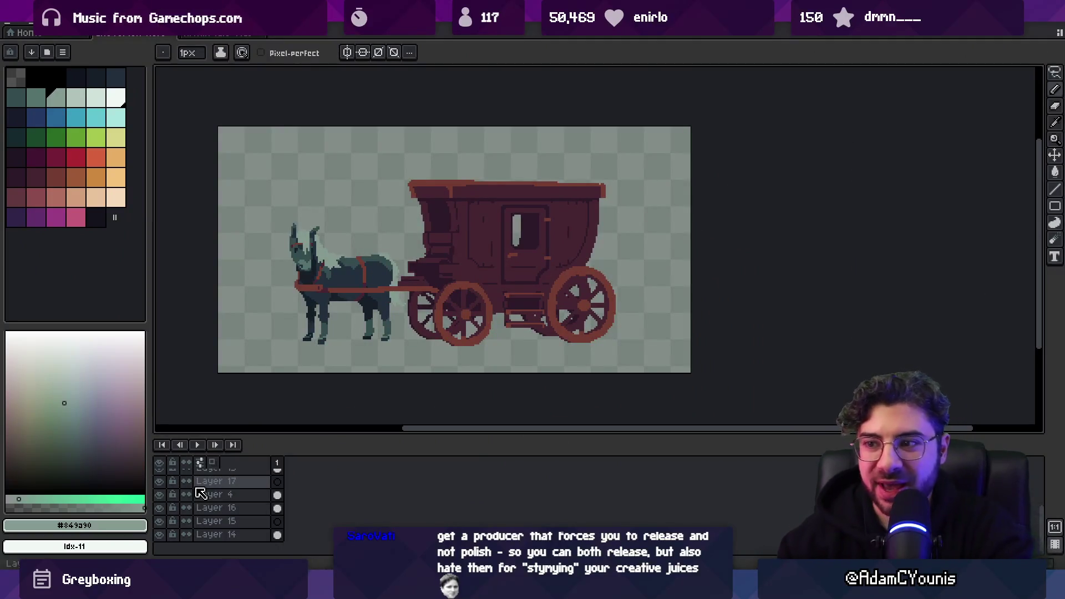
pyautogui.click(98, 118)
pyautogui.press('g')
pyautogui.click(321, 157)
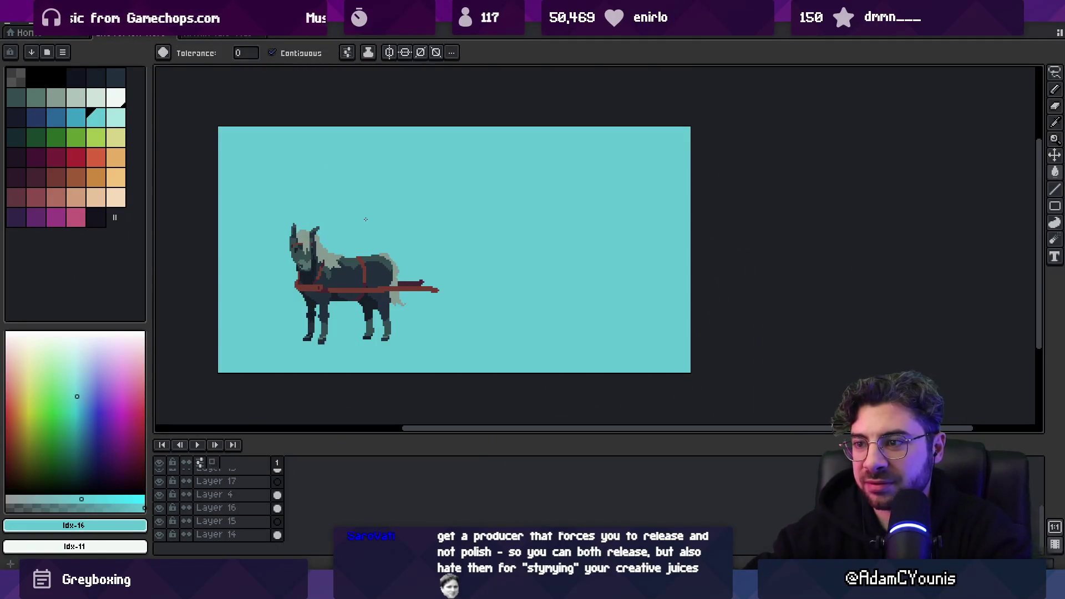
pyautogui.hotkey('ctrl', 'z')
pyautogui.hotkey('ctrl', 'z')
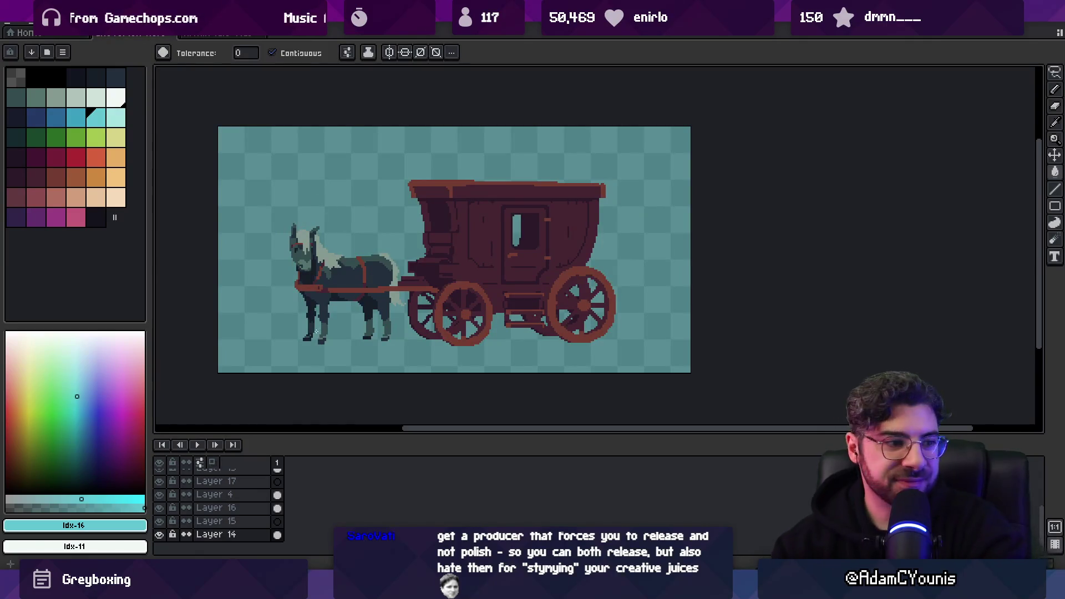
# Select frame 1 and open its frame options, closing them without choosing anything
pyautogui.click(277, 462)
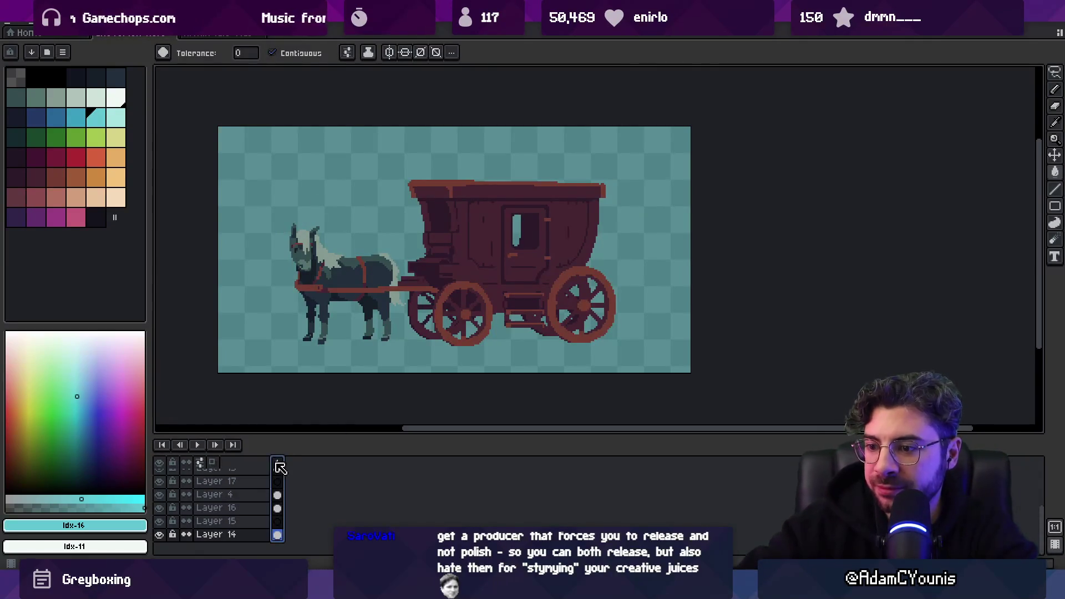
pyautogui.rightClick(279, 465)
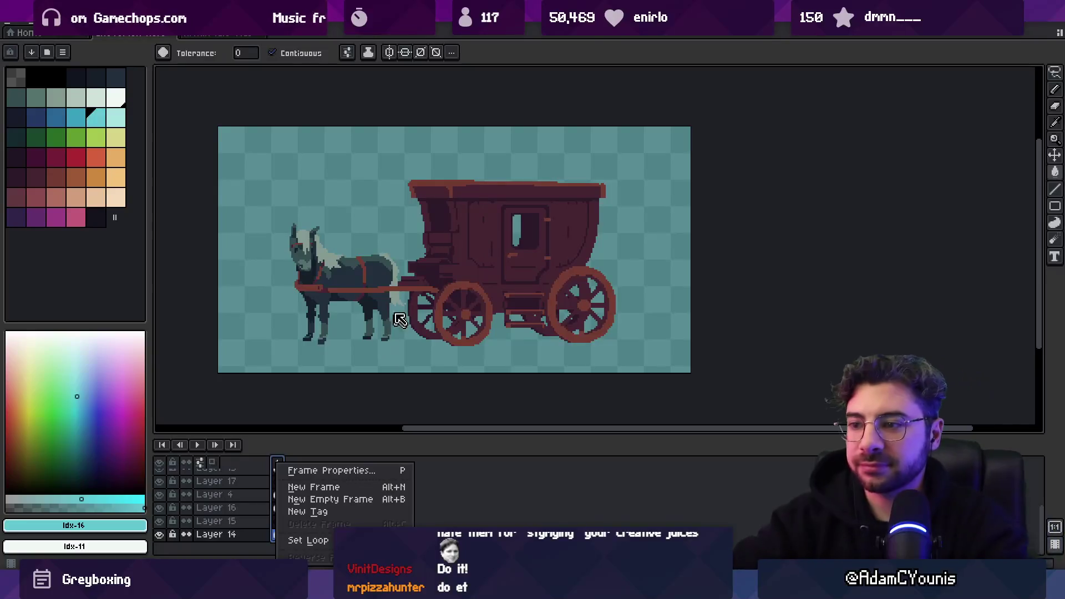
pyautogui.click(553, 453)
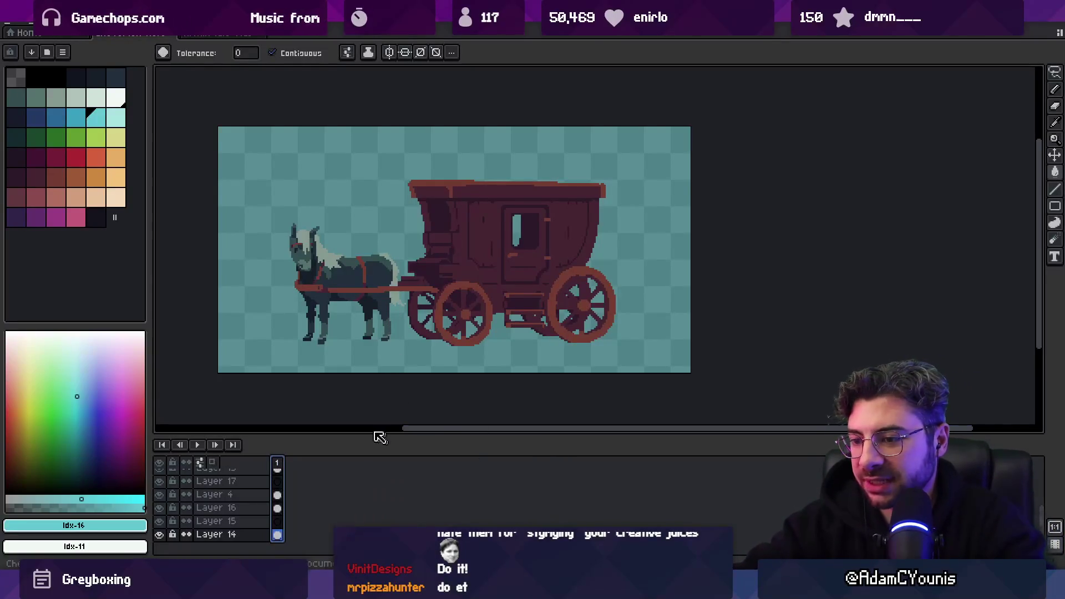
# Glance at the other open sprite, then flip the horse-and-carriage canvas horizontally
pyautogui.click(280, 464)
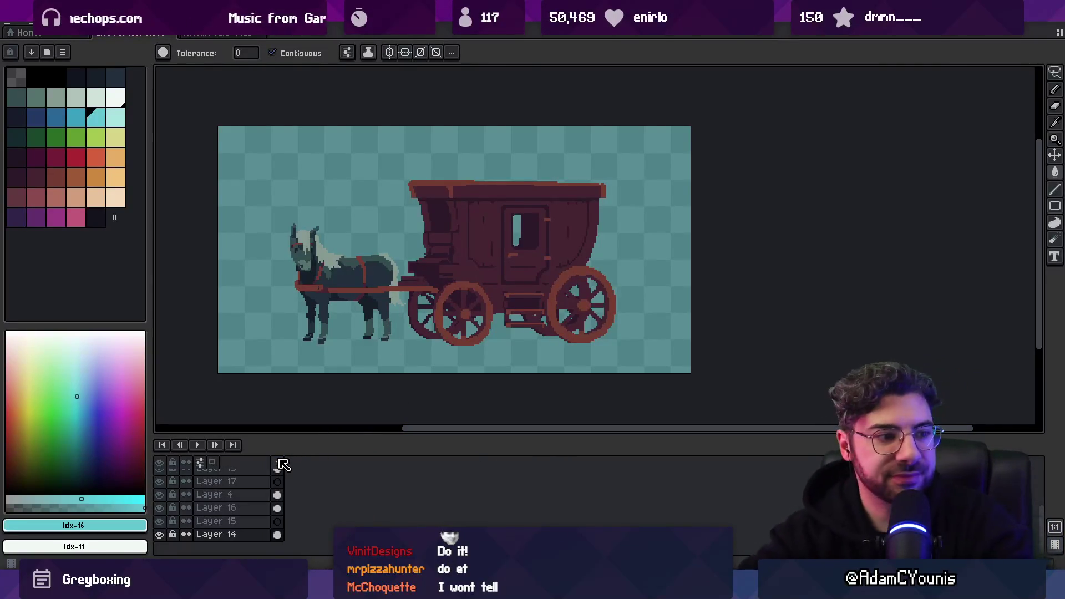
pyautogui.click(25, 32)
pyautogui.click(239, 38)
pyautogui.click(133, 33)
pyautogui.click(61, 14)
pyautogui.moveTo(116, 104)
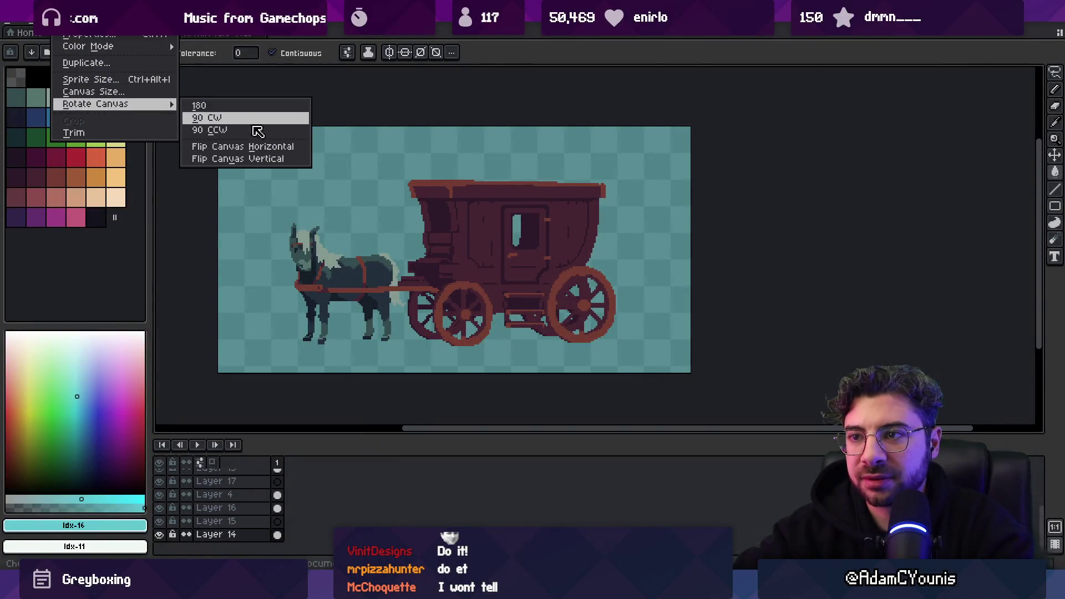
pyautogui.click(271, 146)
# Hide the carriage body and wheel layers, leaving only the harnessed horse visible
pyautogui.moveTo(455, 208)
pyautogui.mouseDown()
pyautogui.moveTo(444, 221)
pyautogui.moveTo(395, 210)
pyautogui.mouseUp()
pyautogui.press('v')
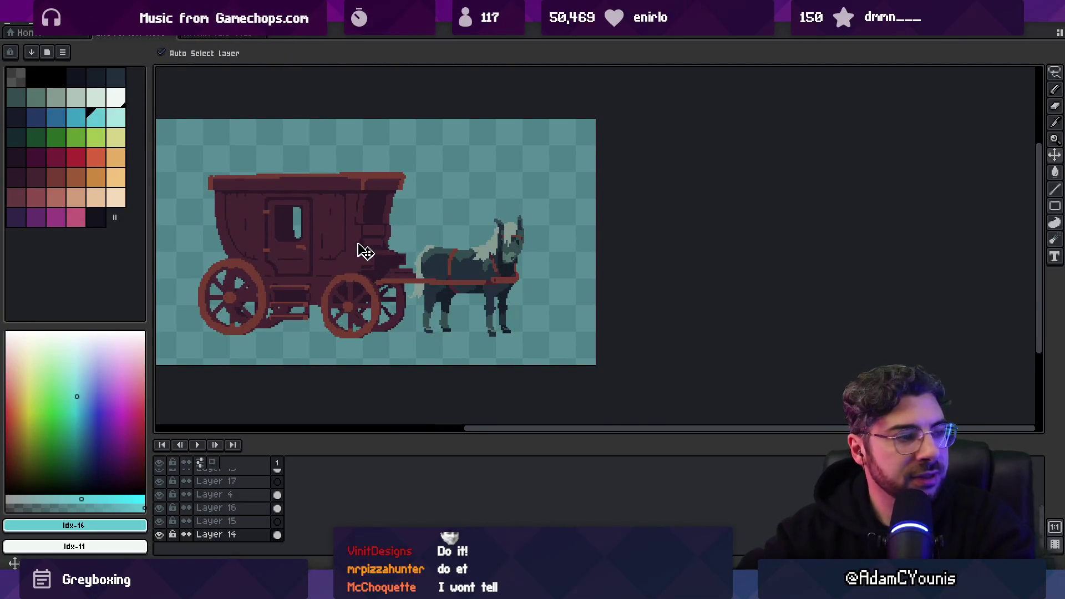
pyautogui.click(358, 248)
pyautogui.click(160, 494)
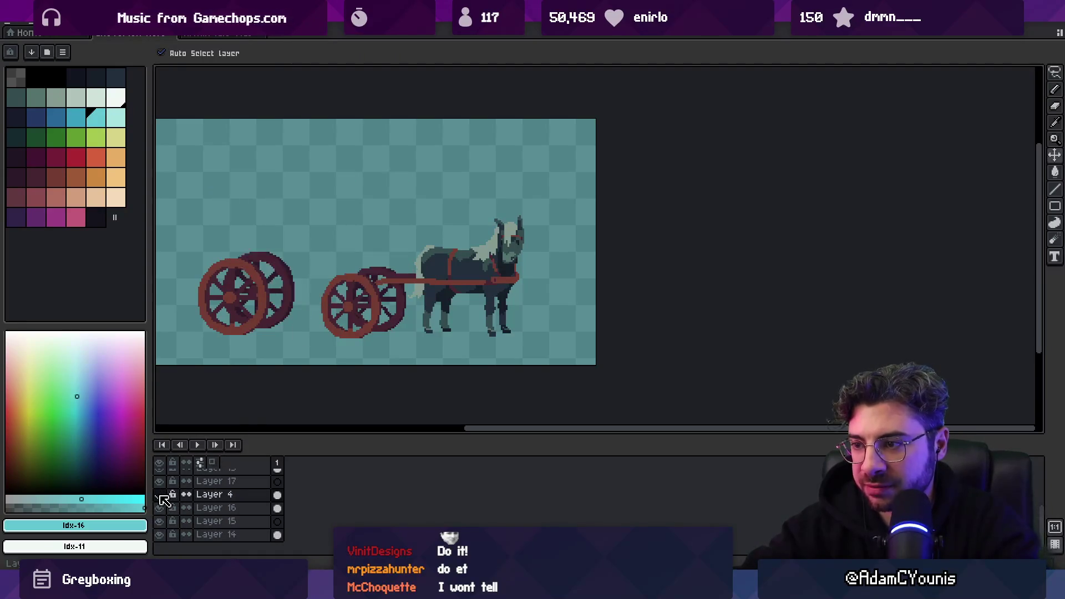
pyautogui.click(162, 508)
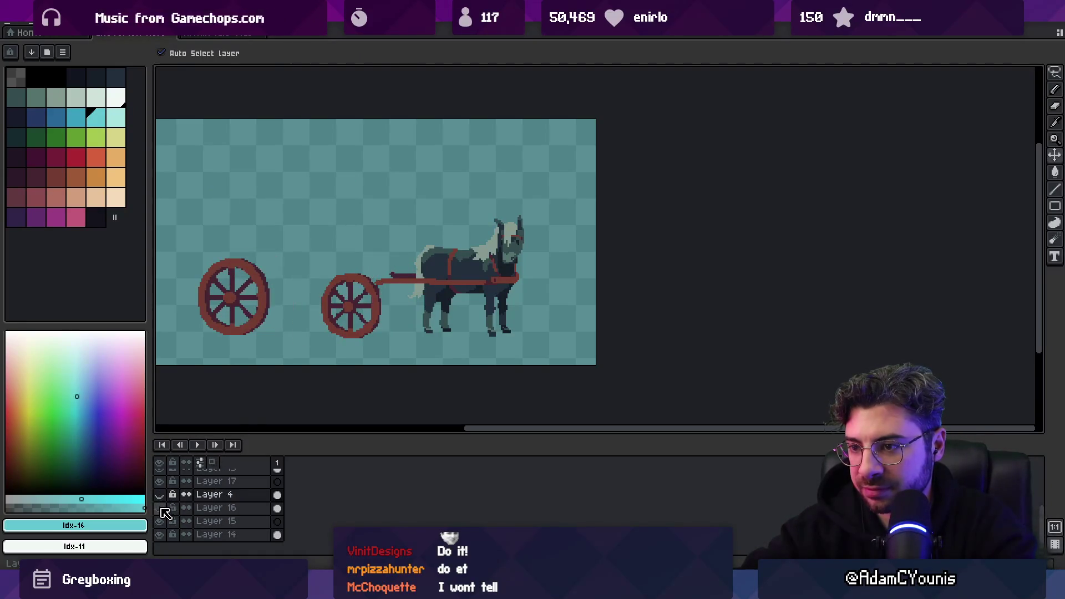
pyautogui.scroll(1, 175, 522)
pyautogui.scroll(1, 161, 491)
pyautogui.click(159, 495)
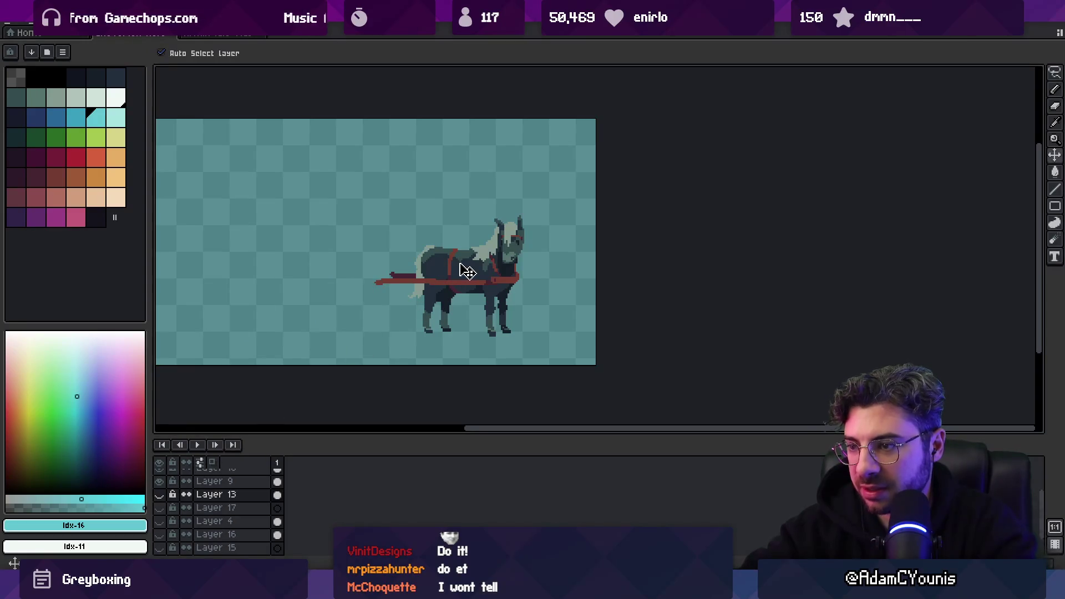
pyautogui.scroll(1, 468, 272)
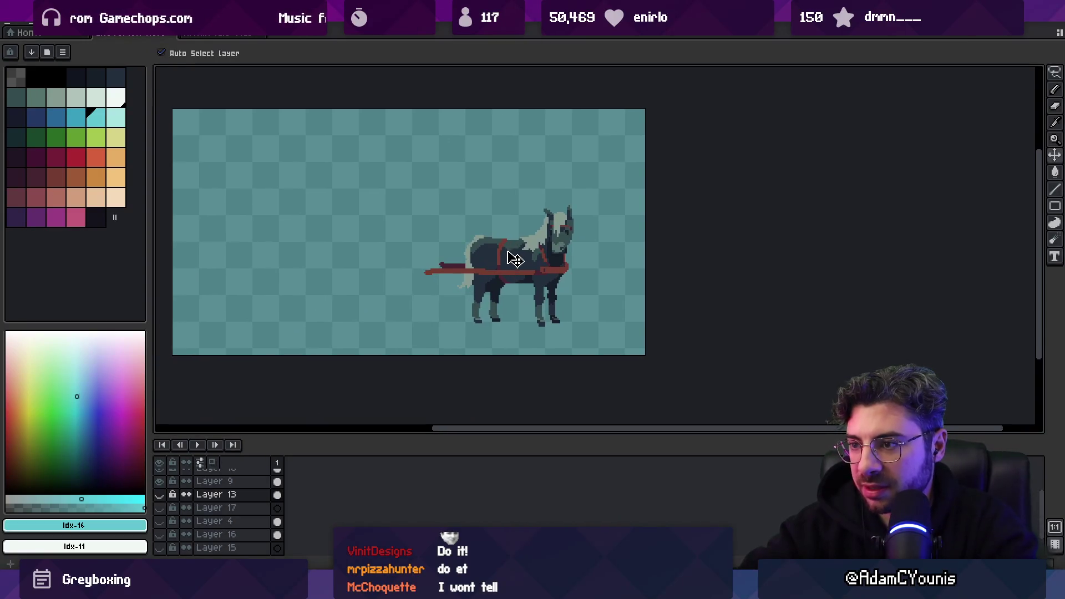
# Cancel a stray new tag and add a second frame to the animation
pyautogui.rightClick(280, 465)
pyautogui.click(331, 519)
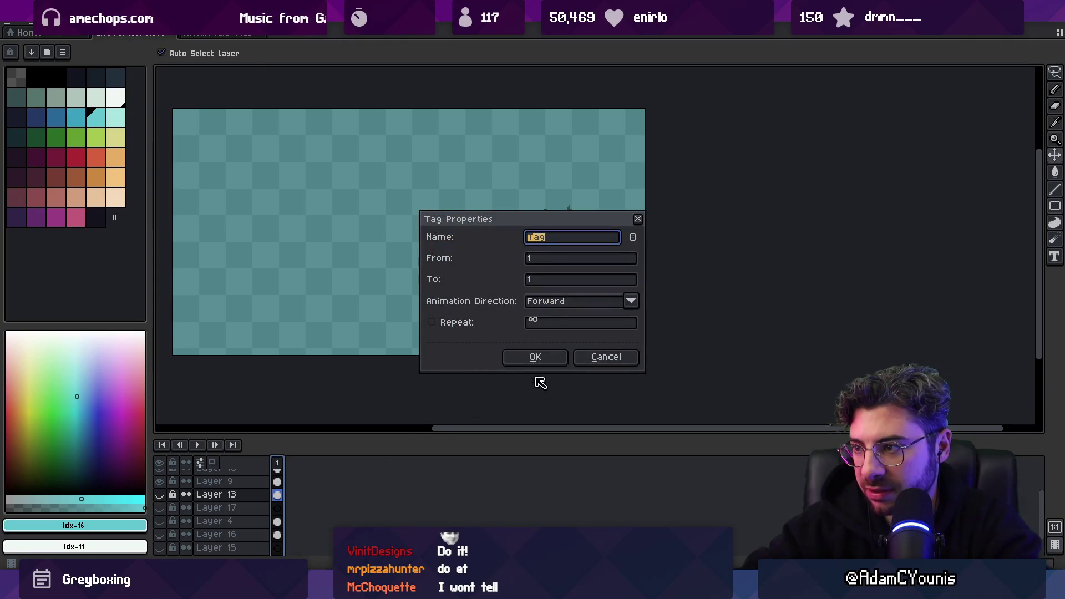
pyautogui.click(582, 359)
pyautogui.hotkey('alt', 'n')
# Create a tag over frame 2 and rename it 'Walk'
pyautogui.rightClick(300, 463)
pyautogui.click(349, 509)
pyautogui.click(548, 355)
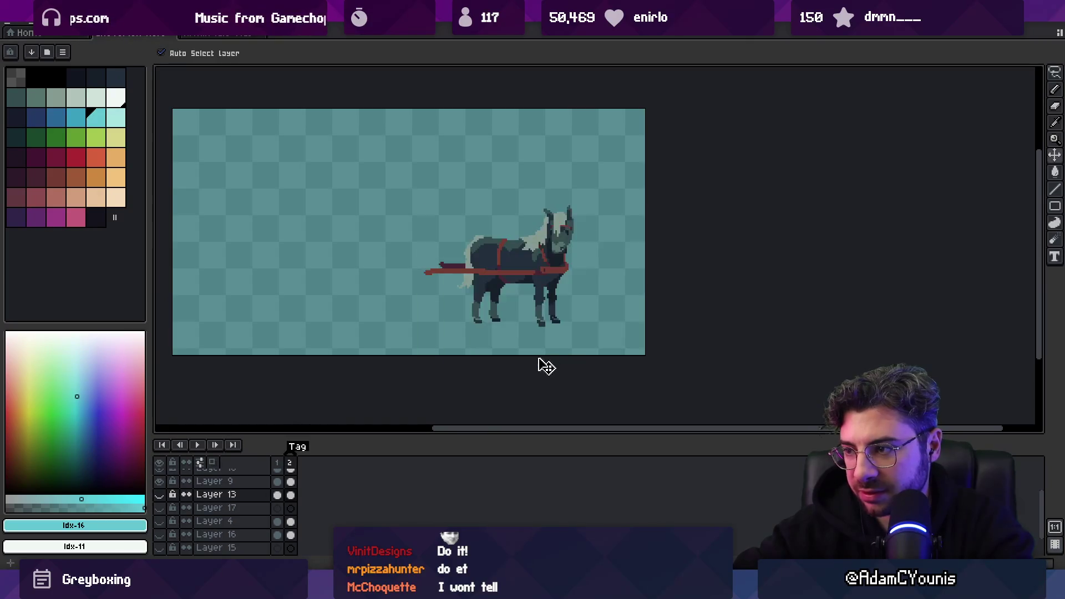
pyautogui.doubleClick(298, 451)
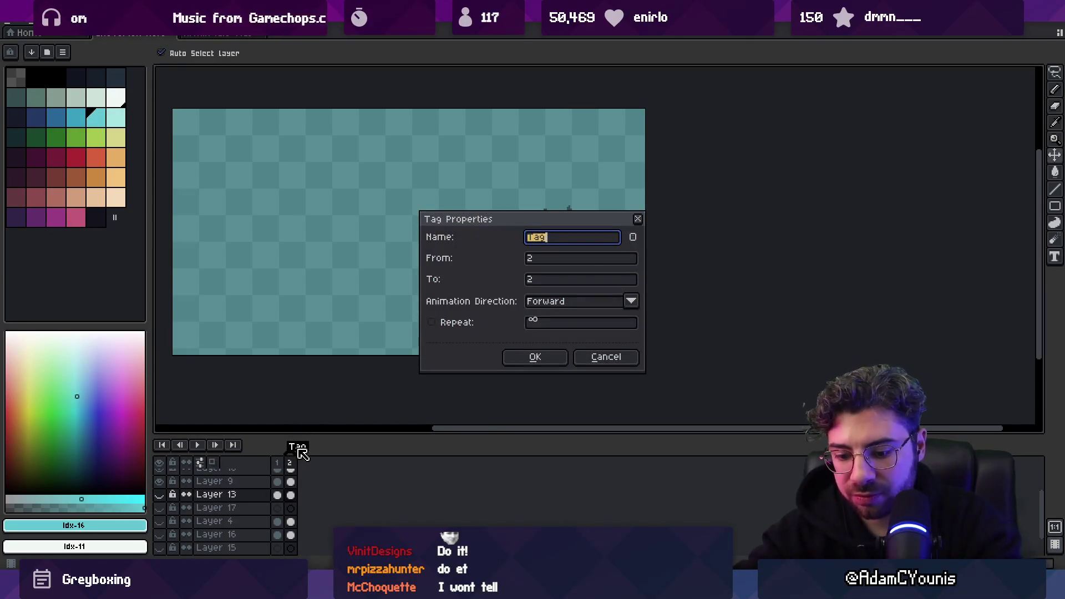
pyautogui.press('Return')
pyautogui.doubleClick(298, 450)
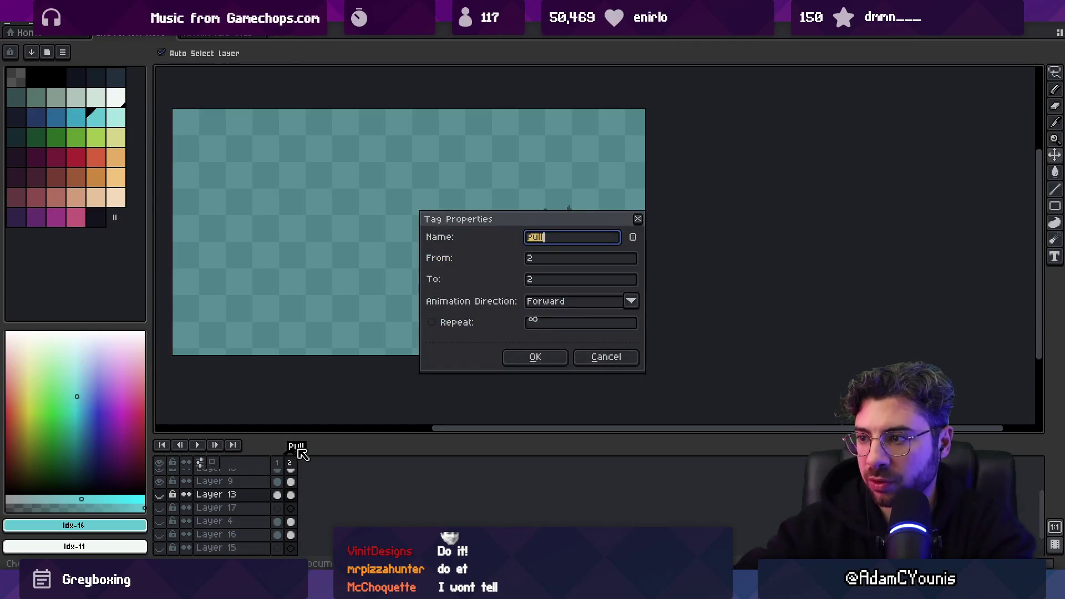
pyautogui.write('lk')
pyautogui.press('Return')
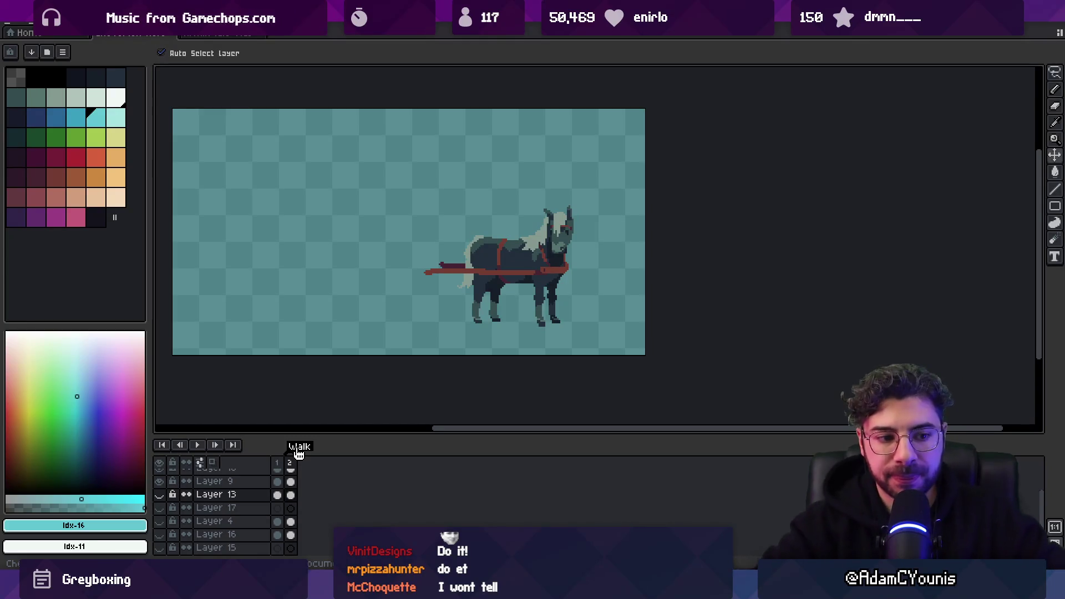
# Make the hidden carriage and wheel layers visible again
pyautogui.moveTo(532, 262); pyautogui.dragTo(524, 261)
pyautogui.press('v')
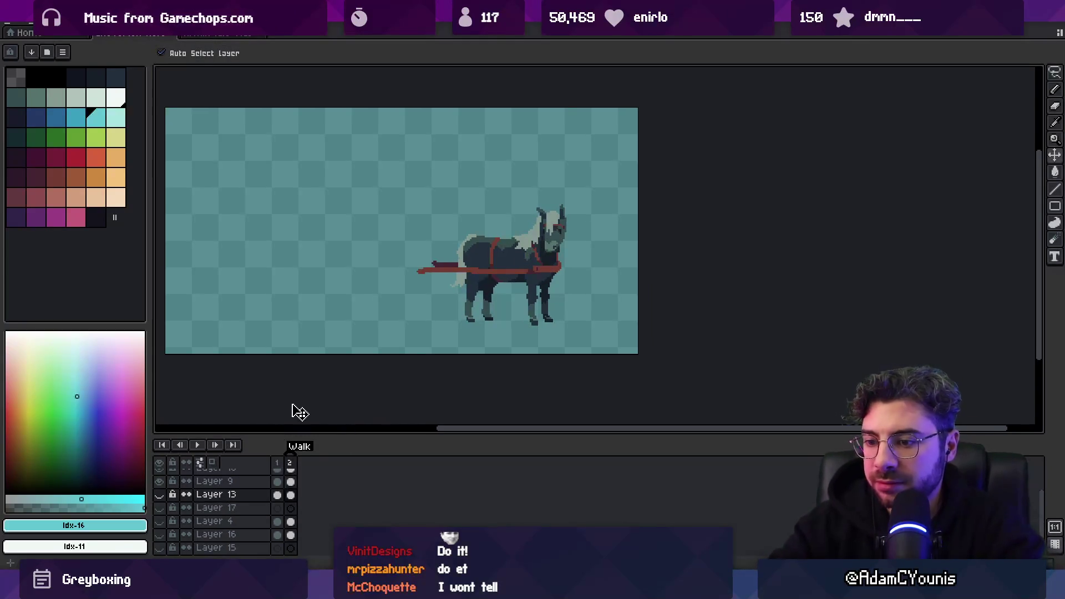
pyautogui.moveTo(160, 495); pyautogui.dragTo(159, 534)
# Hide the teal background Layer 14 and extra rear wheel, and show Layers 16 and 15
pyautogui.click(355, 261)
pyautogui.rightClick(220, 522)
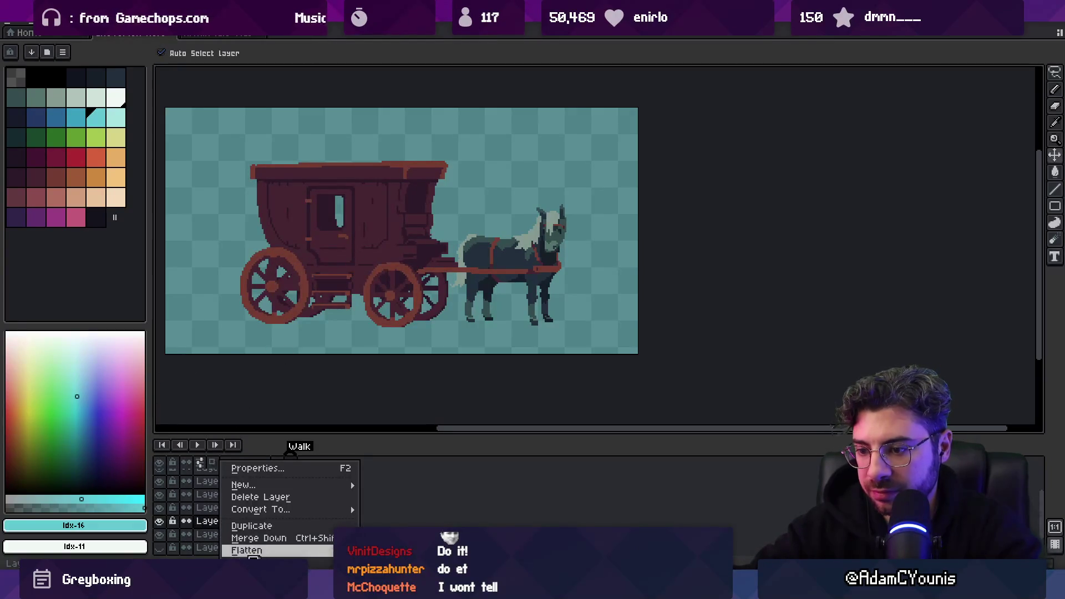
pyautogui.click(160, 535)
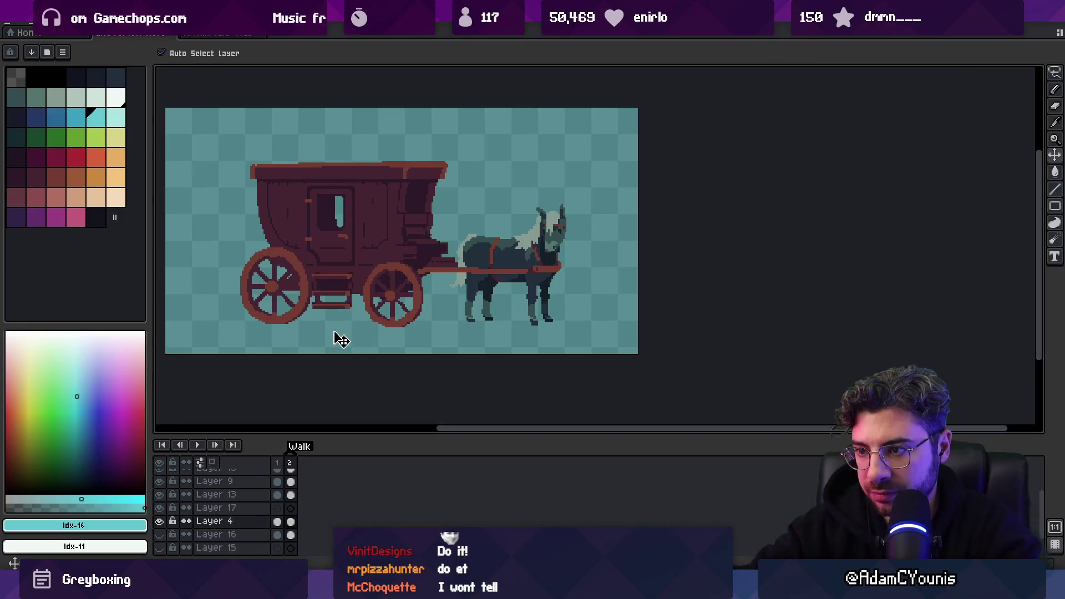
pyautogui.click(159, 549)
pyautogui.scroll(-1, 166, 527)
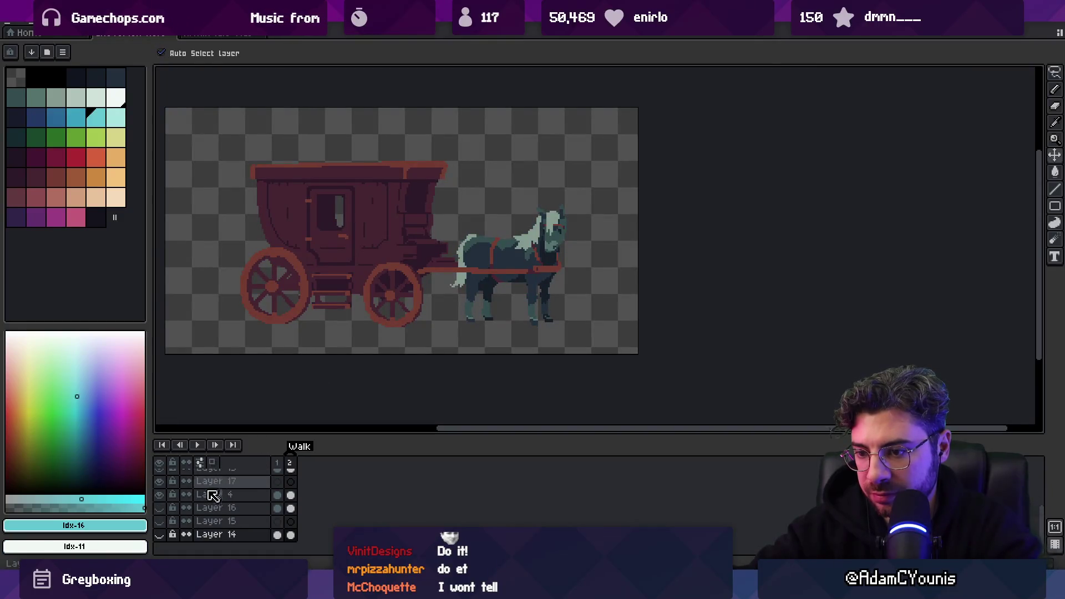
pyautogui.click(159, 509)
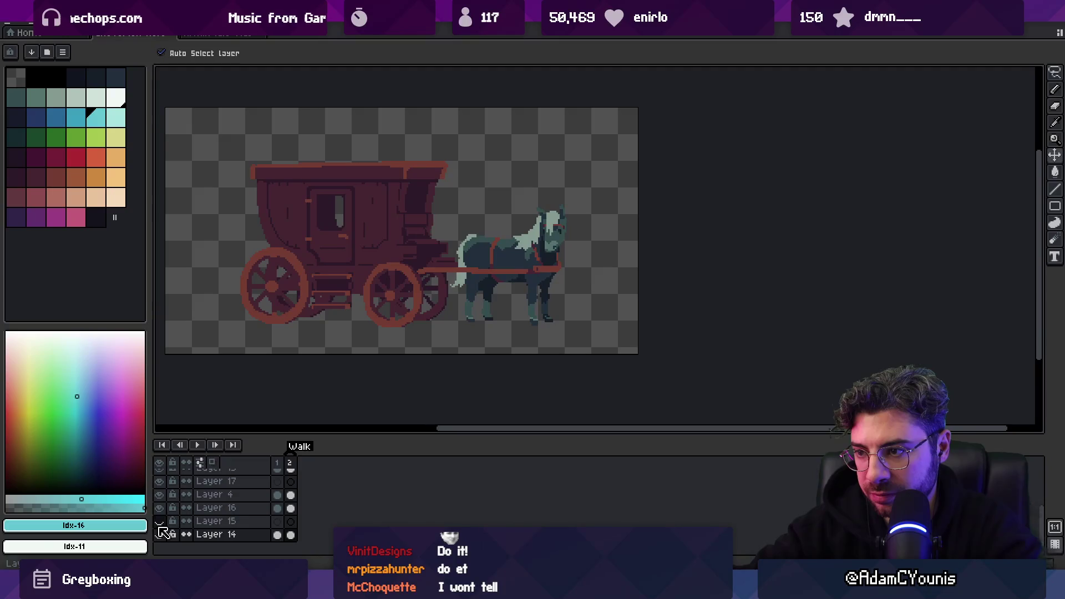
pyautogui.click(160, 521)
# Flatten the visible layers, cut the merged art, then undo the flatten to restore layers
pyautogui.rightClick(232, 508)
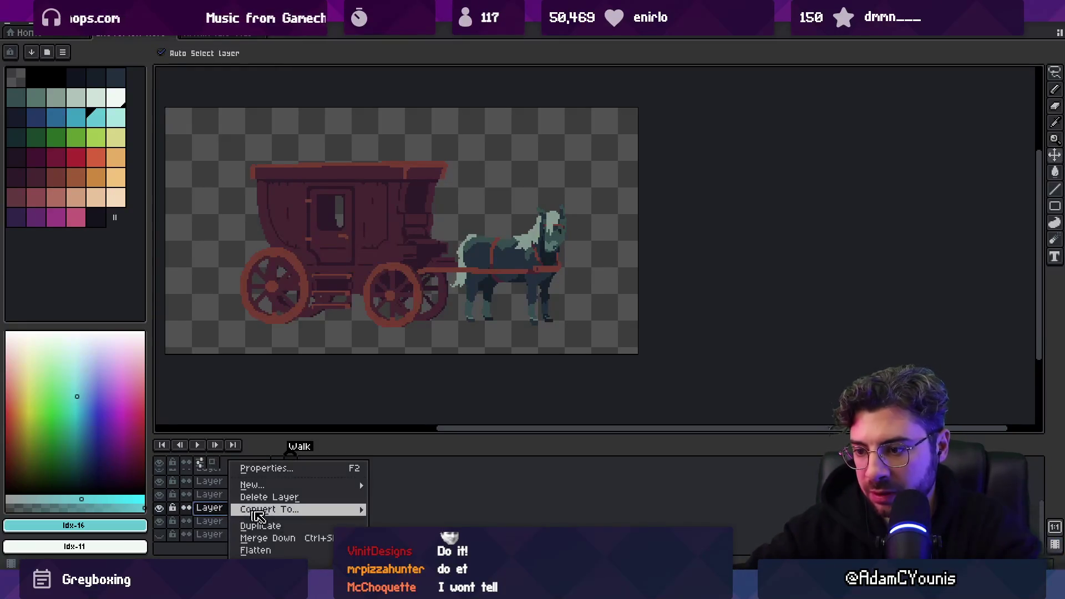
pyautogui.click(255, 550)
pyautogui.hotkey('ctrl', 'a')
pyautogui.hotkey('ctrl', 'x')
pyautogui.hotkey('ctrl', 'v')
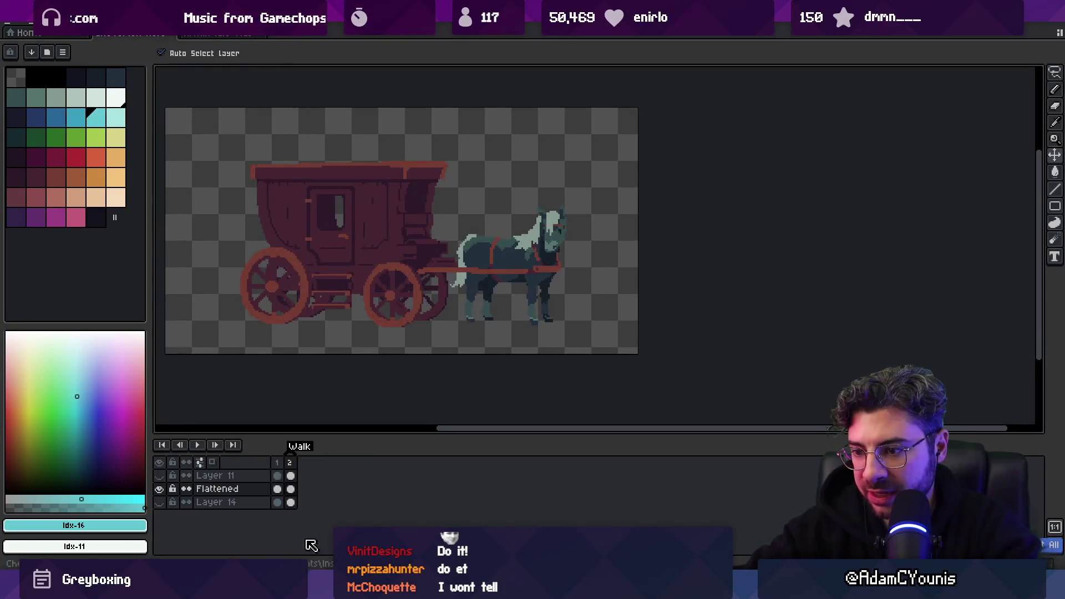
pyautogui.hotkey('ctrl', 'z')
# Paste the merged carriage art into new Layer 18 and move Layer 14 directly below it
pyautogui.click(237, 536)
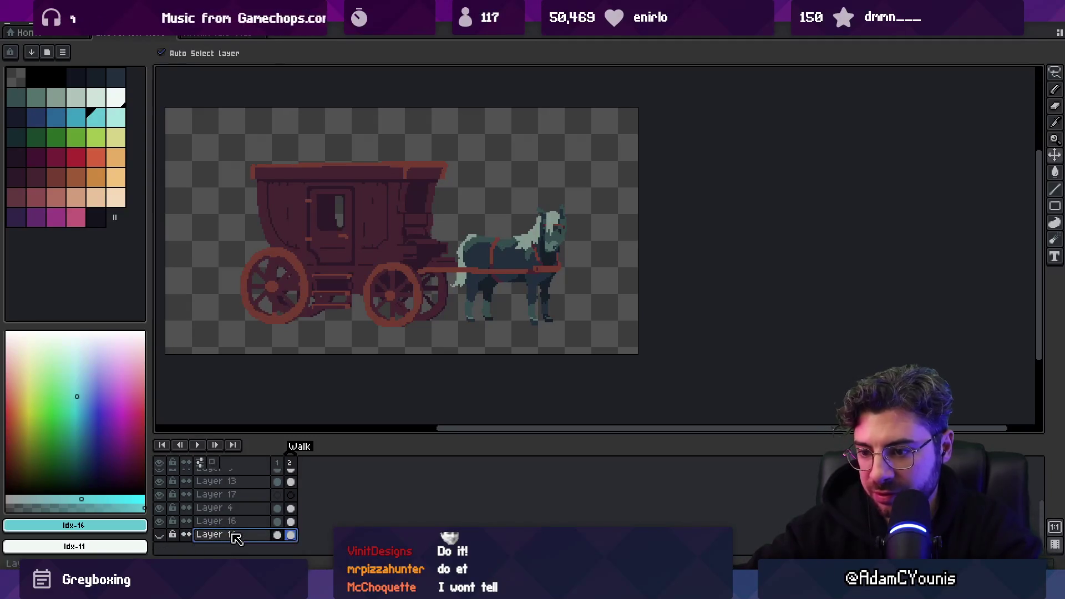
pyautogui.scroll(3, 232, 493)
pyautogui.hotkey('ctrl', 'v')
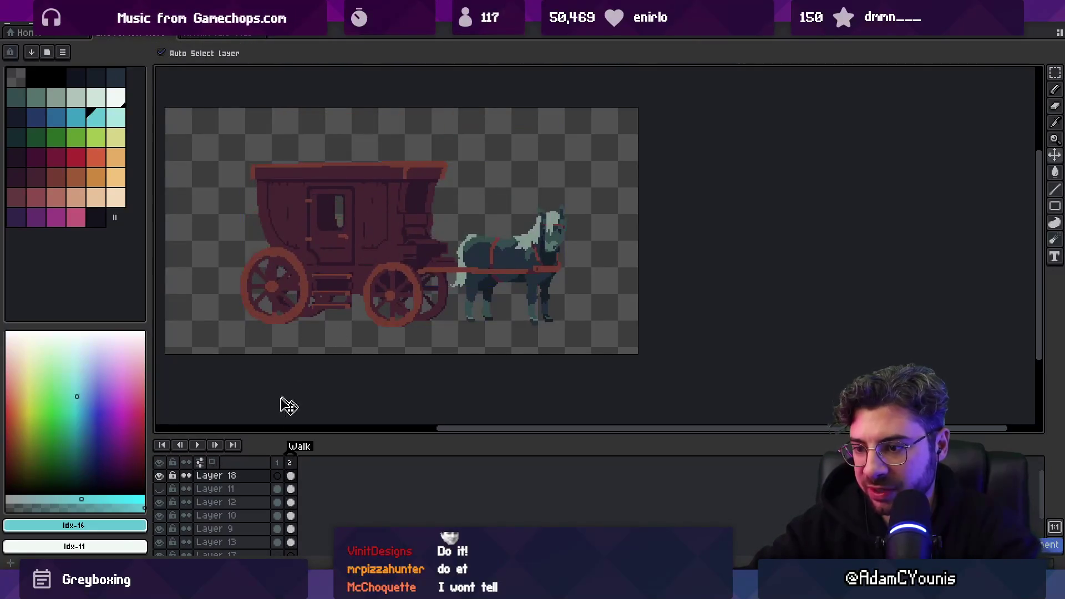
pyautogui.scroll(-2, 246, 478)
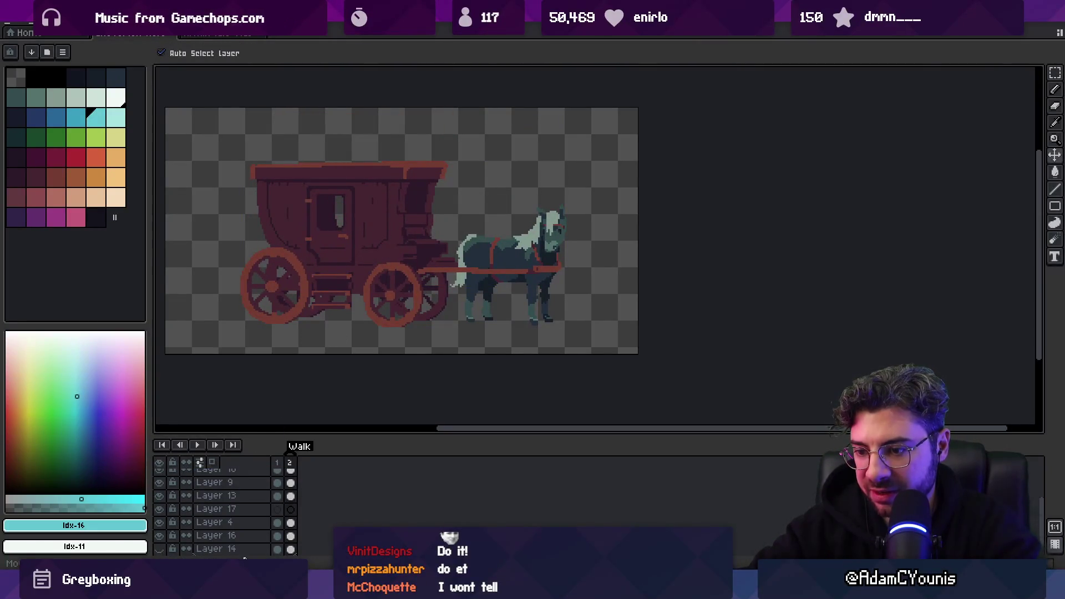
pyautogui.scroll(-1, 244, 541)
pyautogui.click(159, 522)
pyautogui.click(227, 522)
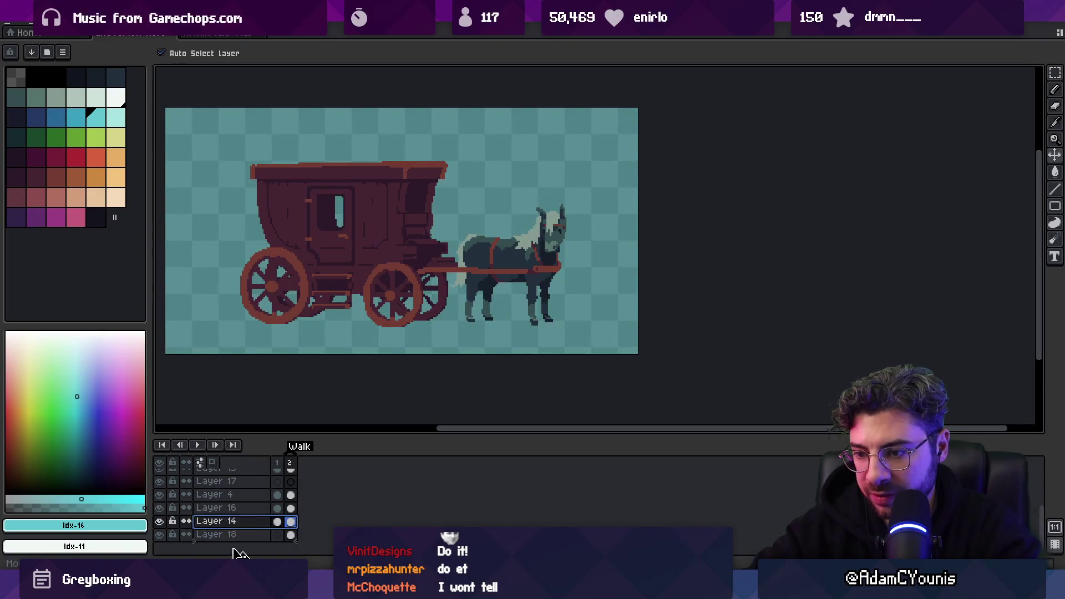
pyautogui.moveTo(236, 552); pyautogui.dragTo(204, 543)
pyautogui.click(290, 522)
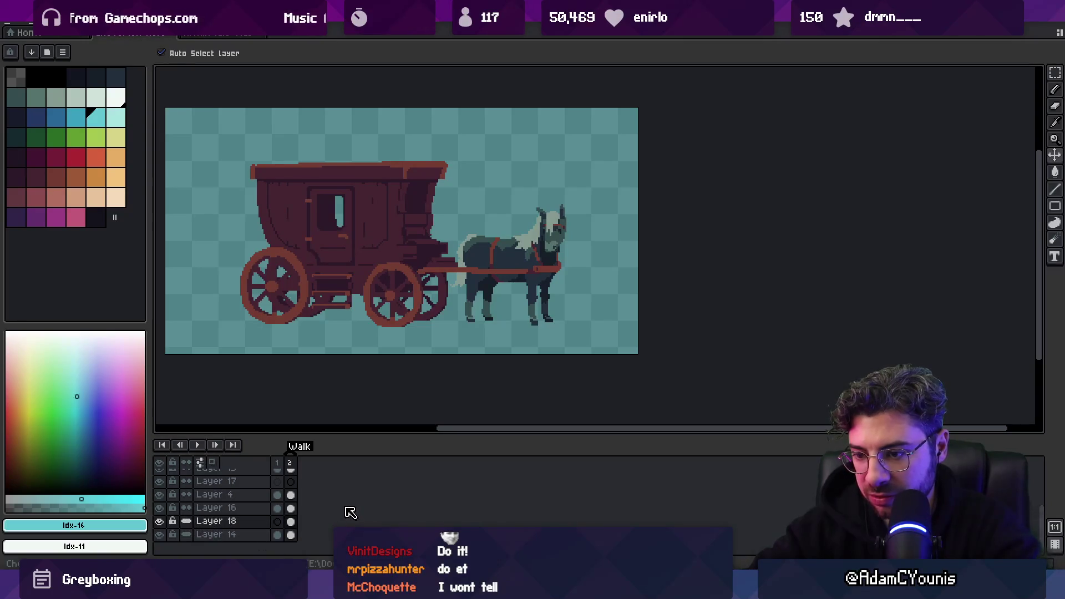
# Extend the animation to 7 frames and hide Layers 4, 16 and 13
pyautogui.hotkey('alt', 'n')
pyautogui.hotkey('alt', 'n')
pyautogui.hotkey('alt', 'n')
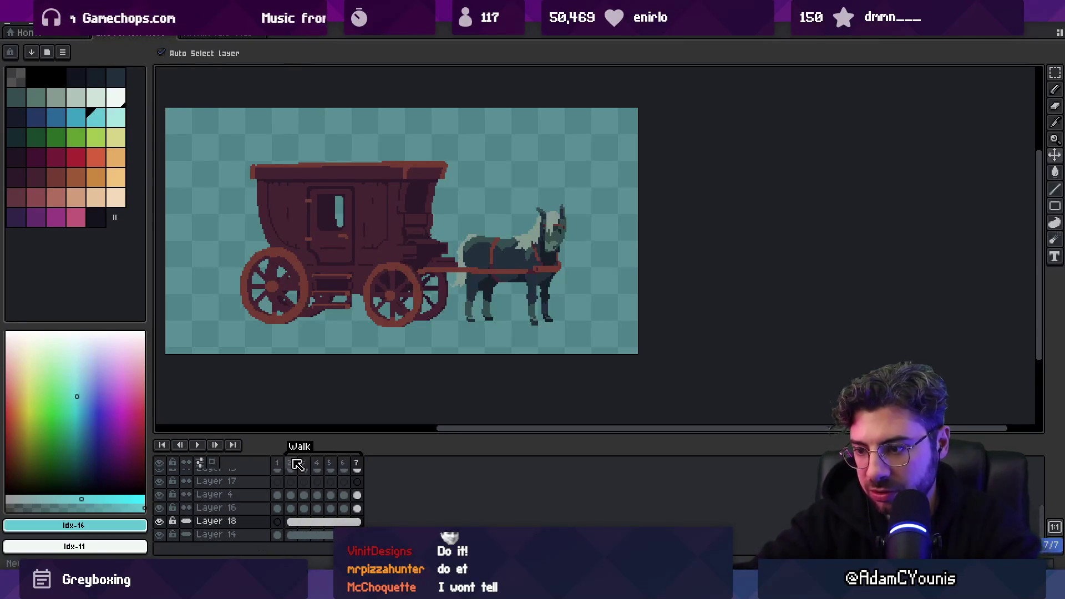
pyautogui.click(160, 497)
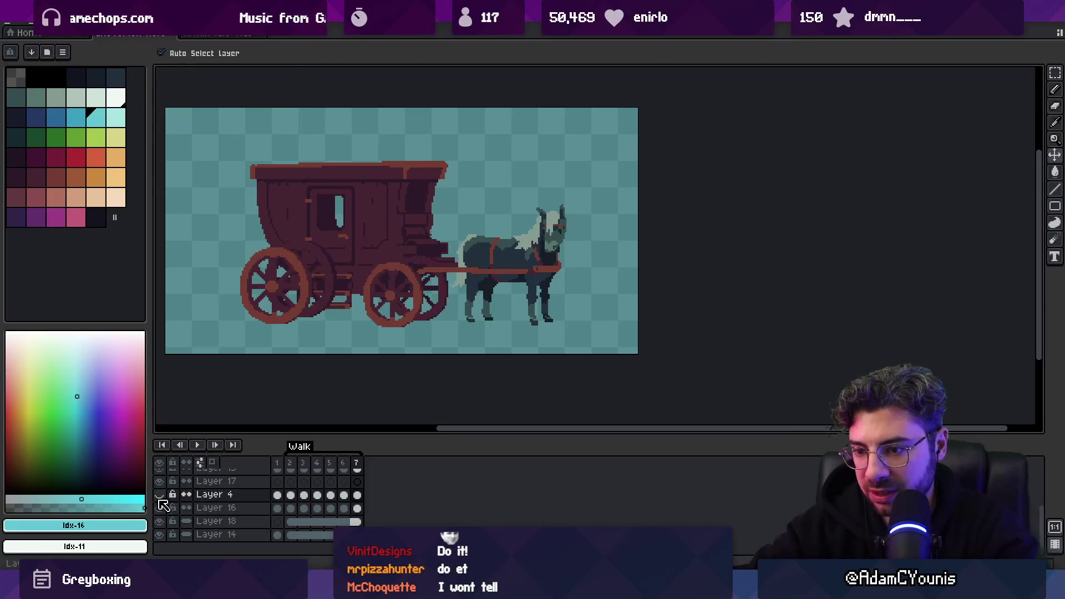
pyautogui.click(160, 507)
pyautogui.scroll(1, 168, 507)
pyautogui.click(309, 277)
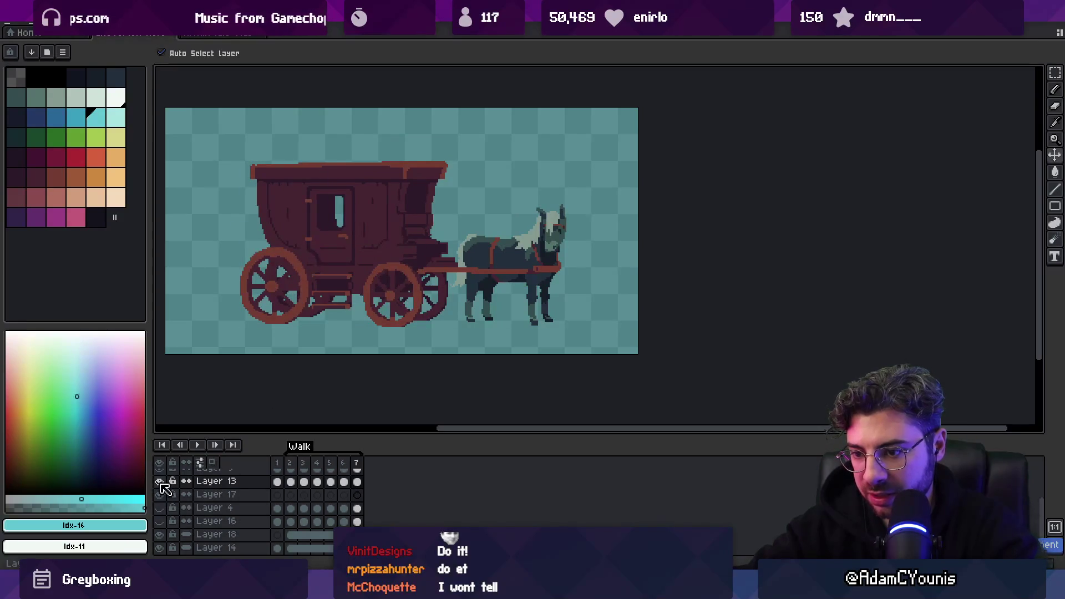
# Delete Layer 17 and lower Layer 18's opacity to fade the carriage copy
pyautogui.click(216, 494)
pyautogui.press('Delete')
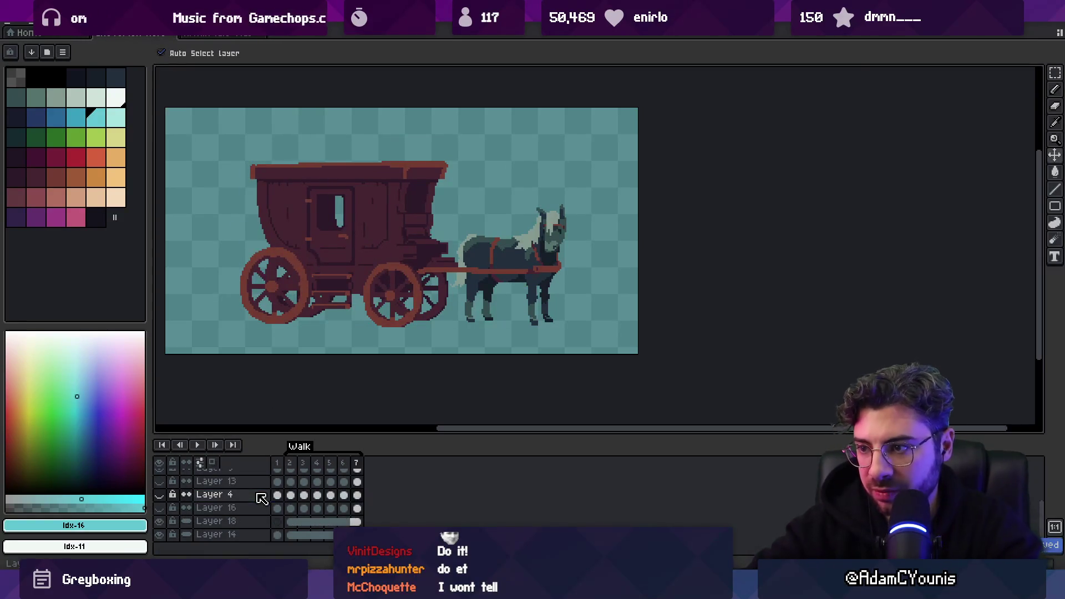
pyautogui.doubleClick(216, 521)
pyautogui.moveTo(604, 414); pyautogui.dragTo(548, 416)
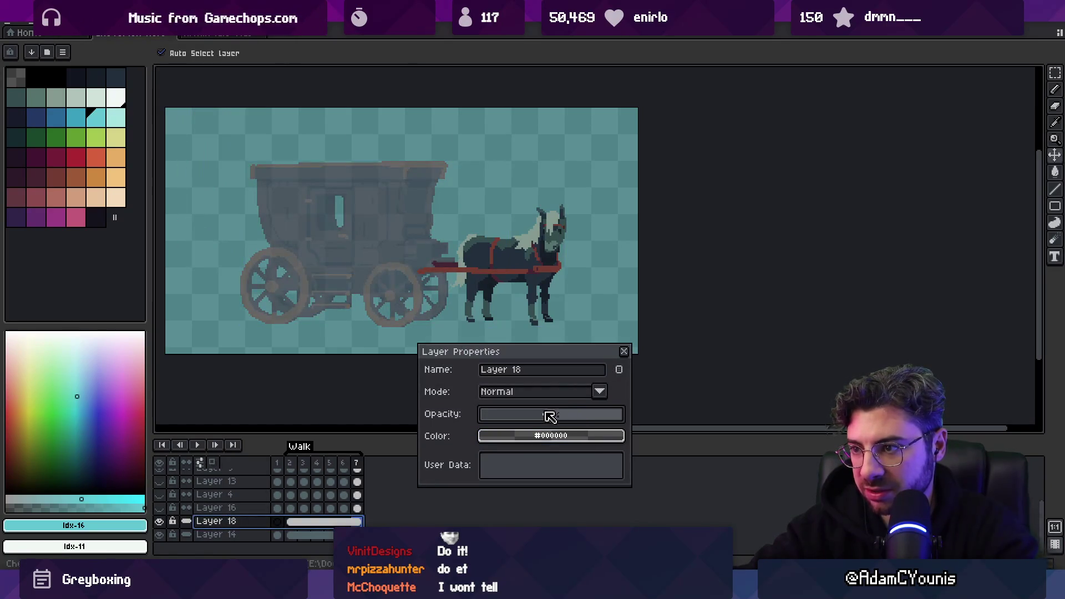
pyautogui.click(535, 246)
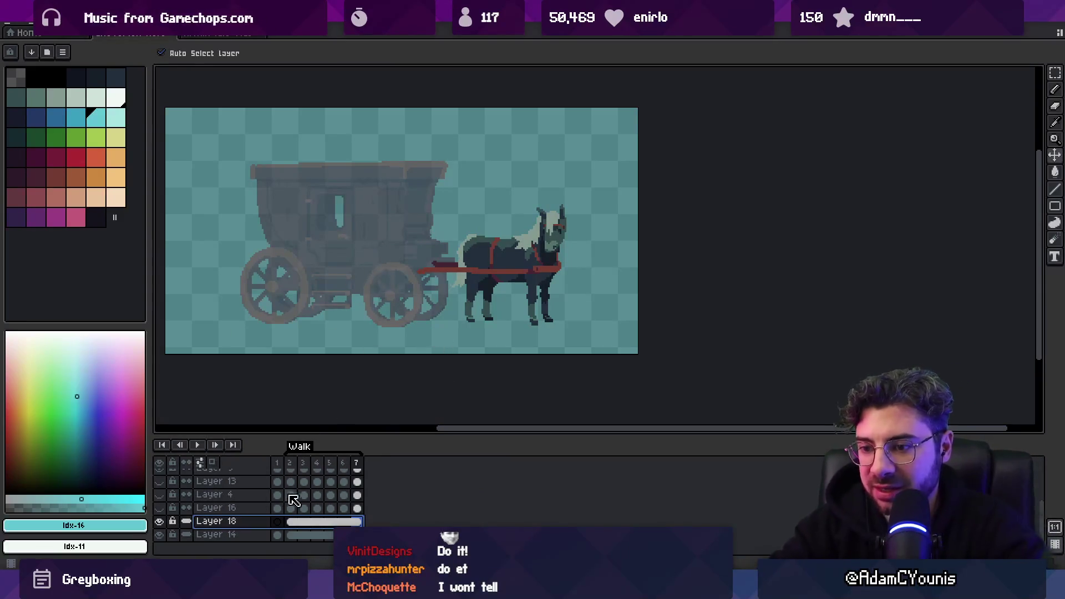
# Delete frames 3–7 to leave two frames, and pan and zoom toward the horse
pyautogui.moveTo(298, 470); pyautogui.dragTo(404, 442)
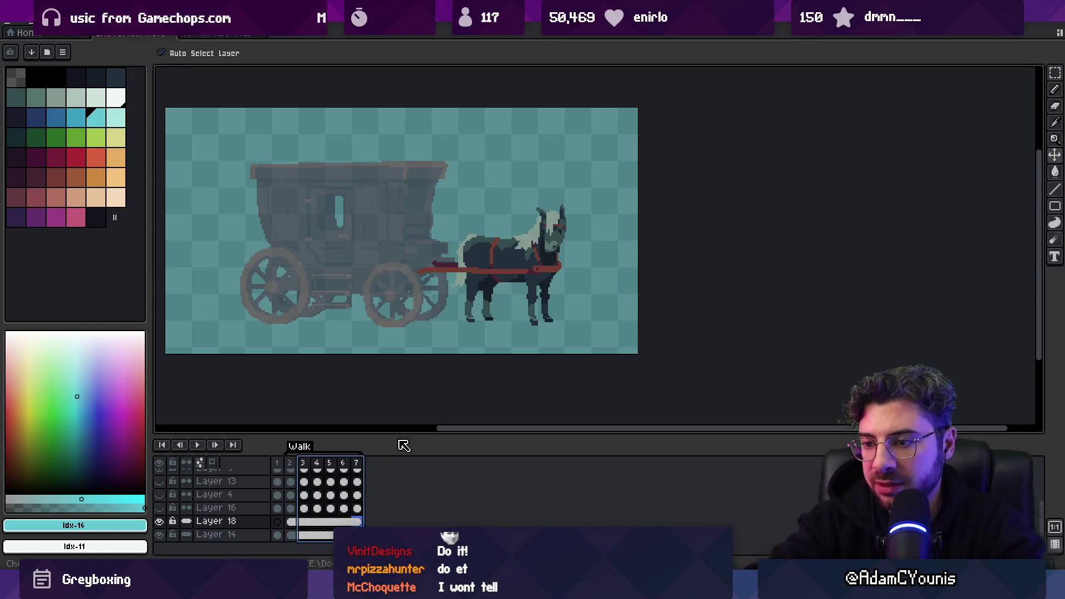
pyautogui.hotkey('alt', 'c')
pyautogui.moveTo(571, 243); pyautogui.dragTo(549, 257)
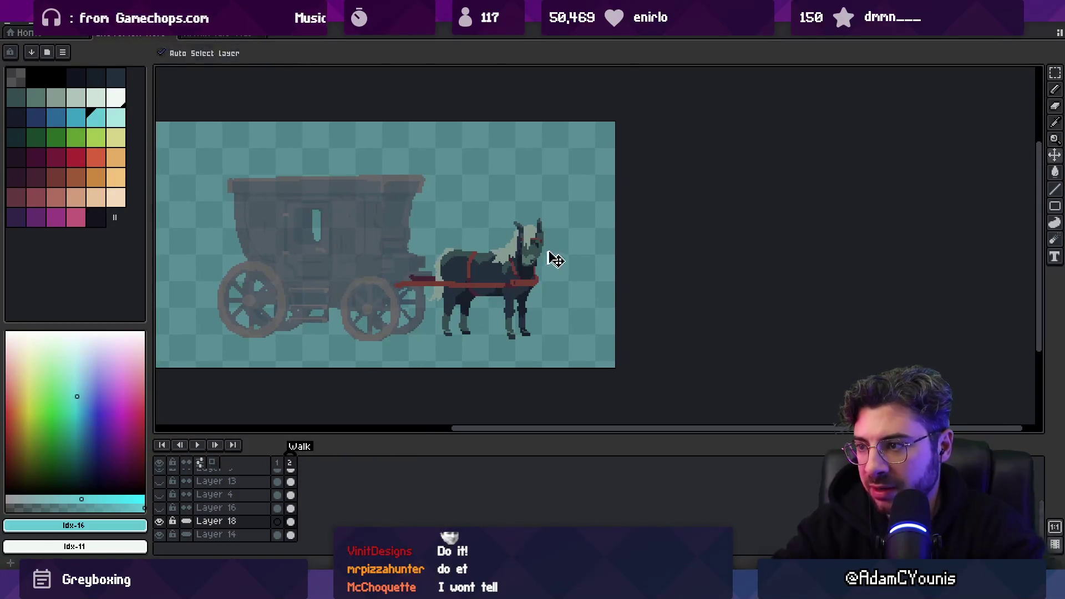
pyautogui.scroll(2, 290, 475)
pyautogui.scroll(2, 490, 233)
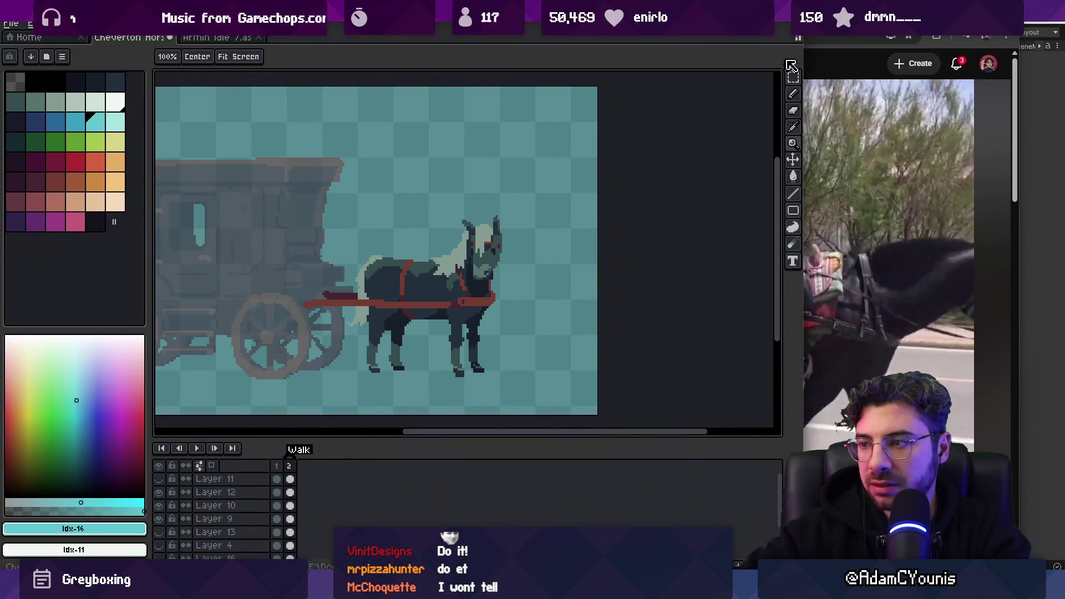
pyautogui.click(798, 217)
pyautogui.click(797, 217)
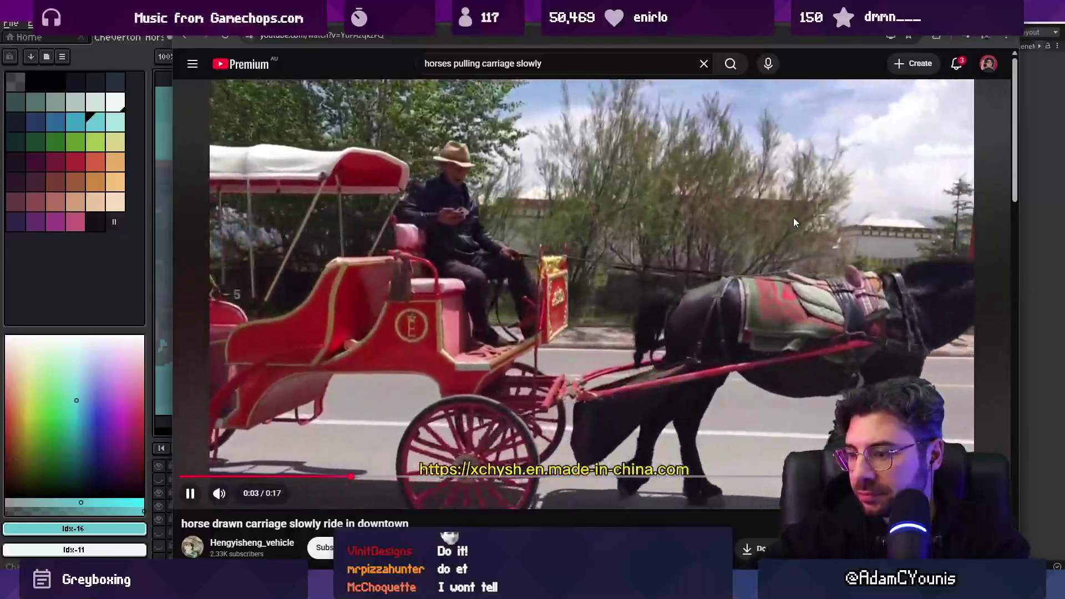
pyautogui.press('Left')
pyautogui.click(794, 217)
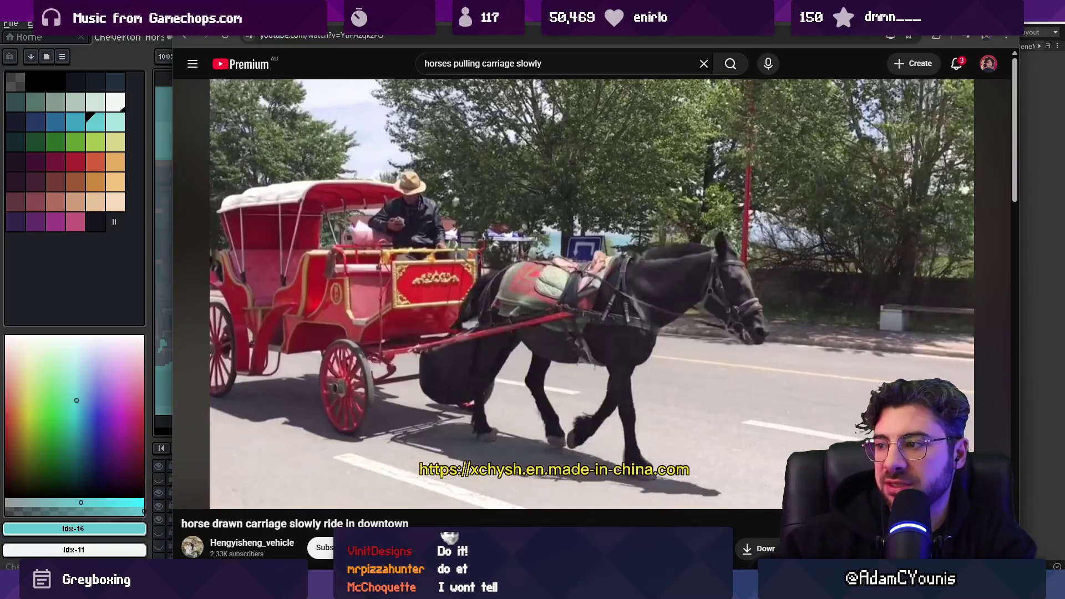
pyautogui.click(794, 217)
pyautogui.click(793, 218)
pyautogui.click(794, 218)
pyautogui.click(794, 218)
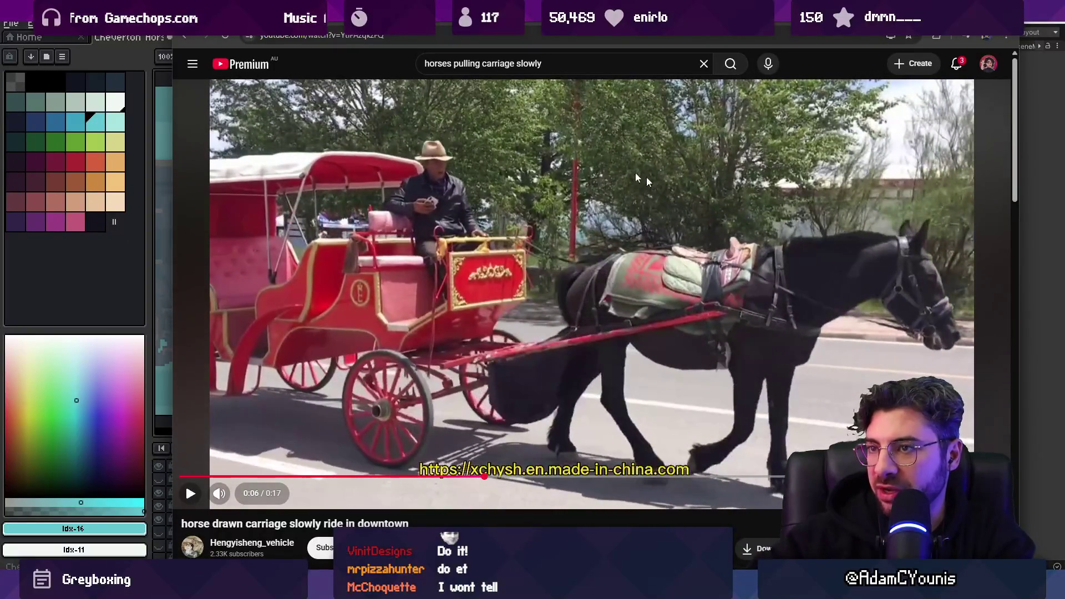
pyautogui.hotkey('alt', 'Tab')
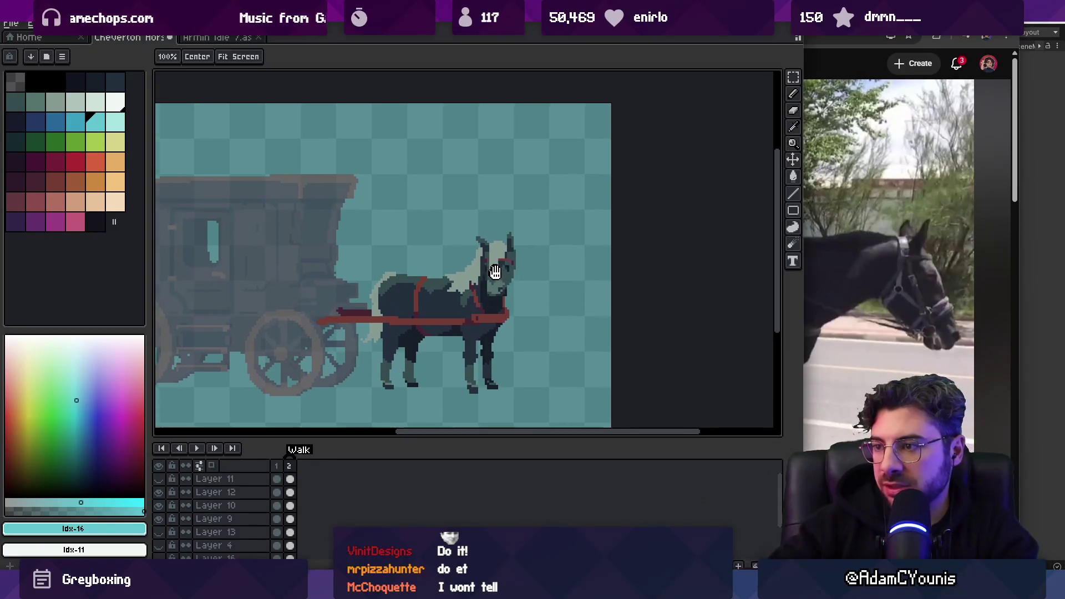
# Draw a light pencil stroke over the horse's head on Layer 9, then move up to Layer 10
pyautogui.scroll(2, 487, 256)
pyautogui.press('b')
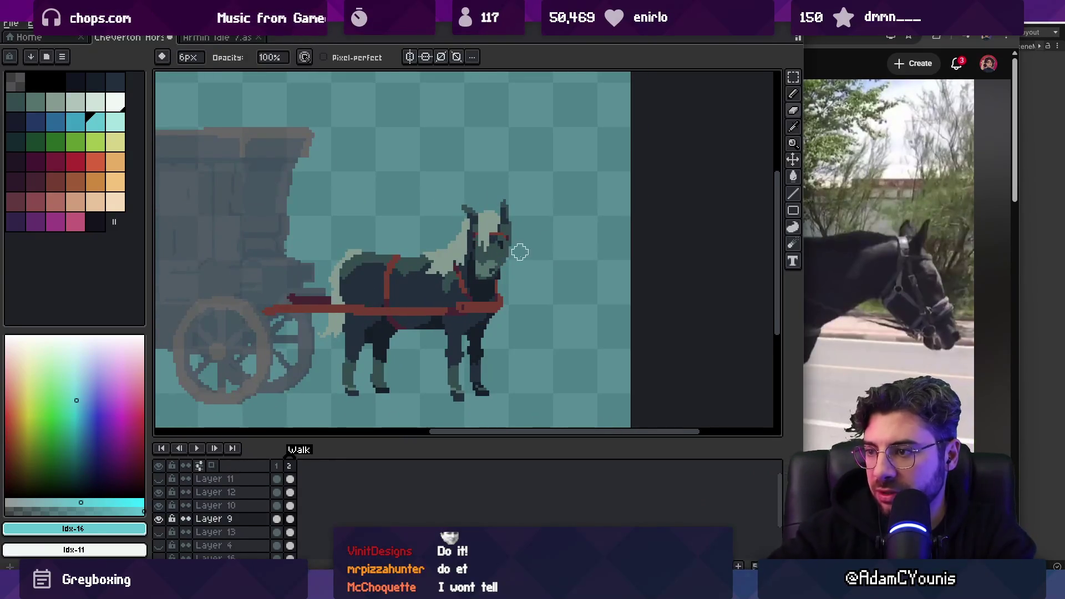
pyautogui.moveTo(492, 271); pyautogui.dragTo(492, 211)
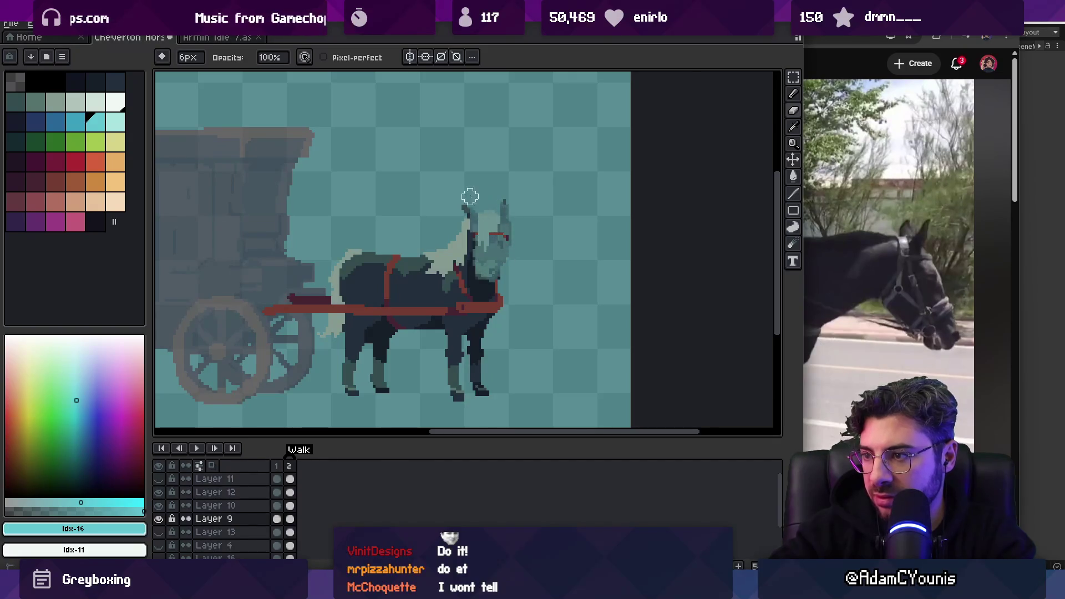
pyautogui.scroll(1, 484, 273)
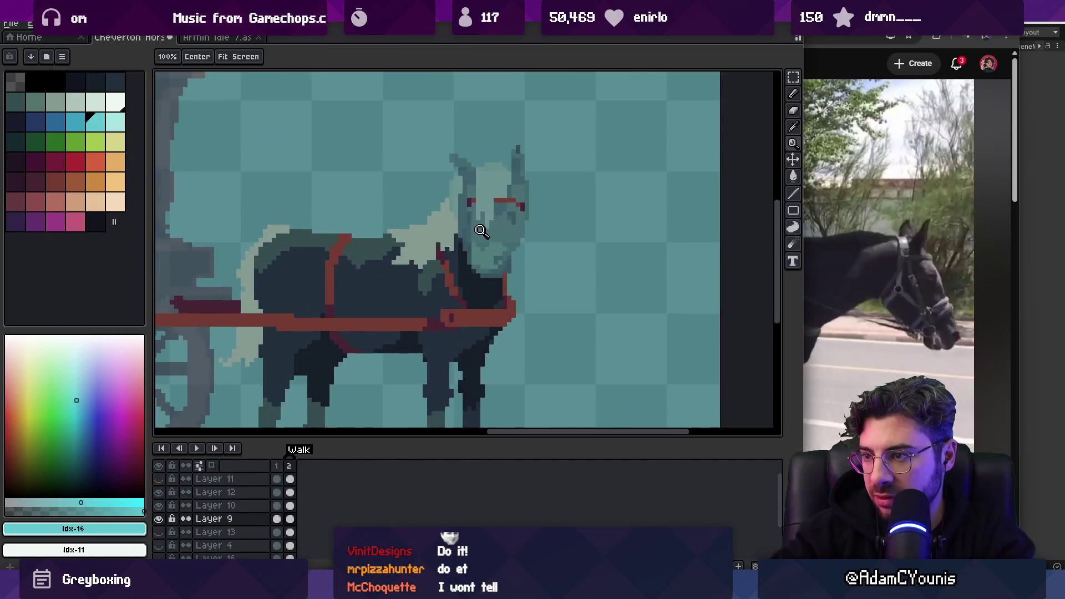
pyautogui.hotkey('alt', 'Up')
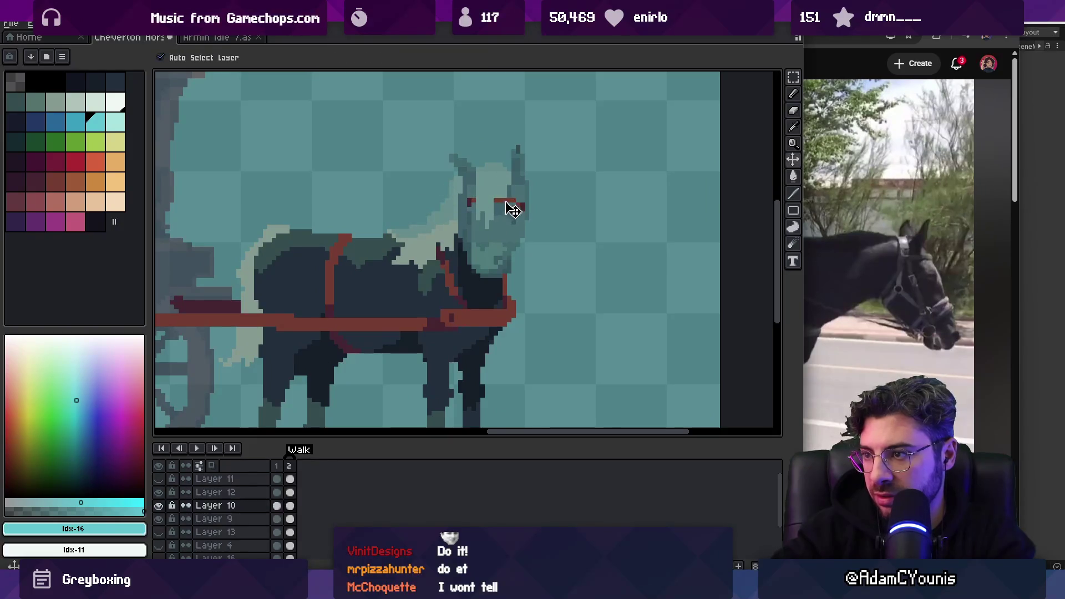
# Pan left across the horse and zoom out, then bring the reference video forward
pyautogui.hotkey('alt', 'Tab')
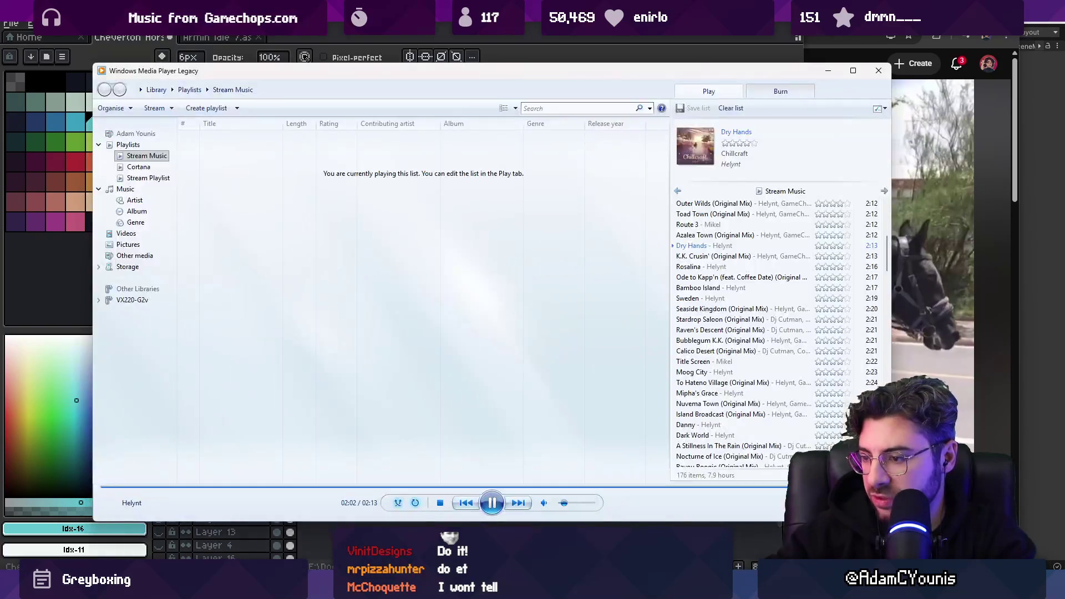
pyautogui.hotkey('alt', 'Tab')
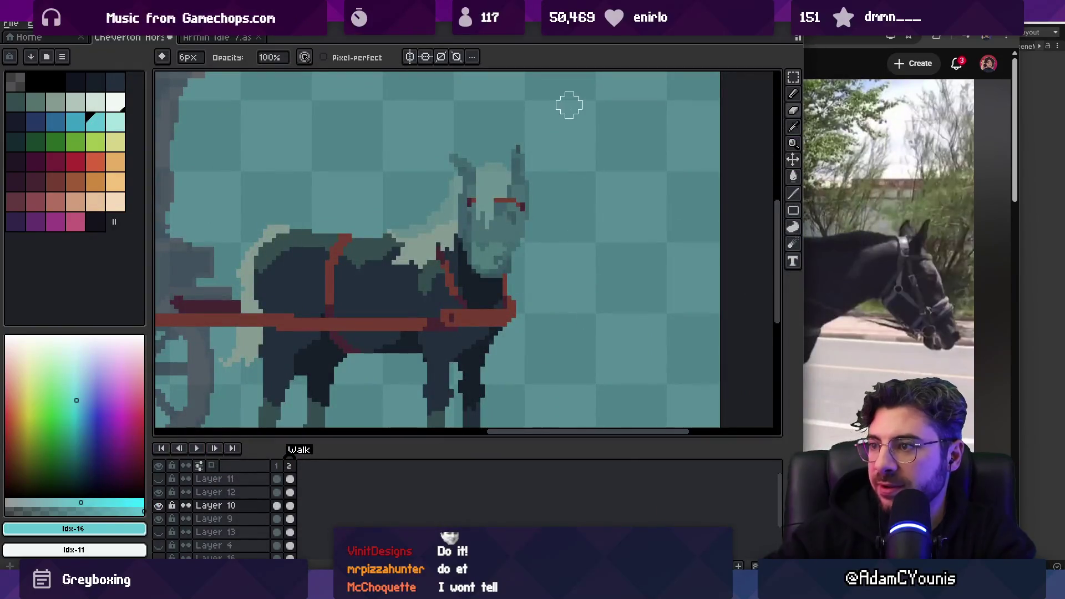
pyautogui.press('v')
pyautogui.press('b')
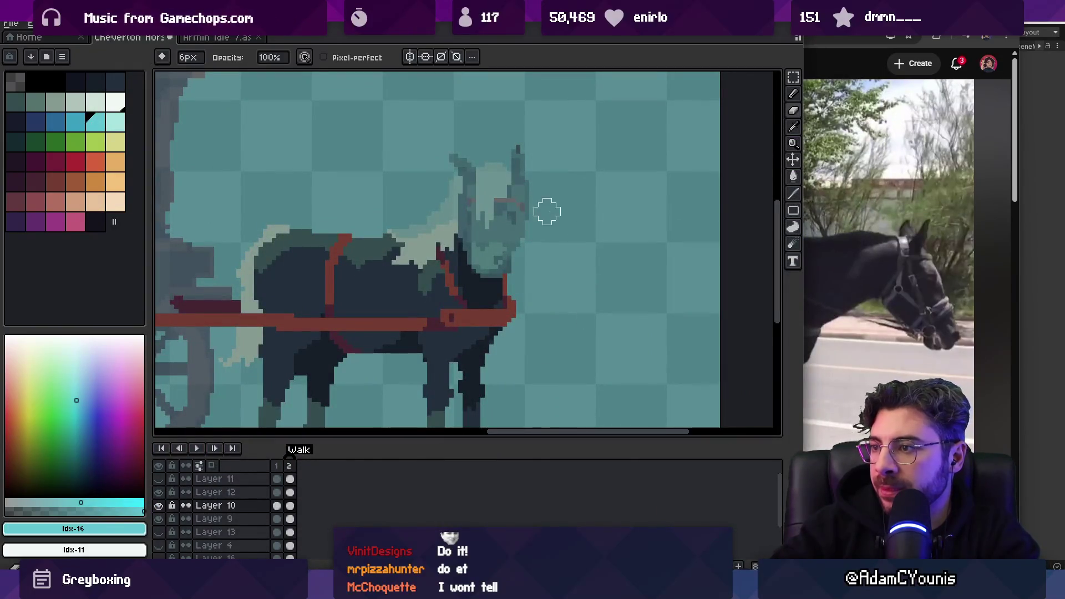
pyautogui.moveTo(547, 212); pyautogui.dragTo(516, 224)
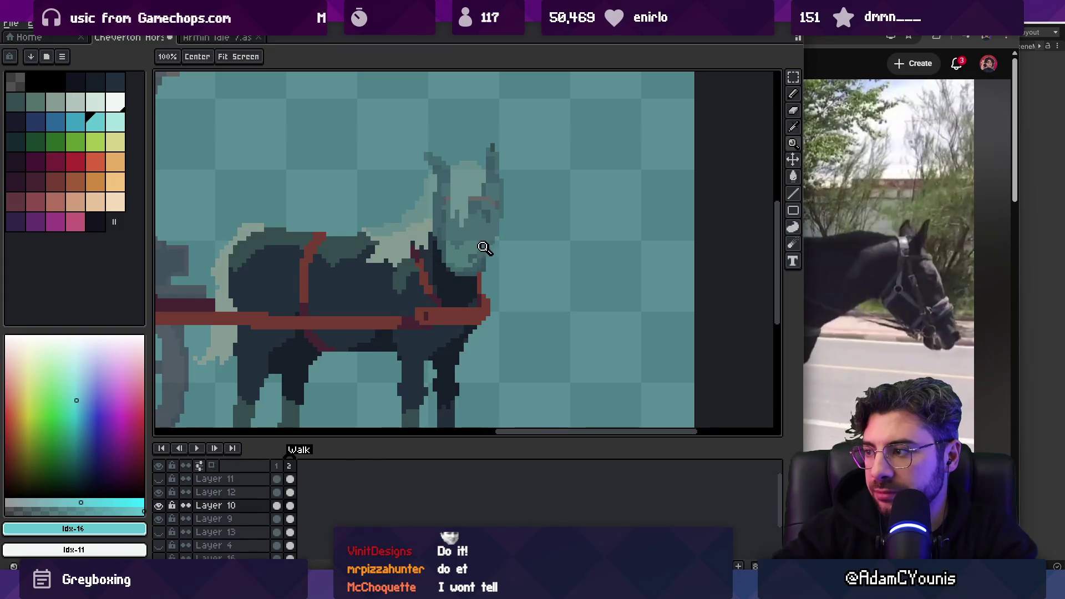
pyautogui.scroll(-2, 487, 248)
pyautogui.hotkey('alt', 'Tab')
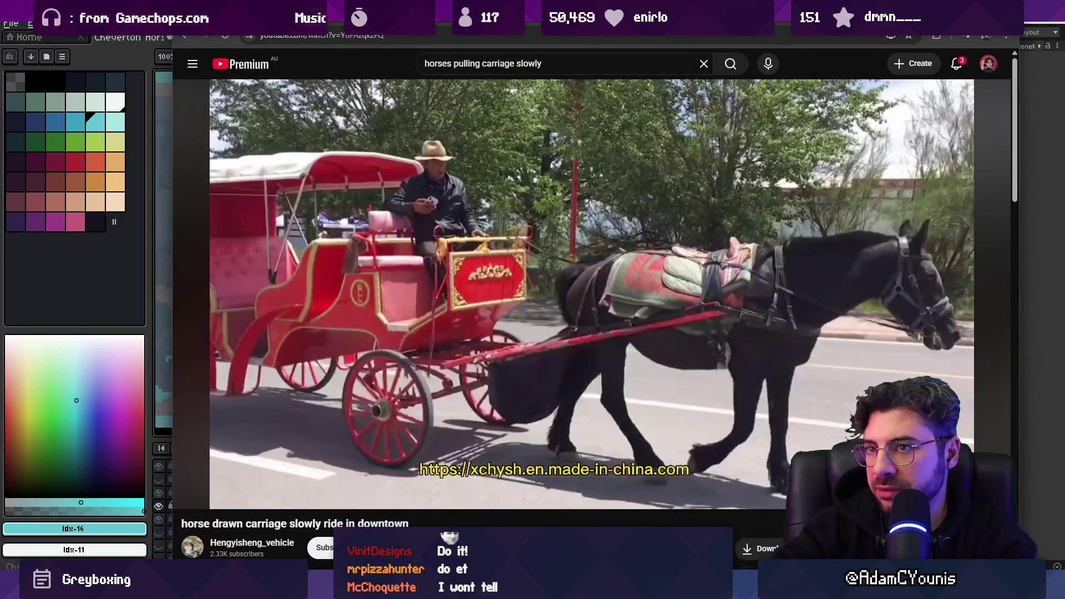
# Pause the reference clip at 0:07, then sample the dark horse body colour in Aseprite for drawing
pyautogui.click(351, 174)
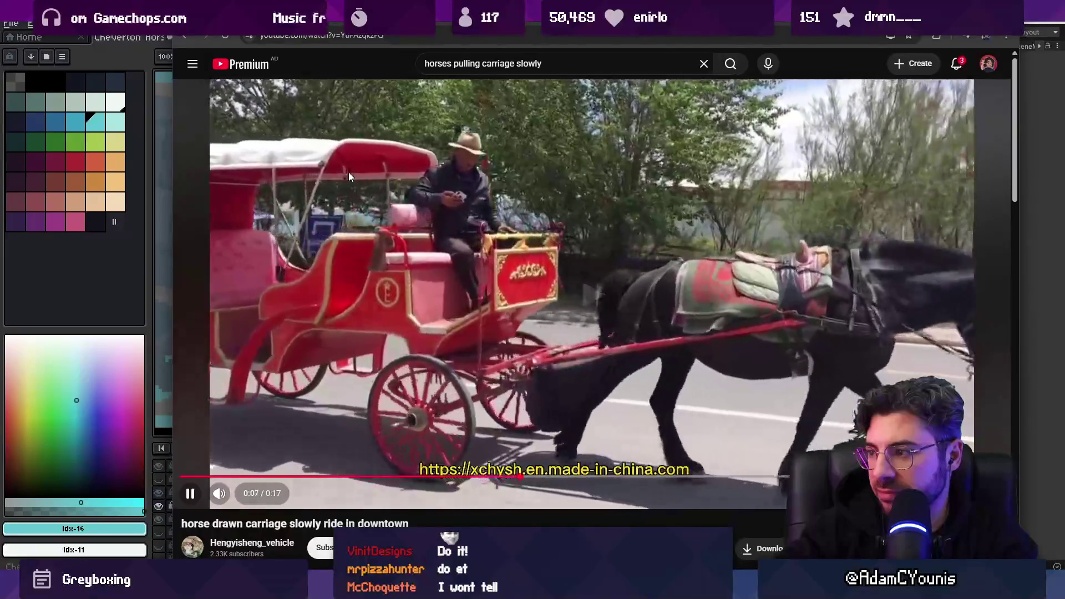
pyautogui.click(349, 172)
pyautogui.hotkey('alt', 'Tab')
pyautogui.scroll(2, 425, 222)
pyautogui.press('v')
pyautogui.keyDown('alt'); pyautogui.click(424, 249); pyautogui.keyUp('alt')
pyautogui.press('b')
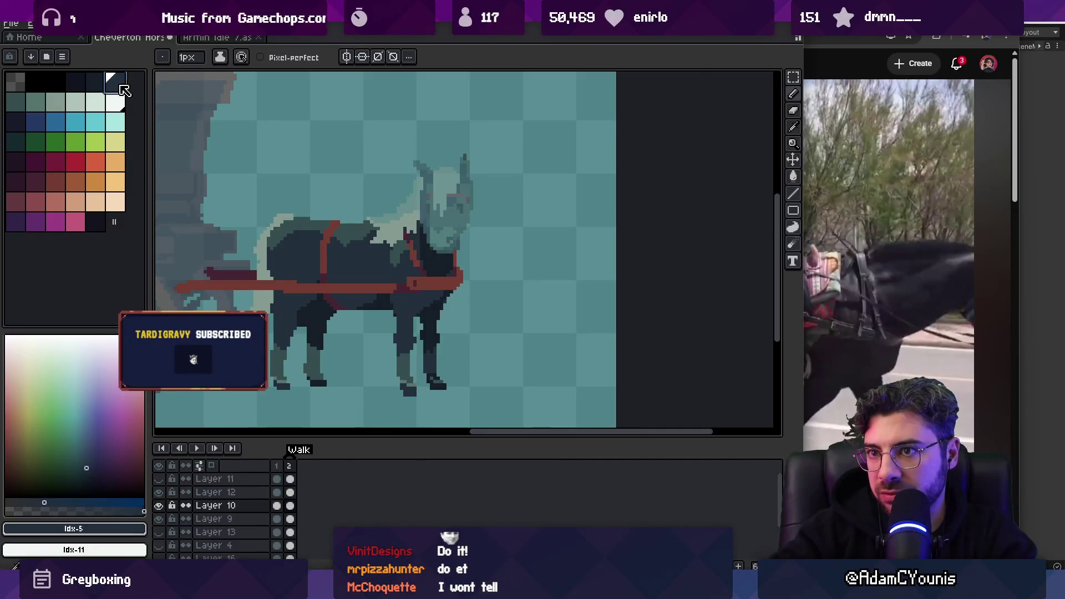
# Pick #222f3d and add a new Layer 19 placed below Layer 9
pyautogui.keyDown('alt'); pyautogui.click(435, 253); pyautogui.keyUp('alt')
pyautogui.keyDown('ctrl'); pyautogui.click(437, 253); pyautogui.keyUp('ctrl')
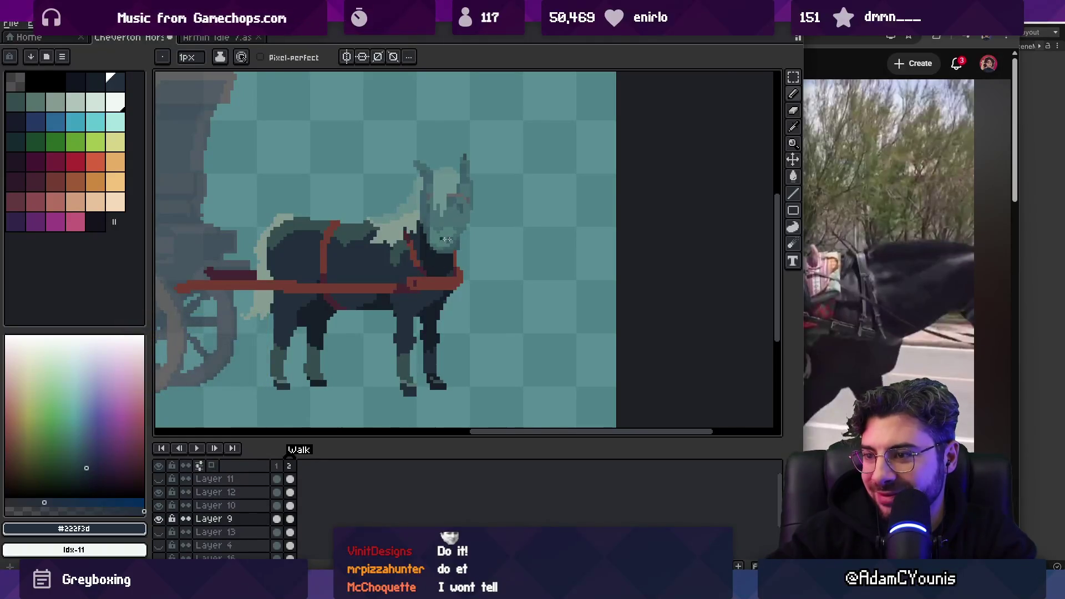
pyautogui.hotkey('shift', 'n')
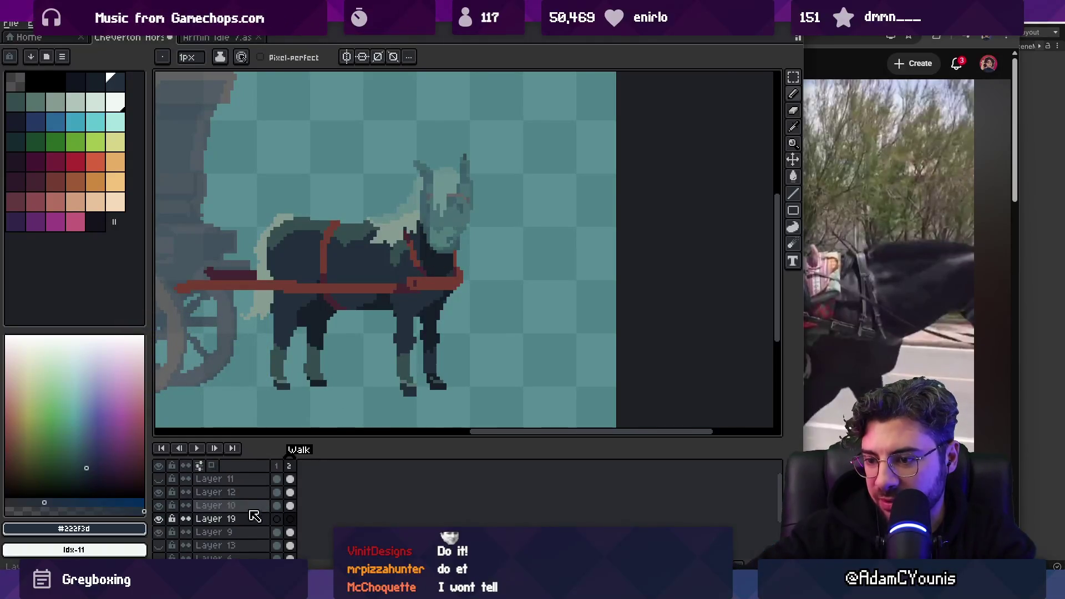
pyautogui.moveTo(216, 518)
pyautogui.mouseDown()
pyautogui.moveTo(254, 543)
pyautogui.moveTo(222, 534)
pyautogui.mouseUp()
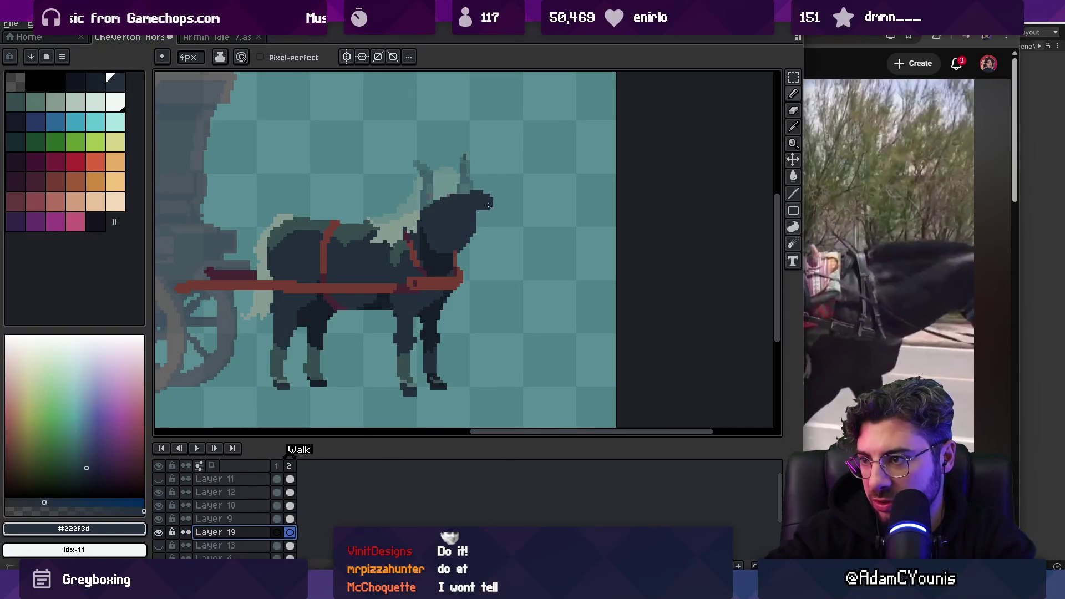
pyautogui.press('Escape')
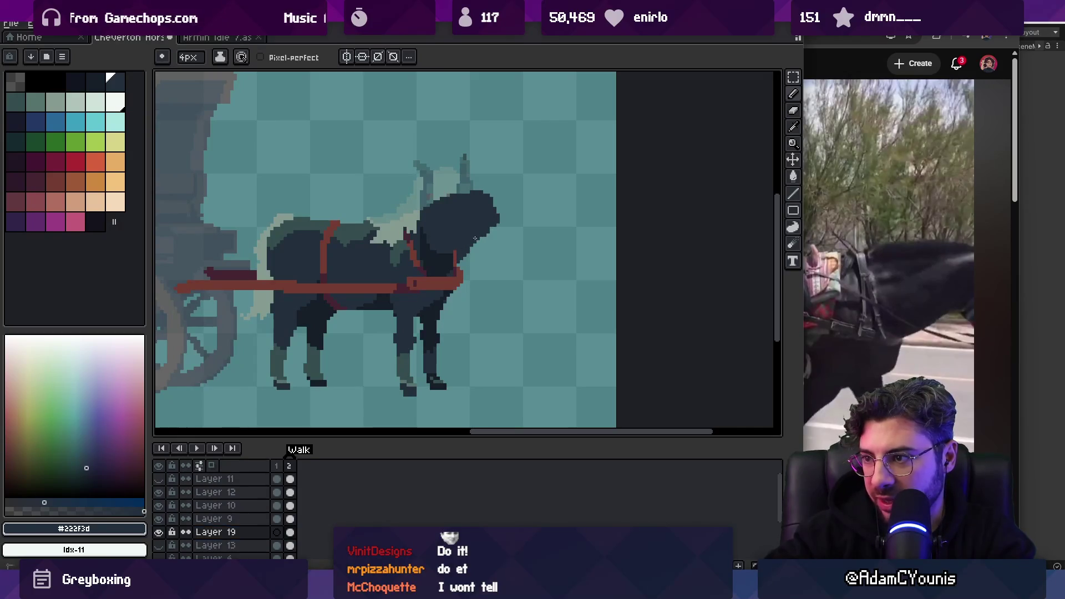
# Redraw the dark horse head reaching forward and shift it right and down
pyautogui.press('e')
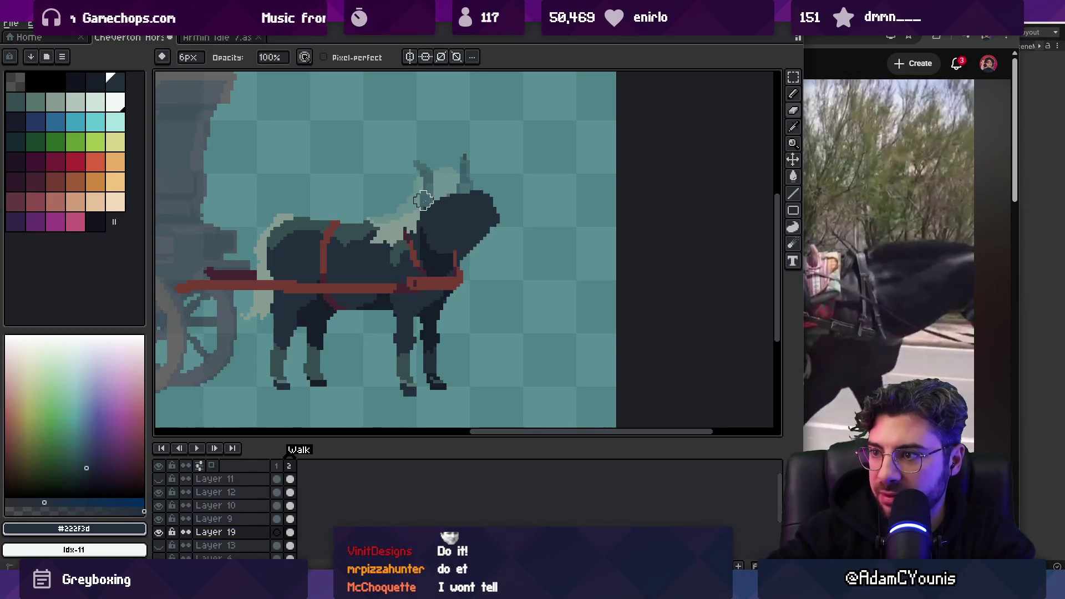
pyautogui.moveTo(464, 180); pyautogui.dragTo(451, 178)
pyautogui.press('b')
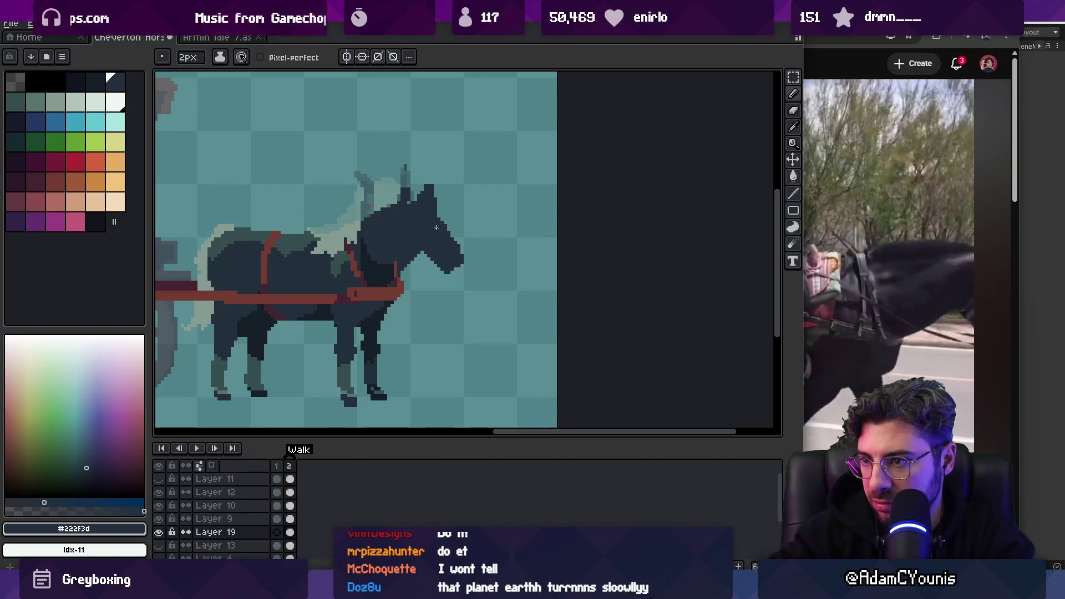
pyautogui.press('v')
pyautogui.moveTo(424, 240); pyautogui.dragTo(436, 242)
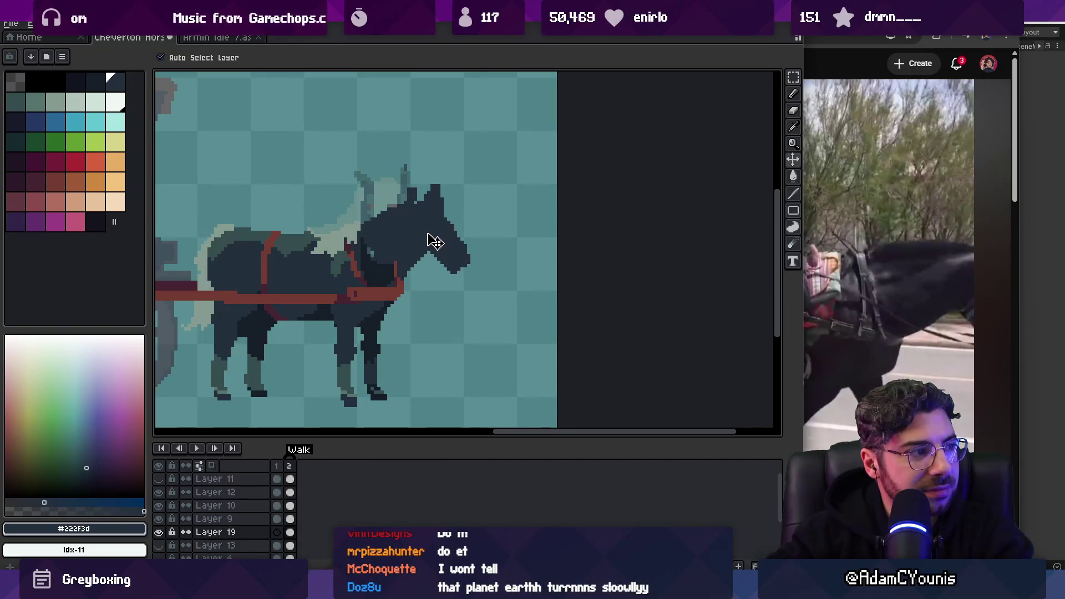
pyautogui.press('e')
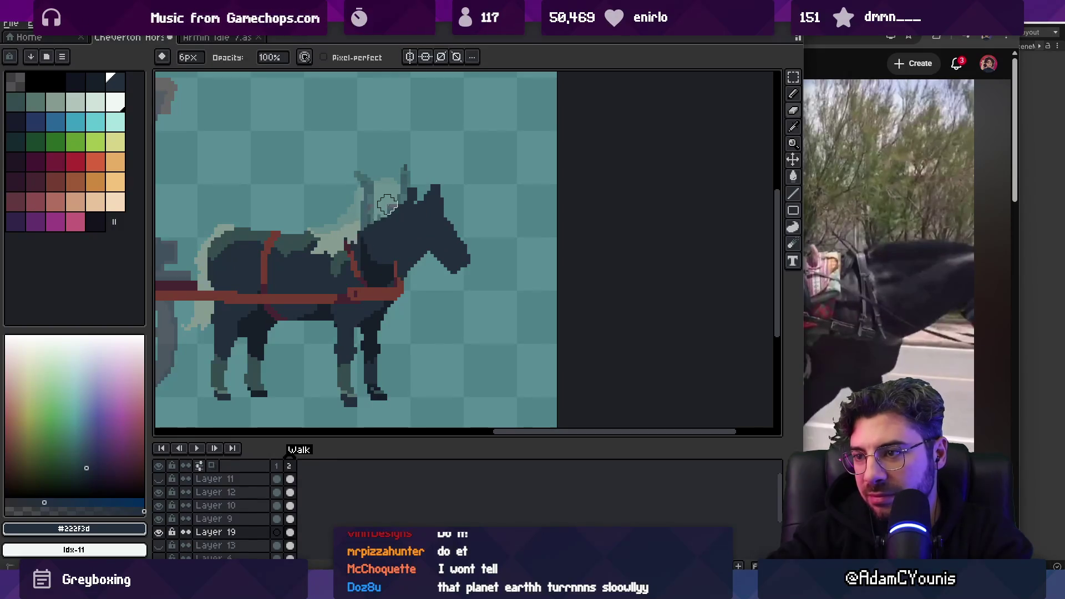
pyautogui.scroll(-3, 391, 214)
pyautogui.scroll(3, 429, 256)
pyautogui.press('b')
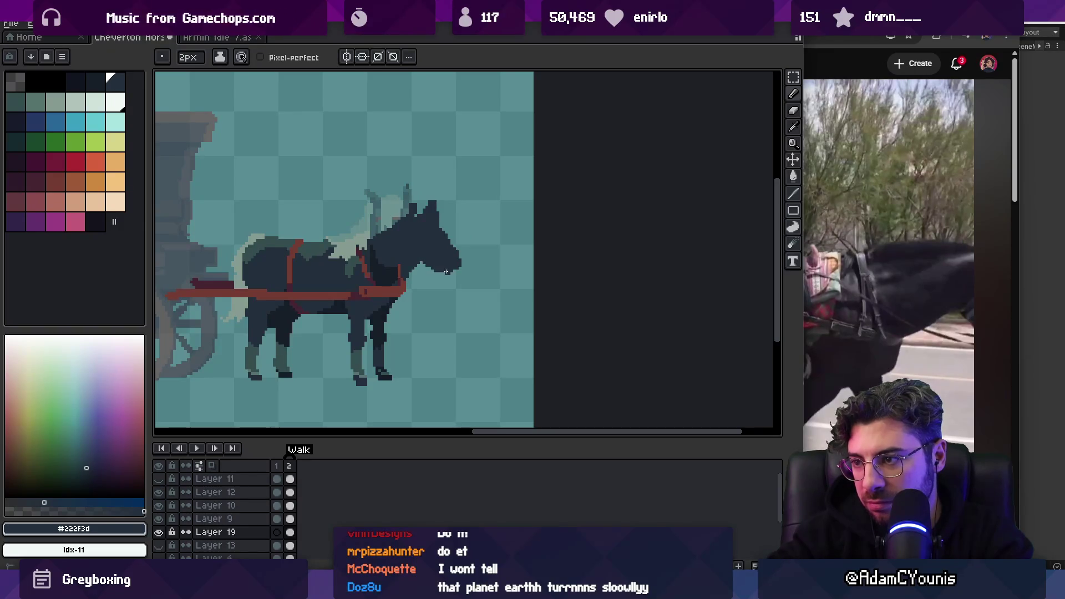
pyautogui.hotkey('alt', 'Tab')
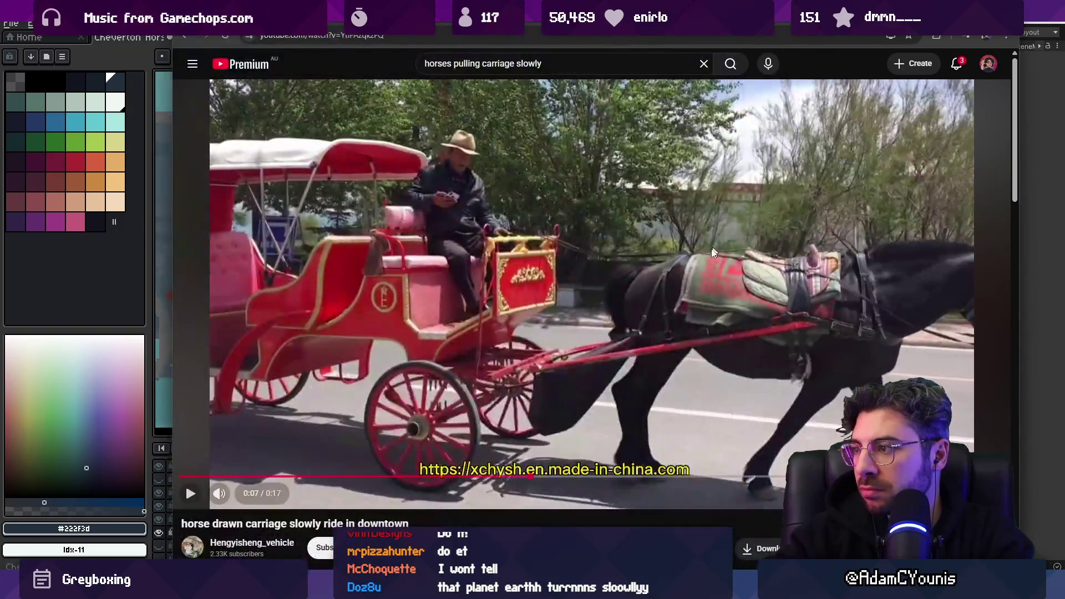
# Rewind the reference clip five seconds, replay it briefly, and pause it
pyautogui.press('Left')
pyautogui.click(702, 270)
pyautogui.click(702, 271)
pyautogui.hotkey('alt', 'Tab')
# Nudge the new horse head slightly lower, then replay the reference clip to compare
pyautogui.press('v')
pyautogui.moveTo(447, 261)
pyautogui.mouseDown()
pyautogui.moveTo(450, 275)
pyautogui.moveTo(427, 221)
pyautogui.moveTo(459, 238)
pyautogui.mouseUp()
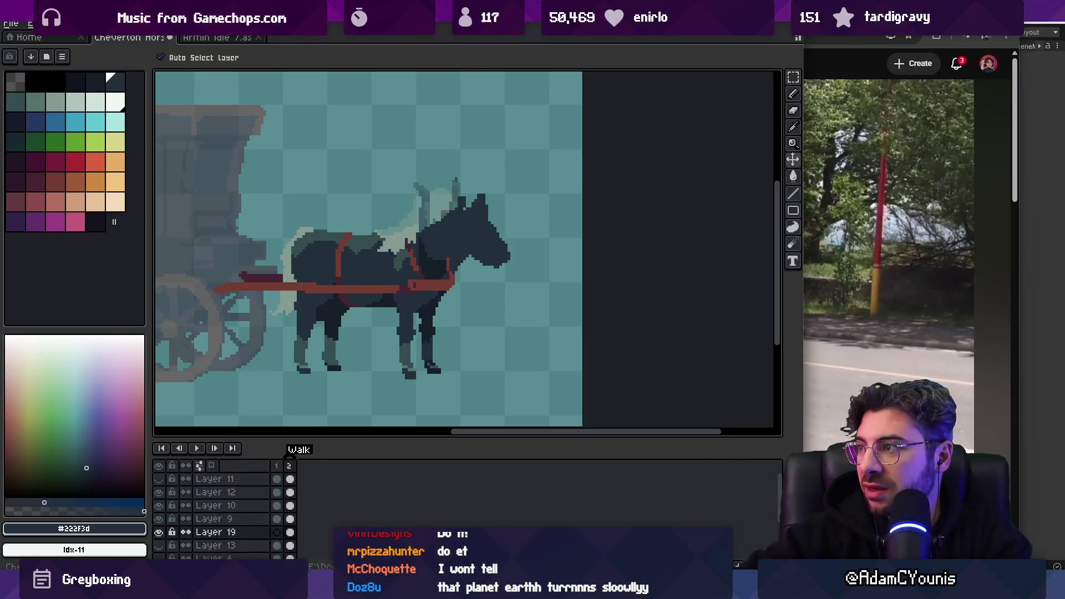
pyautogui.hotkey('alt', 'Tab')
pyautogui.press('space')
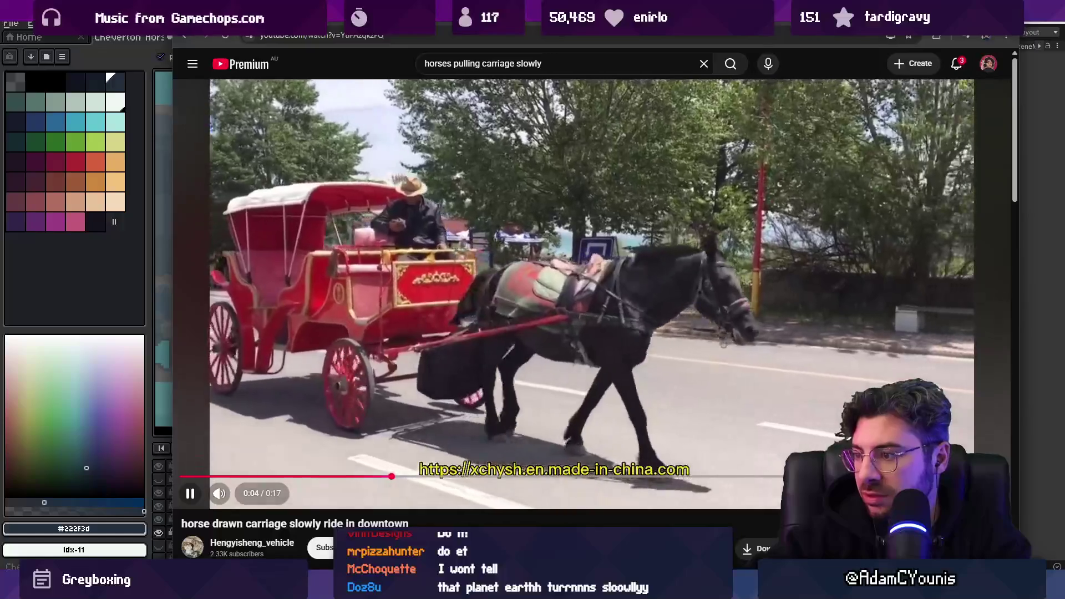
pyautogui.click(188, 489)
pyautogui.hotkey('alt', 'Tab')
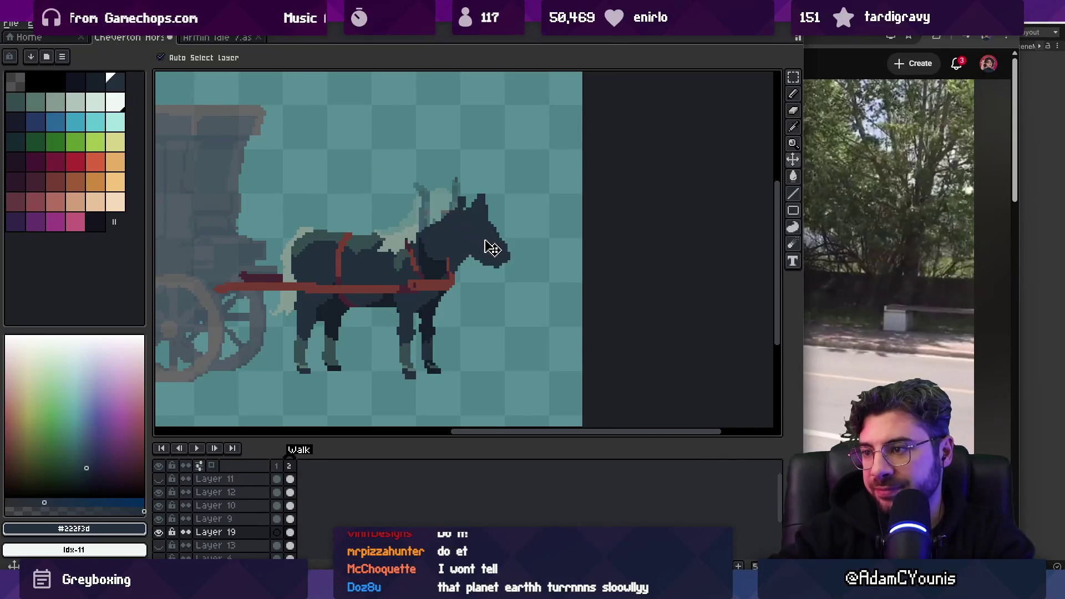
# Draw a blob in front of the horse's muzzle and fill it with near-white #F1F8F5
pyautogui.press('b')
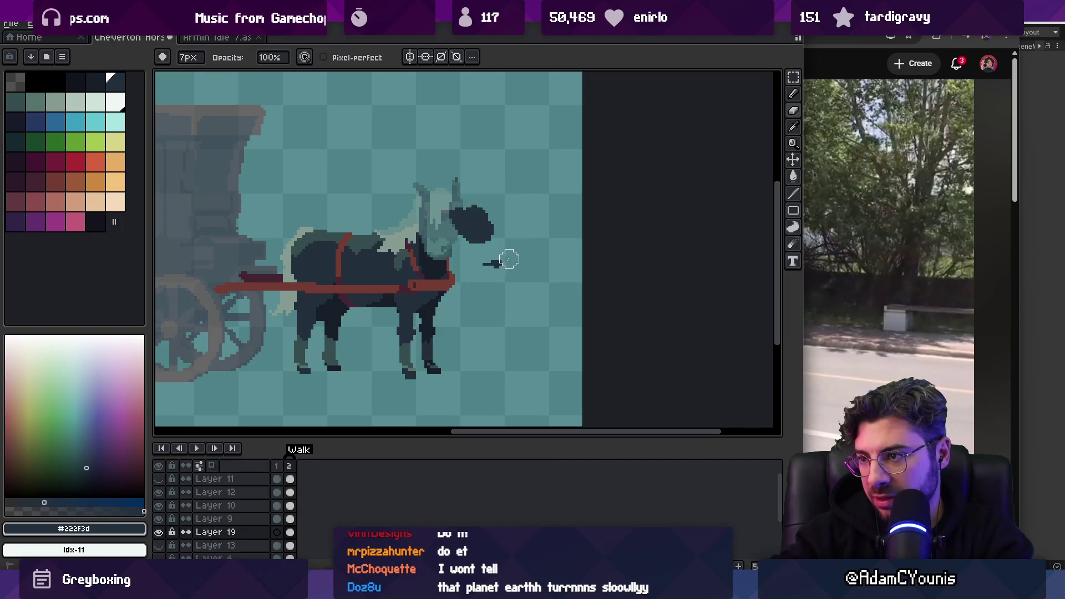
pyautogui.press('e')
pyautogui.click(115, 102)
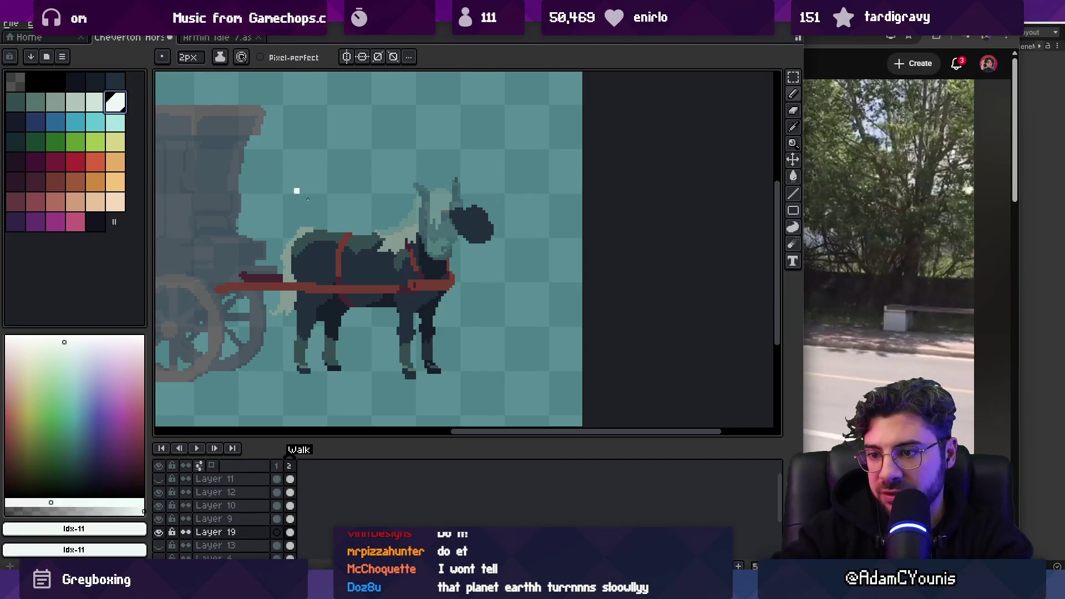
pyautogui.press('g')
pyautogui.click(469, 210)
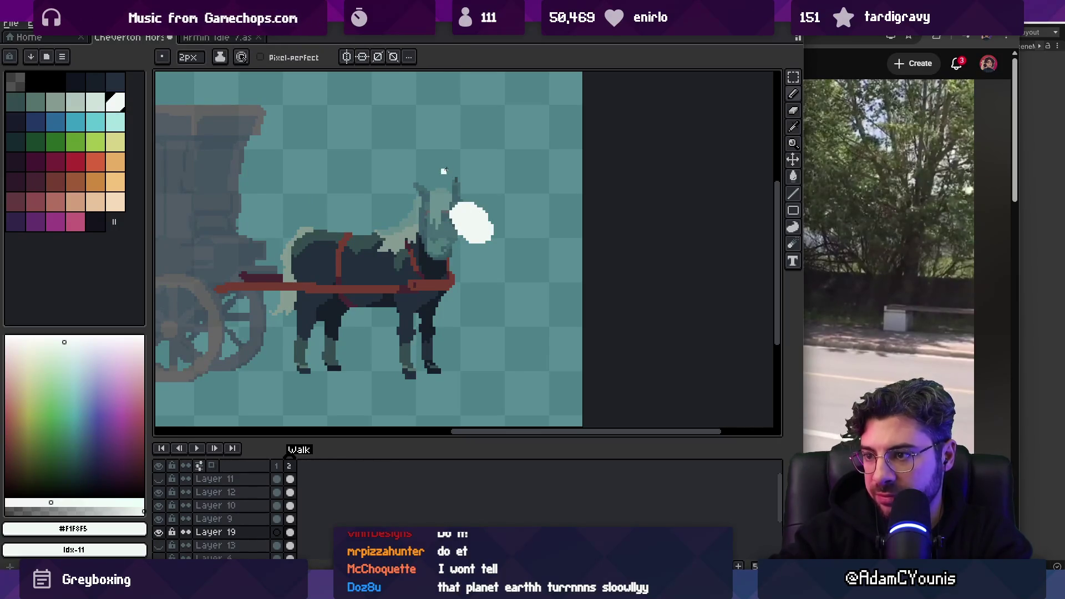
# Add new frames and step through frames 2 to 9 of the Walk animation
pyautogui.press('i')
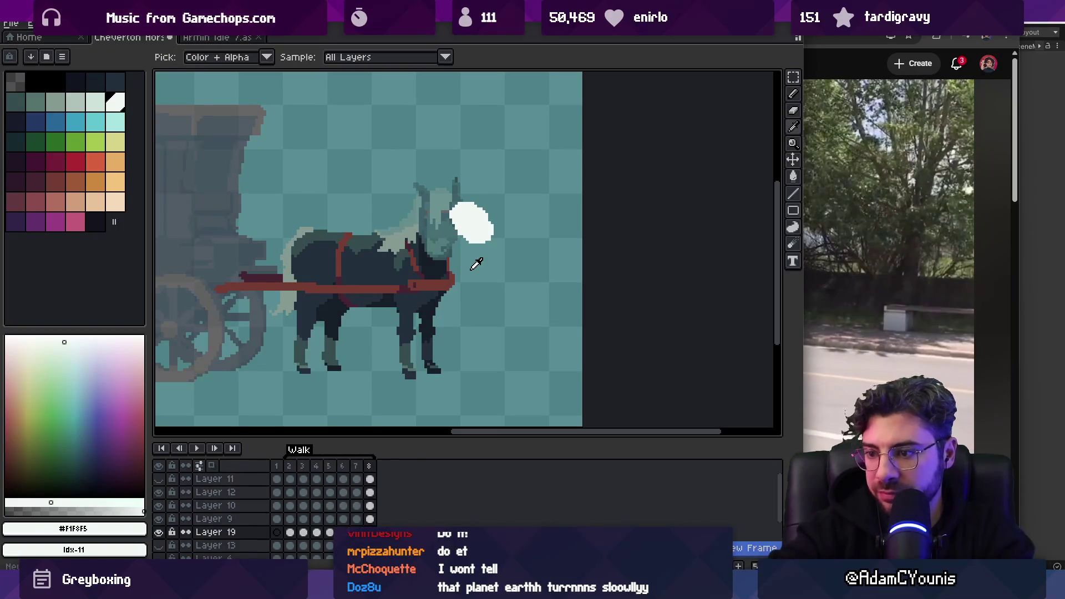
pyautogui.hotkey('alt', 'n')
pyautogui.hotkey('alt', 'n')
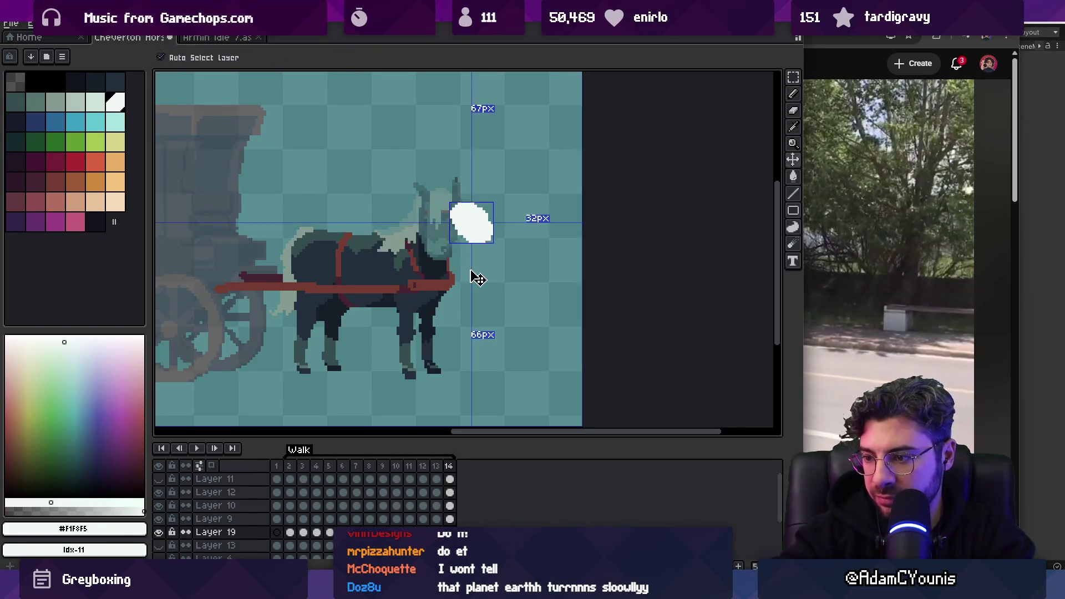
pyautogui.press('v')
pyautogui.press('Return')
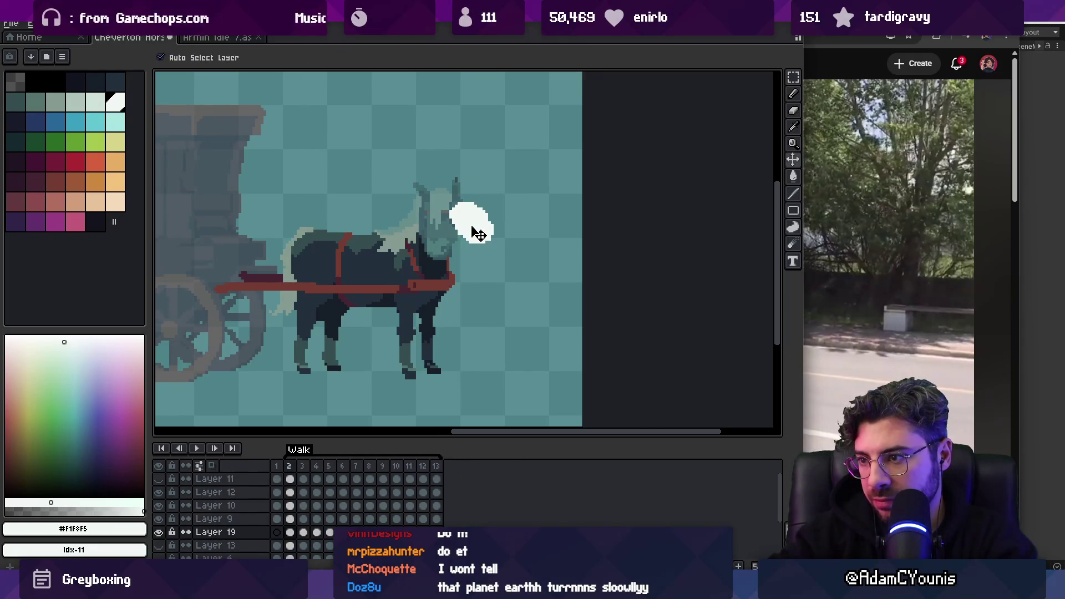
pyautogui.press('.')
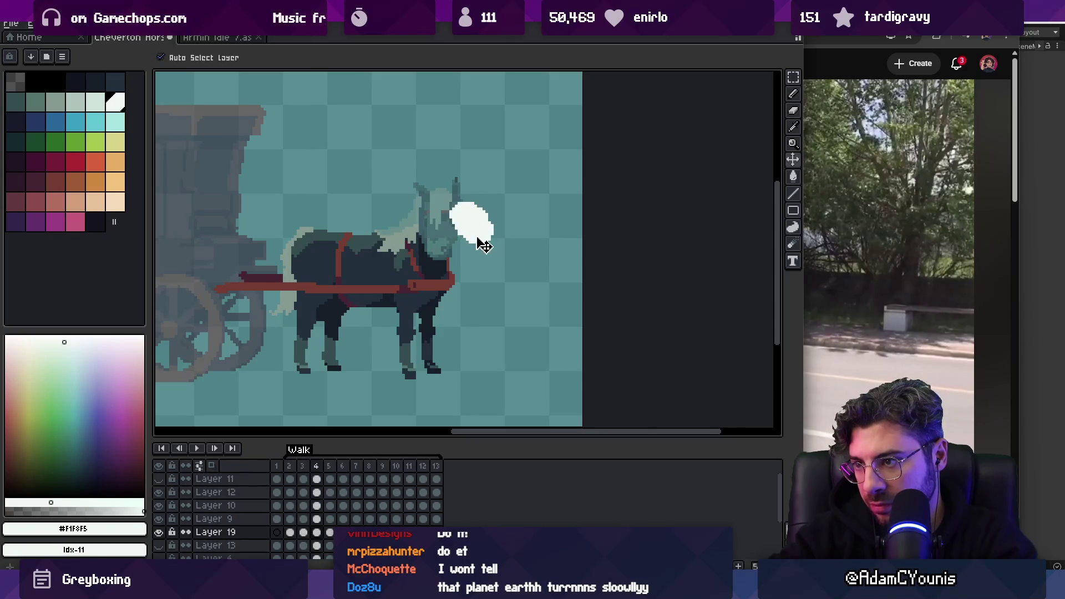
pyautogui.press('.')
pyautogui.press('.')
pyautogui.press('.')
pyautogui.press('.')
pyautogui.press('.')
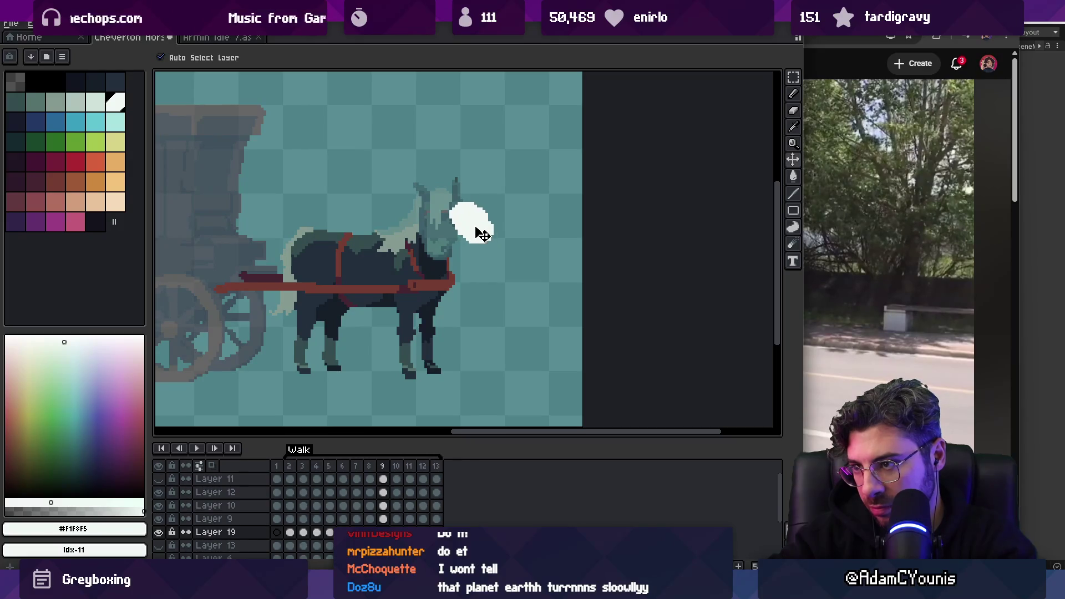
pyautogui.press('.')
pyautogui.press('.')
pyautogui.press('.')
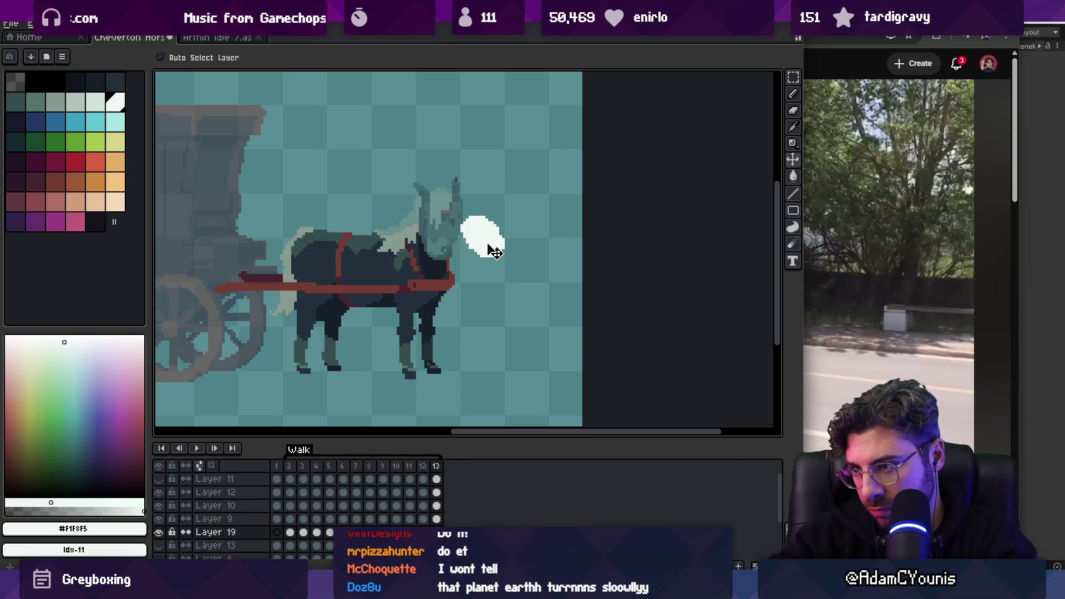
pyautogui.press('.')
pyautogui.press('.')
# Zoom the canvas, glance at the timeline settings, and stop playback at frame 11
pyautogui.press('z')
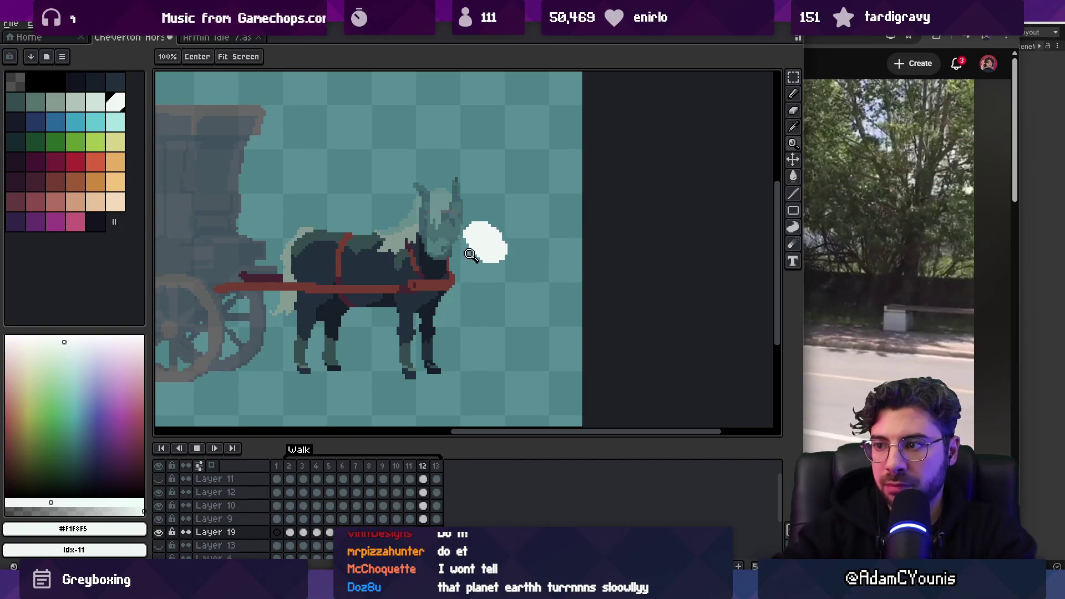
pyautogui.scroll(-5, 480, 231)
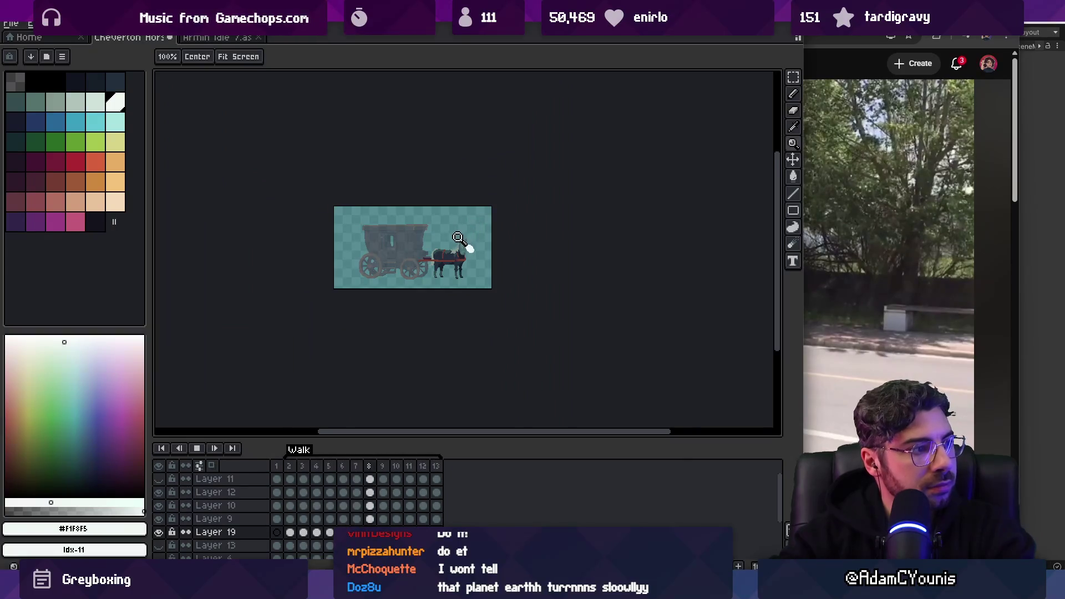
pyautogui.scroll(3, 476, 224)
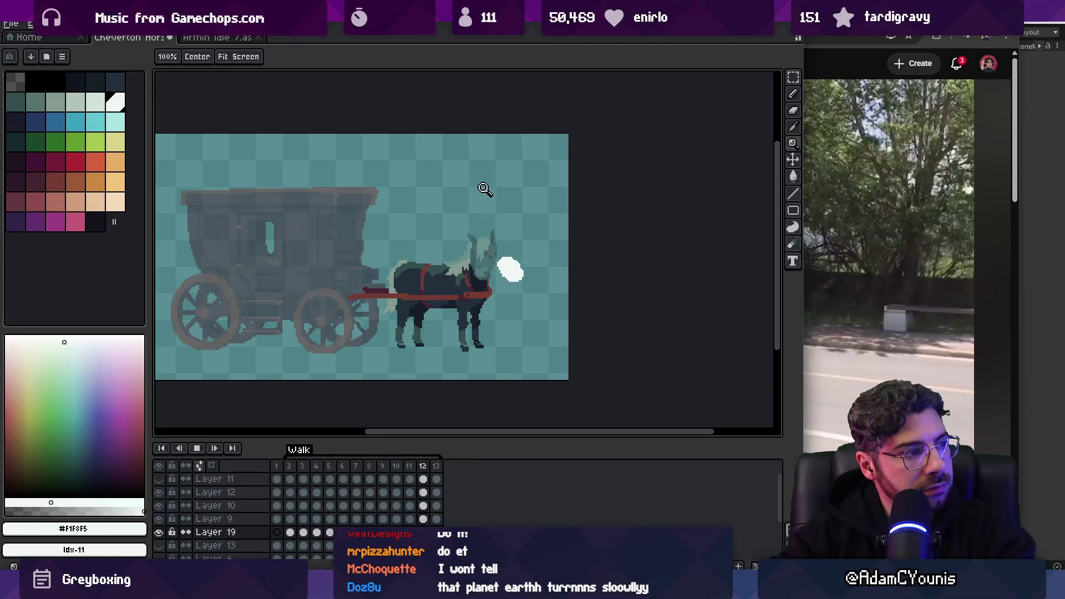
pyautogui.scroll(2, 521, 222)
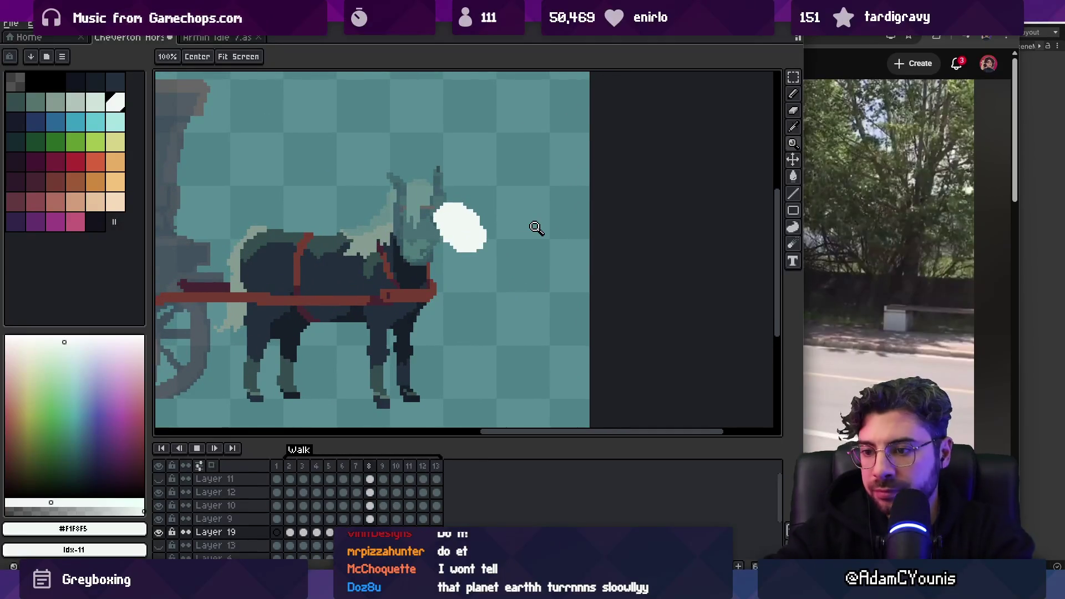
pyautogui.click(200, 466)
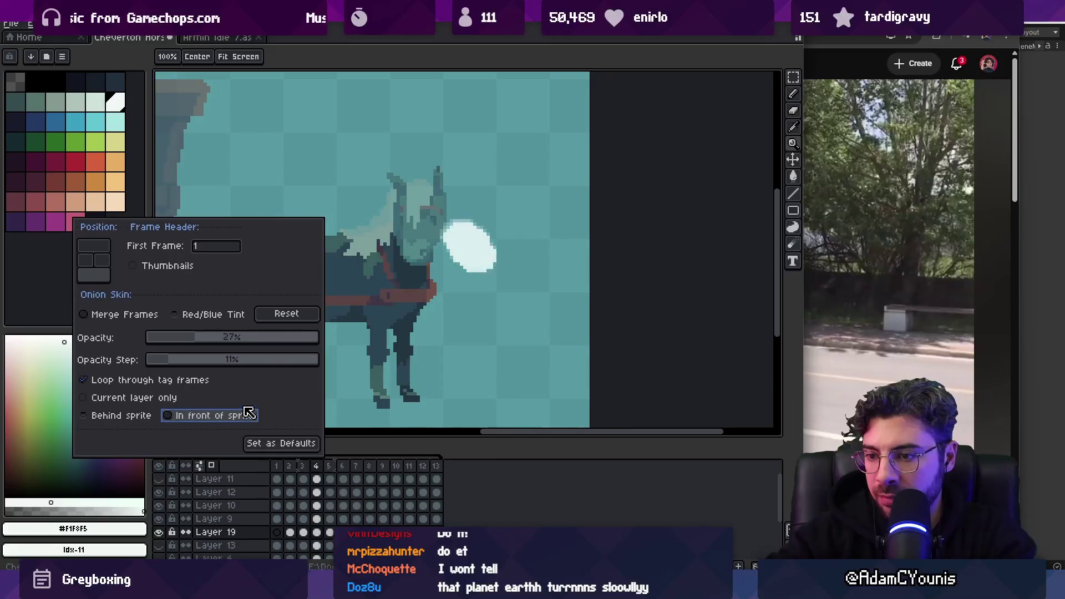
pyautogui.press('Escape')
pyautogui.press('Return')
pyautogui.click(413, 465)
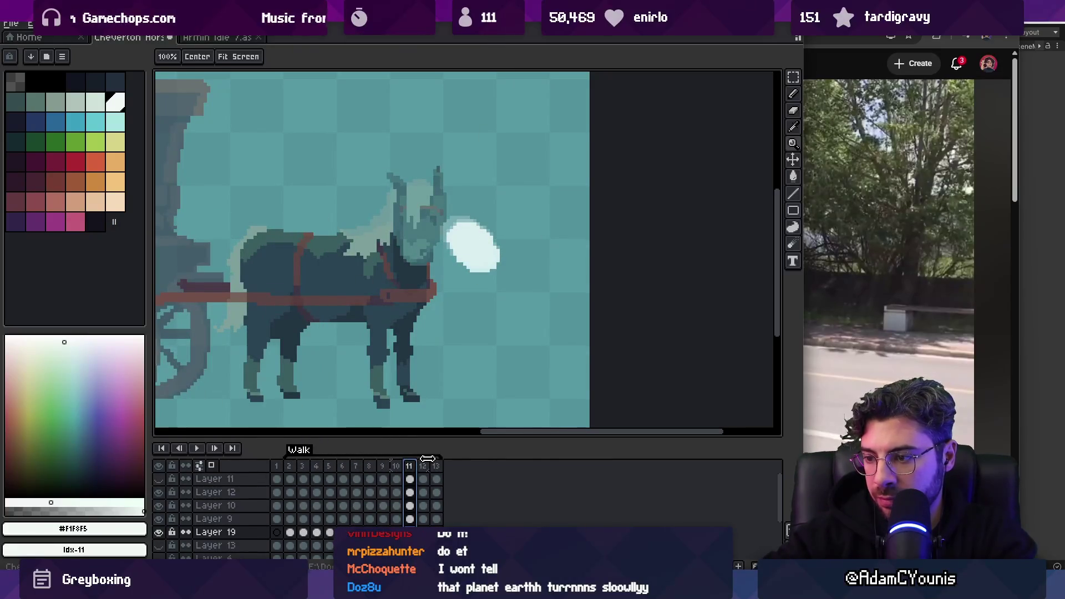
pyautogui.press('Return')
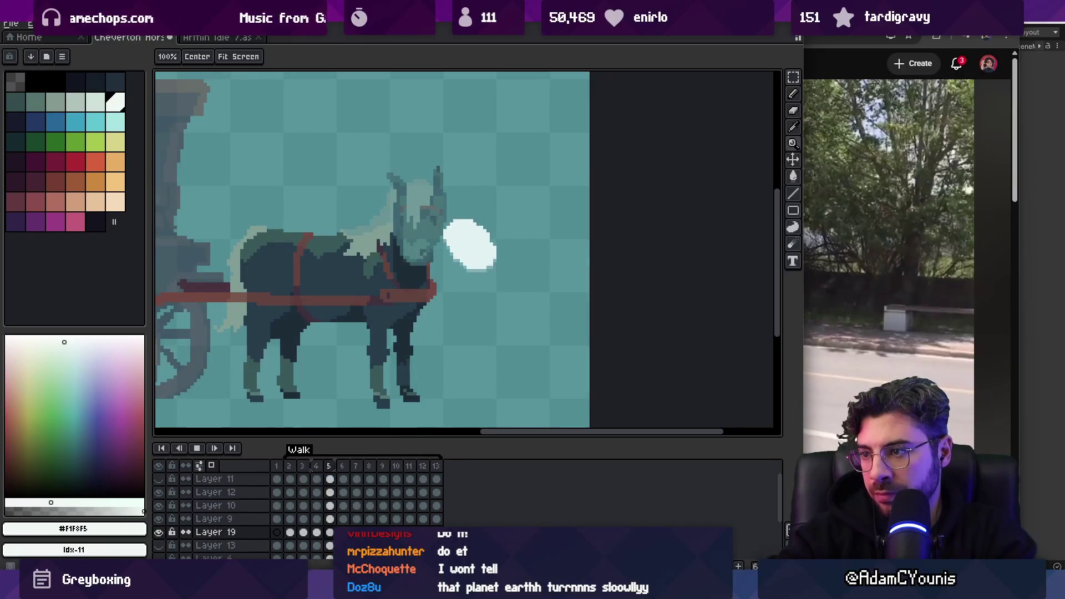
# Check the puff on frames 11 and 13, then play and stop the Walk animation
pyautogui.press('v')
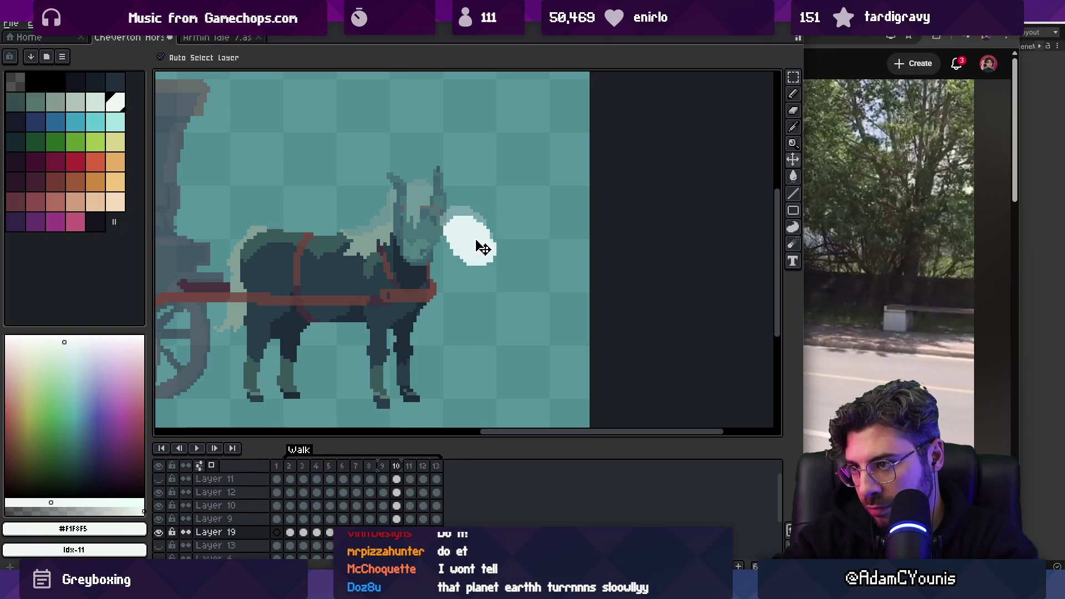
pyautogui.press('.')
pyautogui.press('.')
pyautogui.press('.')
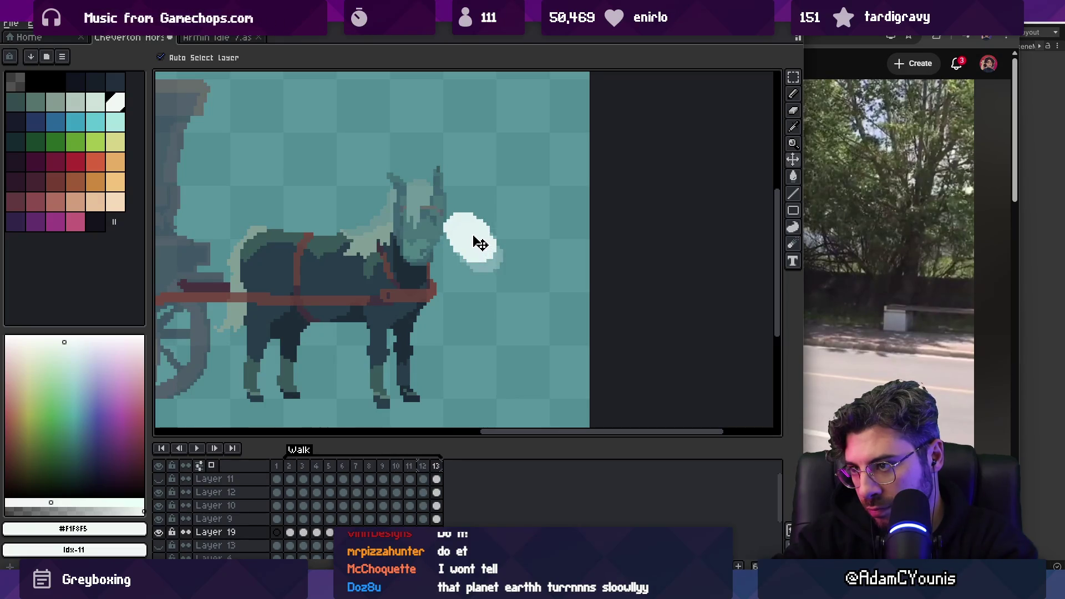
pyautogui.press('.')
pyautogui.press('.')
pyautogui.press('.')
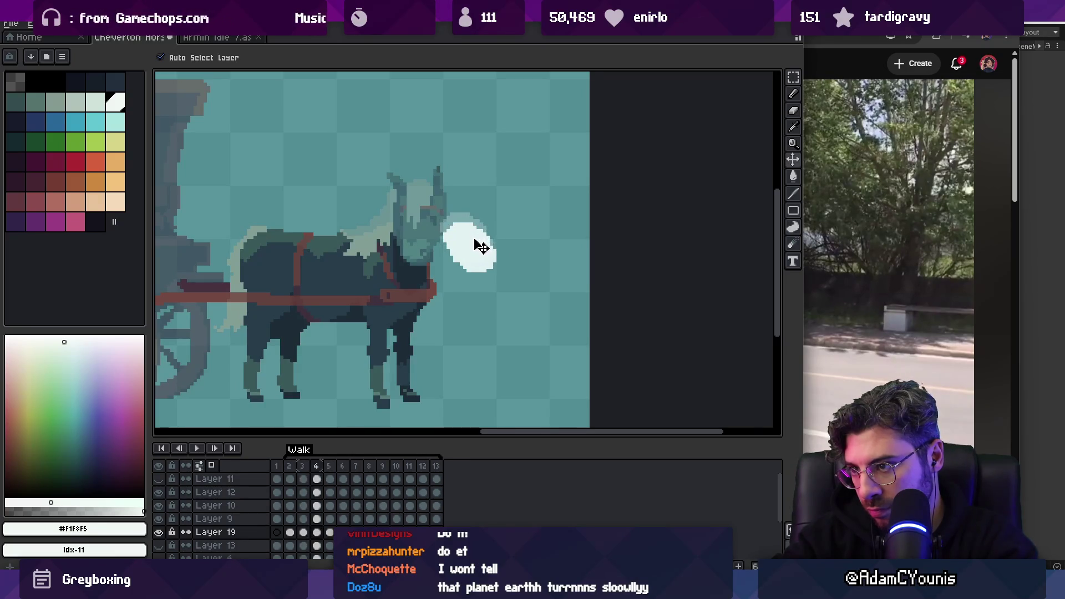
pyautogui.press('Return')
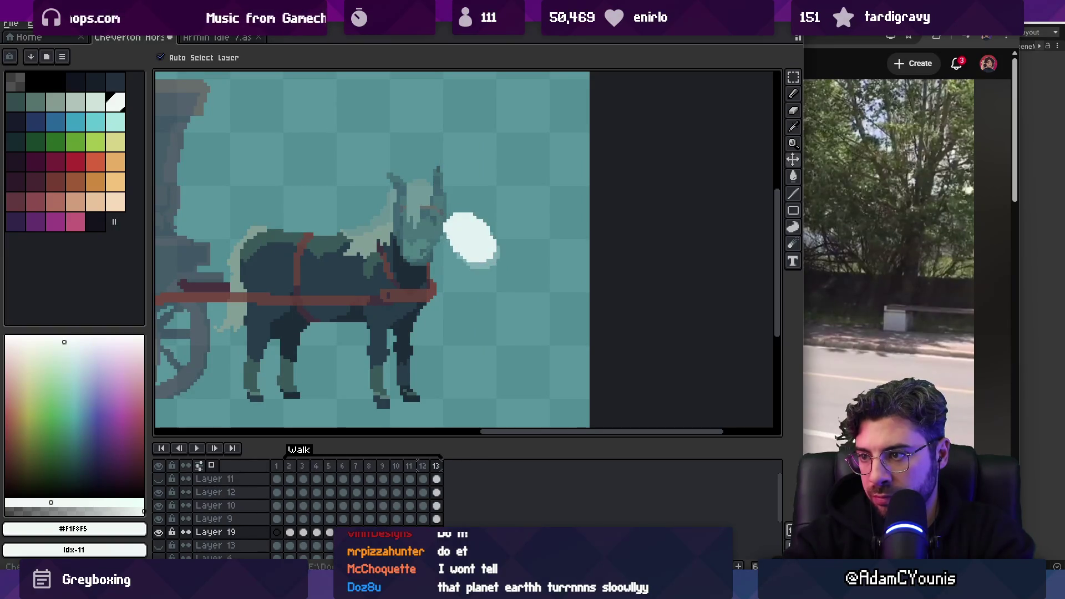
pyautogui.press('Return')
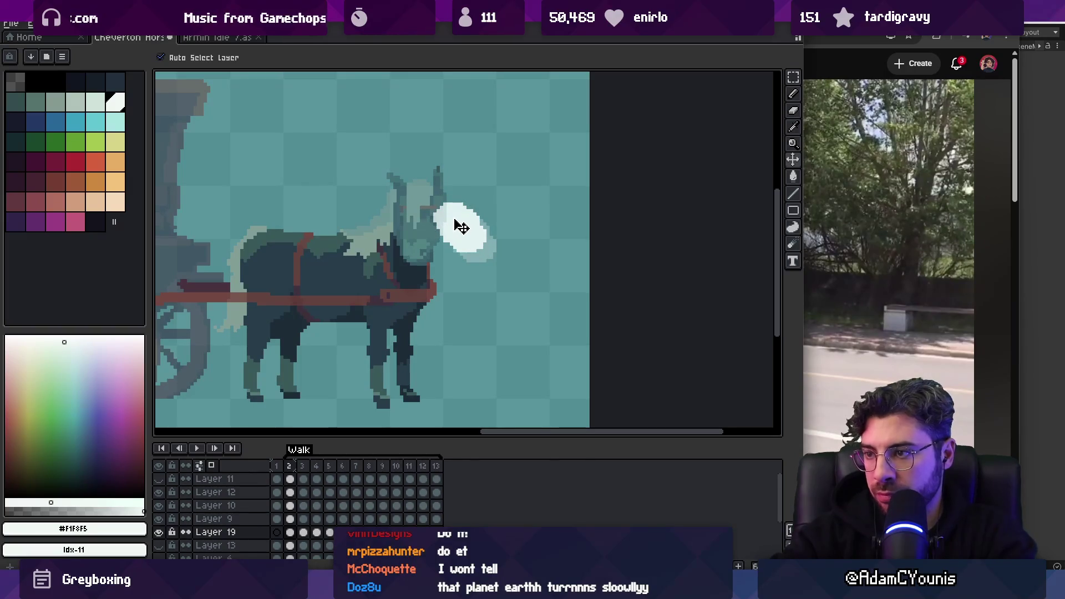
pyautogui.press('Return')
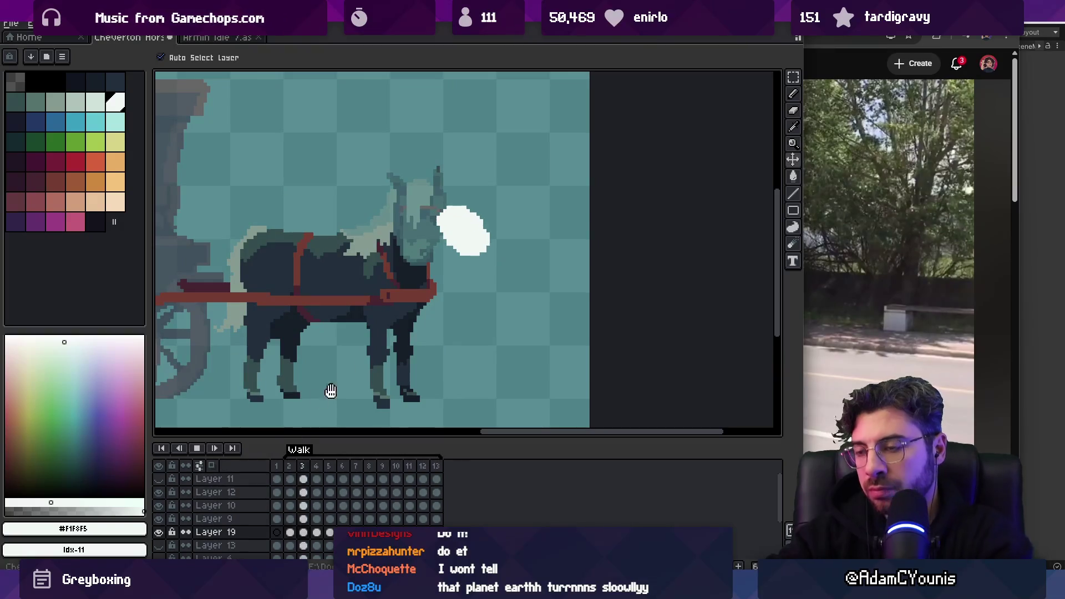
# Zoom out and play then pause the horse-and-carriage reference video
pyautogui.press('z')
pyautogui.scroll(-3, 472, 195)
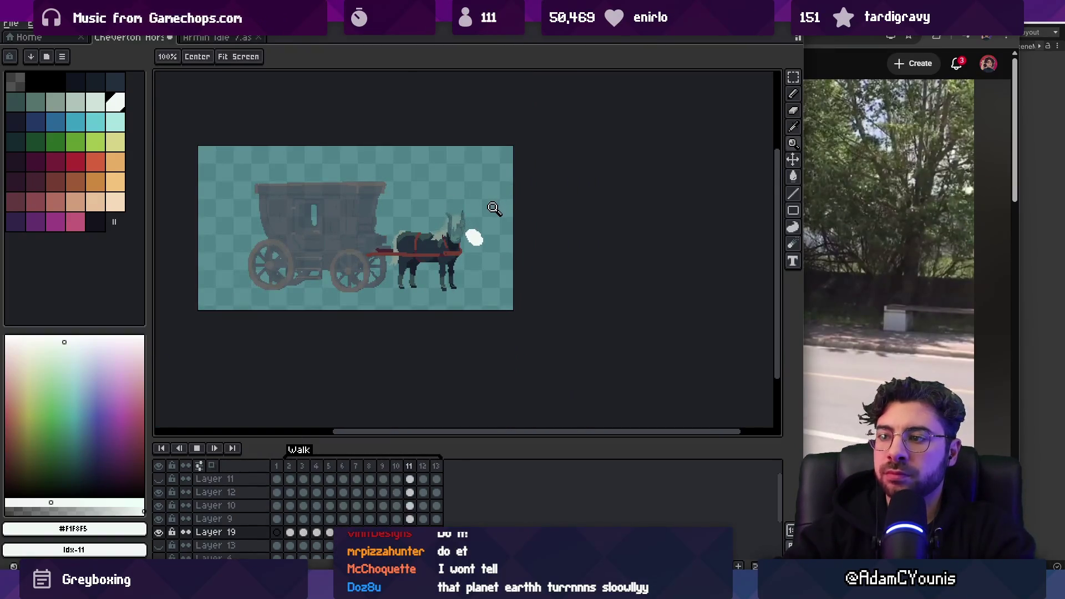
pyautogui.scroll(-2, 472, 217)
pyautogui.click(860, 28)
pyautogui.press('space')
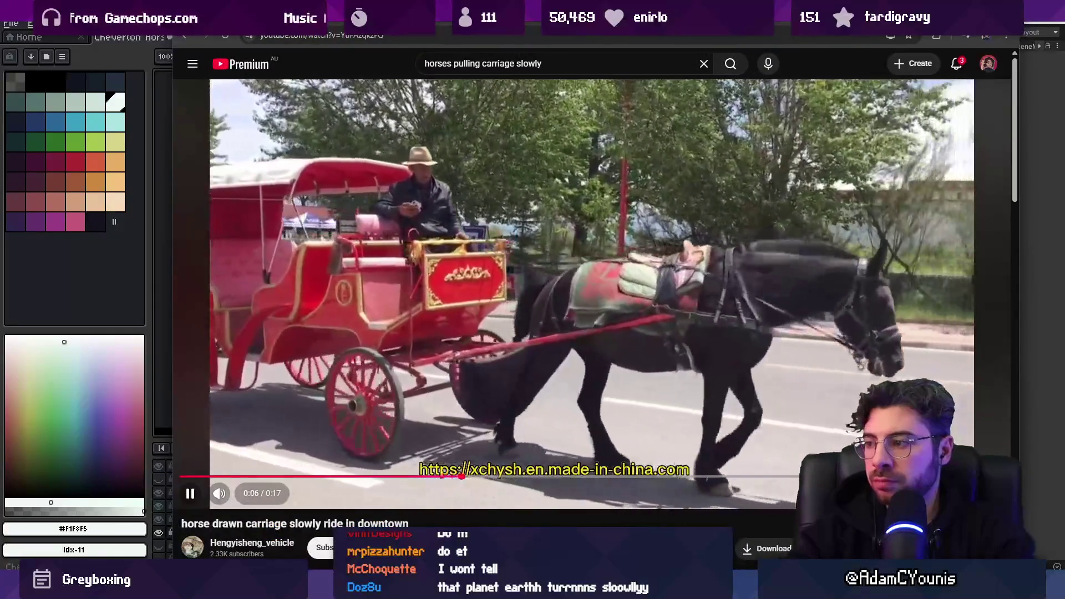
pyautogui.press('space')
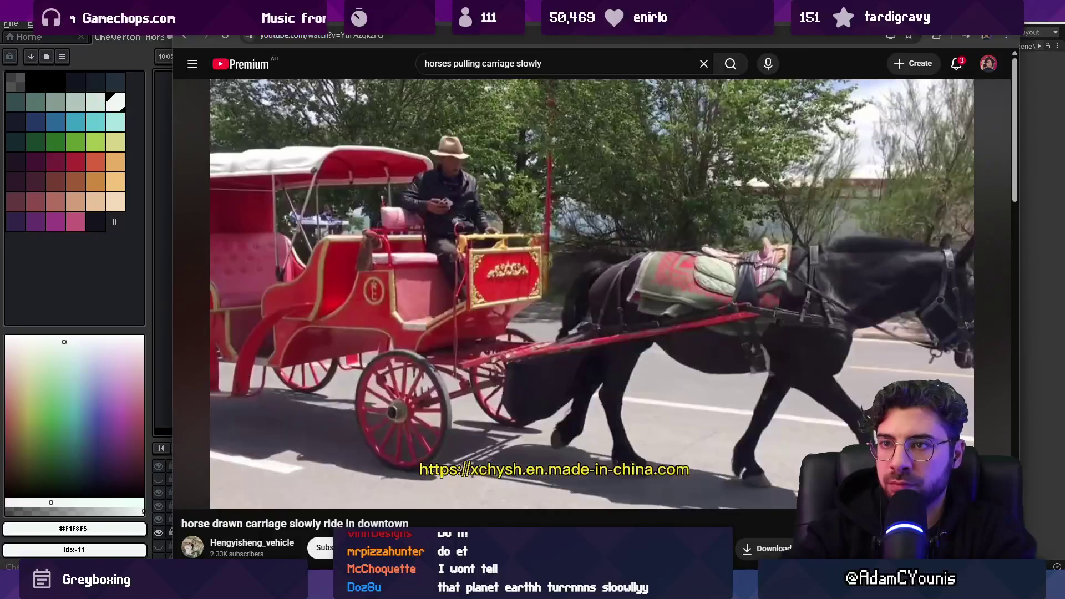
pyautogui.hotkey('alt', 'Tab')
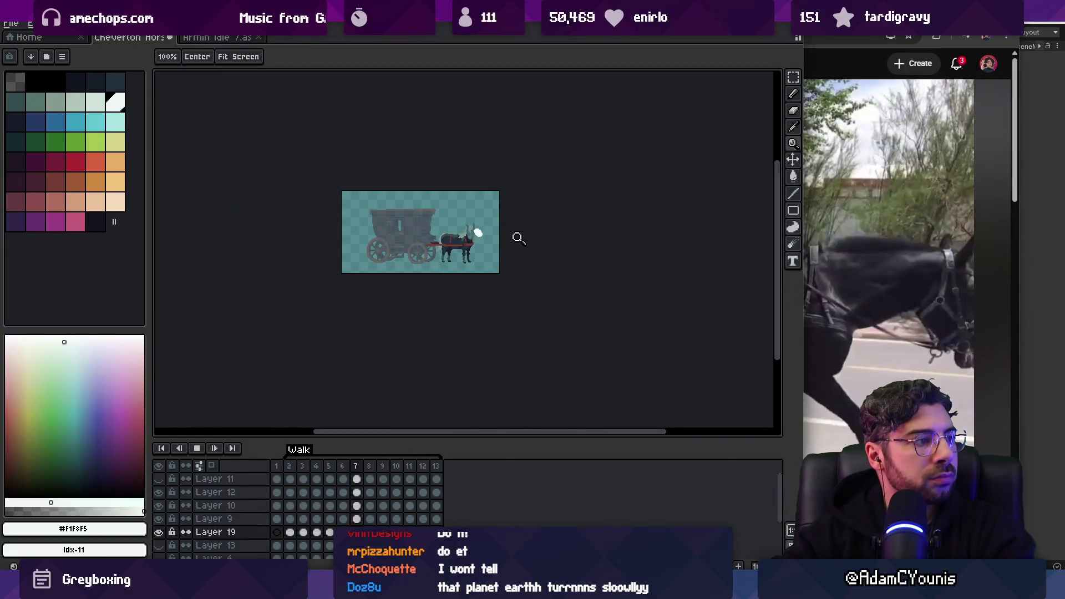
pyautogui.scroll(2, 503, 236)
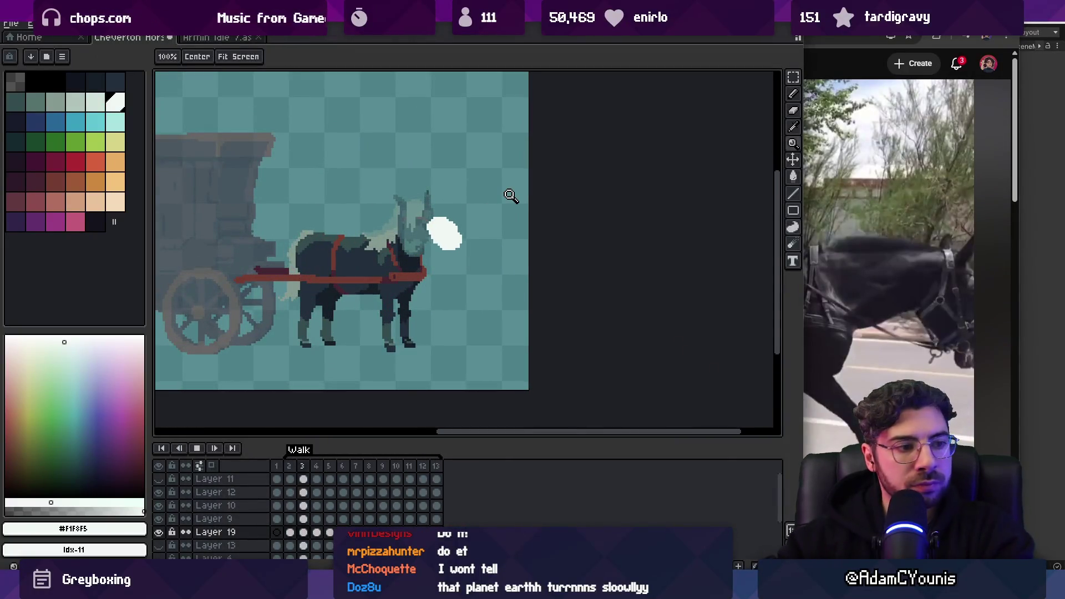
pyautogui.scroll(1, 433, 267)
pyautogui.press('v')
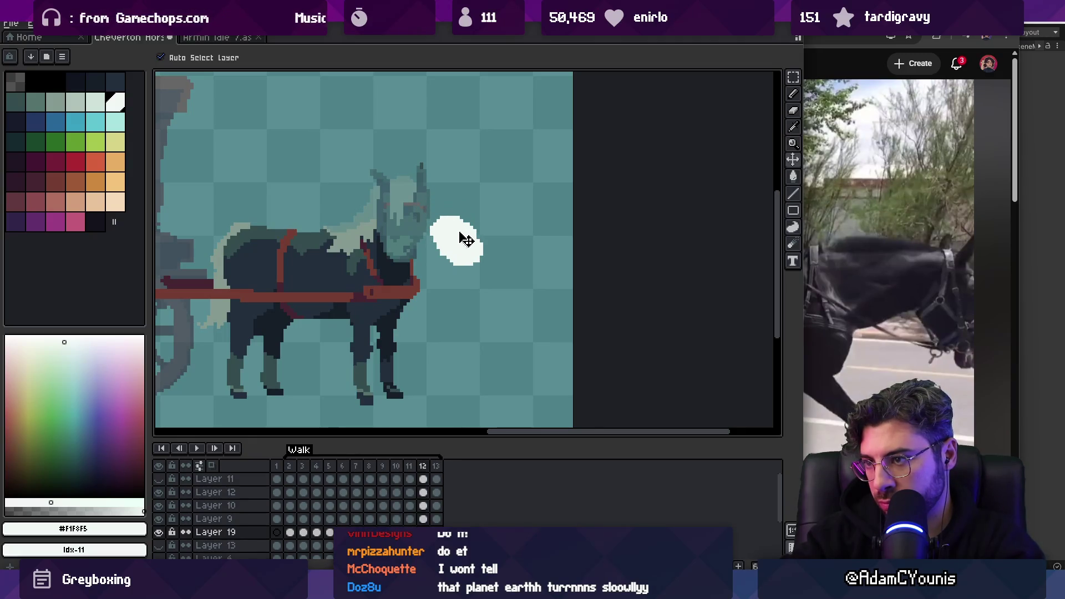
pyautogui.press('z')
pyautogui.scroll(-4, 471, 228)
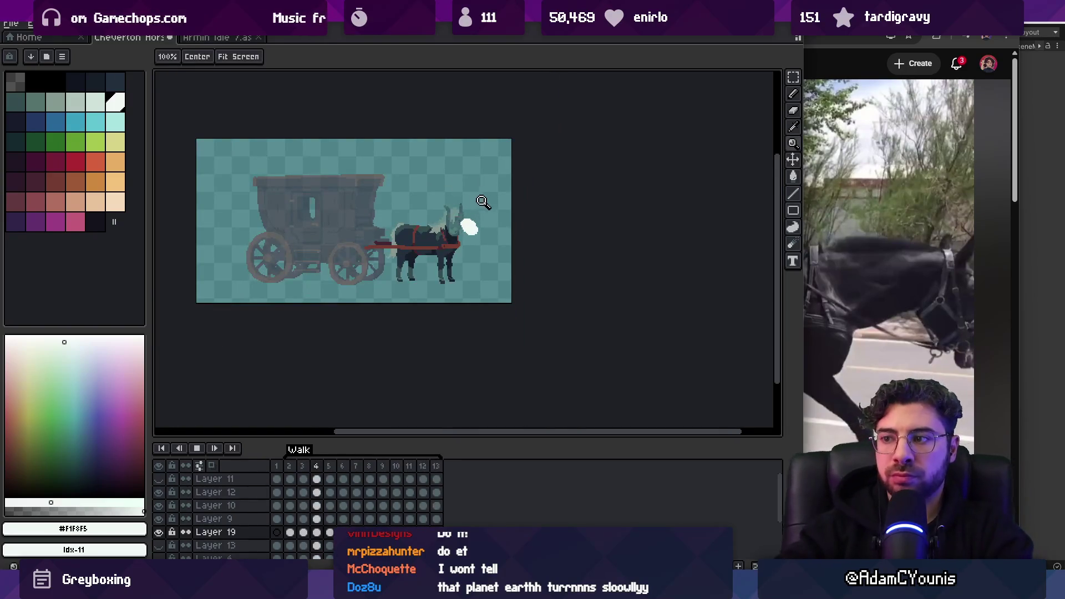
pyautogui.click(514, 223)
pyautogui.scroll(1, 514, 223)
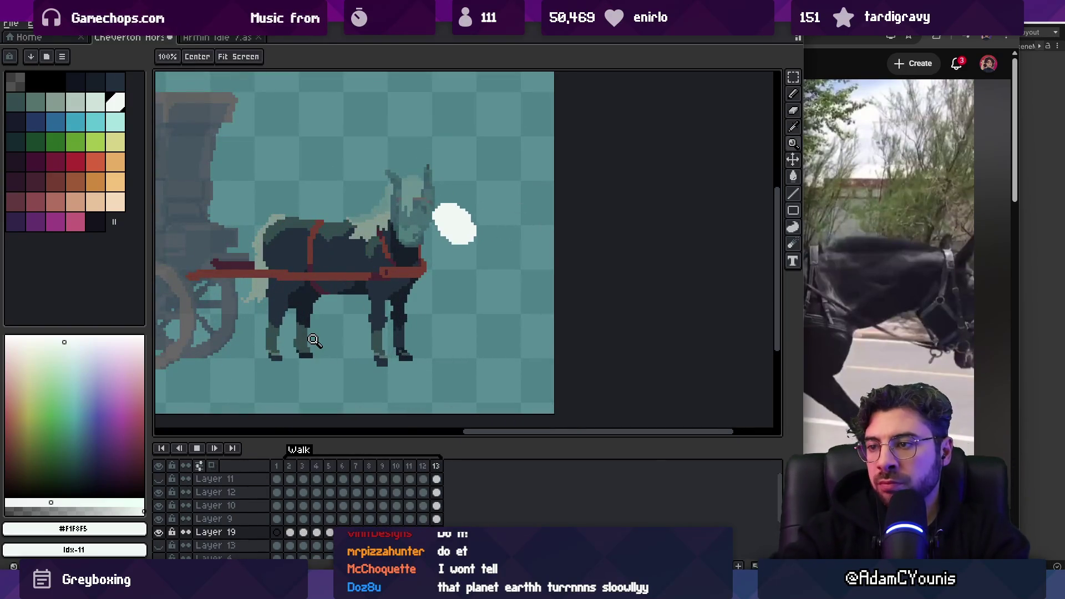
pyautogui.press('Return')
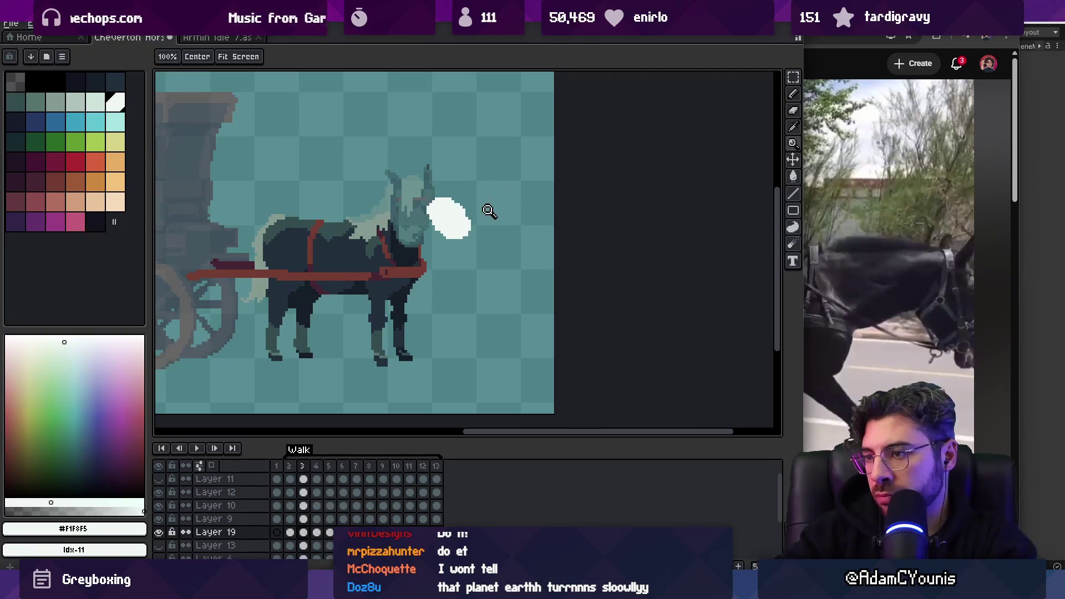
pyautogui.press('v')
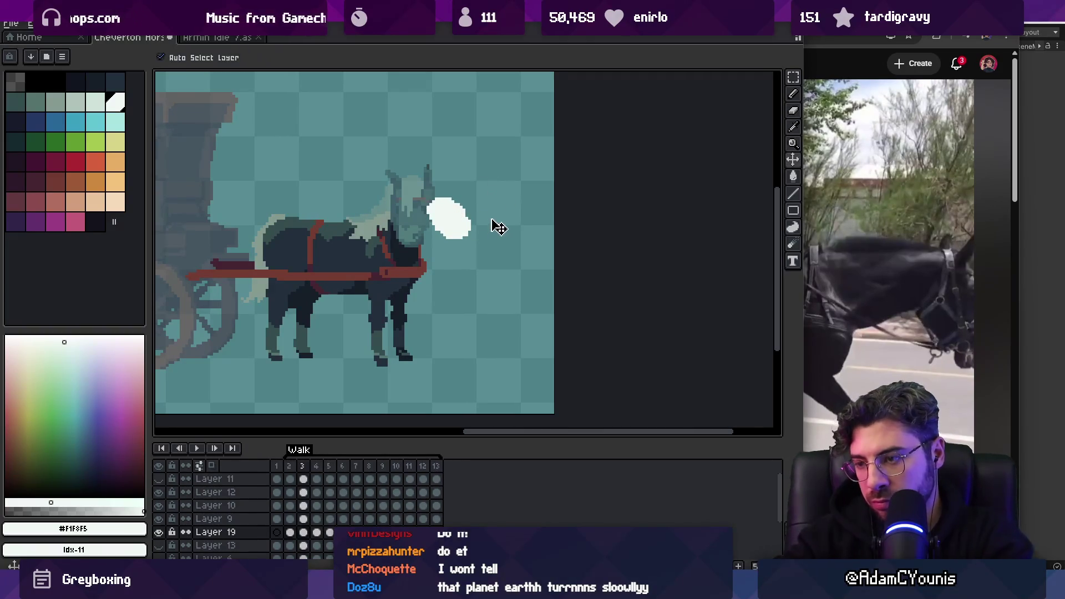
pyautogui.press('Right')
pyautogui.press('Left')
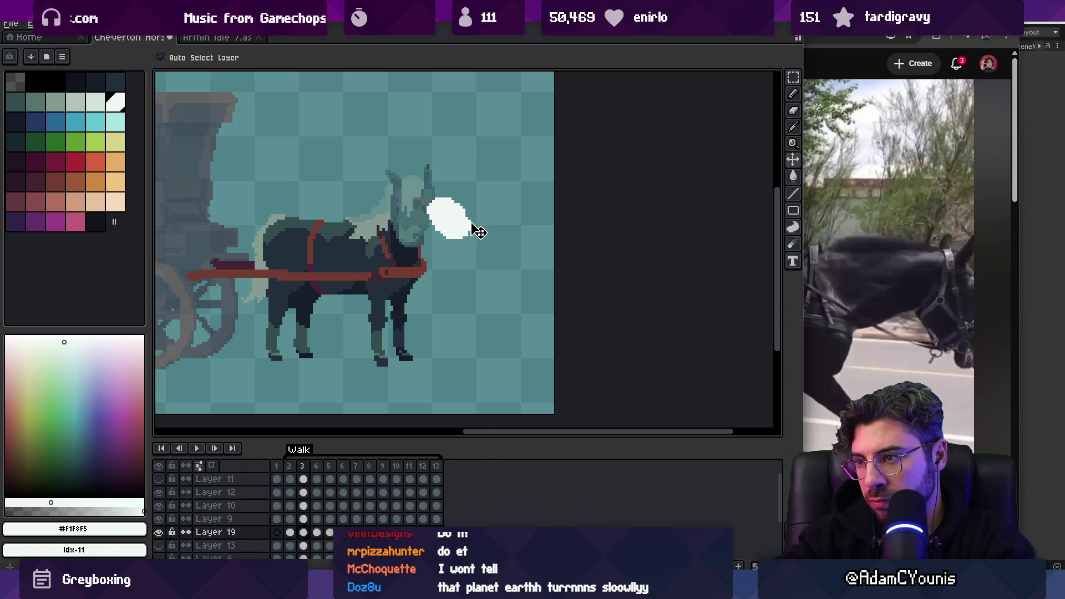
pyautogui.press('Right')
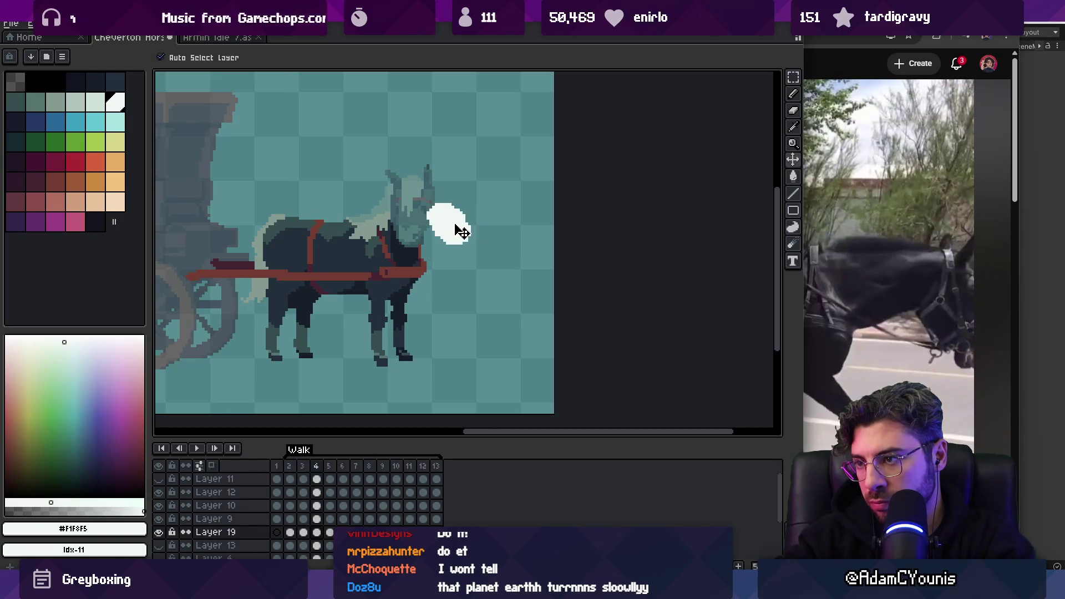
pyautogui.press('Right')
pyautogui.press('Left')
pyautogui.press('Left')
pyautogui.press('Left')
pyautogui.press('Right')
pyautogui.press('Right')
pyautogui.press('Right')
pyautogui.press('Right')
pyautogui.press('Left')
pyautogui.press('Left')
pyautogui.press('Right')
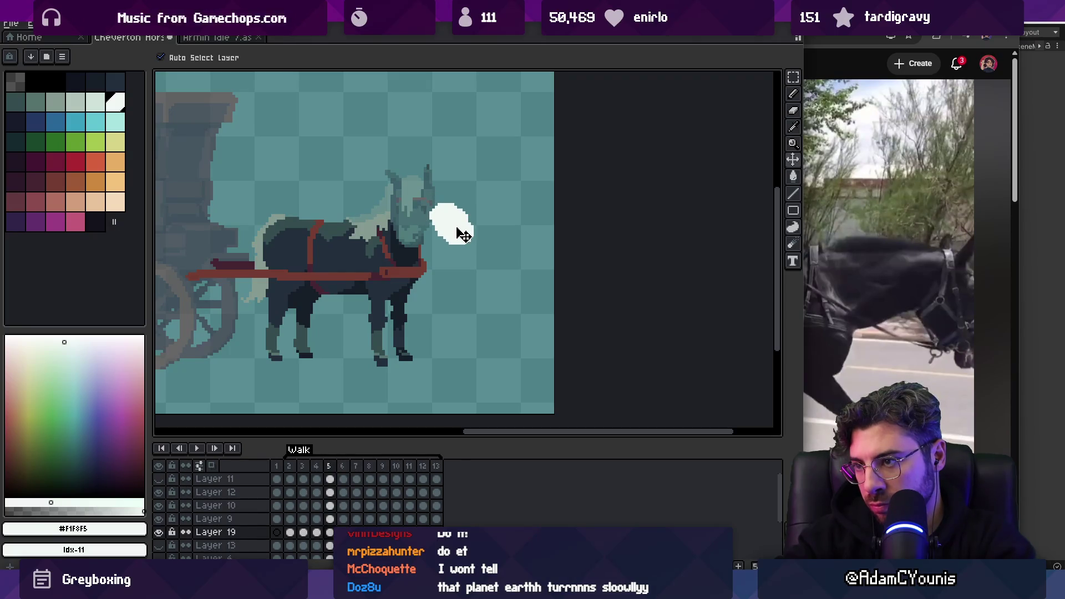
pyautogui.press('Right')
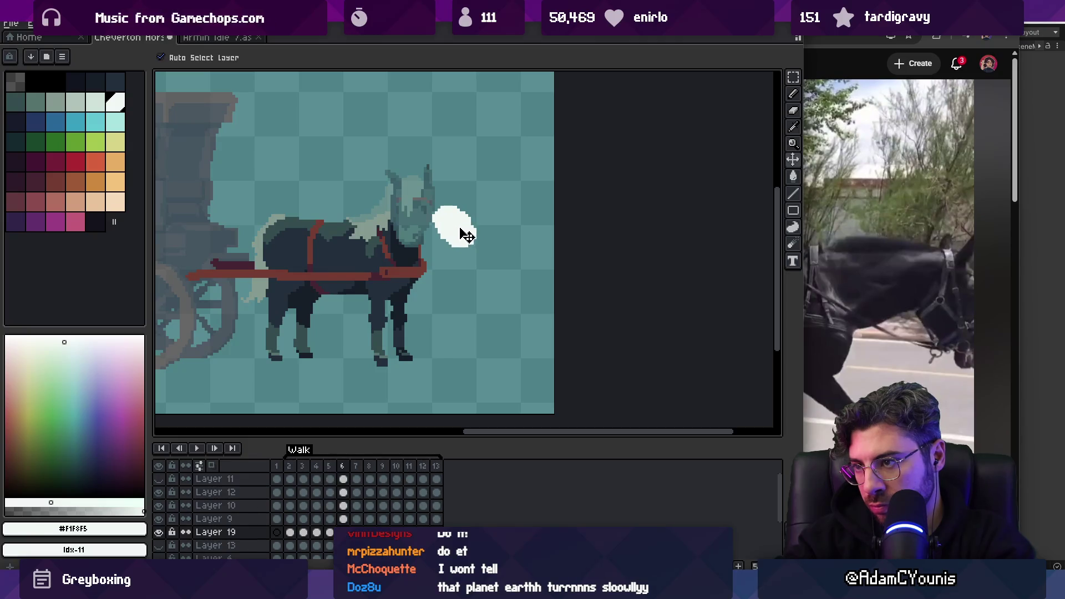
pyautogui.press('Right')
pyautogui.press('Right')
pyautogui.press('Right')
pyautogui.press('Left')
pyautogui.press('Left')
pyautogui.press('Return')
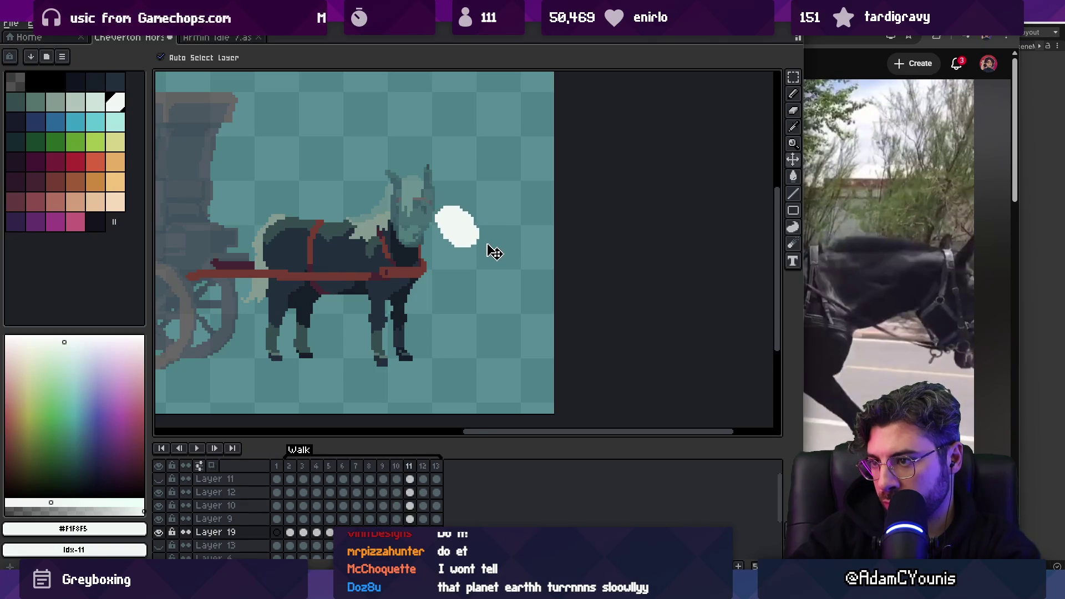
pyautogui.press('z')
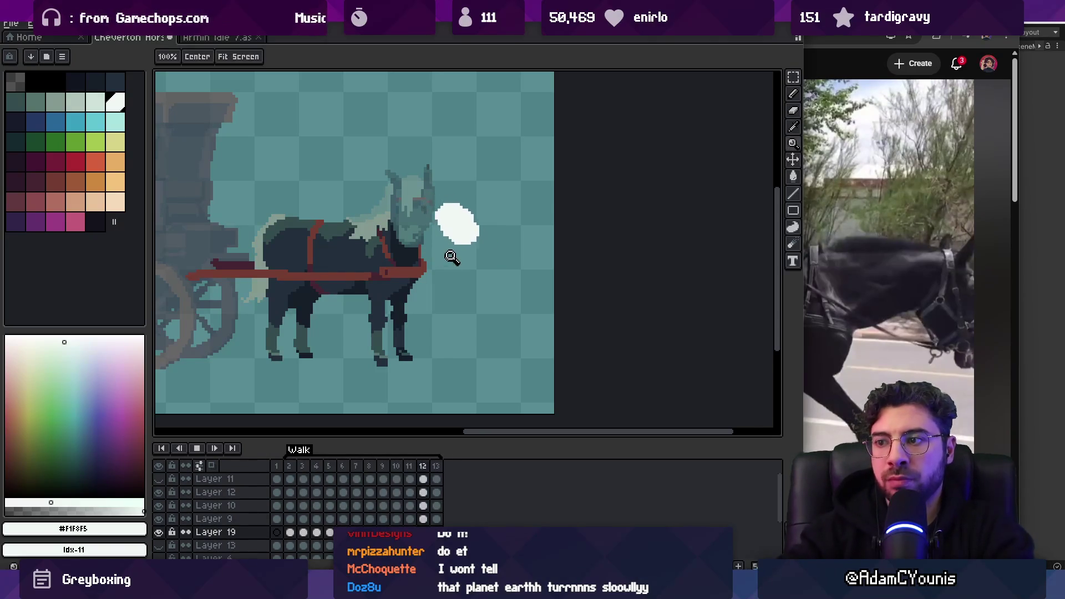
pyautogui.scroll(-2, 459, 208)
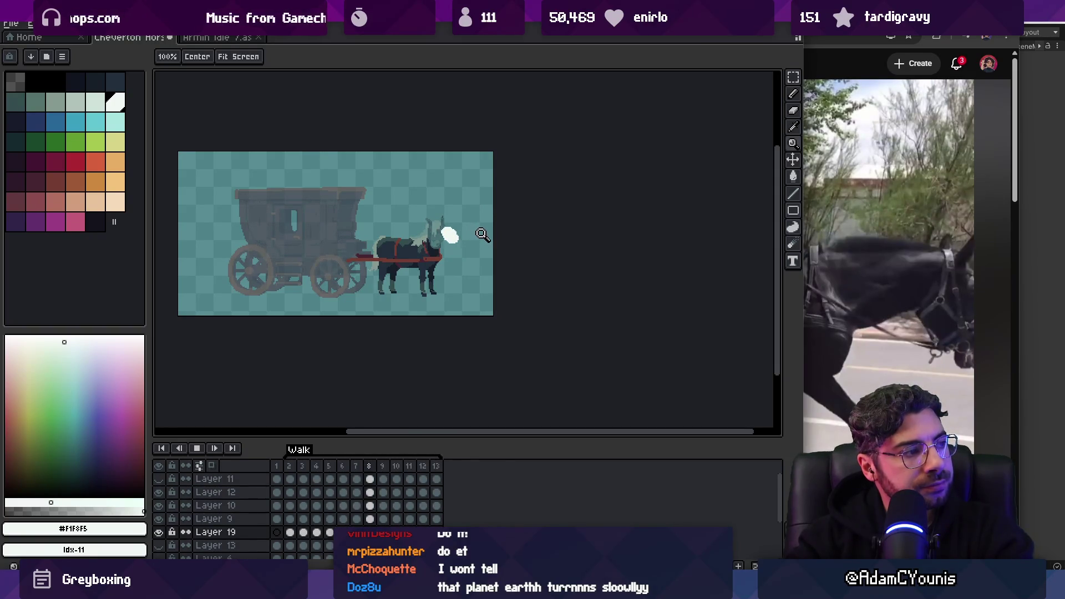
pyautogui.click(482, 234)
pyautogui.click(482, 234)
pyautogui.click(482, 234)
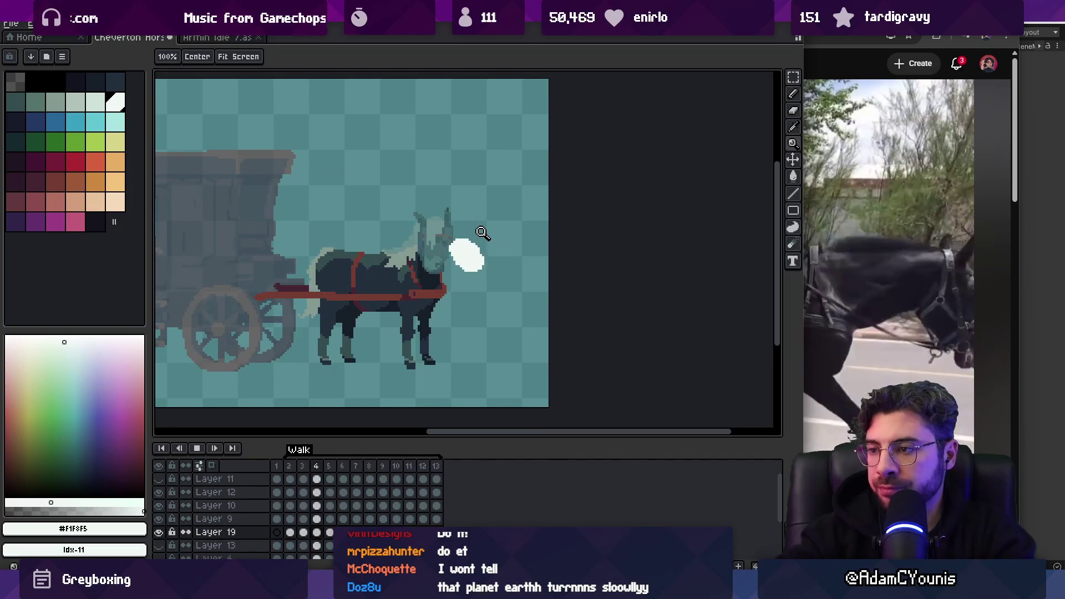
pyautogui.press('space')
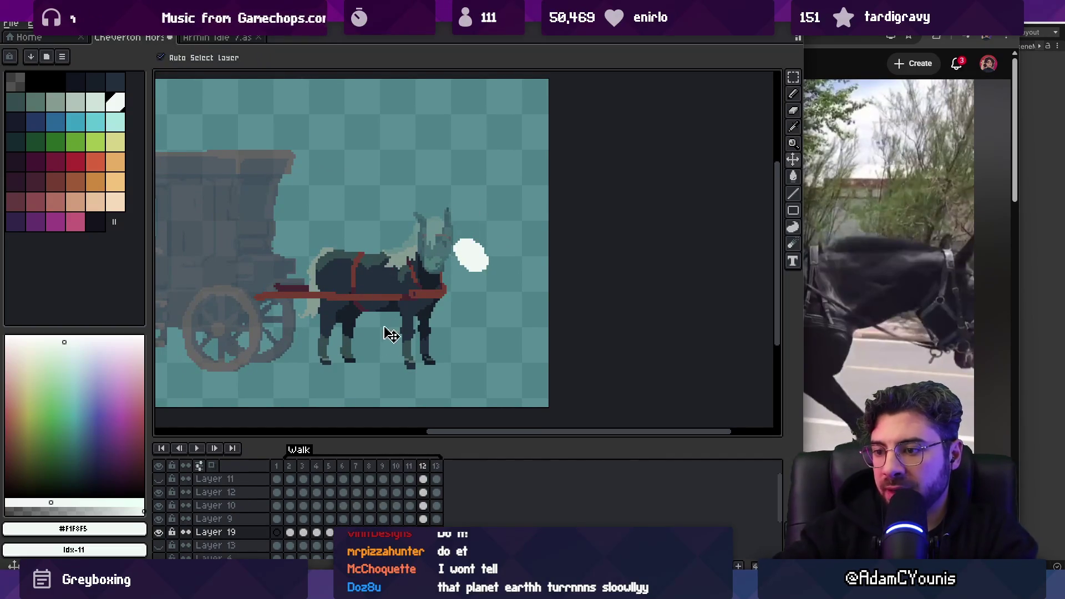
pyautogui.click(480, 269)
pyautogui.press('b')
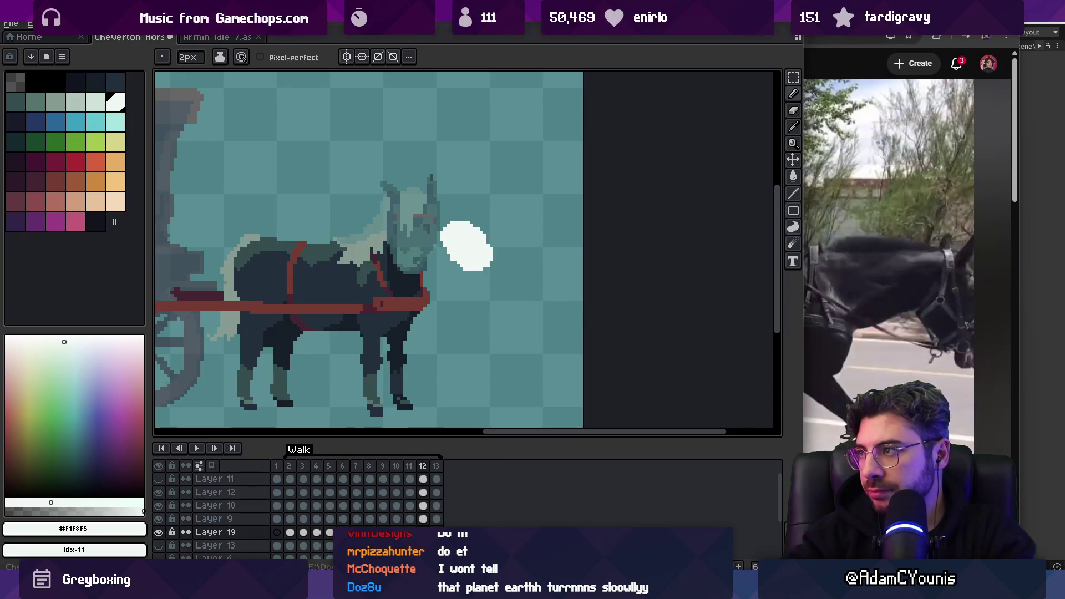
pyautogui.hotkey('alt', 'Tab')
pyautogui.click(335, 477)
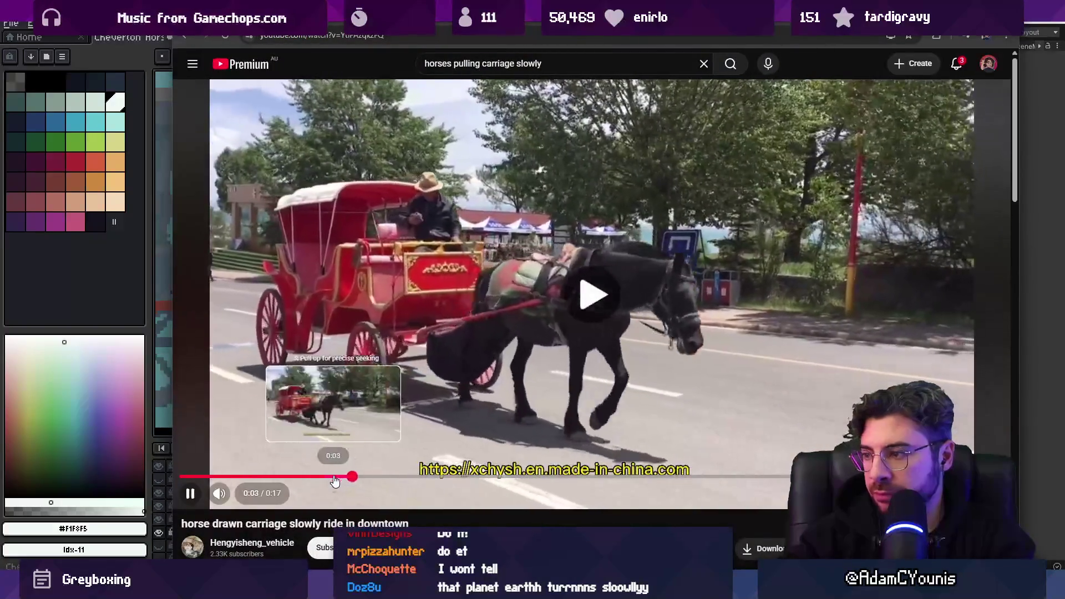
pyautogui.press('space')
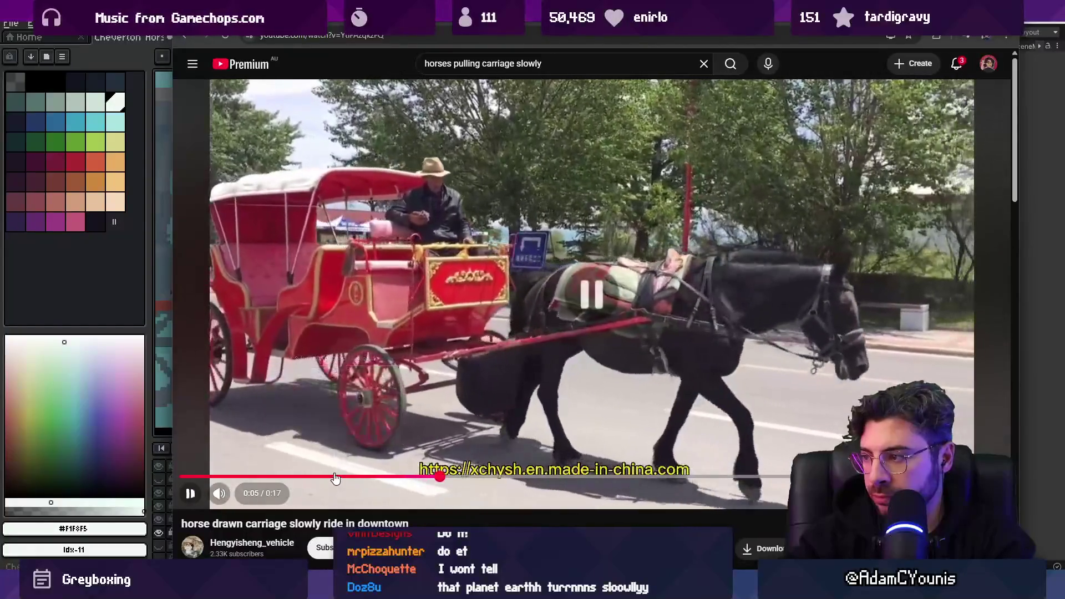
pyautogui.hotkey('alt', 'Tab')
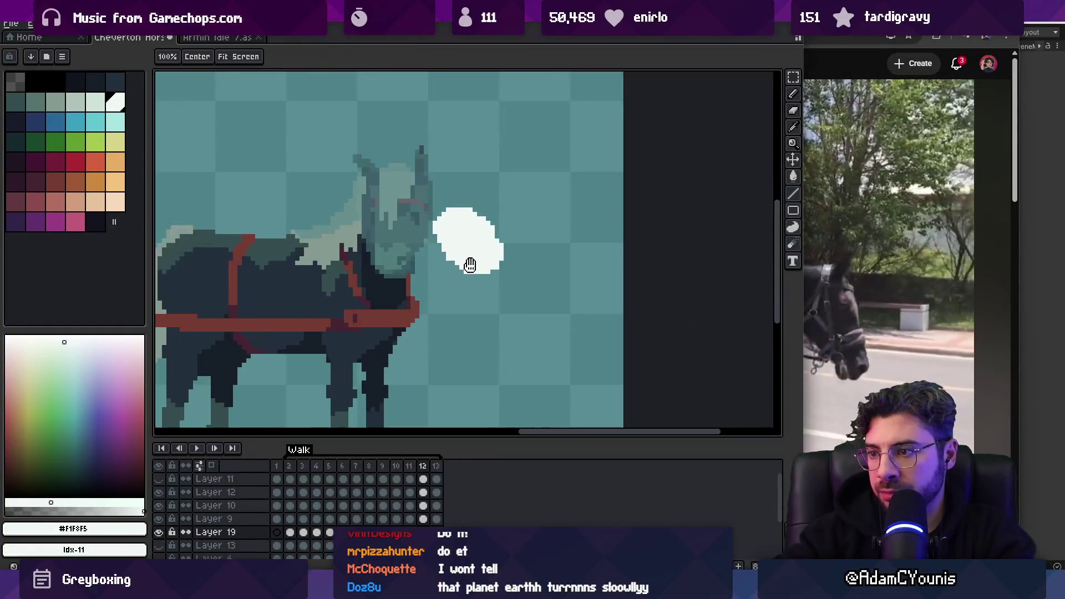
# Erase the lower-right bulge of frame 12's white puff and touch it up with brush and eraser
pyautogui.moveTo(468, 265); pyautogui.dragTo(461, 244)
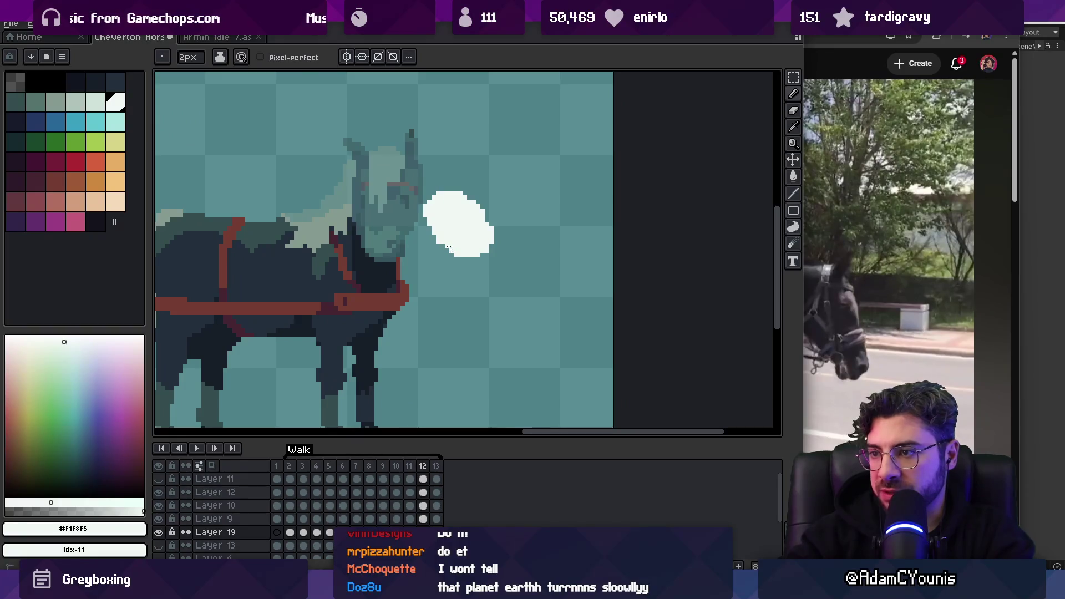
pyautogui.moveTo(489, 284); pyautogui.dragTo(511, 264)
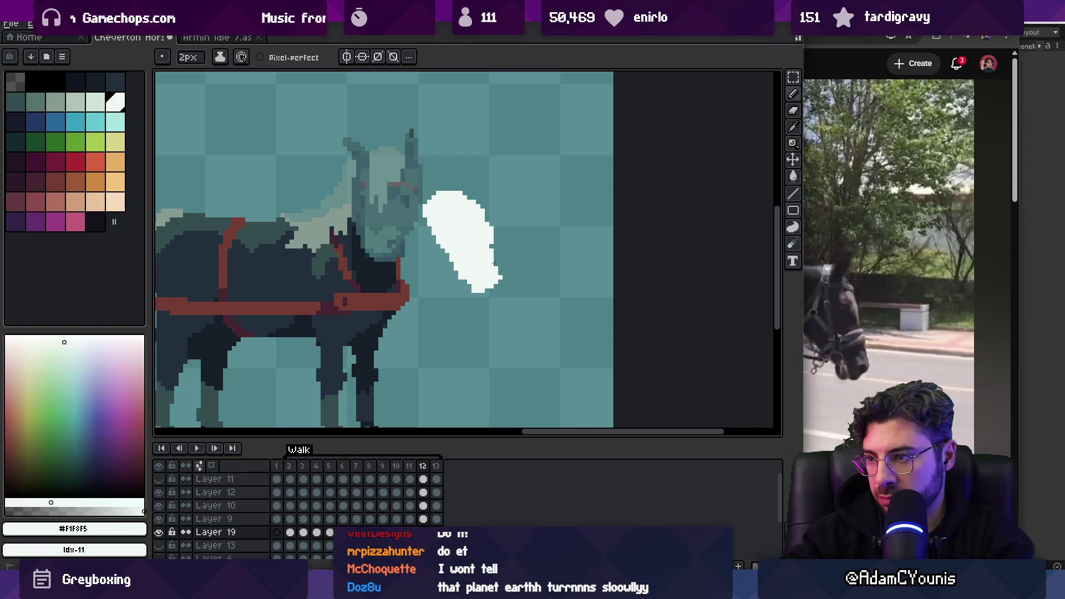
pyautogui.press('e')
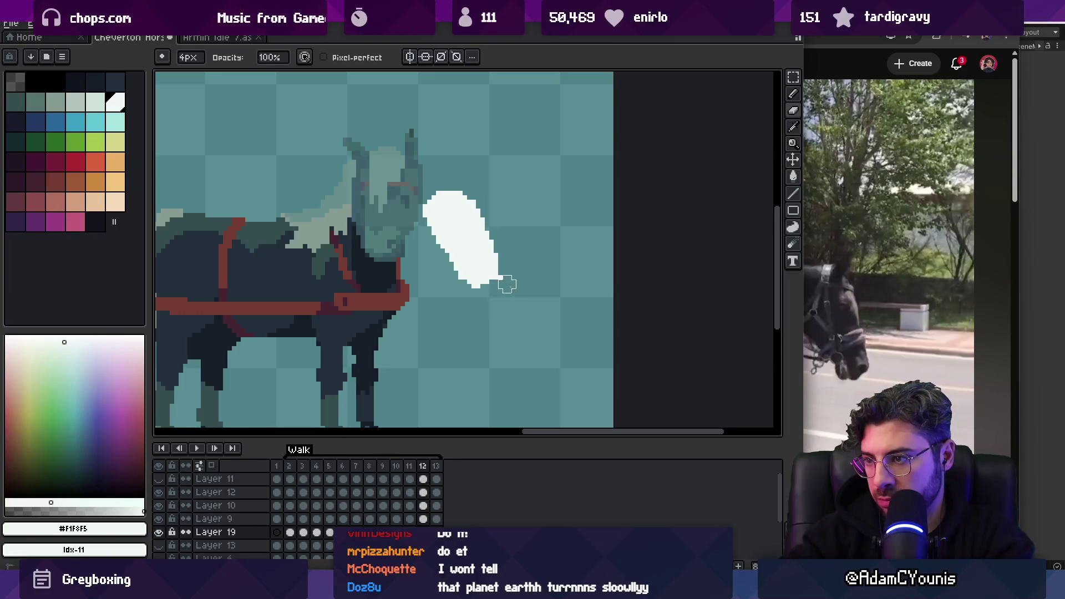
pyautogui.press('b')
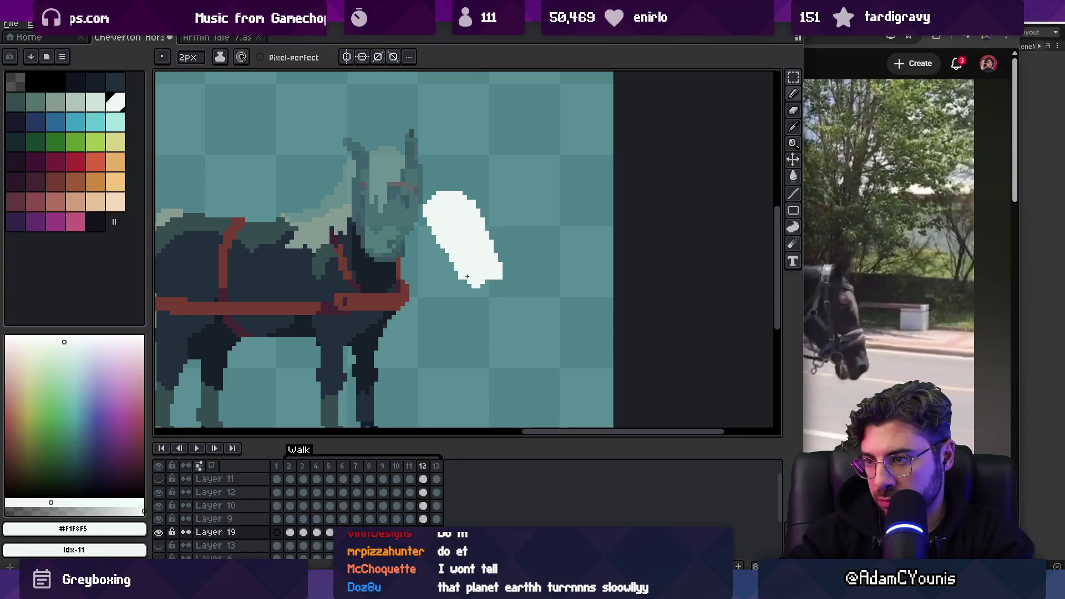
pyautogui.press('z')
pyautogui.scroll(-3, 455, 219)
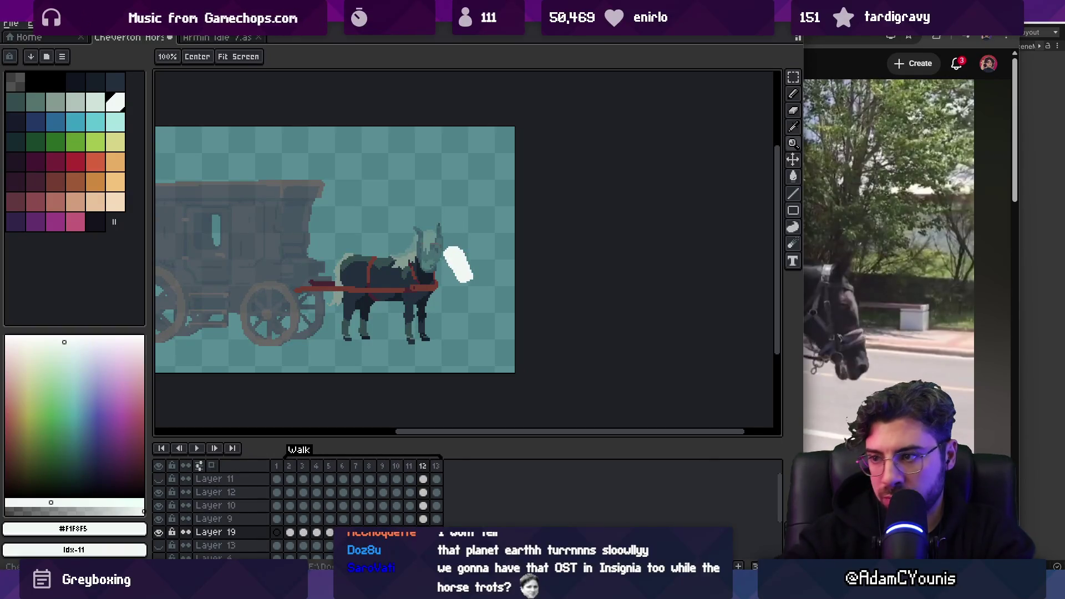
pyautogui.scroll(3, 478, 266)
pyautogui.press('b')
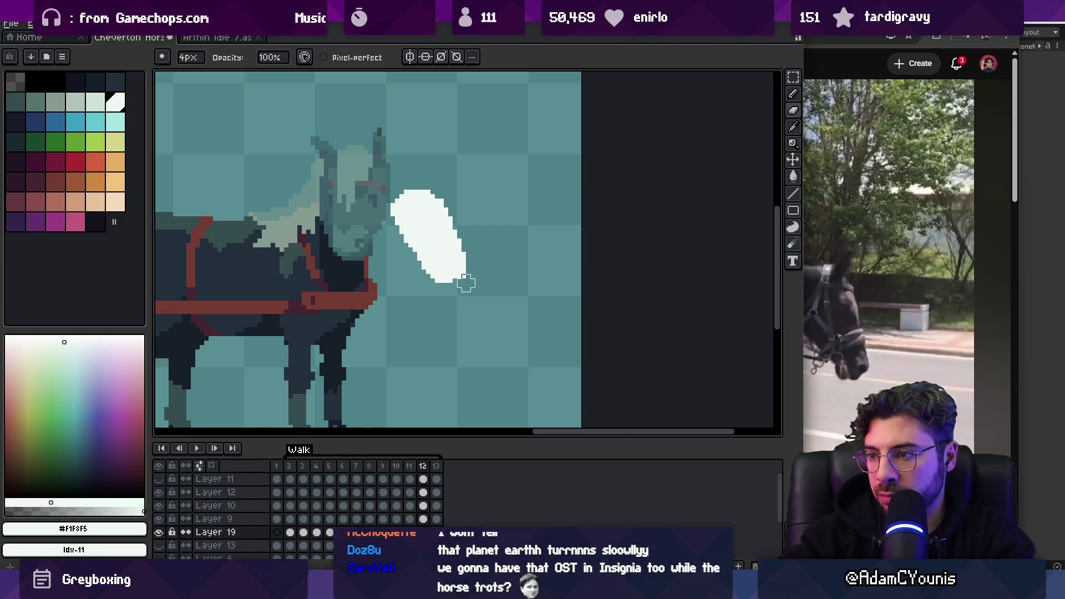
pyautogui.press('e')
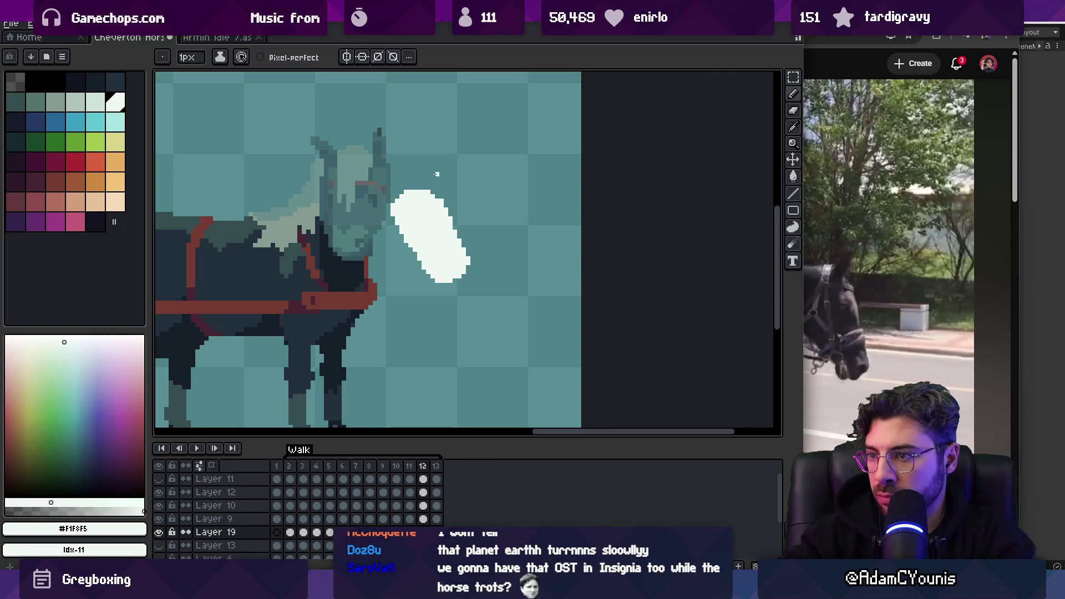
# Lasso the breath puff, go to frame 13, and play the animation to check it
pyautogui.press('q')
pyautogui.moveTo(382, 173)
pyautogui.mouseDown()
pyautogui.moveTo(436, 211)
pyautogui.moveTo(374, 181)
pyautogui.mouseUp()
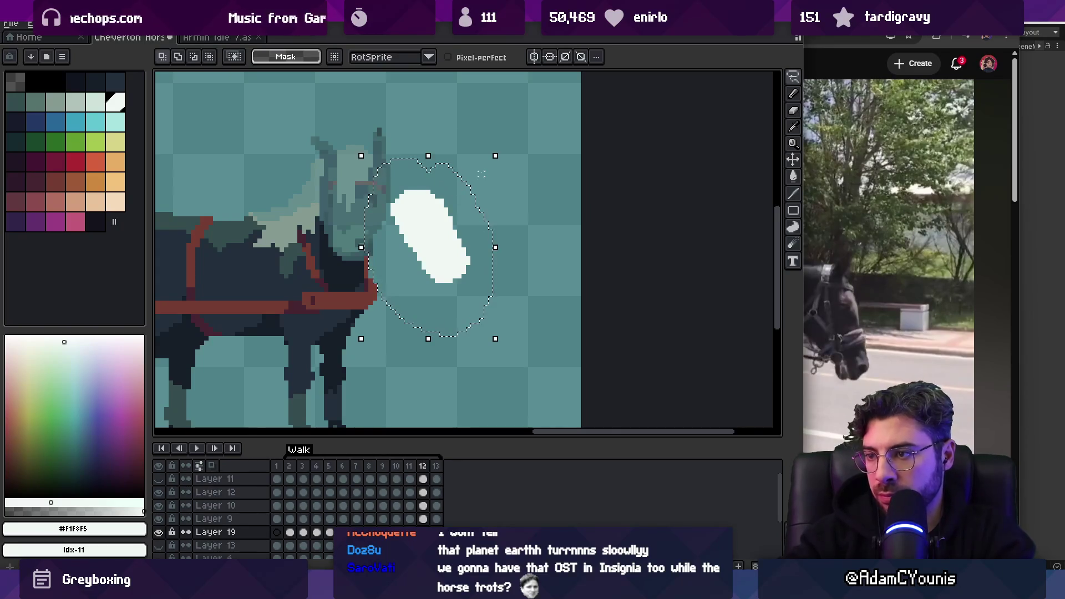
pyautogui.press('Right')
pyautogui.press('Return')
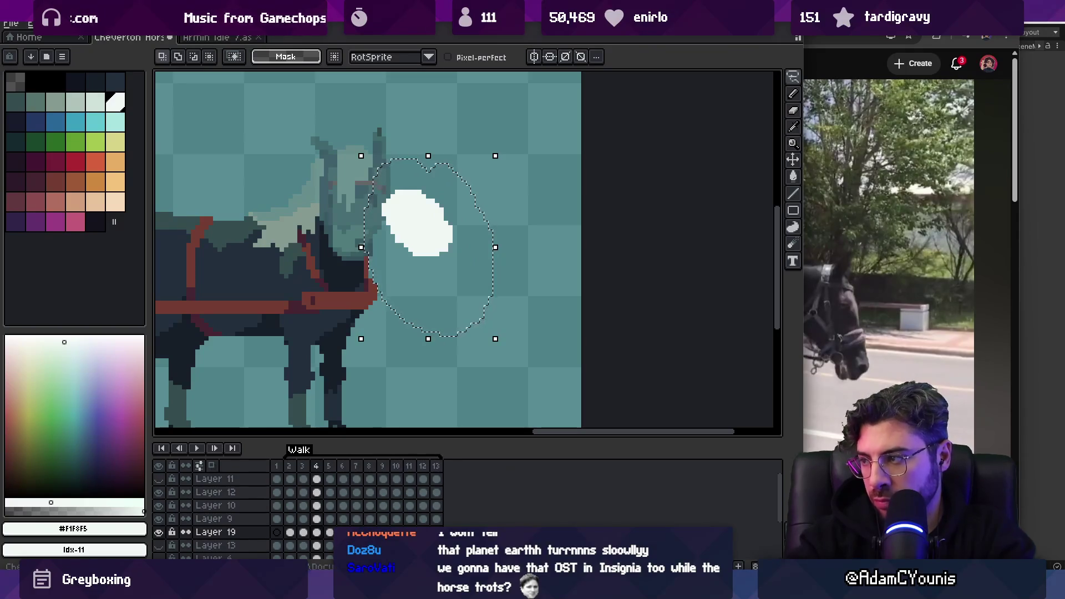
pyautogui.hotkey('alt', 'Tab')
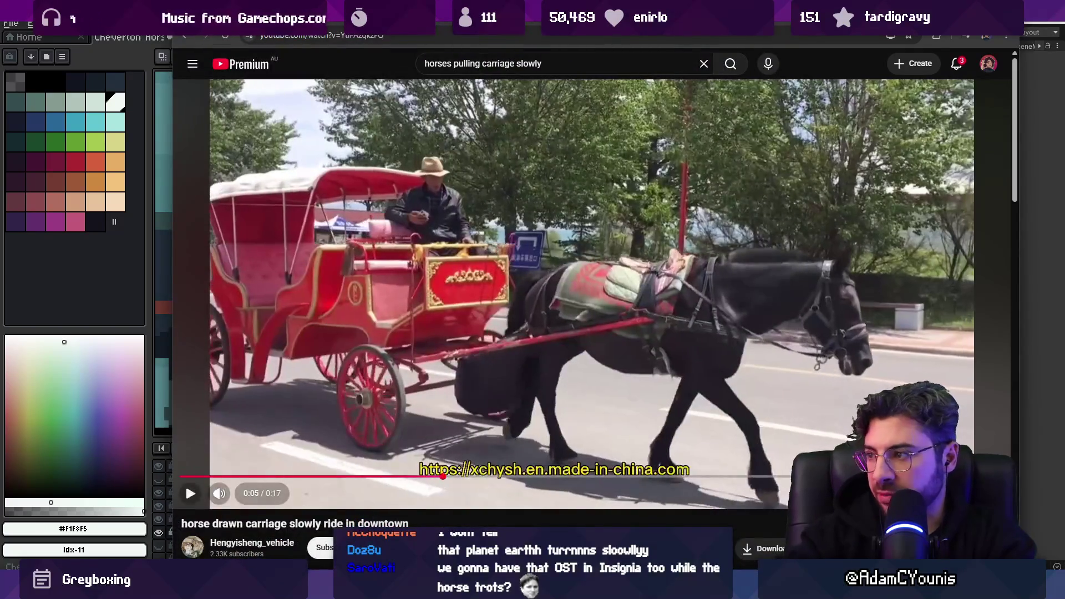
# Play and pause the horse-carriage reference clip several times, stopping near 0:07
pyautogui.click(185, 483)
pyautogui.press('space')
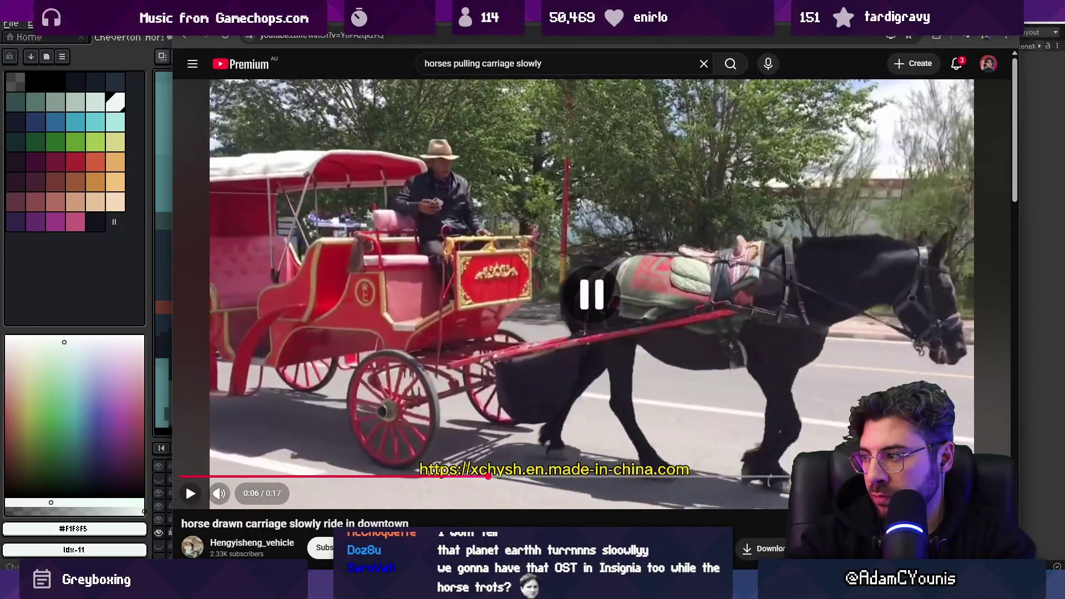
pyautogui.press('space')
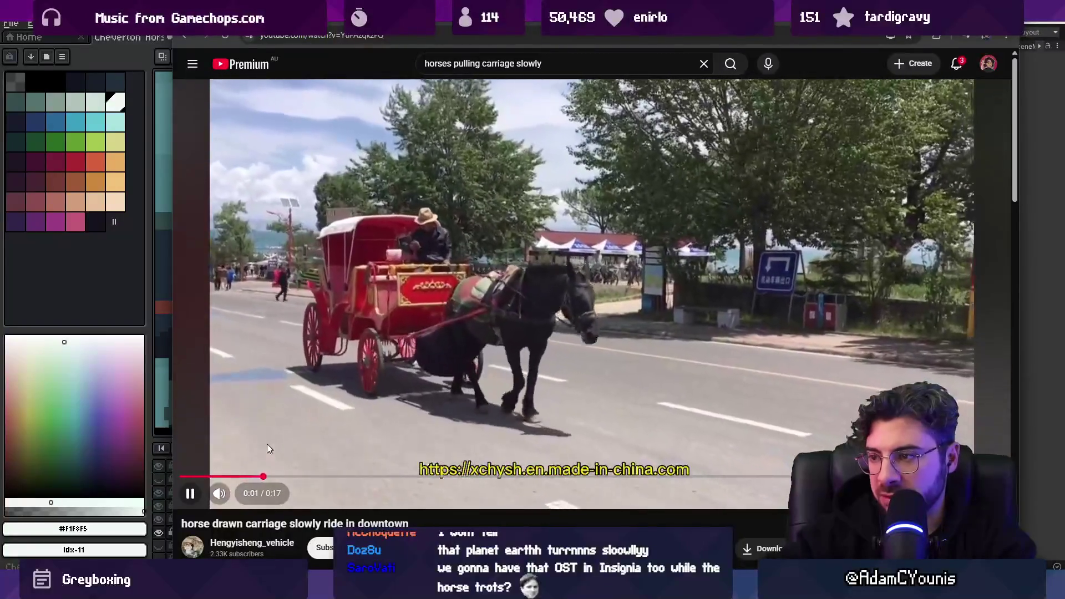
pyautogui.click(267, 446)
pyautogui.click(267, 447)
pyautogui.click(267, 447)
pyautogui.click(267, 448)
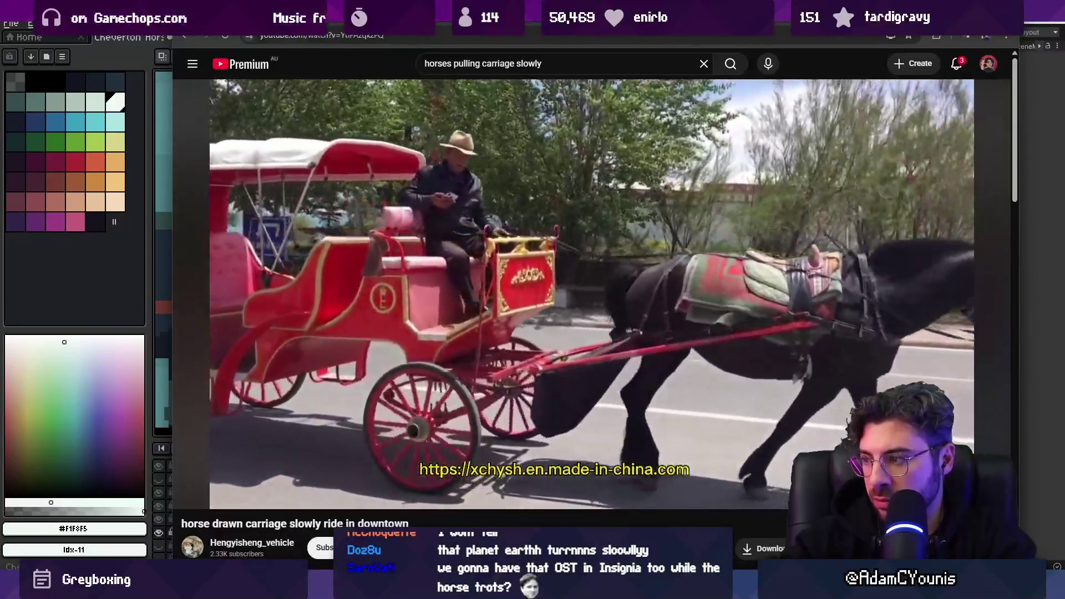
pyautogui.click(268, 448)
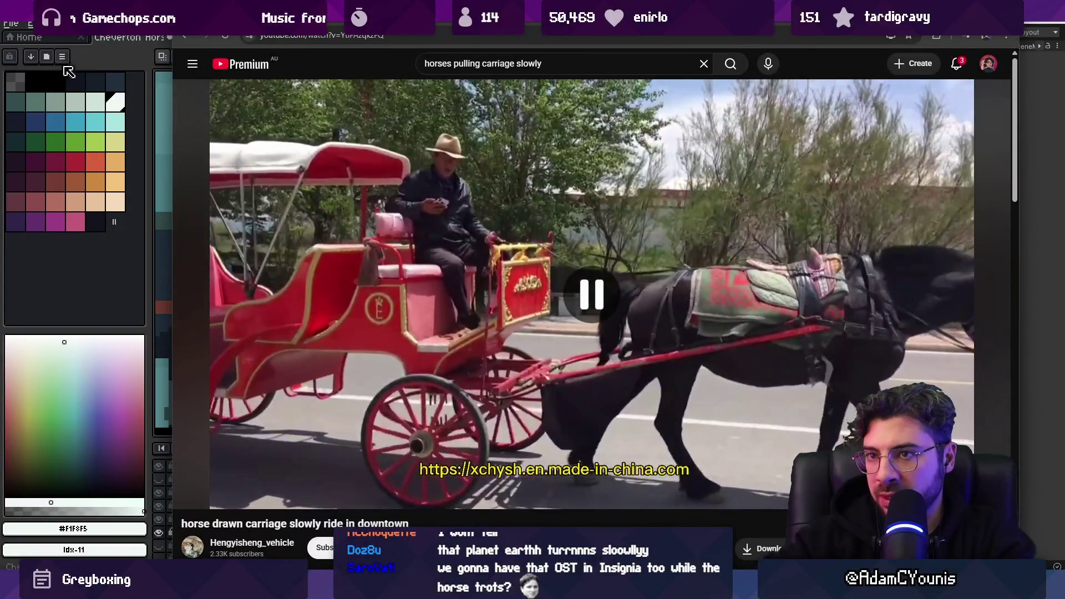
pyautogui.hotkey('alt', 'Tab')
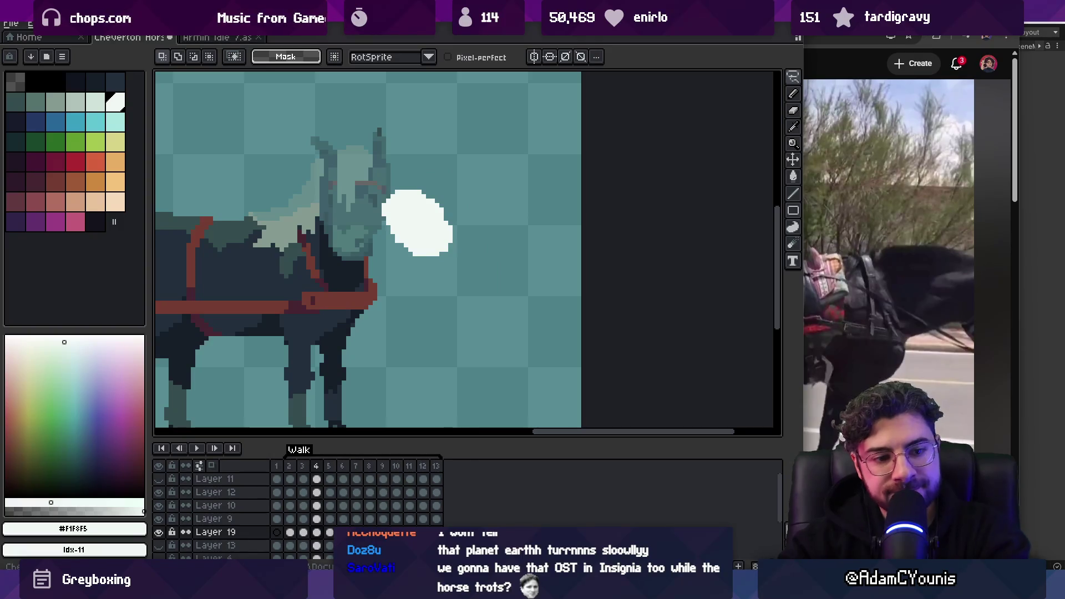
# Copy frame 12's breath puff onto frame 13 and move it down about 2 pixels
pyautogui.press('v')
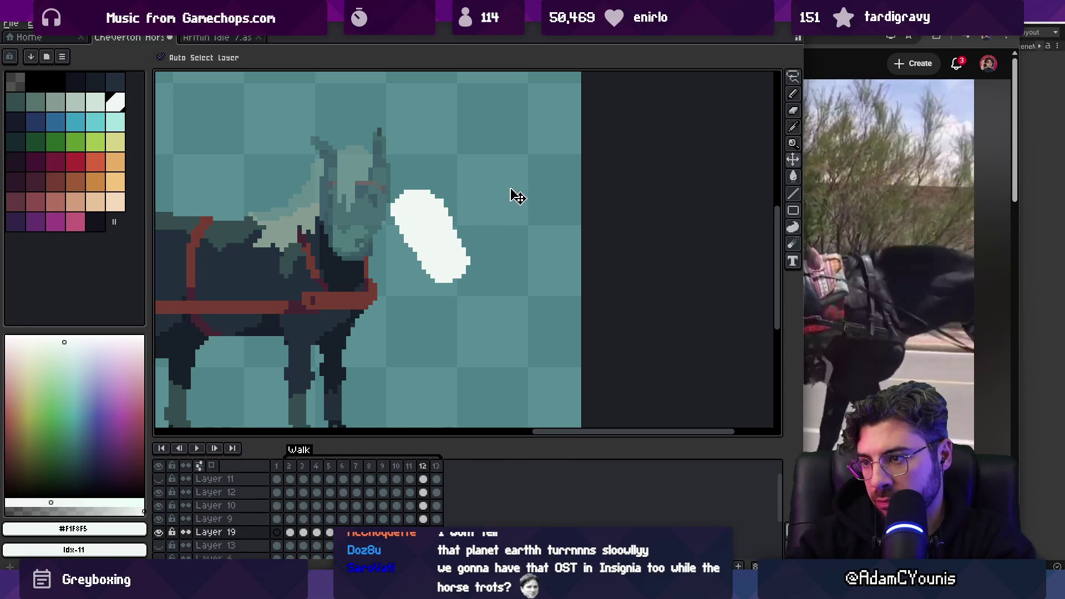
pyautogui.press('Return')
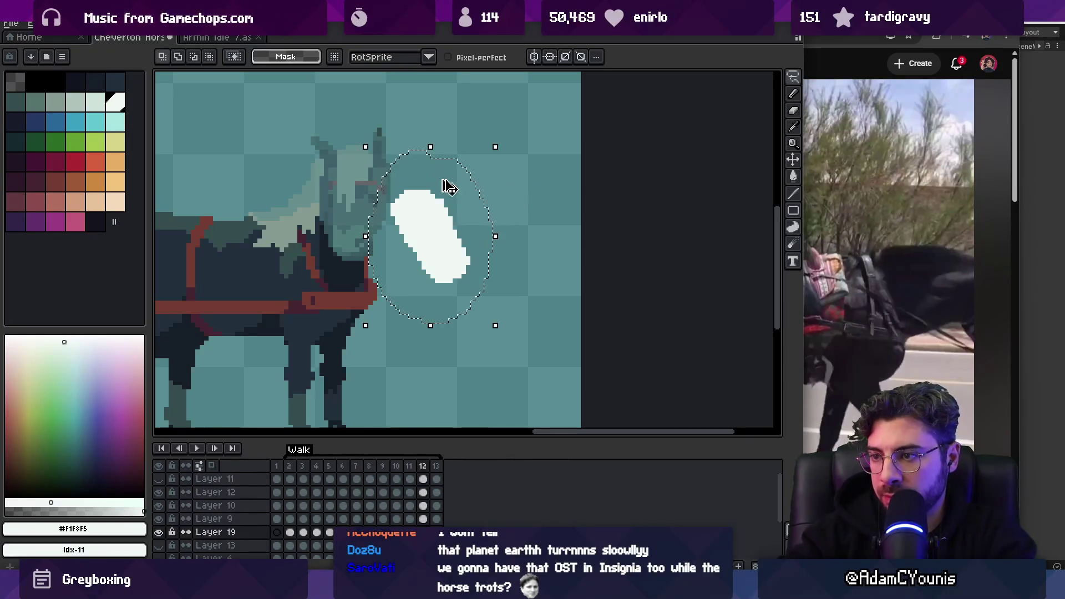
pyautogui.press('.')
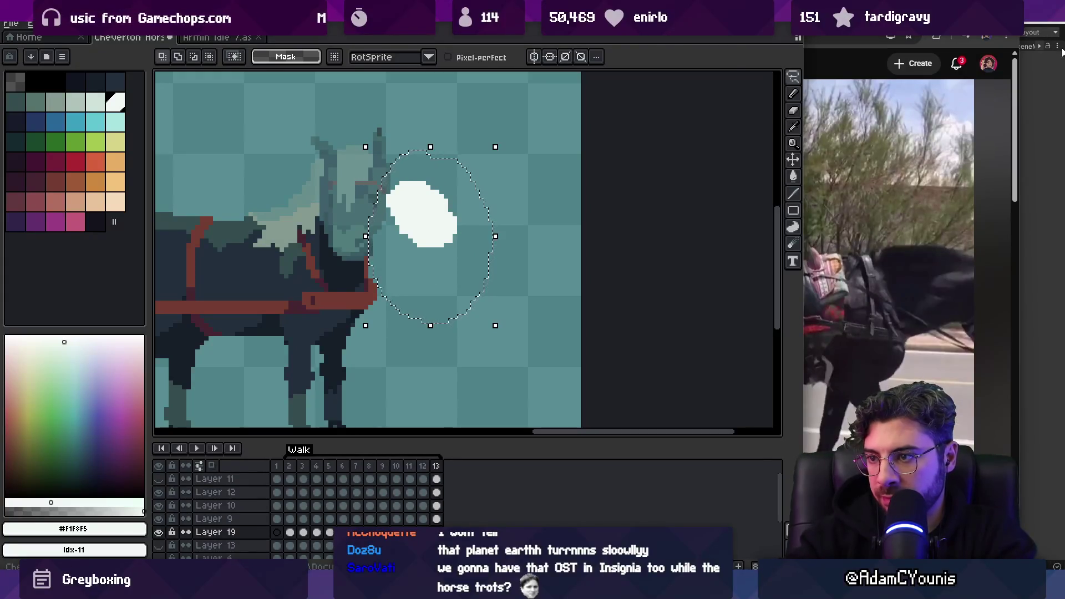
pyautogui.hotkey('ctrl', 'v')
pyautogui.press('Up')
pyautogui.press('Up')
pyautogui.press('Up')
pyautogui.press('Left')
pyautogui.moveTo(438, 232); pyautogui.dragTo(441, 238)
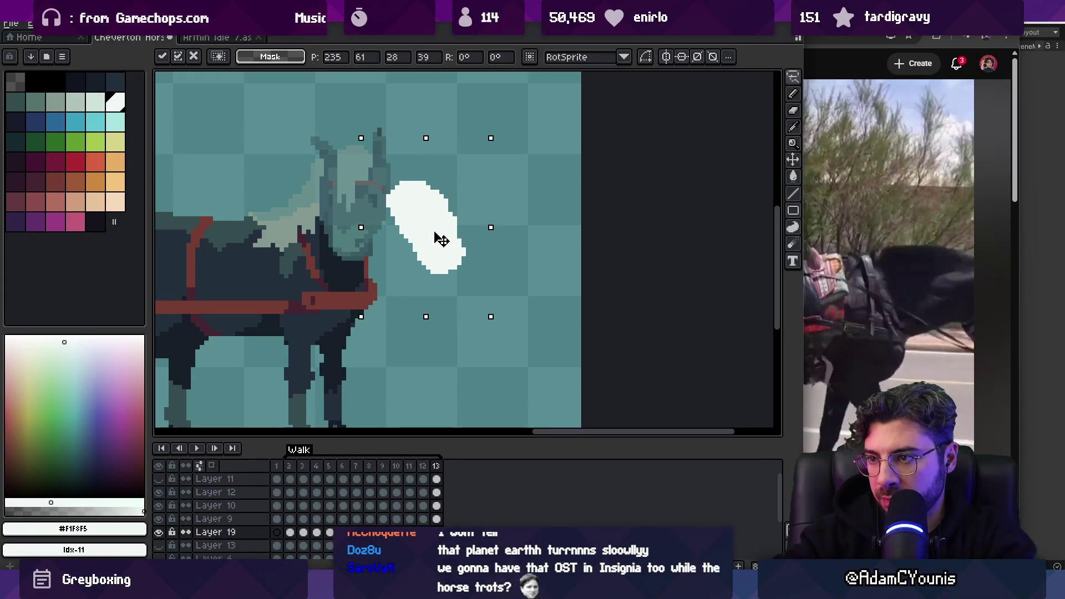
pyautogui.press('b')
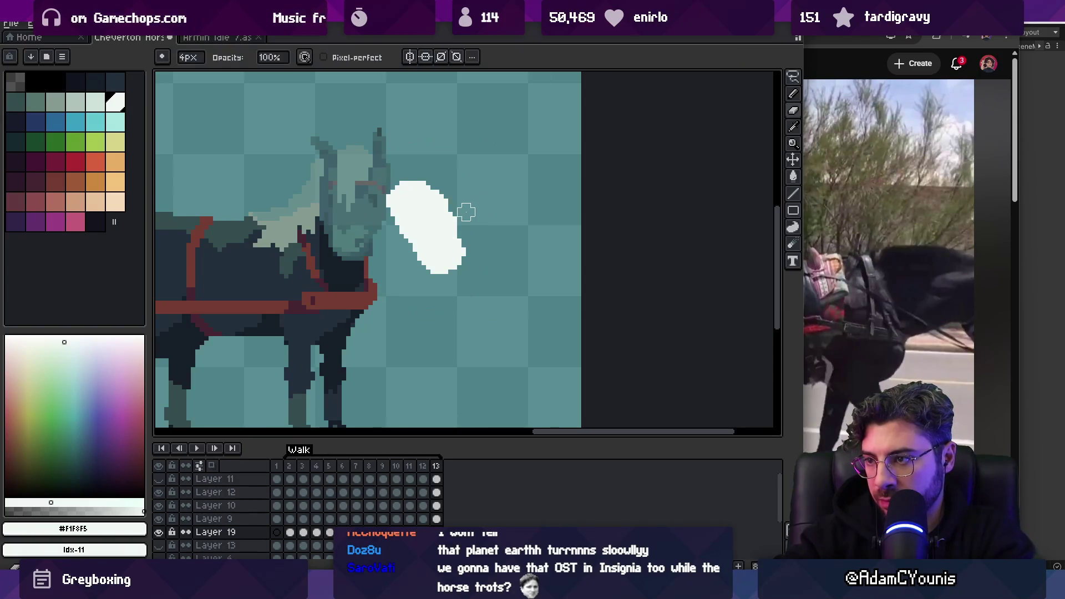
# Preview the animation and shift frame 2's puff slightly up-left
pyautogui.press('m')
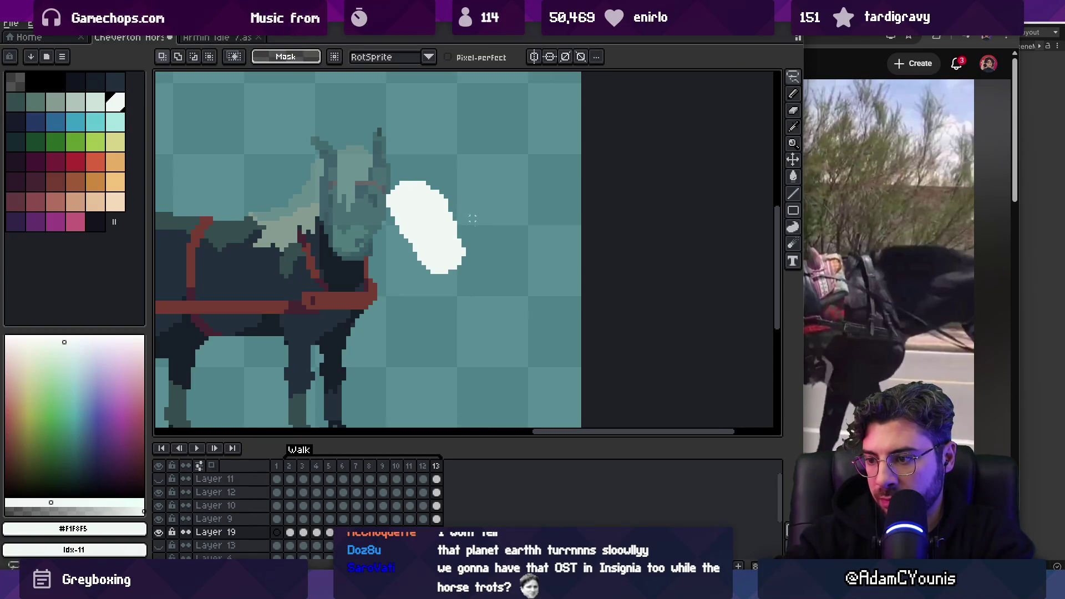
pyautogui.moveTo(437, 468)
pyautogui.mouseDown()
pyautogui.moveTo(424, 469)
pyautogui.moveTo(441, 469)
pyautogui.mouseUp()
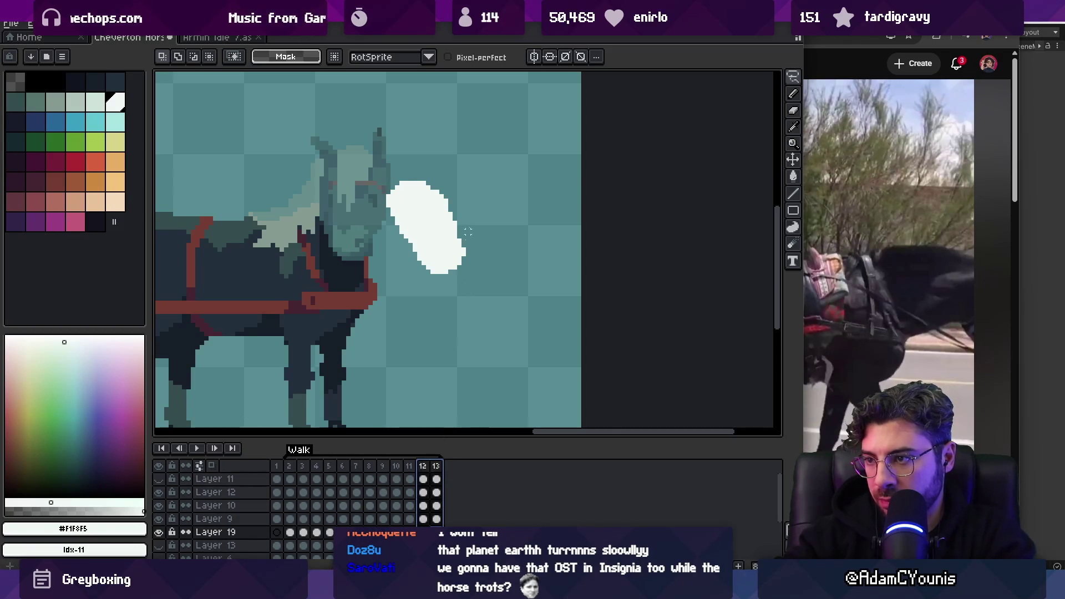
pyautogui.press('b')
pyautogui.press('Escape')
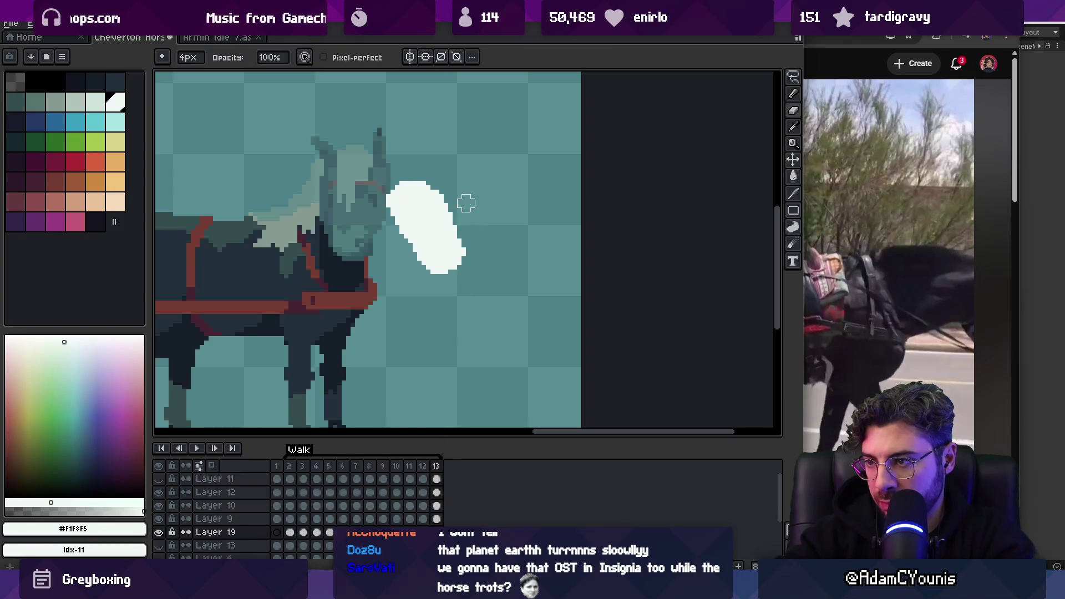
pyautogui.press('Return')
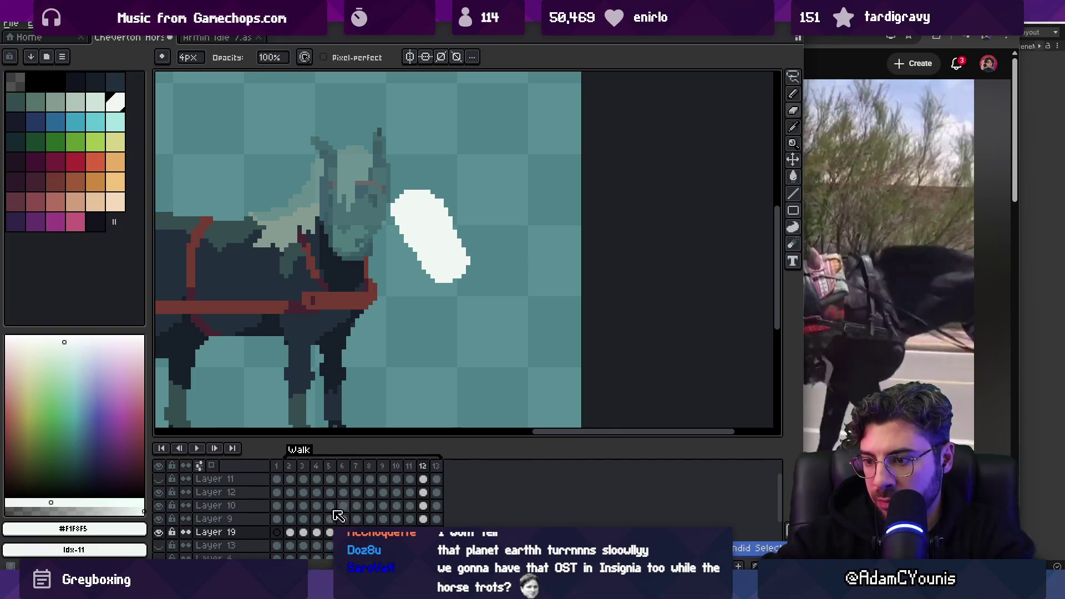
pyautogui.moveTo(435, 268)
pyautogui.mouseDown()
pyautogui.moveTo(436, 250)
pyautogui.moveTo(416, 245)
pyautogui.moveTo(449, 253)
pyautogui.mouseUp()
# Reposition the puff a pixel or two on each of frames 3 to 6
pyautogui.click(304, 469)
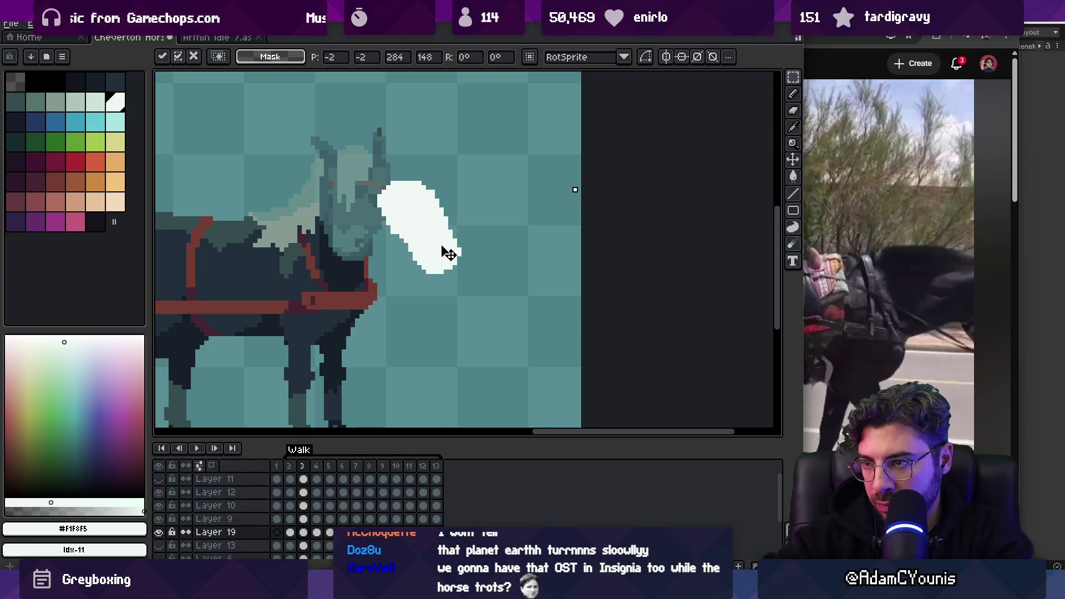
pyautogui.press('Return')
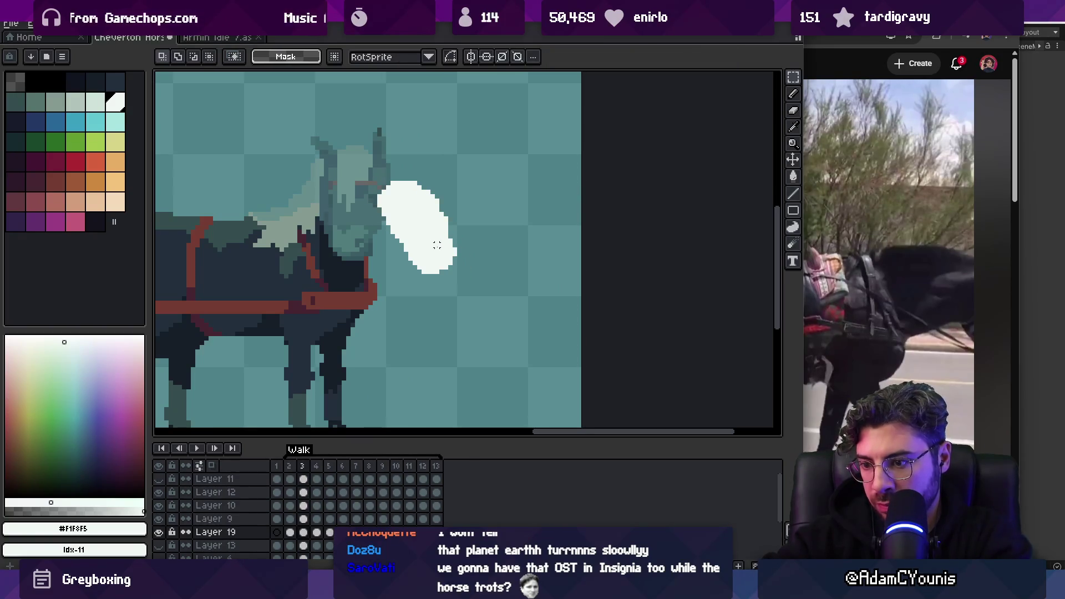
pyautogui.press('Right')
pyautogui.moveTo(437, 245); pyautogui.dragTo(440, 262)
pyautogui.press('Return')
pyautogui.press('Right')
pyautogui.press('Return')
pyautogui.press('Right')
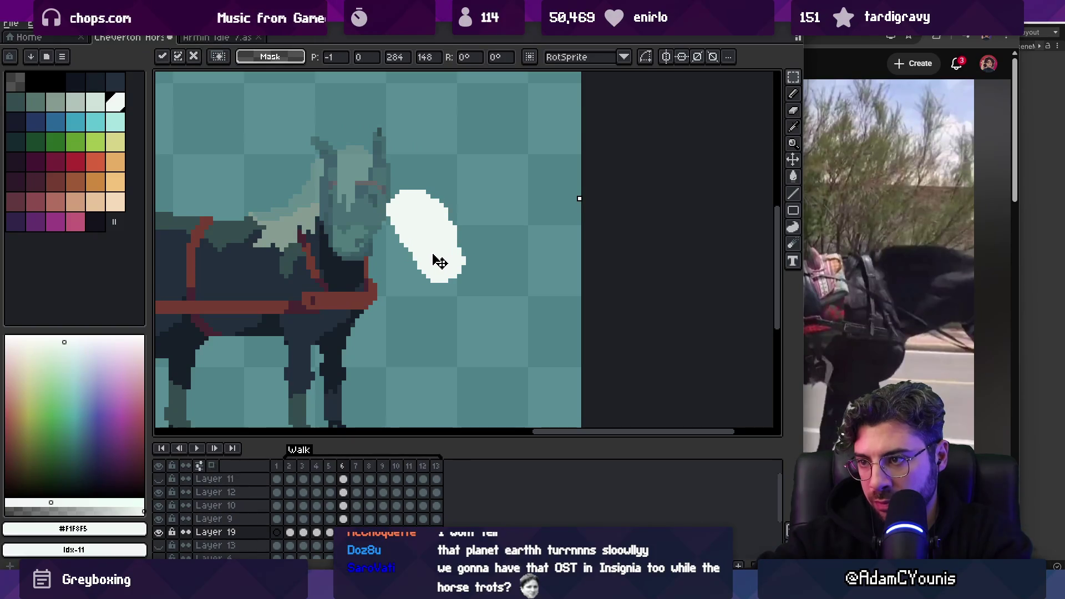
pyautogui.press('Return')
pyautogui.press('Left')
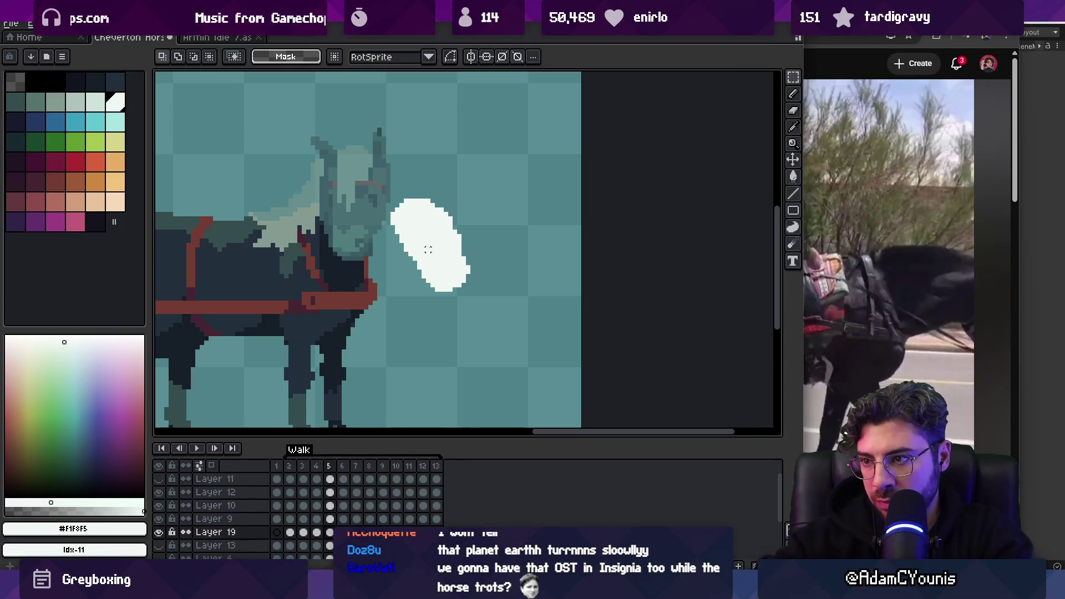
pyautogui.press('Right')
pyautogui.press('Right')
# Move the puff on frames 7, 9 and 11, then play the Walk animation
pyautogui.moveTo(428, 250)
pyautogui.mouseDown()
pyautogui.moveTo(435, 257)
pyautogui.moveTo(428, 250)
pyautogui.mouseUp()
pyautogui.press('Right')
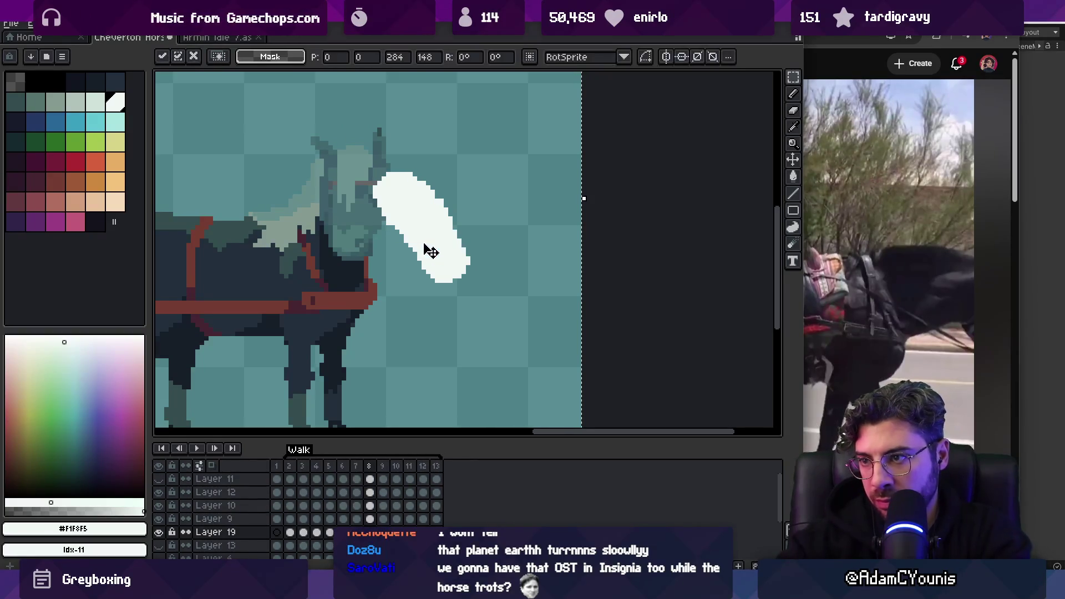
pyautogui.press('Right')
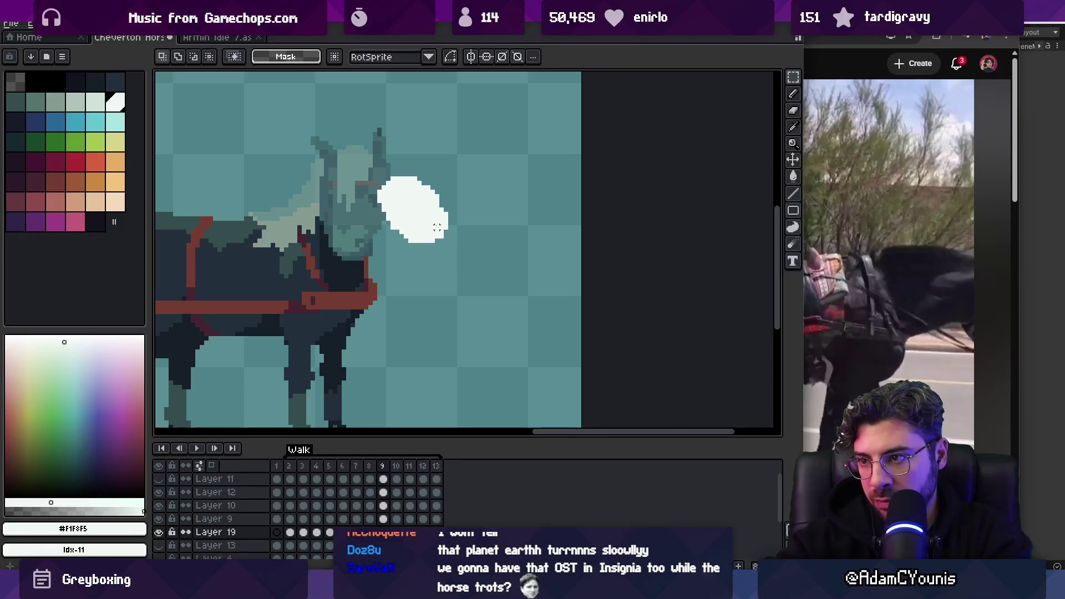
pyautogui.moveTo(433, 234); pyautogui.dragTo(440, 253)
pyautogui.press('Right')
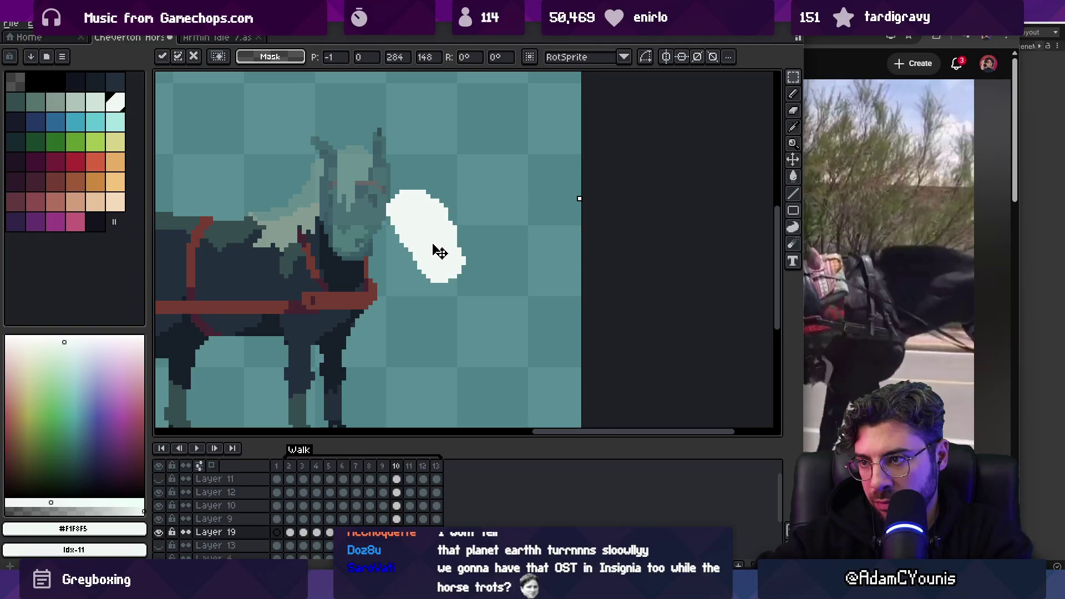
pyautogui.press('Right')
pyautogui.moveTo(457, 268); pyautogui.dragTo(455, 272)
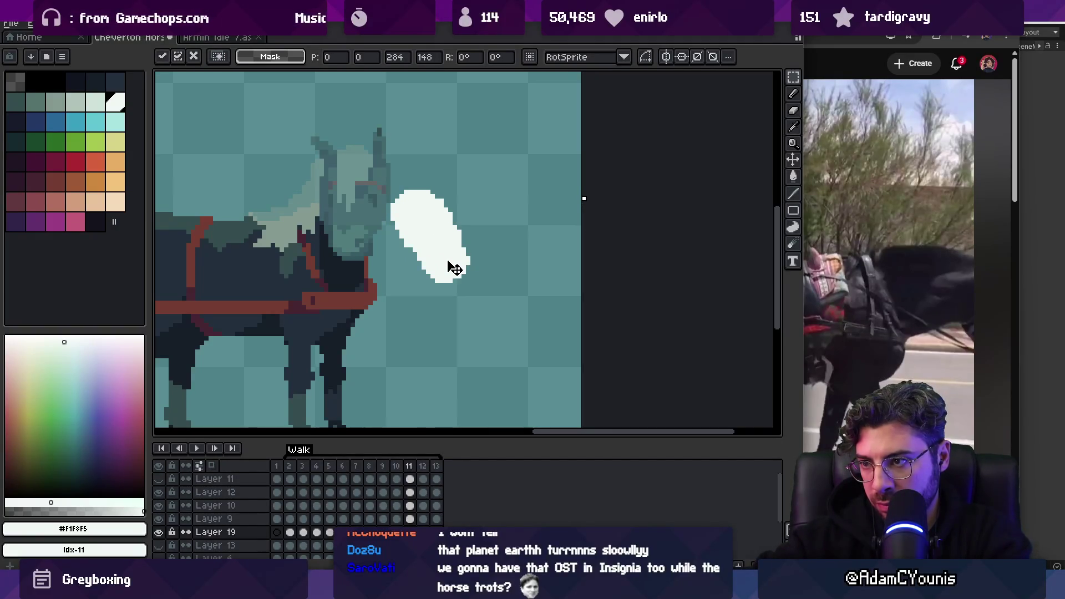
pyautogui.press('Right')
pyautogui.press('Return')
pyautogui.press('Return')
pyautogui.scroll(-3, 477, 226)
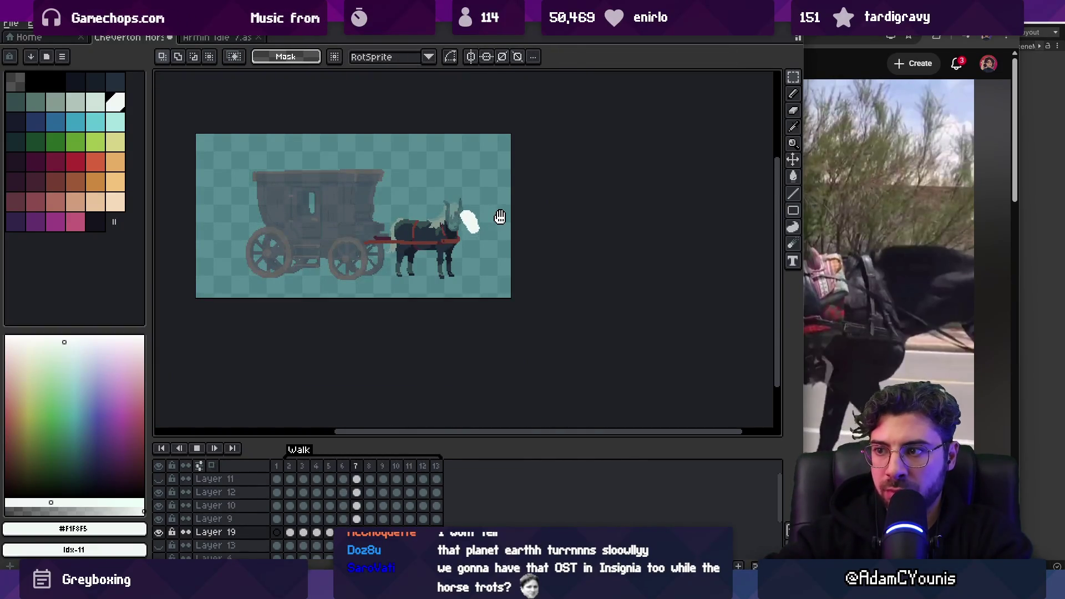
# On frame 13, select the puff with an ellipse and rotate it about 3 degrees
pyautogui.scroll(3, 493, 216)
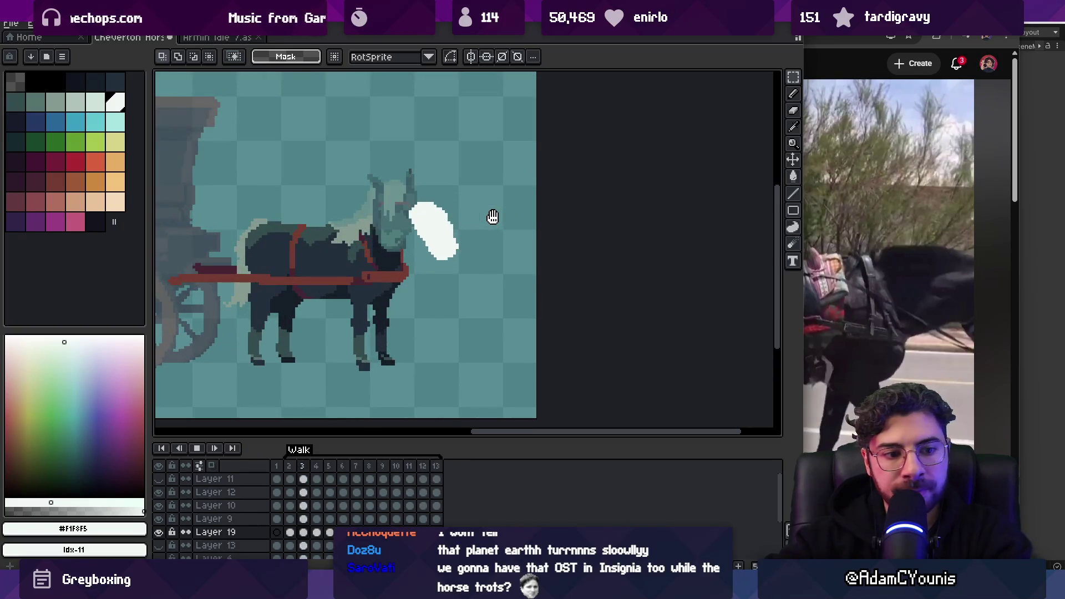
pyautogui.press('Return')
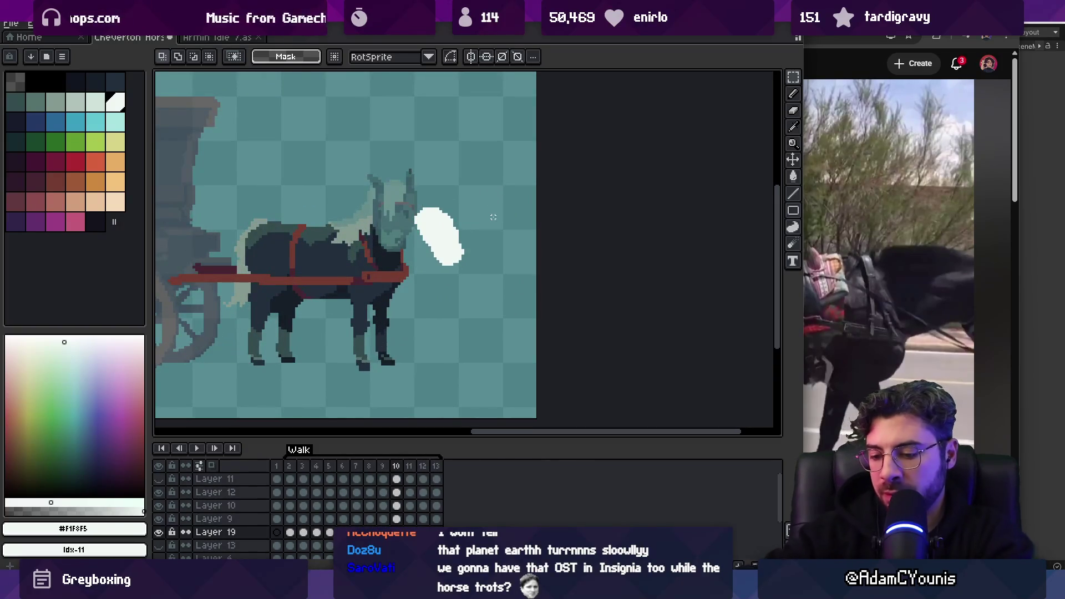
pyautogui.press('Home')
pyautogui.press('Left')
pyautogui.press('Left')
pyautogui.press('Left')
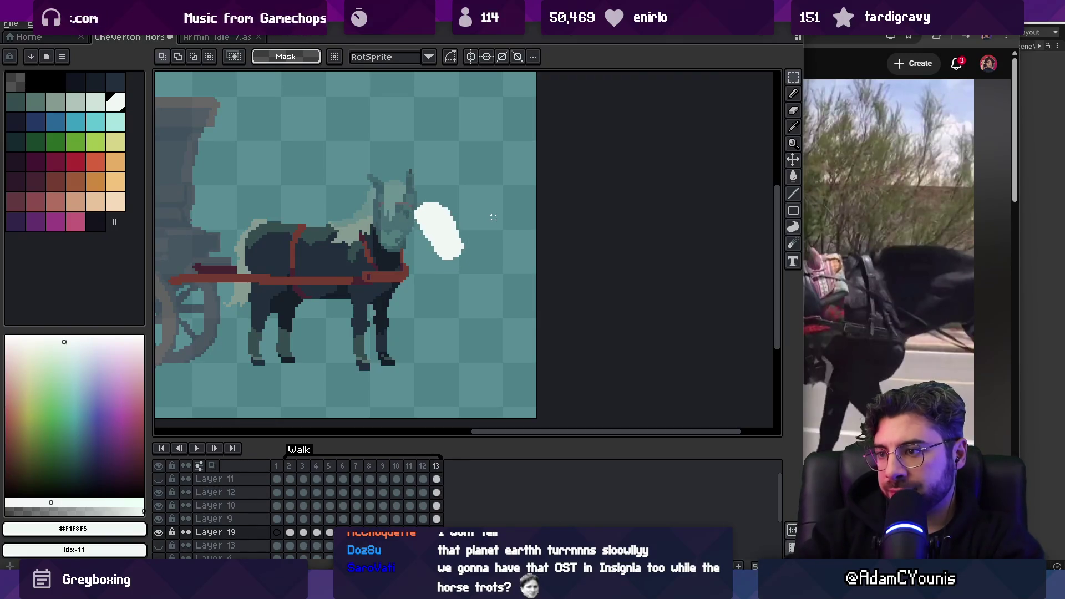
pyautogui.press('Right')
pyautogui.press('Right')
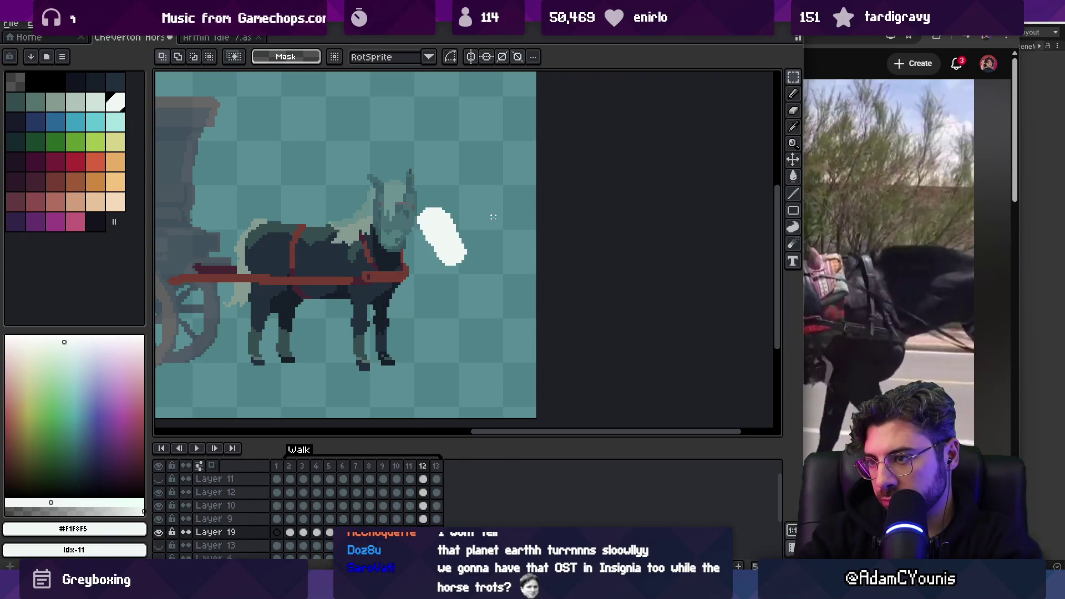
pyautogui.hotkey('shift', 'm')
pyautogui.moveTo(392, 177); pyautogui.dragTo(487, 299)
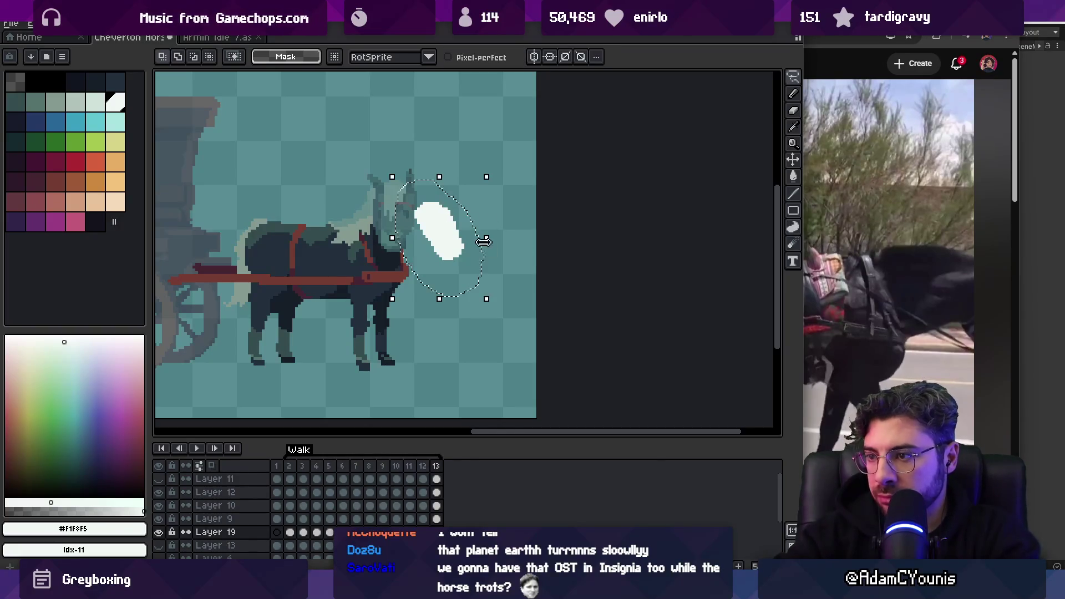
pyautogui.moveTo(499, 238); pyautogui.dragTo(500, 230)
pyautogui.moveTo(439, 298); pyautogui.dragTo(460, 306)
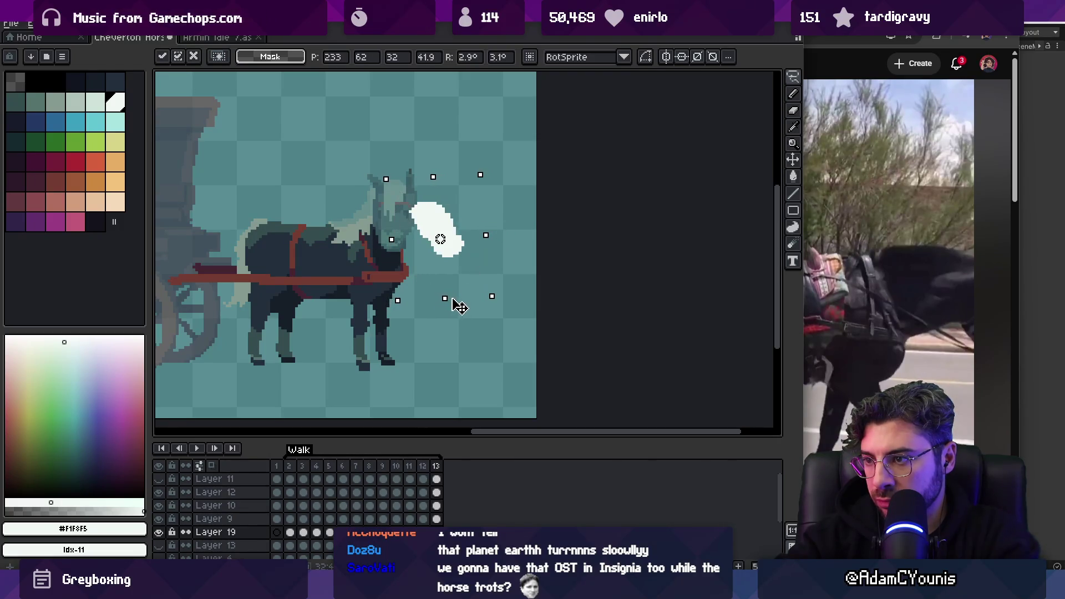
pyautogui.press('Return')
# Zoom out and play the Walk animation to review, then reselect the puff with an ellipse
pyautogui.moveTo(423, 467); pyautogui.dragTo(442, 470)
pyautogui.press('b')
pyautogui.scroll(2, 454, 270)
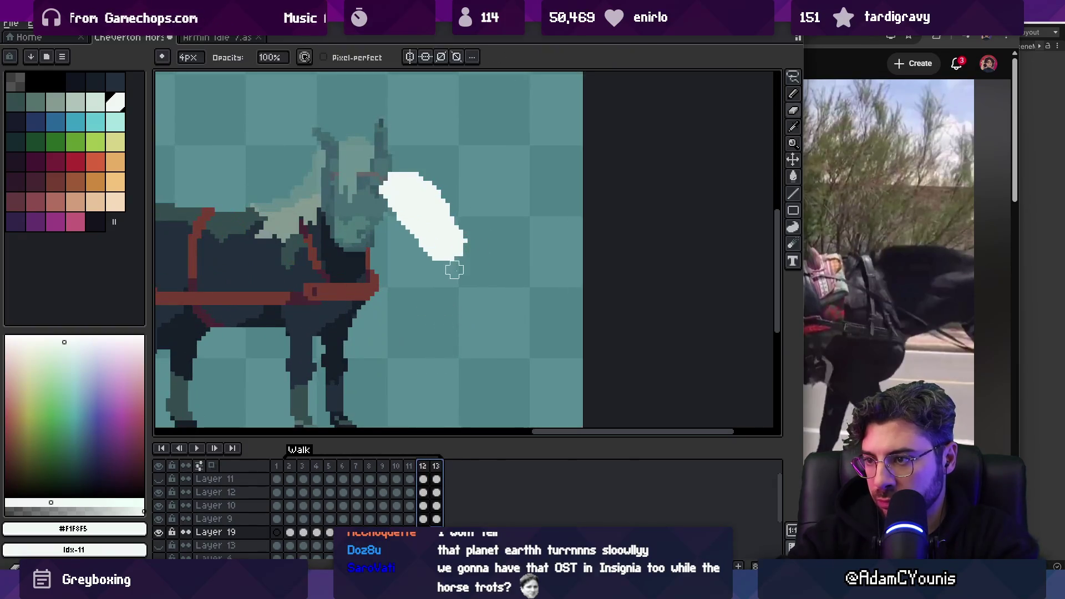
pyautogui.press('Escape')
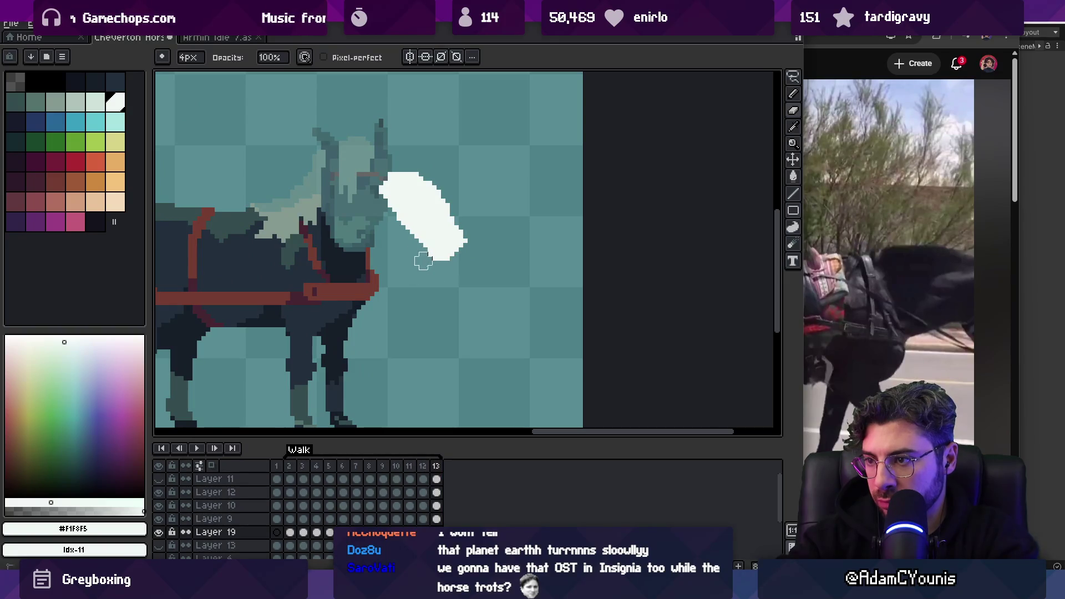
pyautogui.press('z')
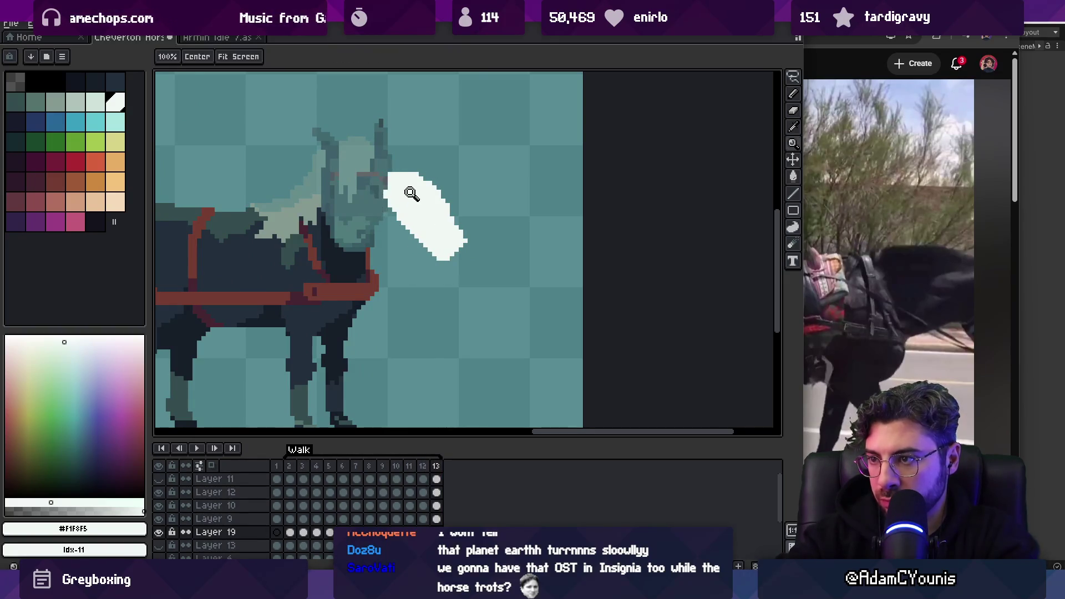
pyautogui.scroll(-2, 422, 183)
pyautogui.scroll(-1, 438, 181)
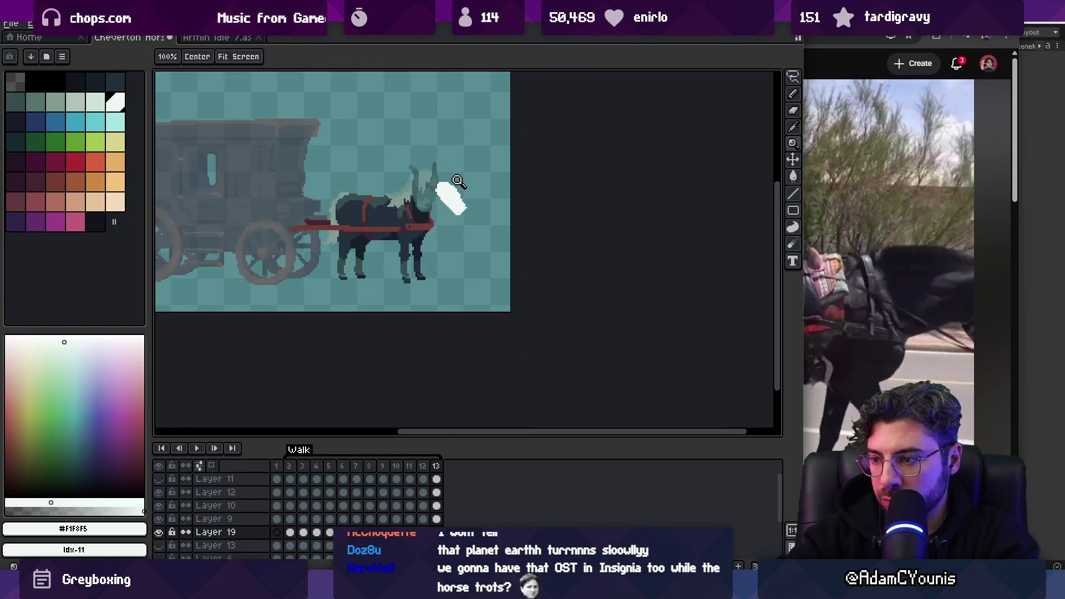
pyautogui.press('Return')
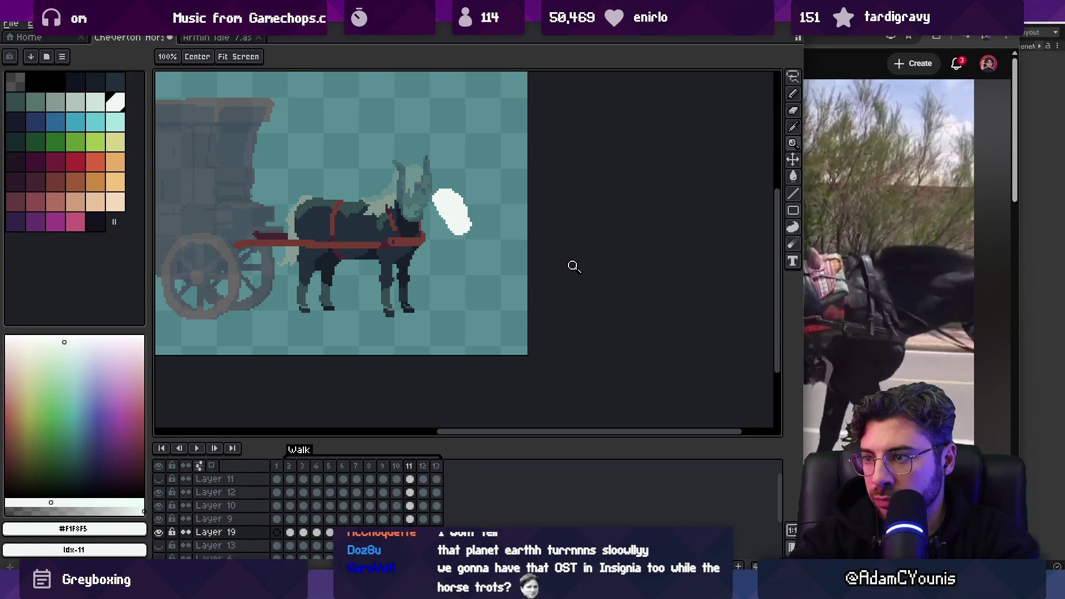
pyautogui.scroll(1, 541, 189)
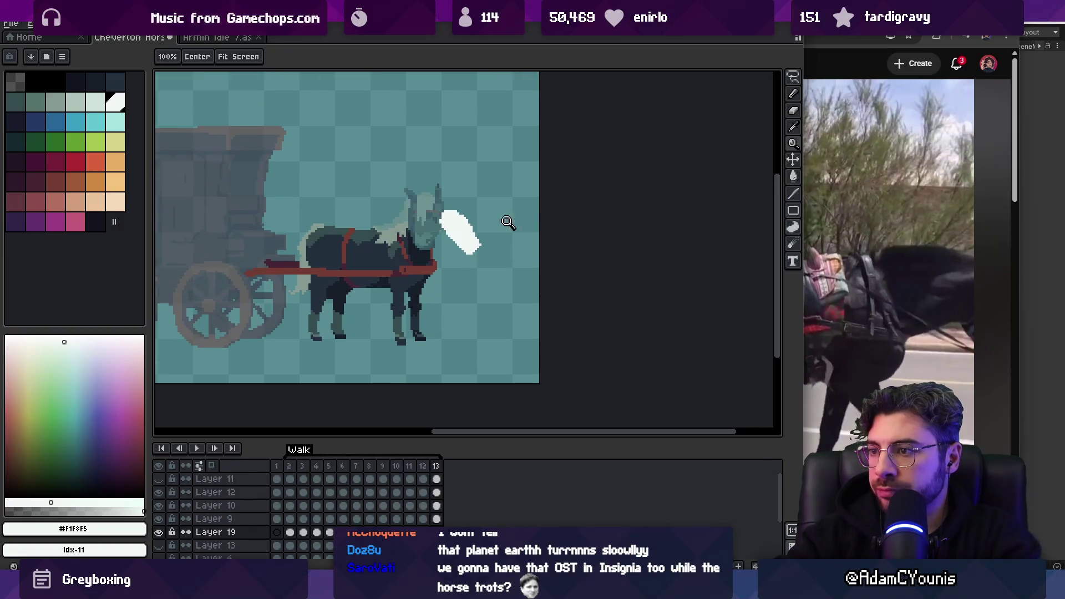
pyautogui.press('m')
pyautogui.moveTo(417, 171); pyautogui.dragTo(510, 306)
# Undo the last change and lower Layer 19's opacity in its Layer Properties
pyautogui.hotkey('ctrl', 'z')
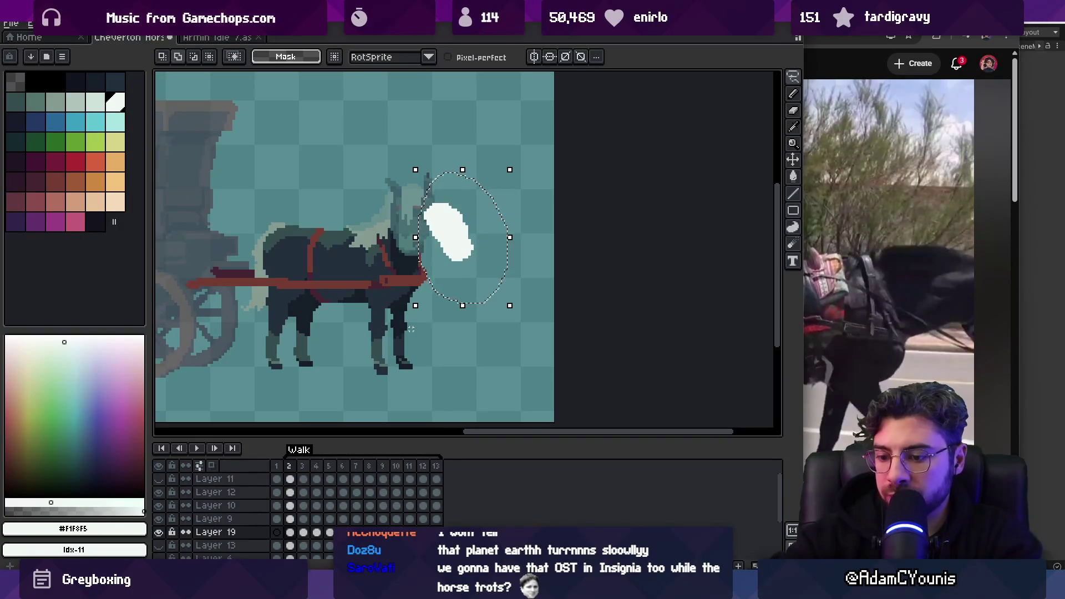
pyautogui.doubleClick(233, 546)
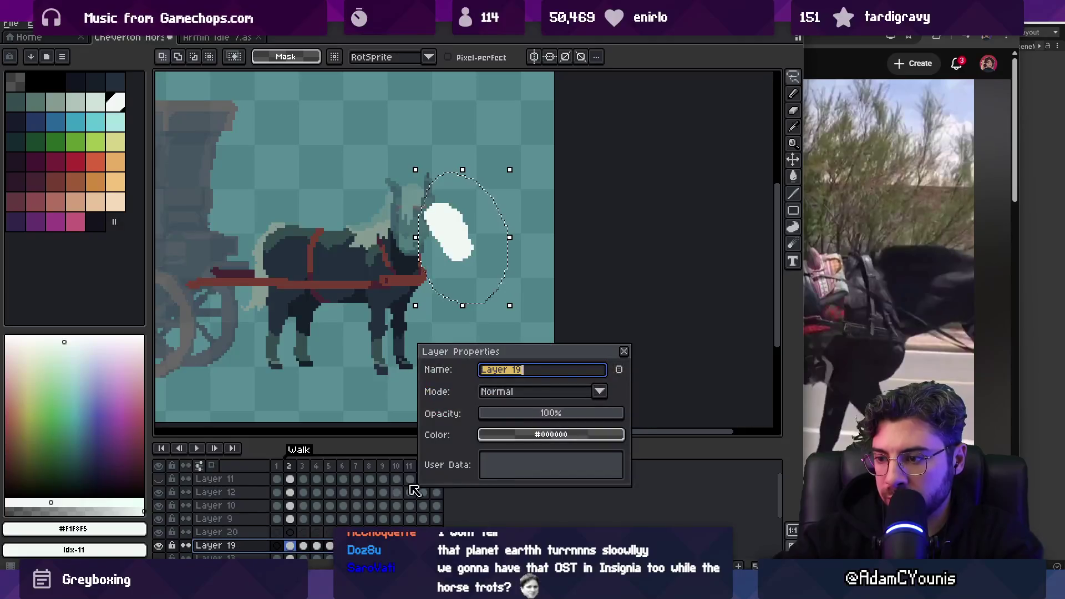
pyautogui.moveTo(549, 413); pyautogui.dragTo(516, 413)
pyautogui.press('Return')
# On frame 2, shift the breath puff one pixel up and two pixels left
pyautogui.click(469, 264)
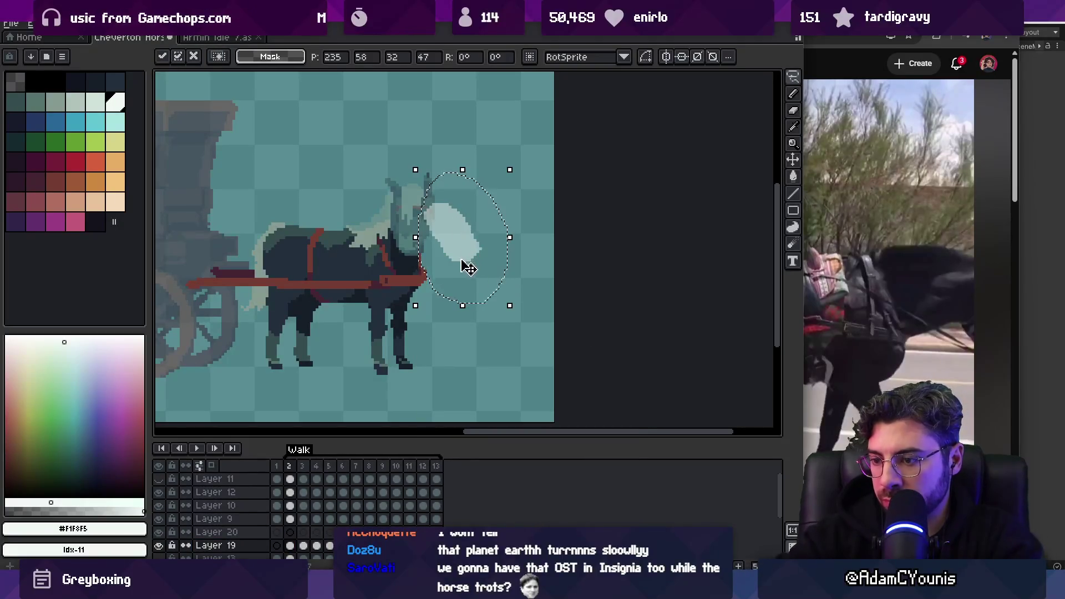
pyautogui.press('Left')
pyautogui.press('Up')
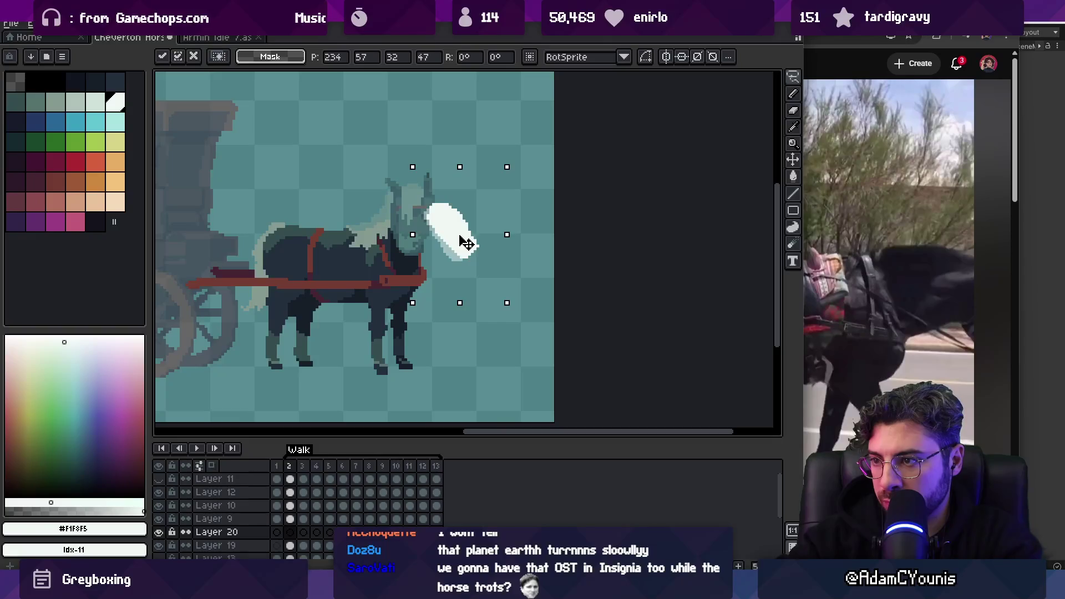
pyautogui.press('Left')
pyautogui.press('Return')
# Shift the puff one pixel up and left on frame 3, then reapply the move on frame 4
pyautogui.press('.')
pyautogui.click(462, 237)
pyautogui.press('Left')
pyautogui.press('Up')
pyautogui.press('Return')
pyautogui.press('.')
pyautogui.press('.')
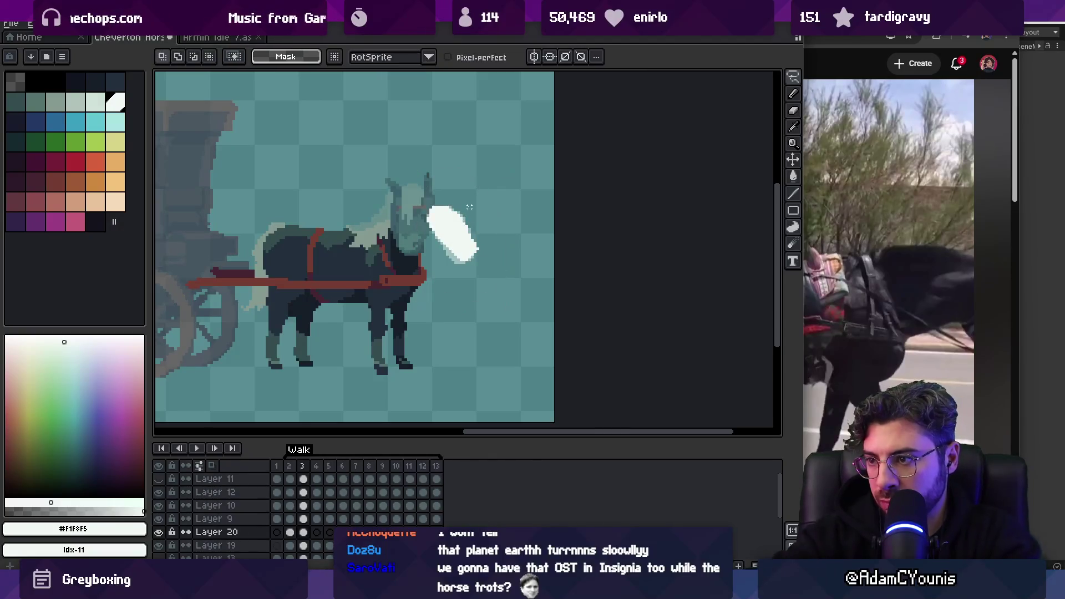
pyautogui.press(',')
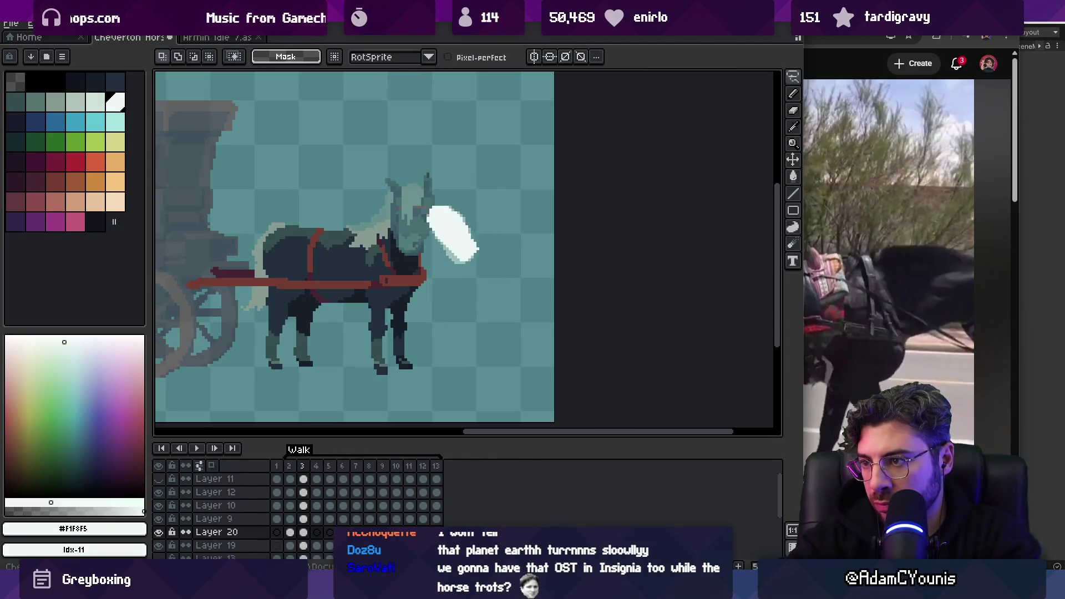
pyautogui.hotkey('ctrl', 't')
pyautogui.press('Return')
pyautogui.press('Return')
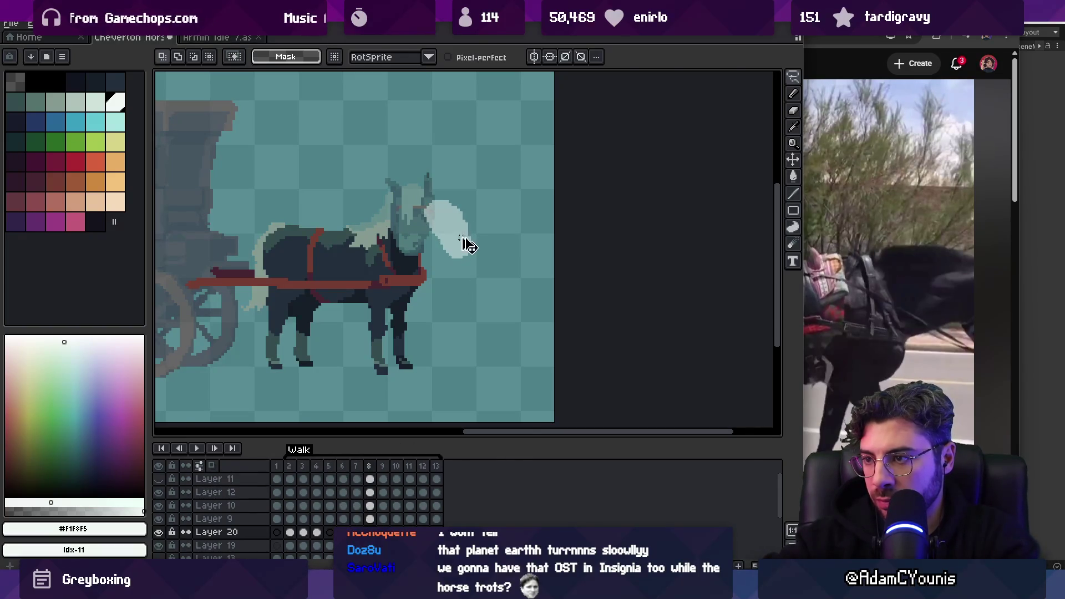
# Reselect the puff with an ellipse, shift it left, and play the Walk animation
pyautogui.hotkey('ctrl', 'shift', 'd')
pyautogui.moveTo(468, 235); pyautogui.dragTo(460, 235)
pyautogui.press('Return')
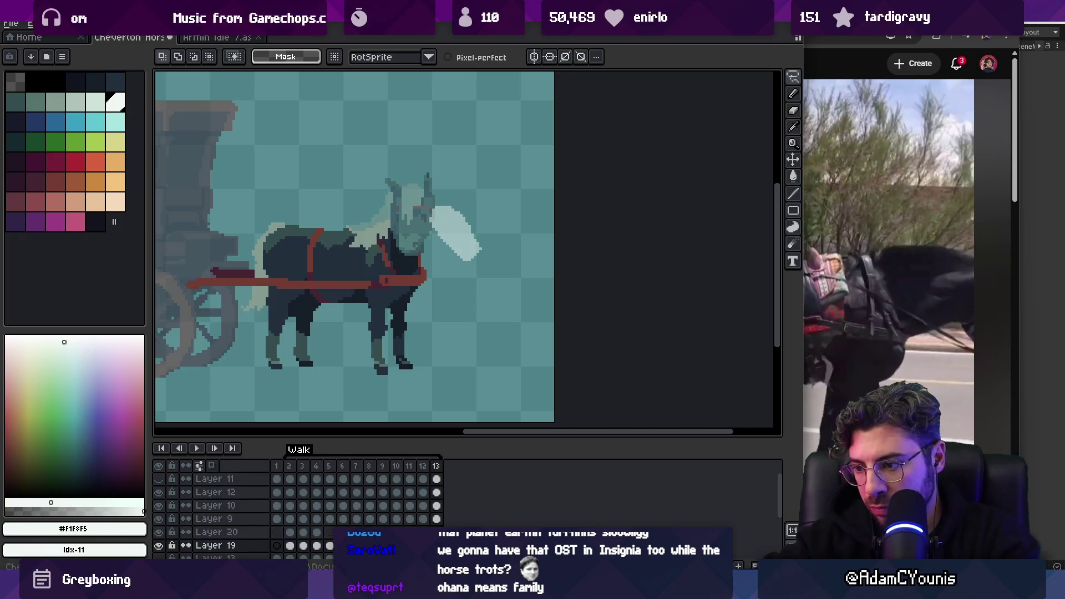
pyautogui.press('Return')
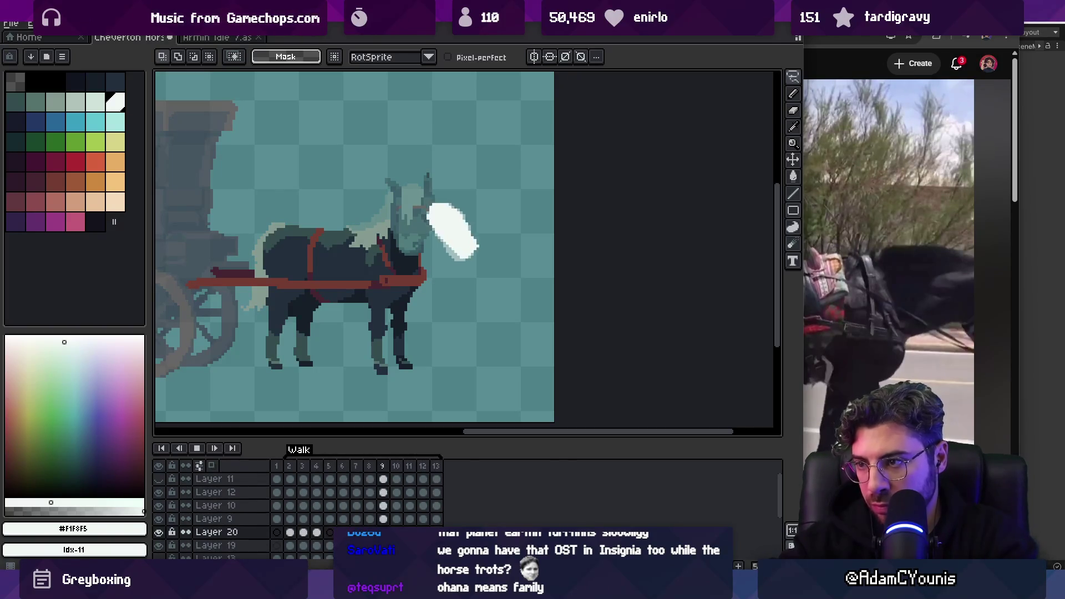
# Select the frame 2–4 cels of Layer 19 and Layer 20 in the timeline
pyautogui.scroll(-1, 319, 530)
pyautogui.click(314, 534)
pyautogui.moveTo(314, 534); pyautogui.dragTo(294, 534)
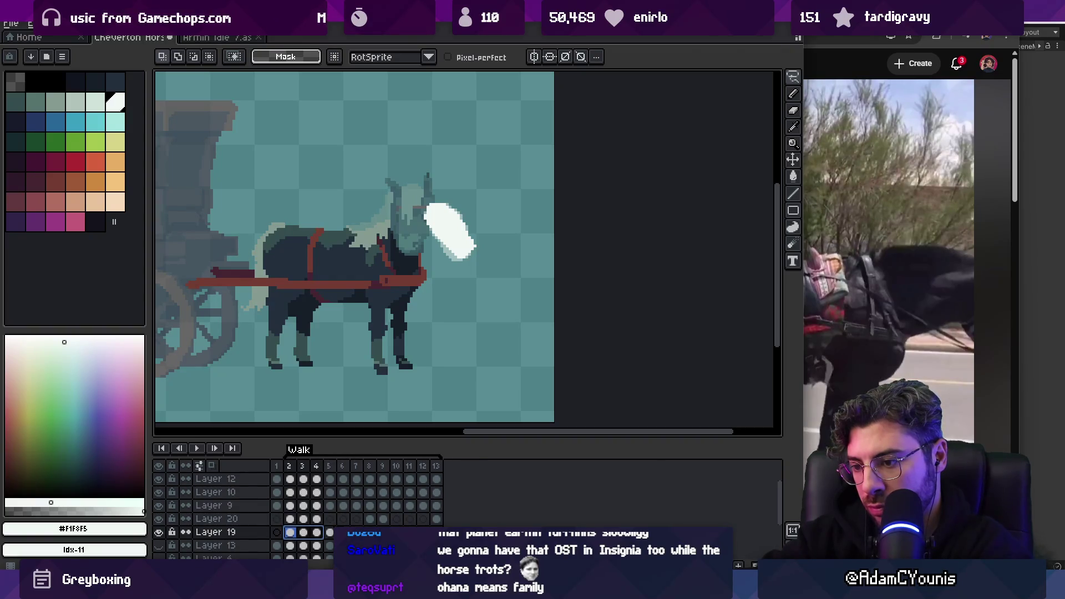
pyautogui.click(317, 519)
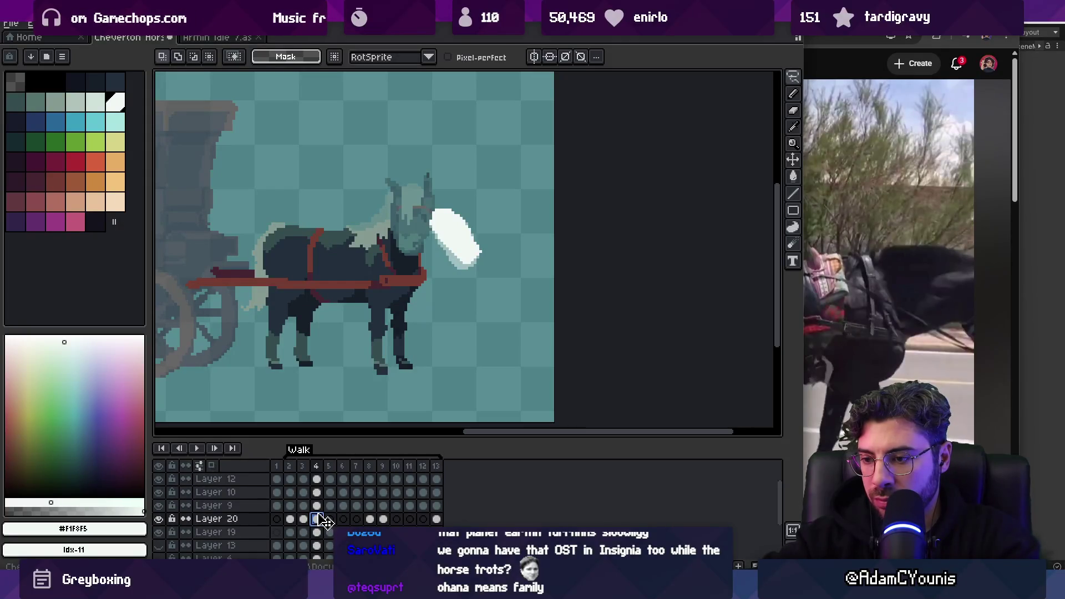
pyautogui.moveTo(289, 466); pyautogui.dragTo(315, 472)
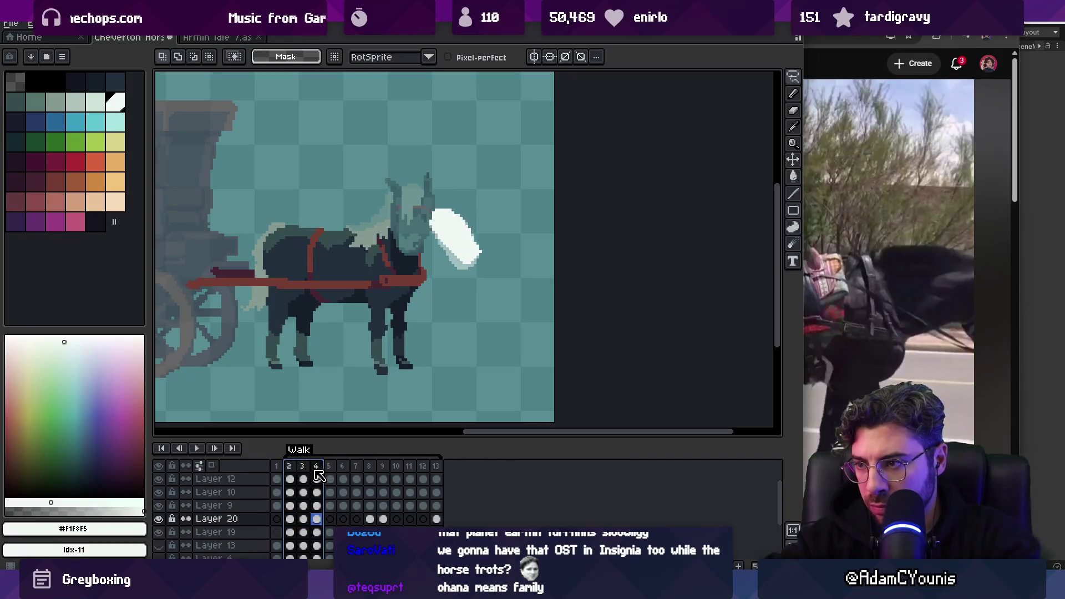
pyautogui.click(320, 521)
pyautogui.moveTo(324, 523)
pyautogui.mouseDown()
pyautogui.moveTo(318, 553)
pyautogui.moveTo(322, 524)
pyautogui.mouseUp()
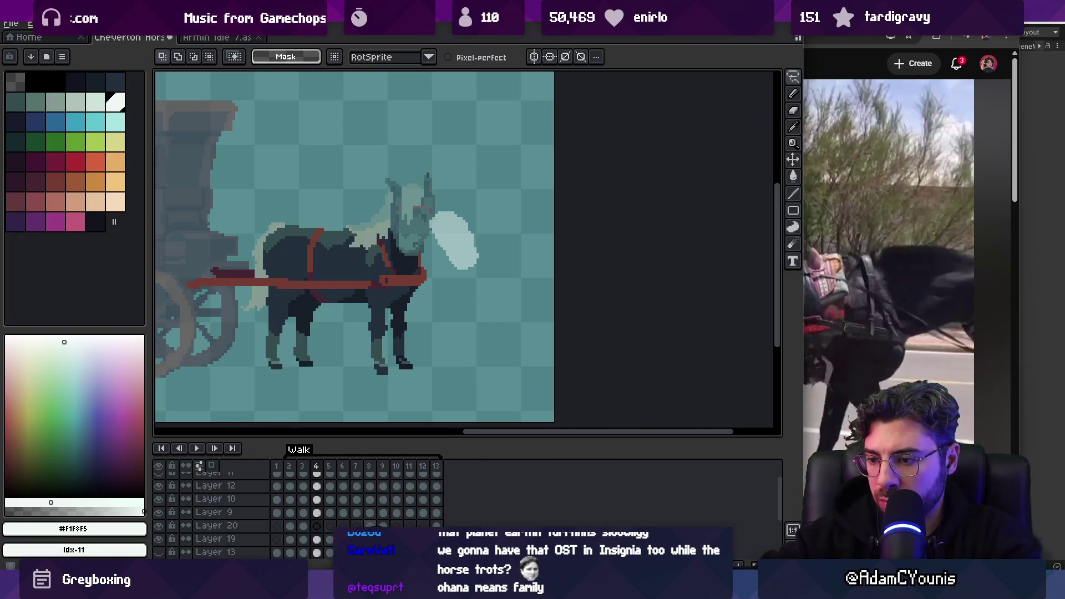
# On Layer 20 frame 7, move the breath puff slightly right and down
pyautogui.click(357, 526)
pyautogui.press('v')
pyautogui.moveTo(452, 231); pyautogui.dragTo(465, 239)
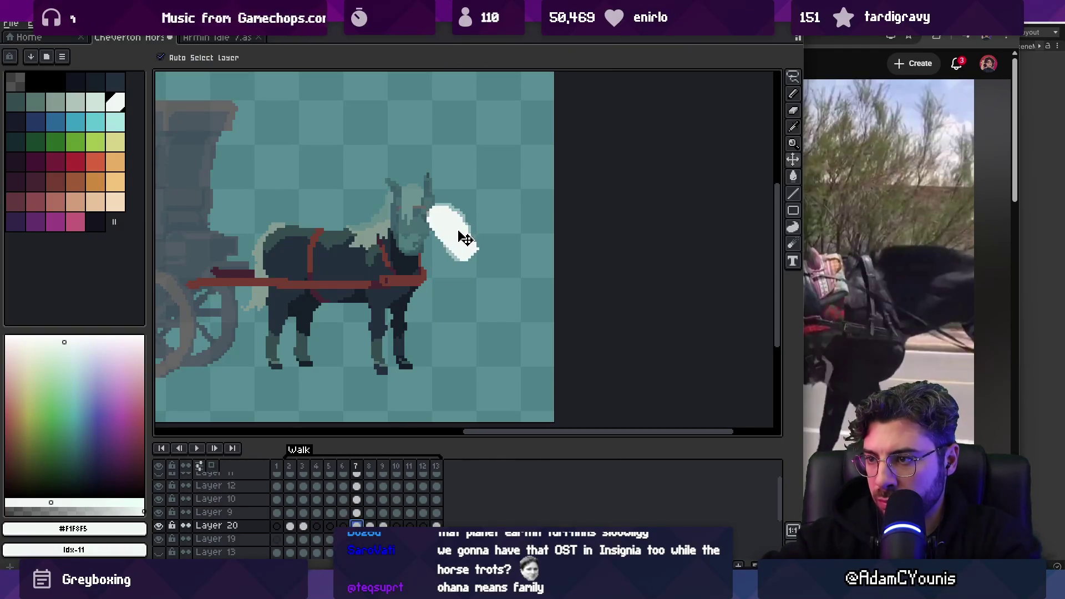